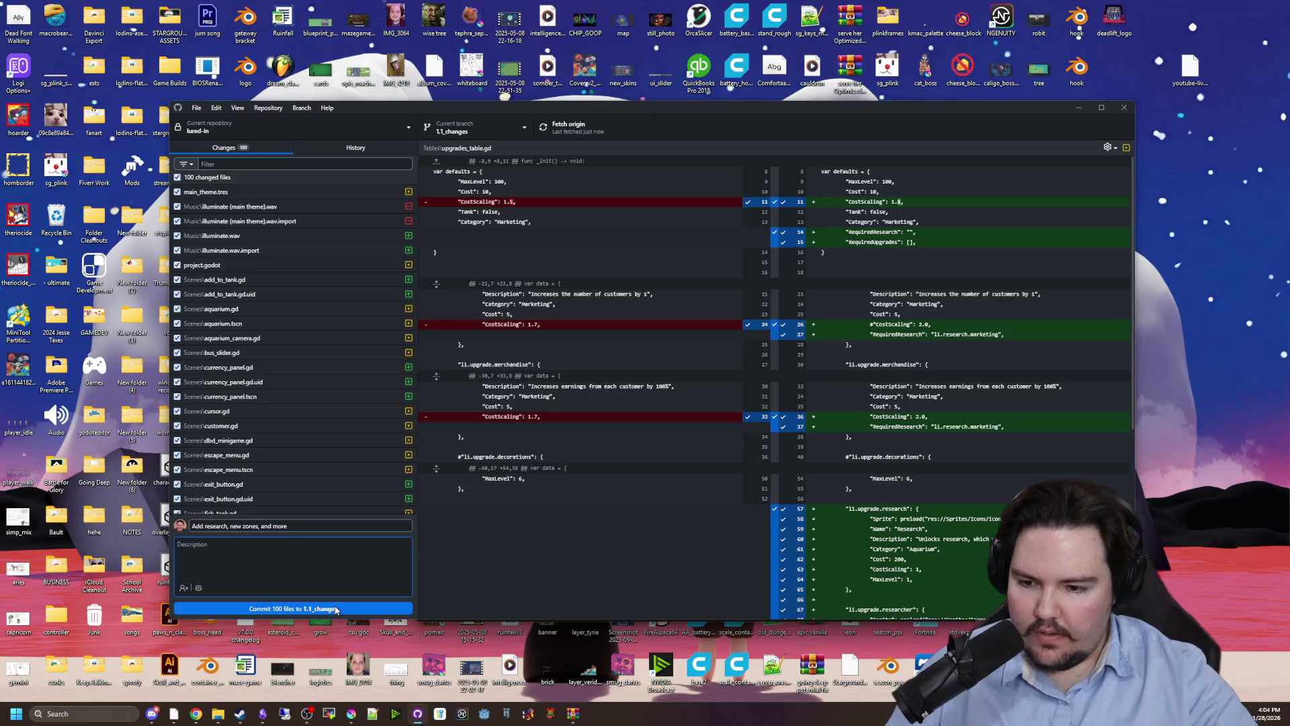
# Commit the 100 changed files to 1.1_changes, push to origin, and minimize GitHub Desktop.
pyautogui.click(336, 609)
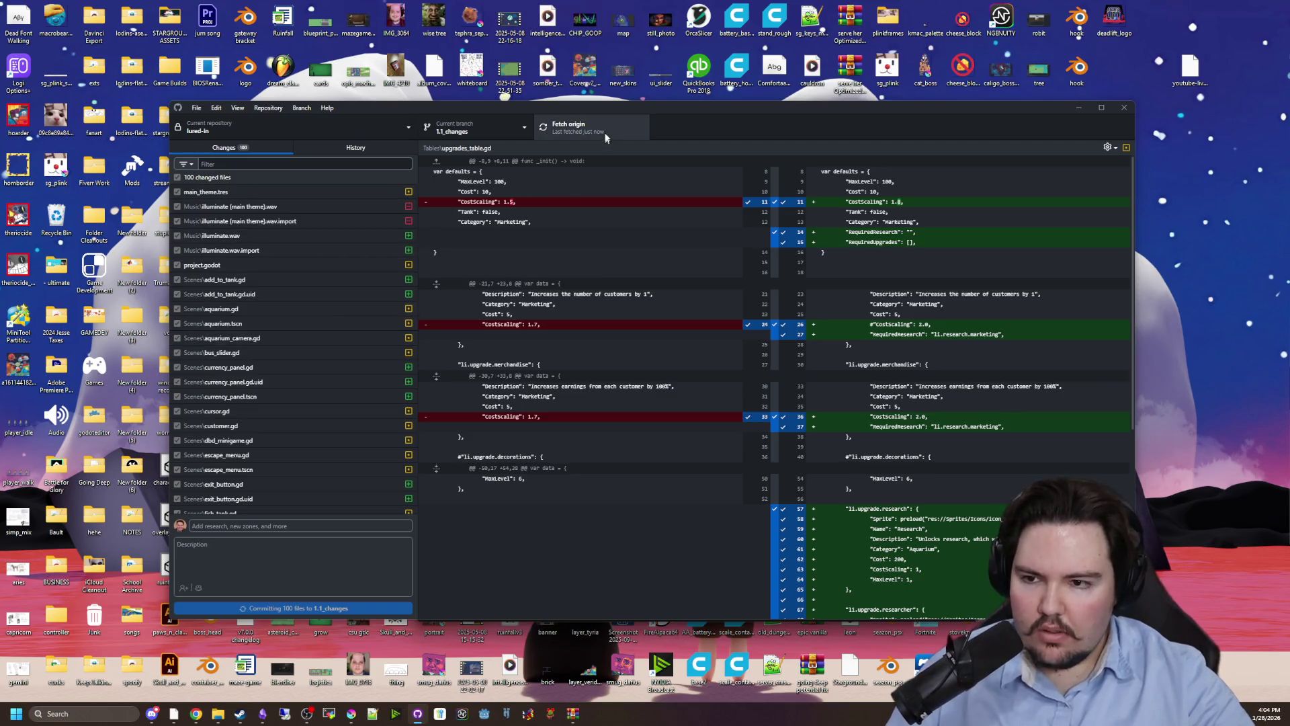
pyautogui.click(578, 125)
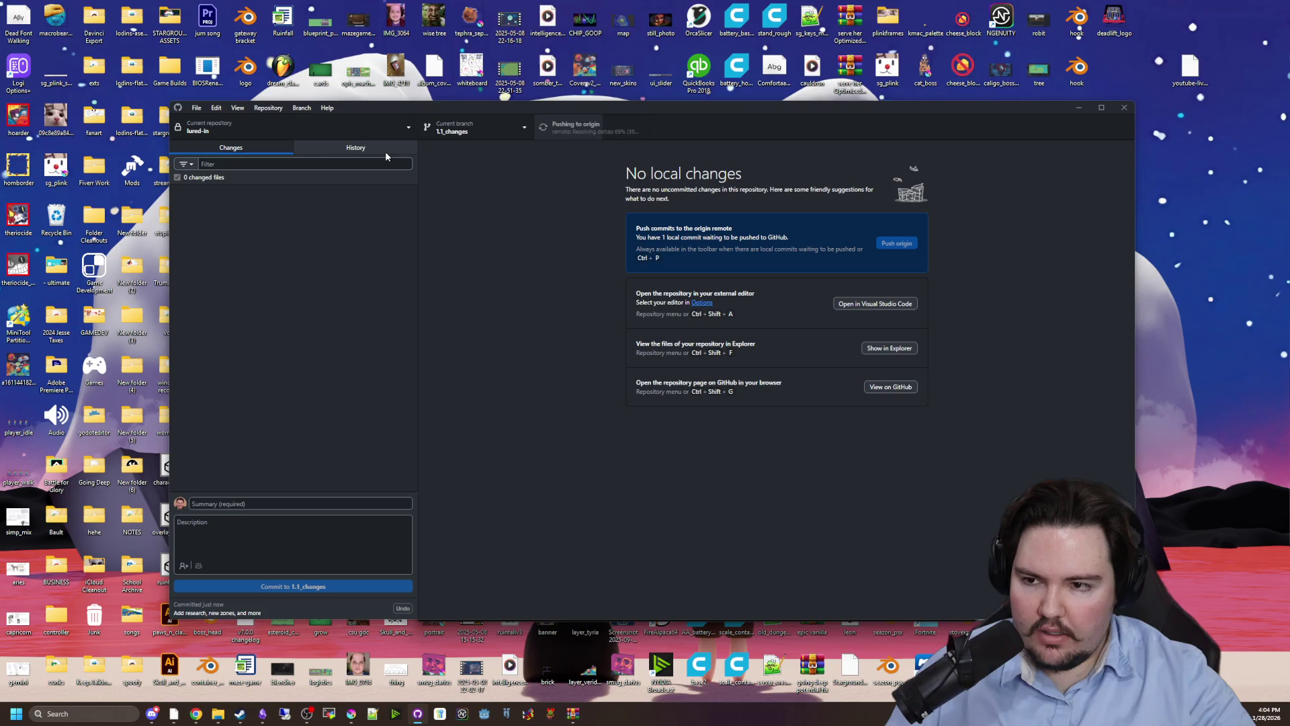
pyautogui.click(1082, 111)
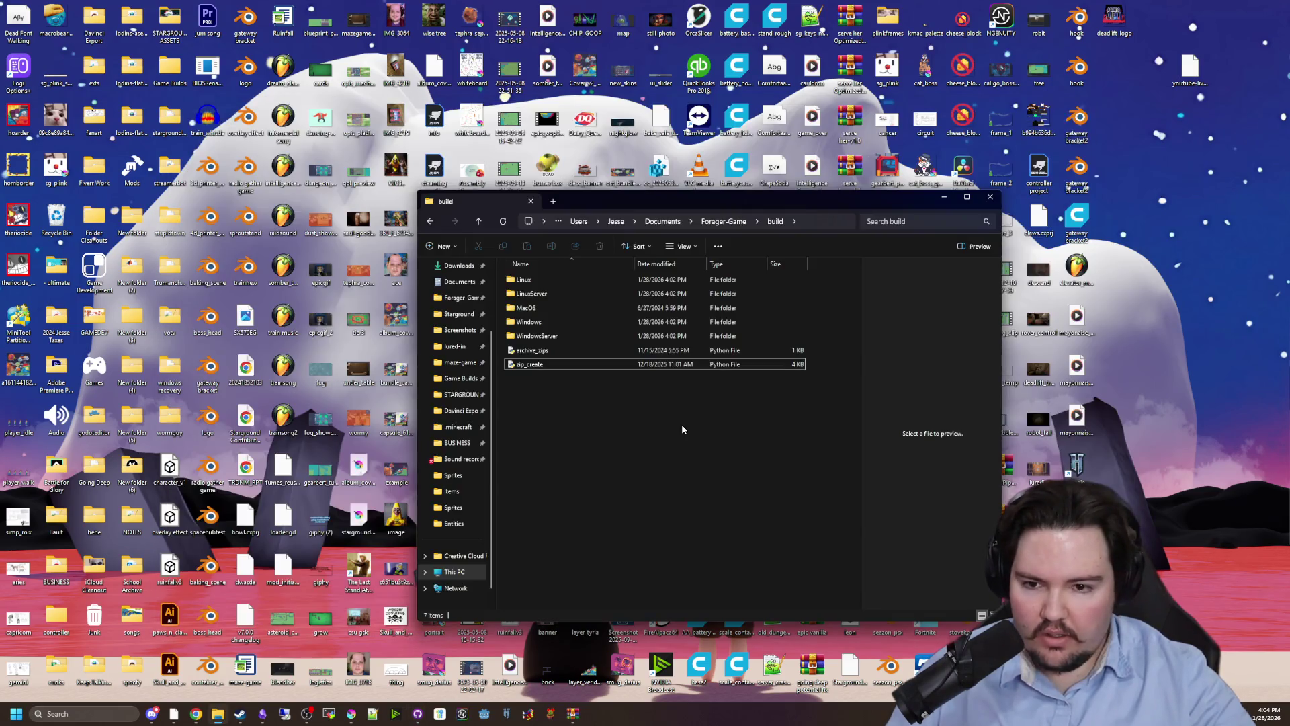
# Browse the Desktop, open the godoteditor folder, and bring up the downloaded Godot editor archive.
pyautogui.moveTo(756, 190); pyautogui.dragTo(557, 174)
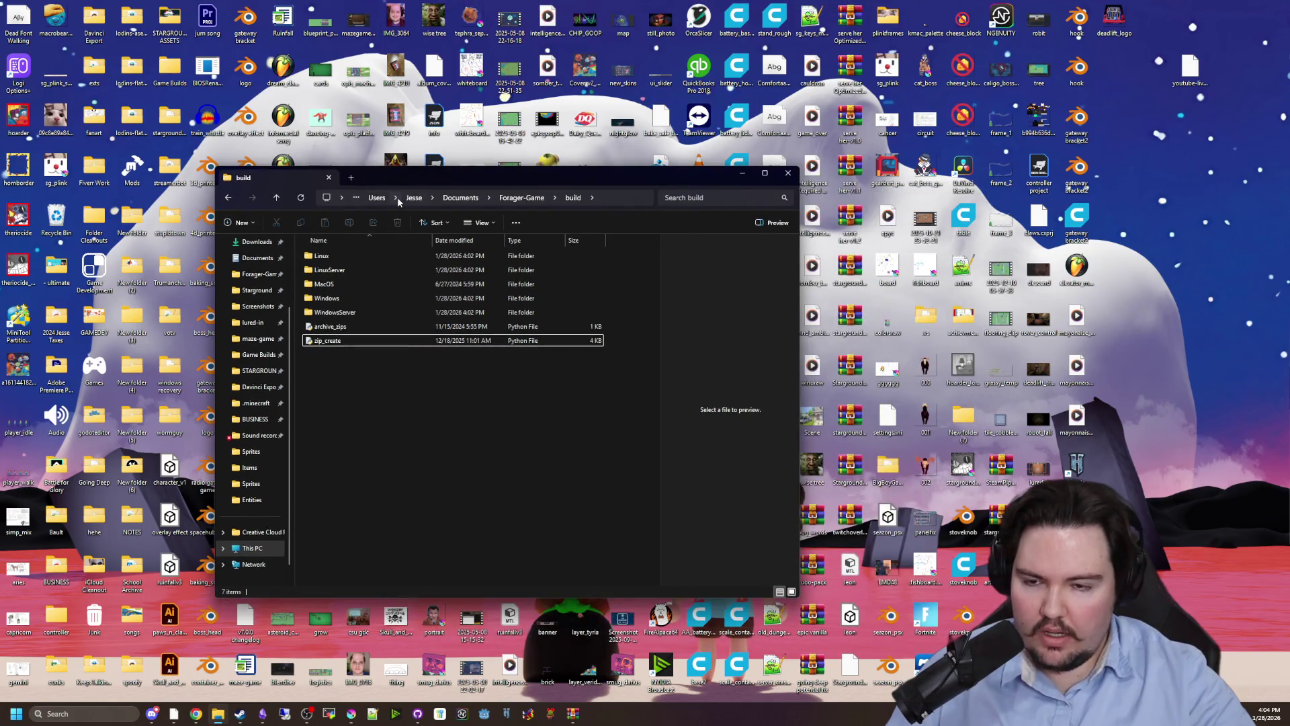
pyautogui.scroll(2, 255, 302)
pyautogui.click(253, 309)
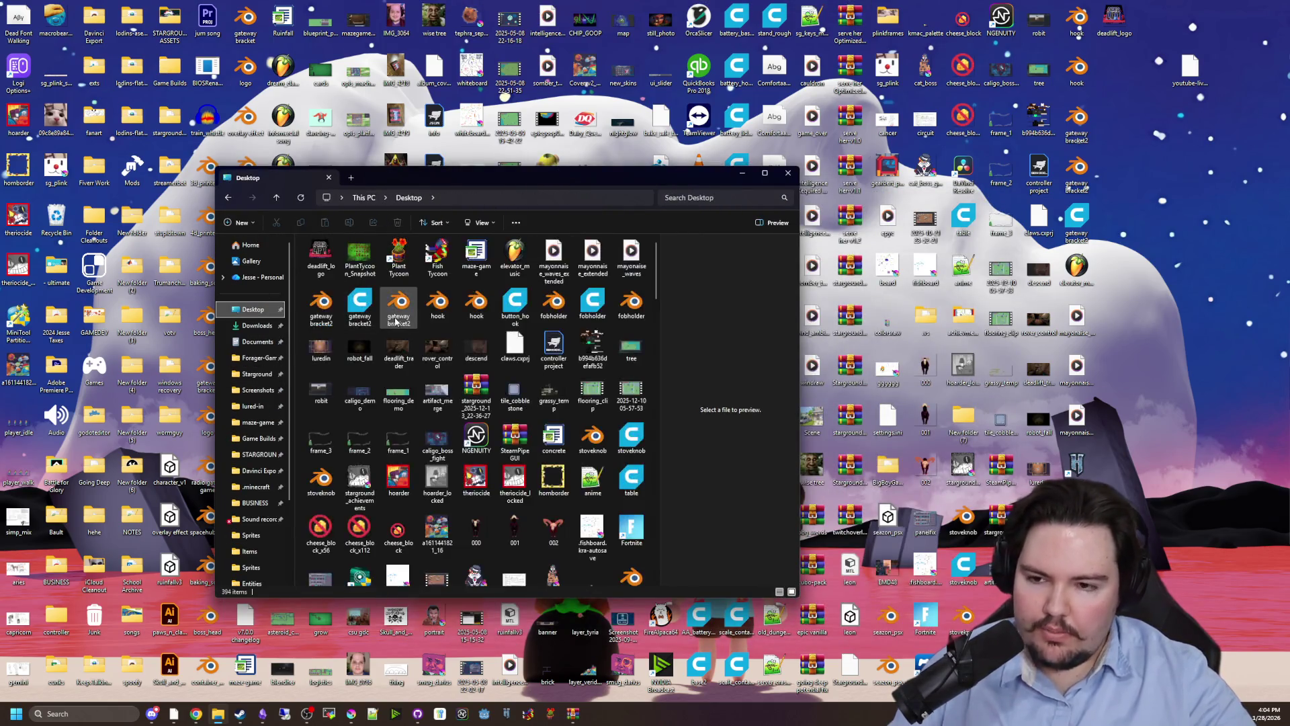
pyautogui.scroll(-3, 437, 403)
pyautogui.click(476, 494)
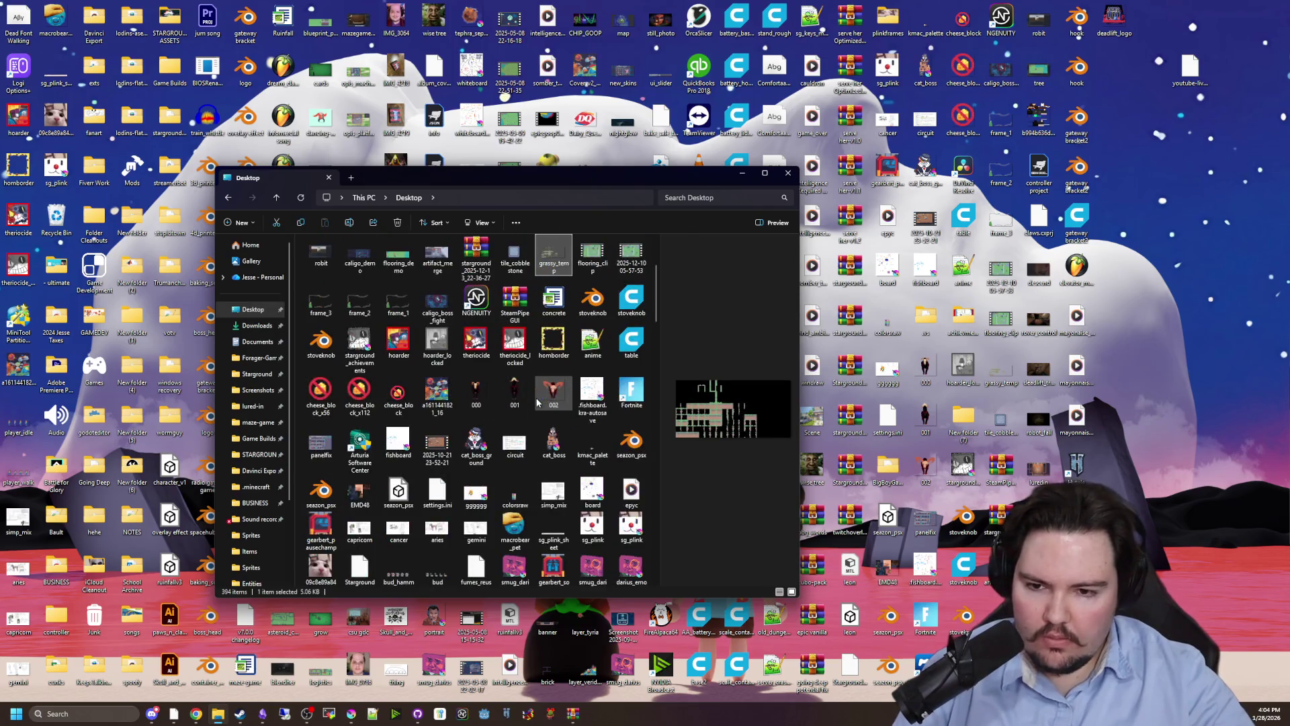
pyautogui.click(584, 503)
pyautogui.scroll(-15, 551, 497)
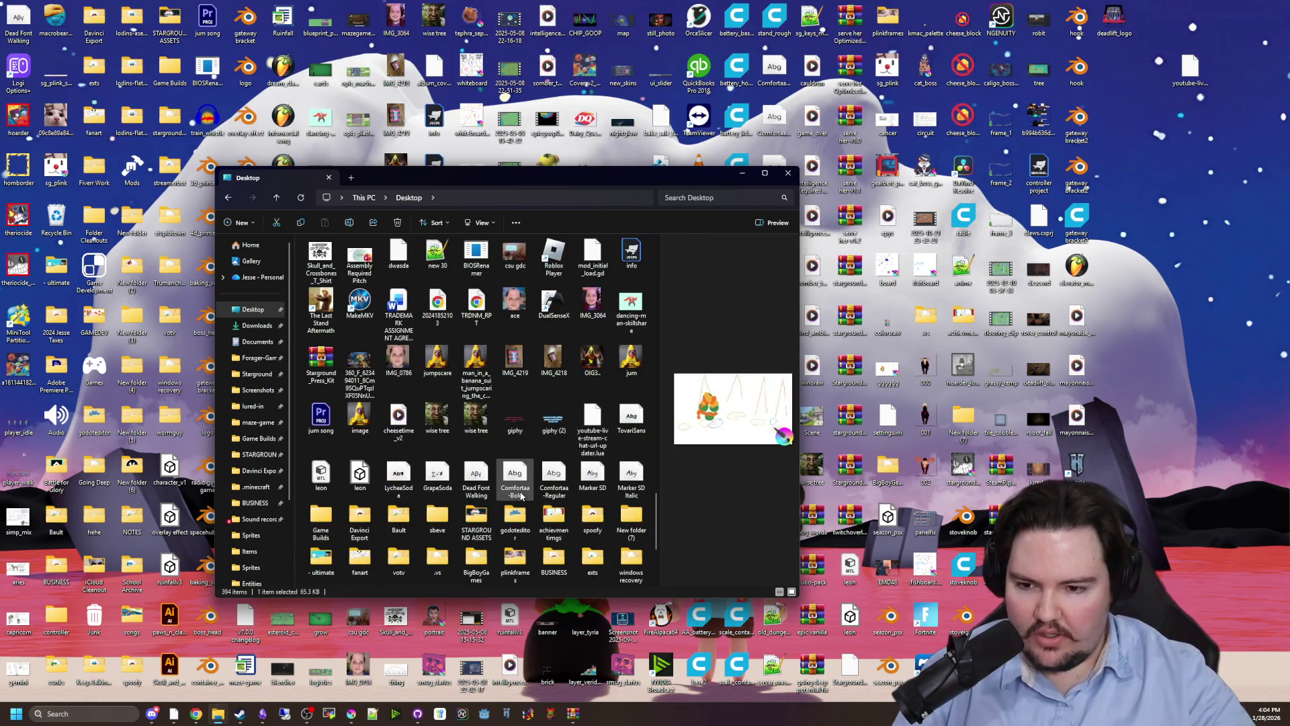
pyautogui.doubleClick(523, 517)
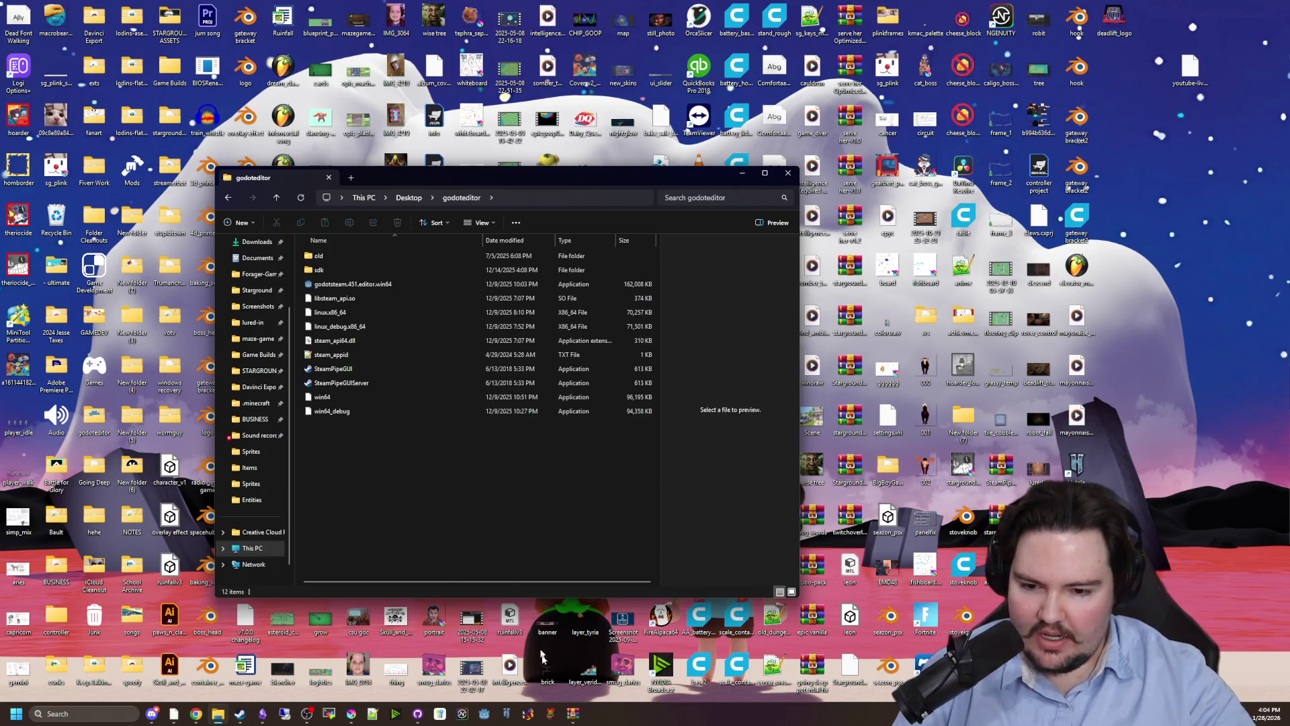
pyautogui.click(573, 721)
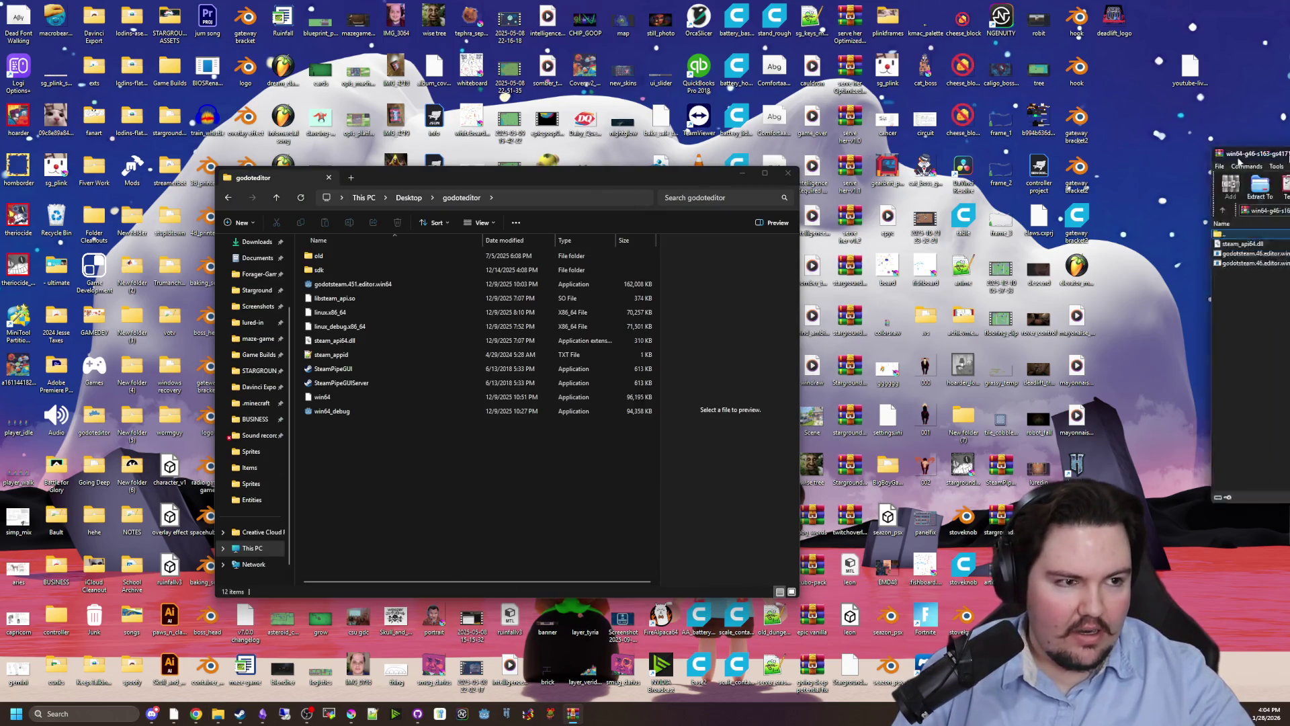
# Extract godotsteam.46.editor.win64.exe from the archive into the godoteditor folder.
pyautogui.moveTo(561, 176); pyautogui.dragTo(437, 179)
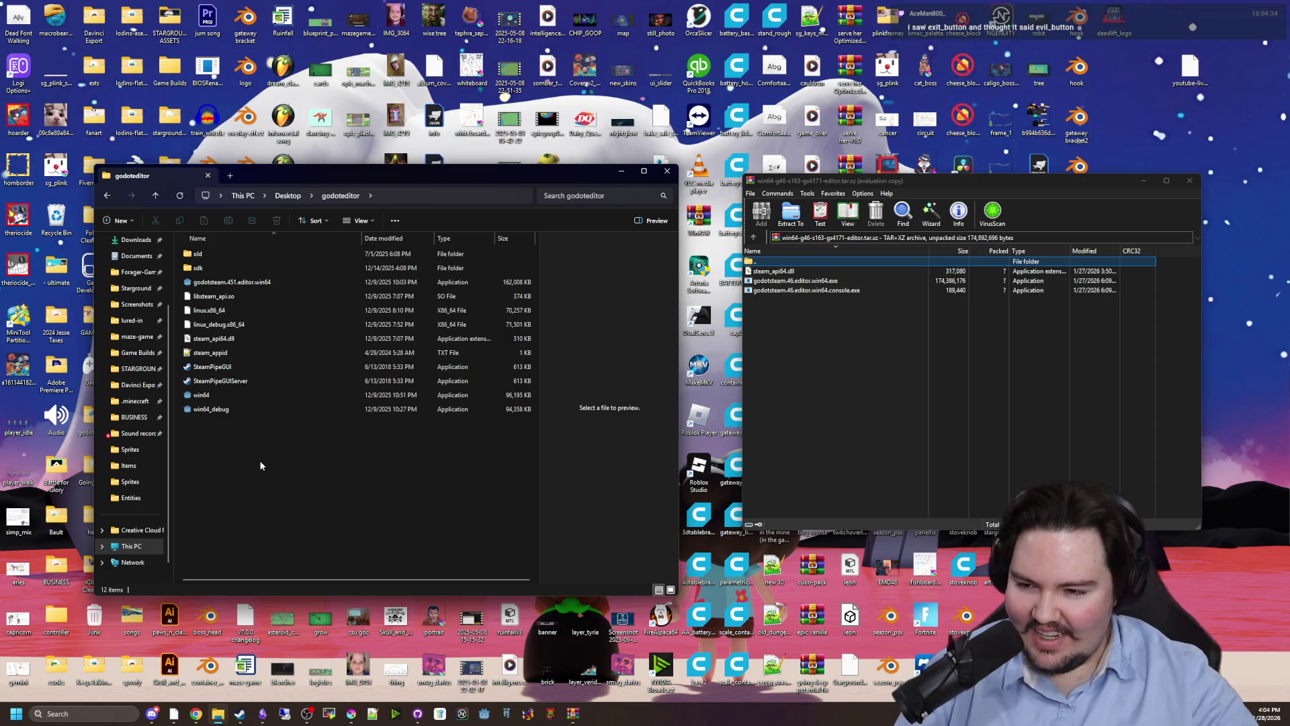
pyautogui.click(269, 282)
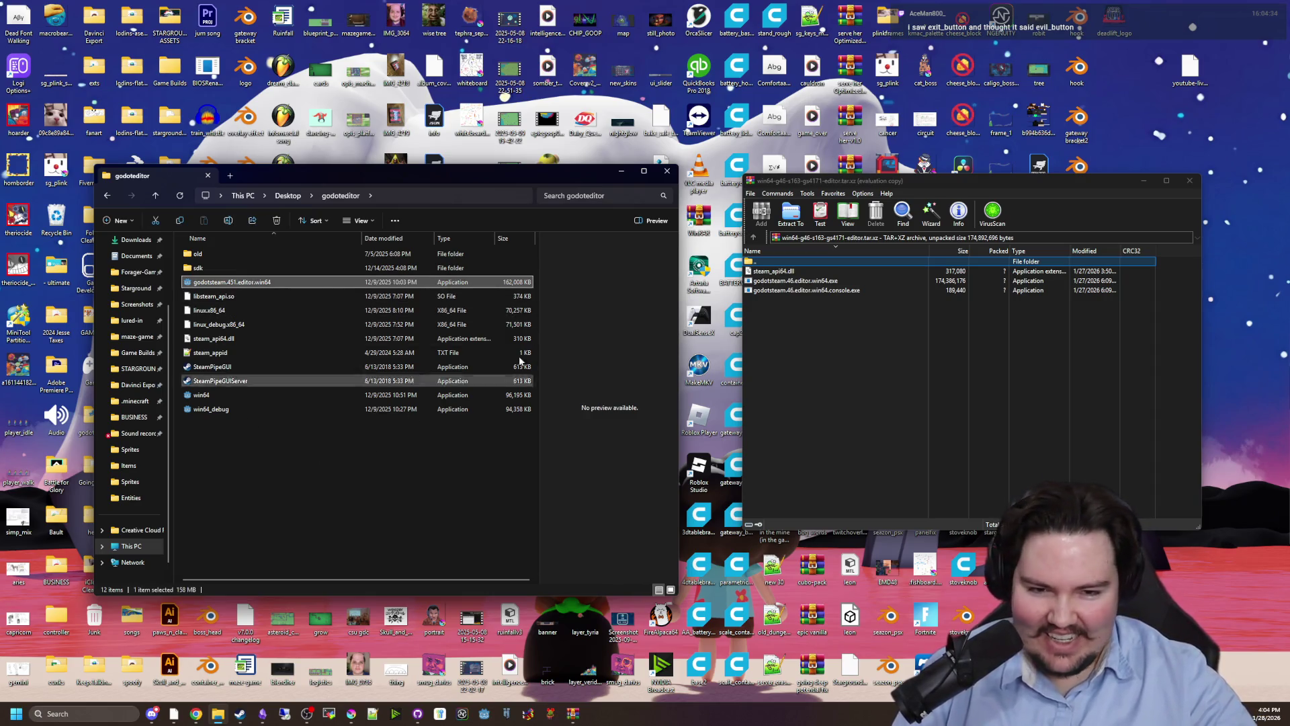
pyautogui.click(818, 280)
pyautogui.moveTo(818, 281); pyautogui.dragTo(303, 516)
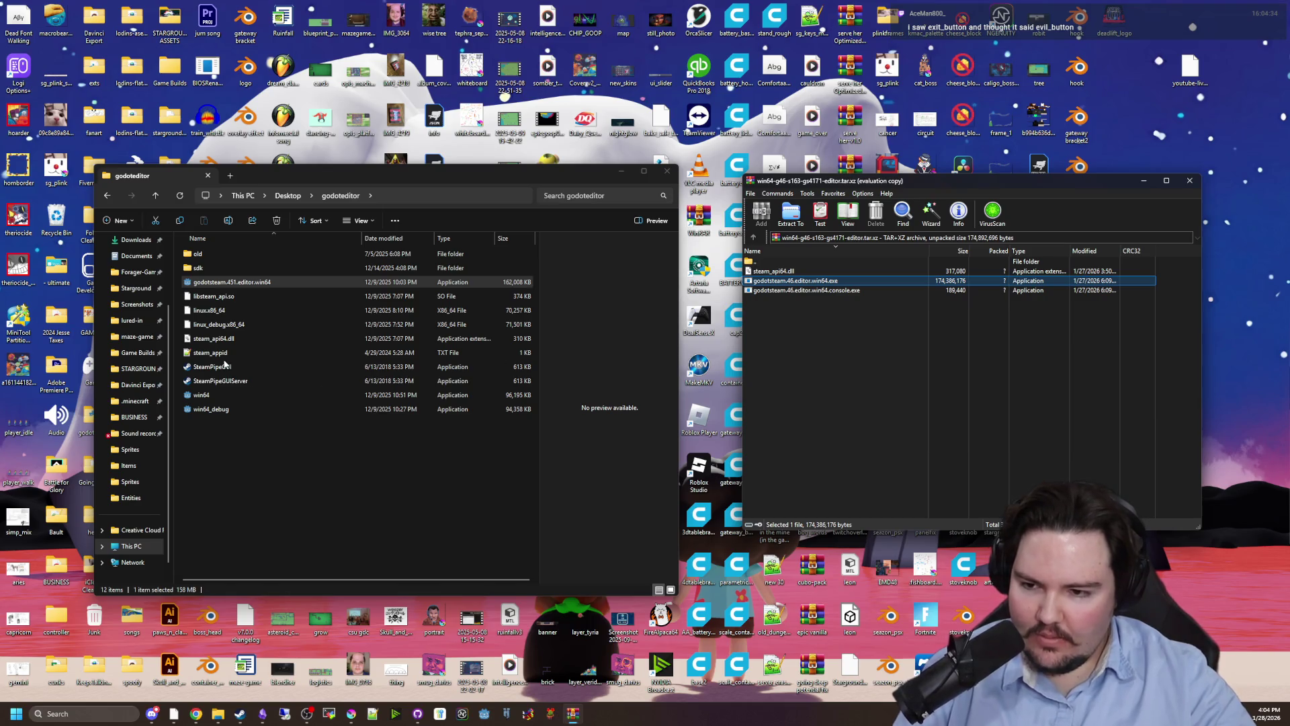
# Delete the old steam_api64.dll and extract the new one from the archive into godoteditor.
pyautogui.click(254, 339)
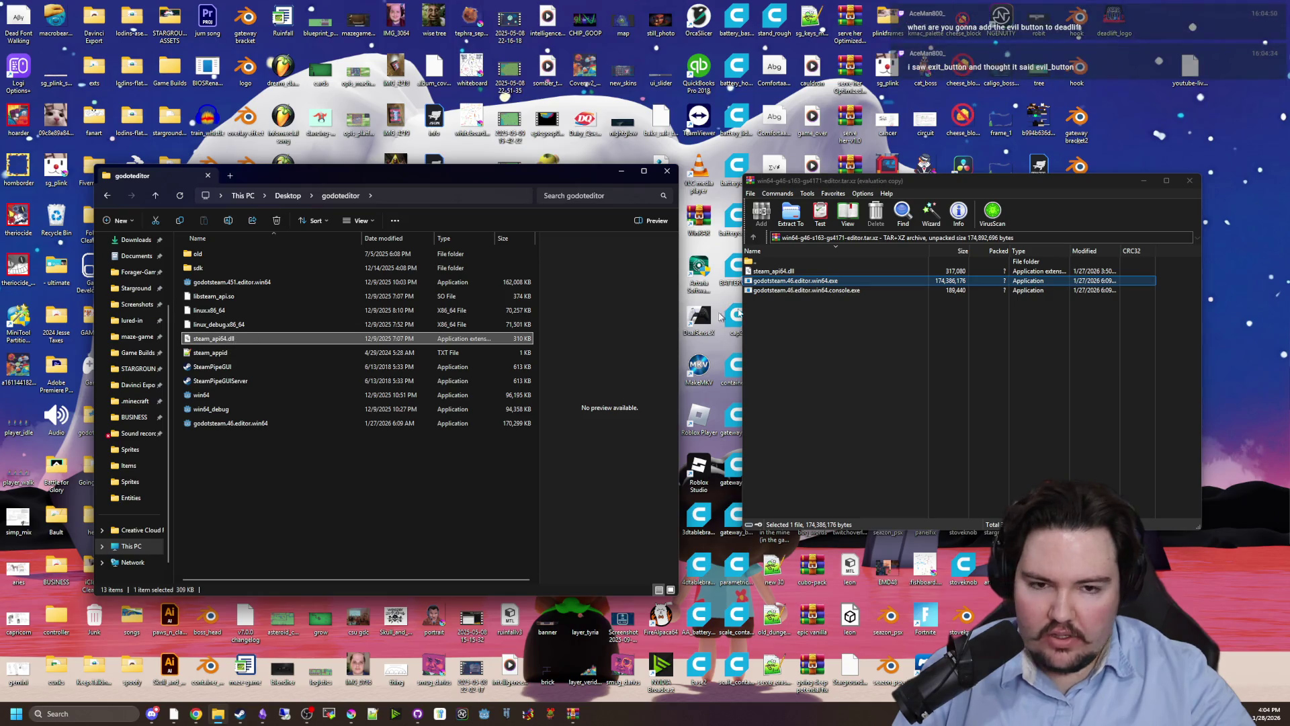
pyautogui.press('Delete')
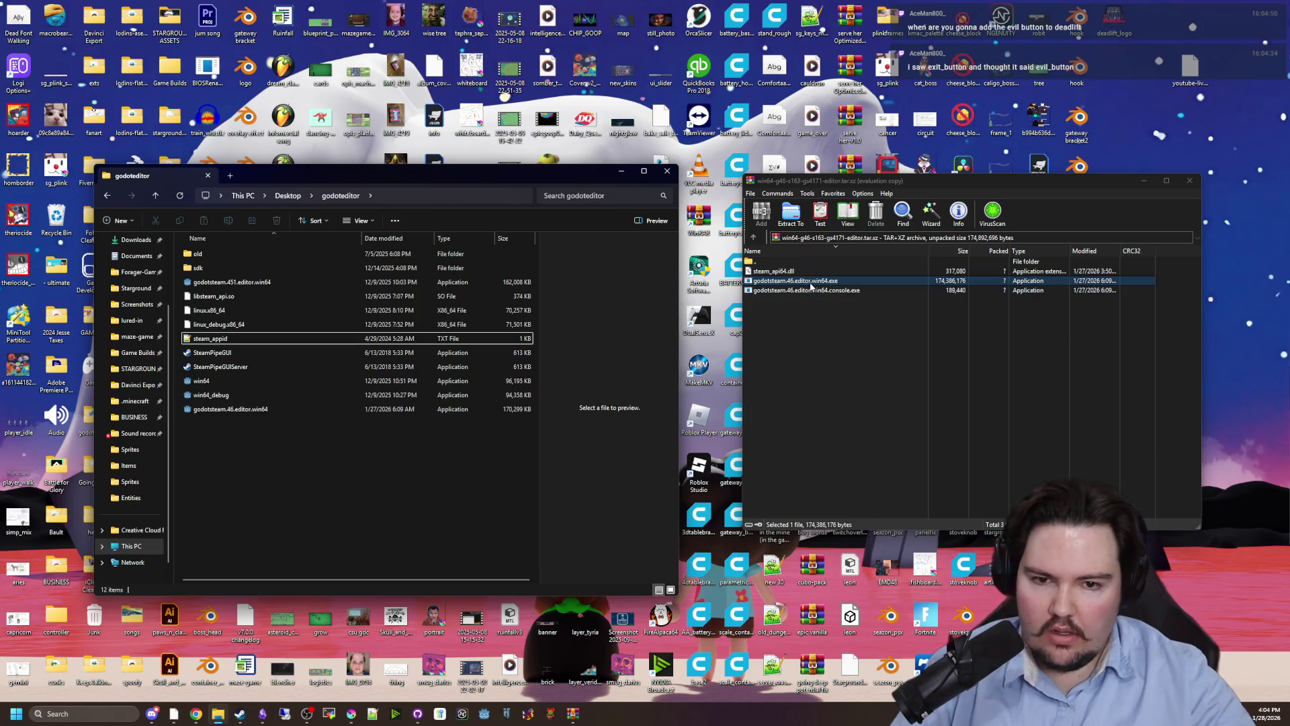
pyautogui.rightClick(788, 273)
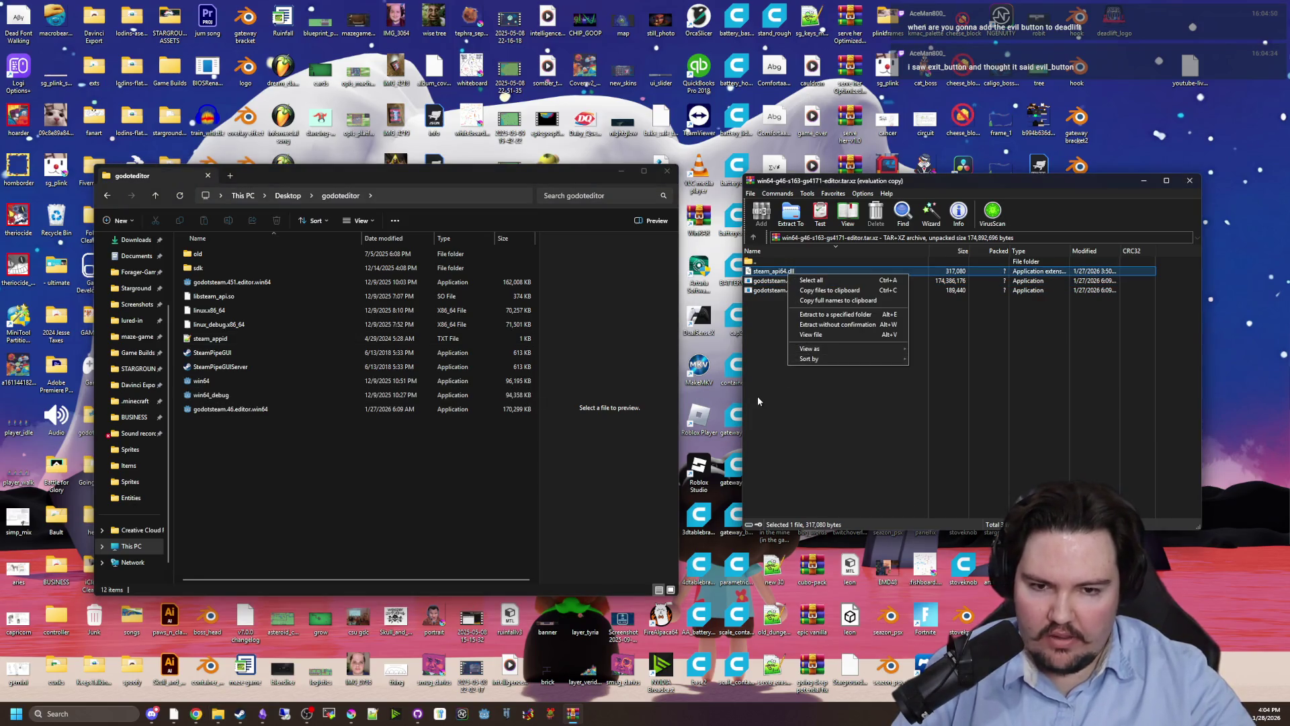
pyautogui.moveTo(773, 271)
pyautogui.mouseDown()
pyautogui.moveTo(365, 469)
pyautogui.moveTo(344, 467)
pyautogui.mouseUp()
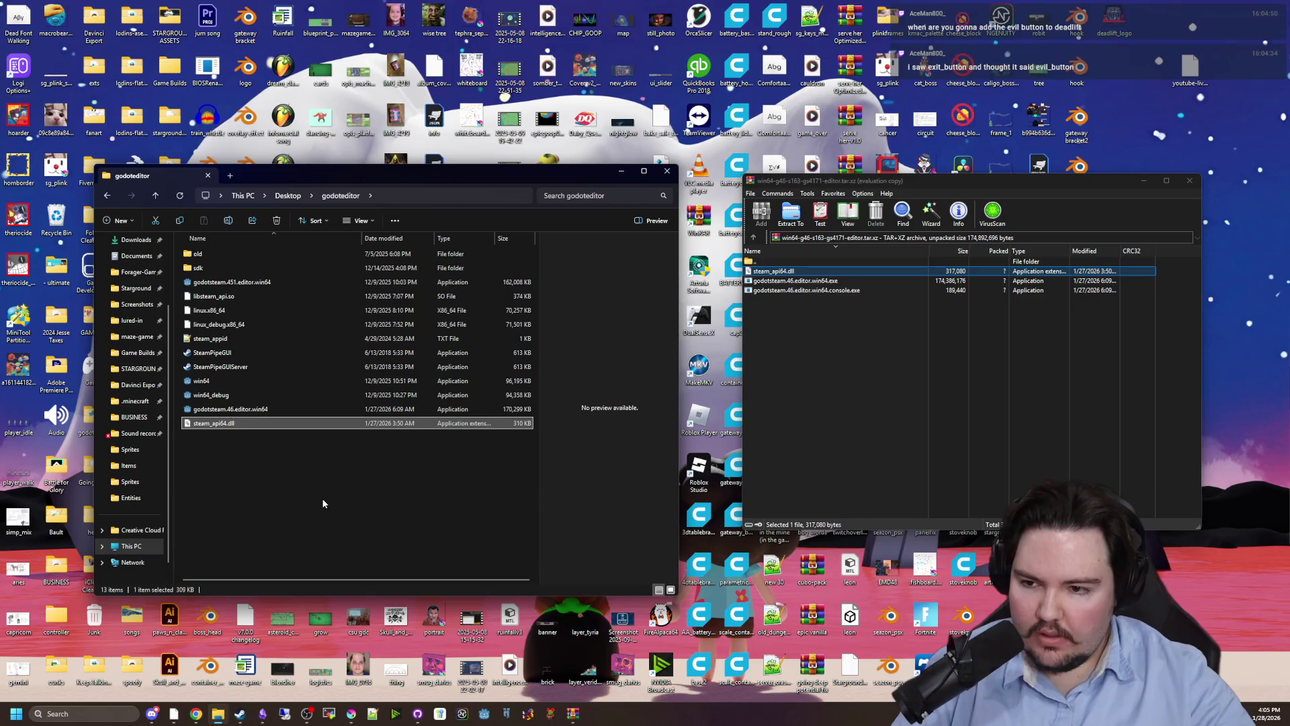
# Review the Linux and Windows build files, then select the new godotsteam.46.editor.win64.
pyautogui.click(241, 324)
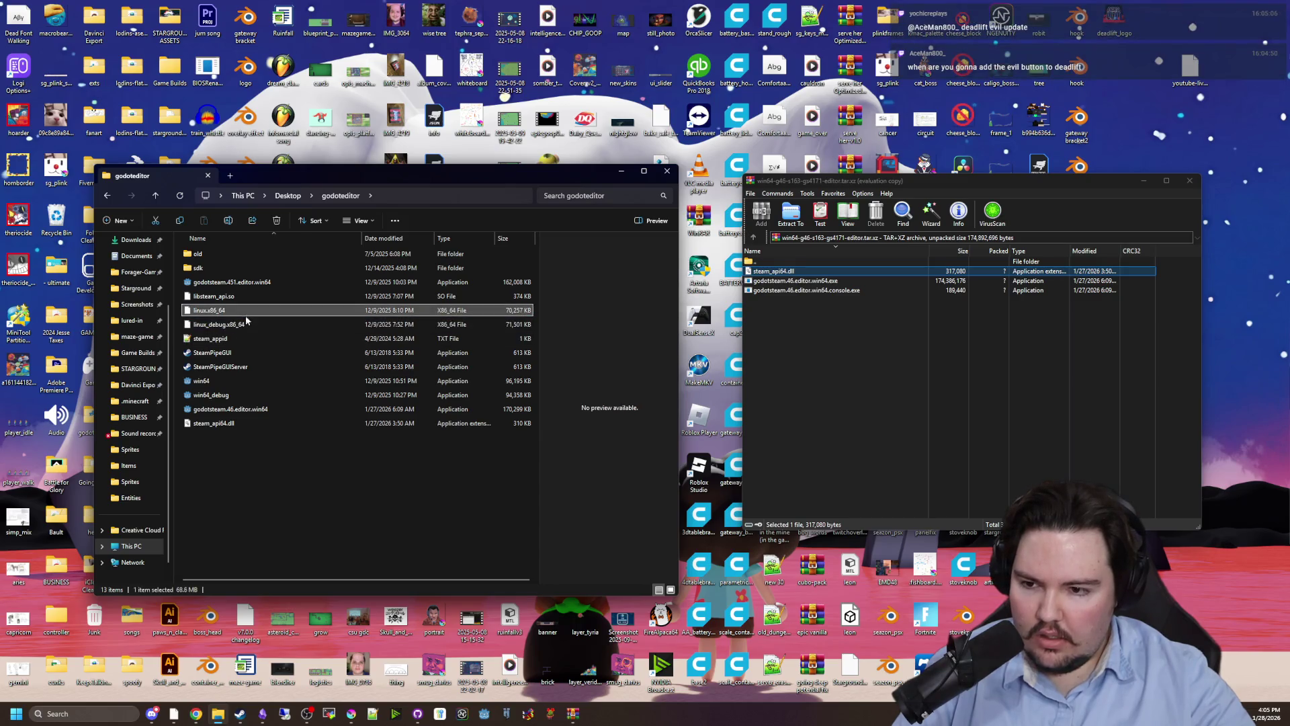
pyautogui.click(254, 310)
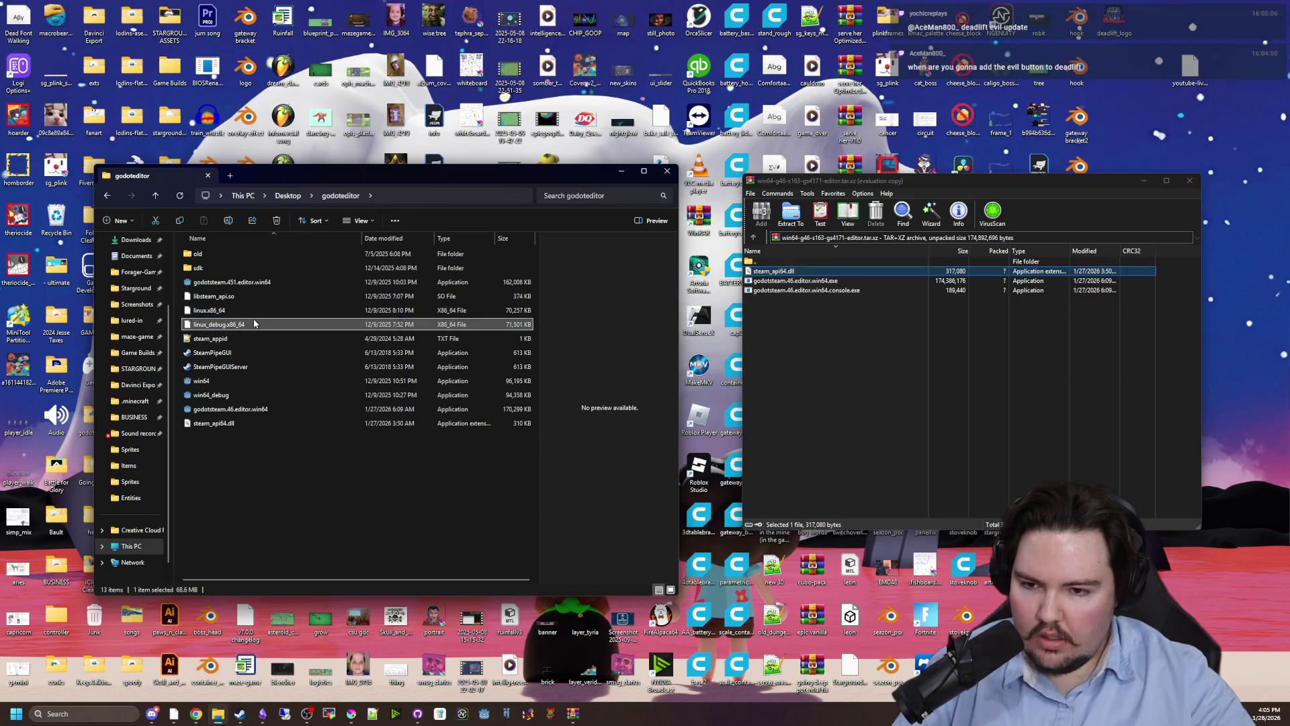
pyautogui.click(223, 395)
pyautogui.click(272, 465)
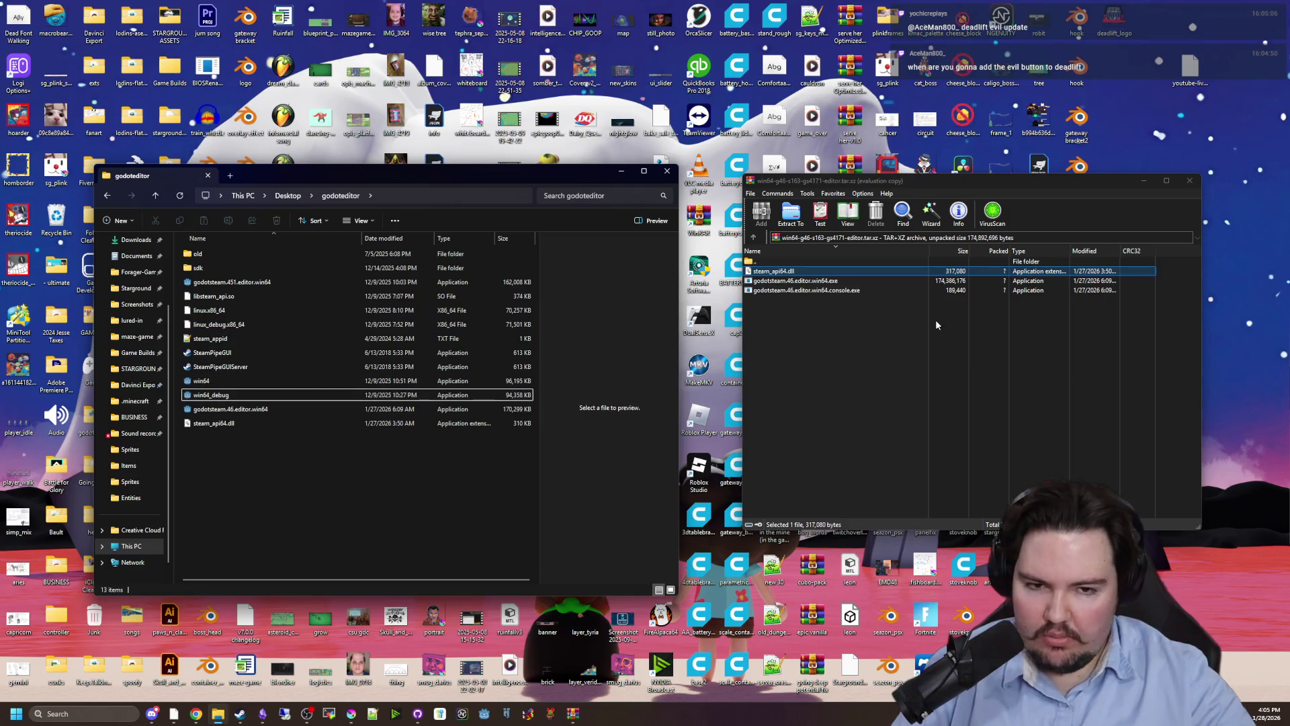
pyautogui.click(864, 344)
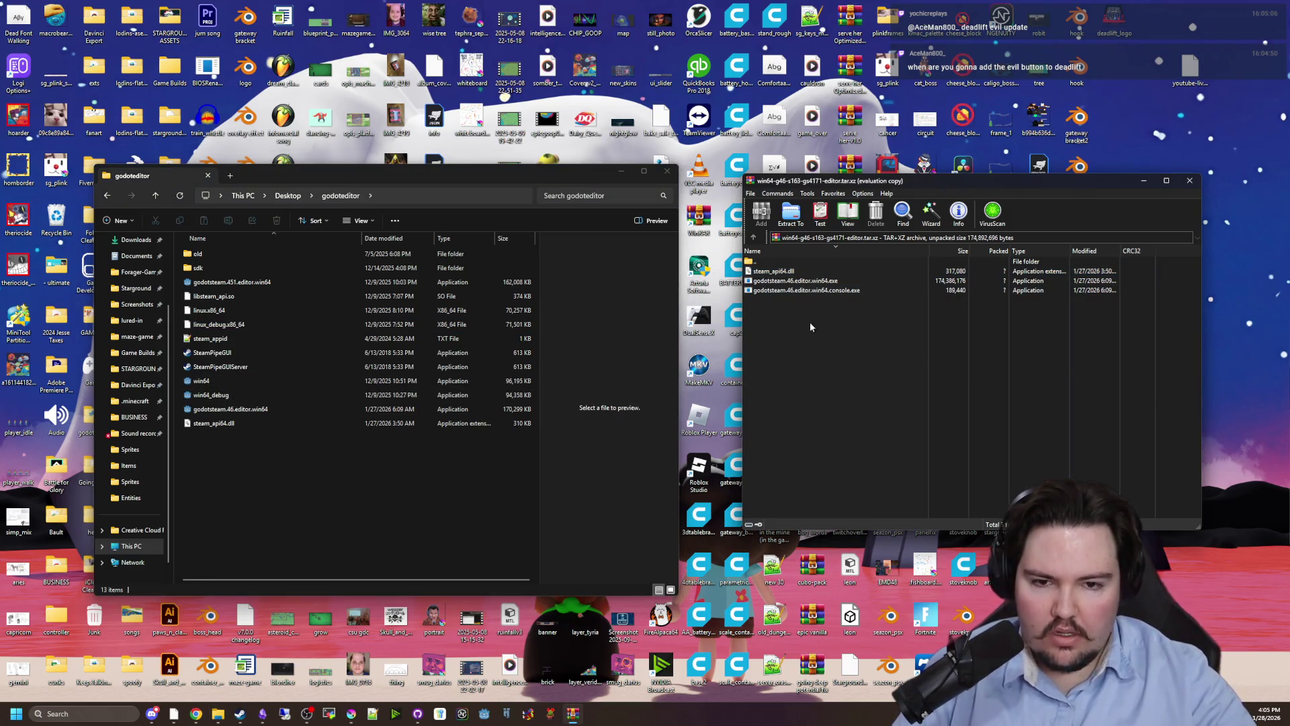
pyautogui.click(229, 438)
pyautogui.click(253, 411)
pyautogui.rightClick(253, 409)
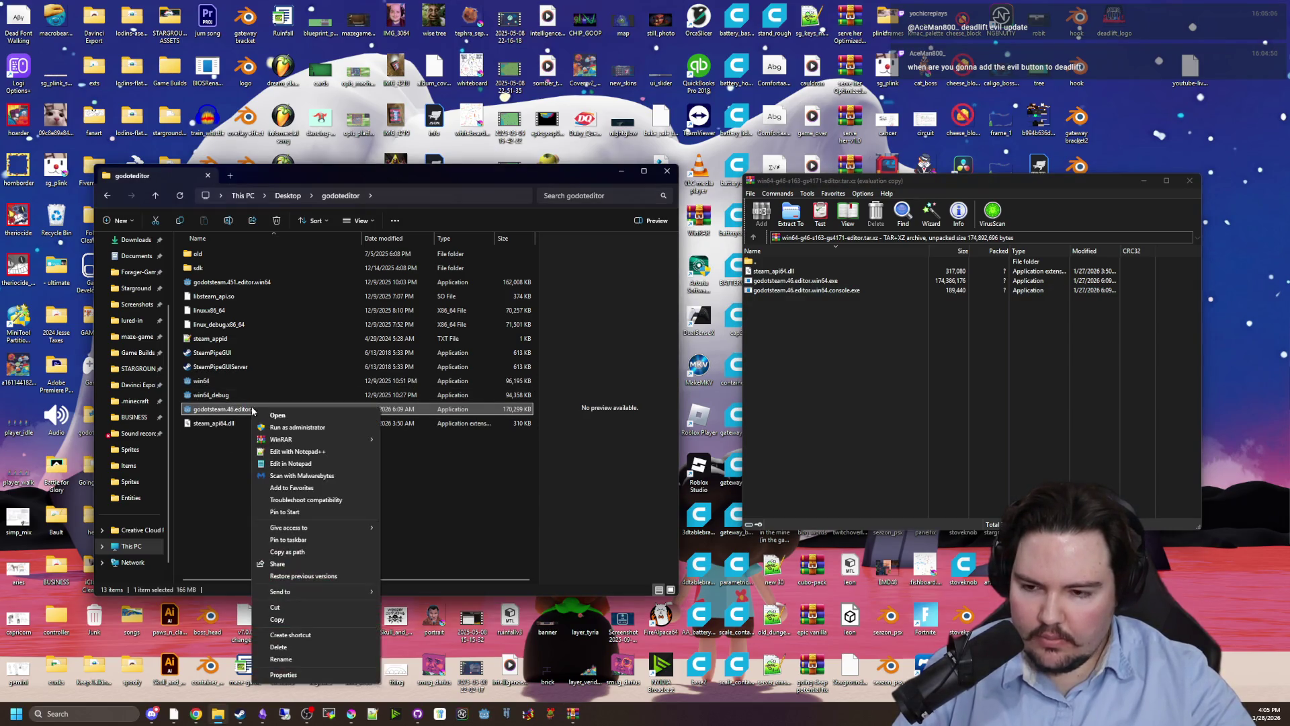
# Pin godotsteam.46.editor.win64 to the taskbar, position its icon, and bring up the templates archive.
pyautogui.click(285, 540)
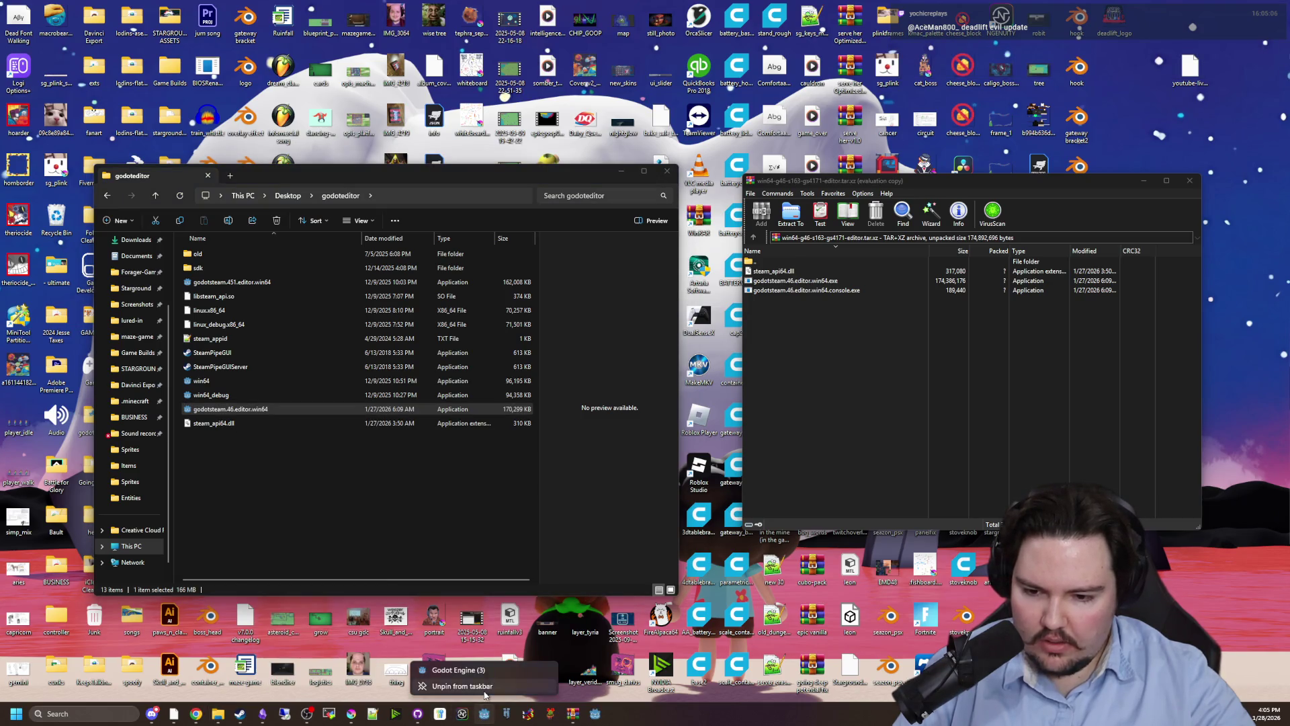
pyautogui.moveTo(481, 719)
pyautogui.mouseDown()
pyautogui.moveTo(573, 718)
pyautogui.moveTo(486, 720)
pyautogui.mouseUp()
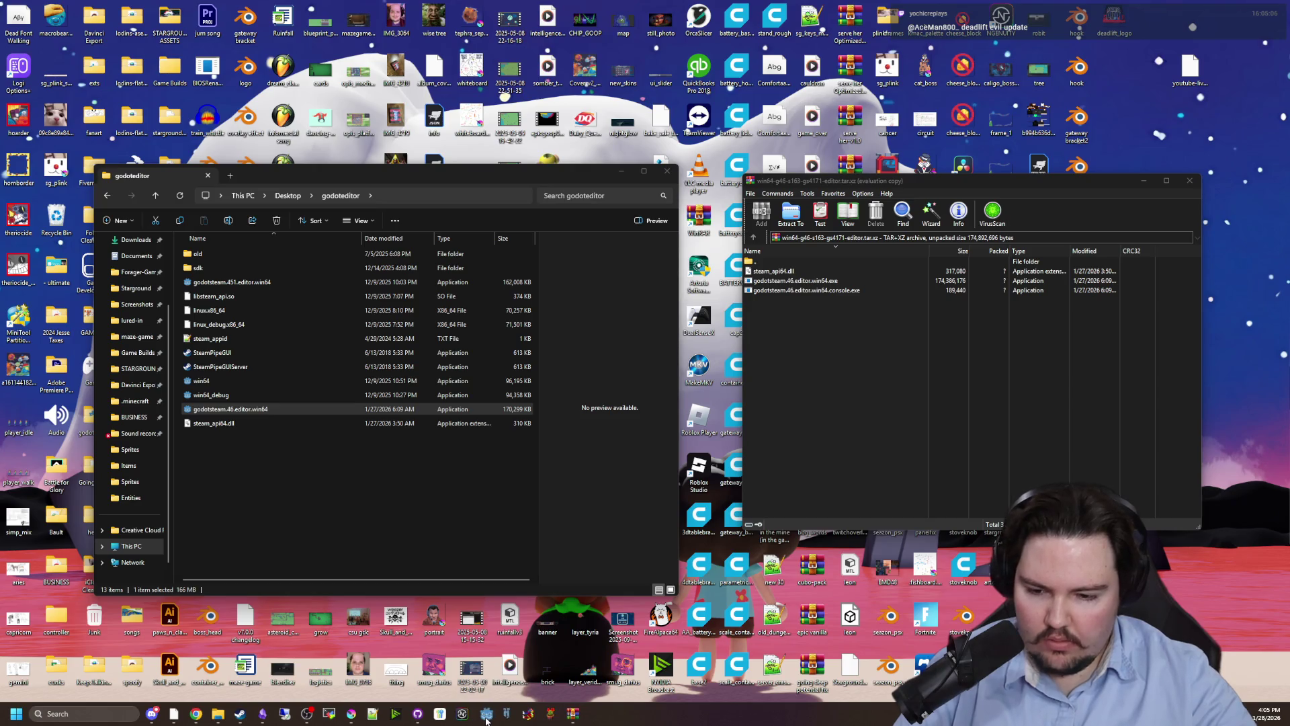
pyautogui.click(864, 421)
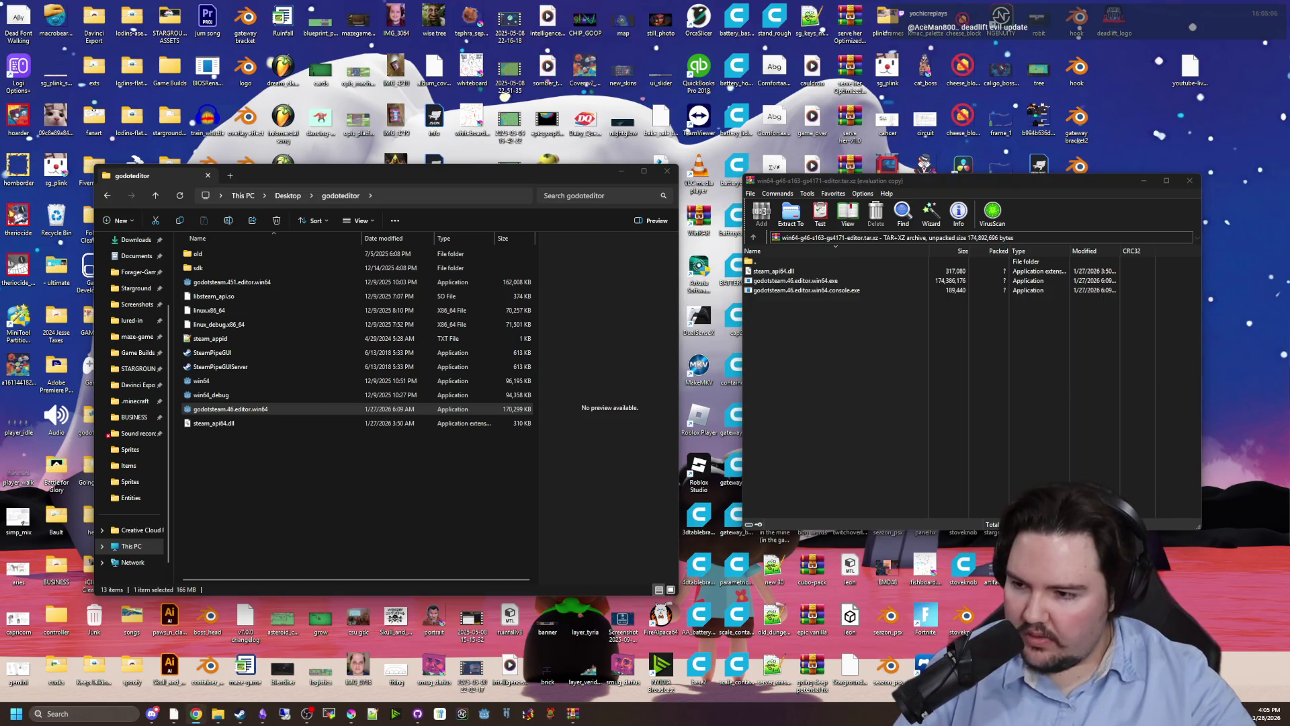
pyautogui.click(871, 346)
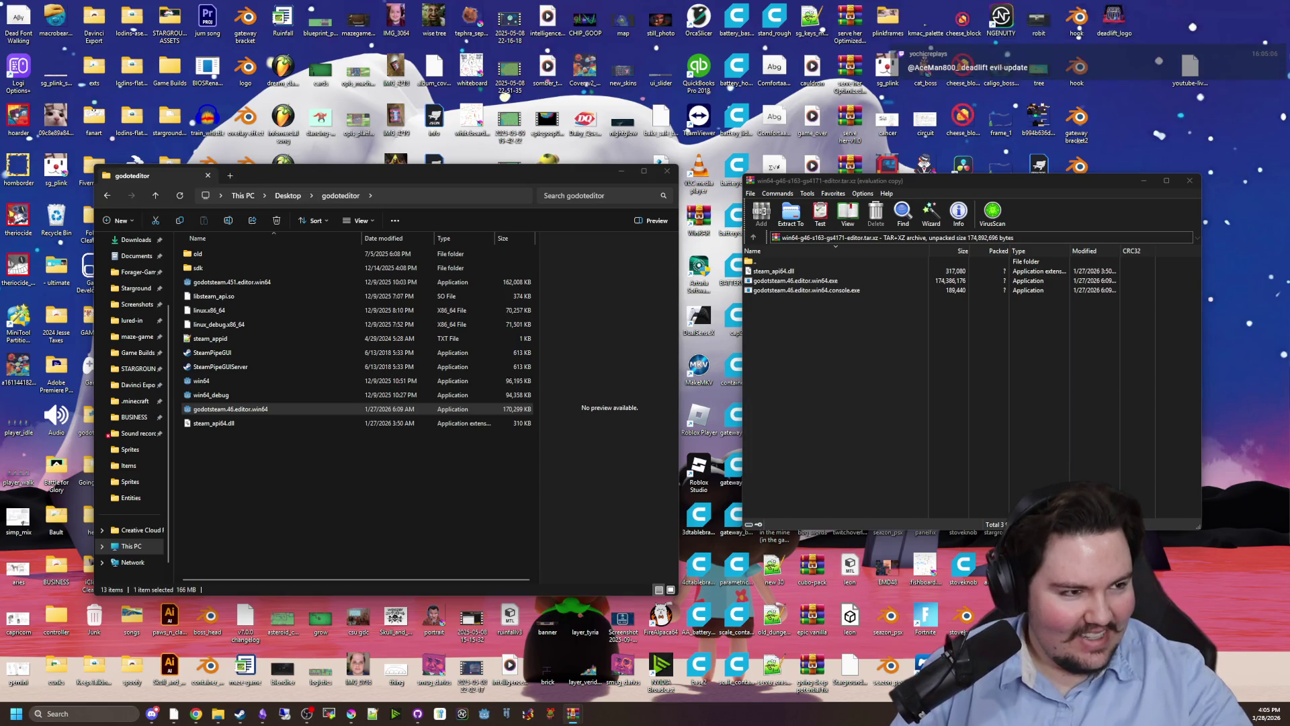
pyautogui.moveTo(978, 182)
pyautogui.mouseDown()
pyautogui.moveTo(888, 154)
pyautogui.moveTo(940, 144)
pyautogui.mouseUp()
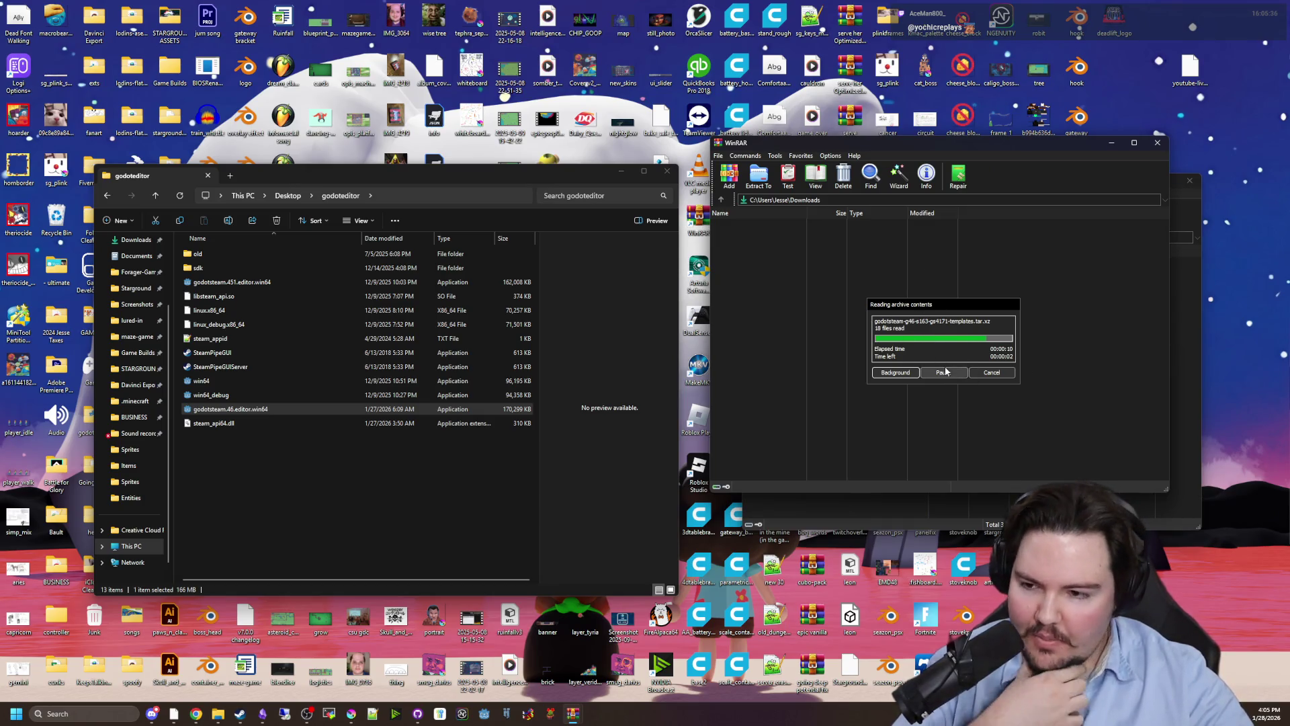
# Extract the three templates\win64 files from the GodotSteam templates archive into godoteditor.
pyautogui.click(394, 538)
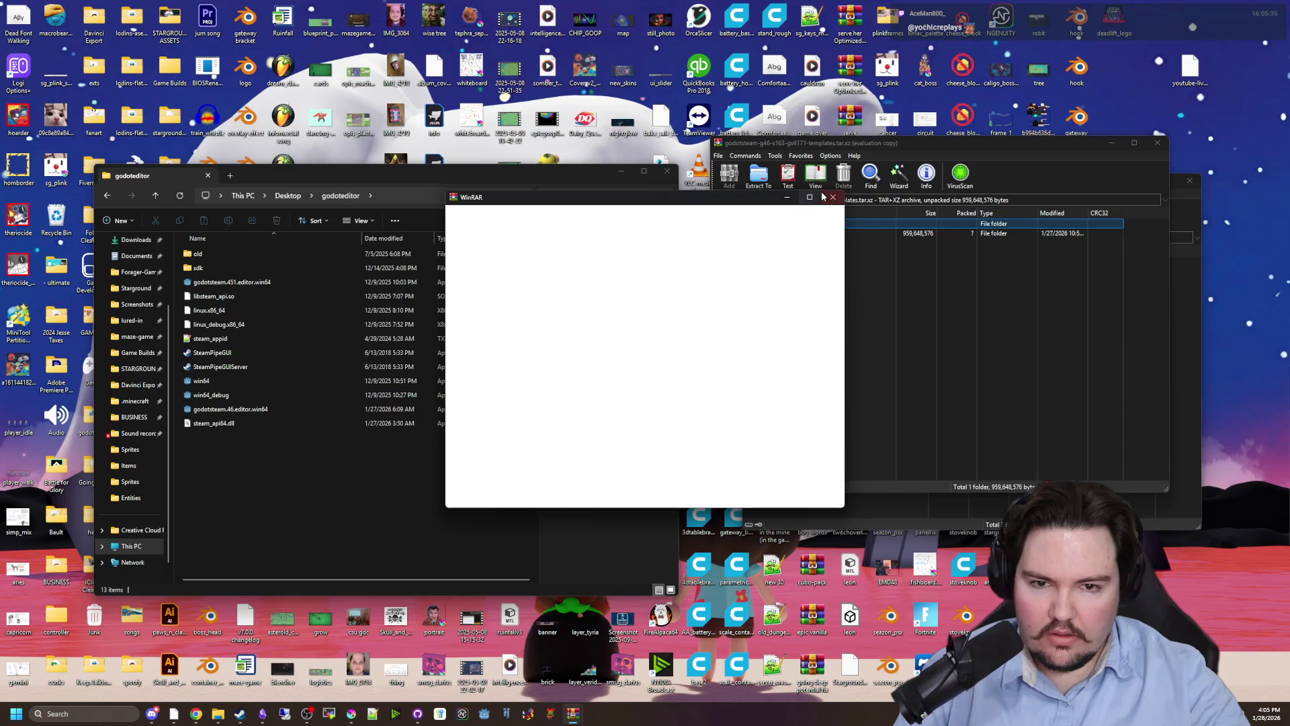
pyautogui.click(835, 197)
pyautogui.doubleClick(748, 234)
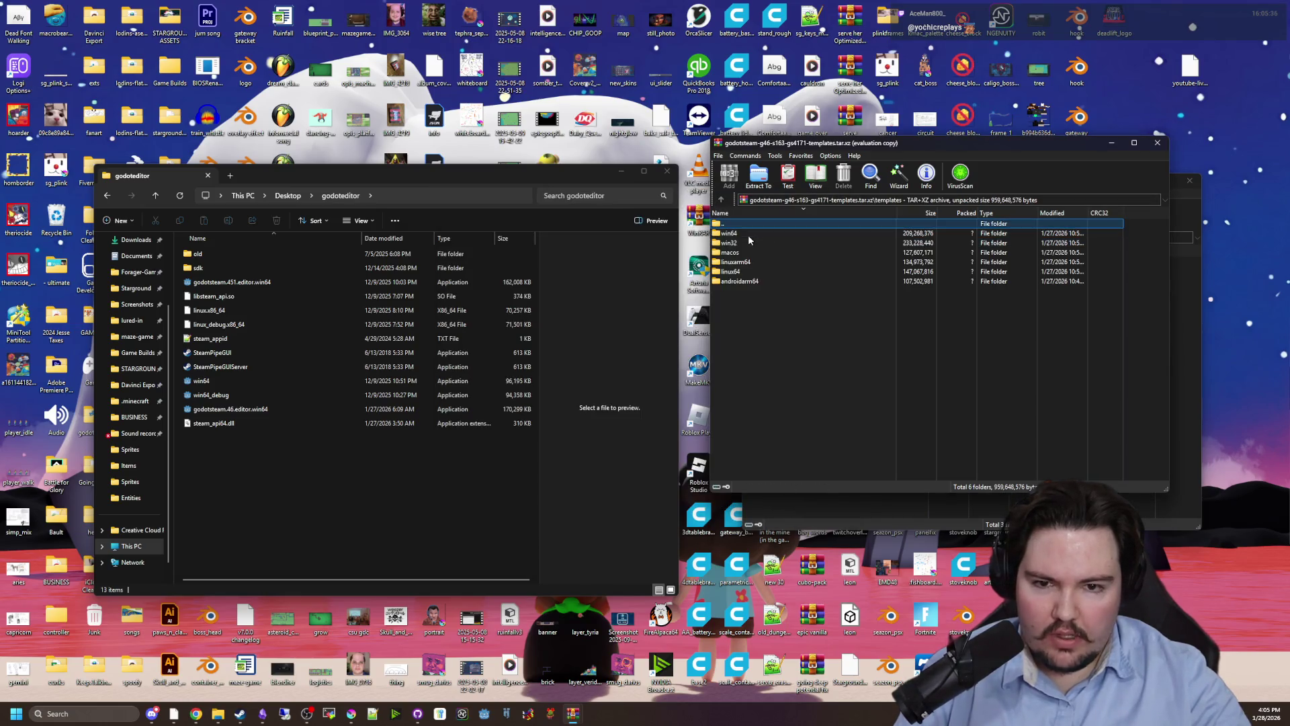
pyautogui.click(752, 308)
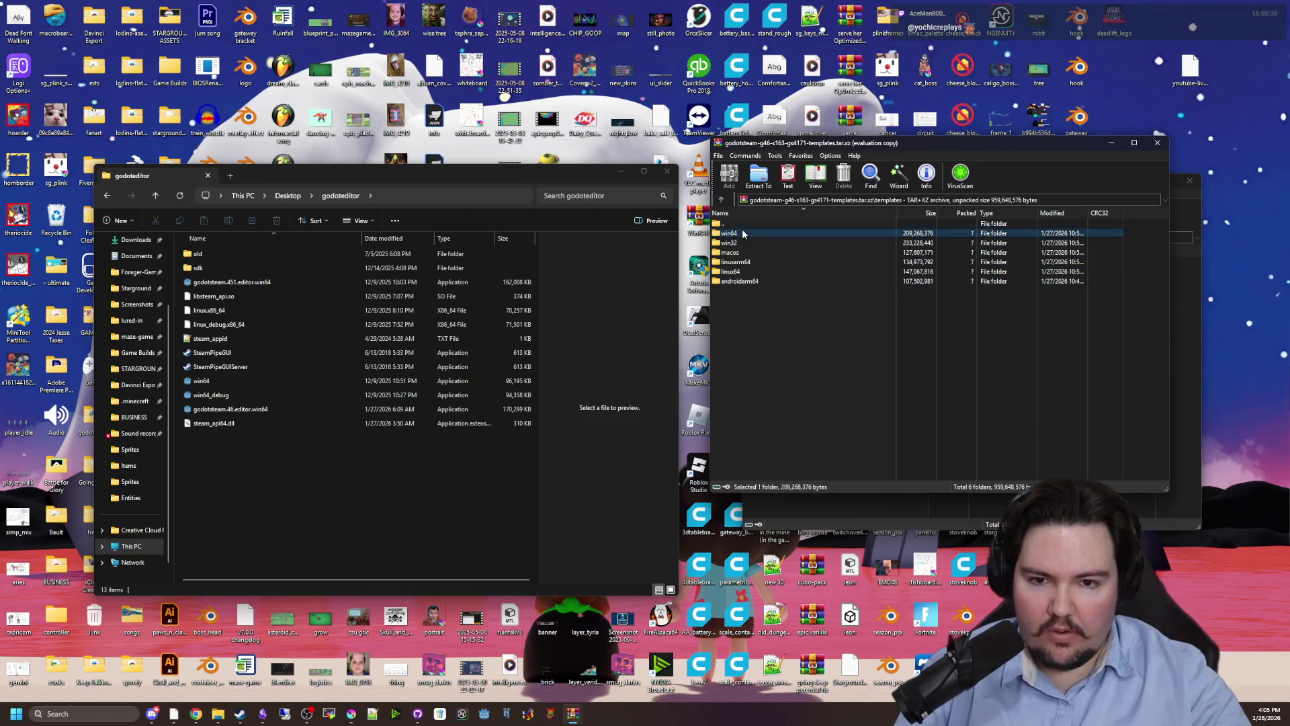
pyautogui.doubleClick(742, 232)
pyautogui.moveTo(751, 275)
pyautogui.mouseDown()
pyautogui.moveTo(749, 239)
pyautogui.moveTo(657, 316)
pyautogui.moveTo(383, 461)
pyautogui.moveTo(423, 454)
pyautogui.mouseUp()
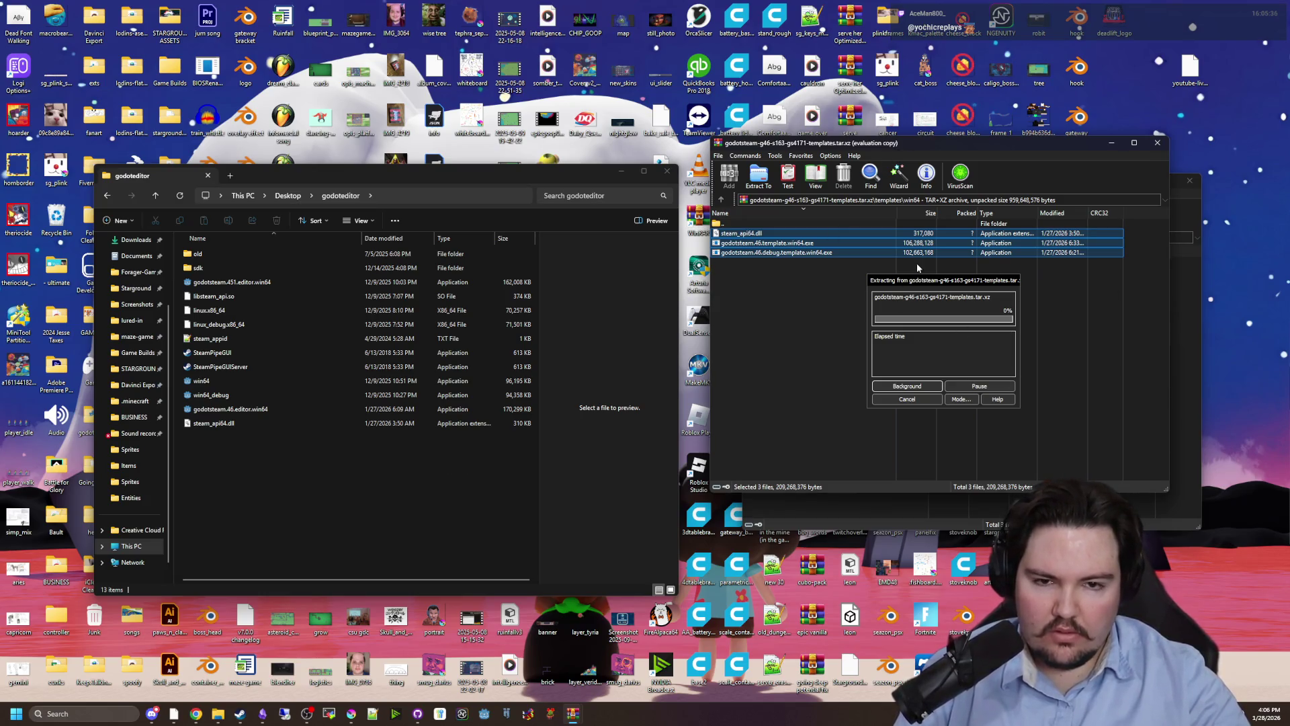
pyautogui.moveTo(947, 288)
pyautogui.mouseDown()
pyautogui.moveTo(712, 371)
pyautogui.moveTo(711, 454)
pyautogui.mouseUp()
pyautogui.press('Escape')
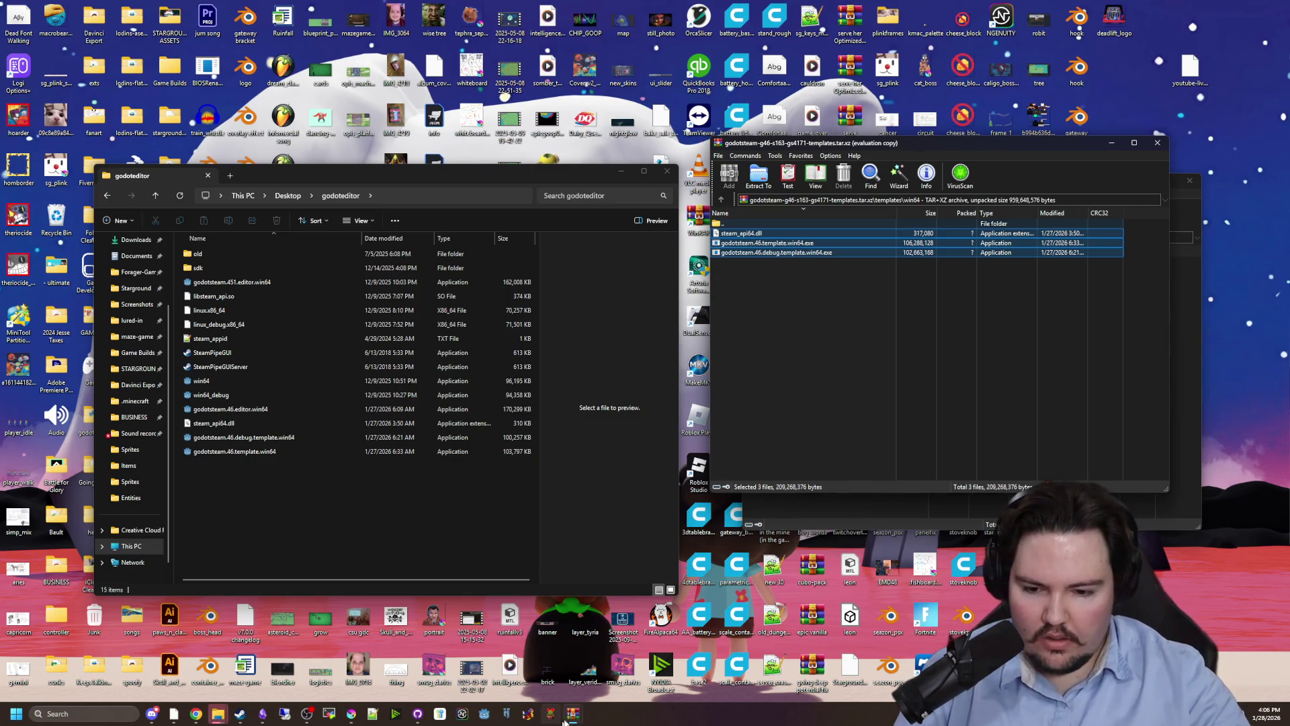
# Launch Task Manager and show the list of running processes.
pyautogui.moveTo(561, 721)
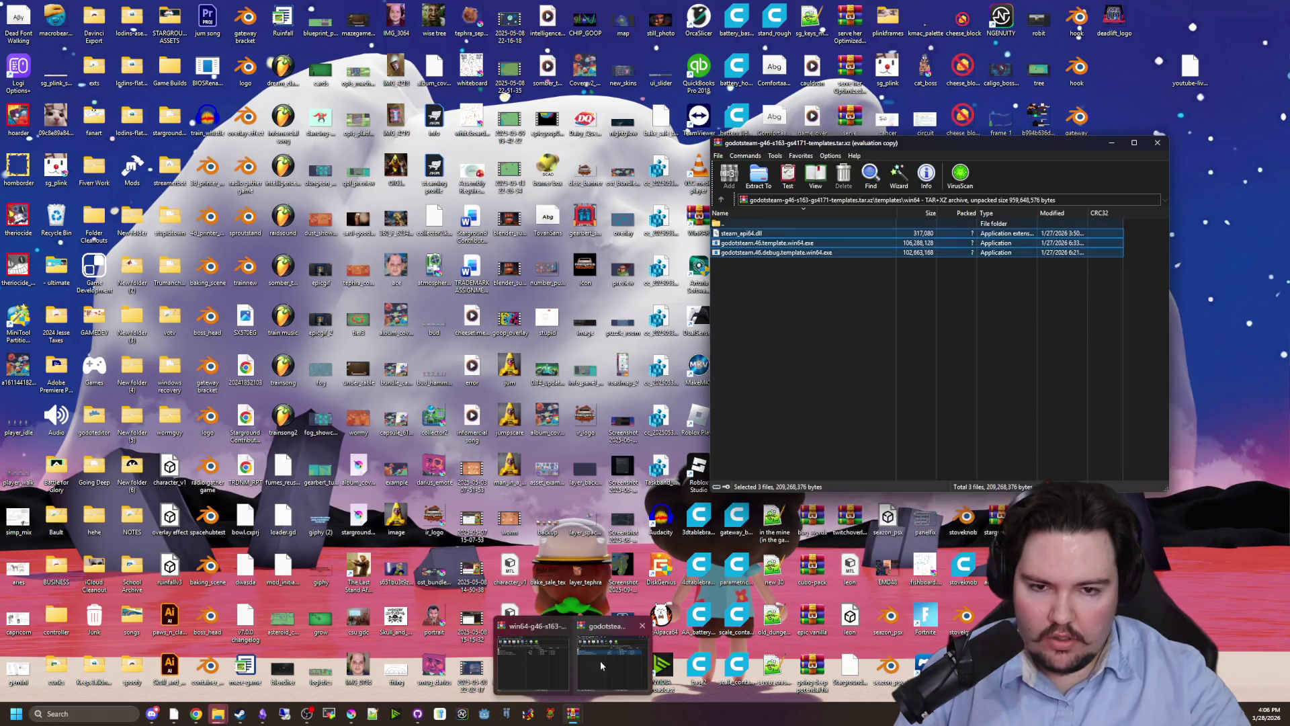
pyautogui.click(600, 667)
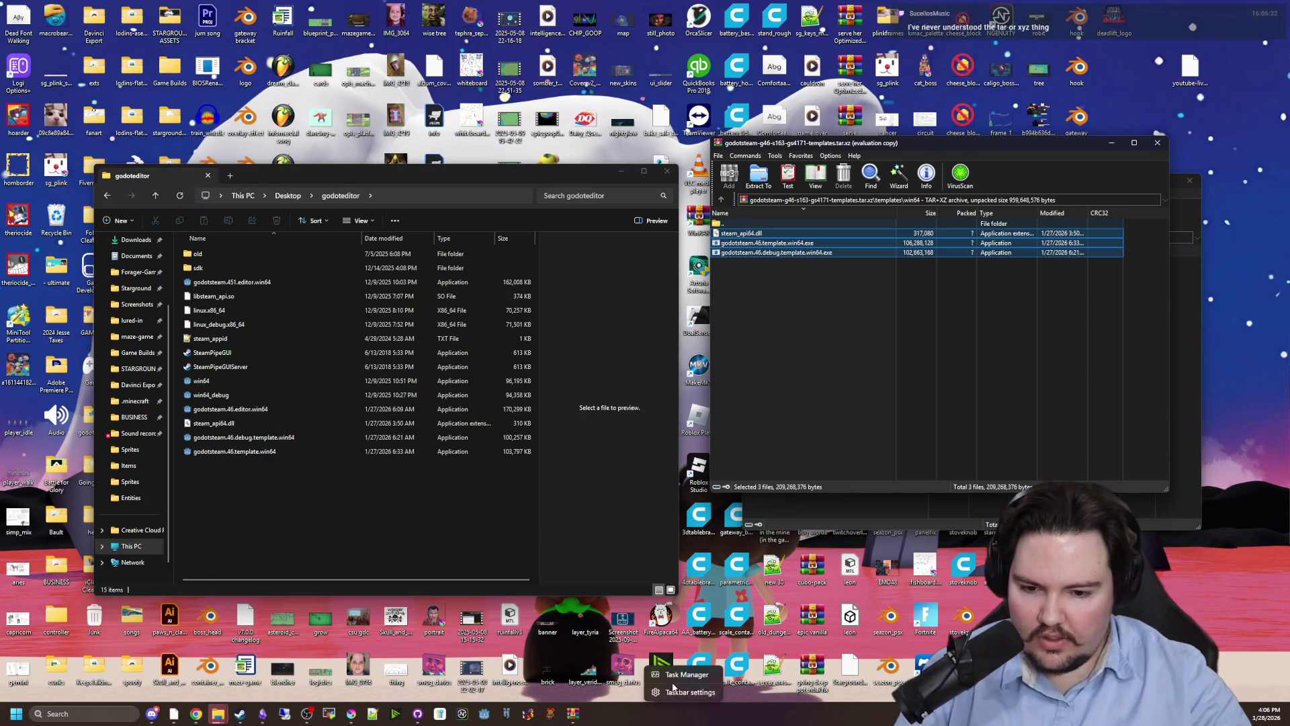
pyautogui.doubleClick(677, 678)
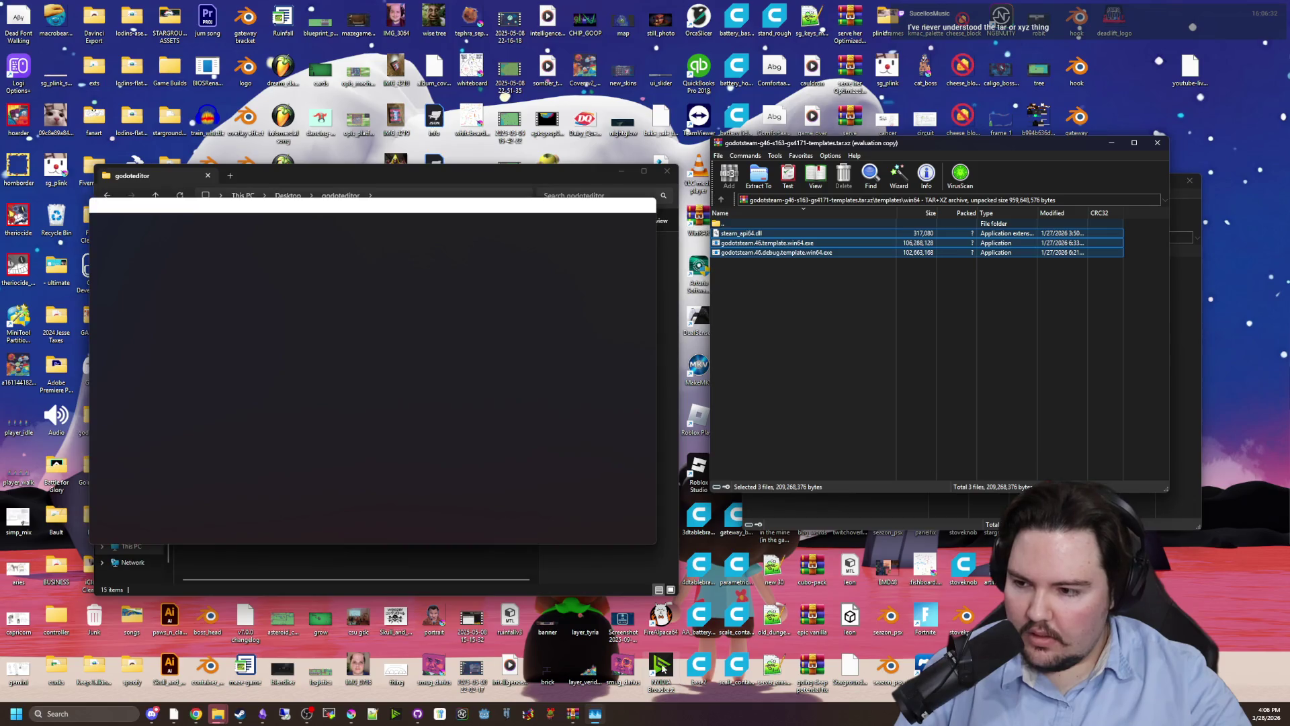
pyautogui.moveTo(313, 203); pyautogui.dragTo(491, 223)
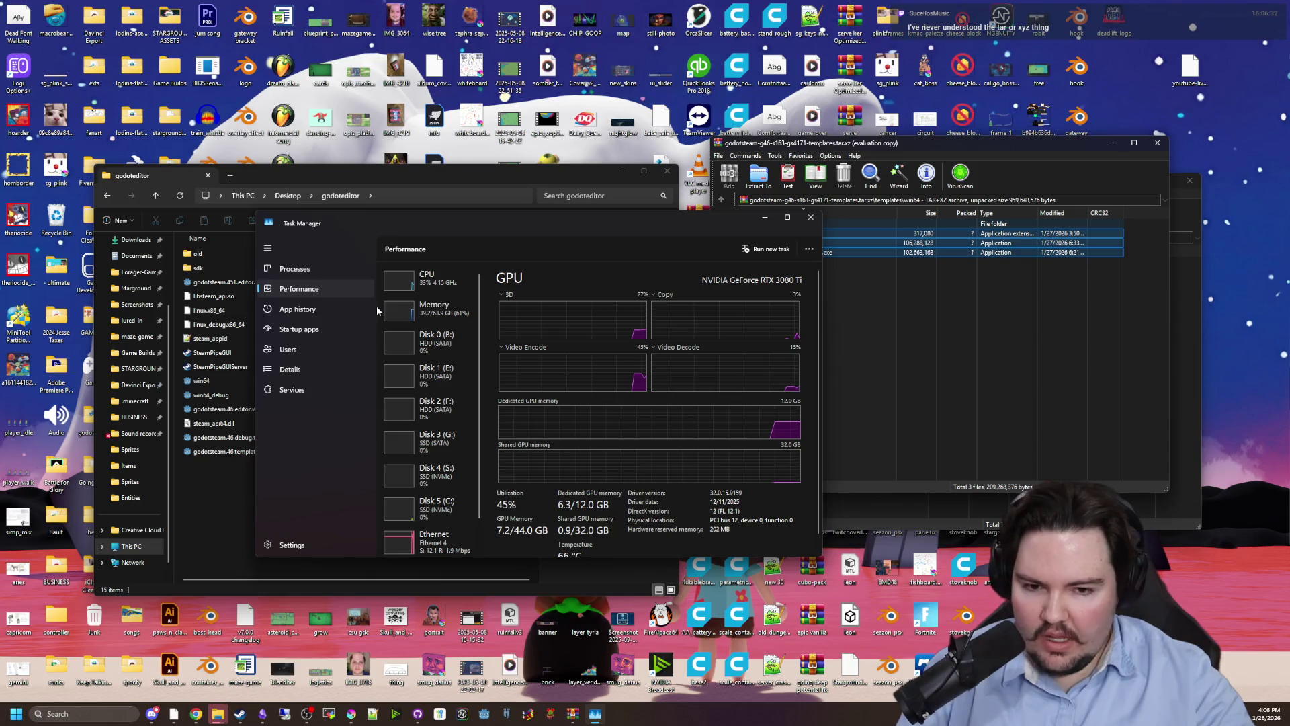
pyautogui.click(315, 266)
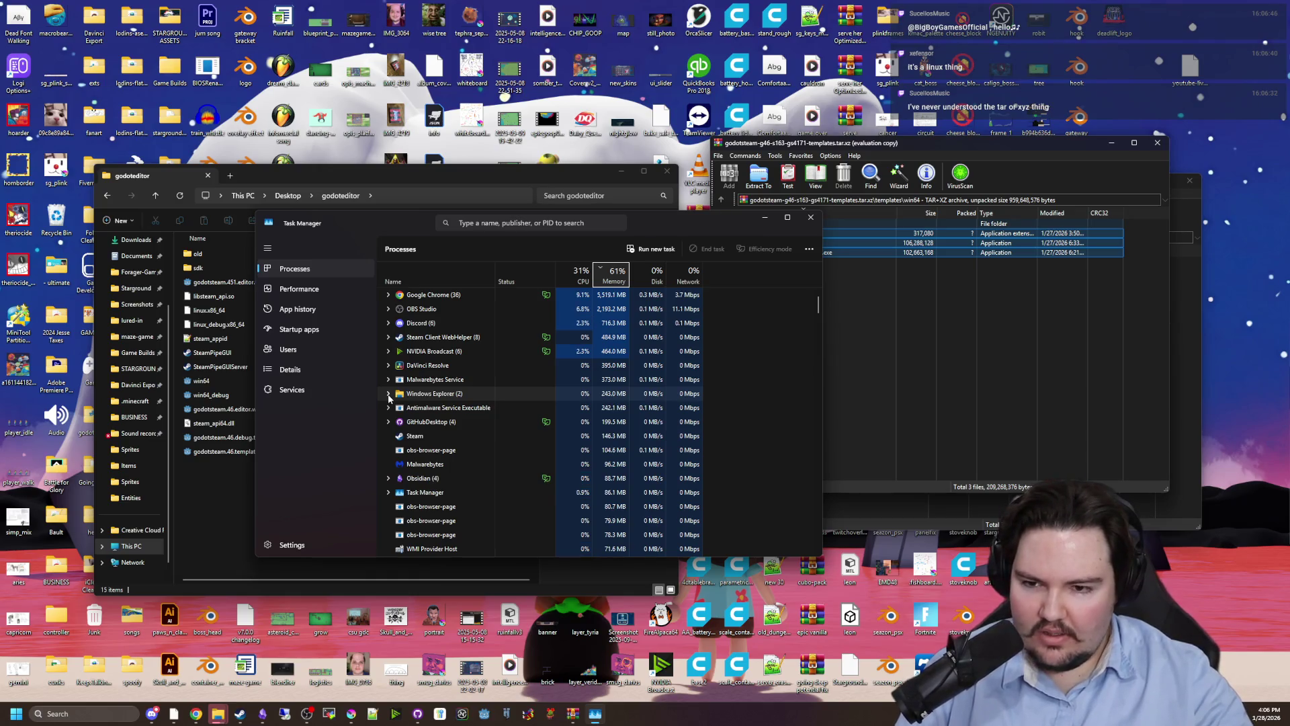
pyautogui.scroll(-3, 396, 410)
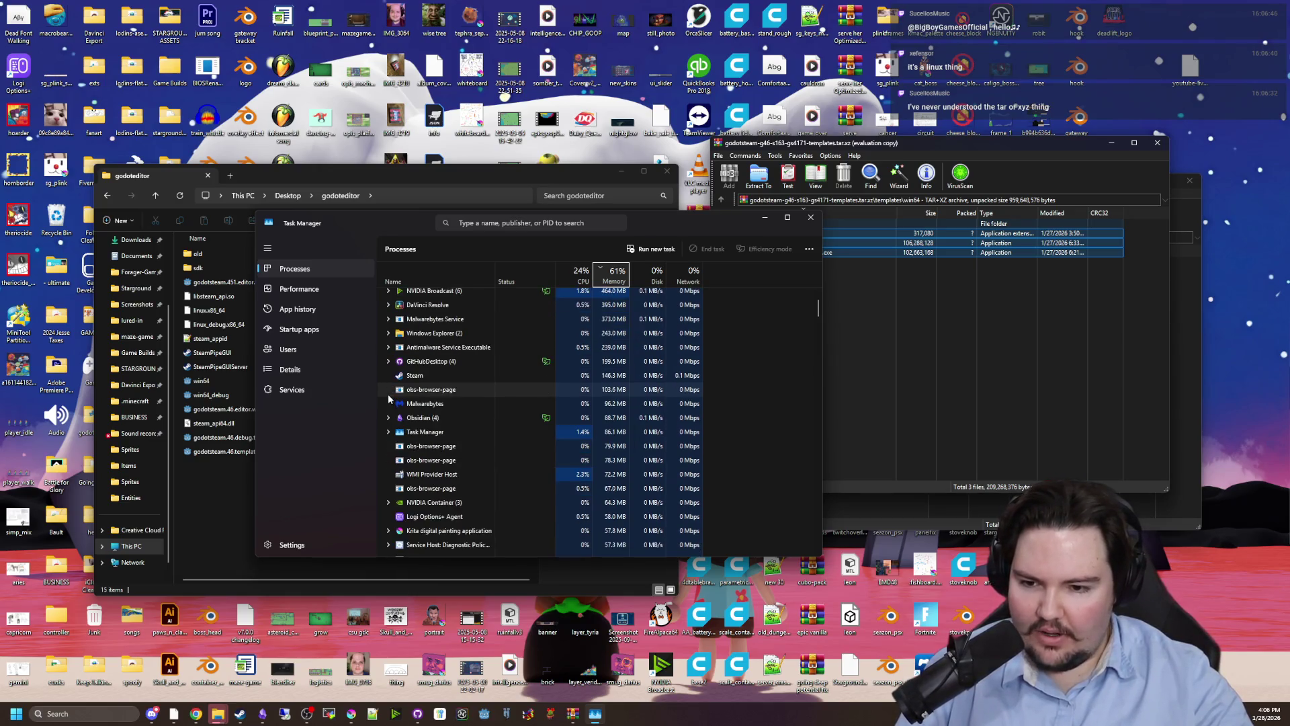
pyautogui.scroll(-5, 477, 462)
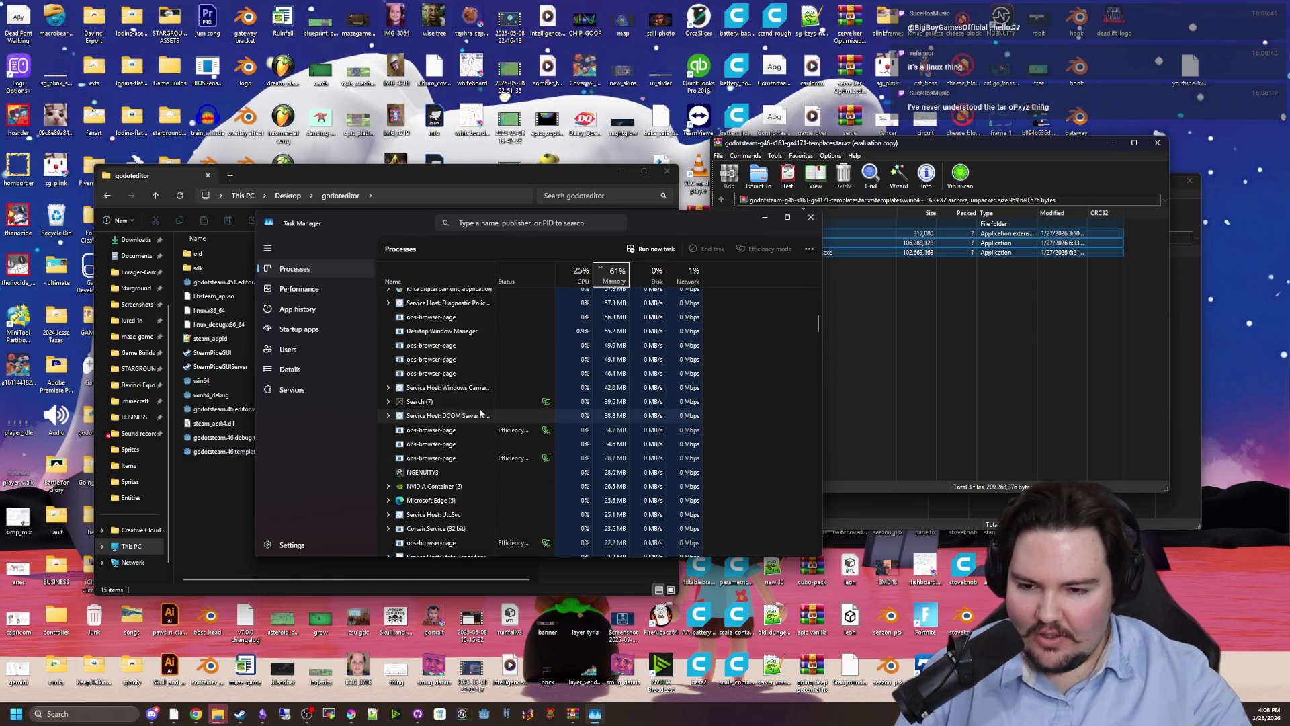
pyautogui.scroll(8, 489, 417)
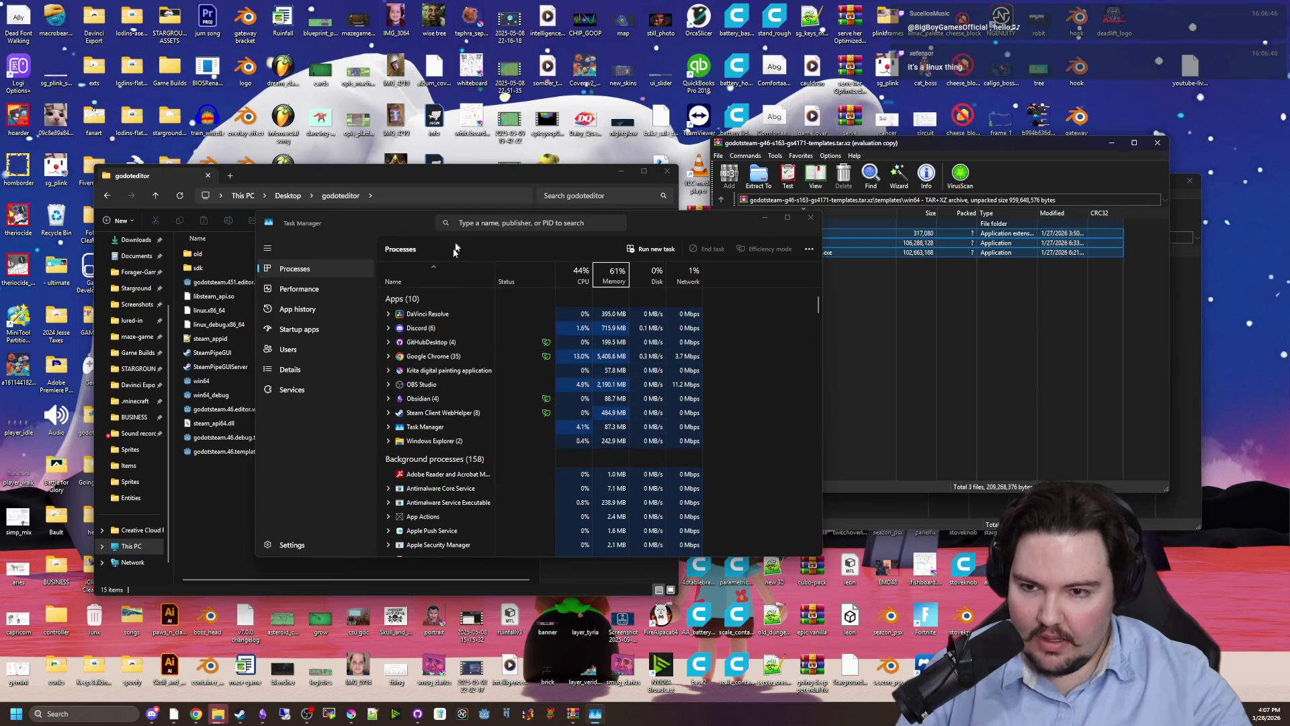
# Search processes for winrar, end all three WinRAR tasks, and close Task Manager.
pyautogui.click(482, 223)
pyautogui.write('winrar')
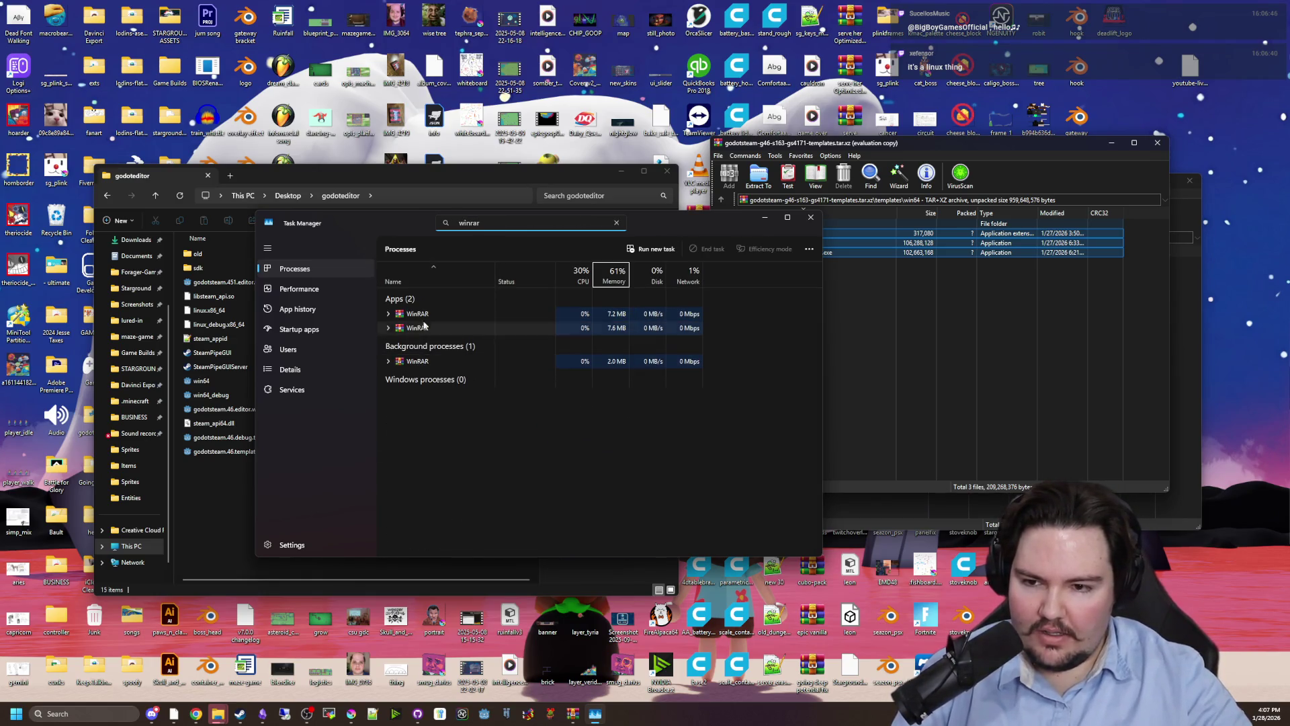
pyautogui.rightClick(453, 314)
pyautogui.click(470, 334)
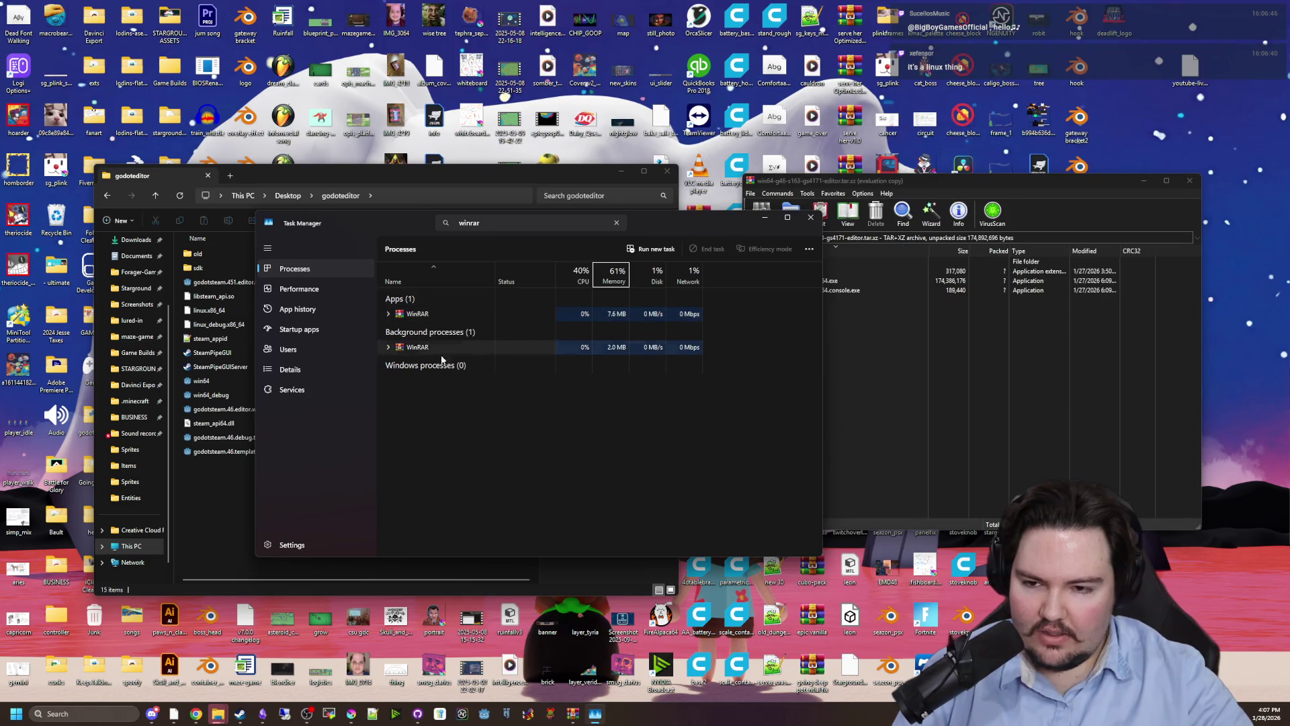
pyautogui.rightClick(436, 316)
pyautogui.click(466, 342)
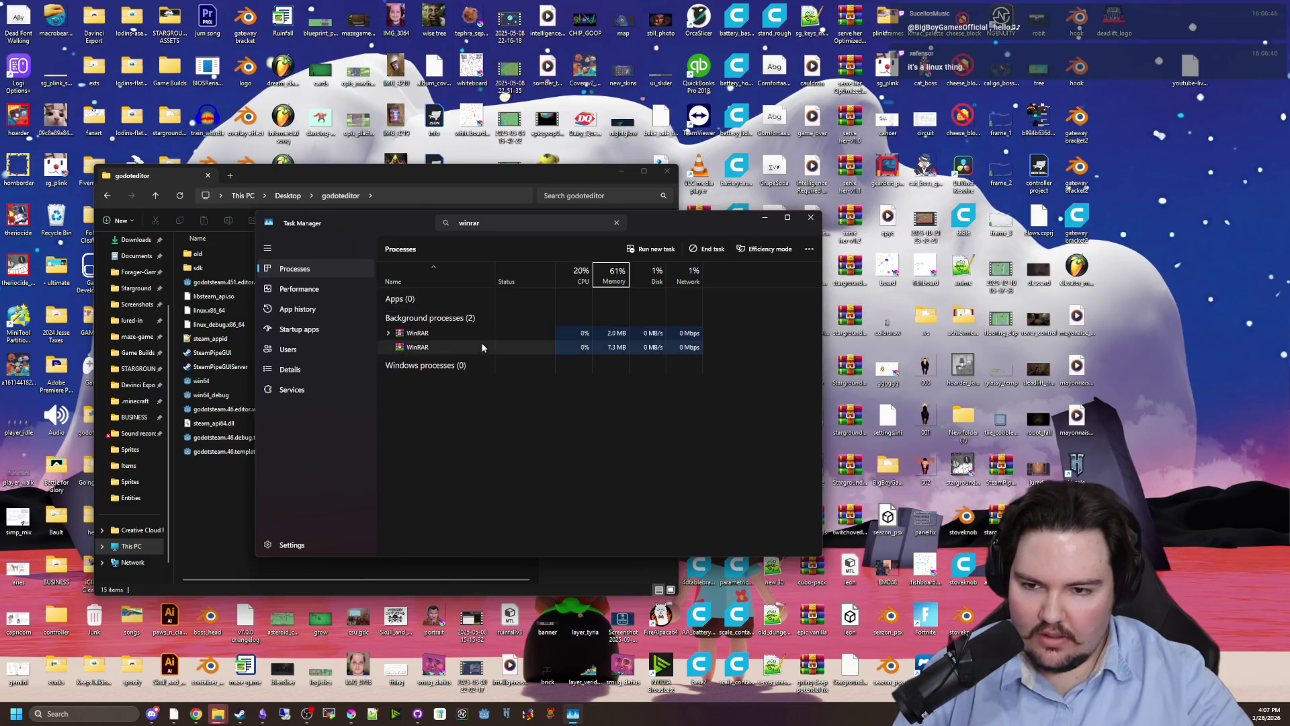
pyautogui.rightClick(419, 333)
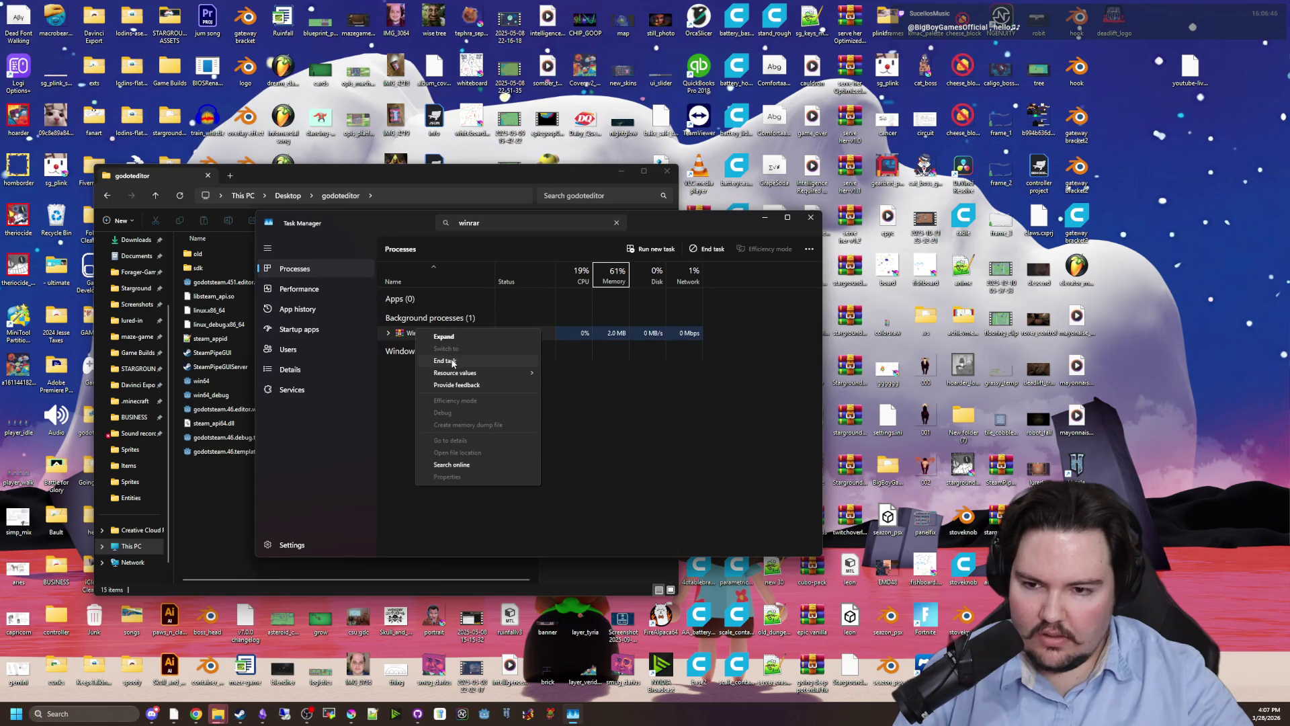
pyautogui.click(445, 360)
pyautogui.click(811, 219)
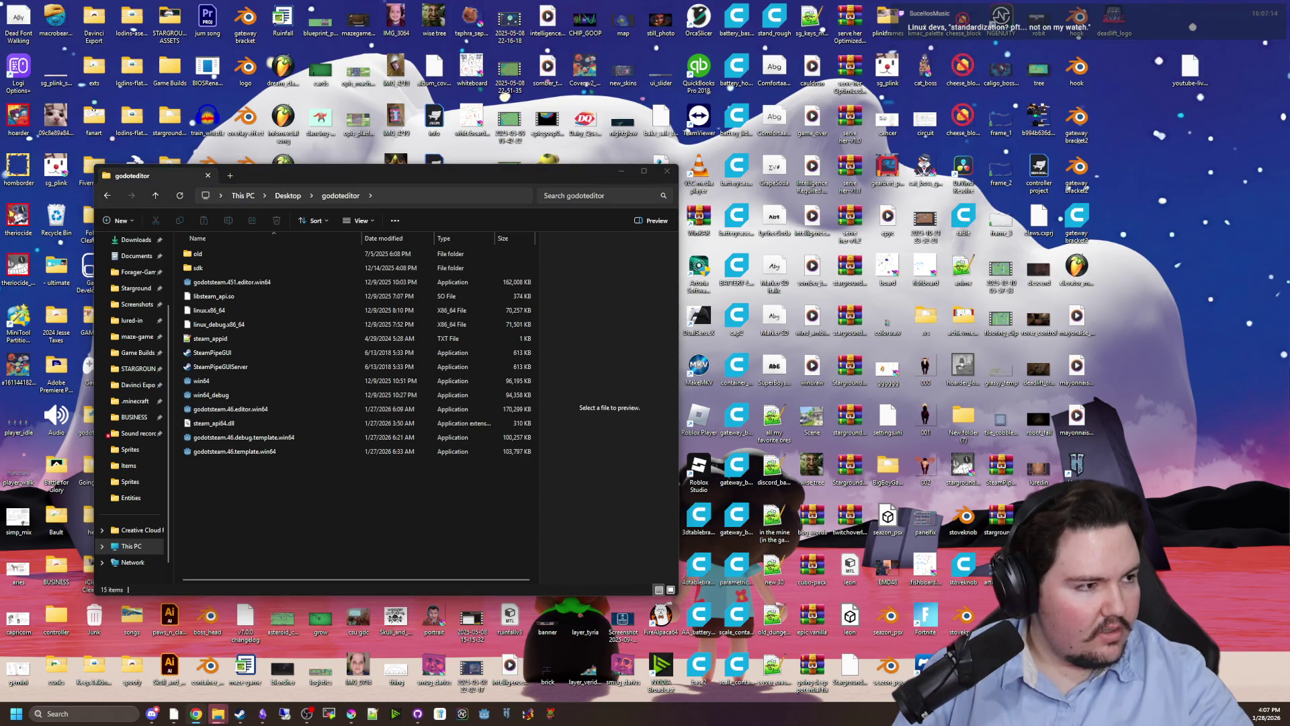
# Open the GodotSteam templates archive in WinRAR beside the godoteditor folder.
pyautogui.doubleClick(850, 171)
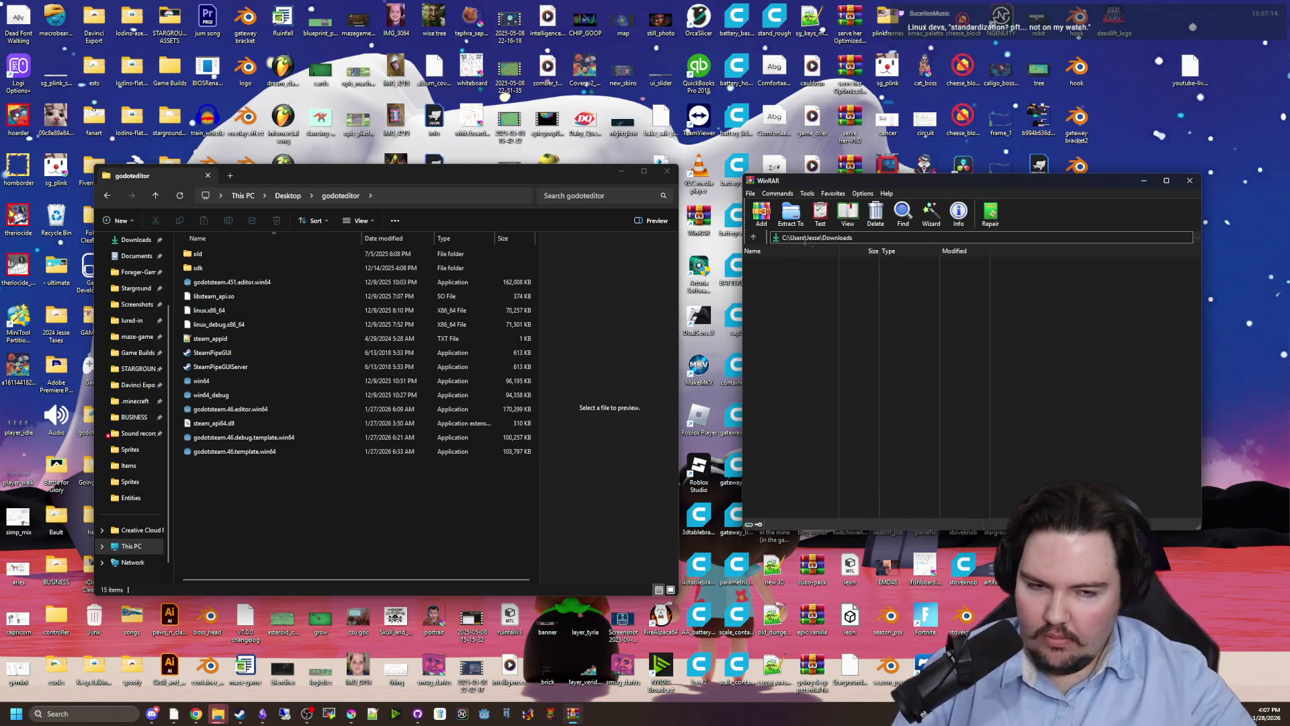
pyautogui.moveTo(905, 183); pyautogui.dragTo(882, 180)
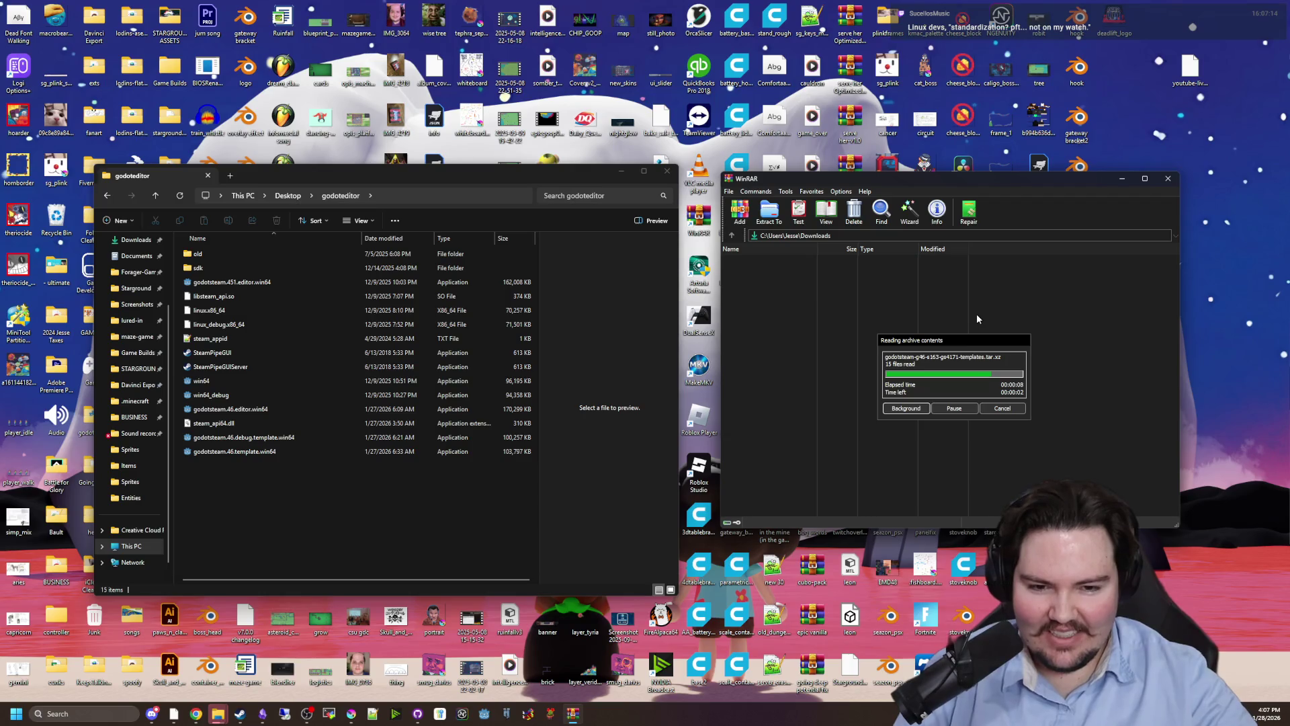
pyautogui.moveTo(997, 346)
pyautogui.mouseDown()
pyautogui.moveTo(813, 405)
pyautogui.moveTo(1059, 388)
pyautogui.moveTo(1077, 371)
pyautogui.mouseUp()
pyautogui.click(259, 405)
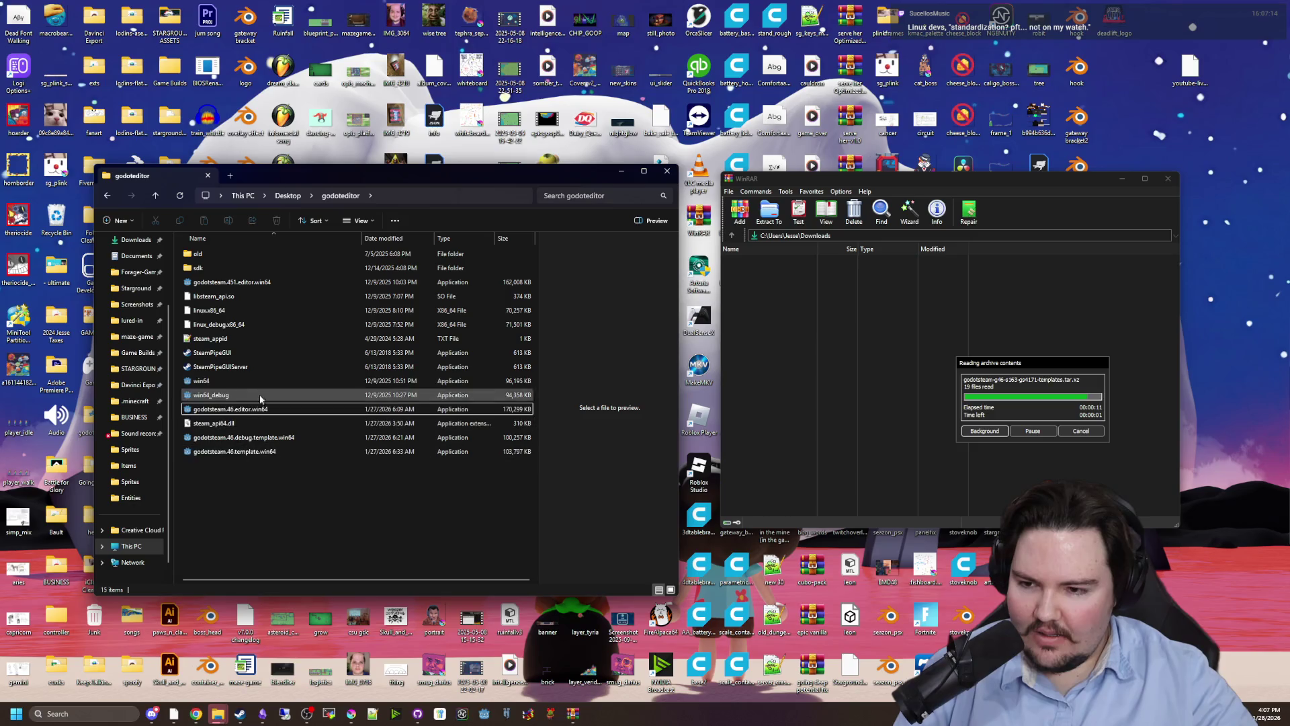
pyautogui.click(222, 311)
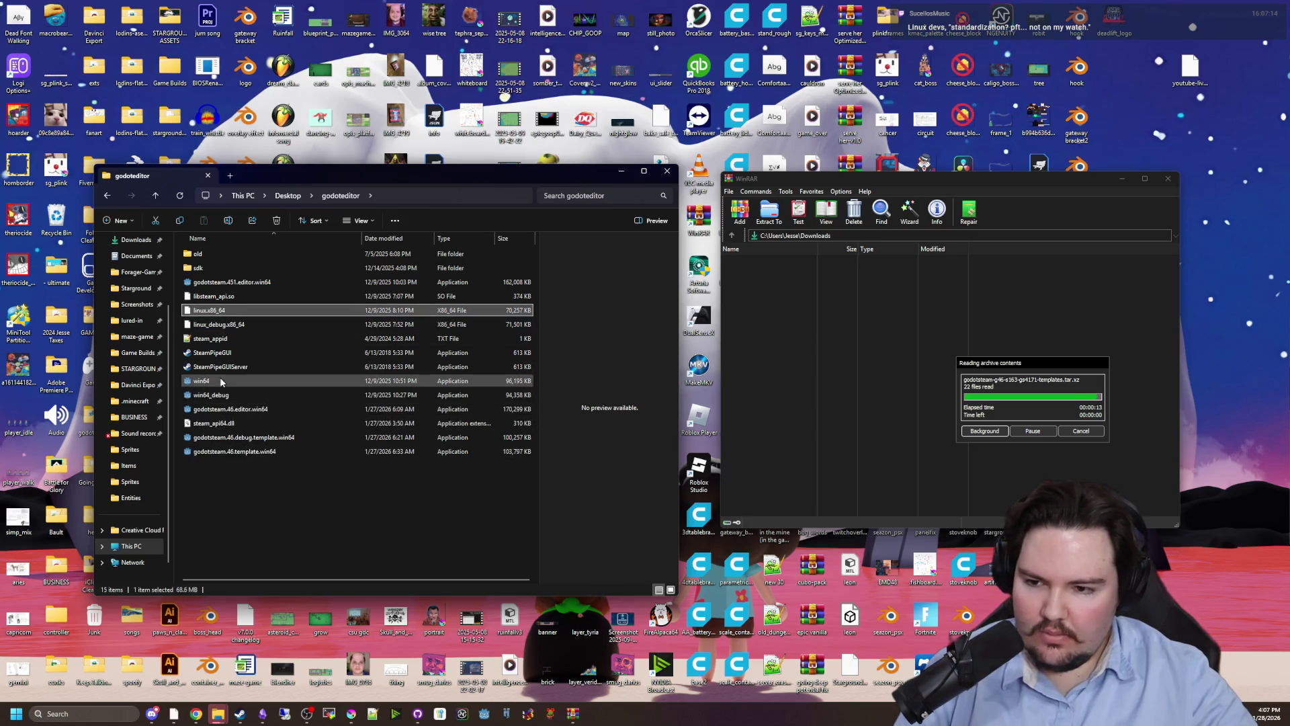
pyautogui.click(219, 395)
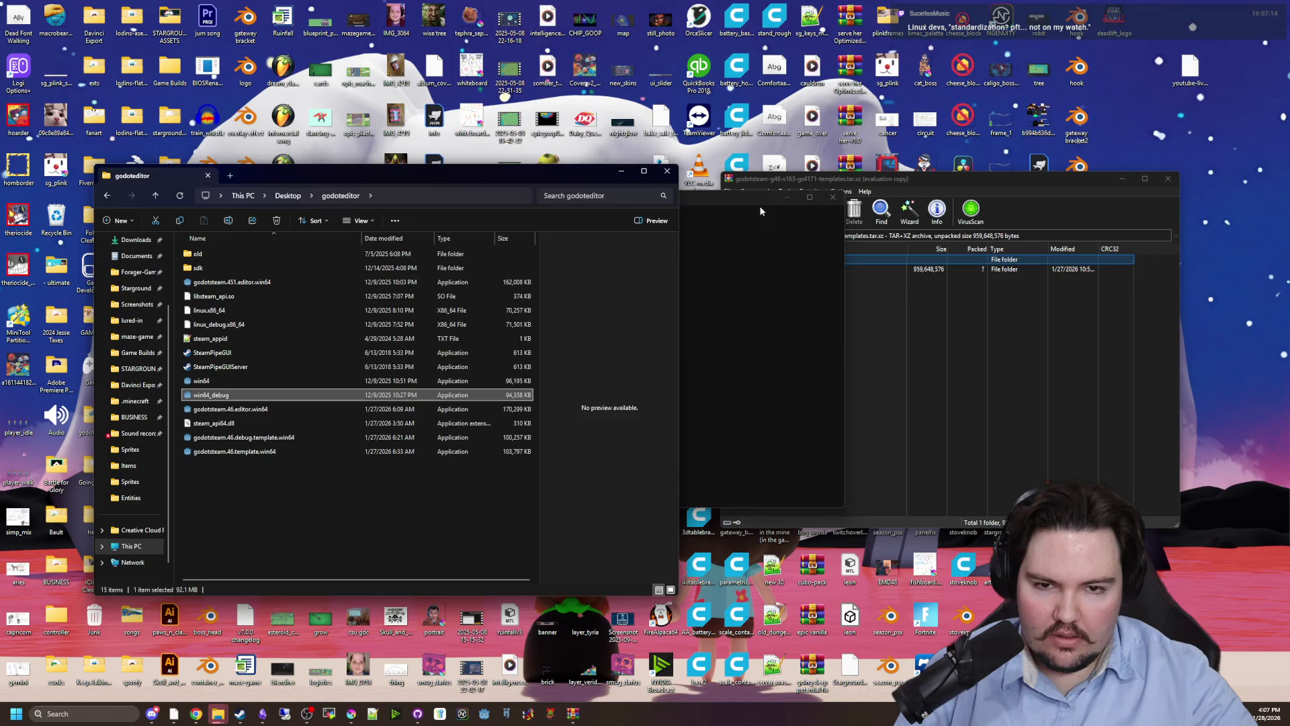
# Select the three files in the archive's templates\linux64 folder.
pyautogui.doubleClick(746, 269)
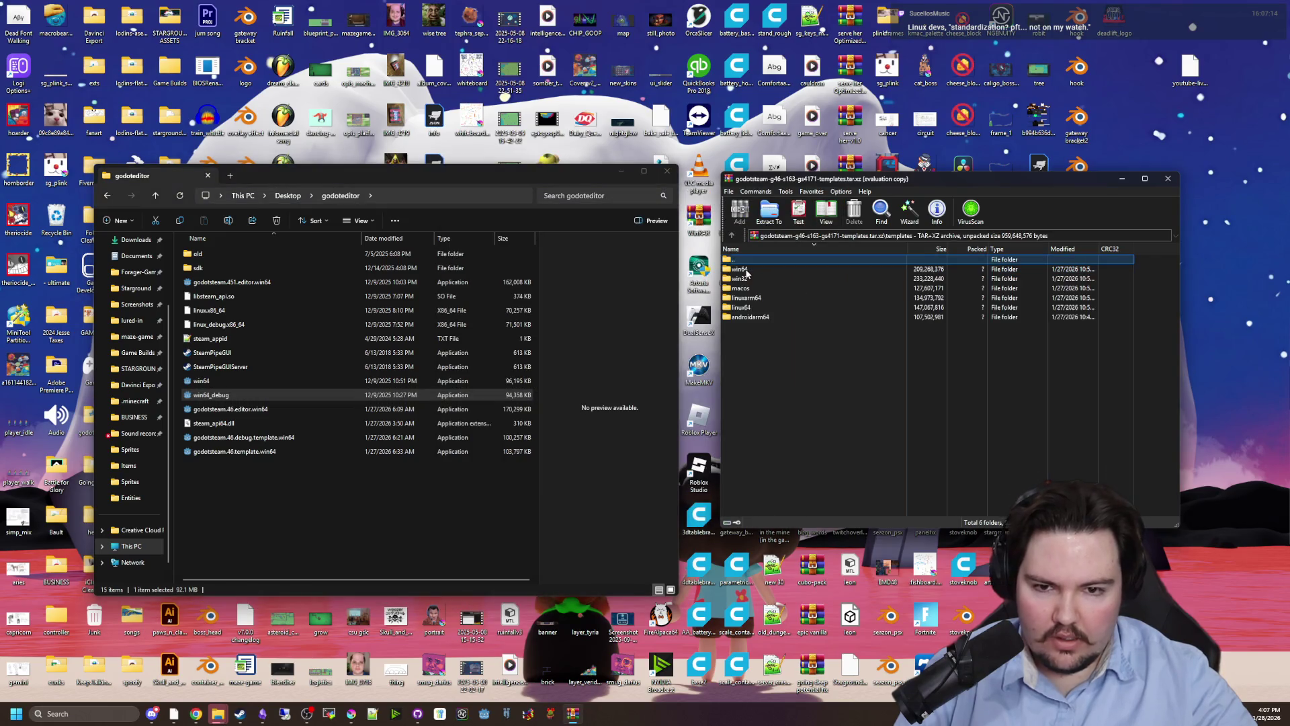
pyautogui.doubleClick(742, 307)
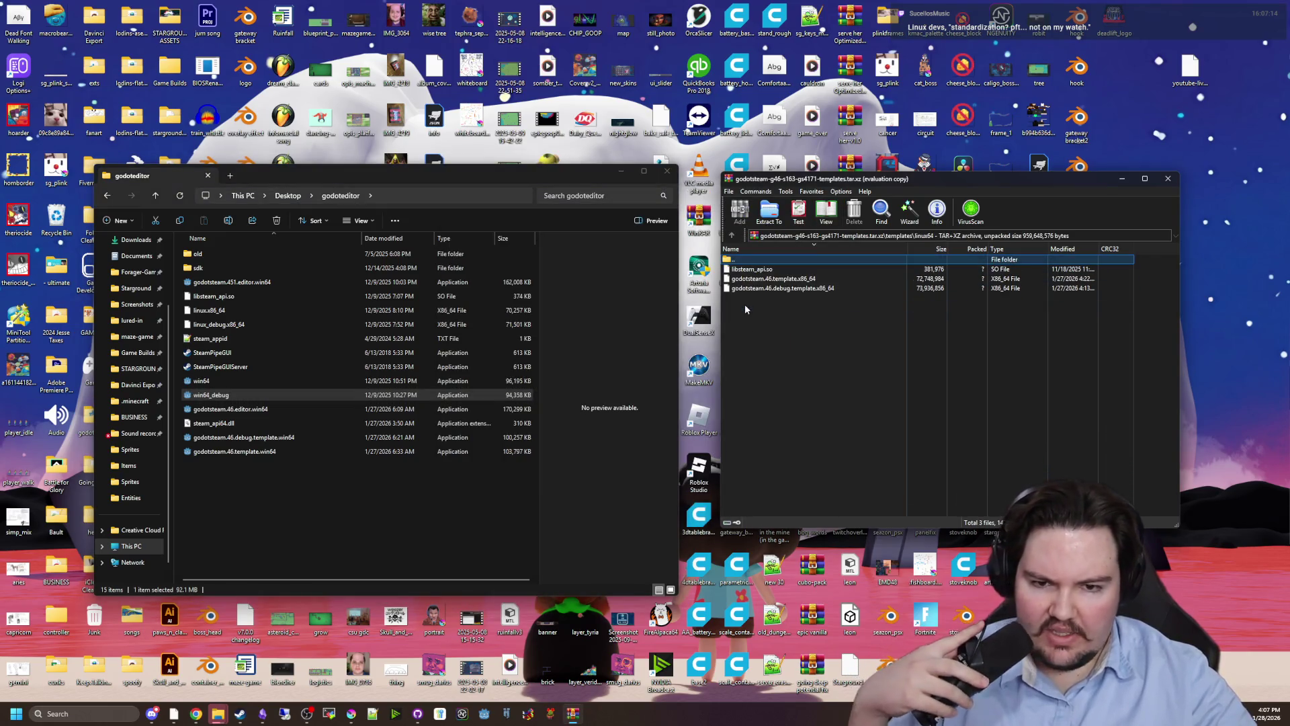
pyautogui.click(781, 289)
pyautogui.keyDown('shift'); pyautogui.click(751, 269); pyautogui.keyUp('shift')
pyautogui.moveTo(752, 269)
pyautogui.mouseDown()
pyautogui.moveTo(331, 538)
pyautogui.moveTo(415, 519)
pyautogui.moveTo(848, 296)
pyautogui.moveTo(779, 287)
pyautogui.mouseUp()
# Delete the old libsteam_api.so and copy the three linux64 files into godoteditor.
pyautogui.click(213, 297)
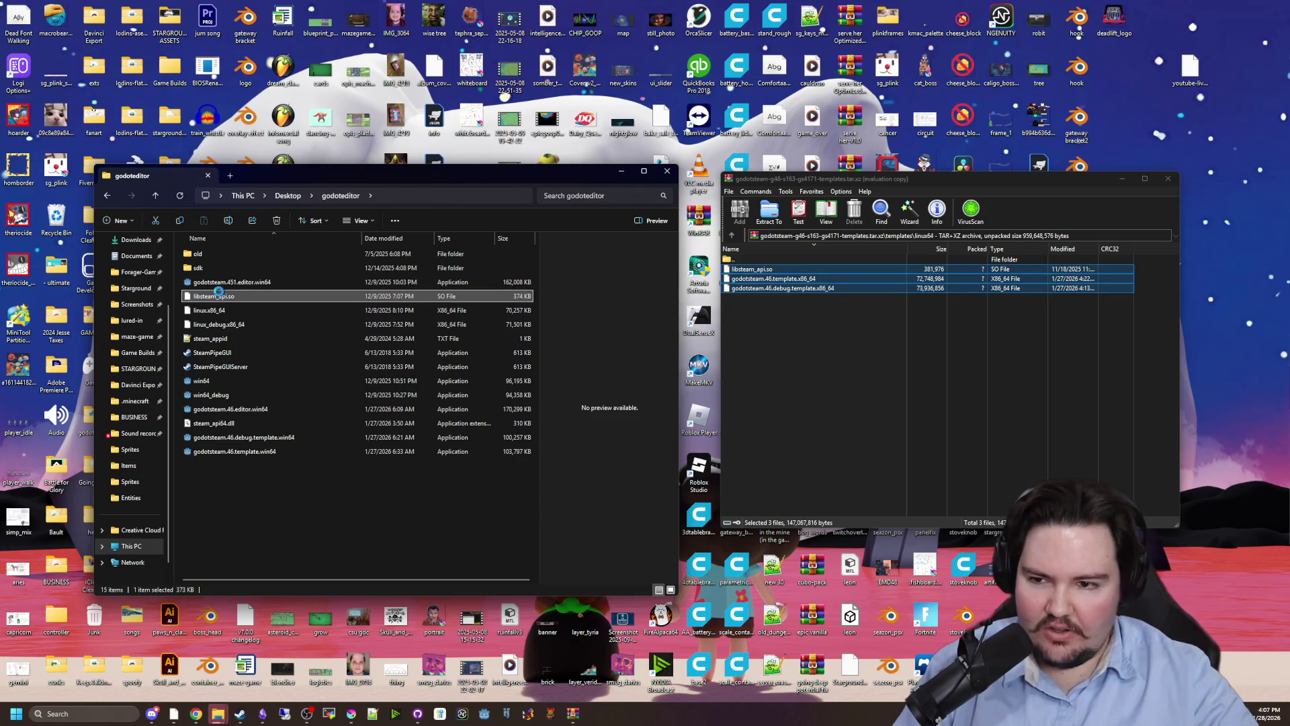
pyautogui.rightClick(219, 295)
pyautogui.click(261, 468)
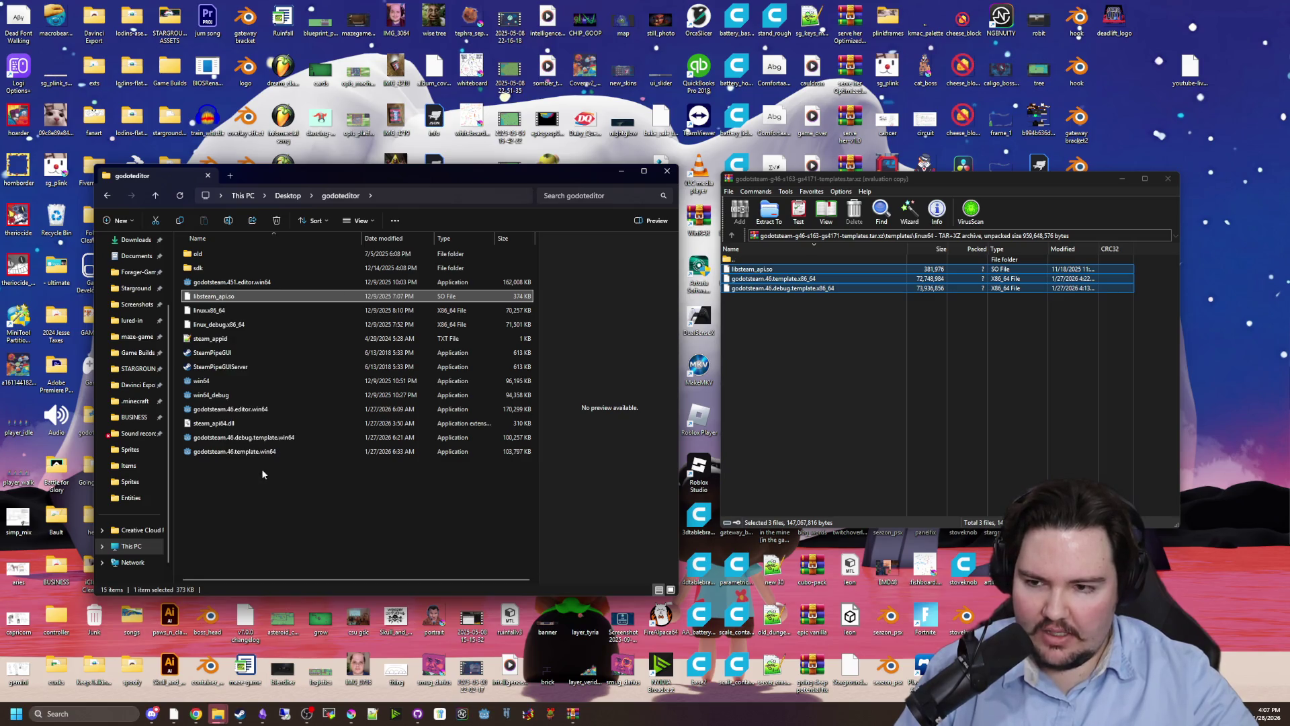
pyautogui.moveTo(783, 278); pyautogui.dragTo(450, 498)
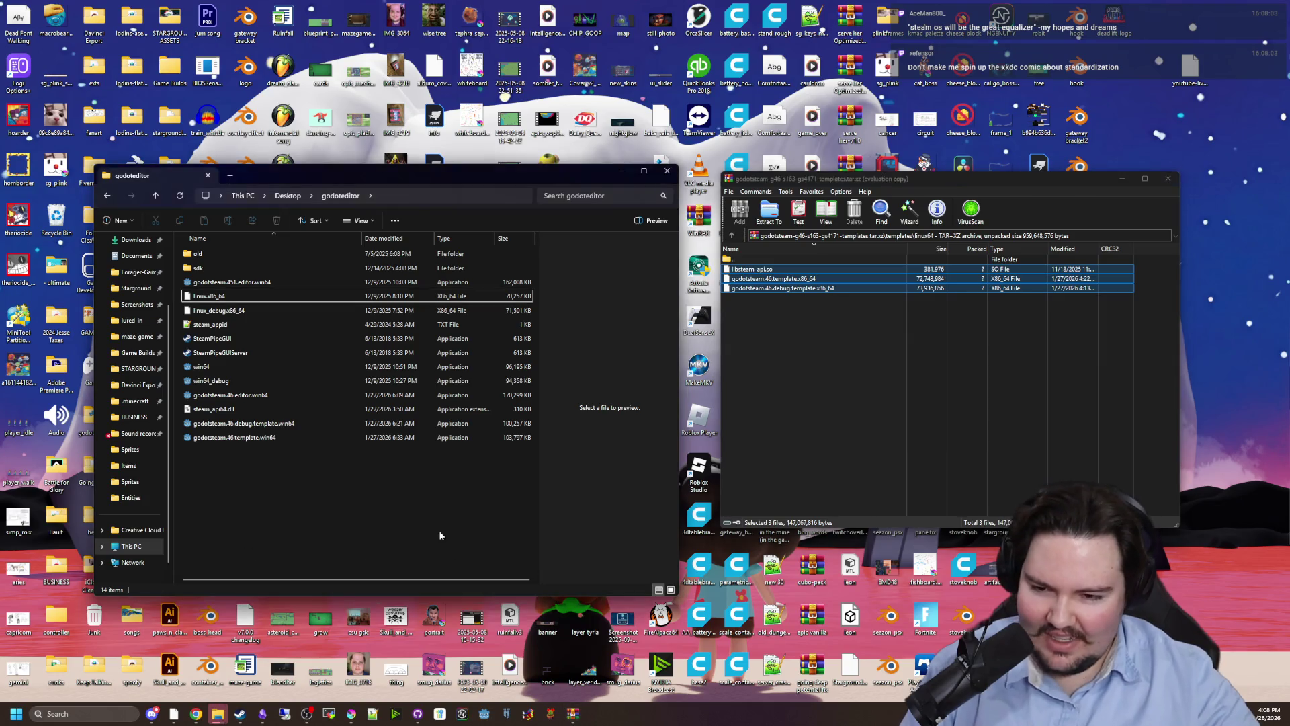
# Close the archive and rename the old Windows builds to win64old and win64_debugold.
pyautogui.click(1168, 178)
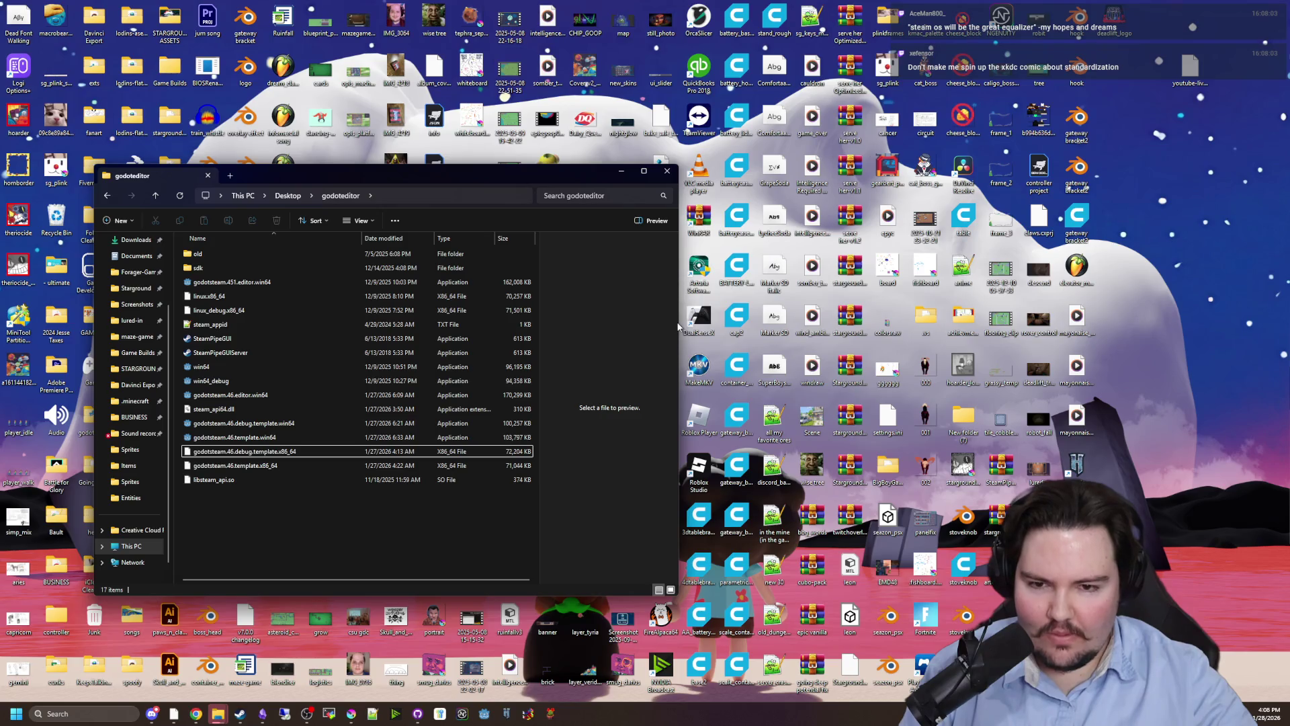
pyautogui.moveTo(677, 322); pyautogui.dragTo(1086, 329)
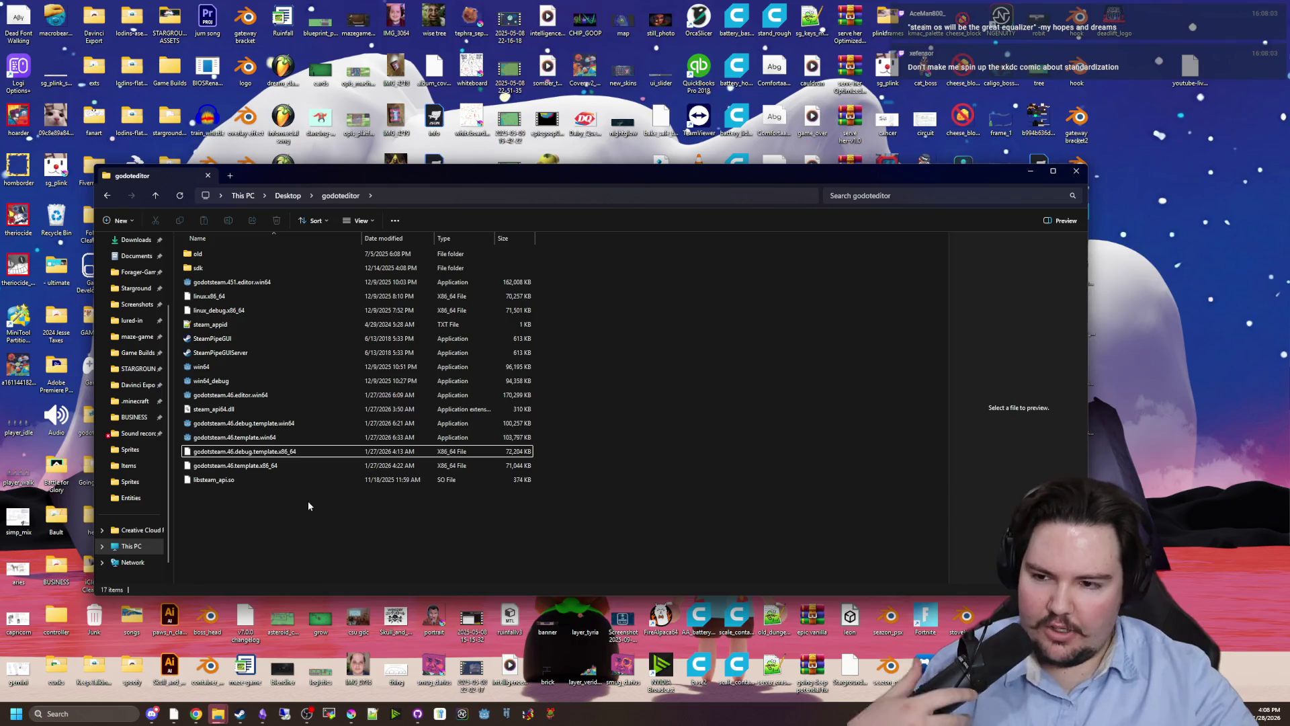
pyautogui.click(232, 369)
pyautogui.rightClick(232, 368)
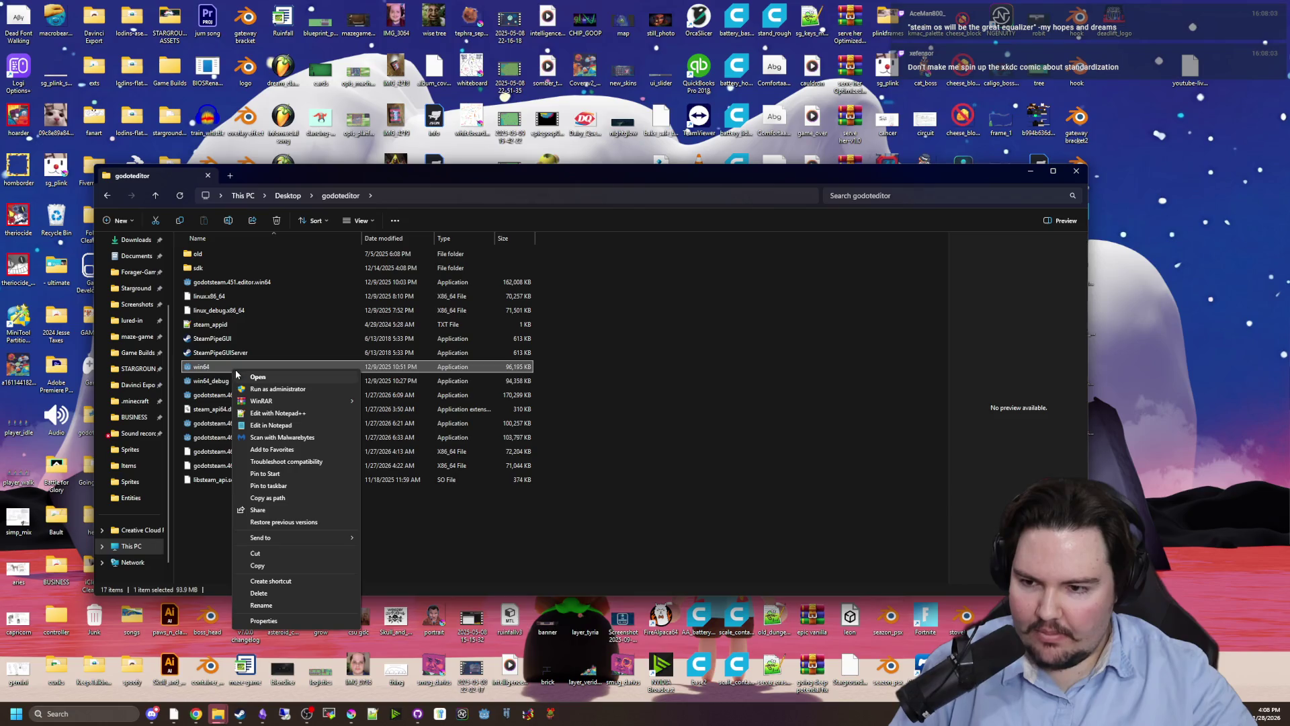
pyautogui.click(253, 606)
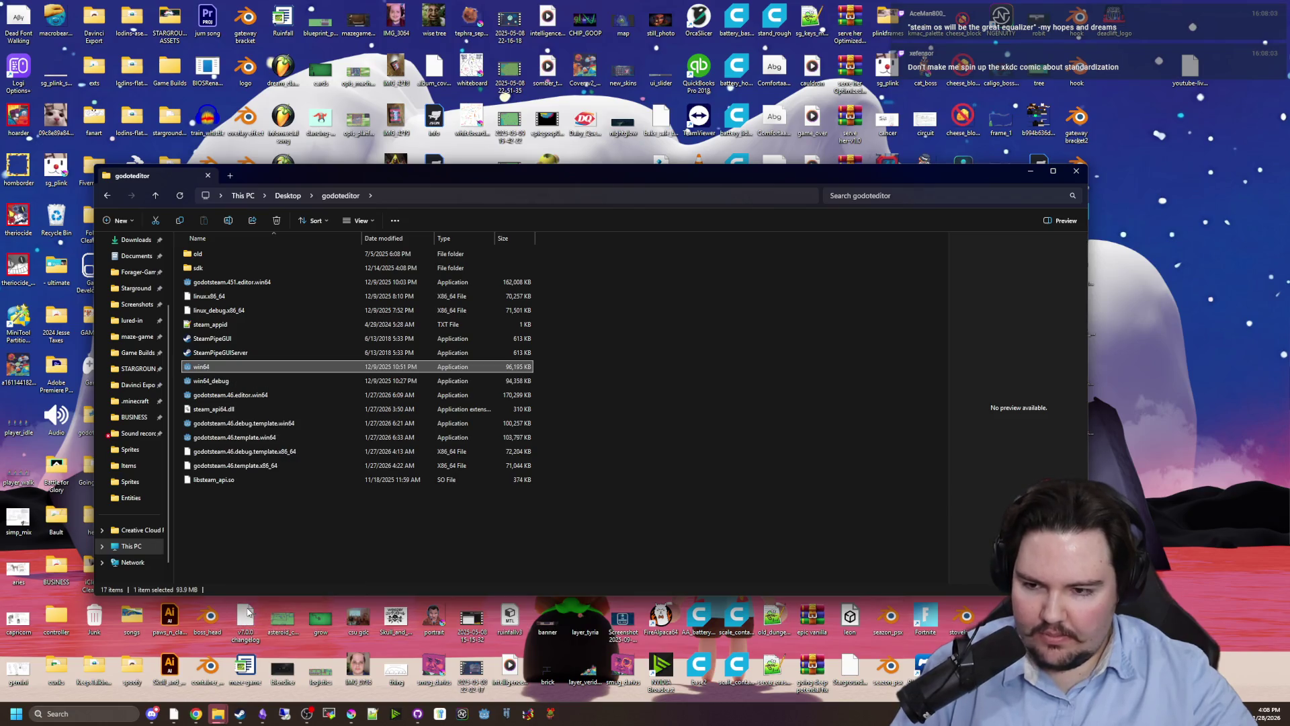
pyautogui.write('old')
pyautogui.press('Return')
pyautogui.click(300, 377)
pyautogui.rightClick(300, 377)
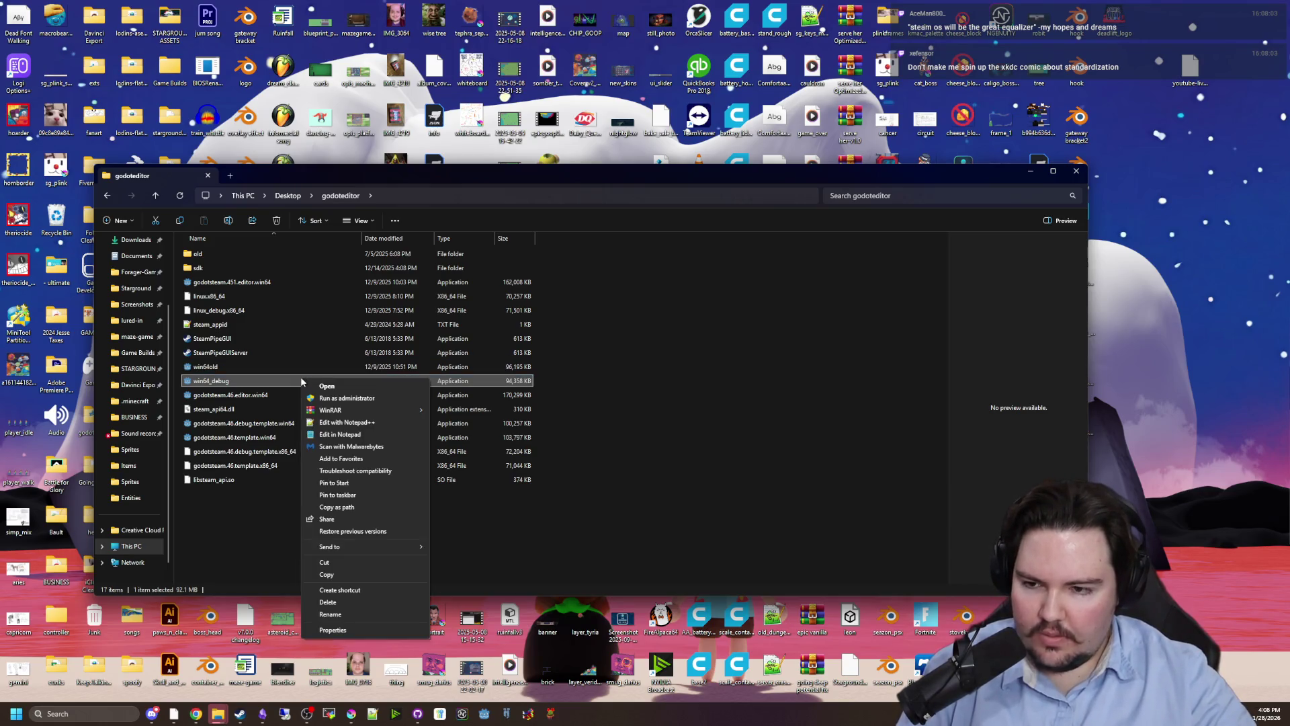
pyautogui.click(334, 611)
pyautogui.write('old')
pyautogui.press('Return')
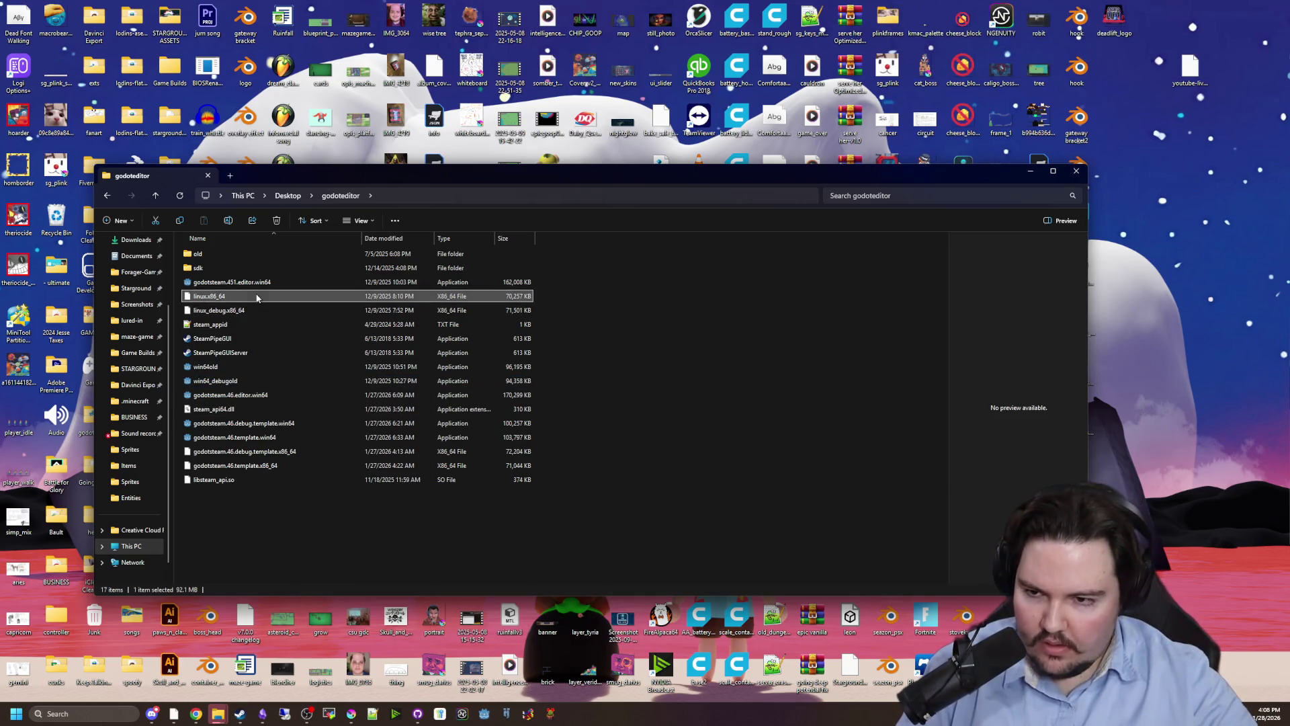
# Rename linux.x86_64 and linux_debug.x86_64 with an 'old' suffix, accepting the extension change.
pyautogui.rightClick(257, 298)
pyautogui.click(308, 491)
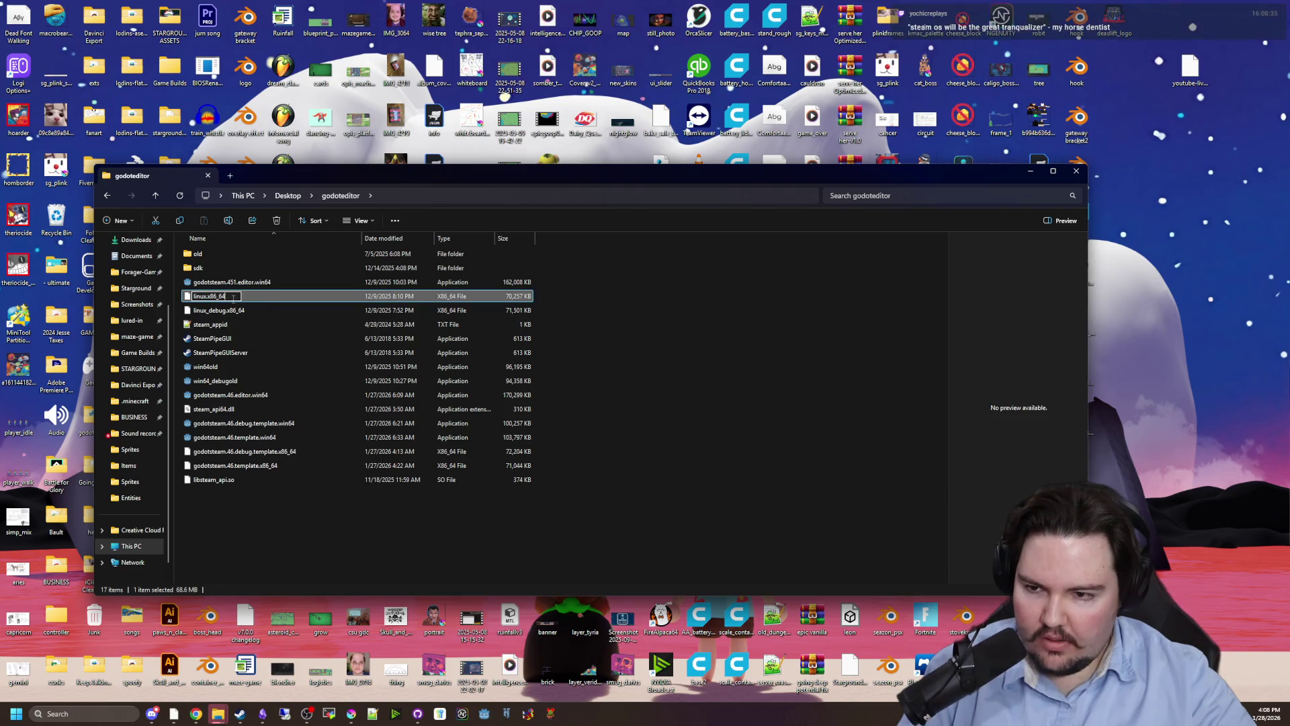
pyautogui.write('old')
pyautogui.press('Return')
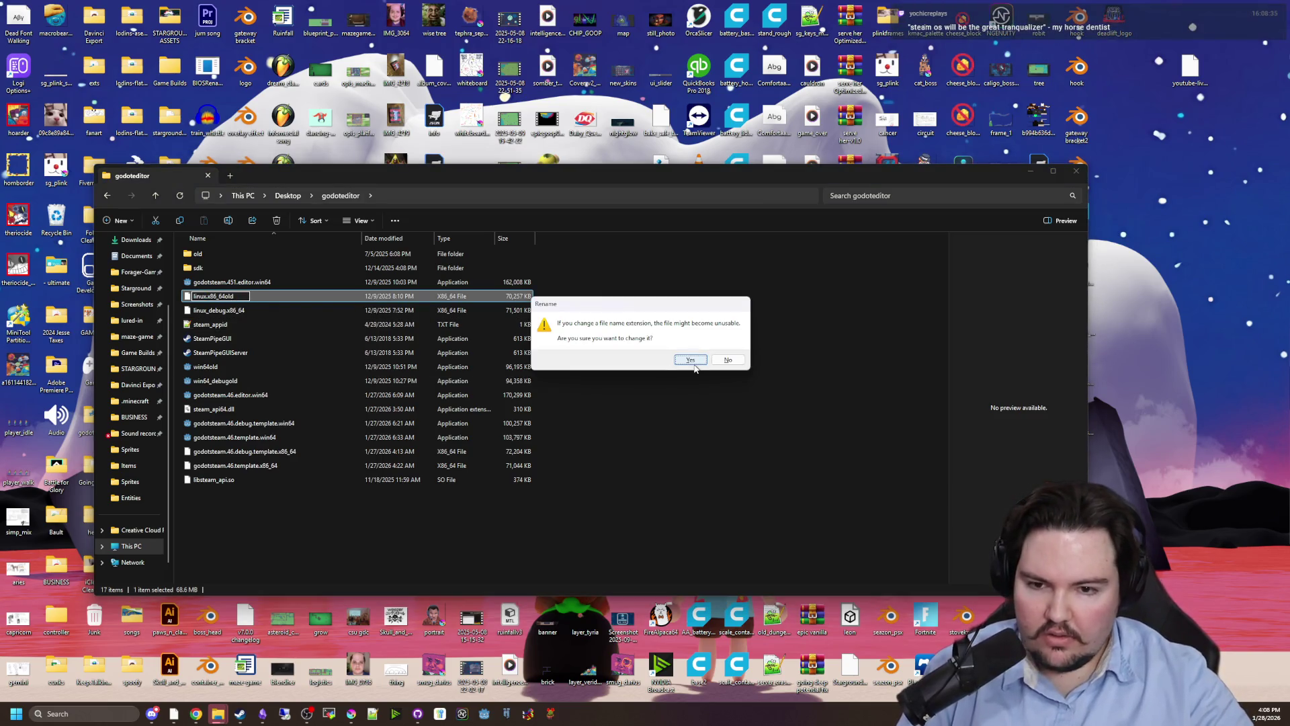
pyautogui.click(690, 359)
pyautogui.rightClick(234, 314)
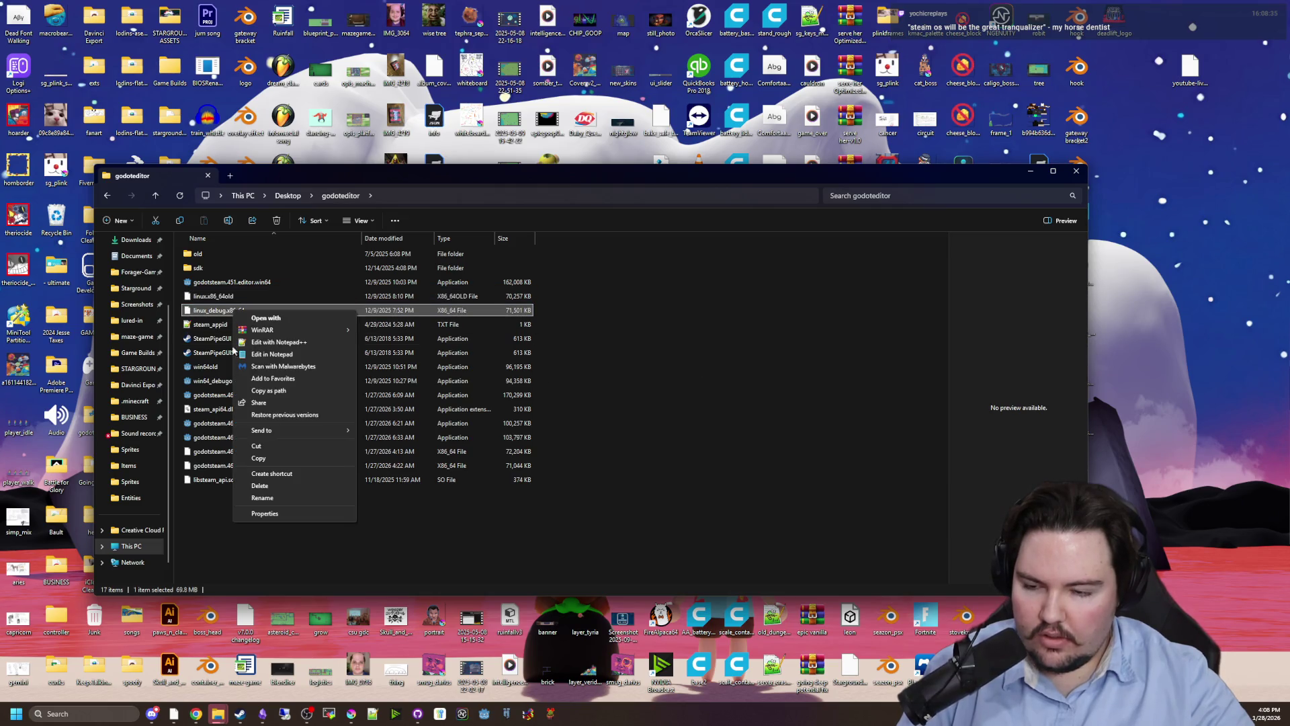
pyautogui.click(262, 497)
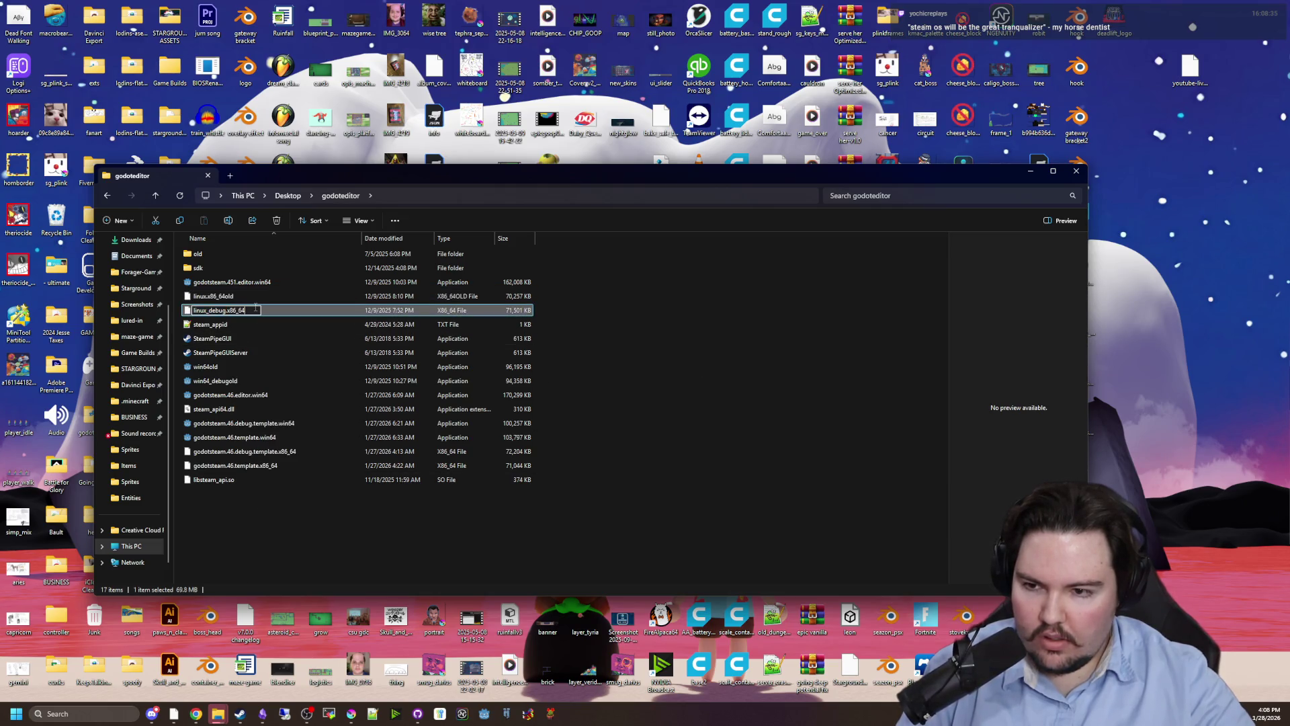
pyautogui.write('old')
pyautogui.press('Return')
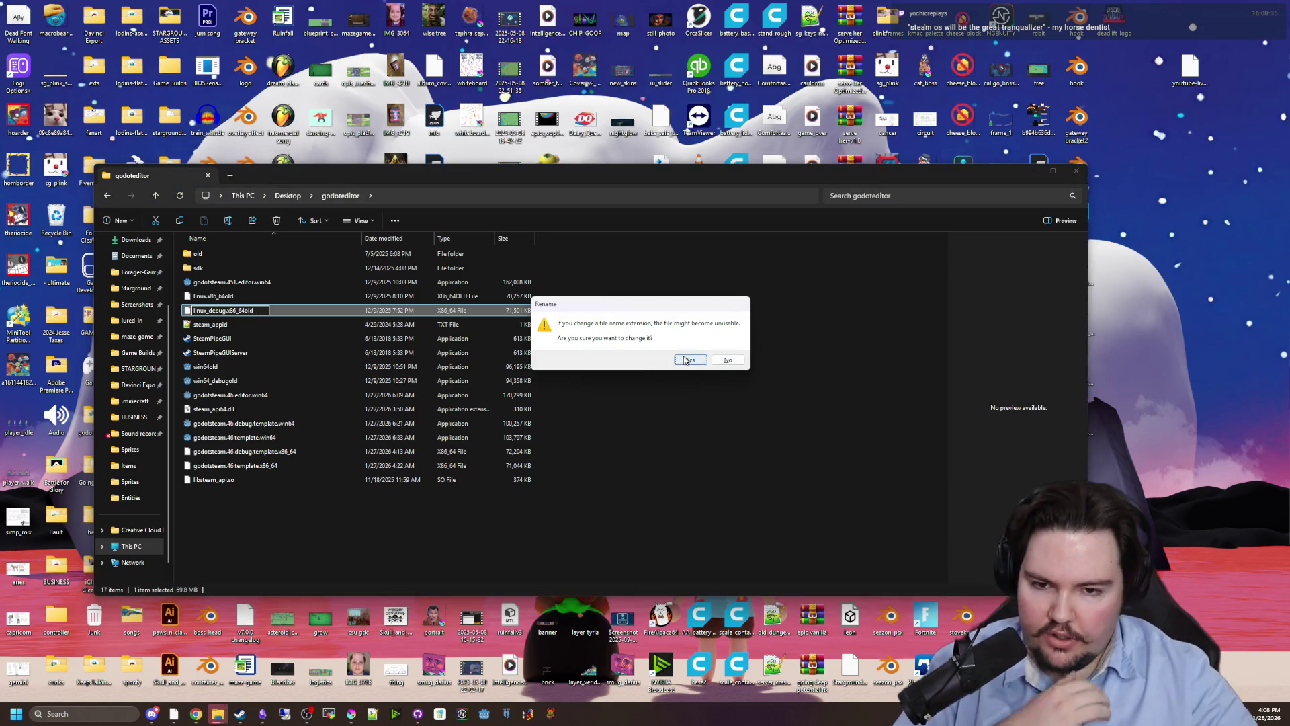
pyautogui.click(689, 359)
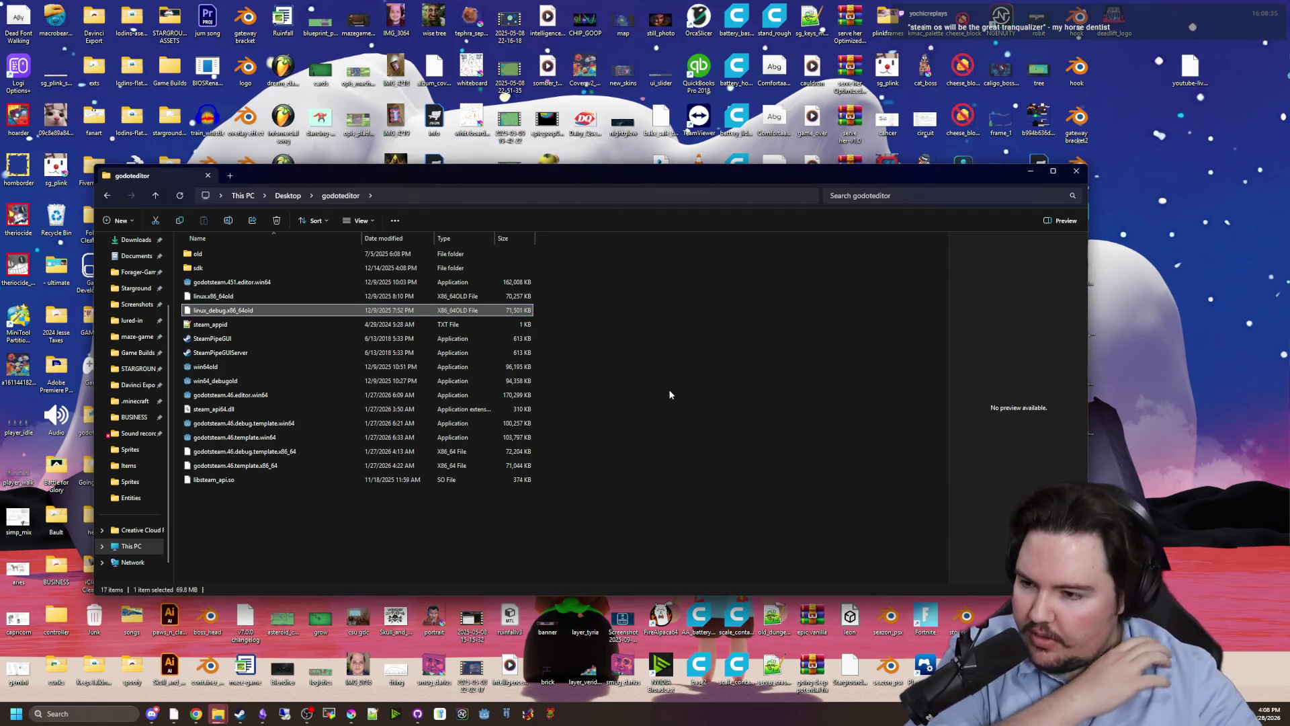
pyautogui.click(478, 515)
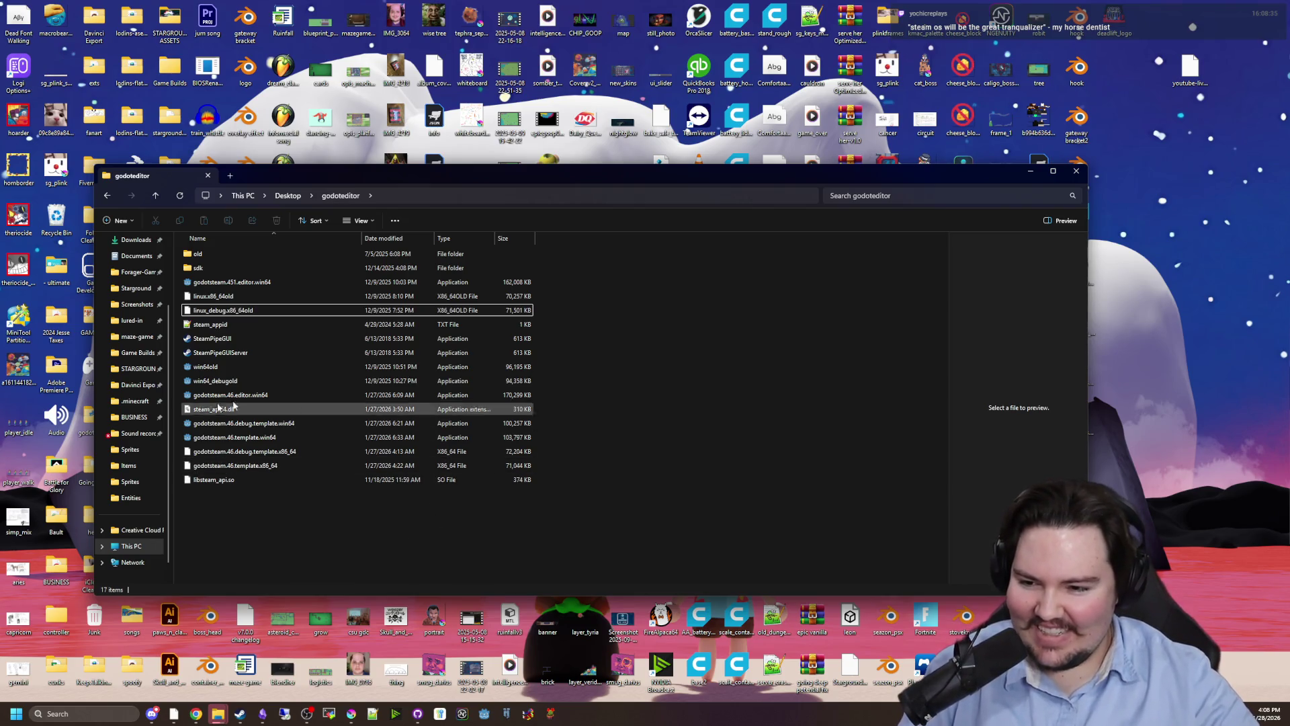
# Rename the two godotsteam.46 Linux templates to linux.x86_64 and linux_debug.x86_64.
pyautogui.click(232, 482)
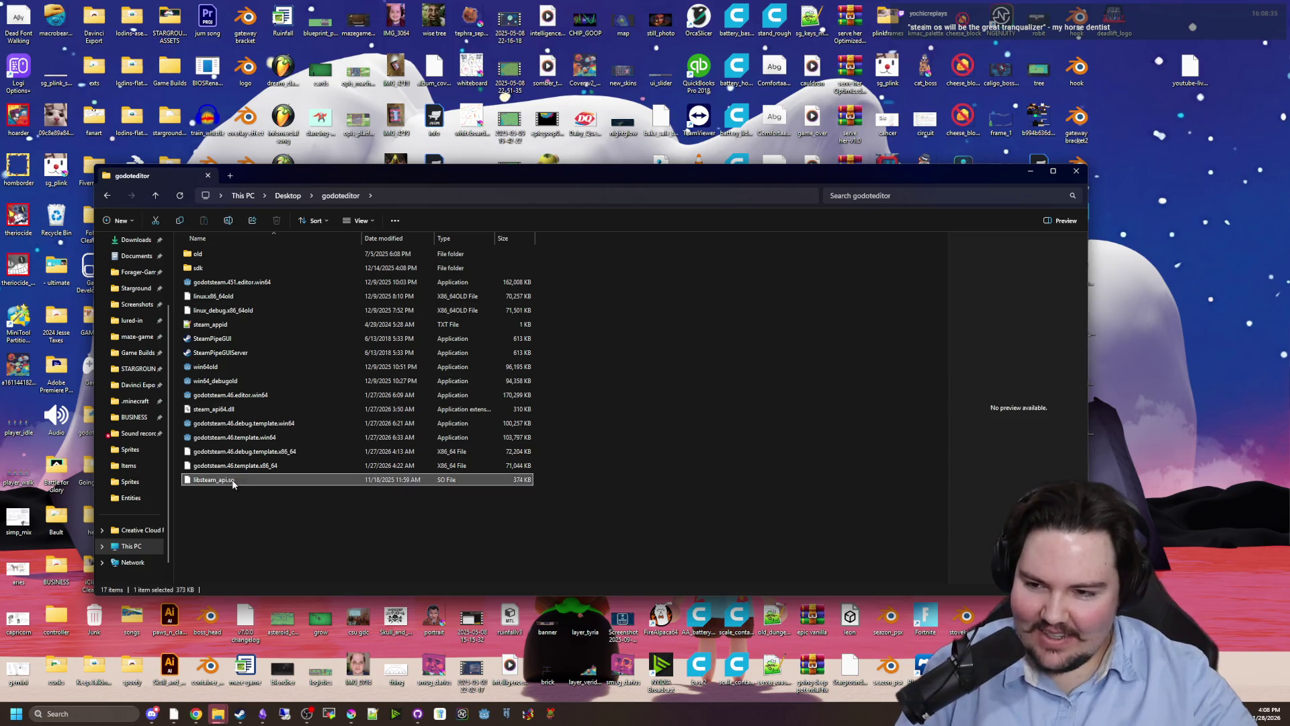
pyautogui.click(204, 410)
pyautogui.click(225, 468)
pyautogui.rightClick(229, 465)
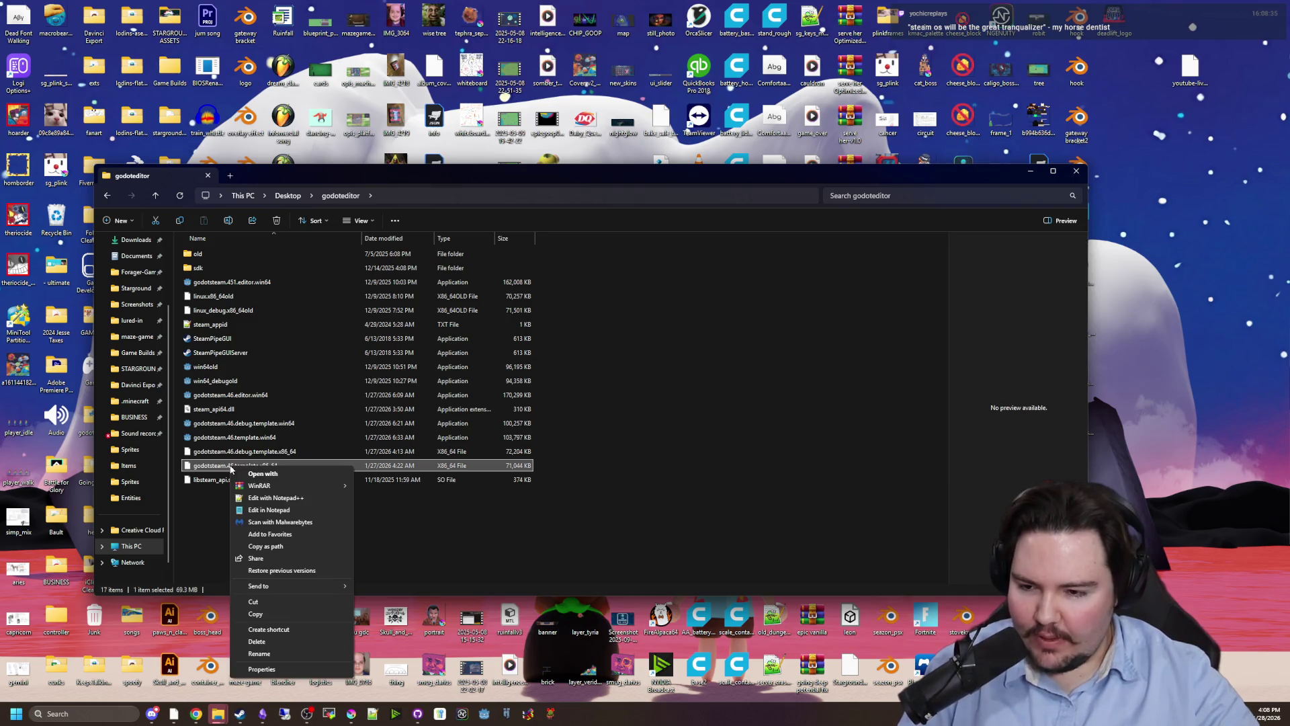
pyautogui.click(265, 656)
pyautogui.click(258, 465)
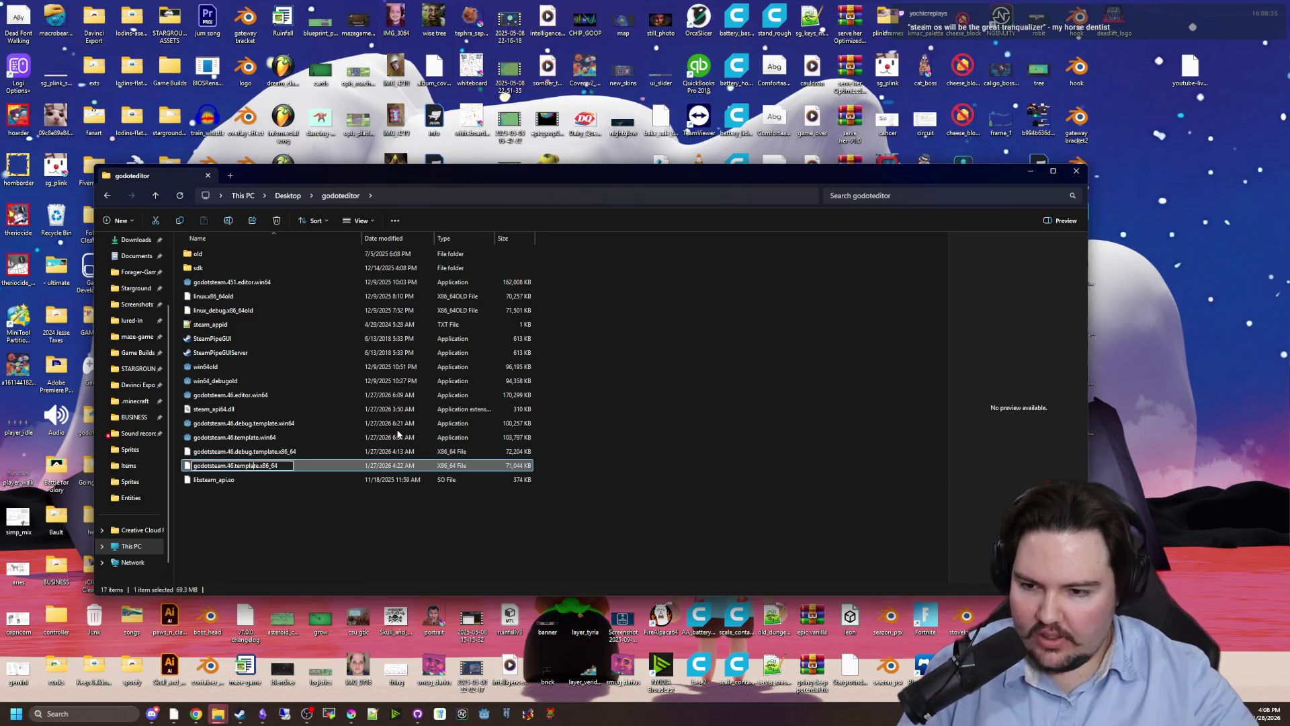
pyautogui.press('BackSpace')
pyautogui.press('BackSpace')
pyautogui.press('BackSpace')
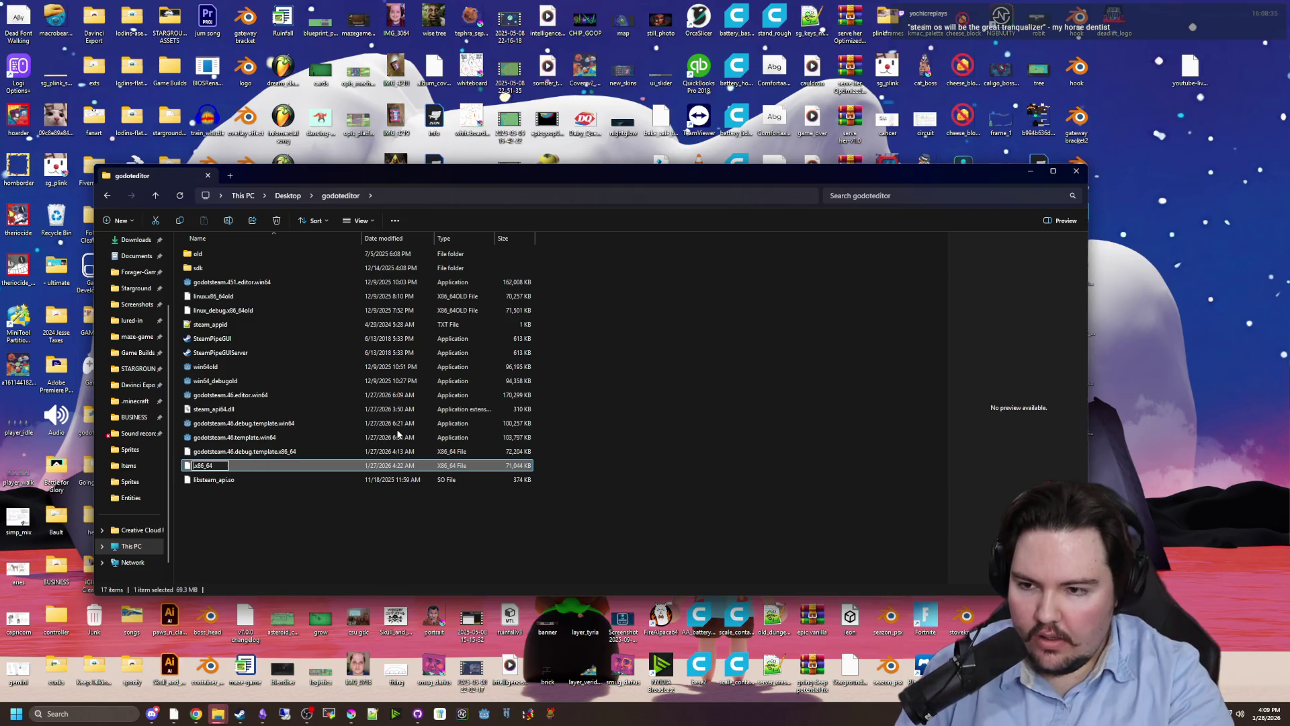
pyautogui.write('linu')
pyautogui.press('Return')
pyautogui.click(274, 451)
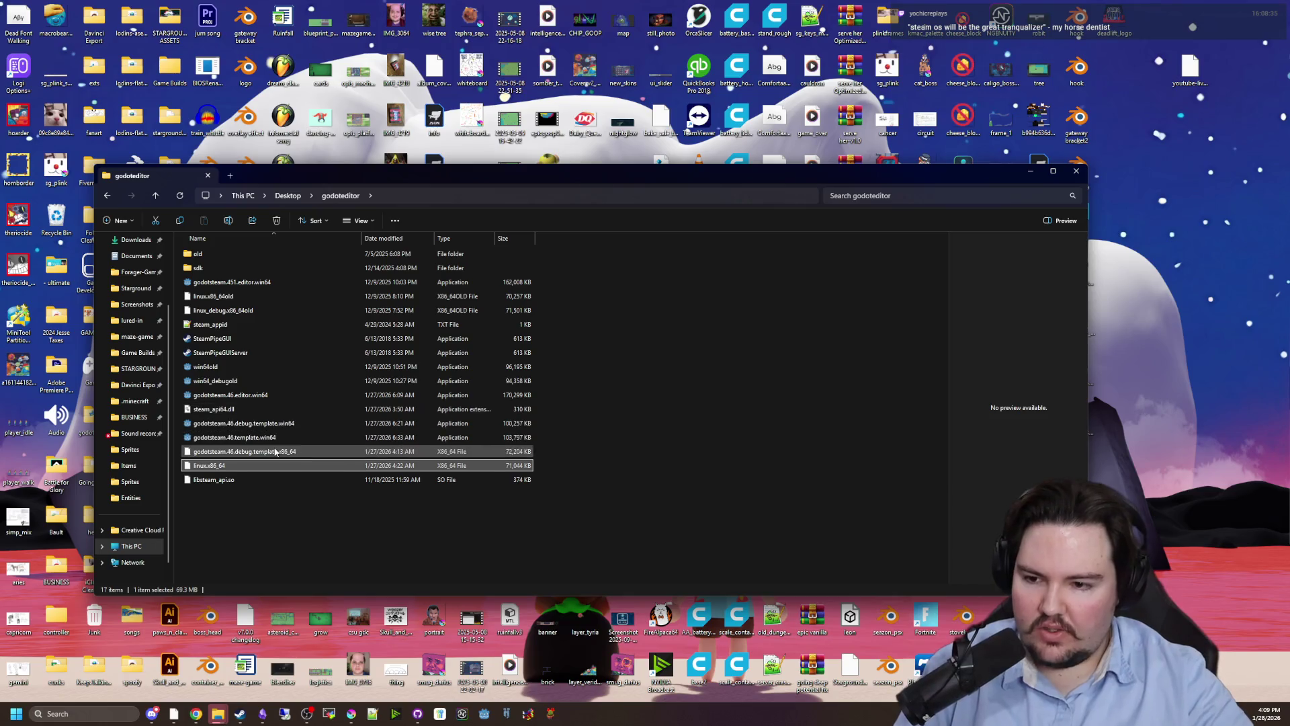
pyautogui.rightClick(274, 447)
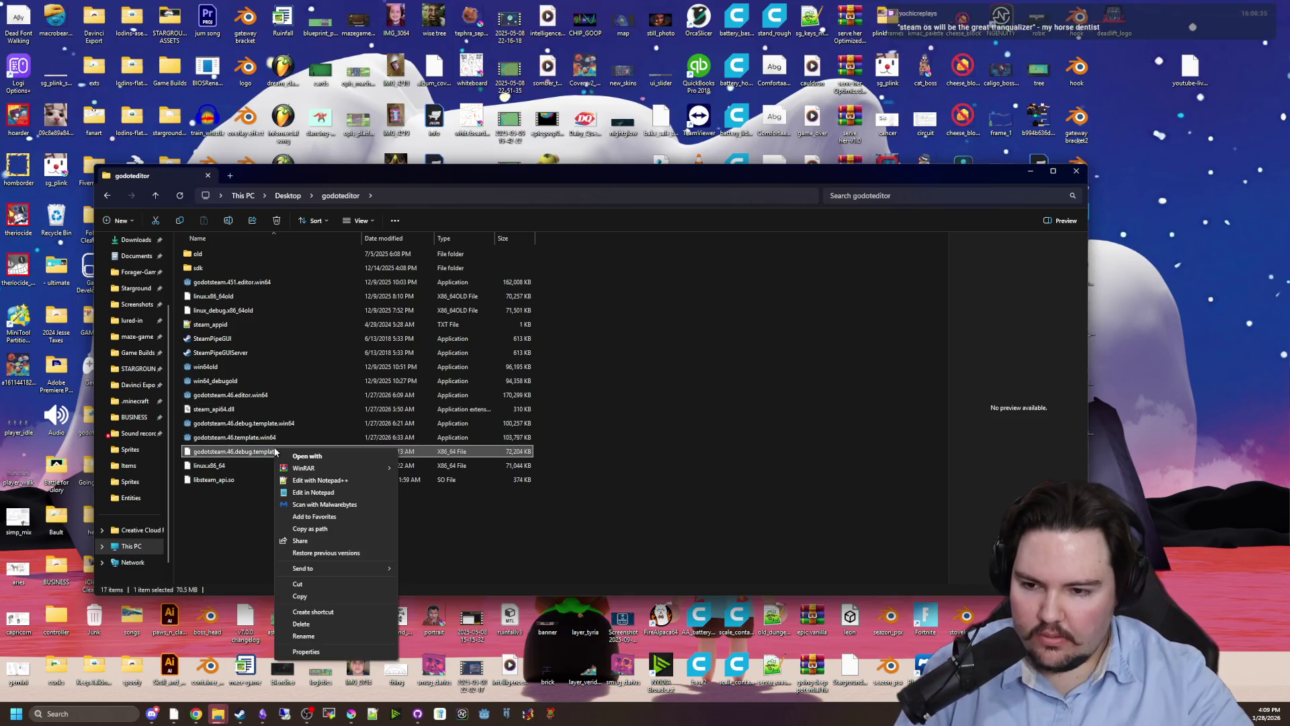
pyautogui.click(318, 632)
pyautogui.press('BackSpace')
pyautogui.press('BackSpace')
pyautogui.press('BackSpace')
pyautogui.press('BackSpace')
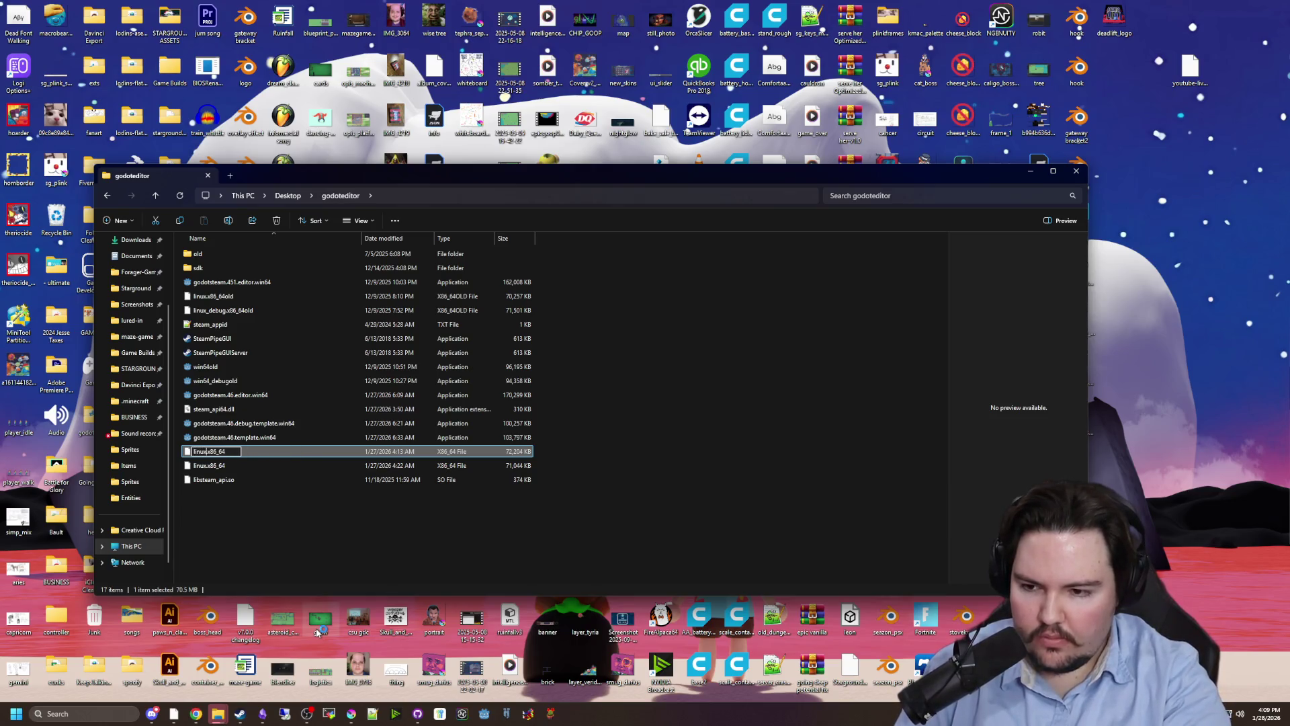
pyautogui.write('_debug')
pyautogui.press('Return')
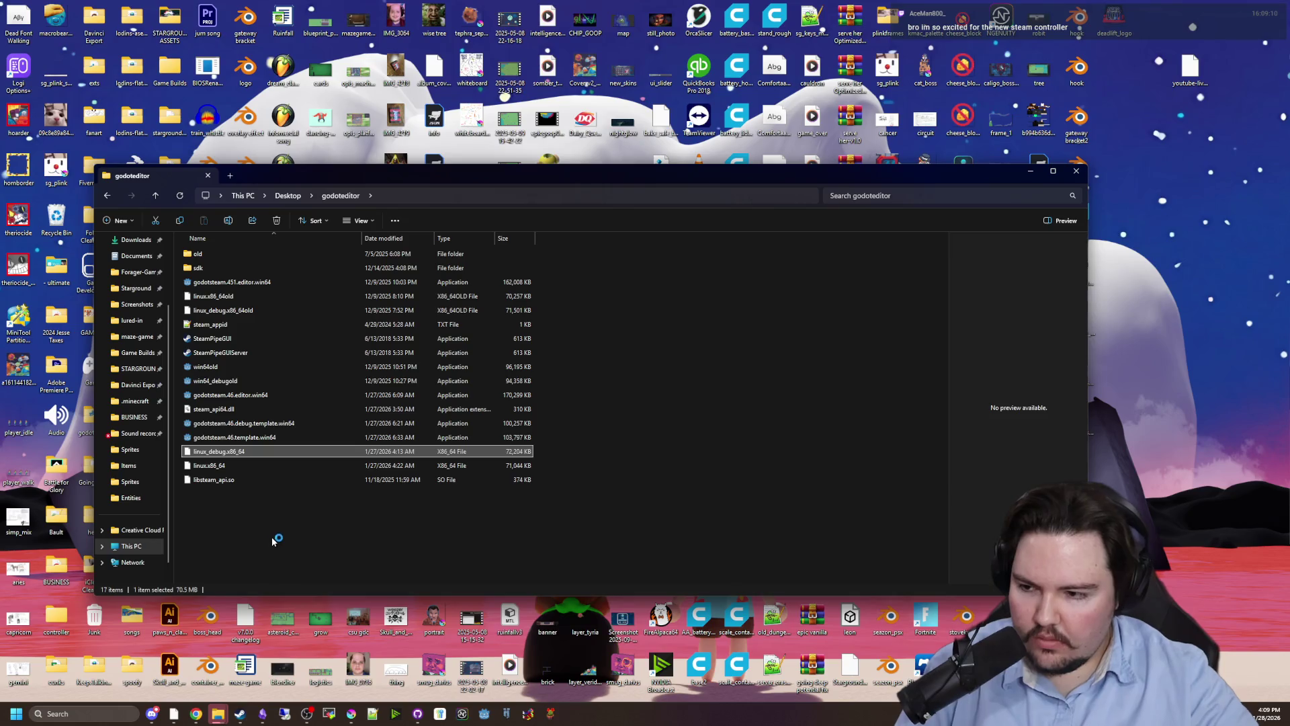
# Rename the two godotsteam.46 Windows templates to win64 and win64_debug.
pyautogui.click(246, 440)
pyautogui.rightClick(246, 439)
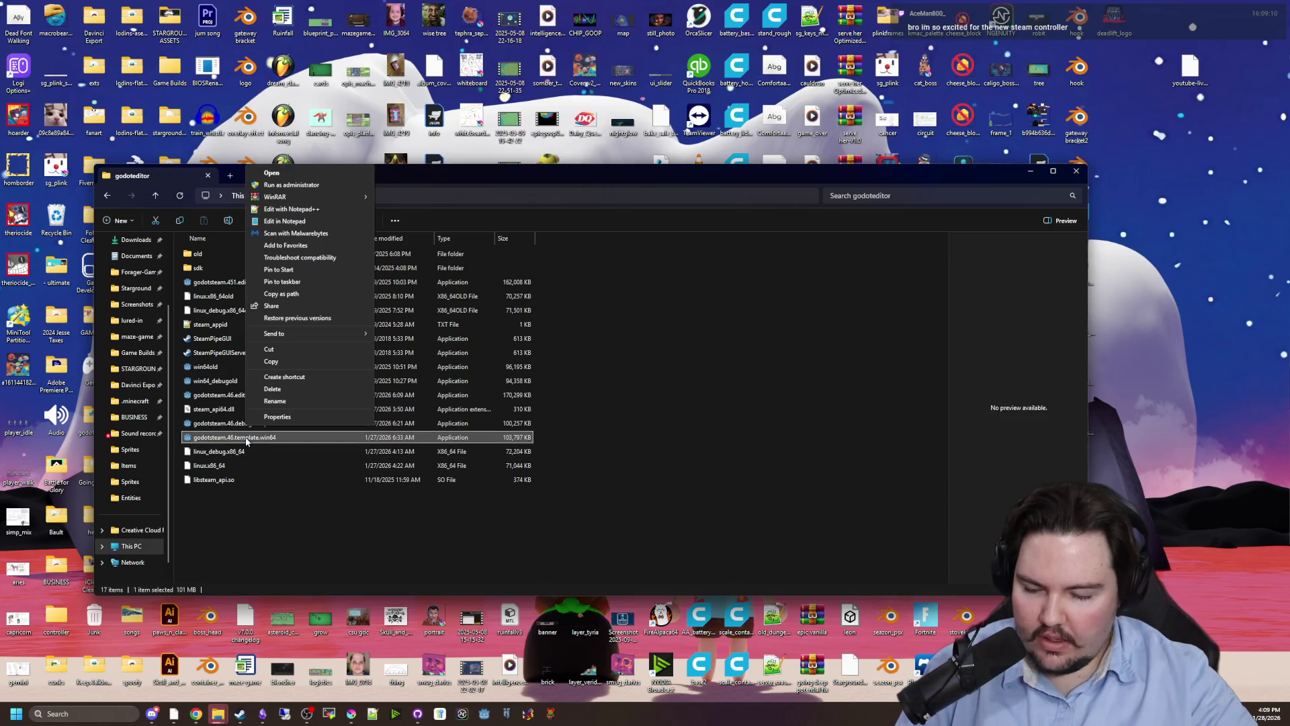
pyautogui.click(268, 401)
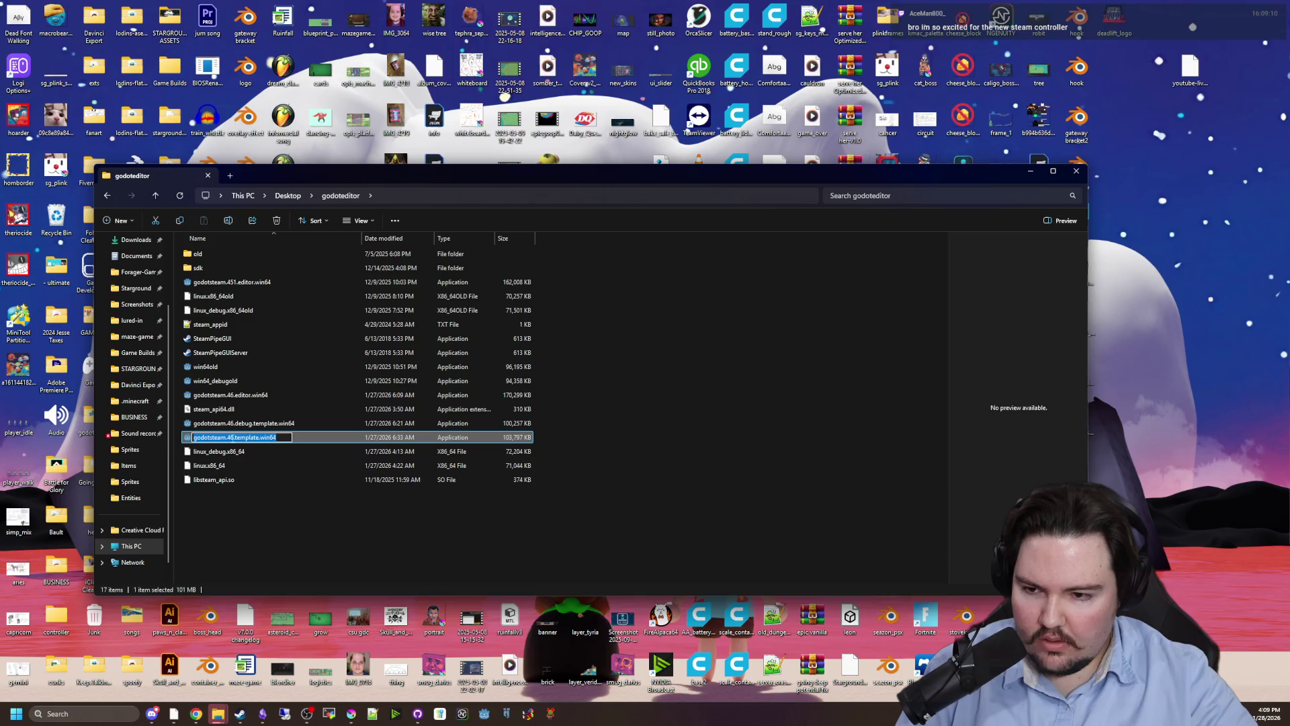
pyautogui.click(234, 437)
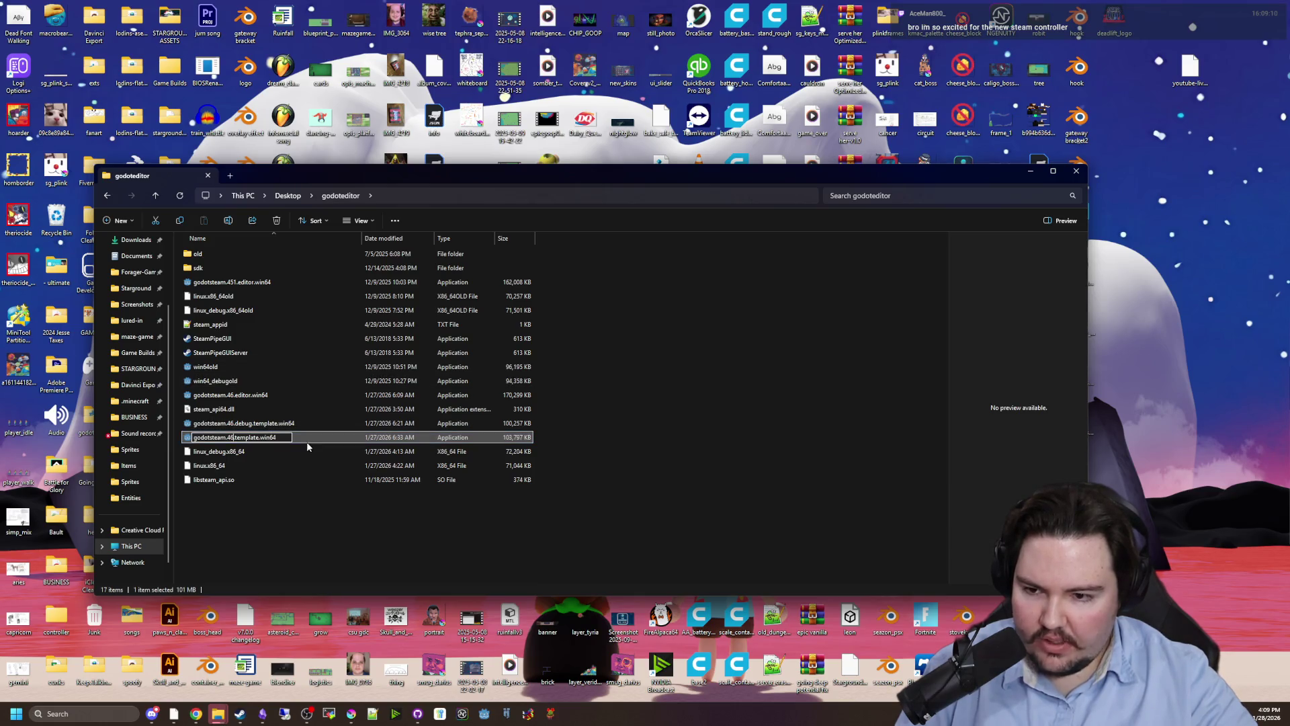
pyautogui.hotkey('ctrl', 'a')
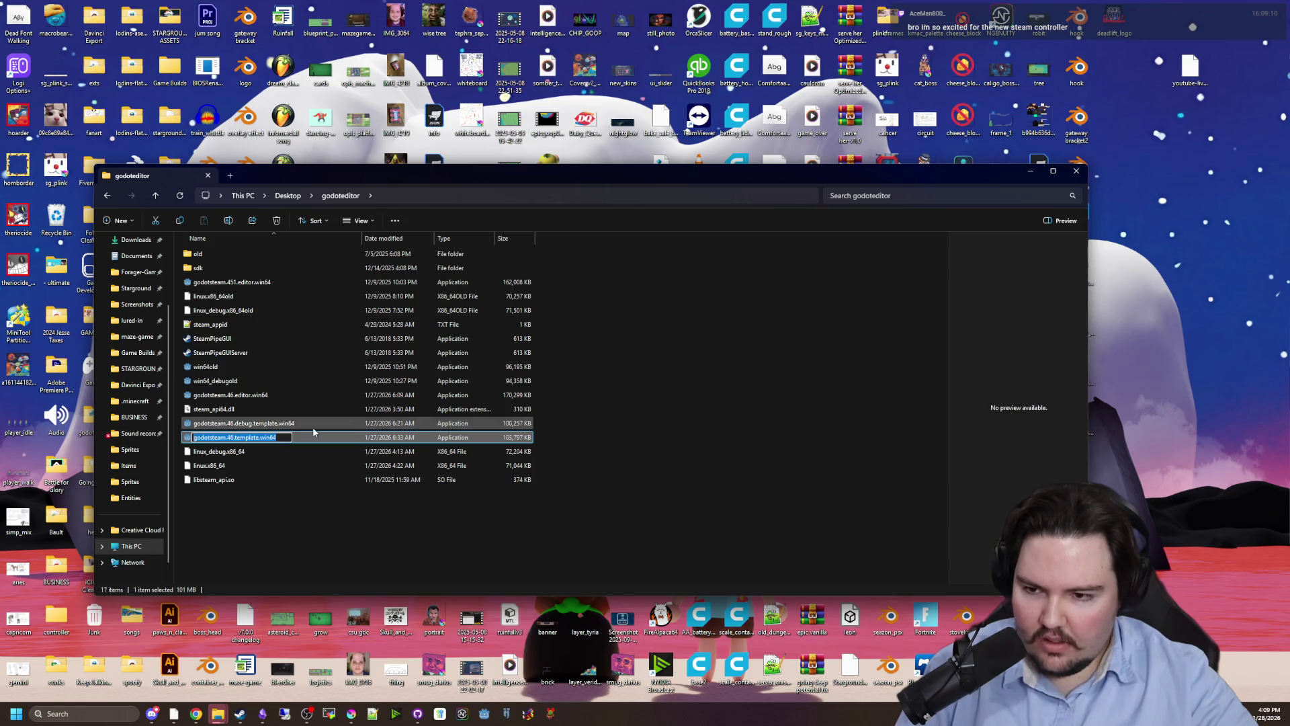
pyautogui.write('win64')
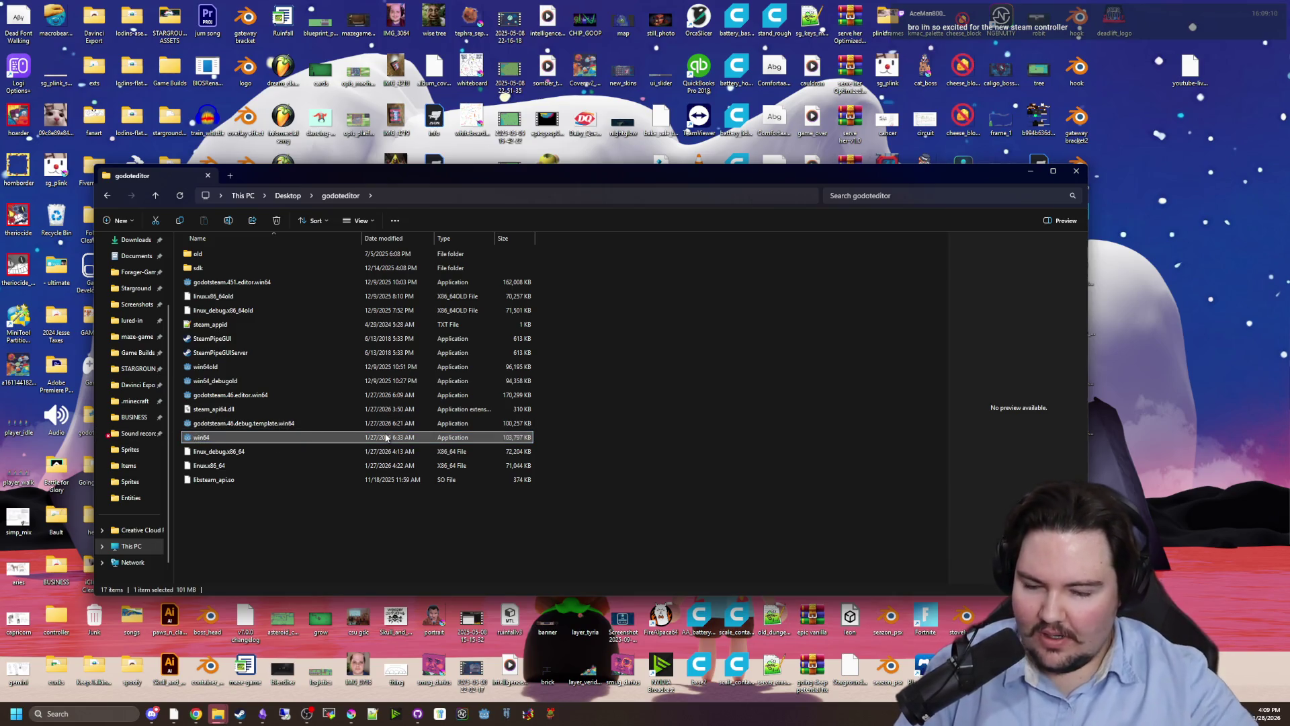
pyautogui.click(426, 533)
pyautogui.click(270, 424)
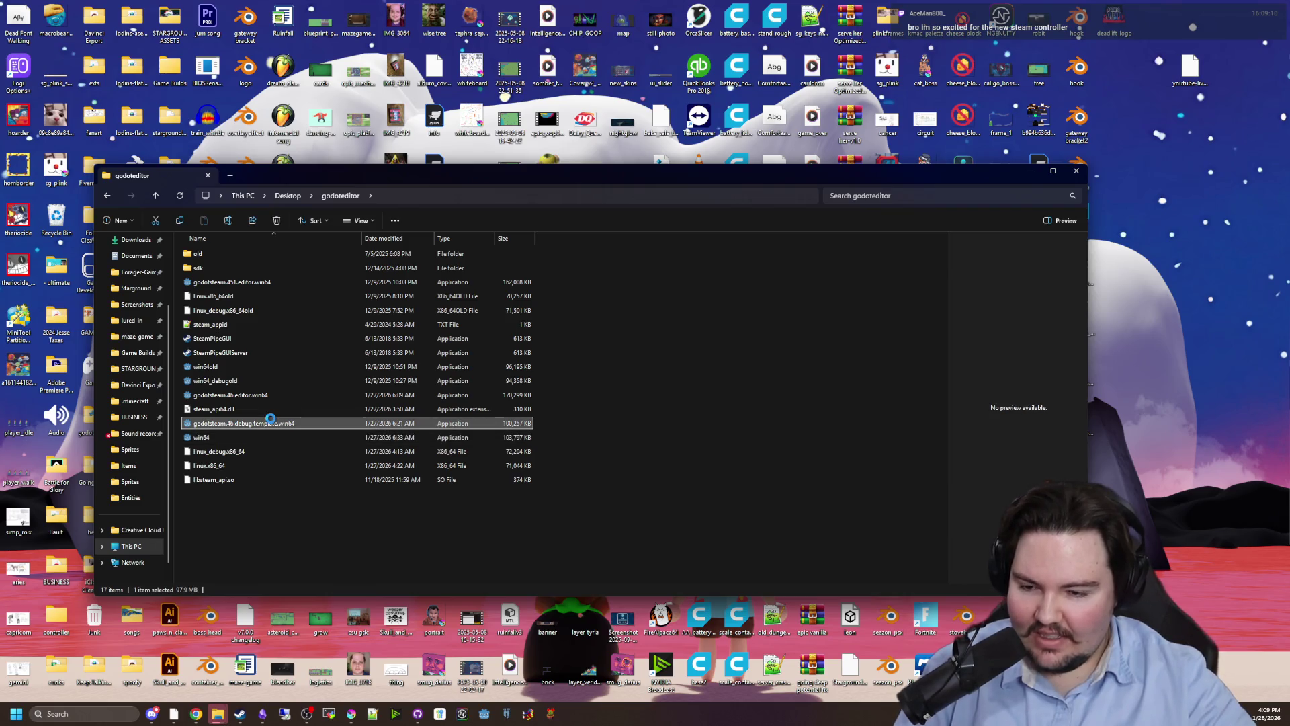
pyautogui.rightClick(271, 418)
pyautogui.click(314, 653)
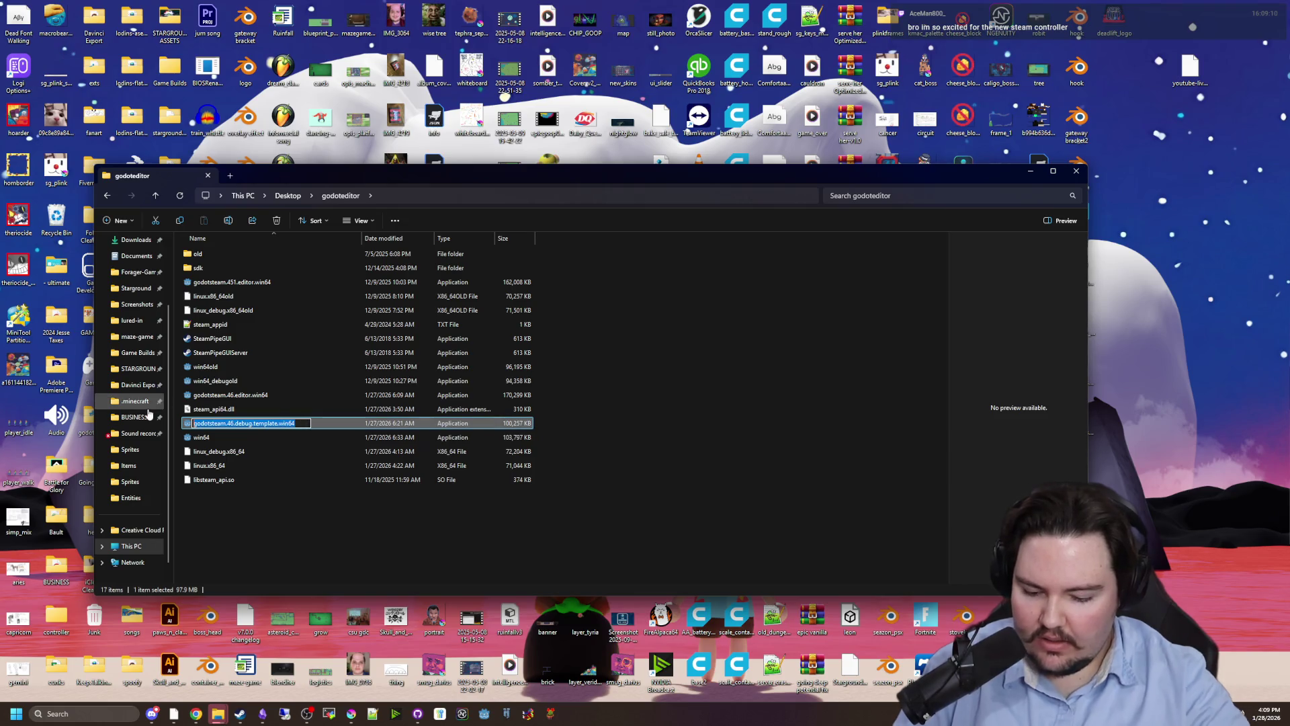
pyautogui.write('win64_debug')
pyautogui.press('Return')
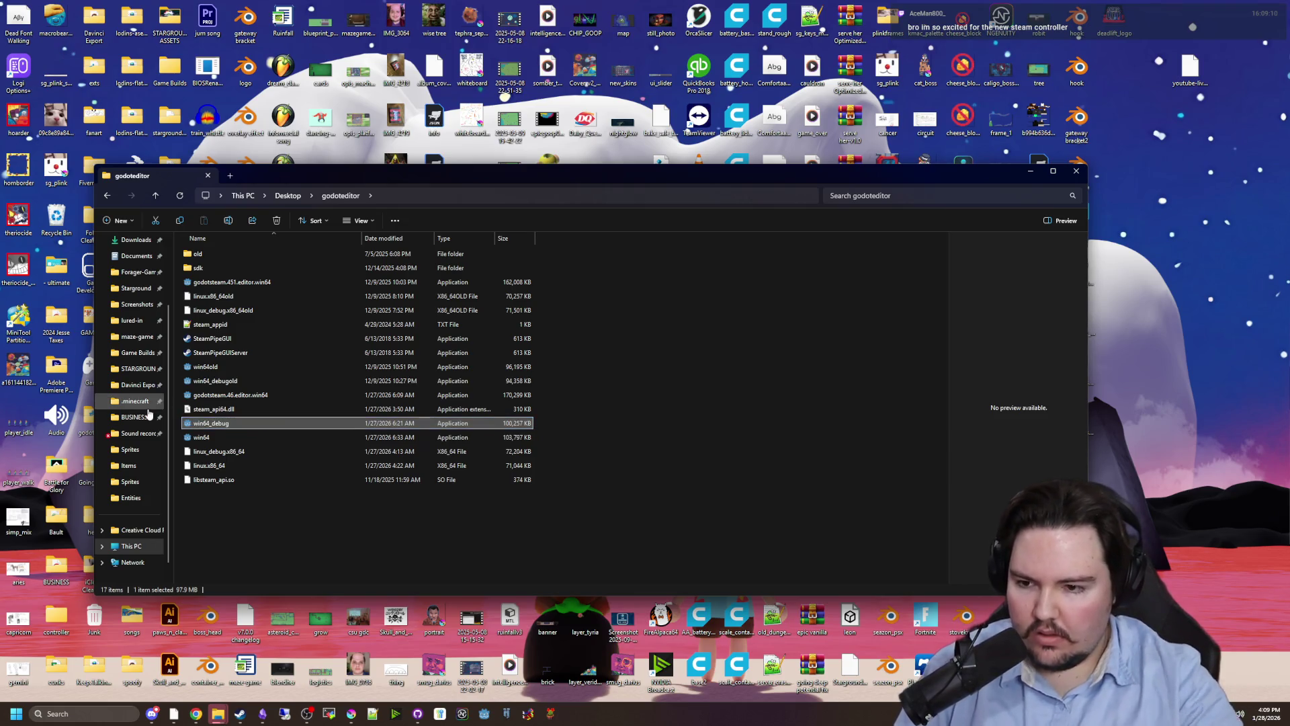
pyautogui.click(264, 381)
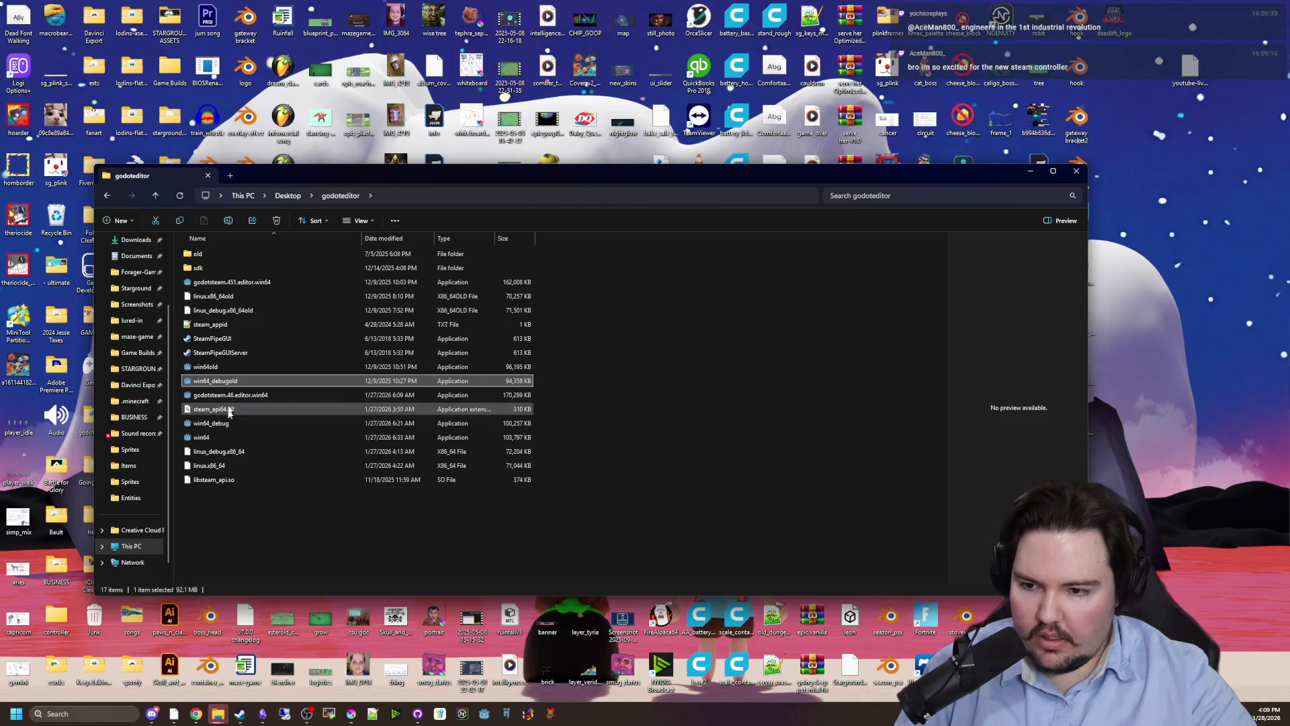
pyautogui.click(272, 517)
# Refresh godoteditor to sort by name, then select and drag the editor executables.
pyautogui.click(180, 195)
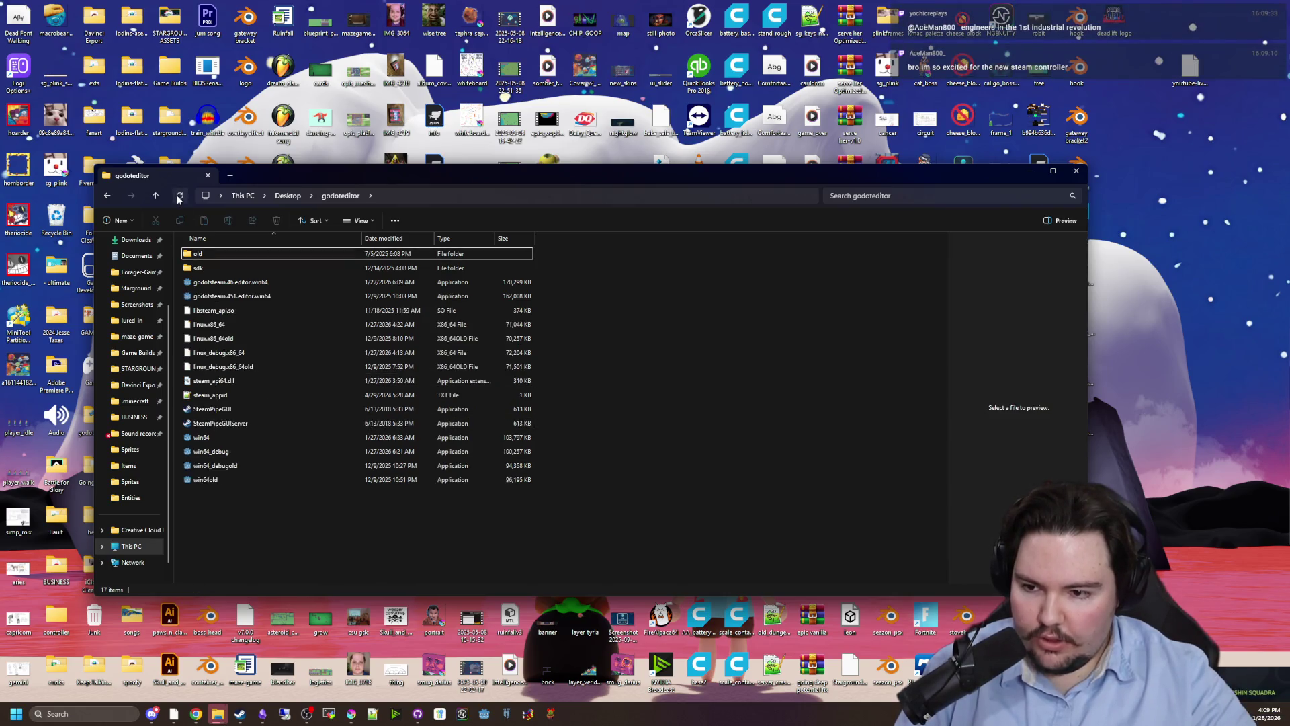
pyautogui.click(266, 296)
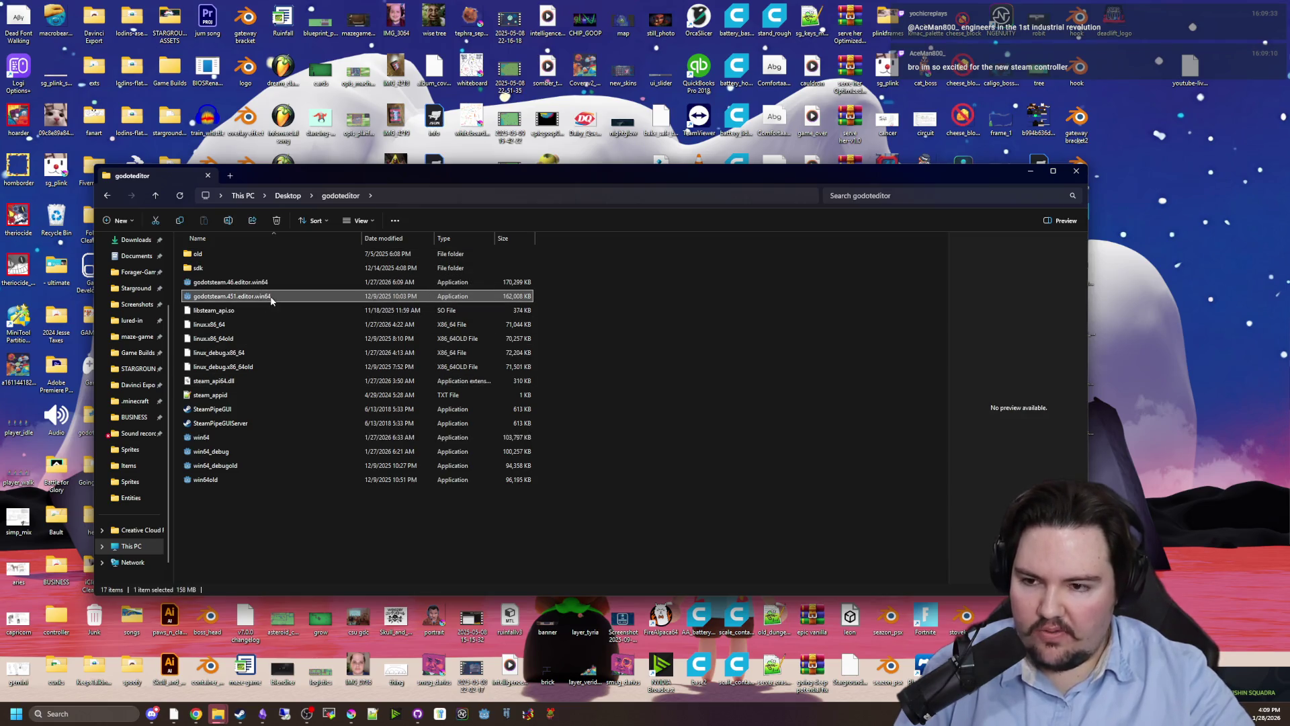
pyautogui.doubleClick(271, 299)
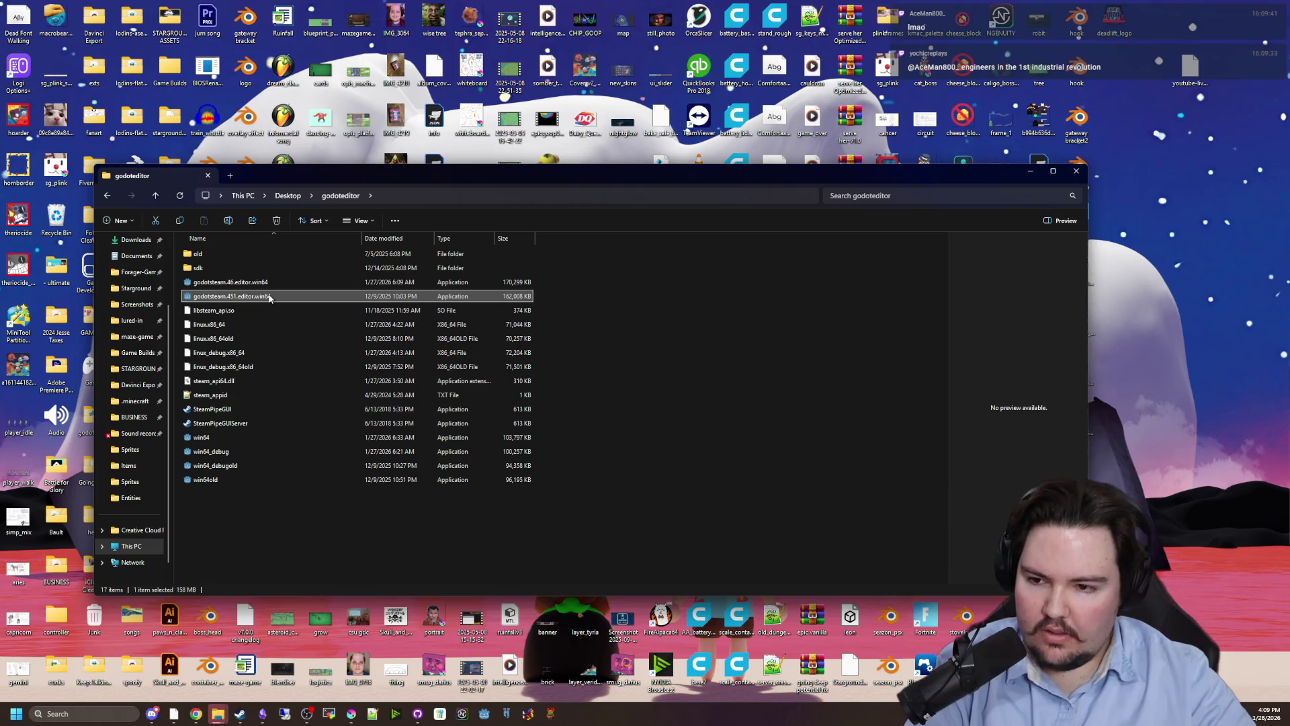
pyautogui.click(309, 495)
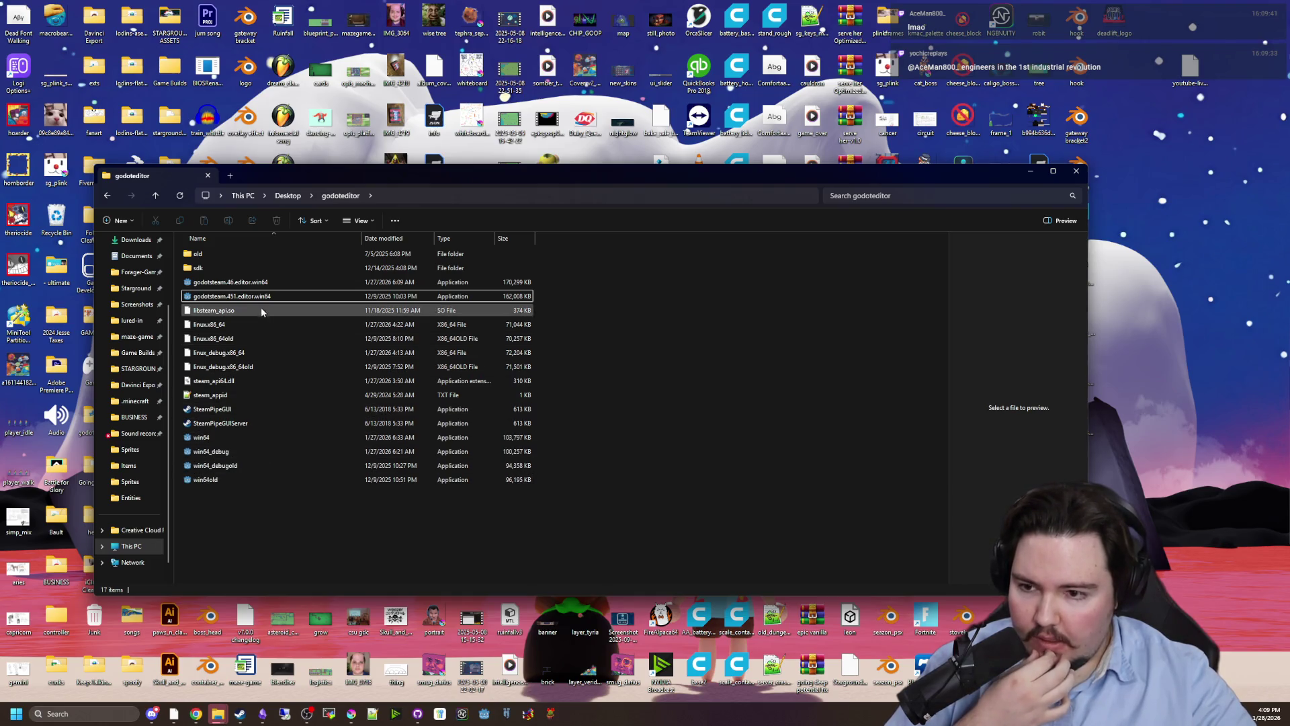
pyautogui.press('Up')
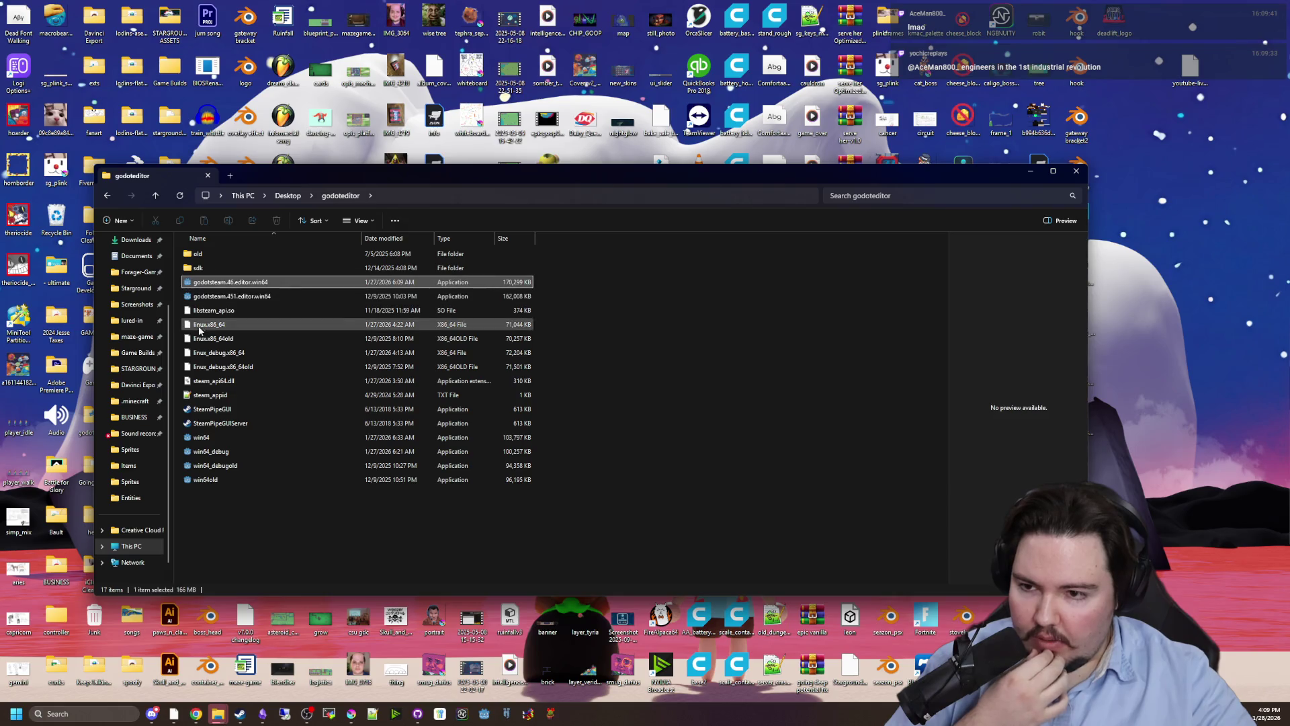
pyautogui.moveTo(491, 721)
pyautogui.mouseDown()
pyautogui.moveTo(517, 667)
pyautogui.moveTo(514, 469)
pyautogui.mouseUp()
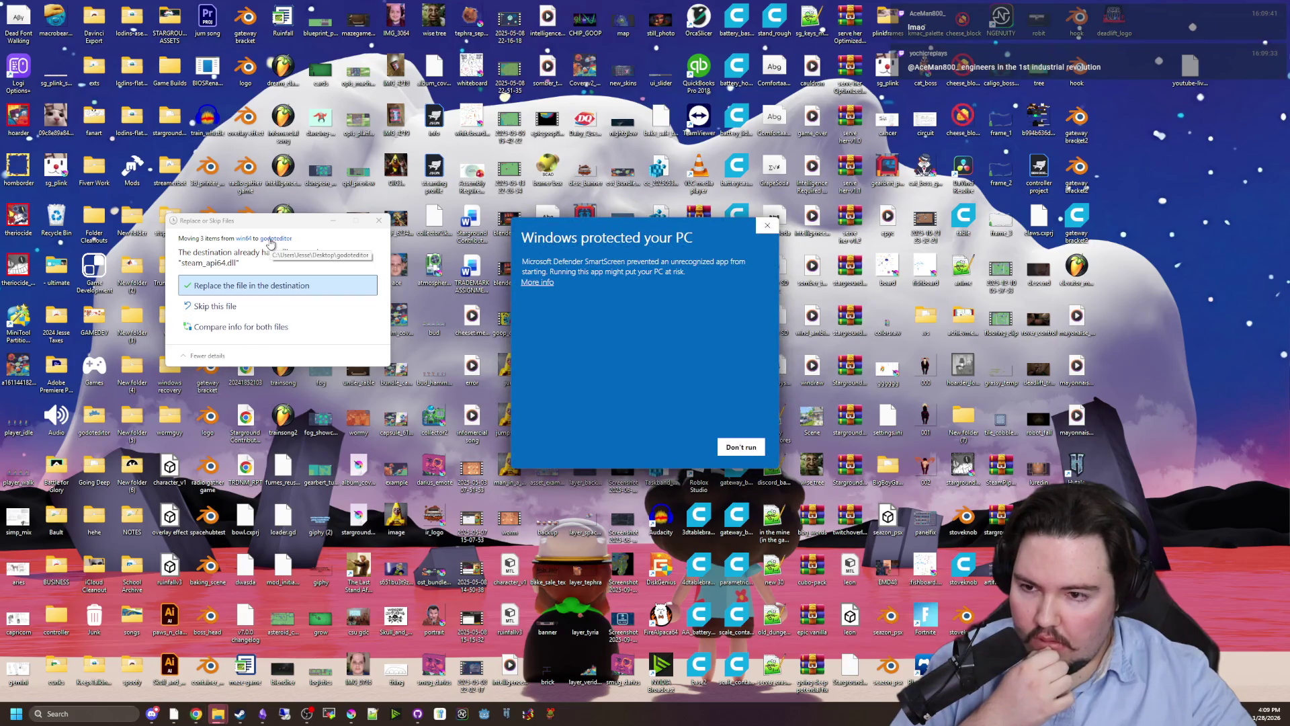
# Replace the existing file and let the unrecognized Godot 4.6 build run past SmartScreen.
pyautogui.click(243, 284)
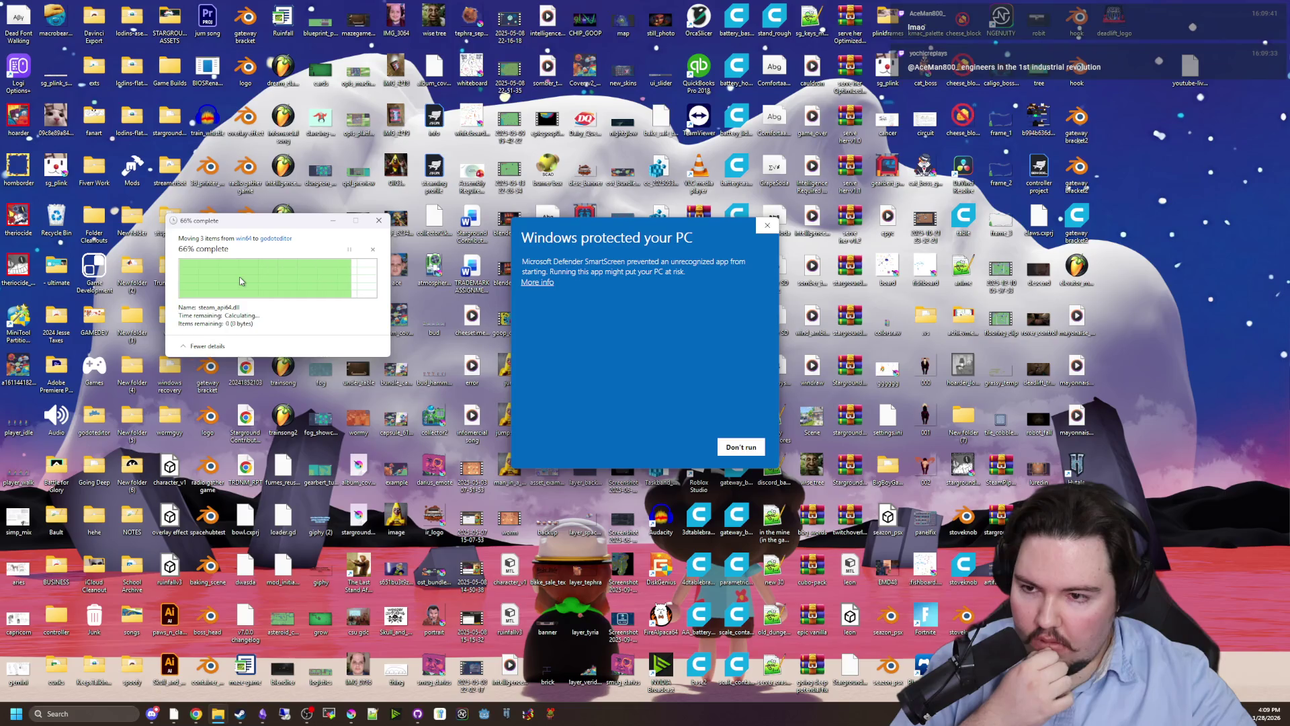
pyautogui.click(538, 282)
pyautogui.click(681, 447)
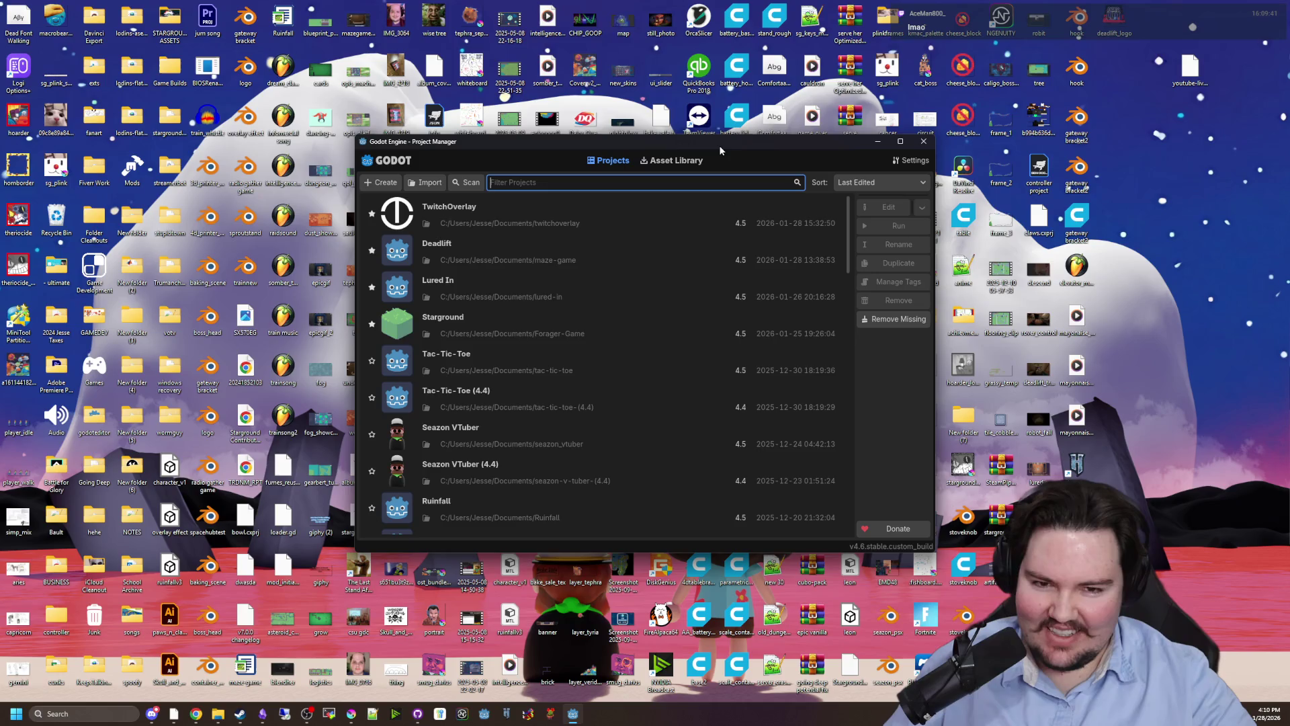
# Reposition the 4.6 Project Manager window and bring up its quick settings.
pyautogui.moveTo(724, 147)
pyautogui.mouseDown()
pyautogui.moveTo(739, 174)
pyautogui.moveTo(610, 171)
pyautogui.mouseUp()
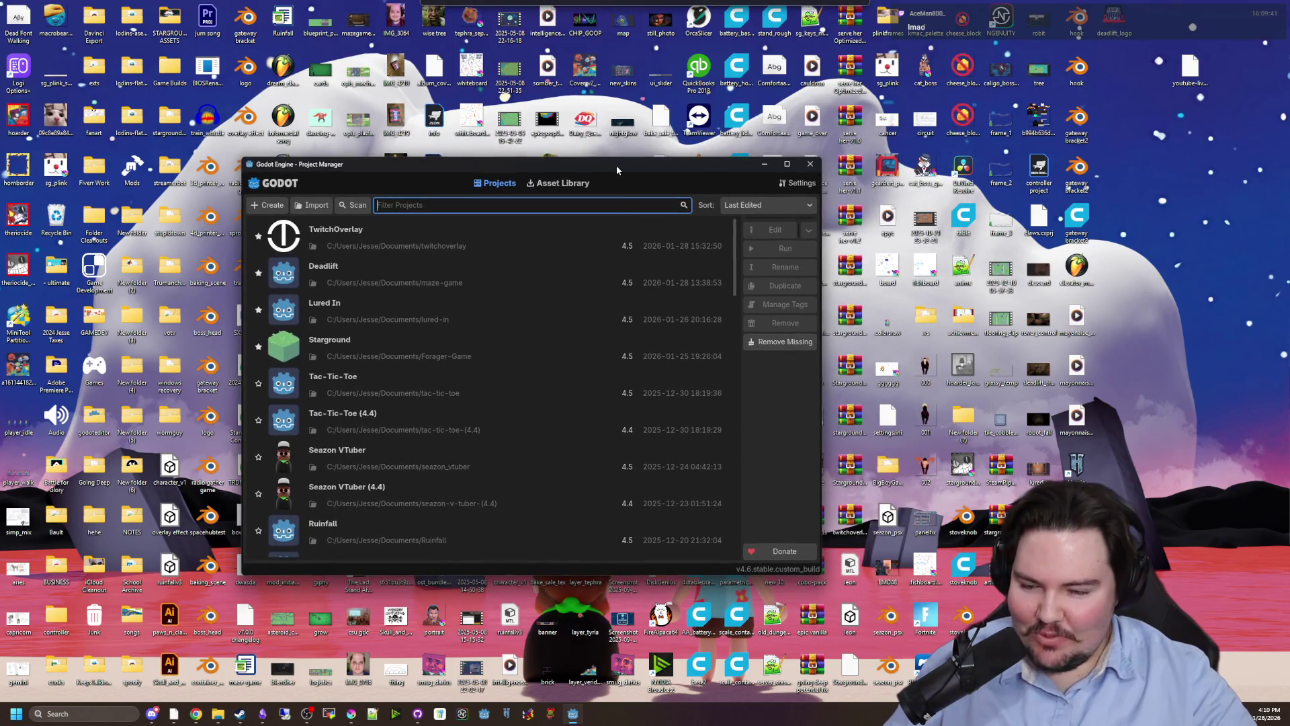
pyautogui.scroll(-10, 571, 387)
pyautogui.scroll(10, 591, 401)
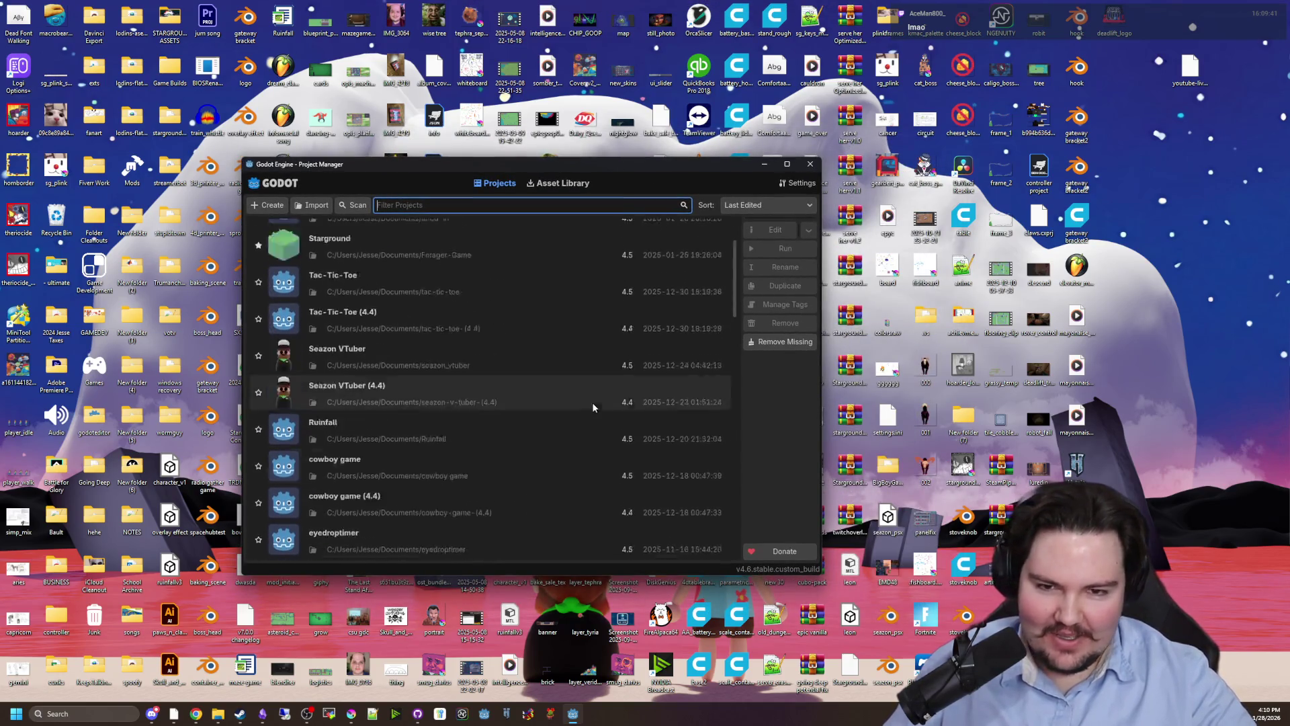
pyautogui.click(801, 184)
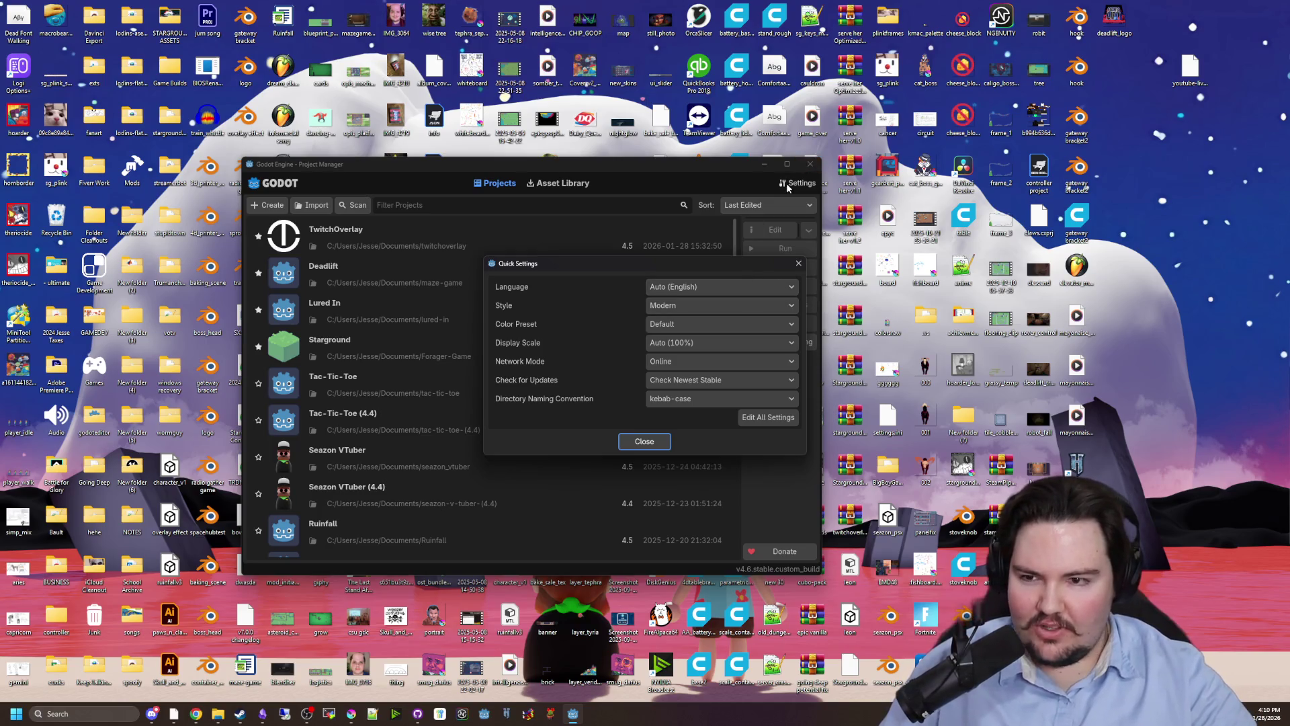
# Preview the Classic interface style, then switch back to Modern.
pyautogui.click(703, 290)
pyautogui.click(703, 291)
pyautogui.click(676, 310)
pyautogui.click(676, 311)
pyautogui.click(676, 310)
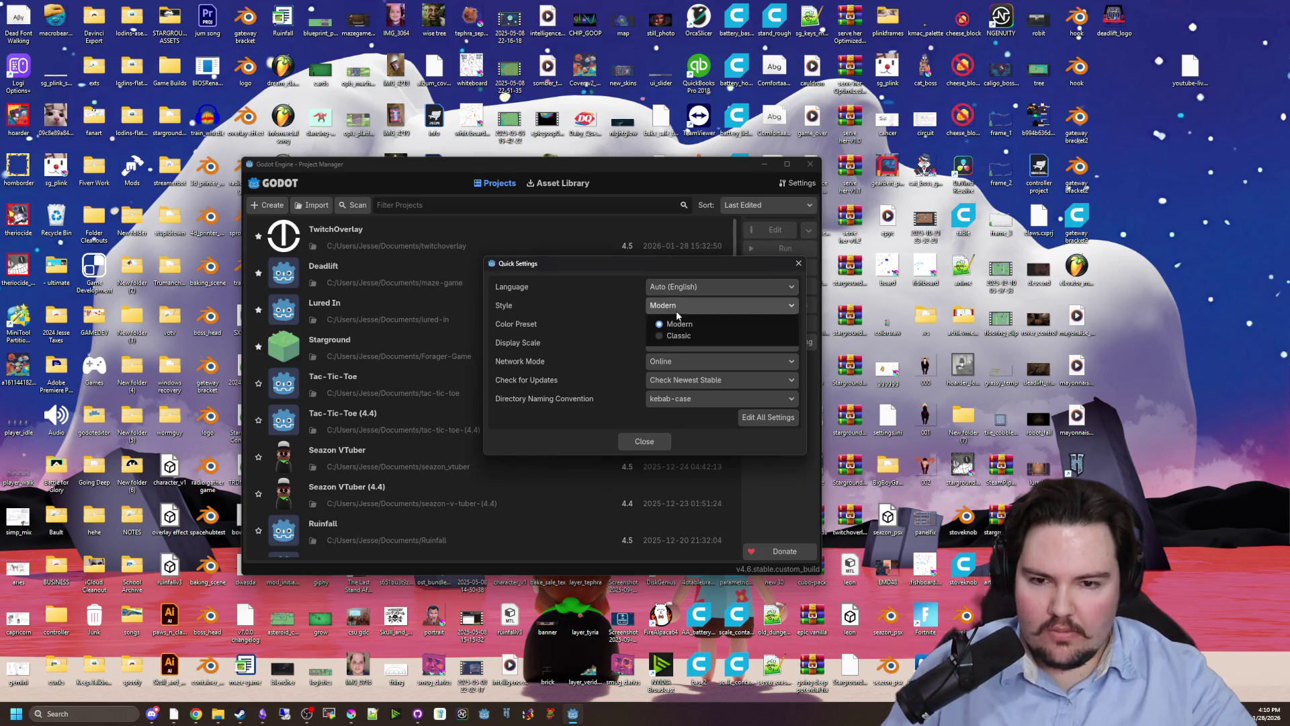
pyautogui.click(678, 336)
pyautogui.click(684, 304)
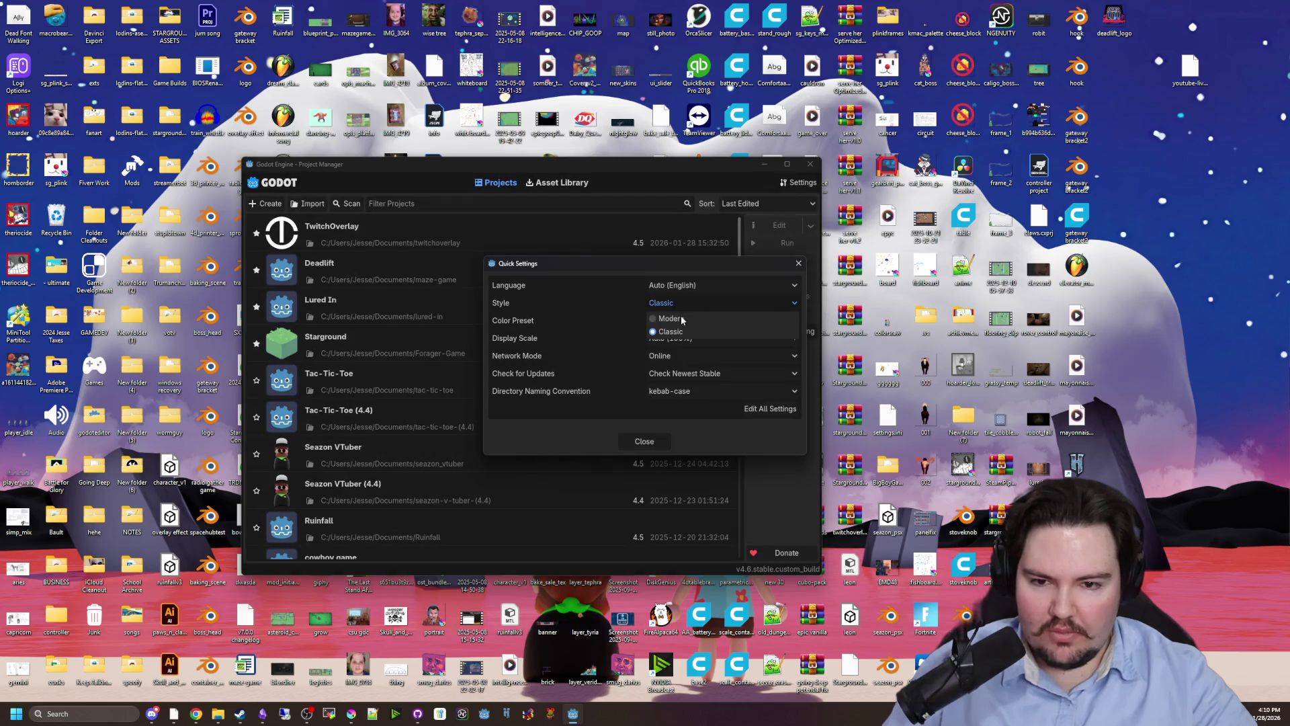
pyautogui.click(680, 316)
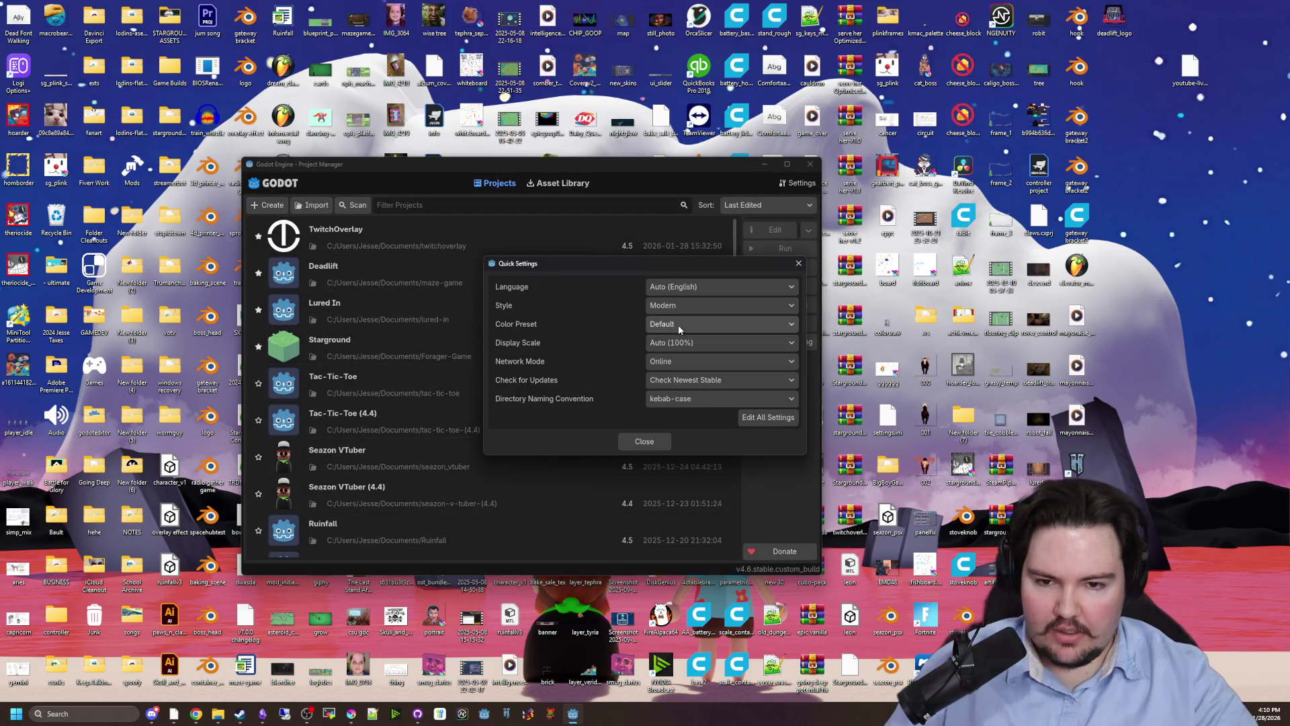
# Try the Breeze Dark, Godot 3 and Light colour presets.
pyautogui.click(679, 325)
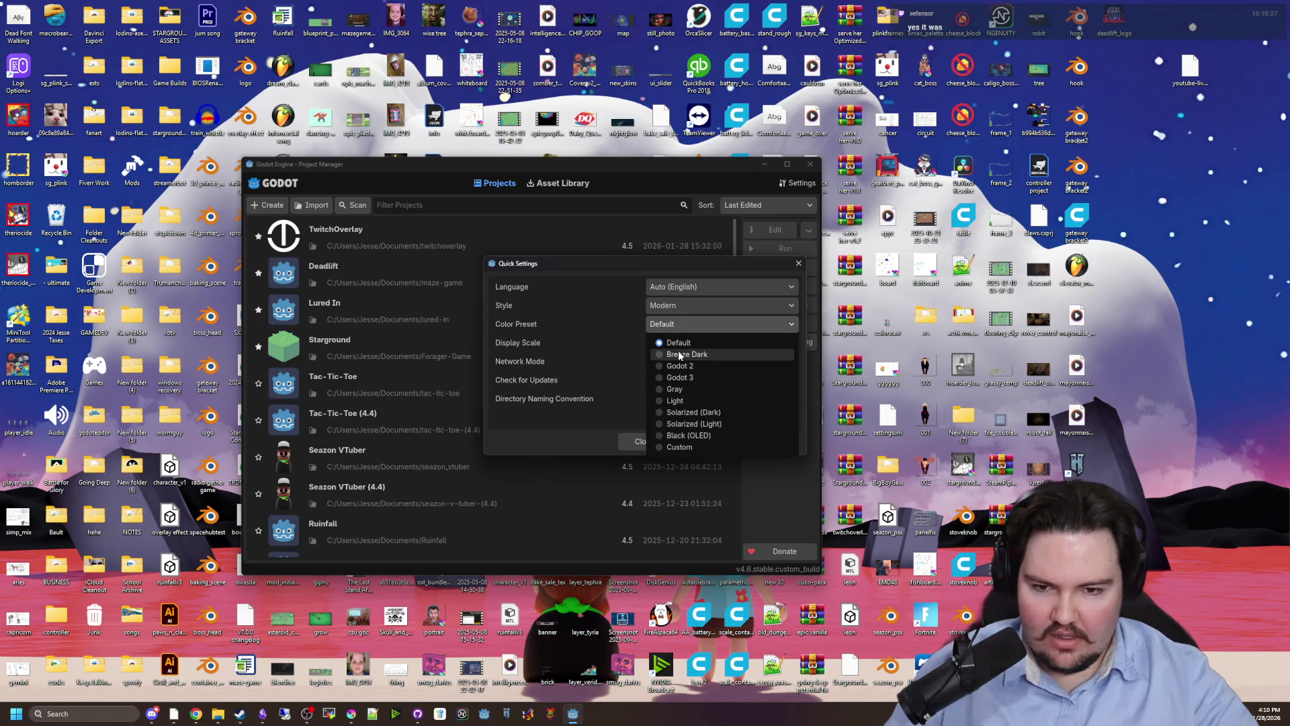
pyautogui.click(683, 354)
pyautogui.click(680, 325)
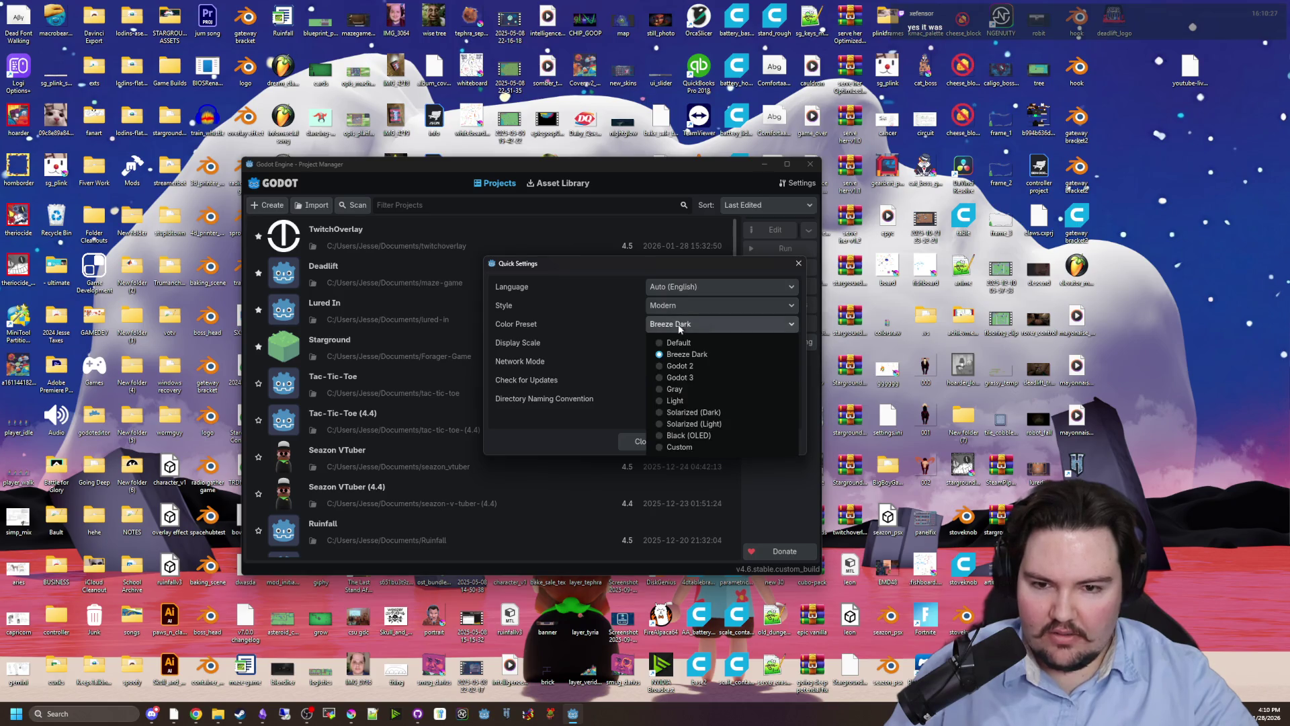
pyautogui.click(685, 380)
pyautogui.click(683, 324)
pyautogui.click(693, 371)
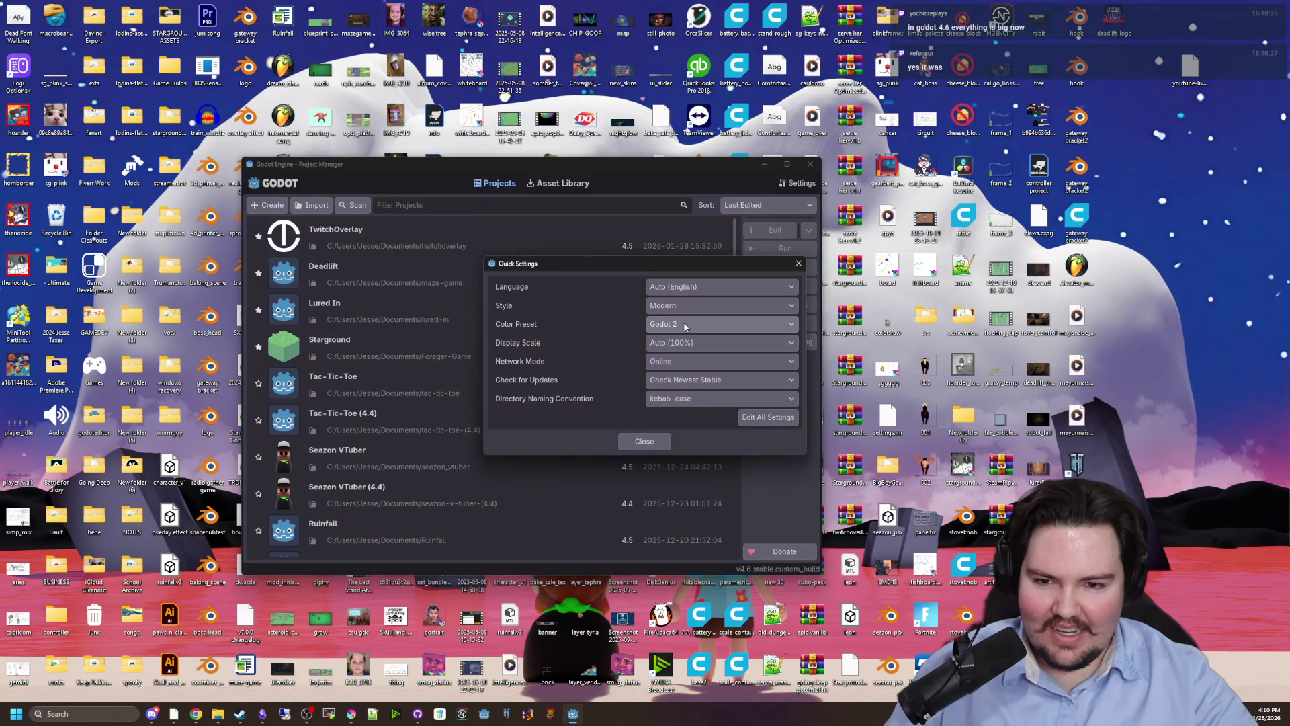
pyautogui.click(685, 325)
pyautogui.click(680, 366)
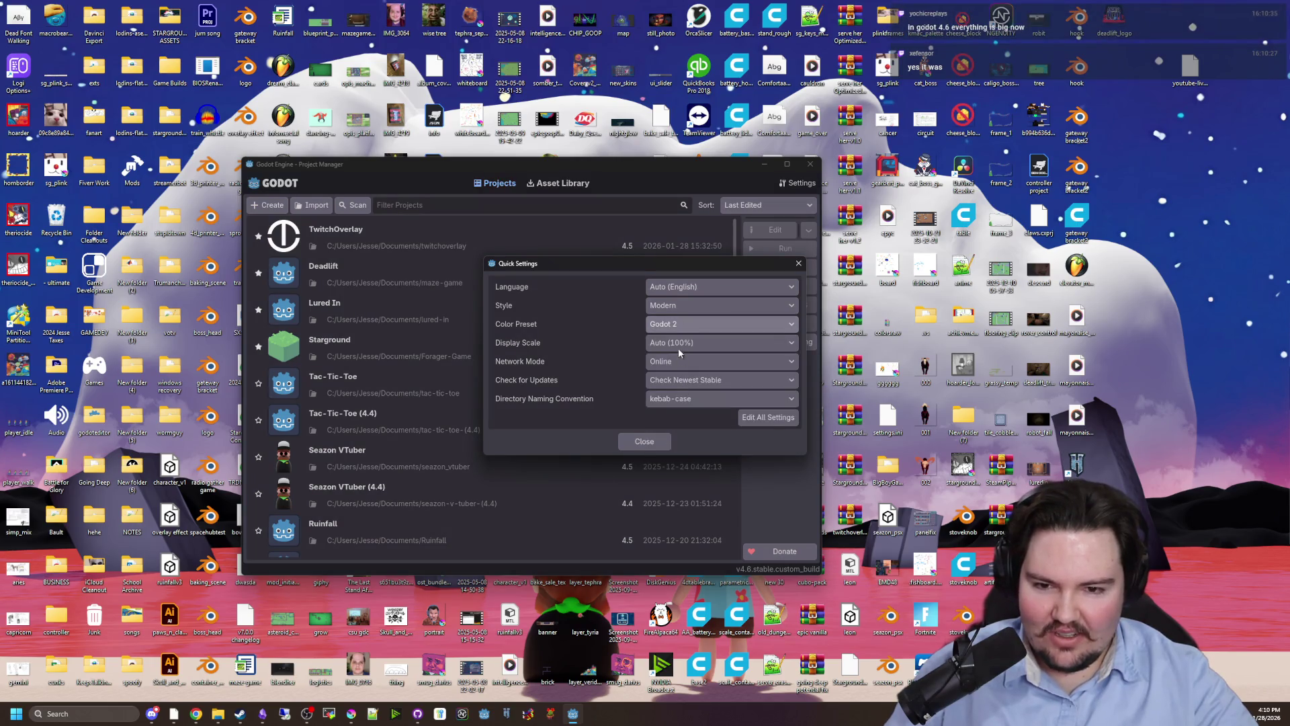
pyautogui.click(680, 325)
pyautogui.click(674, 399)
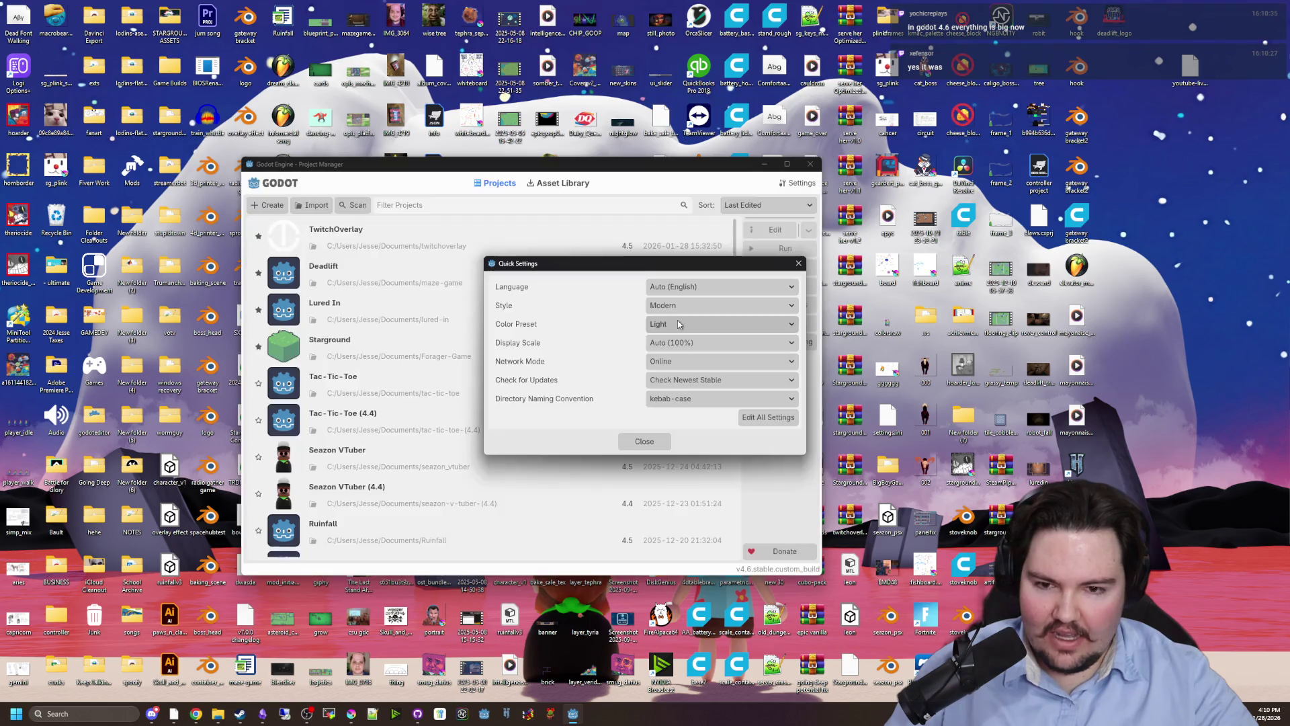
# Try Solarized (Dark) and Black (OLED), restore the Default preset, and close Quick Settings.
pyautogui.click(679, 324)
pyautogui.click(680, 411)
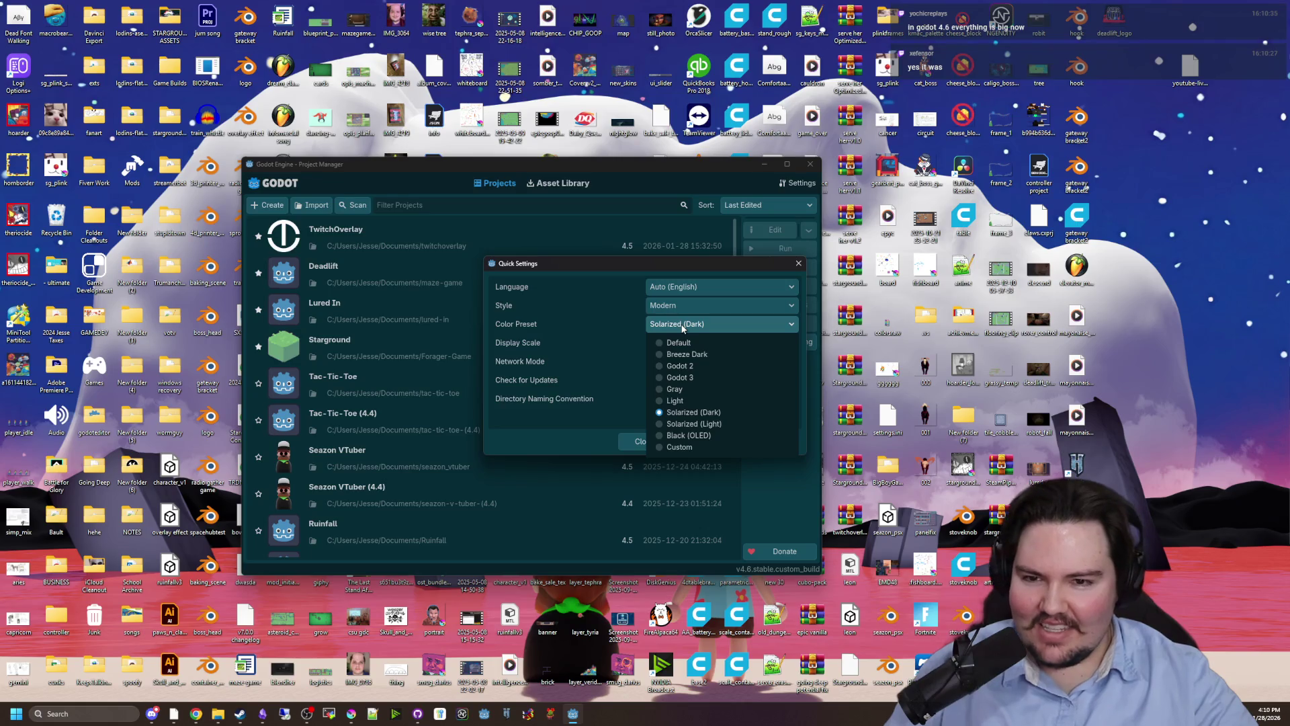
pyautogui.press('Escape')
pyautogui.click(705, 324)
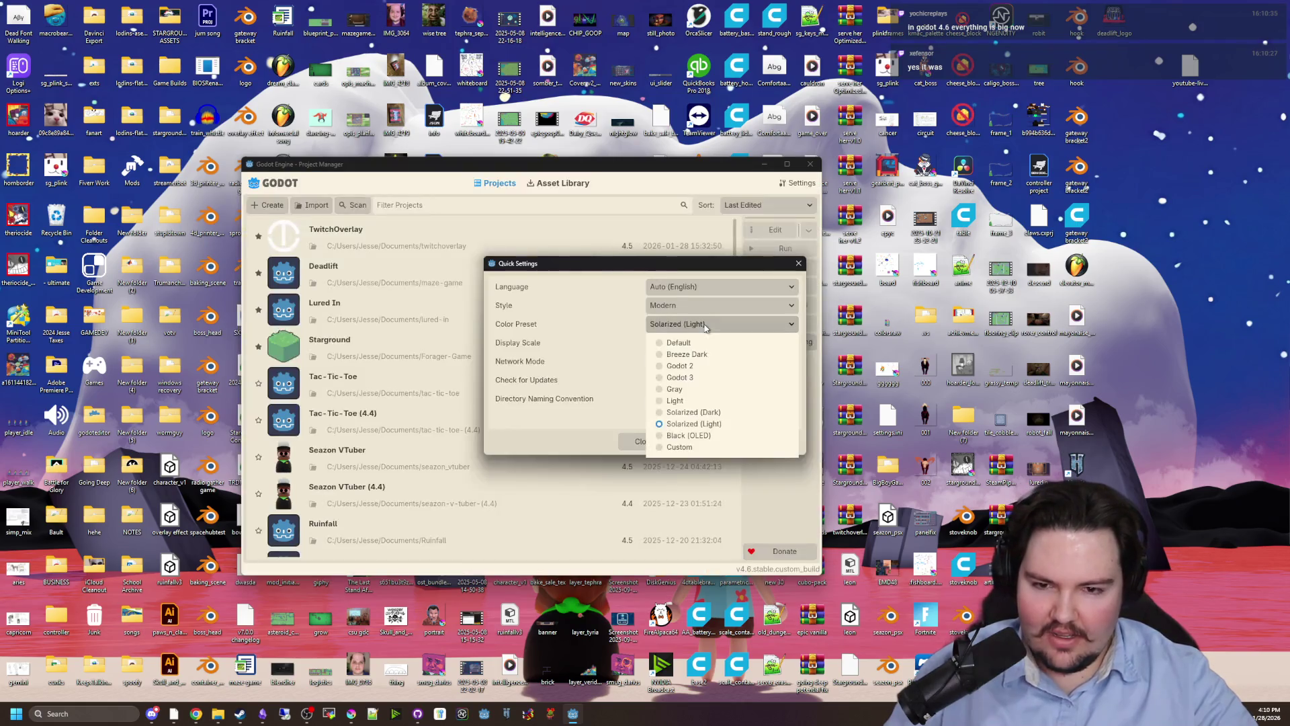
pyautogui.click(703, 435)
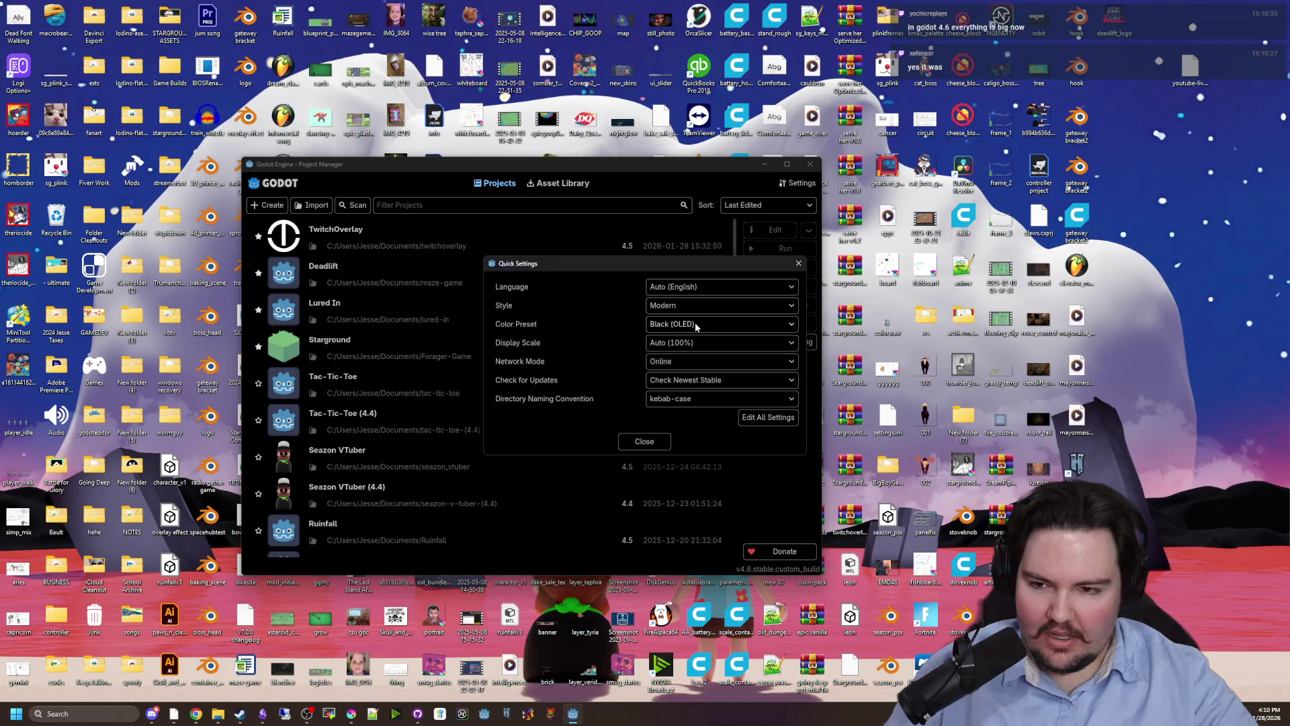
pyautogui.click(696, 325)
pyautogui.click(688, 346)
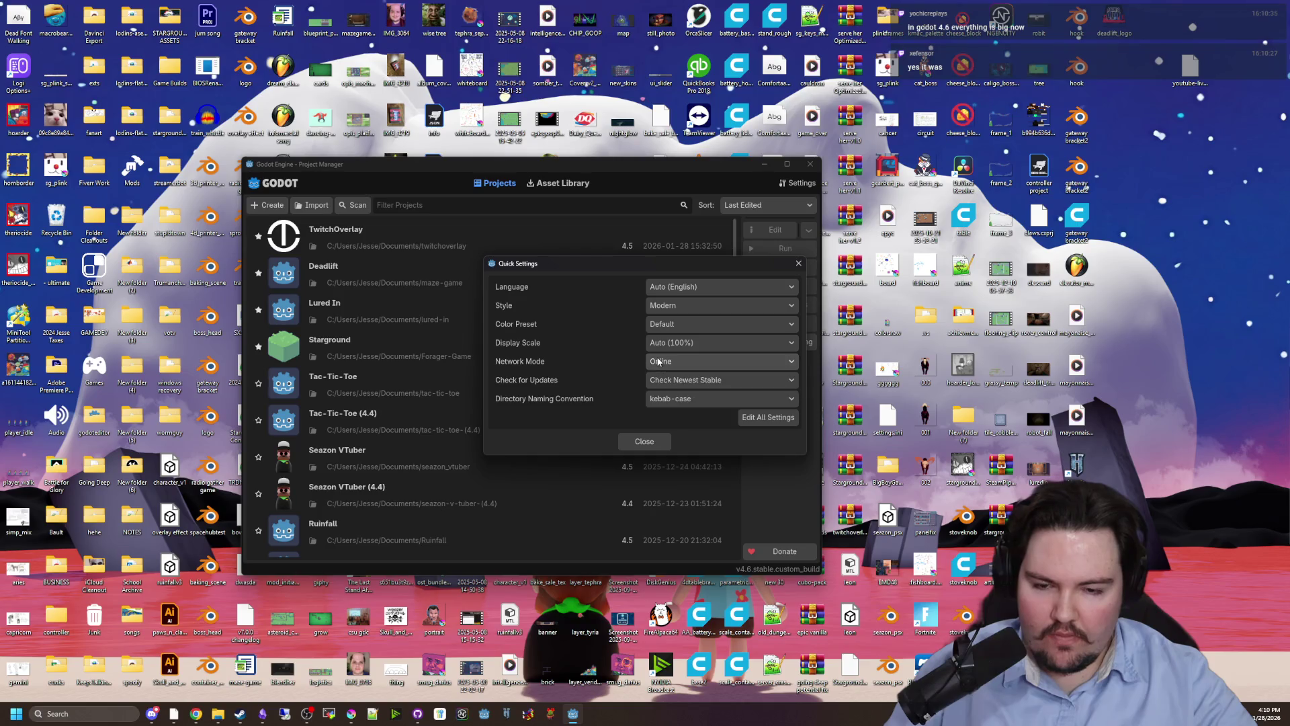
pyautogui.click(662, 442)
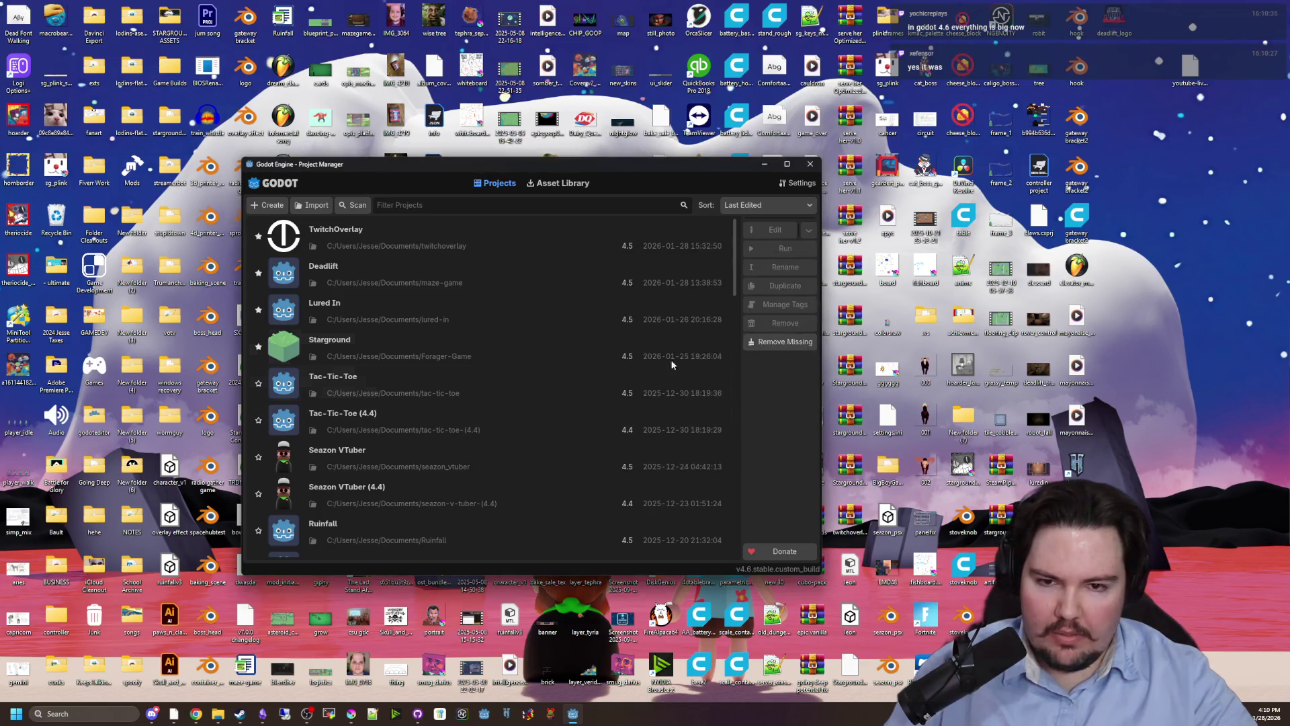
# Open TwitchOverlay and confirm upgrading it from 4.5 to 4.6.
pyautogui.doubleClick(632, 236)
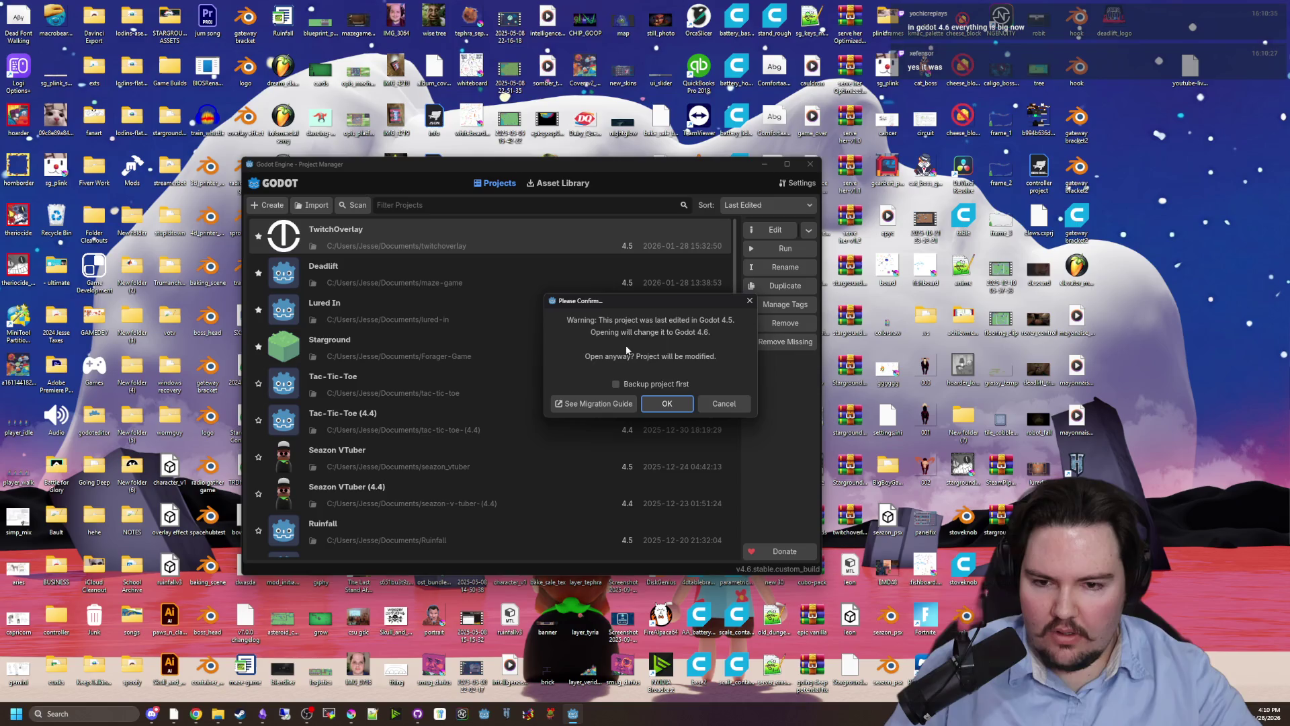
pyautogui.click(666, 404)
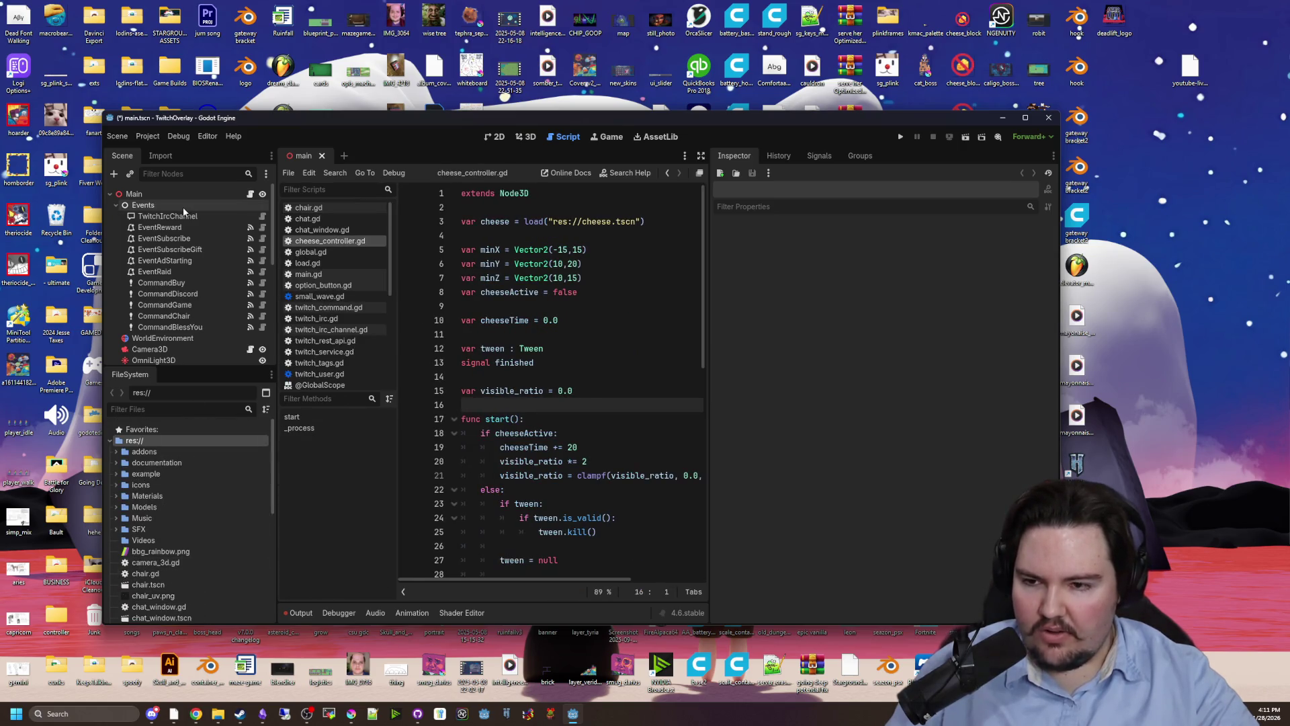
# Maximize the TwitchOverlay editor window to fill the screen.
pyautogui.scroll(-3, 205, 248)
pyautogui.scroll(5, 208, 248)
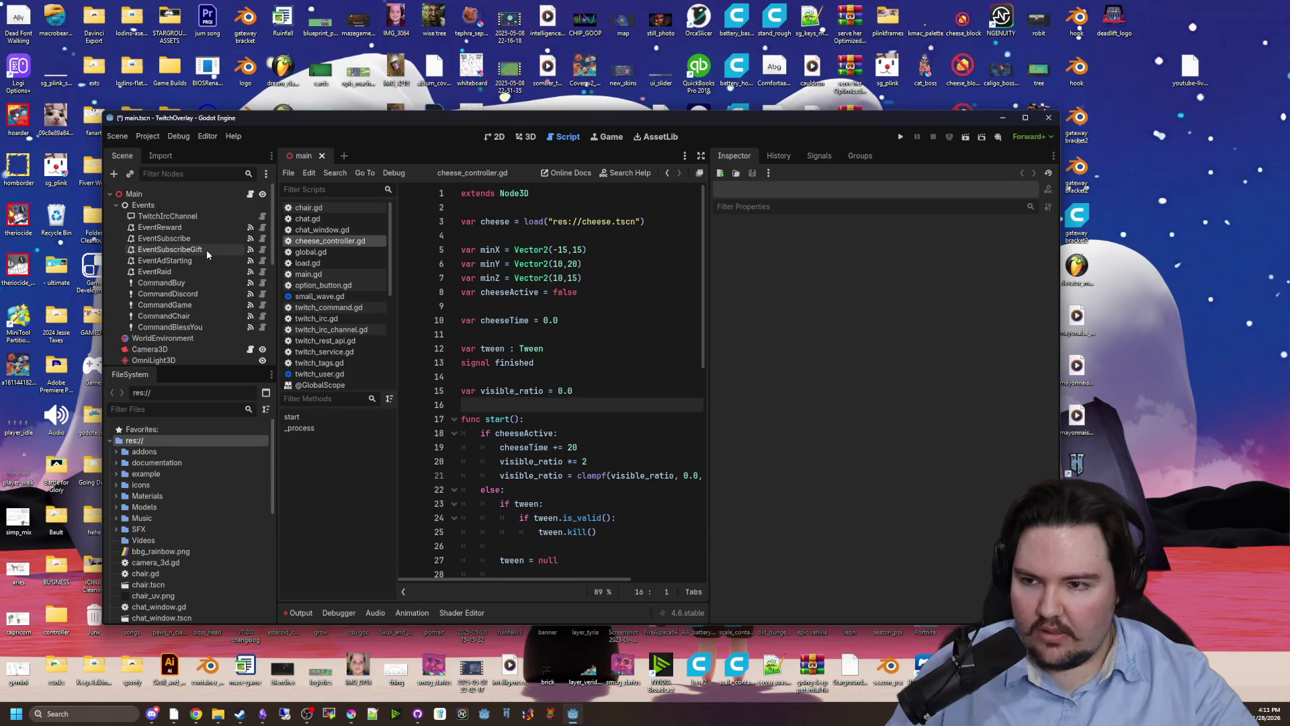
pyautogui.click(1025, 118)
pyautogui.press('Up')
pyautogui.press('Up')
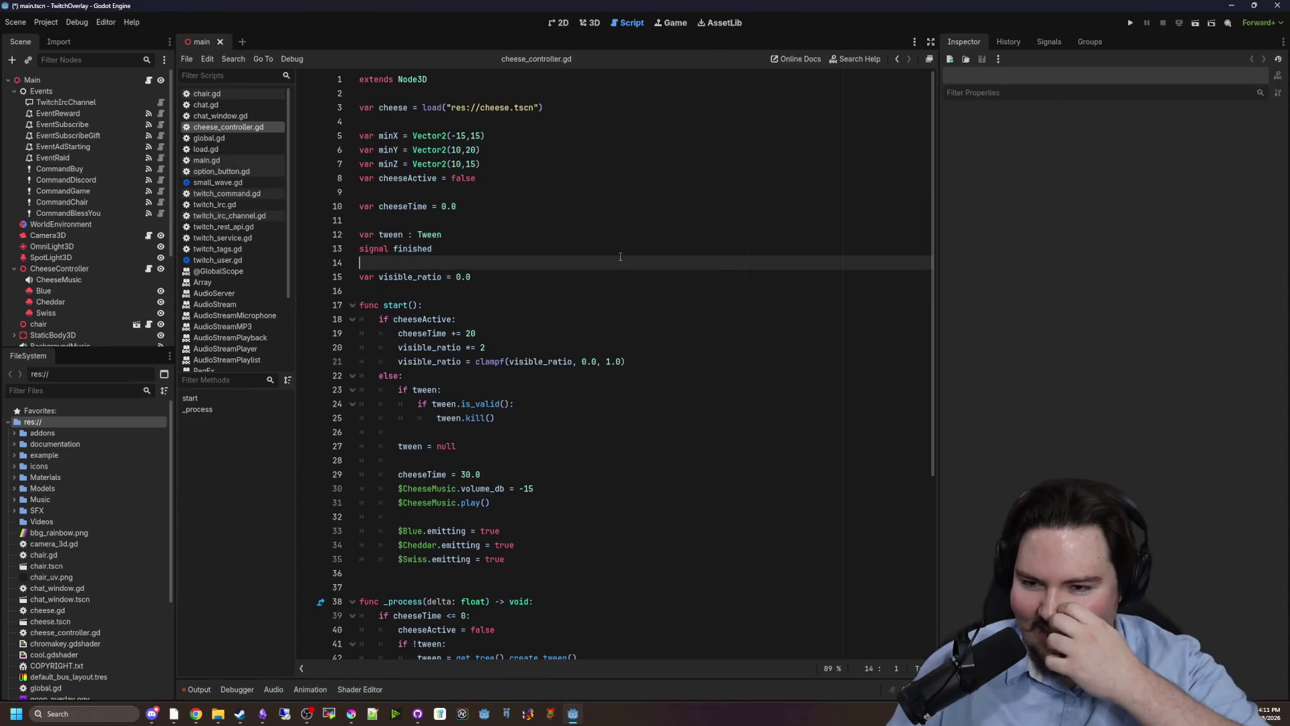
# Move the cursor between lines 14–16 around the visible_ratio declaration in cheese_controller.gd.
pyautogui.click(410, 277)
pyautogui.click(401, 291)
pyautogui.scroll(-5, 507, 226)
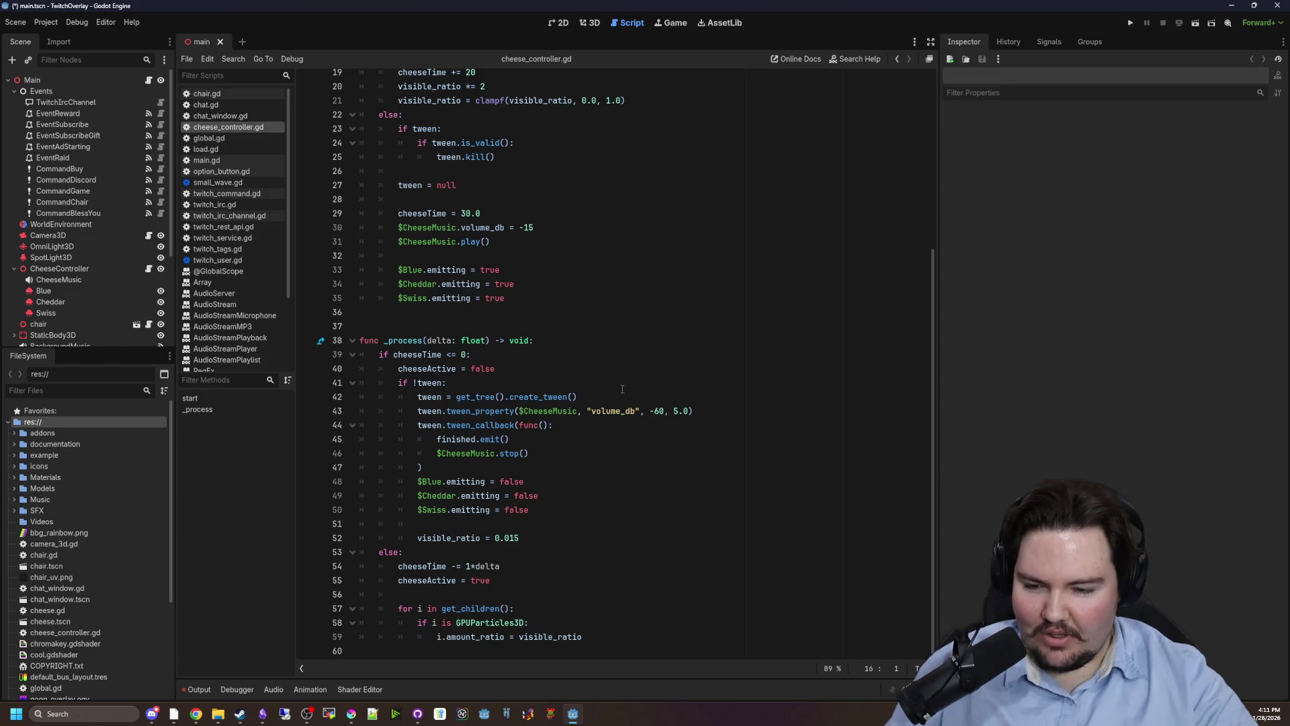
pyautogui.scroll(5, 537, 494)
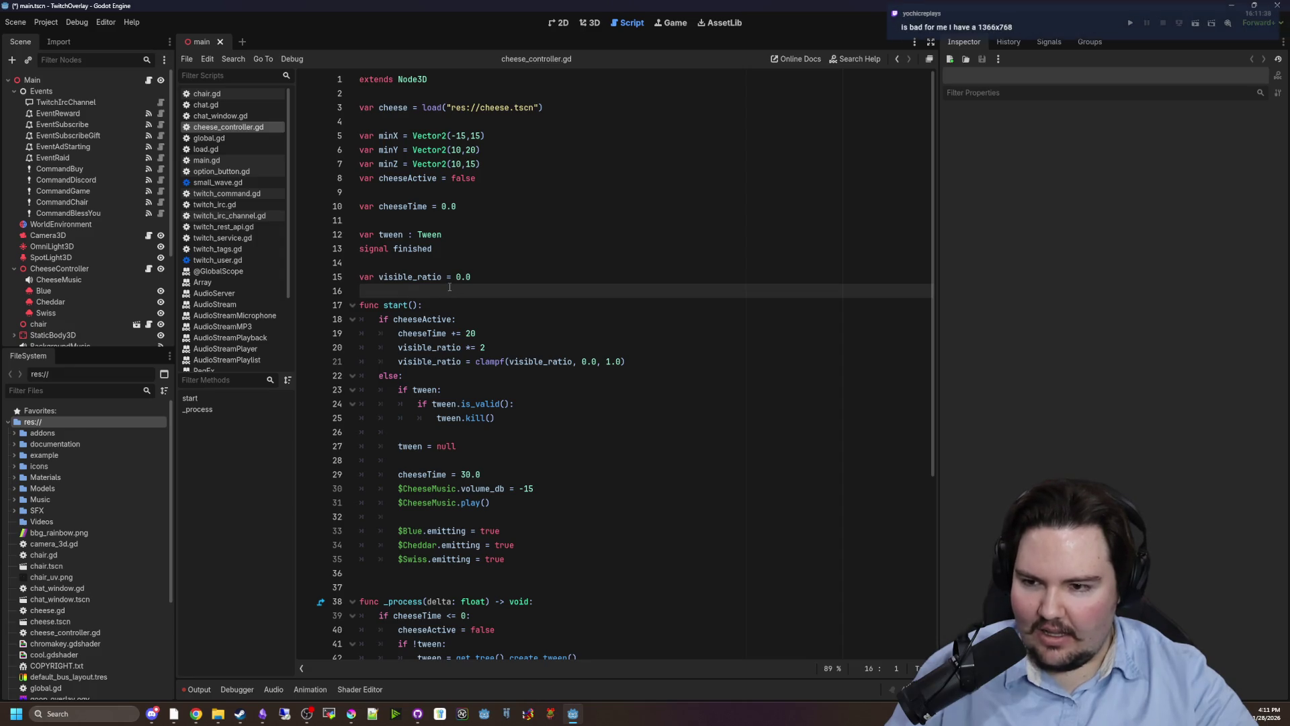
pyautogui.click(416, 265)
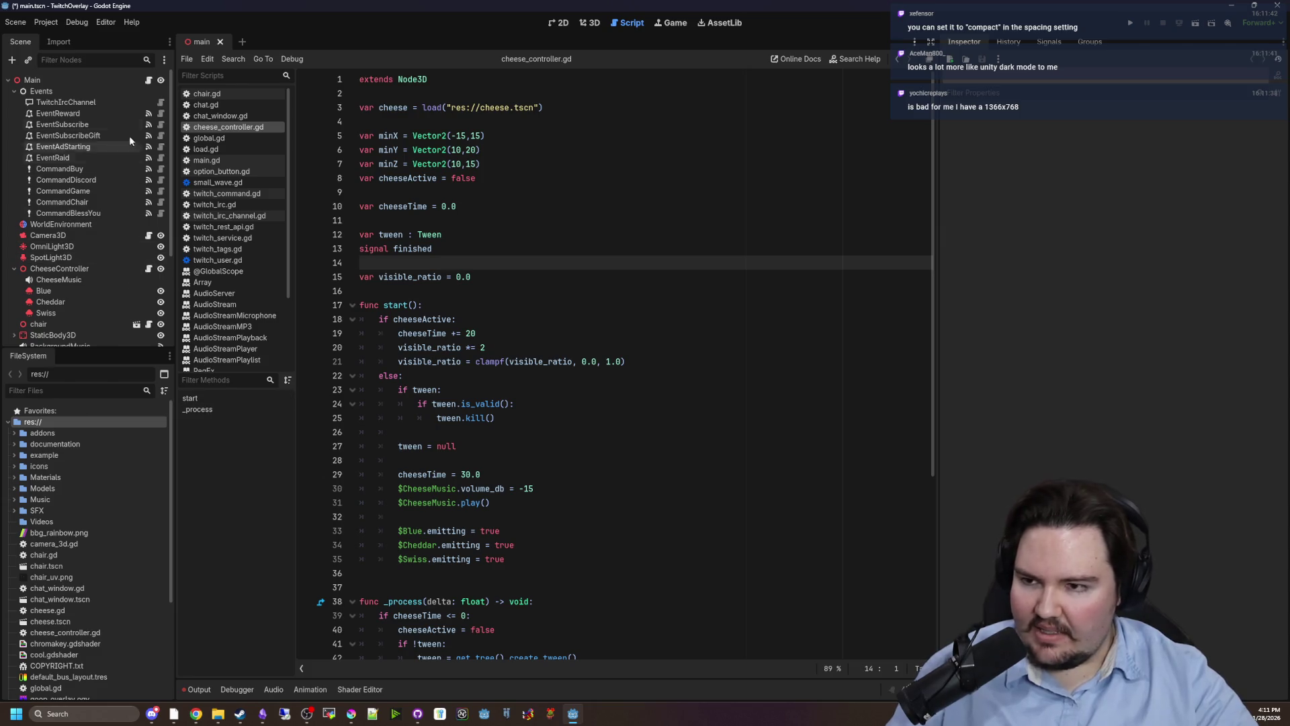
# Inspect the Main node's context menu, then open Editor Settings.
pyautogui.rightClick(76, 83)
pyautogui.click(564, 184)
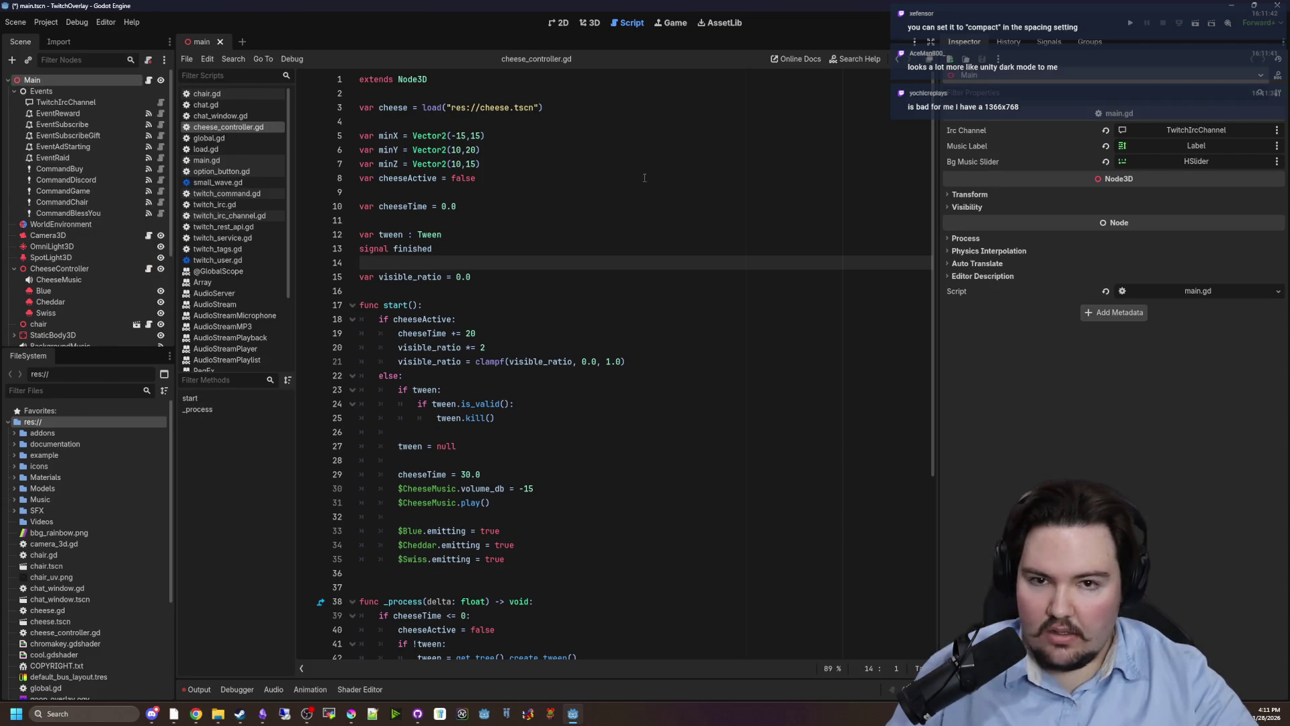
pyautogui.click(538, 164)
pyautogui.click(98, 24)
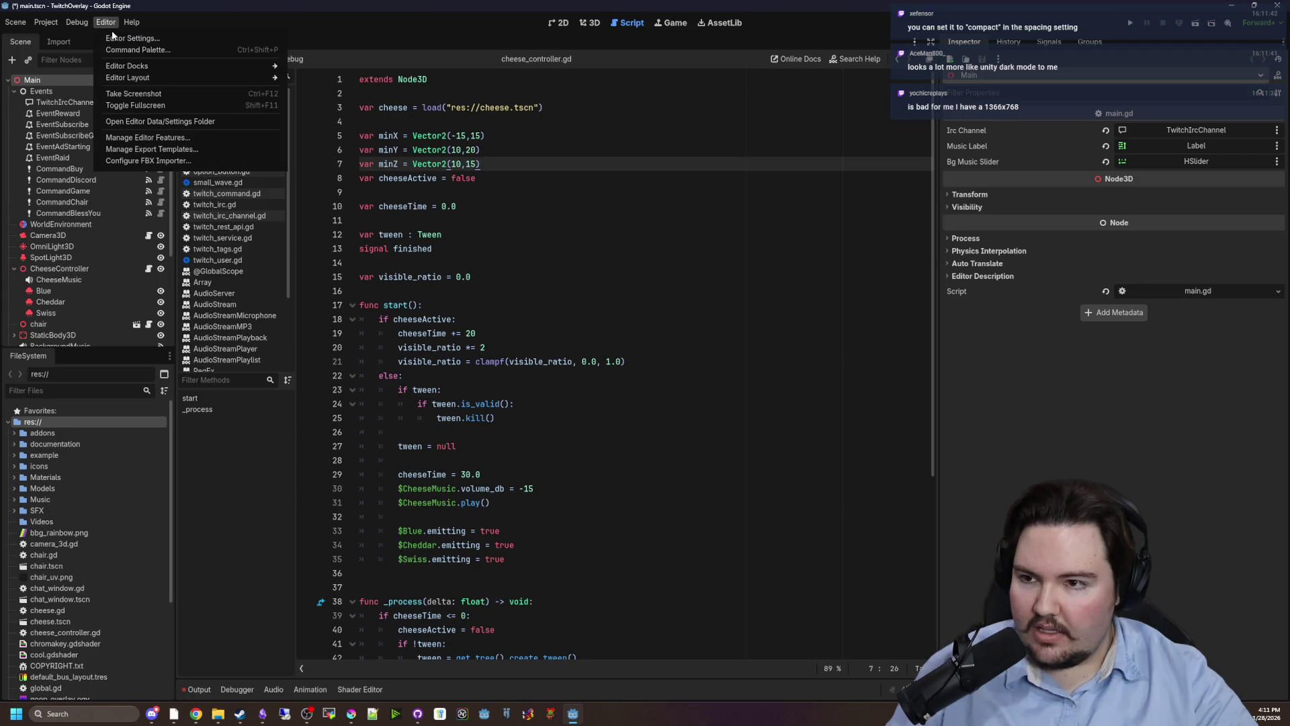
pyautogui.click(122, 37)
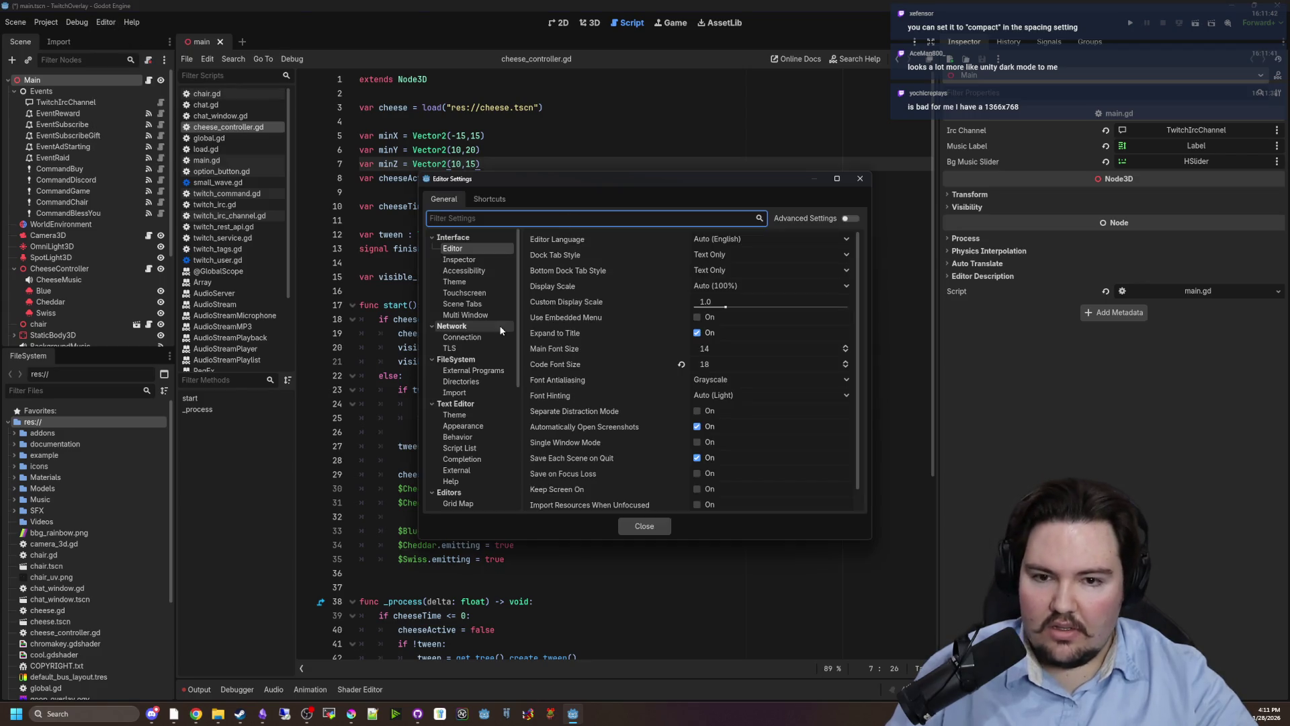
# Try 200% and 100% Display Scale, then settle on Auto (100%).
pyautogui.click(765, 285)
pyautogui.press('Escape')
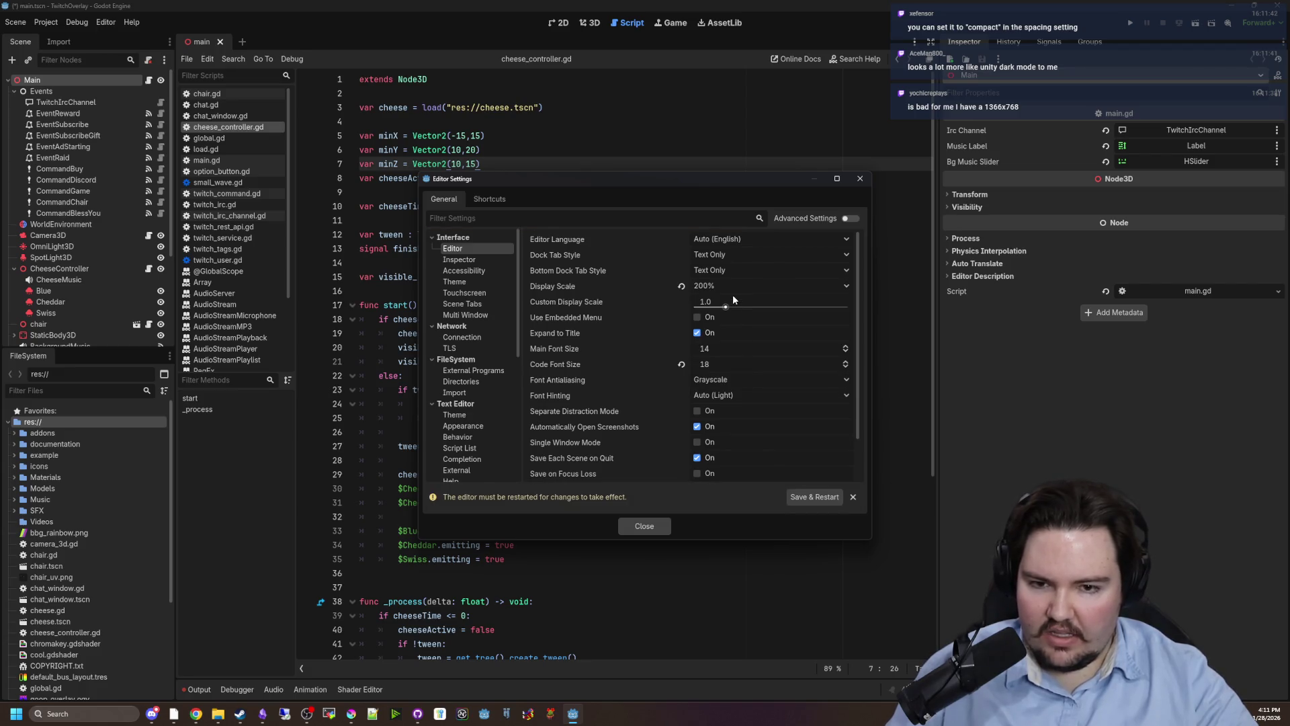
pyautogui.click(717, 285)
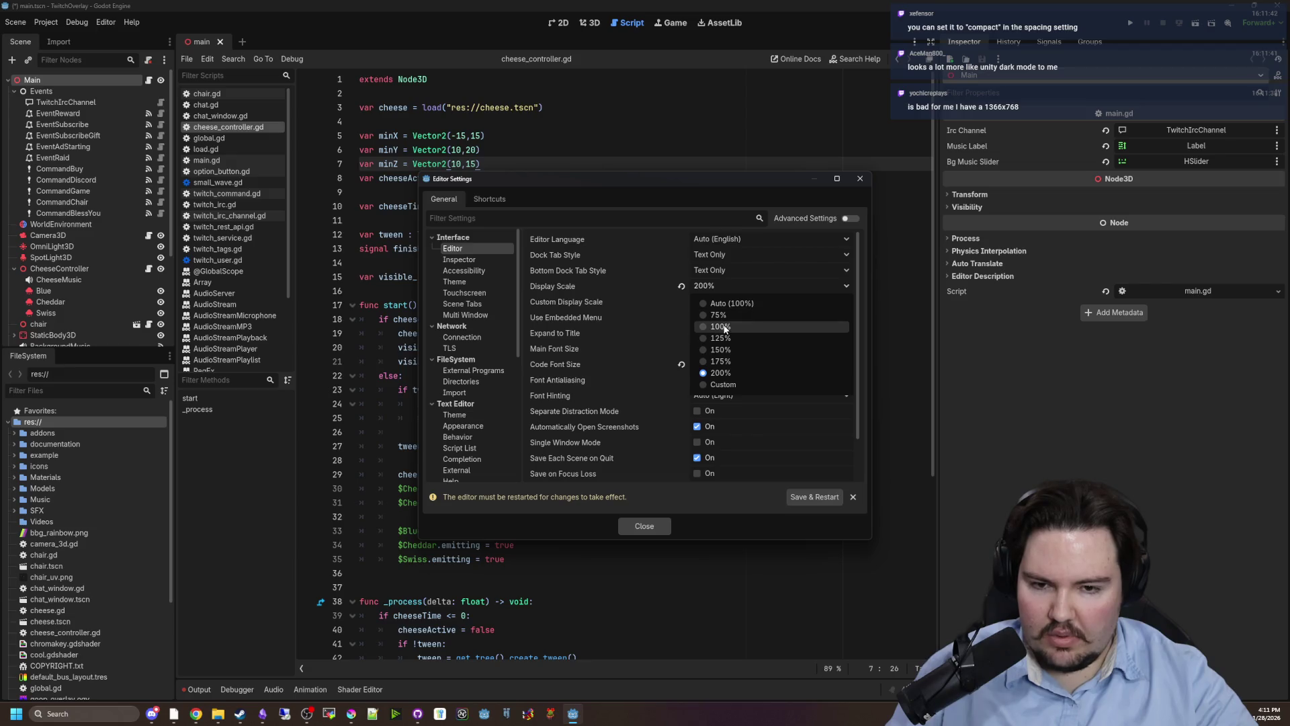
pyautogui.click(720, 326)
pyautogui.click(853, 497)
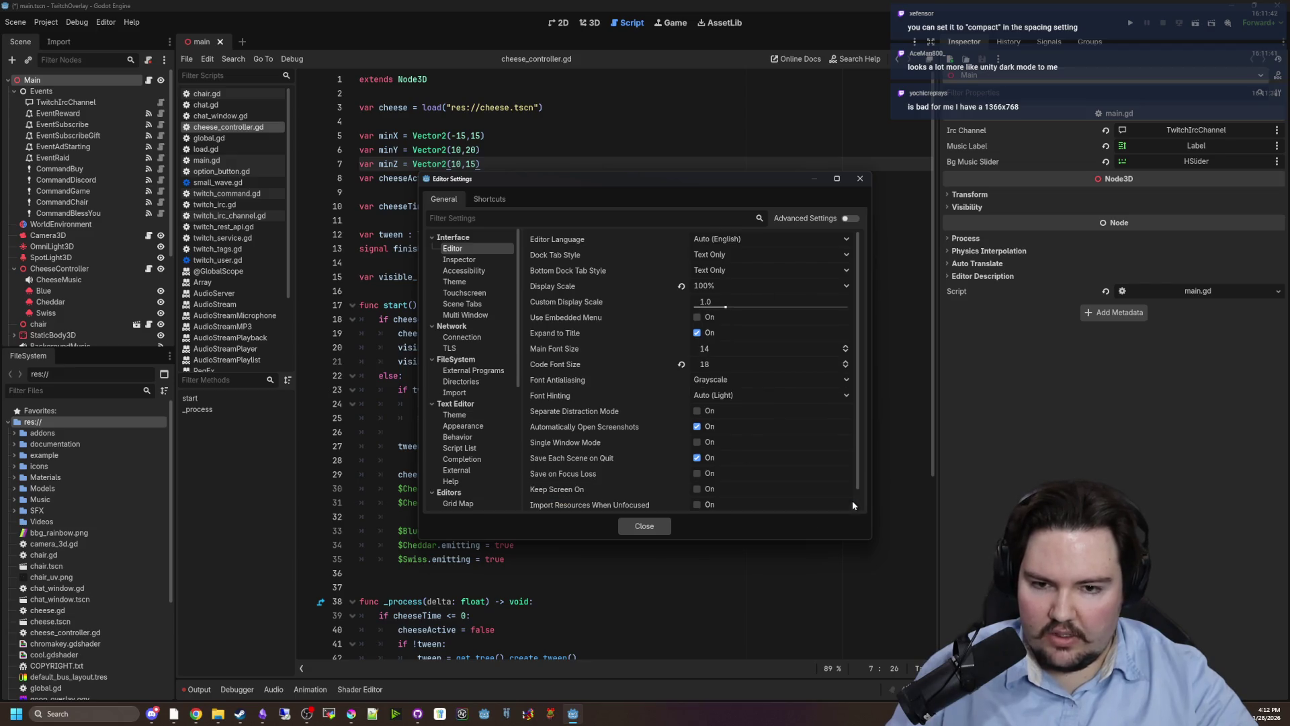
pyautogui.click(719, 285)
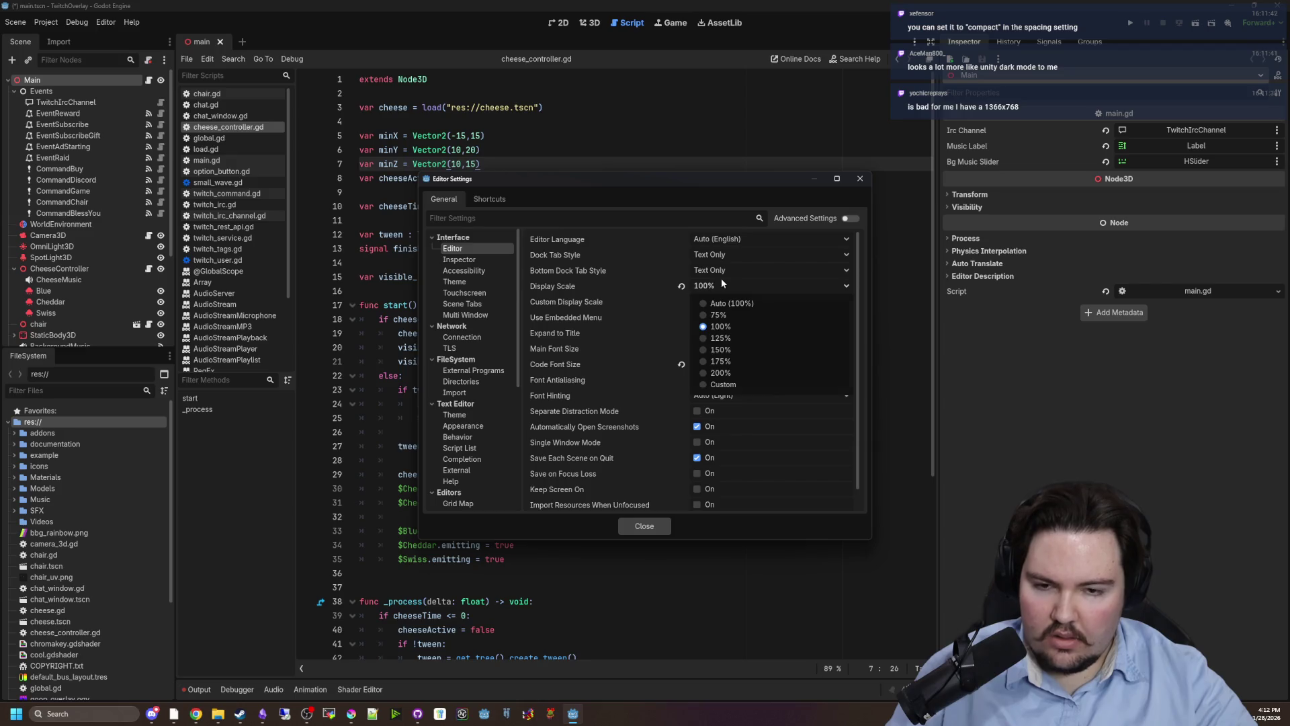
pyautogui.click(727, 301)
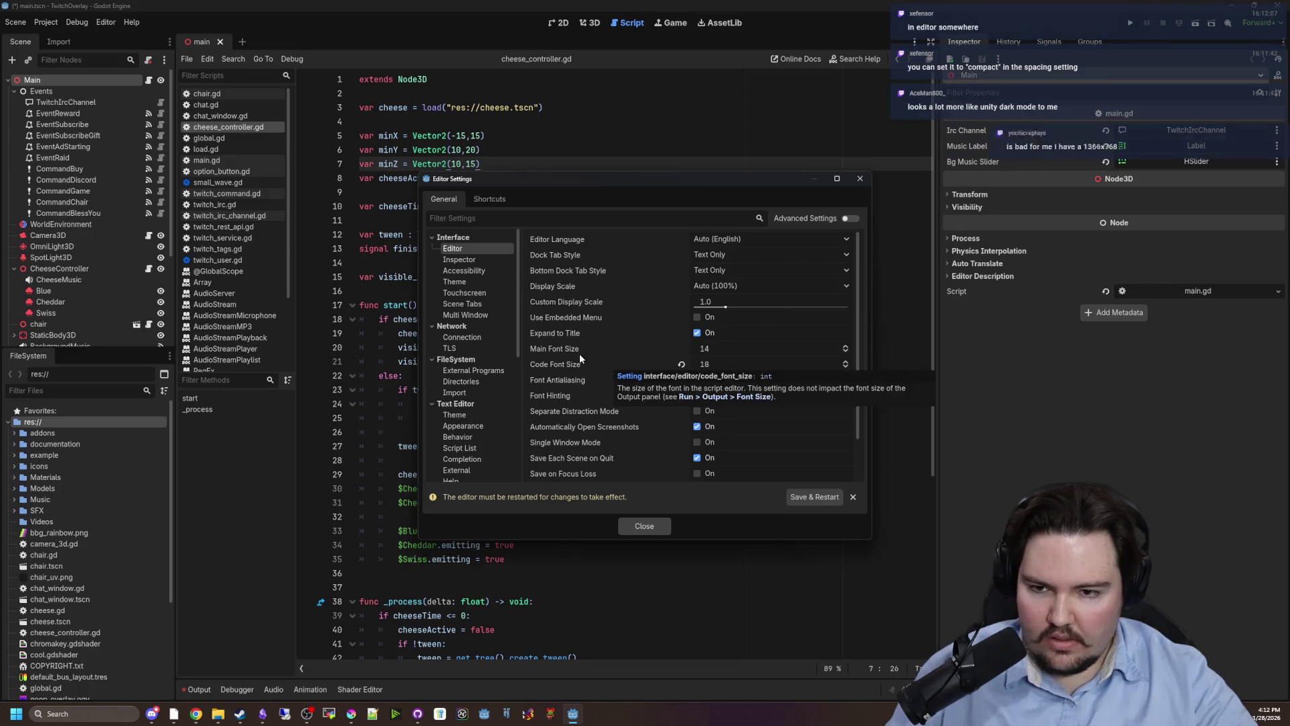
pyautogui.click(519, 218)
# Filter the settings for 'spacing' and go to the Interface > Theme page.
pyautogui.write('compact')
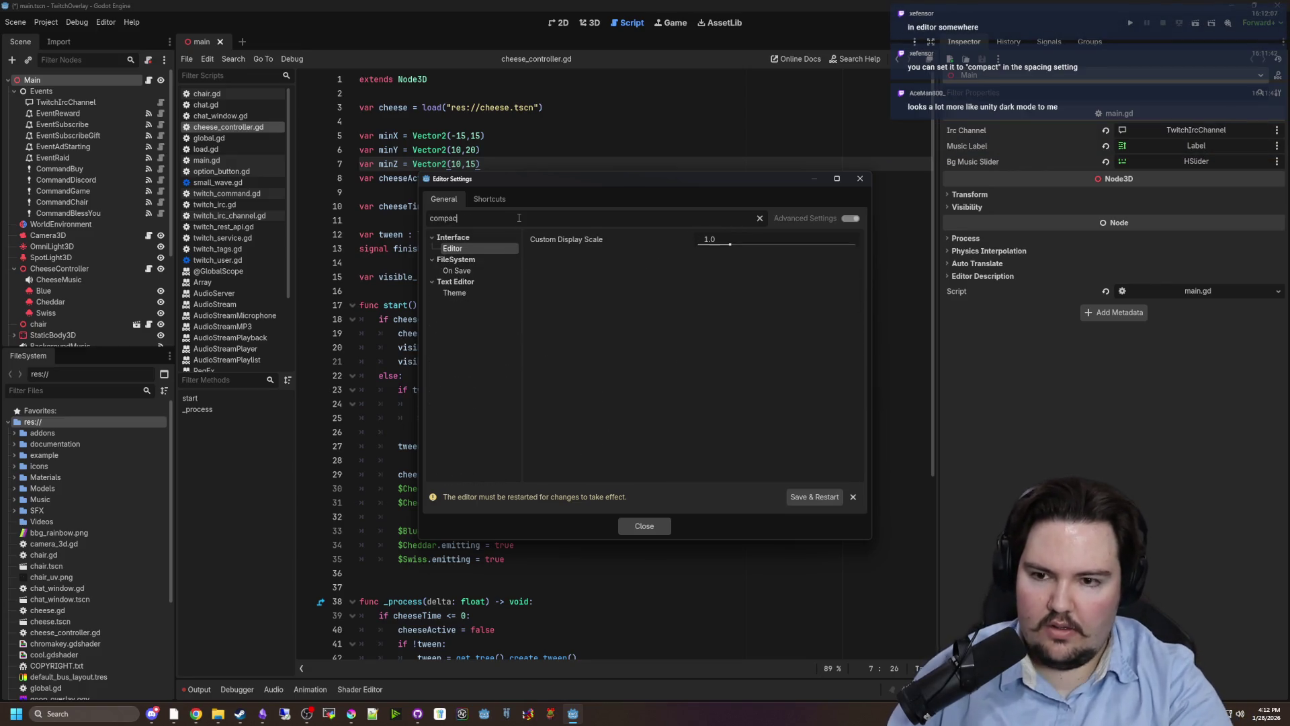
pyautogui.press('BackSpace')
pyautogui.press('BackSpace')
pyautogui.press('BackSpace')
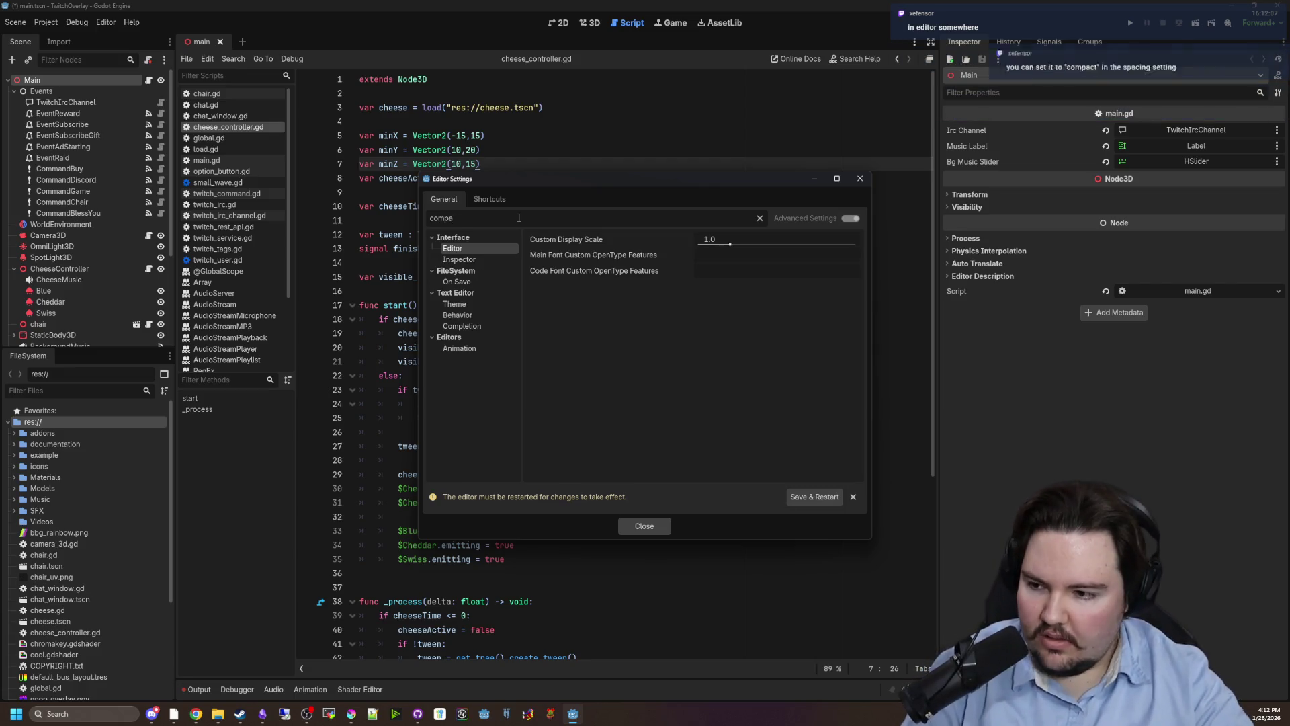
pyautogui.press('BackSpace')
pyautogui.press('BackSpace')
pyautogui.write('spacing')
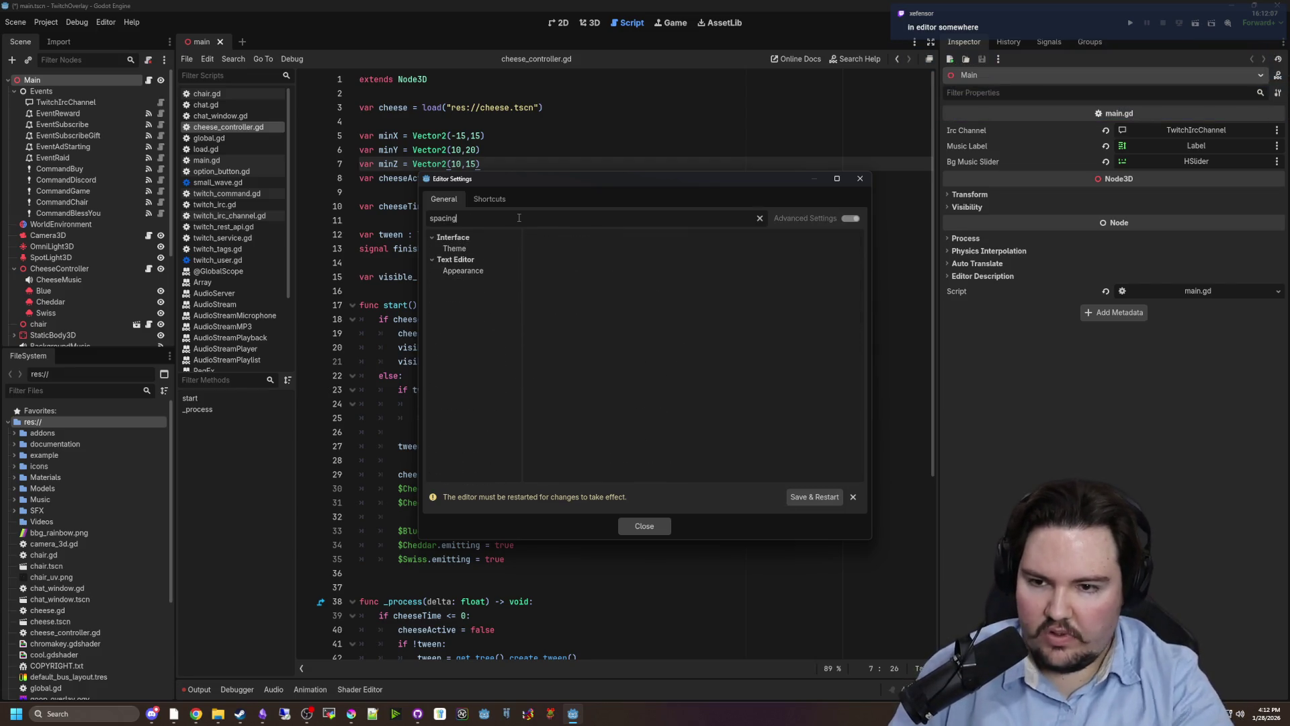
pyautogui.click(470, 270)
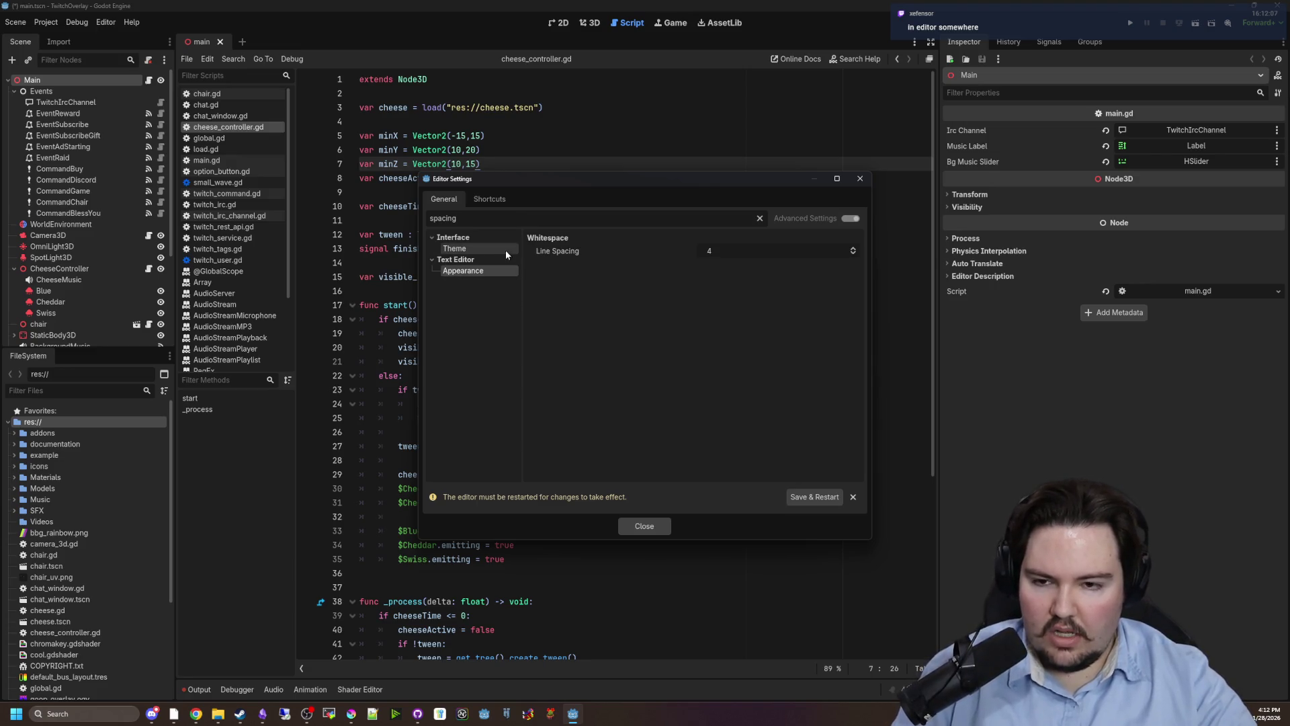
pyautogui.click(476, 250)
# Cycle Spacing Preset through Compact, Default and Spacious, end on Default, and close.
pyautogui.click(729, 239)
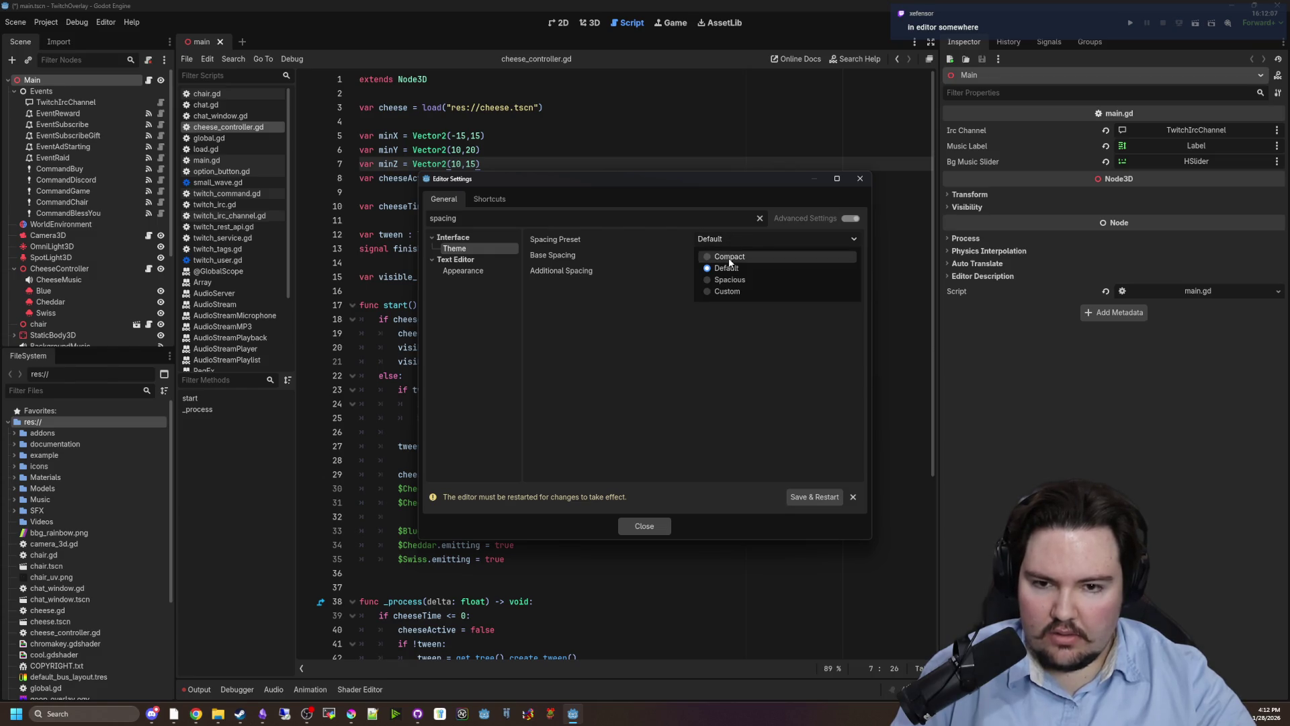
pyautogui.click(730, 256)
pyautogui.click(726, 241)
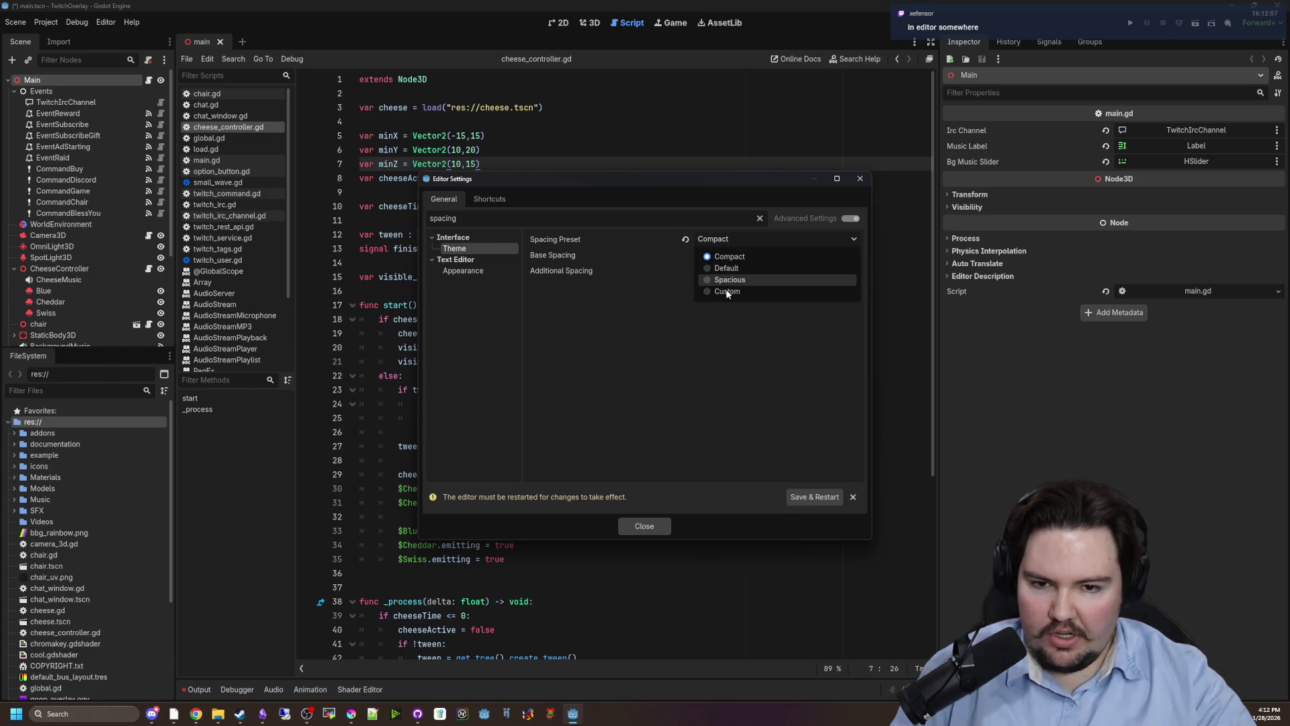
pyautogui.click(734, 257)
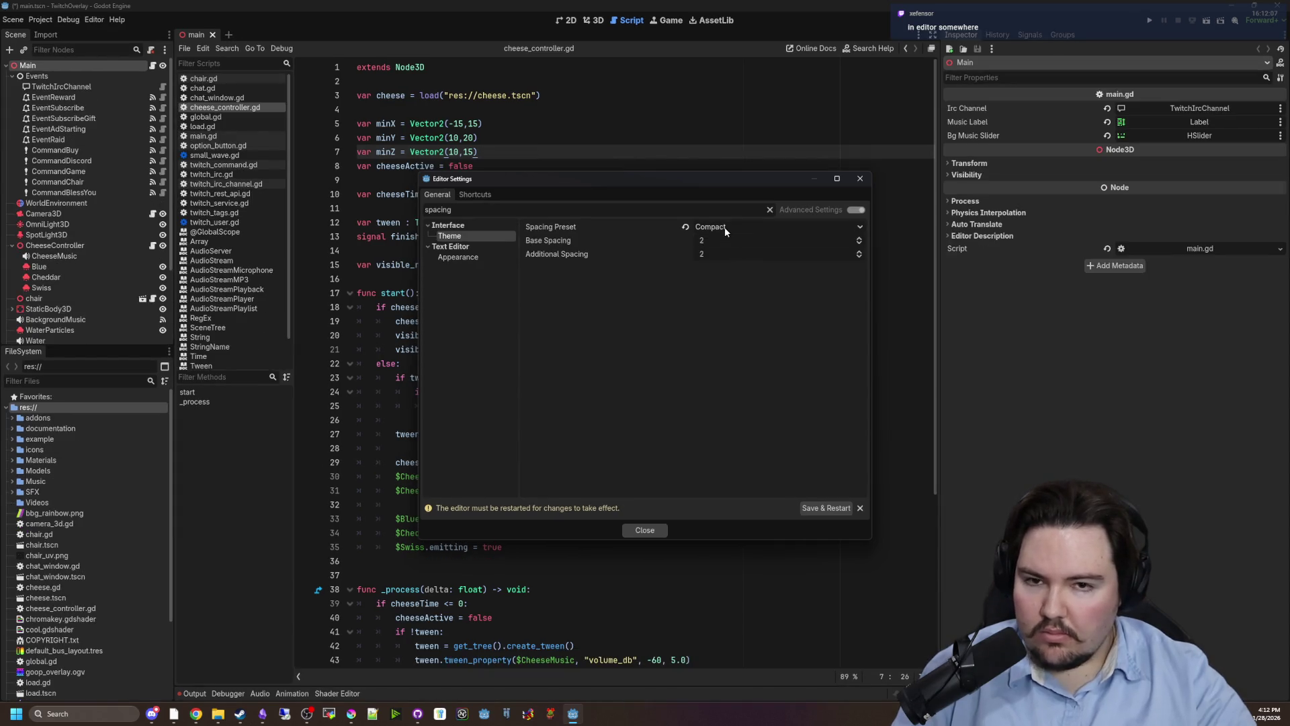
pyautogui.click(726, 231)
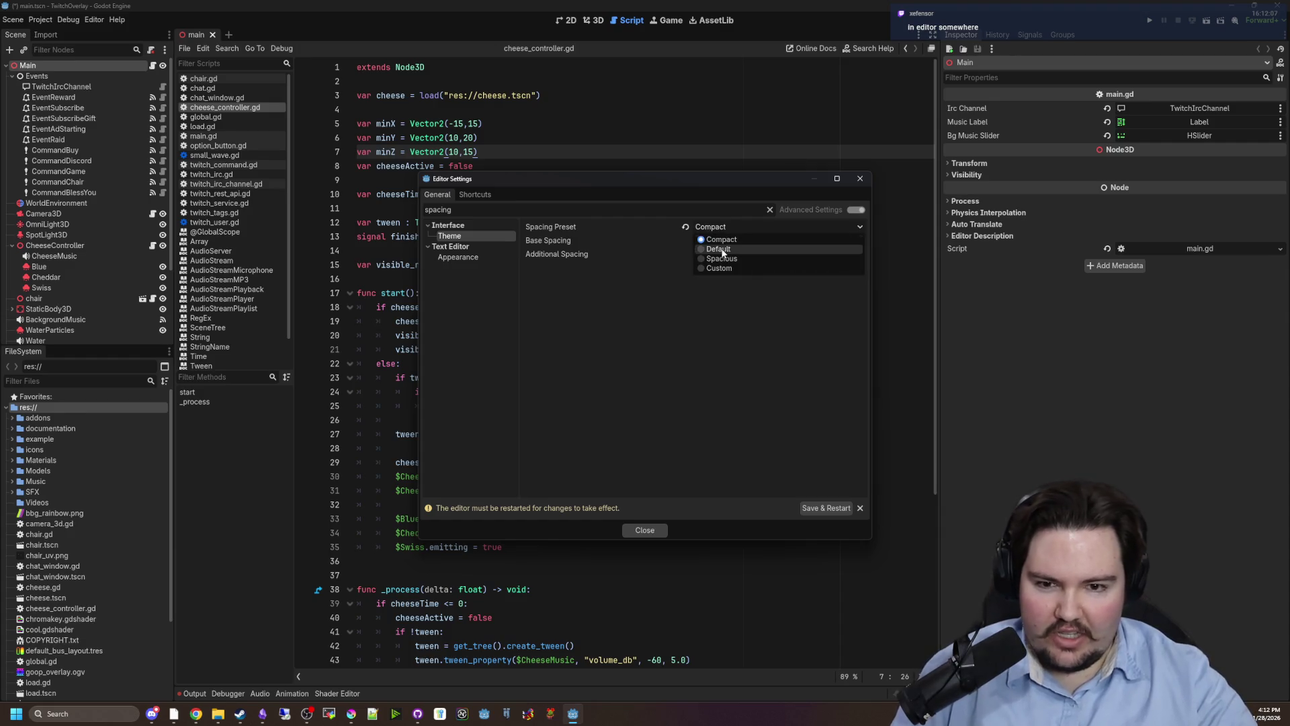
pyautogui.click(720, 249)
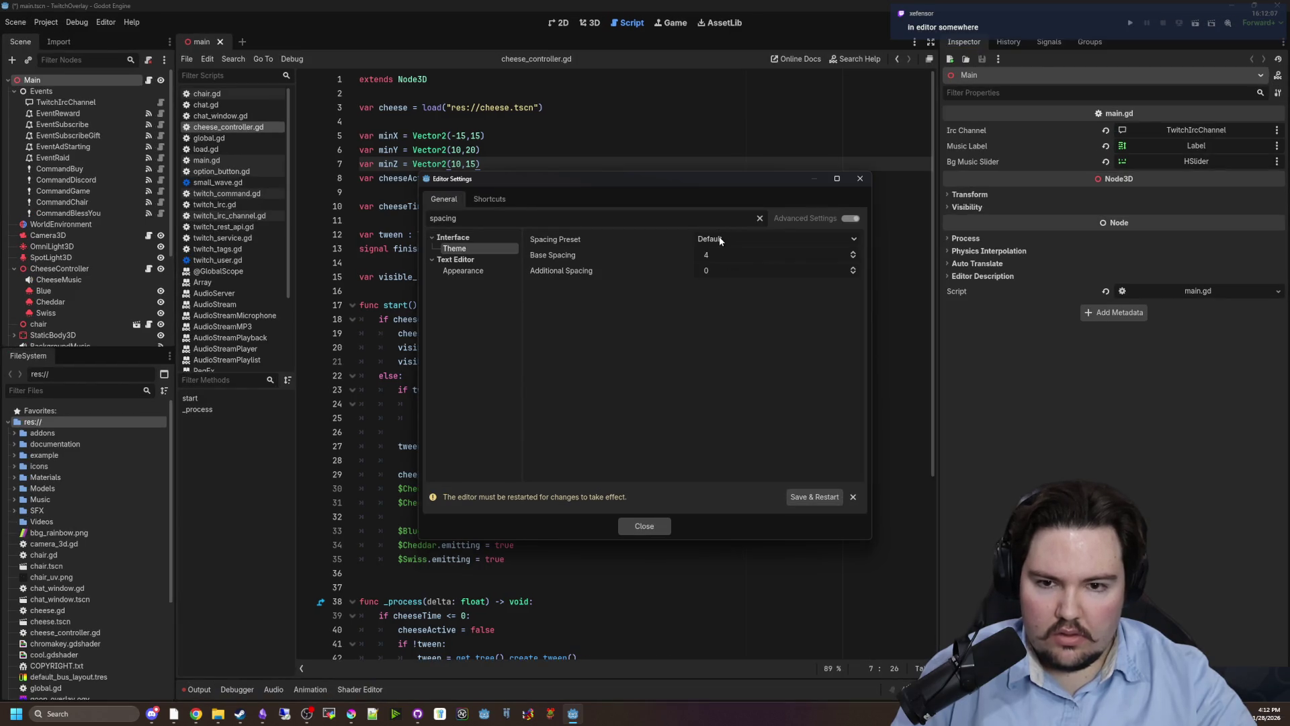
pyautogui.click(721, 240)
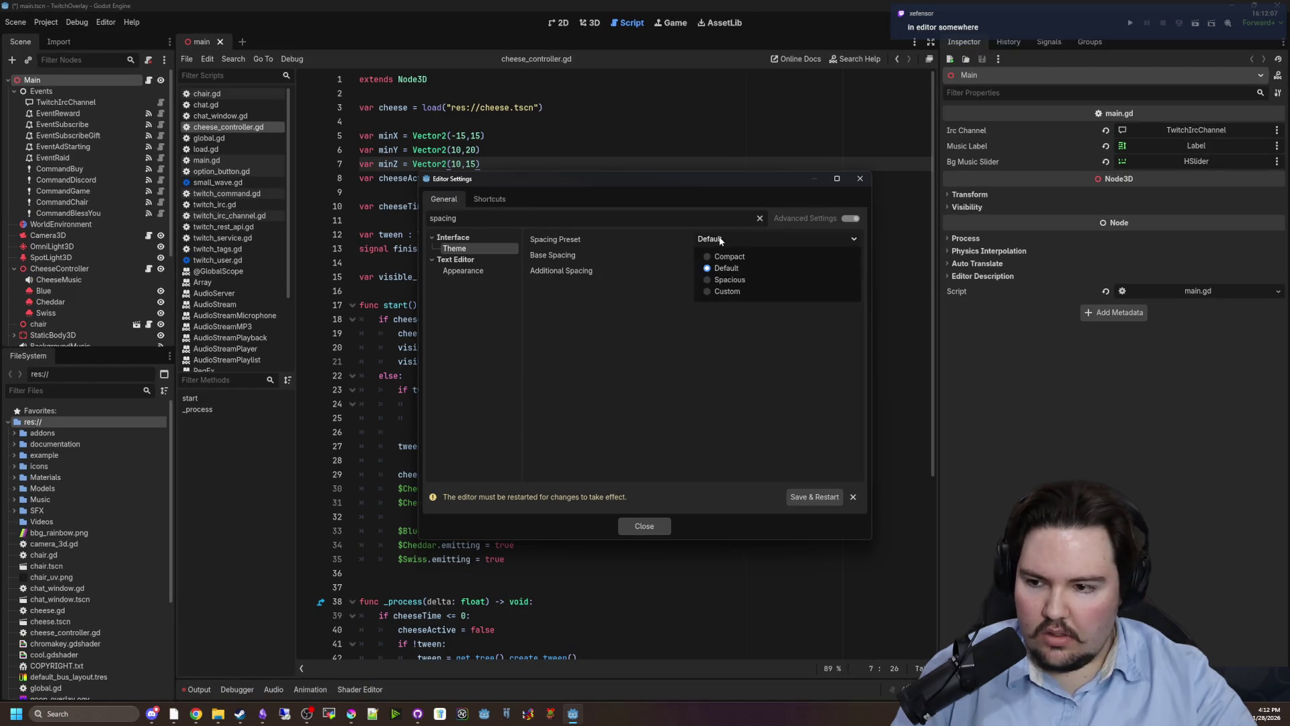
pyautogui.click(729, 279)
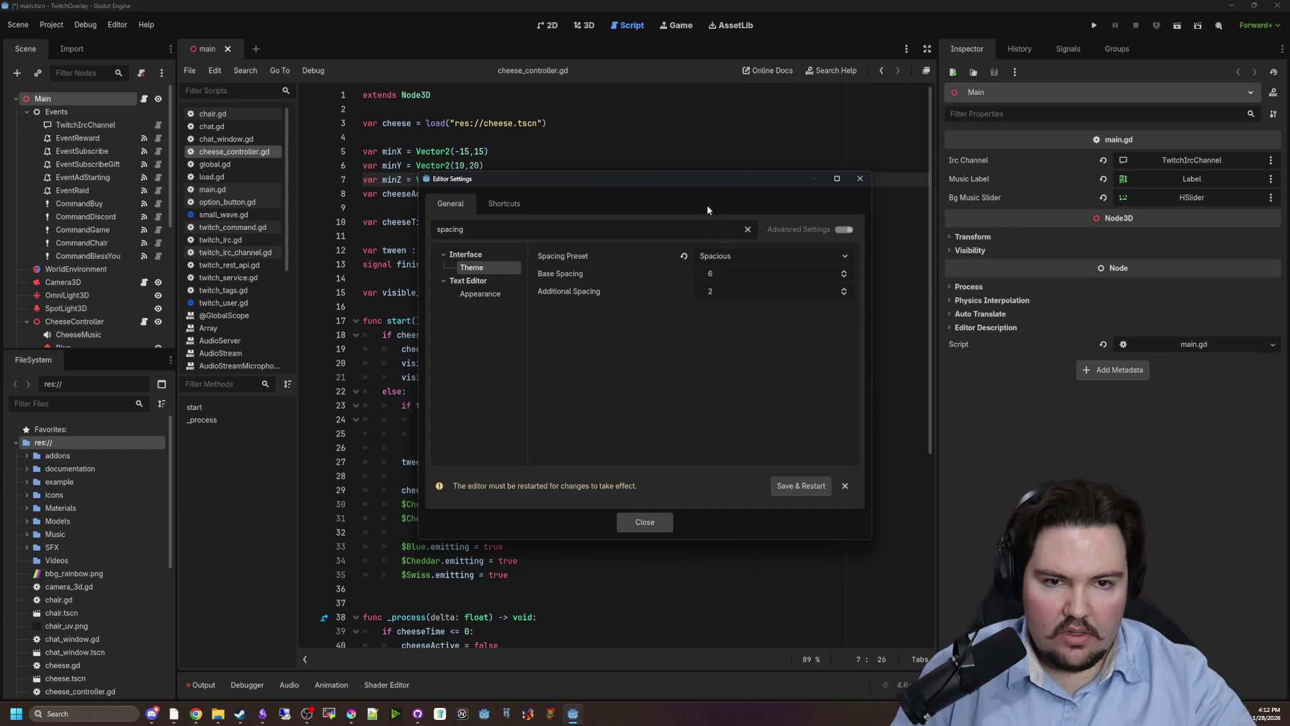
pyautogui.click(749, 257)
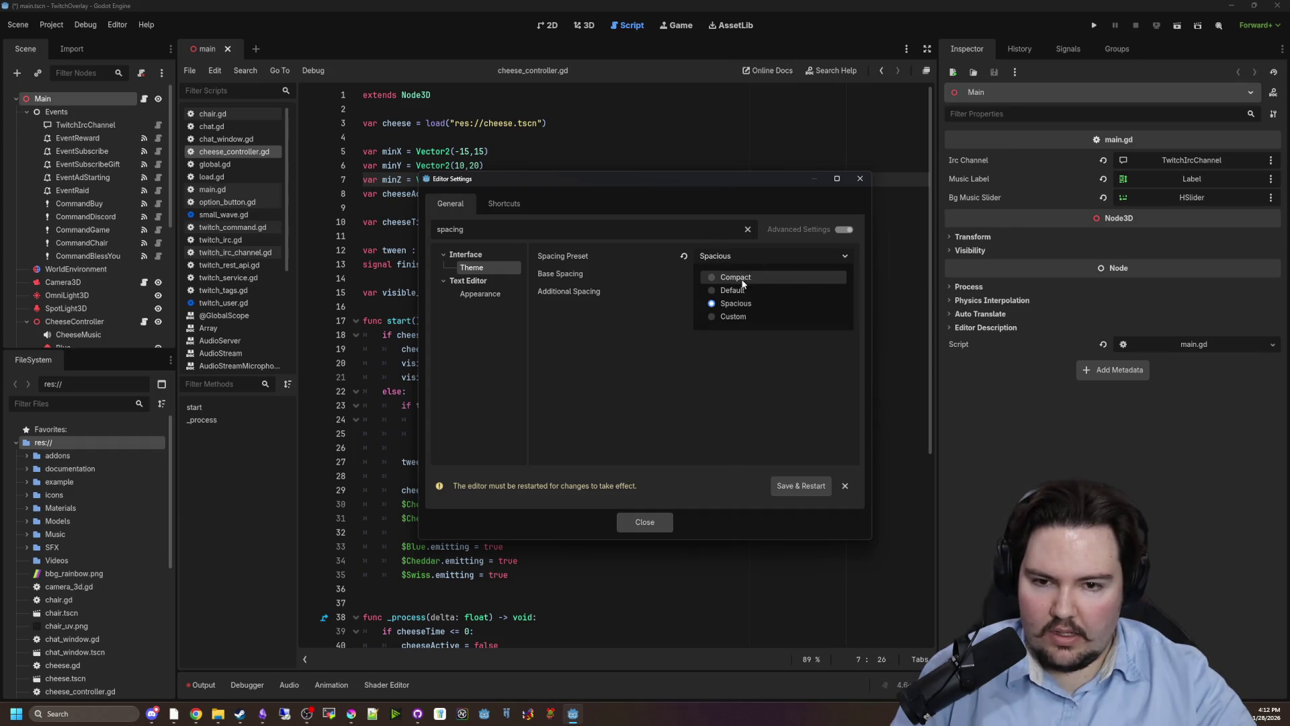
pyautogui.click(738, 288)
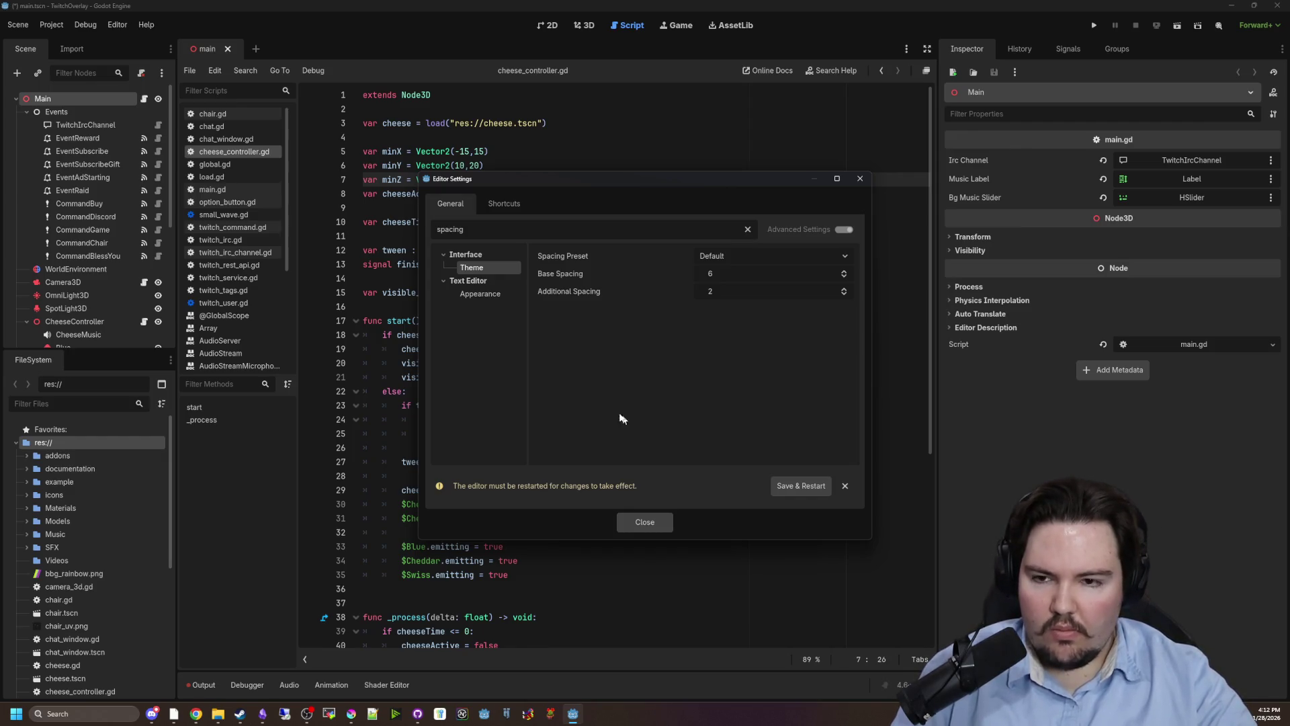
pyautogui.click(644, 526)
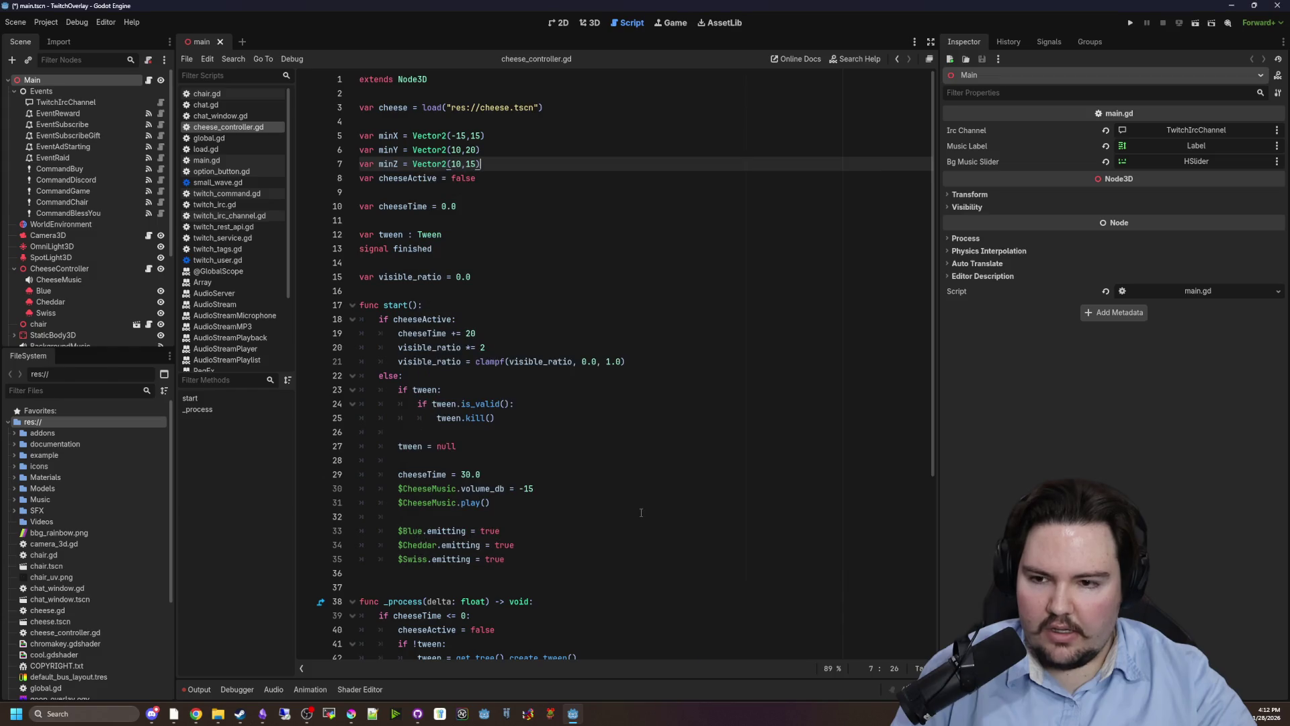
# Browse cheese_controller.gd around the visible_ratio declaration.
pyautogui.click(560, 432)
pyautogui.scroll(-4, 560, 409)
pyautogui.scroll(4, 549, 369)
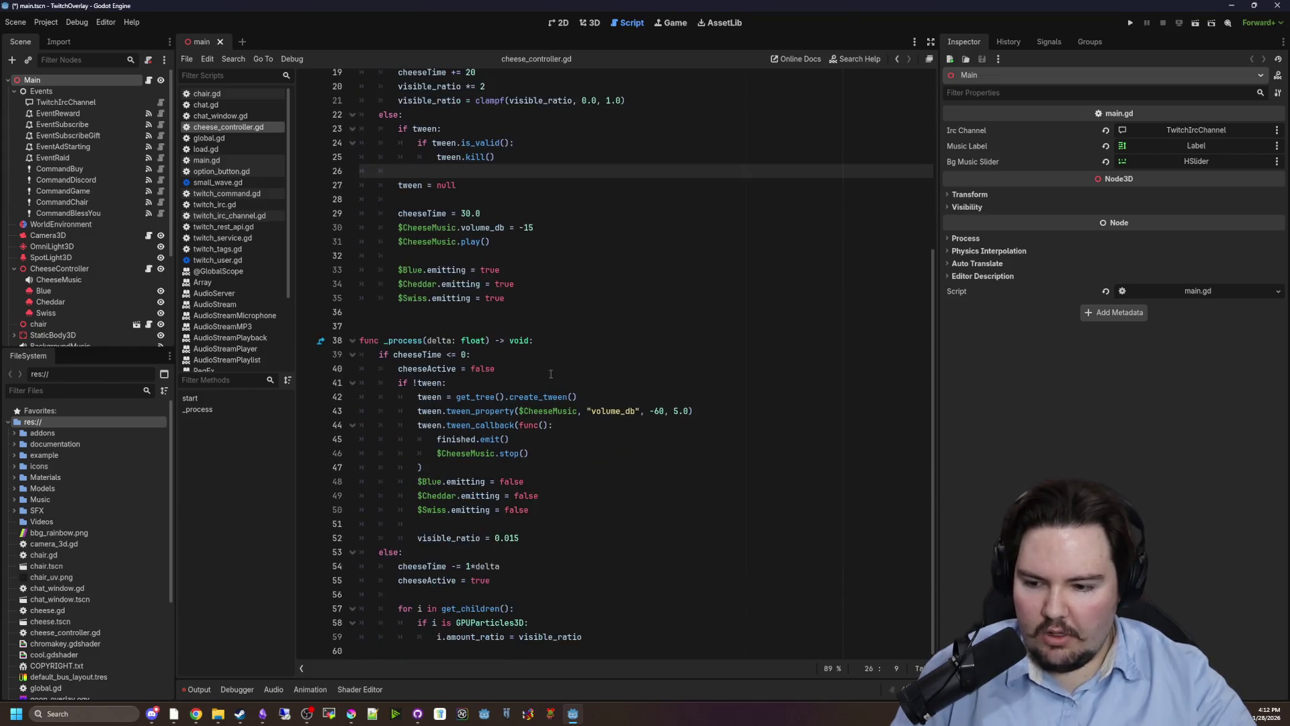
pyautogui.click(446, 277)
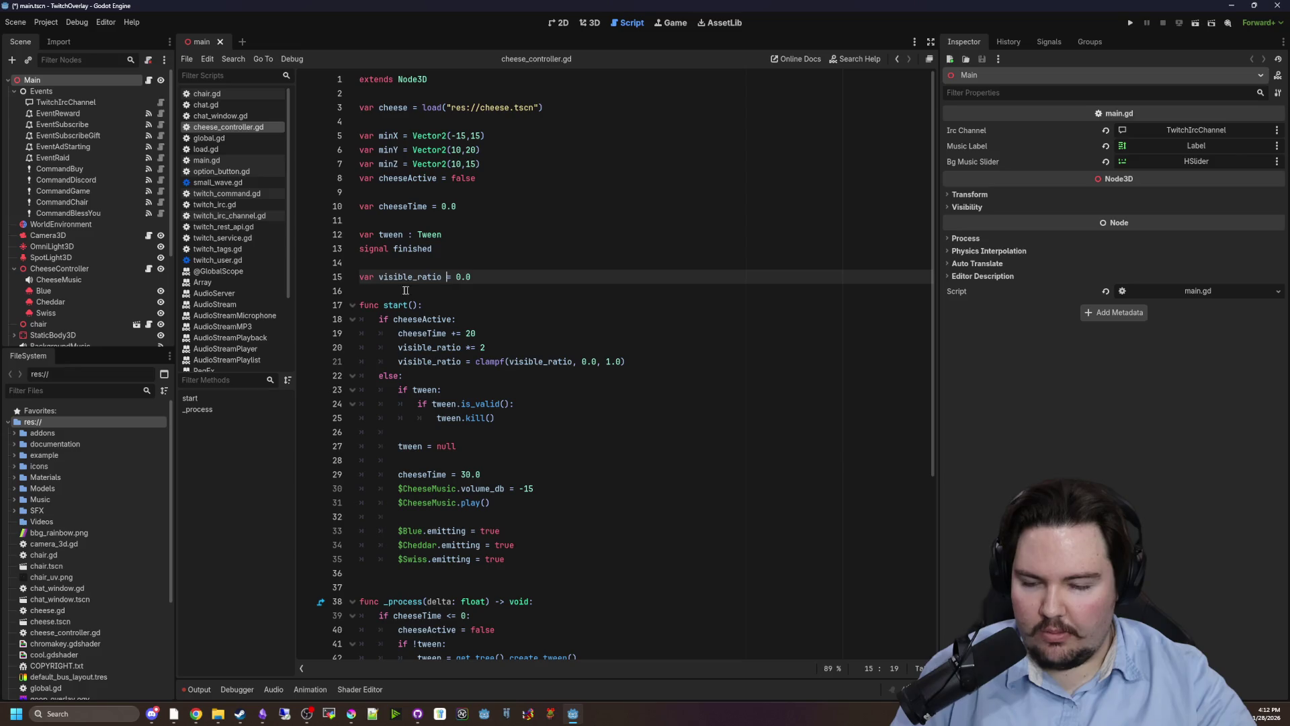
pyautogui.click(390, 294)
pyautogui.scroll(-3, 549, 355)
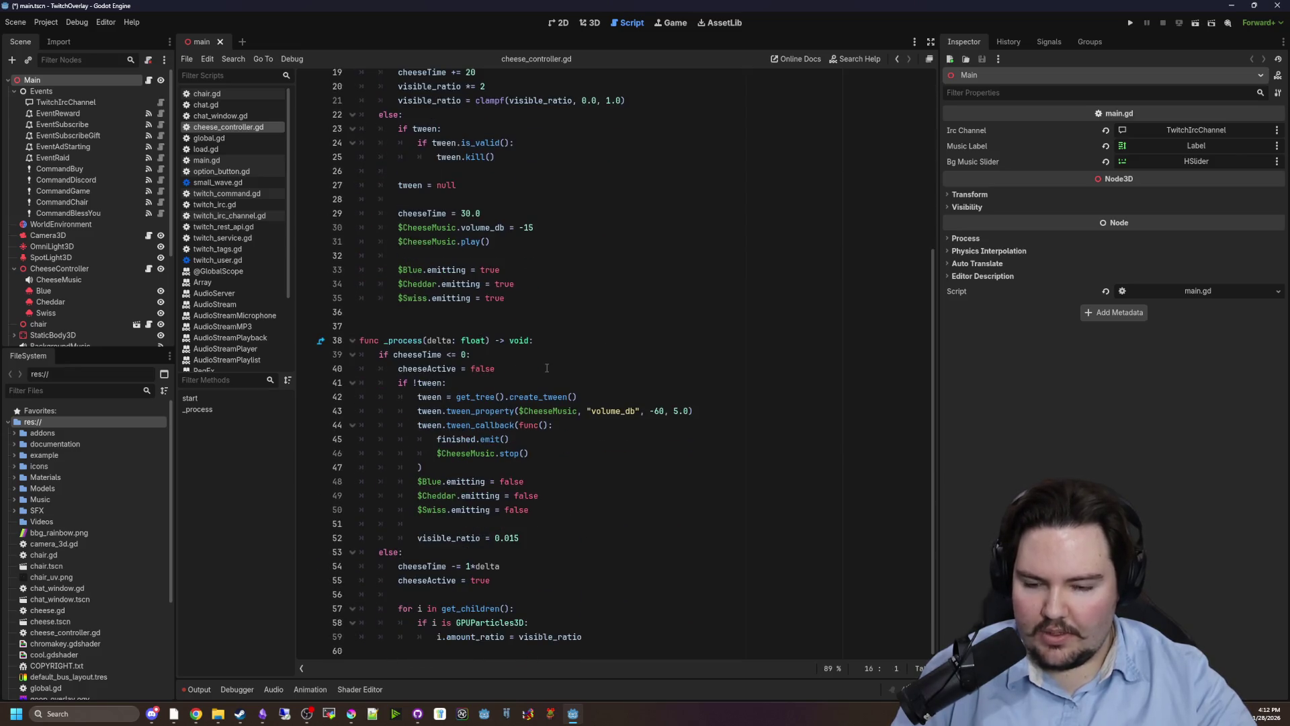
pyautogui.scroll(3, 549, 354)
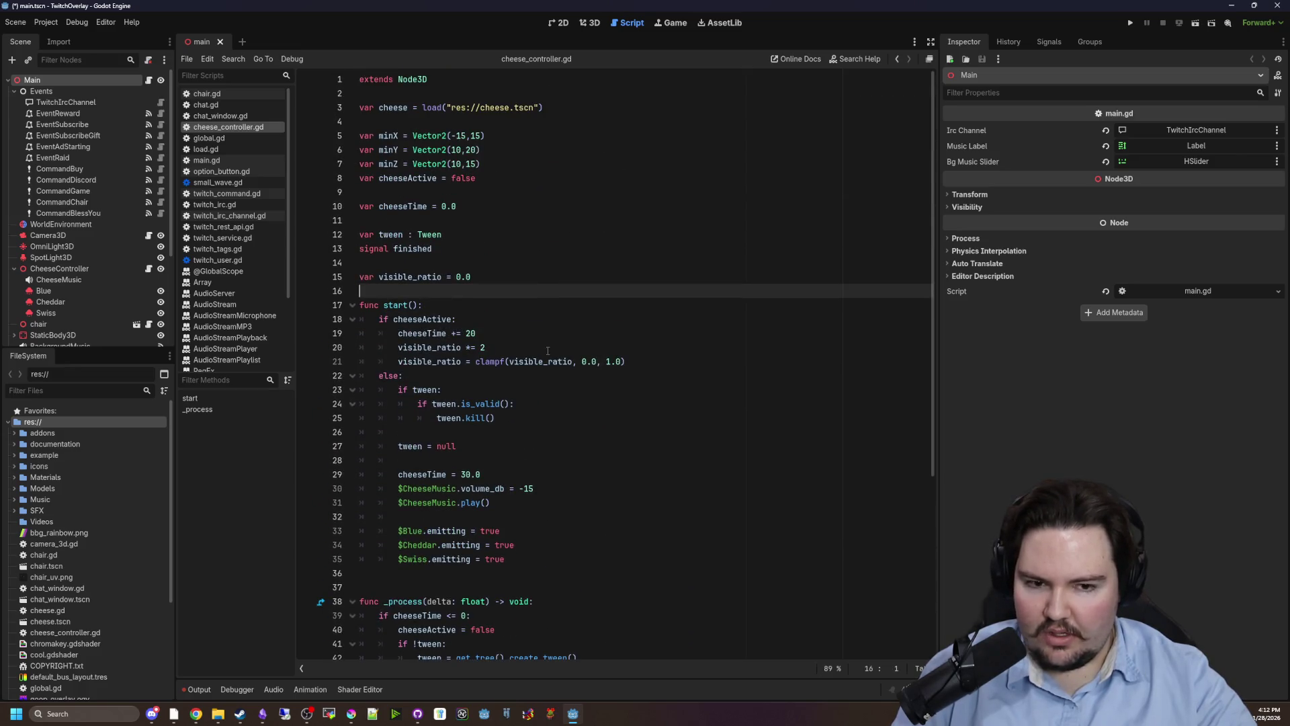
# Switch to the 2D view of the button panel and minimize the editor.
pyautogui.click(551, 27)
pyautogui.scroll(10, 518, 468)
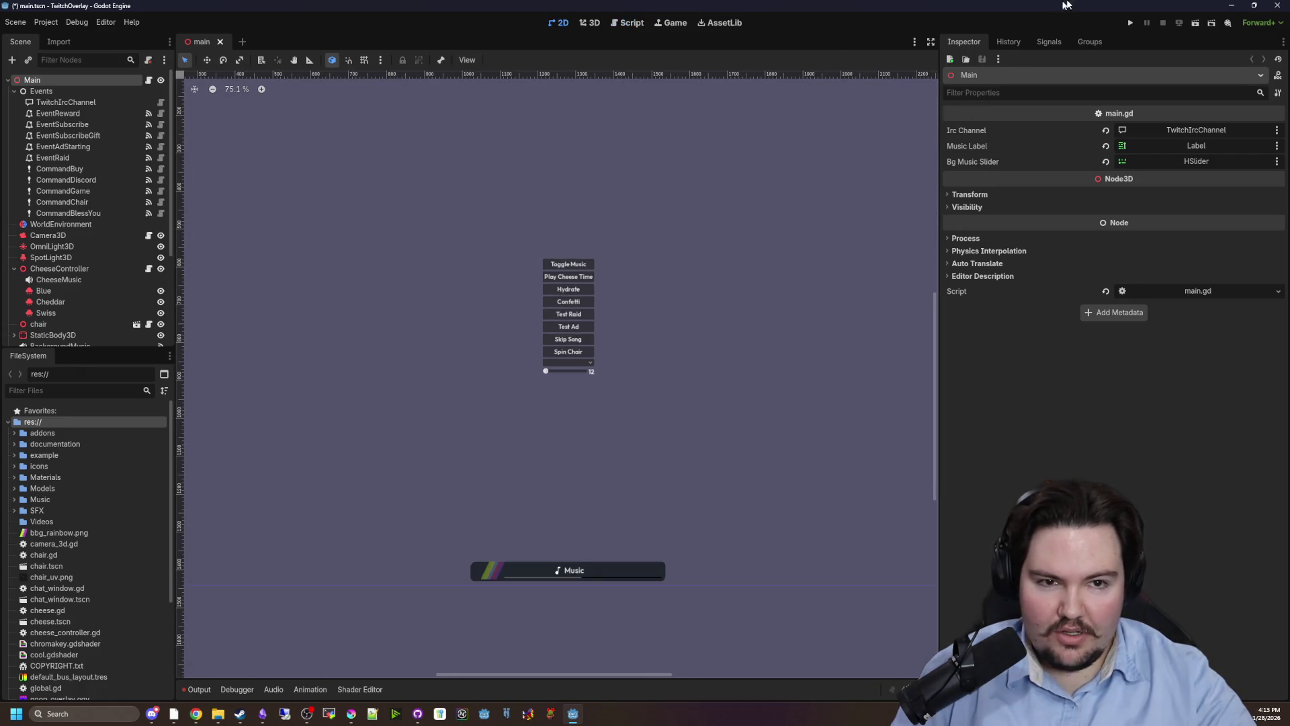
pyautogui.click(1231, 5)
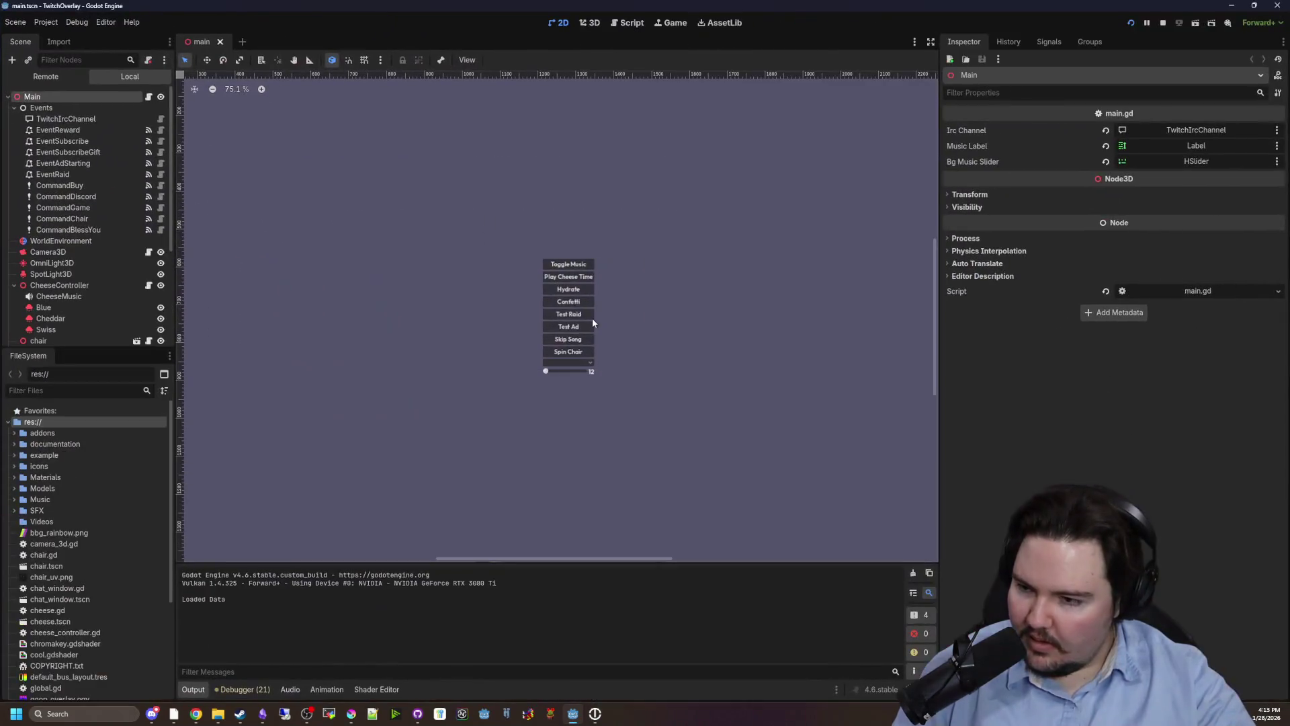
# Show the Debugger's Errors (21) tab of GDScript warnings, then switch to the stream dashboard.
pyautogui.scroll(-2, 550, 365)
pyautogui.scroll(5, 599, 383)
pyautogui.scroll(-5, 671, 409)
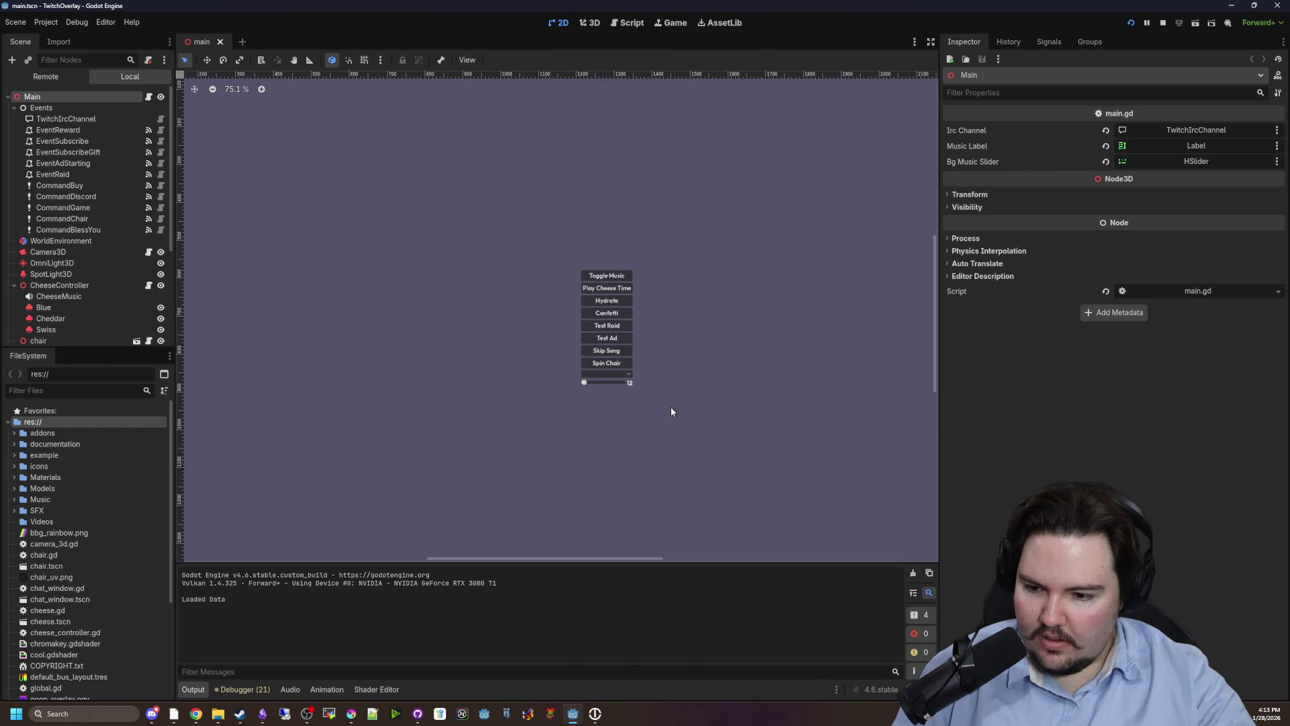
pyautogui.scroll(3, 642, 327)
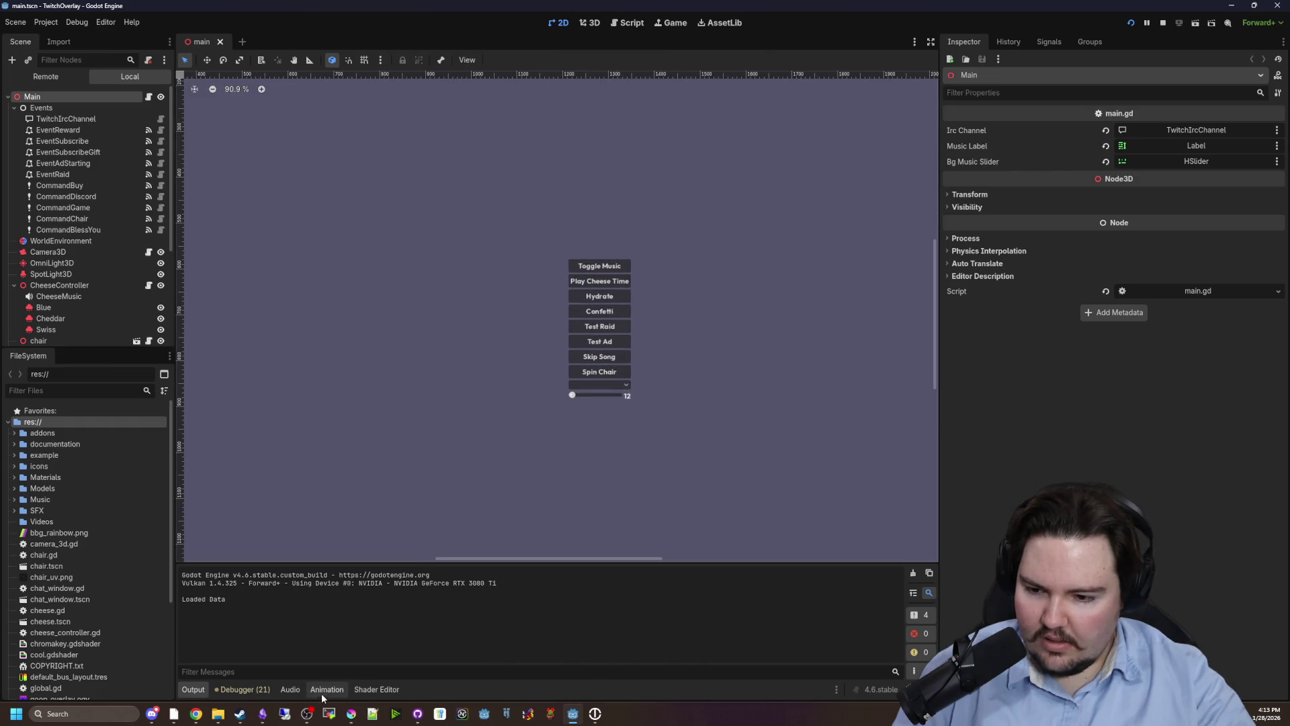
pyautogui.click(255, 690)
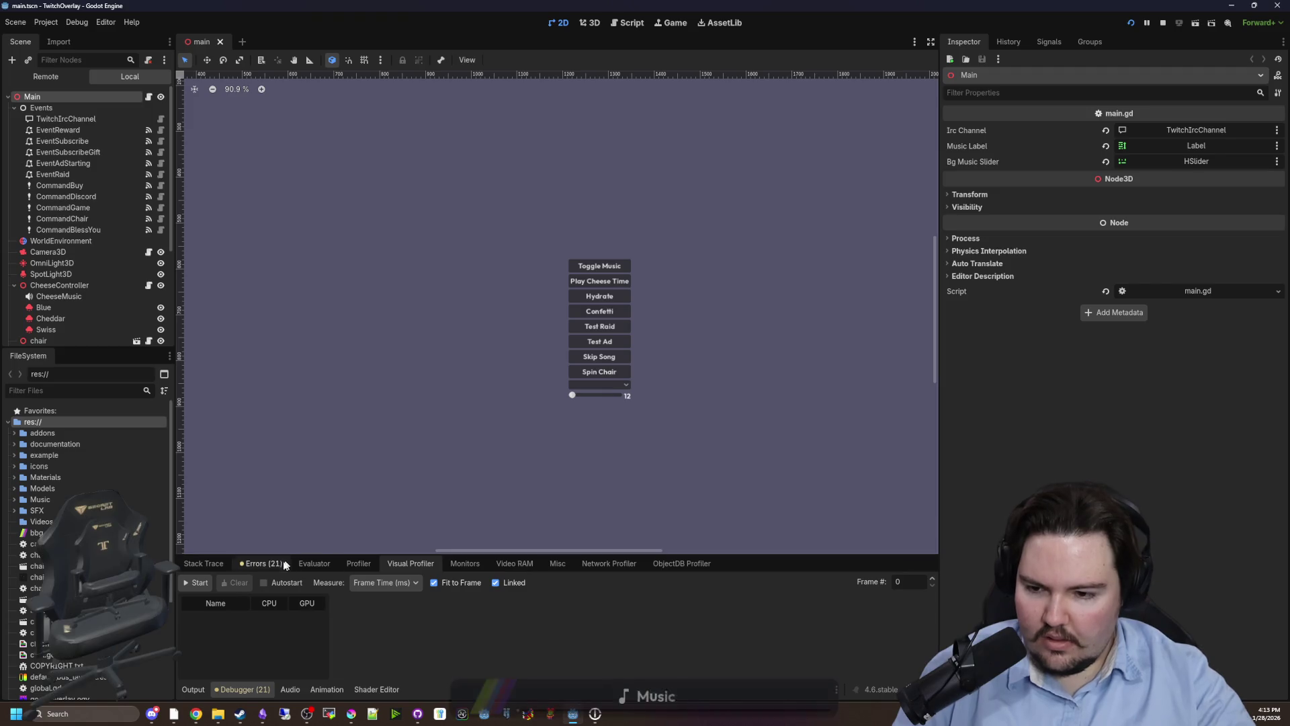
pyautogui.click(261, 564)
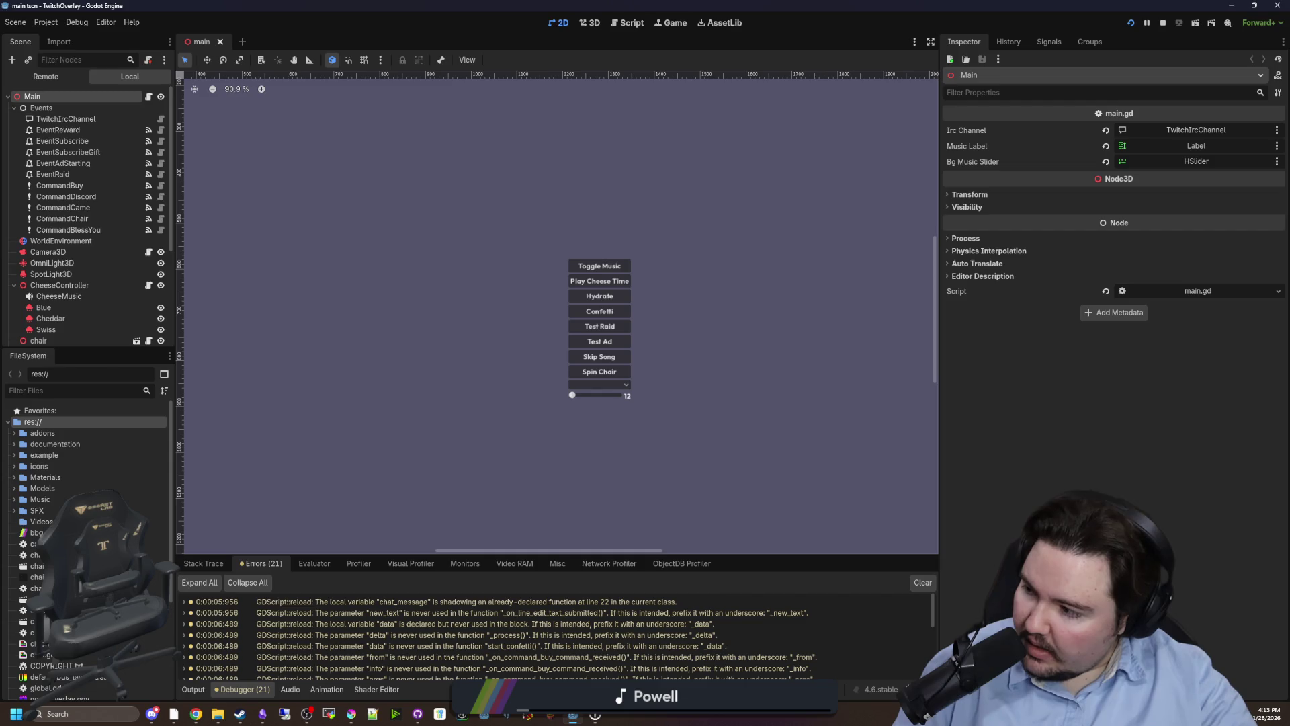
pyautogui.hotkey('alt', 'Tab')
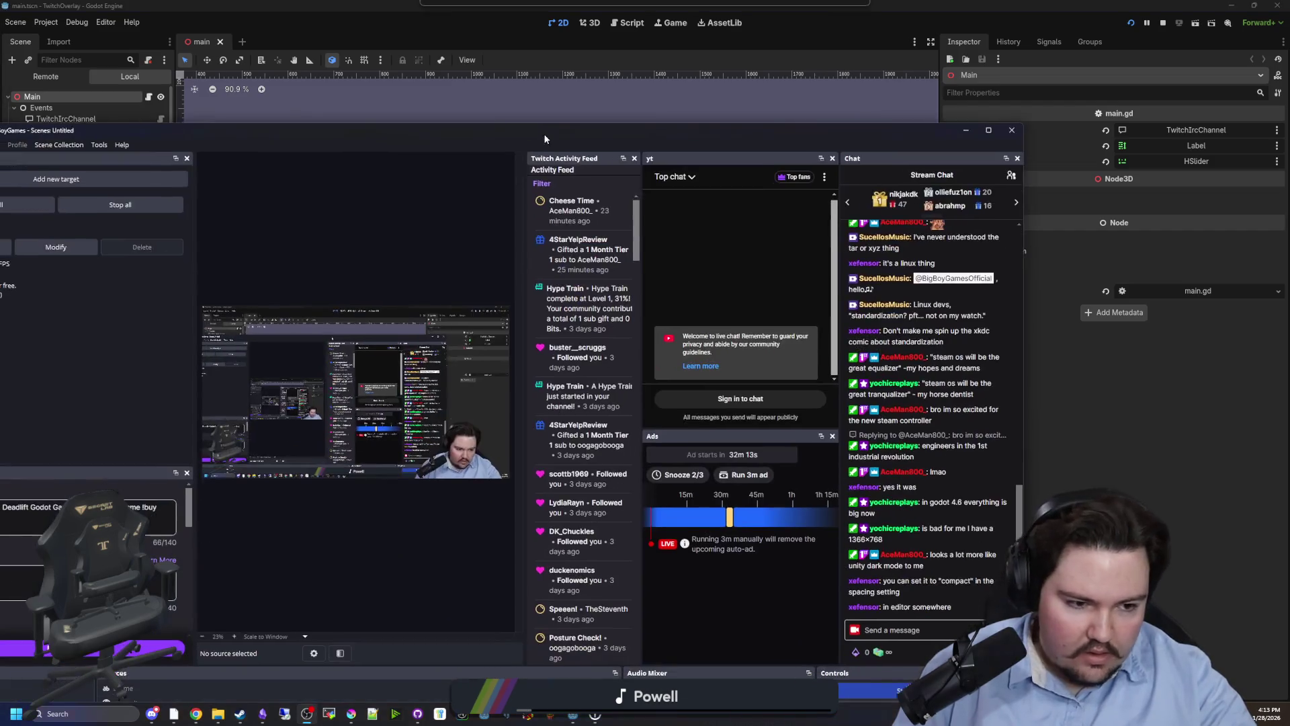
# Go from OBS back to Godot and view the Game tab's embedding-unavailable notice.
pyautogui.hotkey('alt', 'Tab')
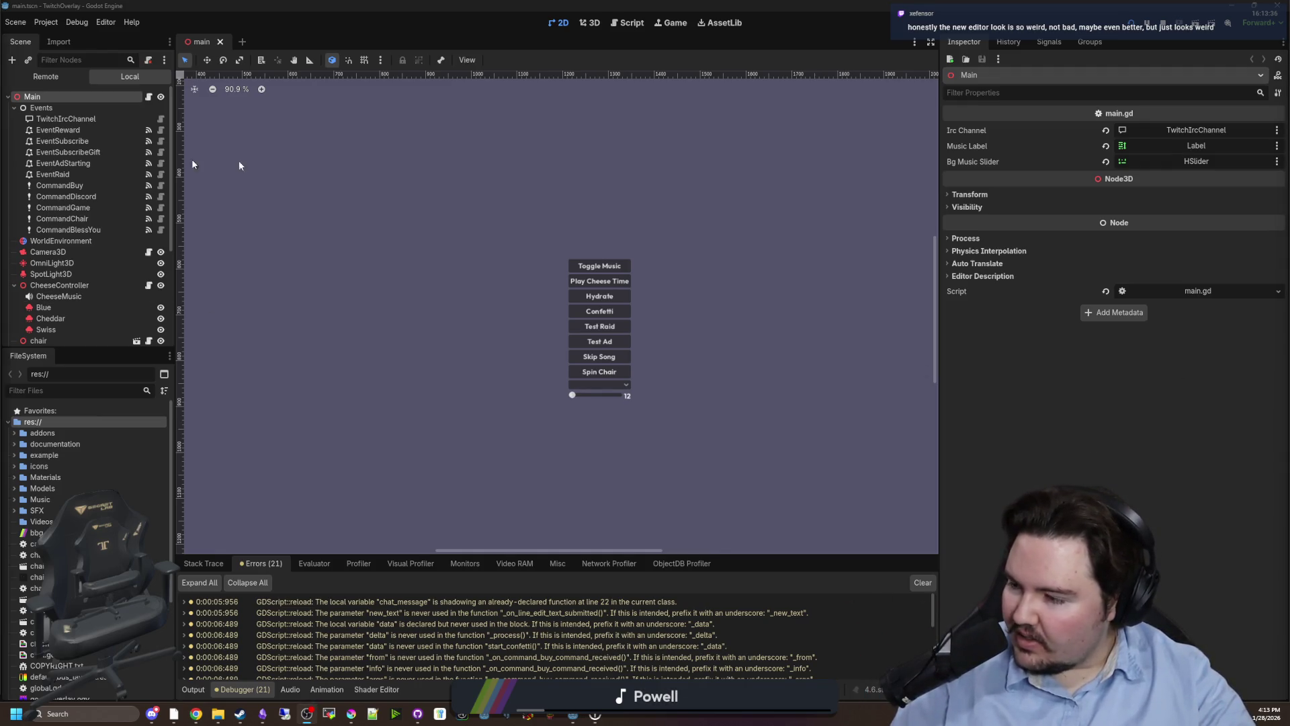
pyautogui.click(307, 714)
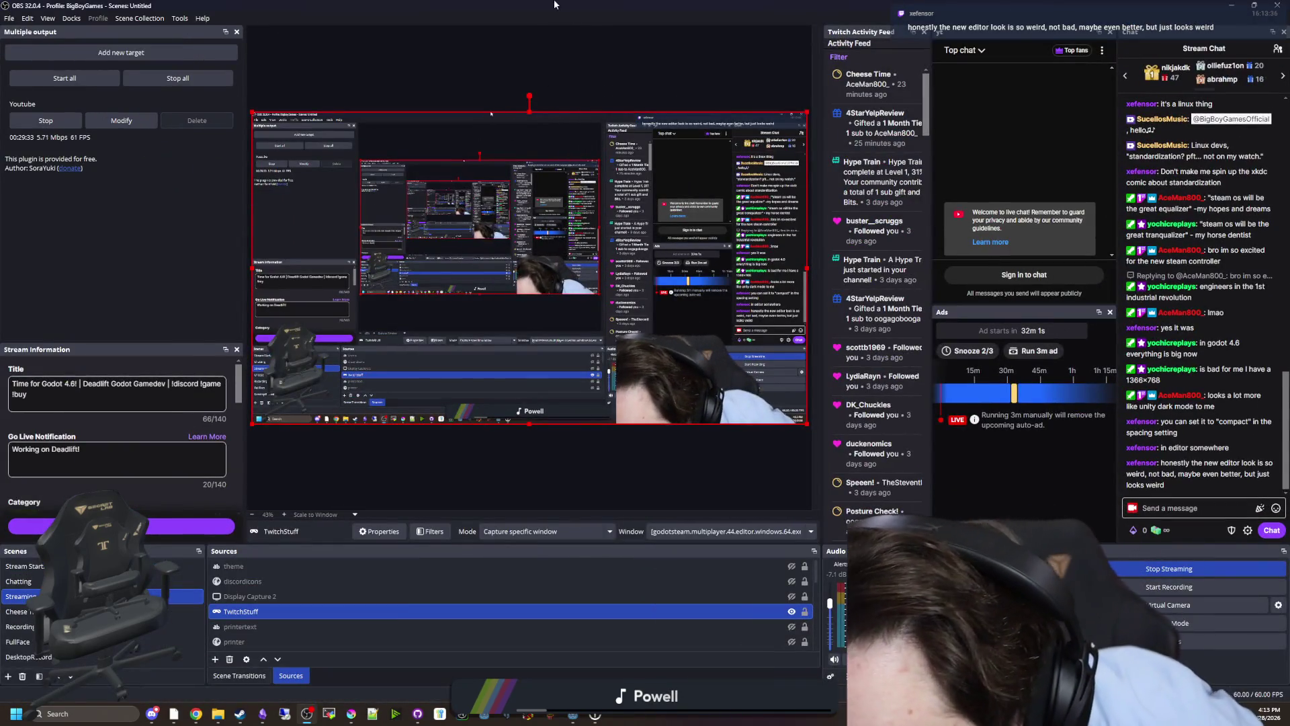
pyautogui.hotkey('alt', 'Tab')
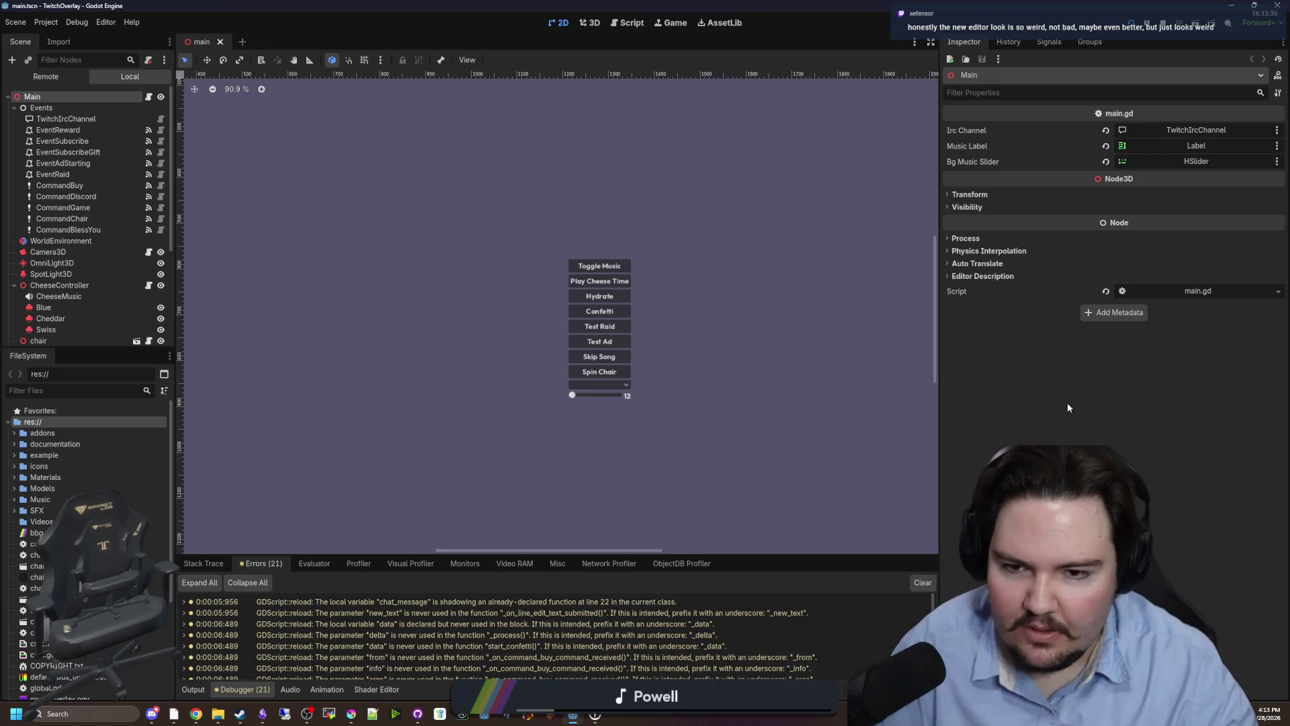
pyautogui.click(662, 23)
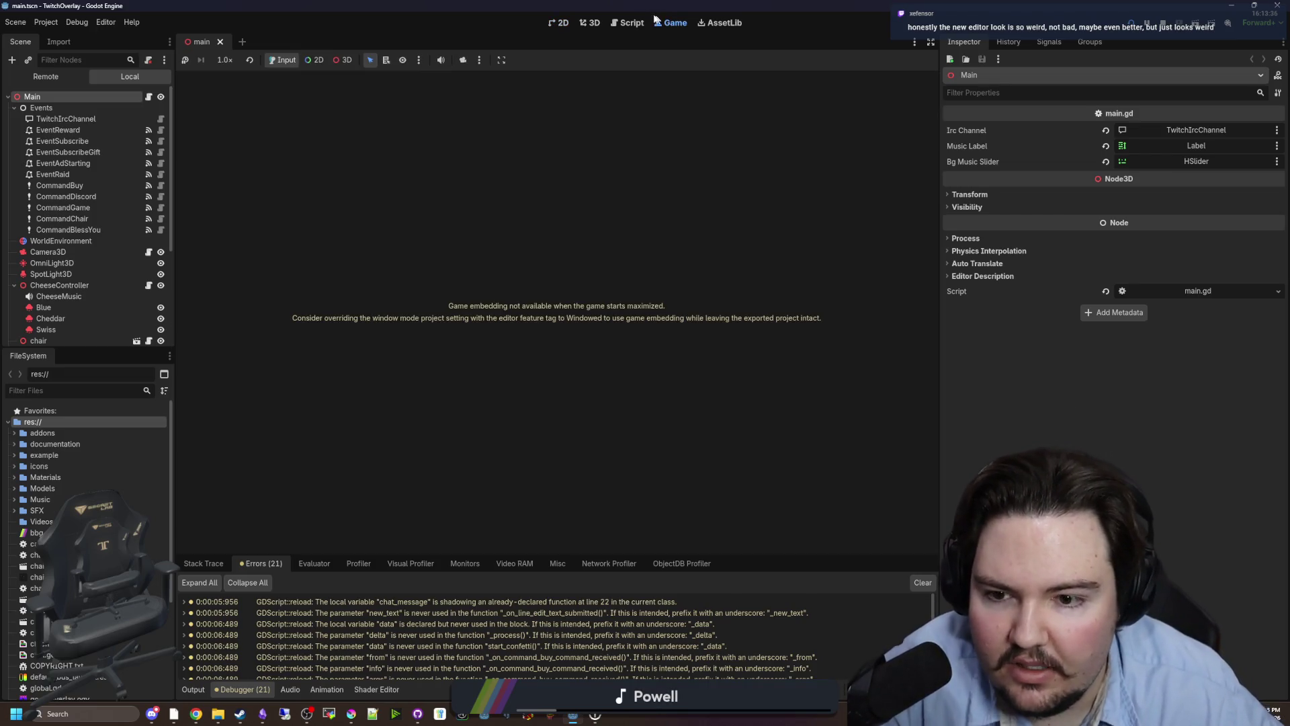
# Switch to the 3D view and frame the TwitchOverlay scene around Main.
pyautogui.click(594, 27)
pyautogui.scroll(5, 558, 312)
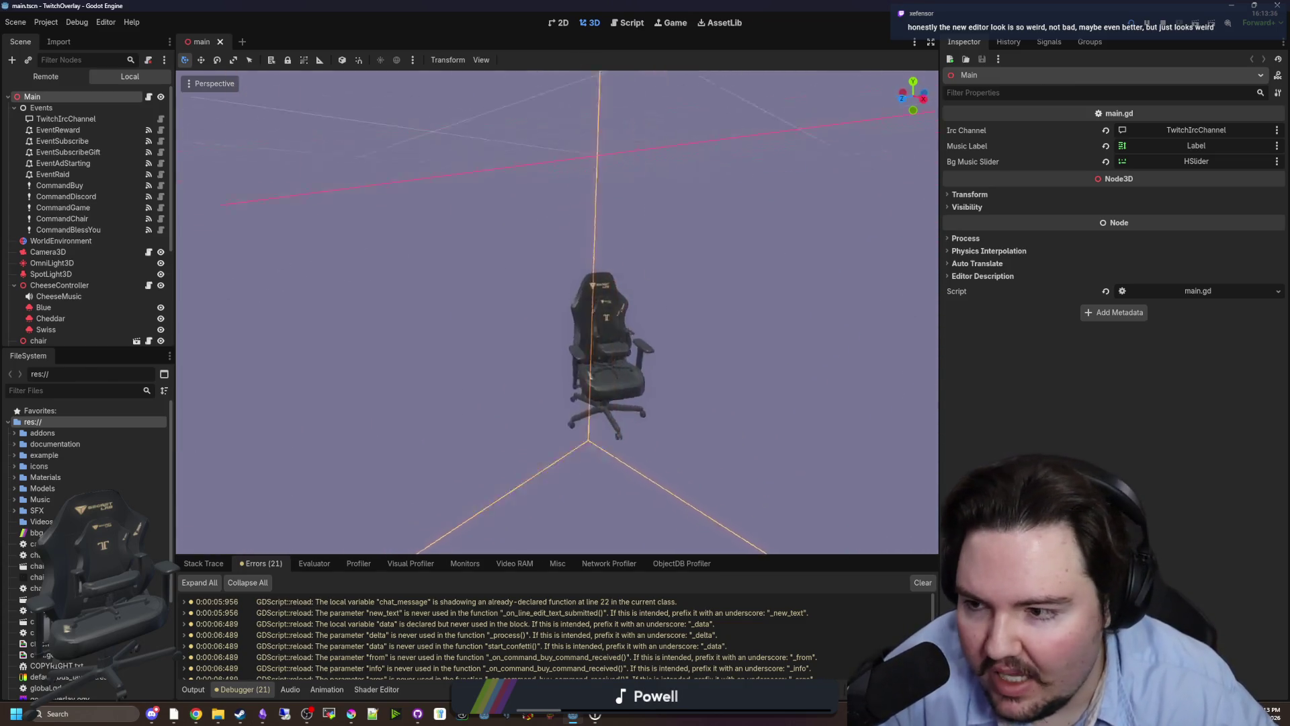
pyautogui.scroll(5, 558, 313)
pyautogui.press('f')
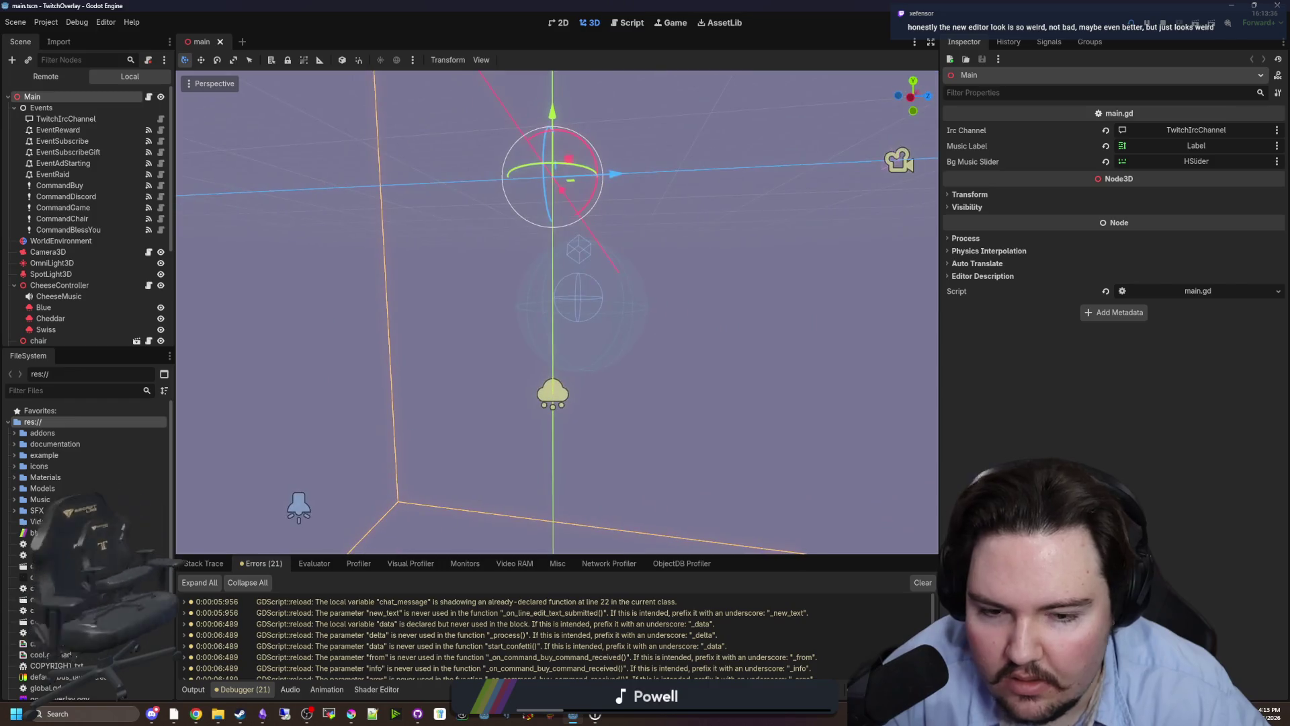
pyautogui.moveTo(558, 313)
pyautogui.mouseDown()
pyautogui.moveTo(531, 286)
pyautogui.moveTo(544, 306)
pyautogui.moveTo(504, 286)
pyautogui.mouseUp()
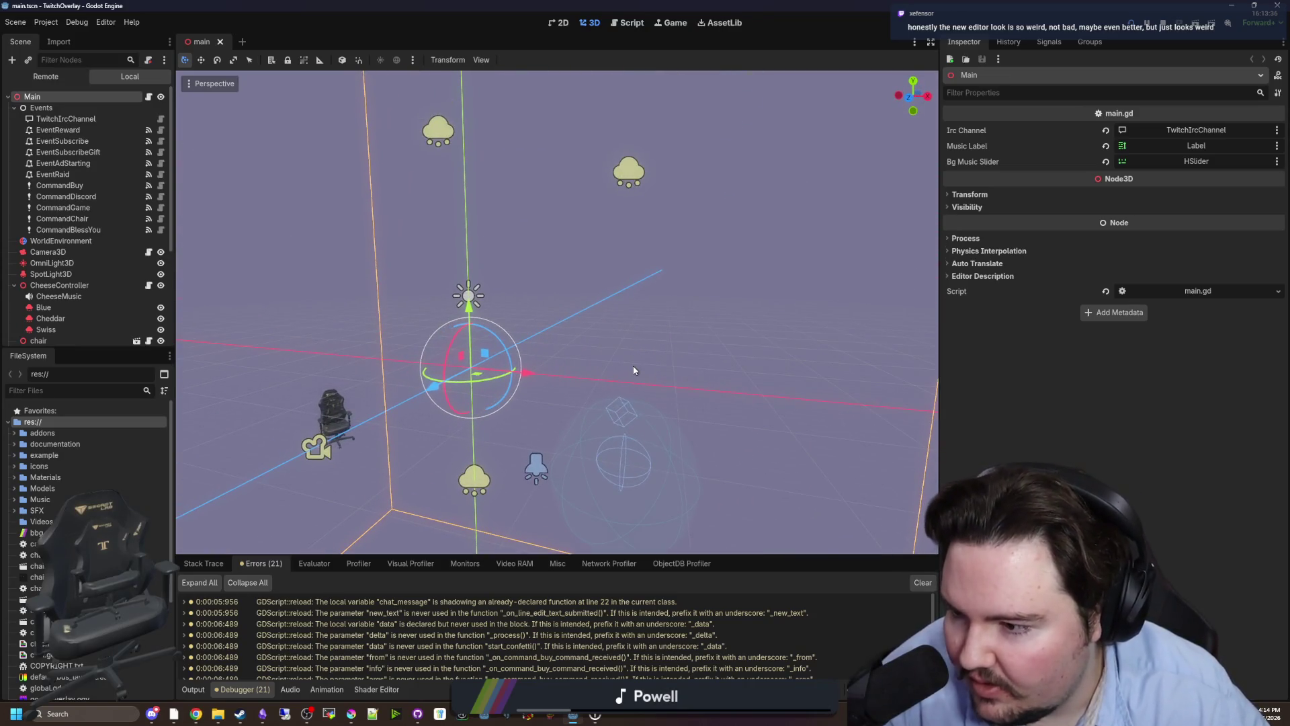
pyautogui.moveTo(660, 341); pyautogui.dragTo(521, 305)
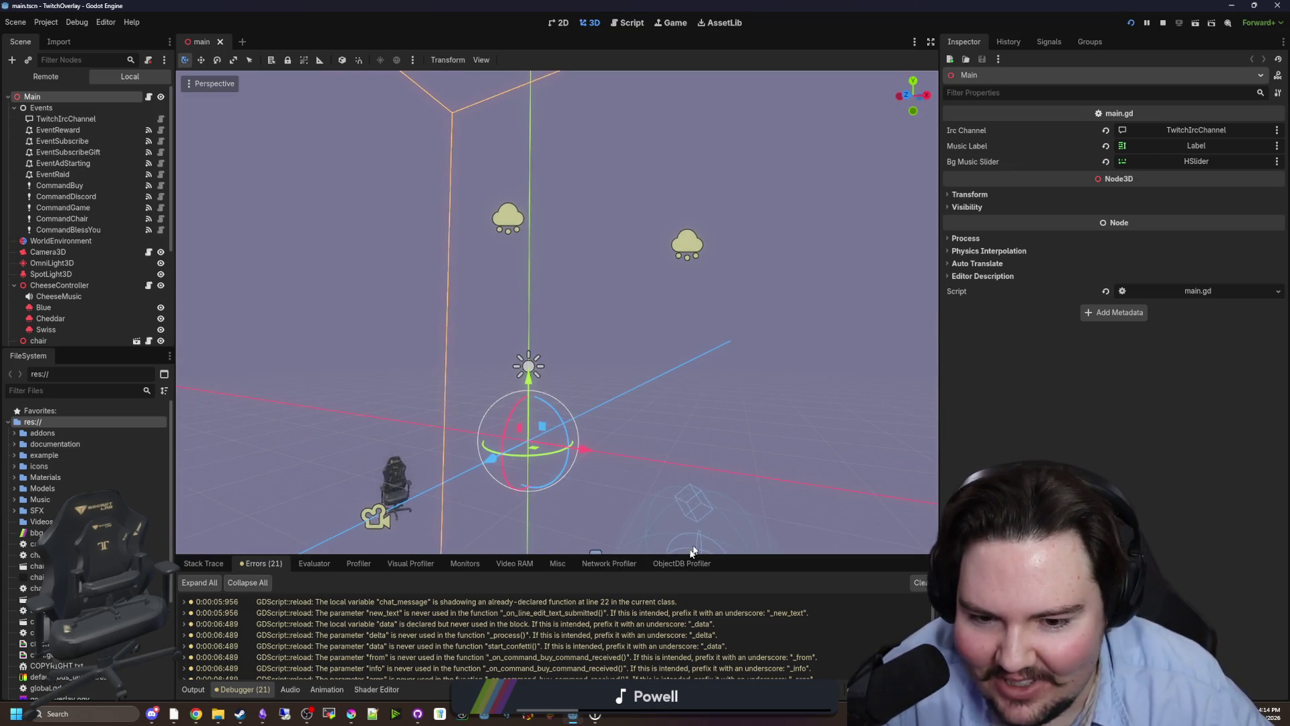
# Select the WaterParticles and cloud emitters, then open Project Settings.
pyautogui.click(689, 241)
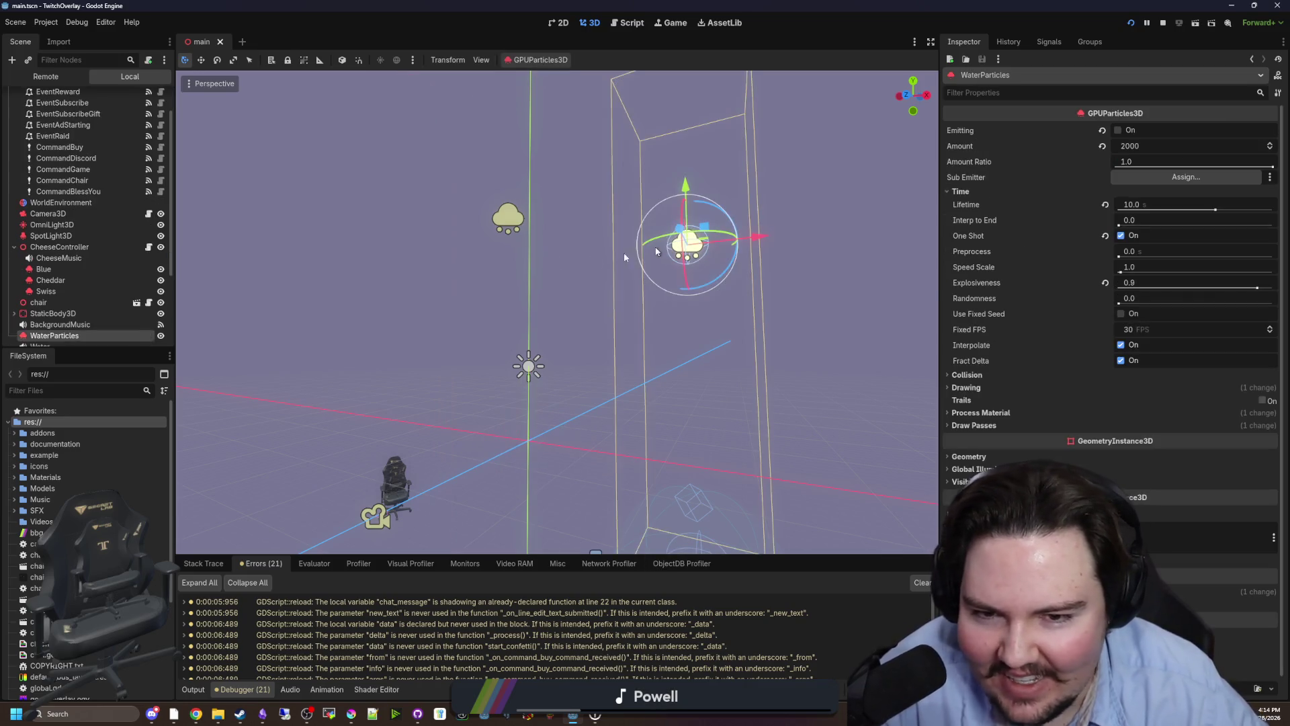
pyautogui.click(517, 219)
pyautogui.click(803, 304)
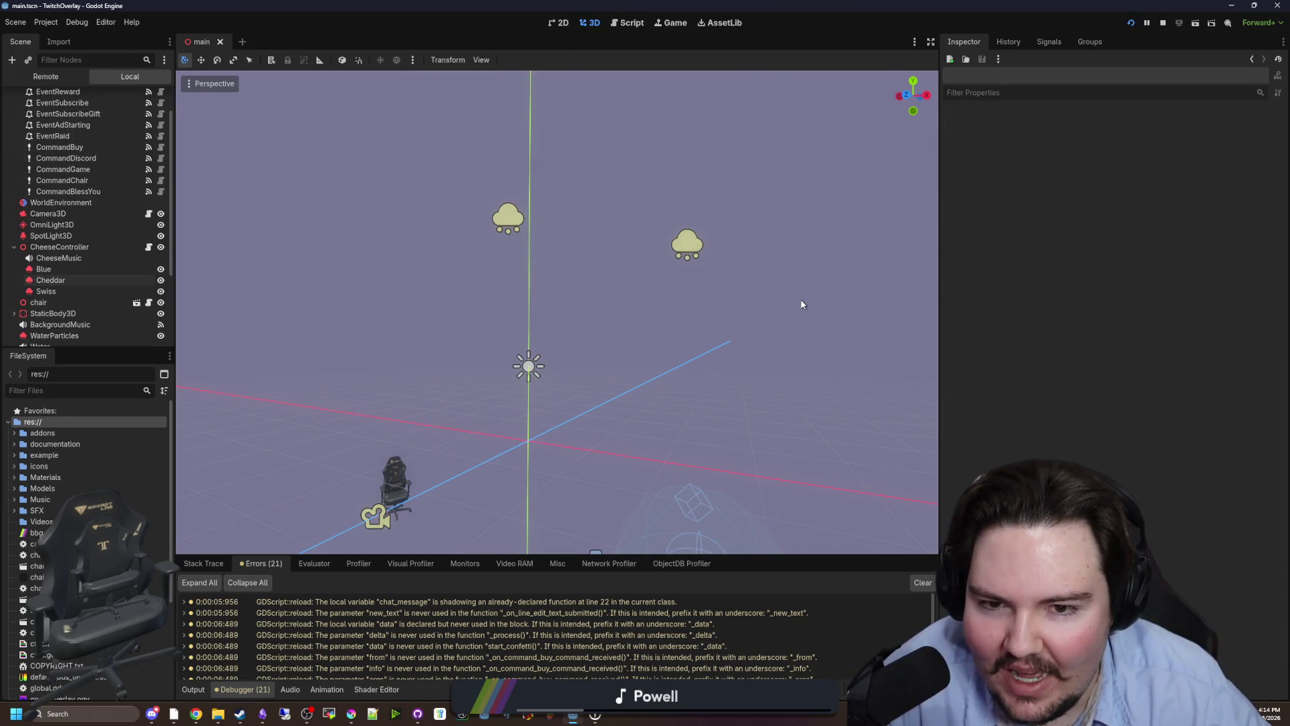
pyautogui.moveTo(442, 172); pyautogui.dragTo(438, 164)
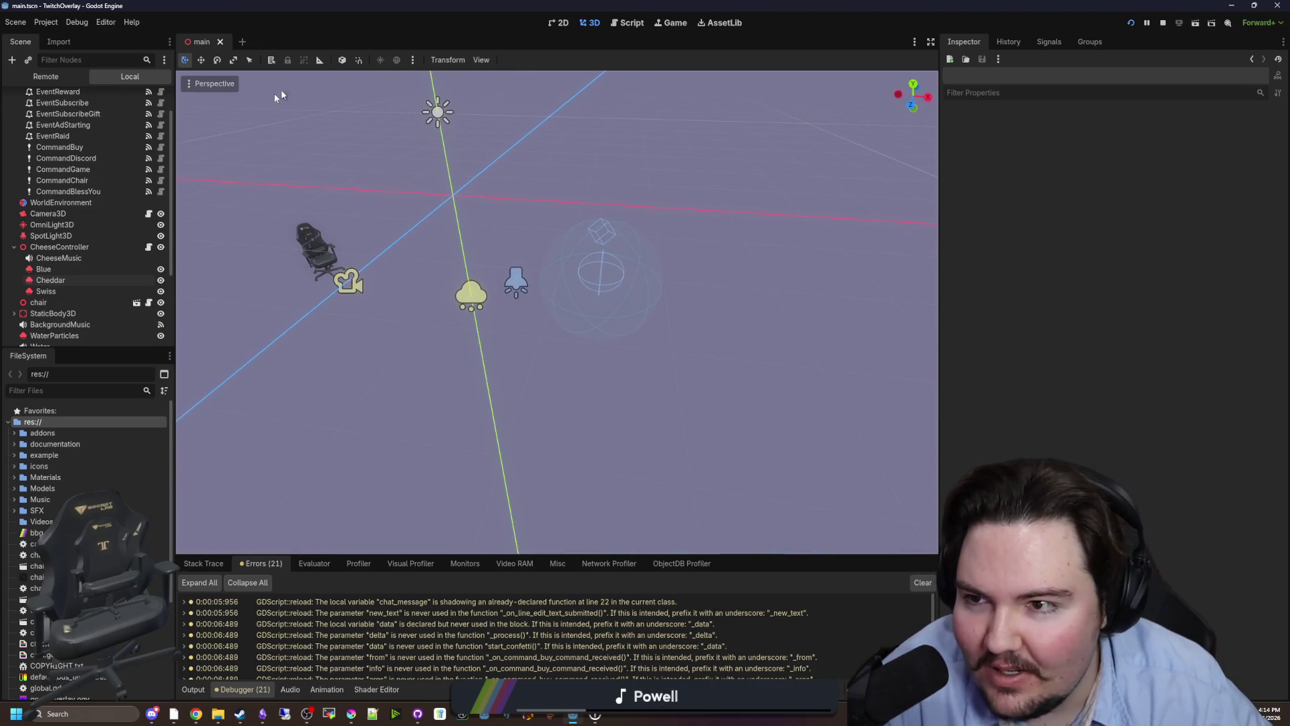
pyautogui.moveTo(358, 214); pyautogui.dragTo(262, 260)
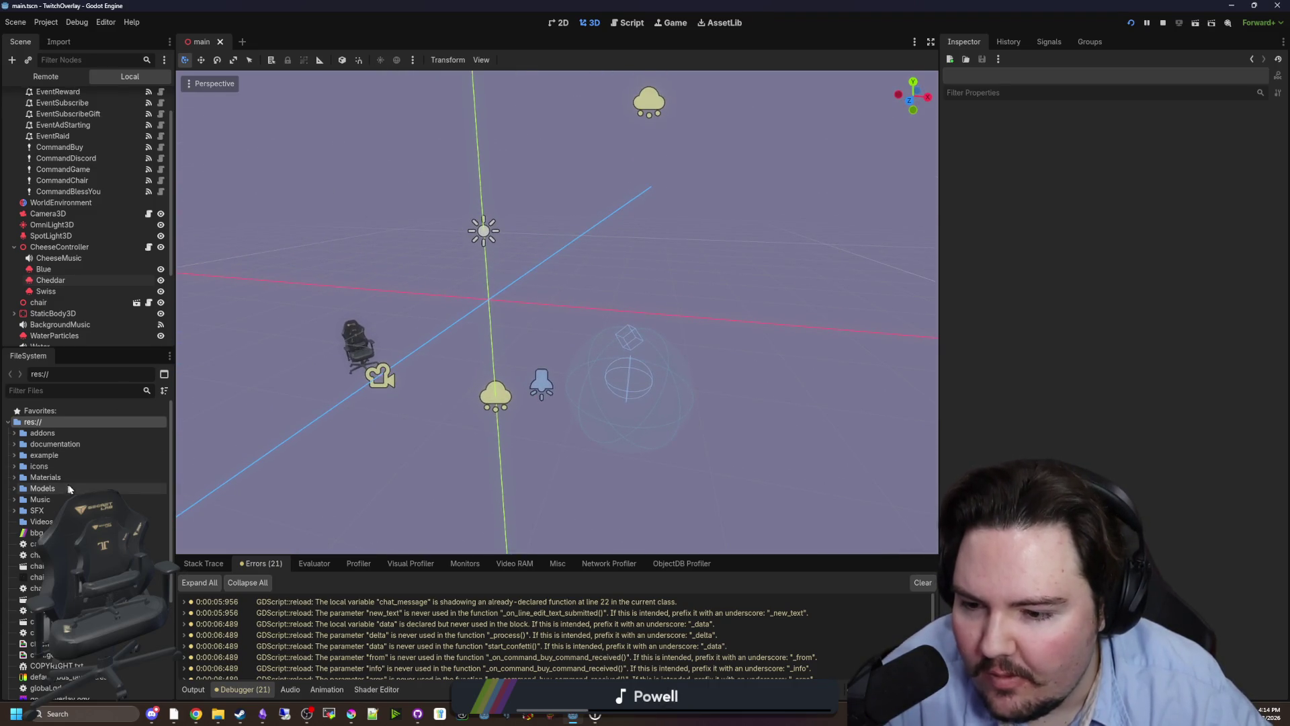
pyautogui.click(45, 23)
pyautogui.click(54, 37)
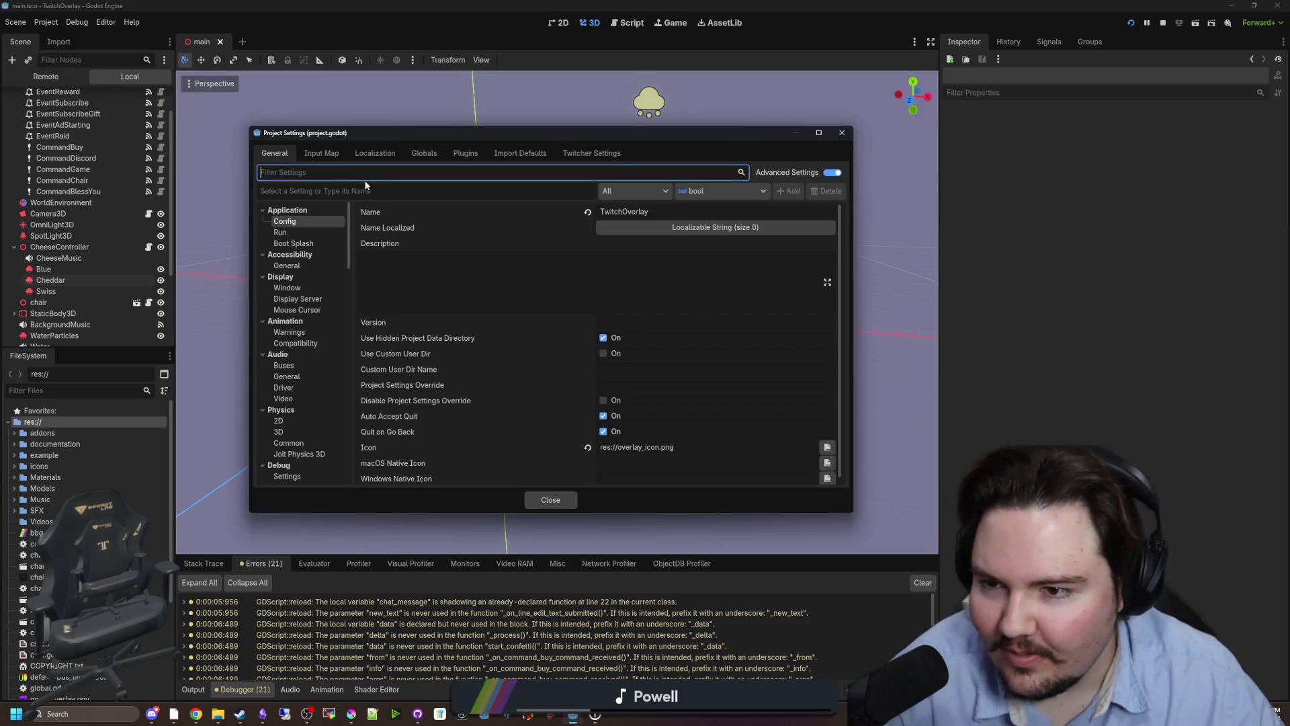
# Filter Project Settings for 'glow' to view the Environment glow settings, then clear the filter.
pyautogui.write('glow')
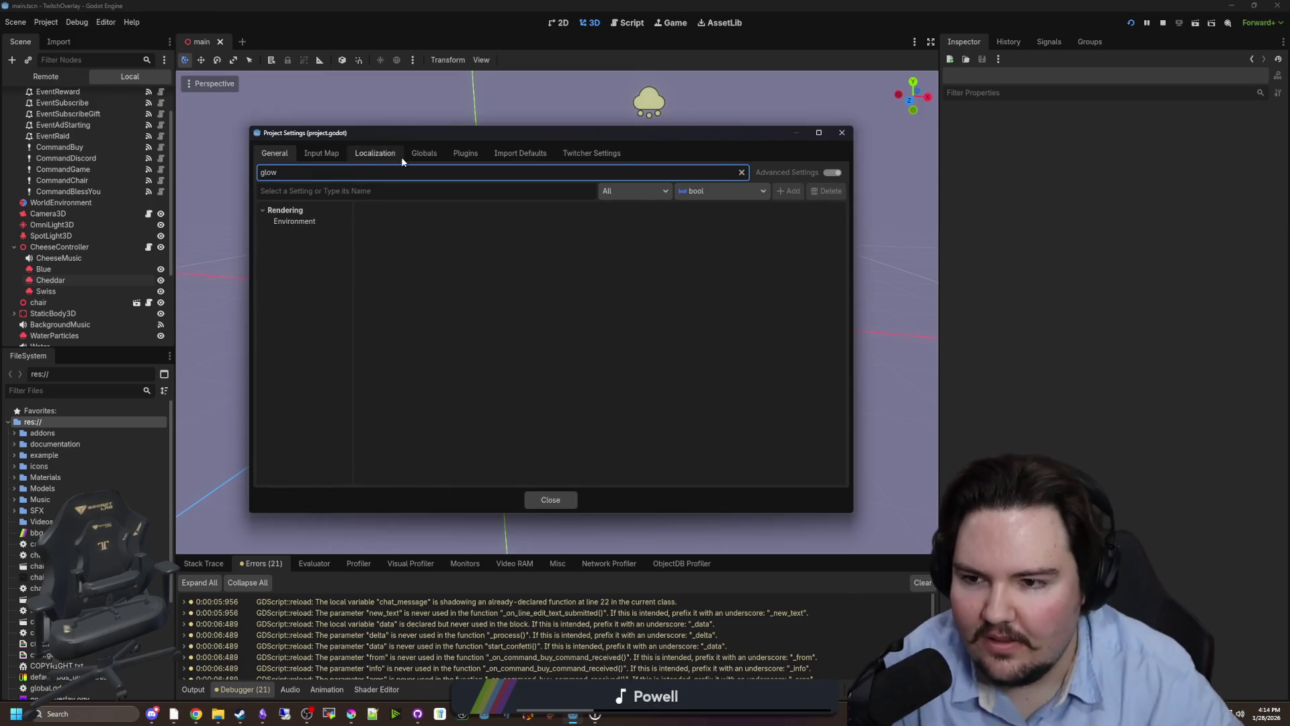
pyautogui.click(305, 227)
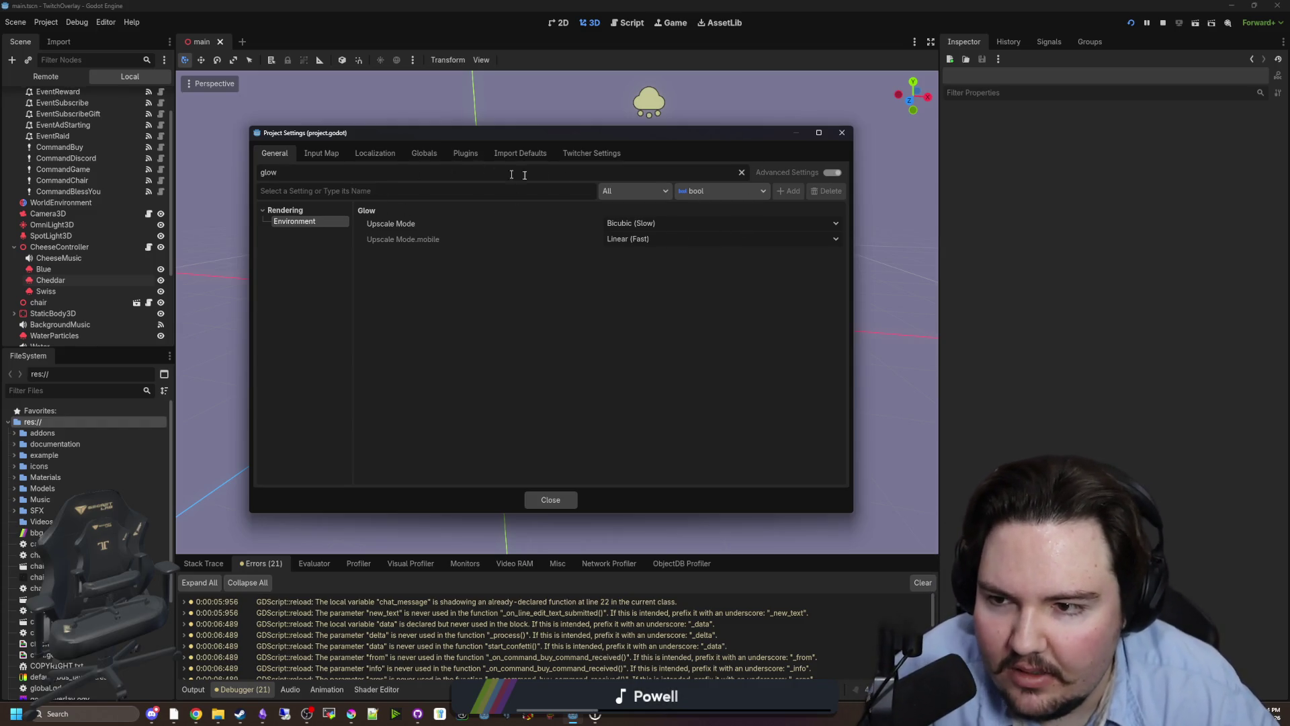
pyautogui.click(740, 170)
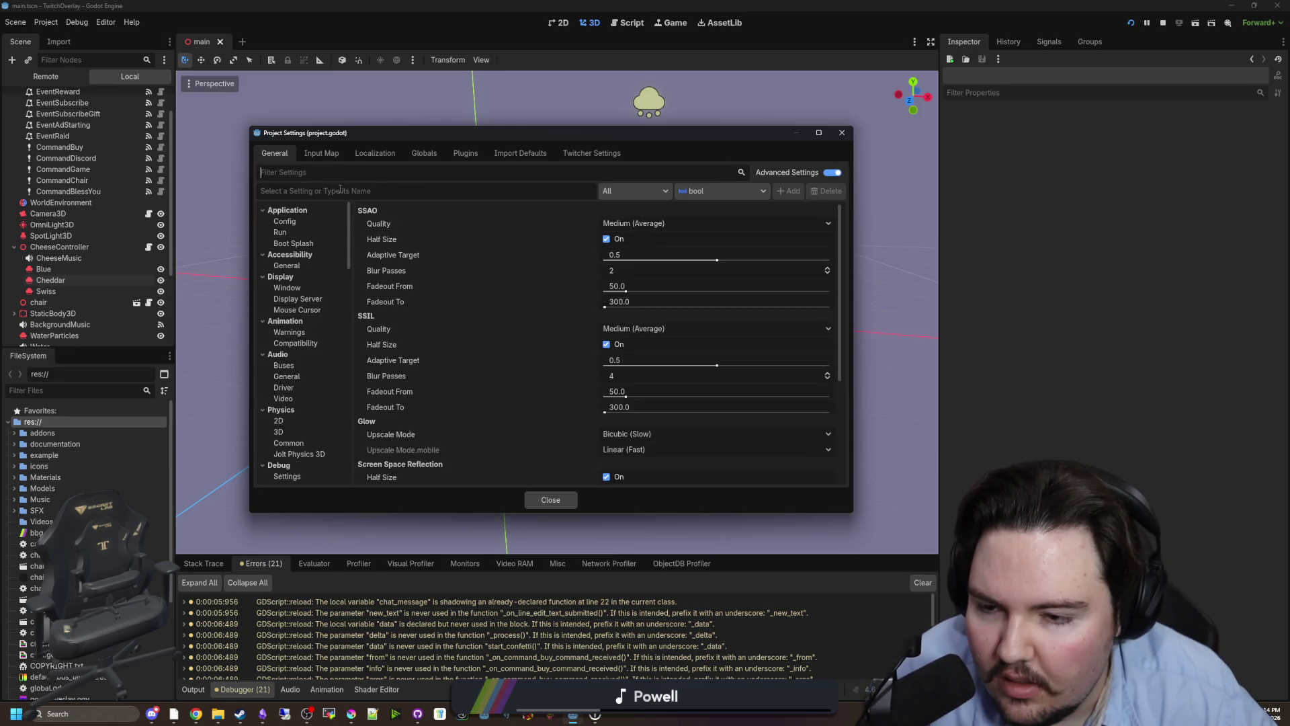
# Filter for 'hdr' and browse Rendering sections to Viewport's HDR 2D, leaving it off, then close.
pyautogui.write('hdr')
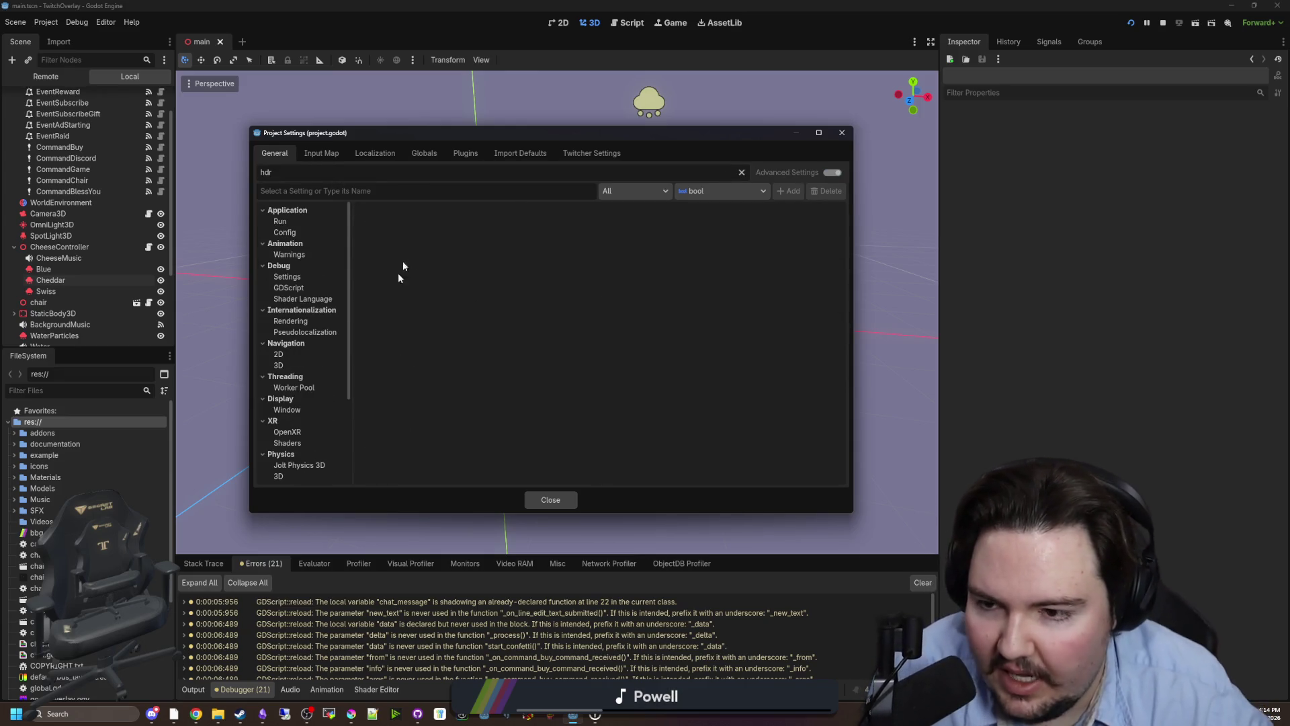
pyautogui.click(296, 354)
pyautogui.scroll(-2, 309, 363)
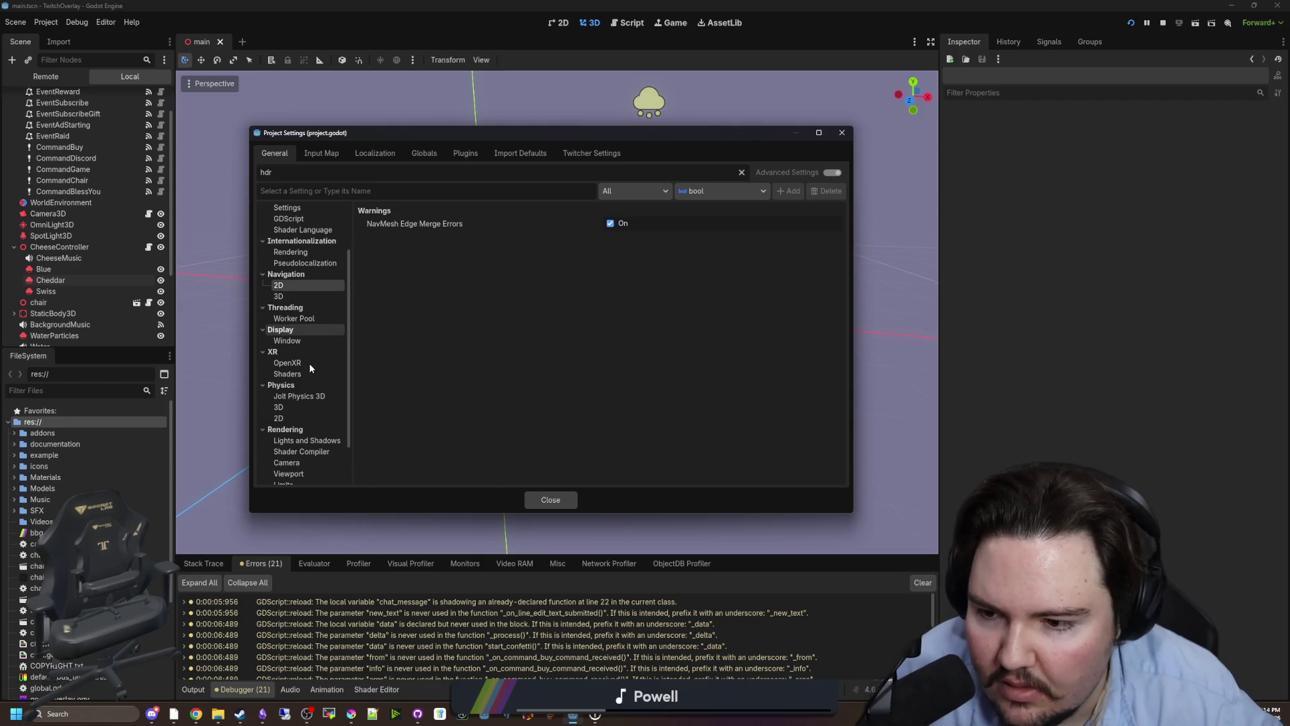
pyautogui.click(308, 441)
pyautogui.scroll(-2, 322, 375)
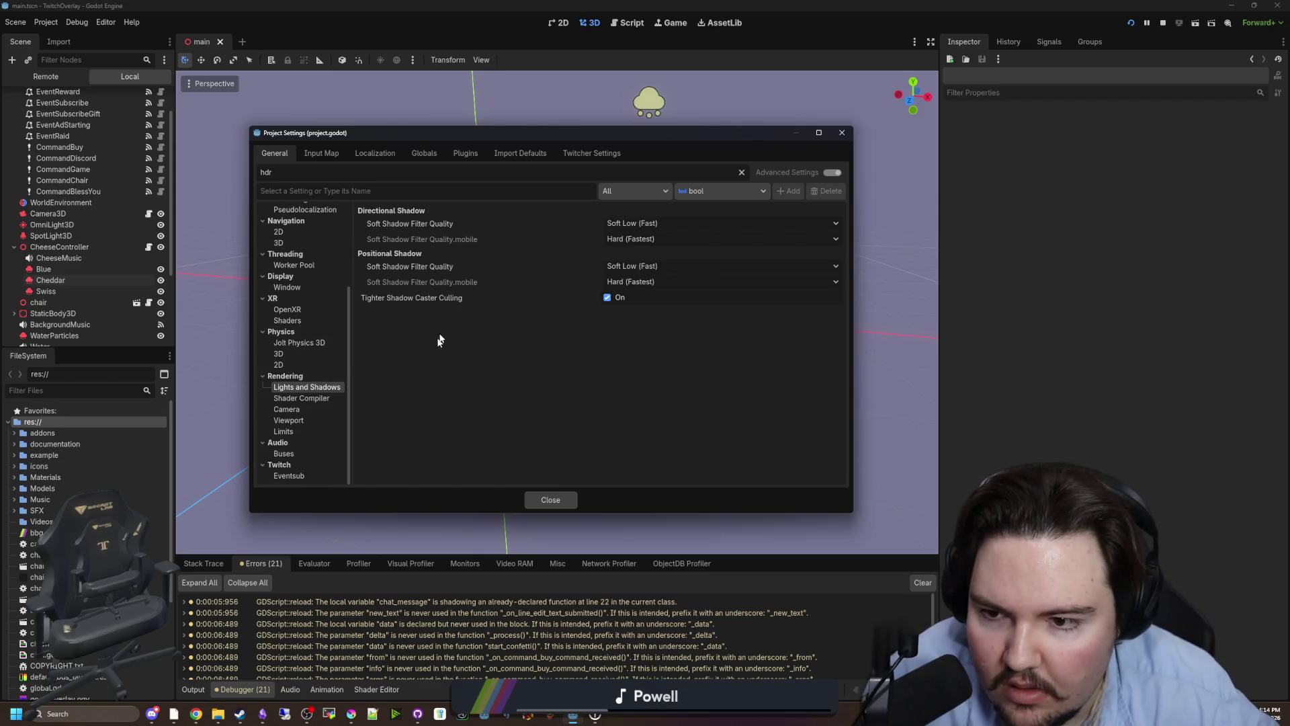
pyautogui.click(298, 398)
pyautogui.click(296, 409)
pyautogui.click(301, 421)
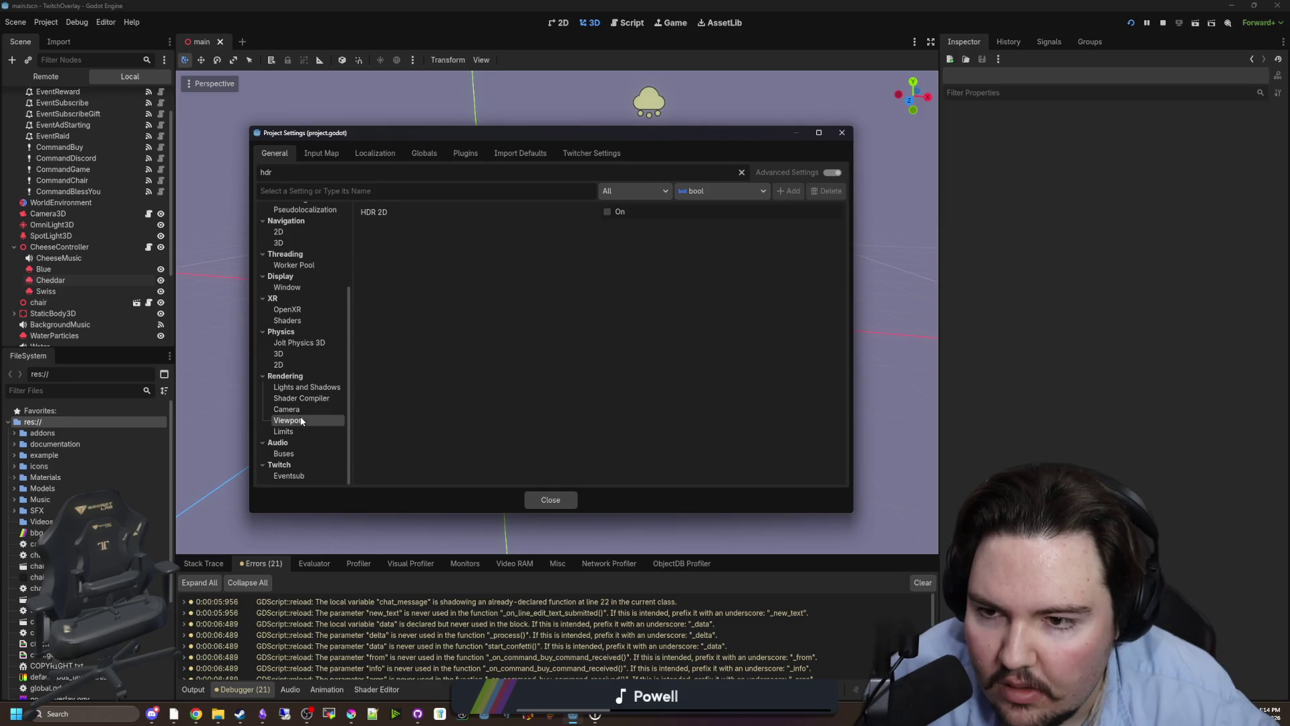
pyautogui.moveTo(374, 212)
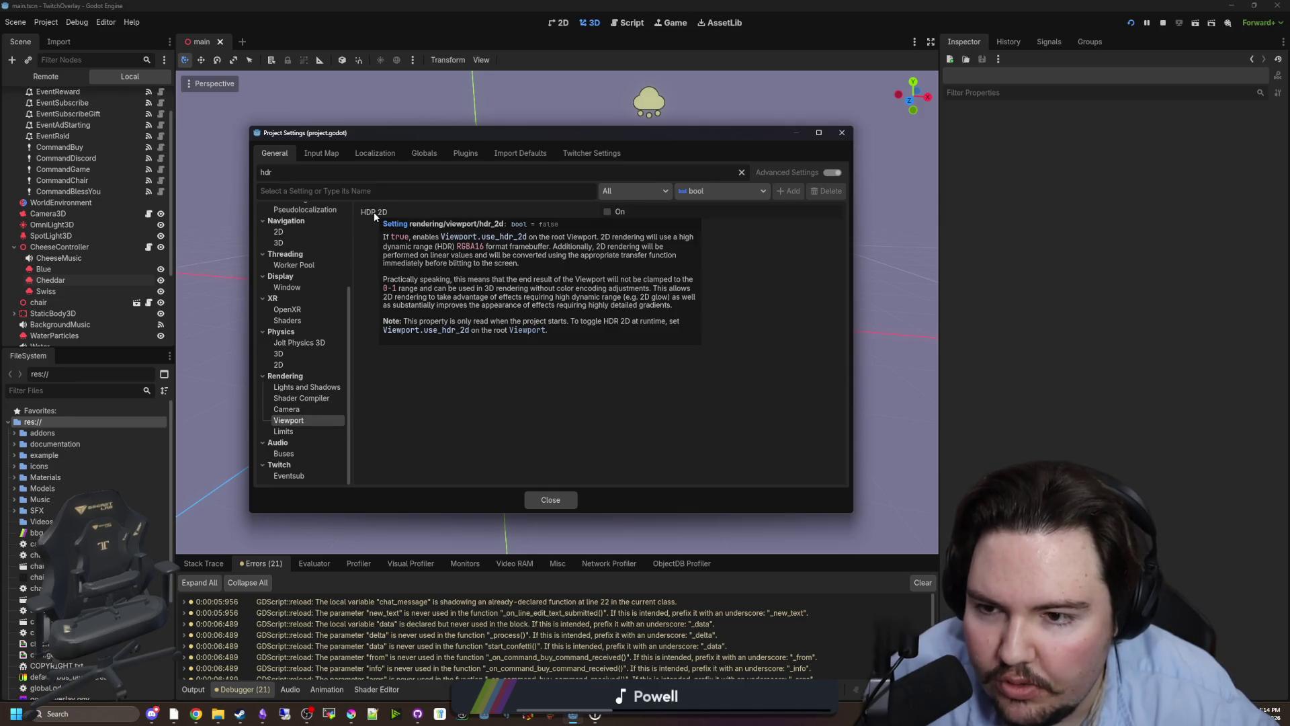
pyautogui.click(304, 432)
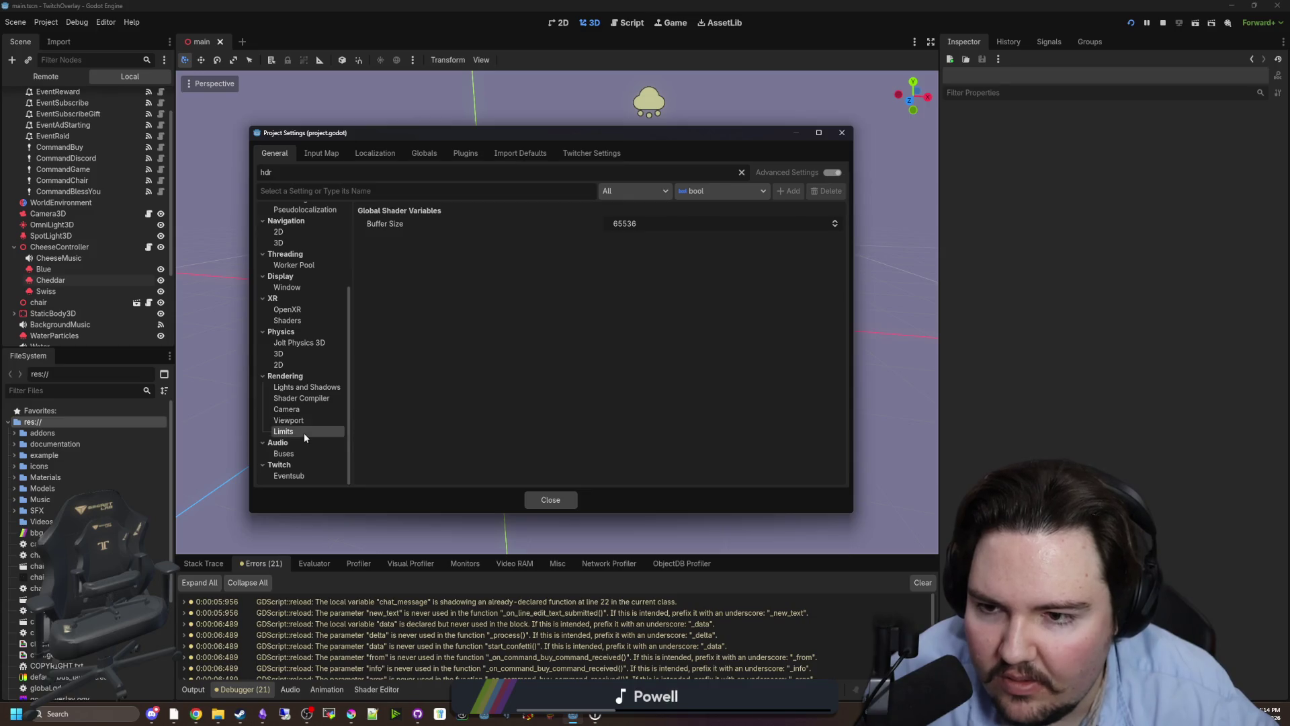
pyautogui.scroll(5, 292, 457)
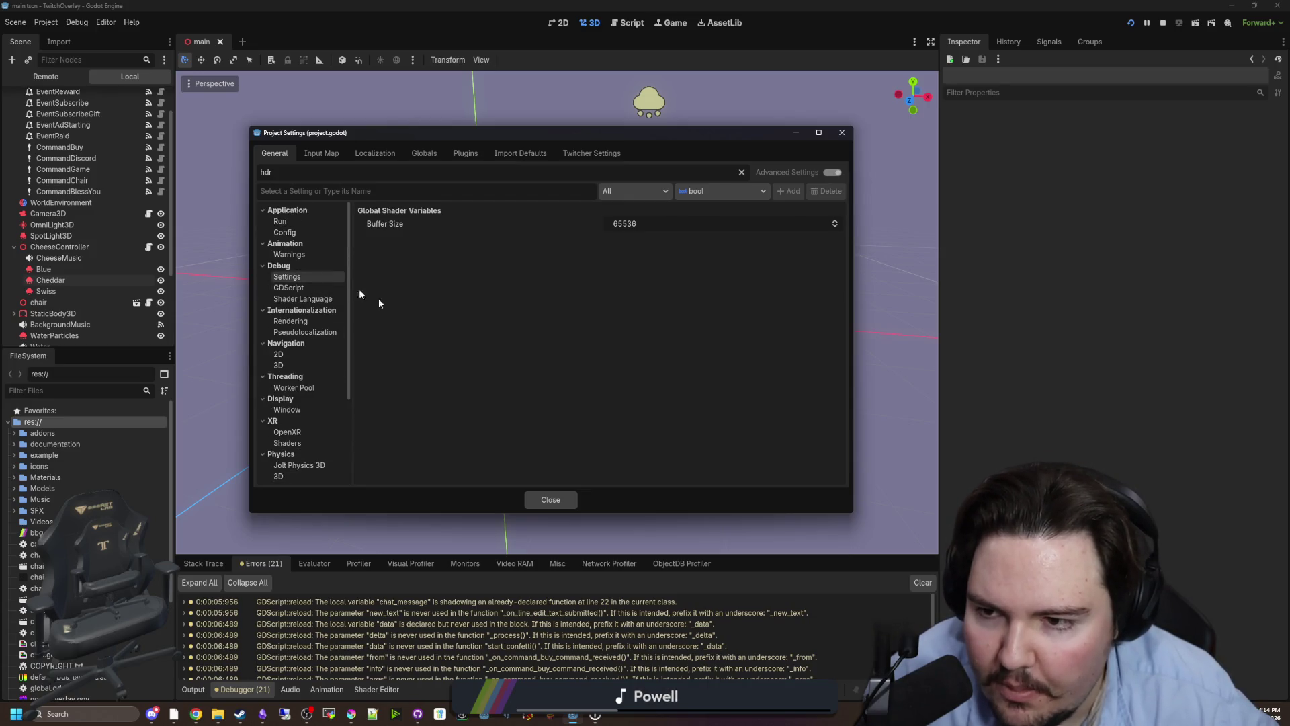
pyautogui.click(570, 502)
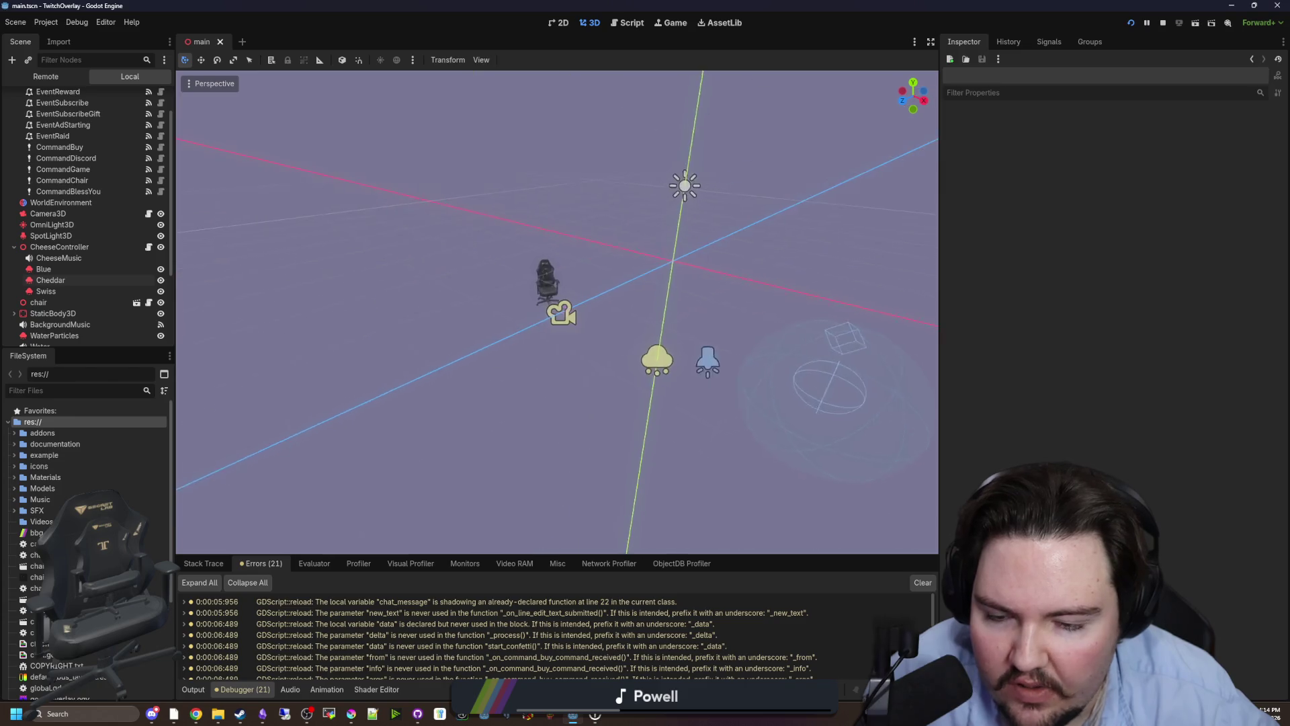
# Fly around the chair model with freelook WASD to inspect it and the gizmo icons.
pyautogui.press('w')
pyautogui.scroll(2, 557, 312)
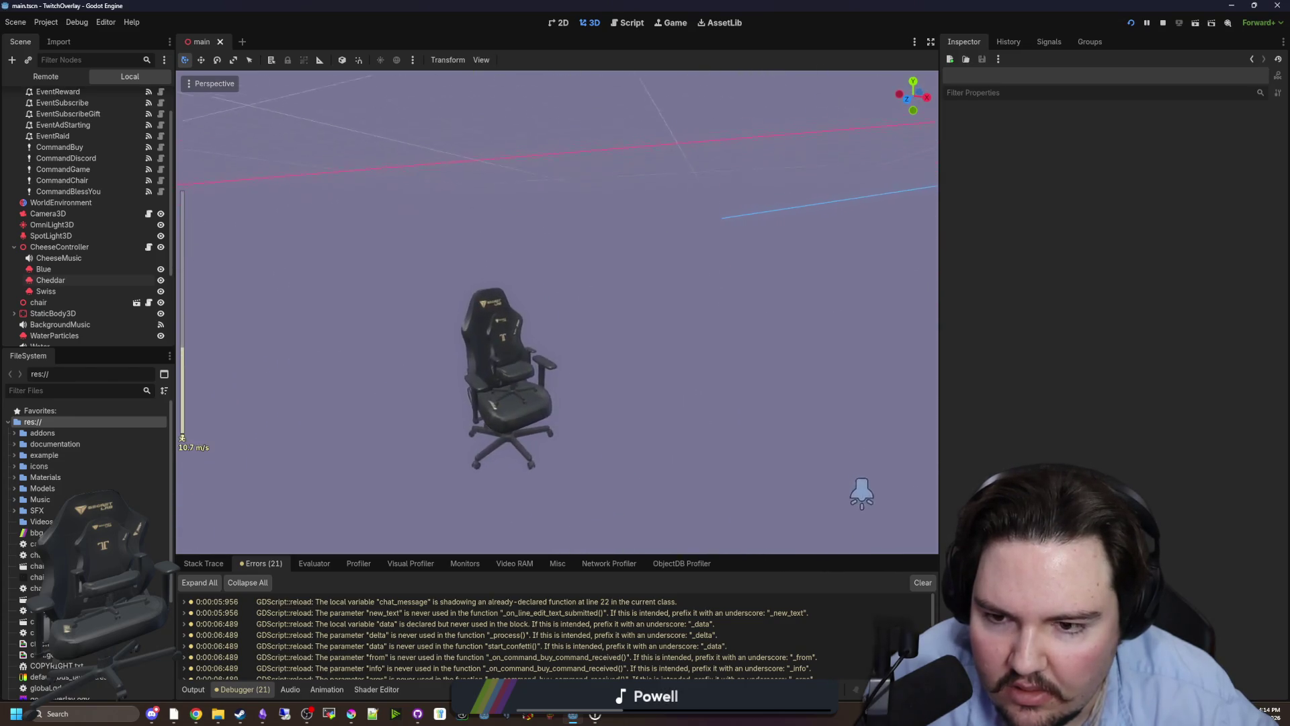
pyautogui.press('w')
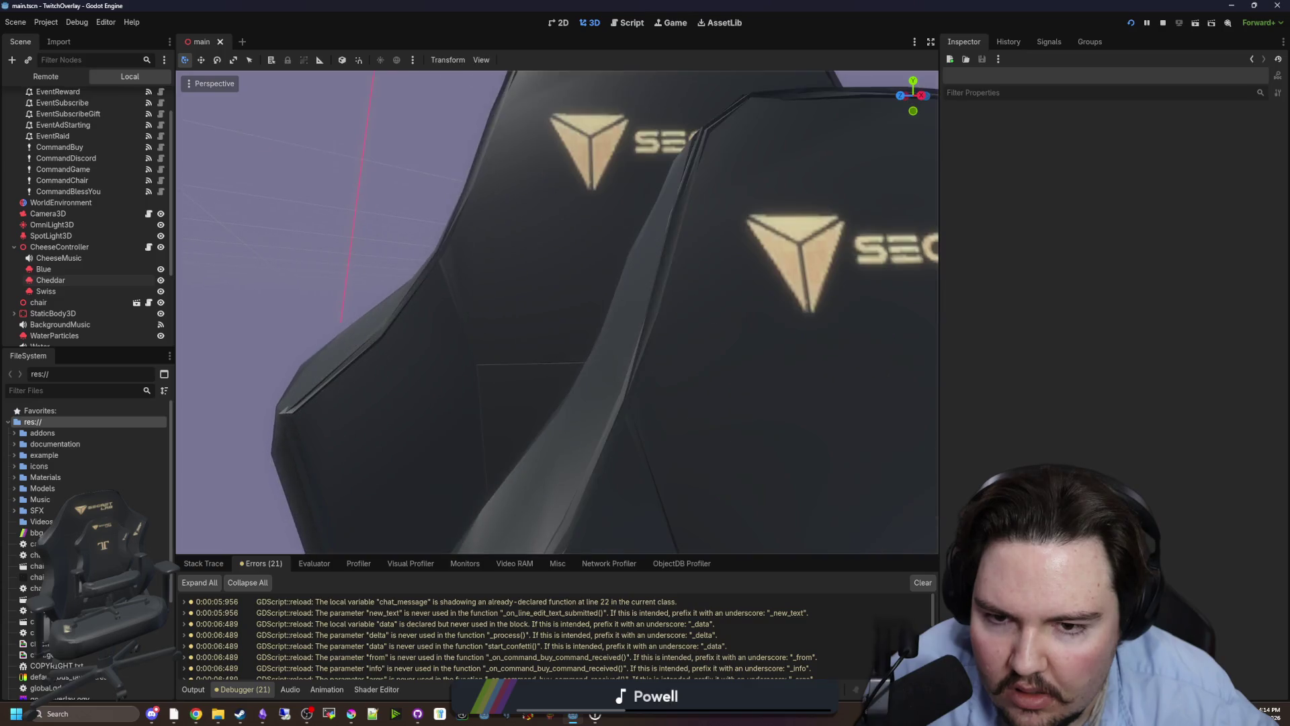
pyautogui.press('s')
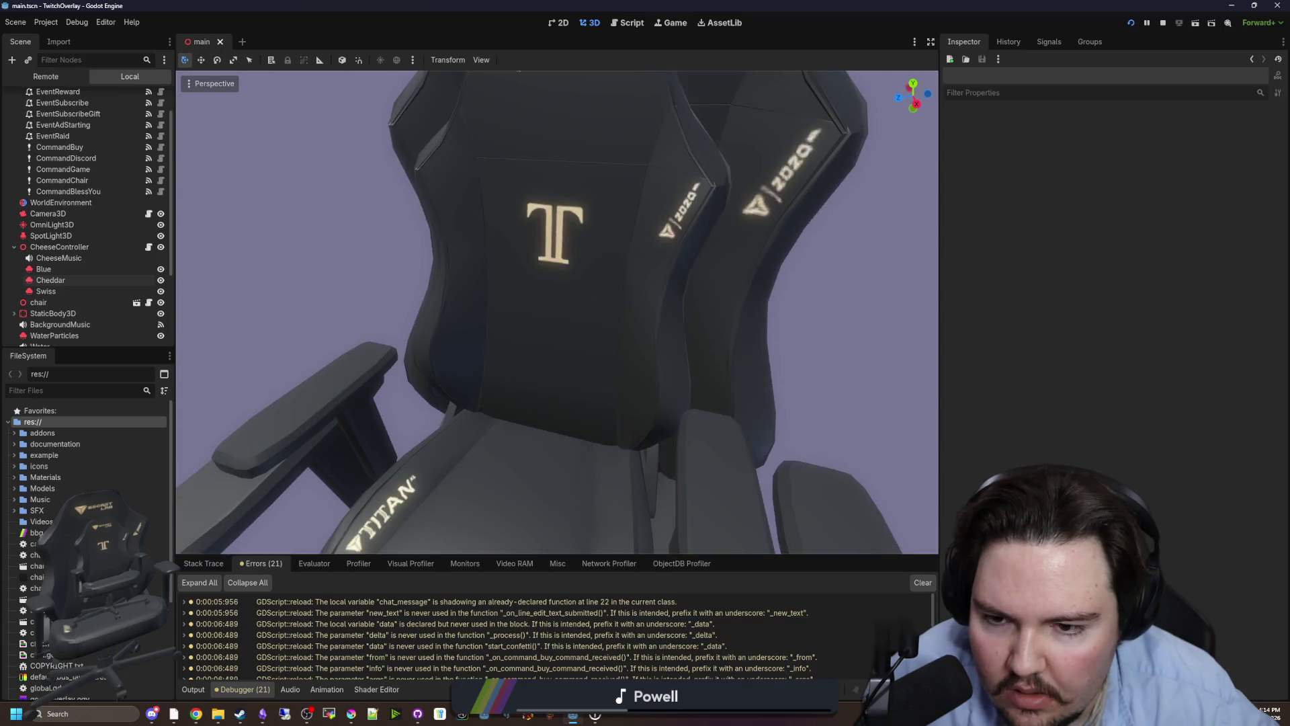
pyautogui.press('s')
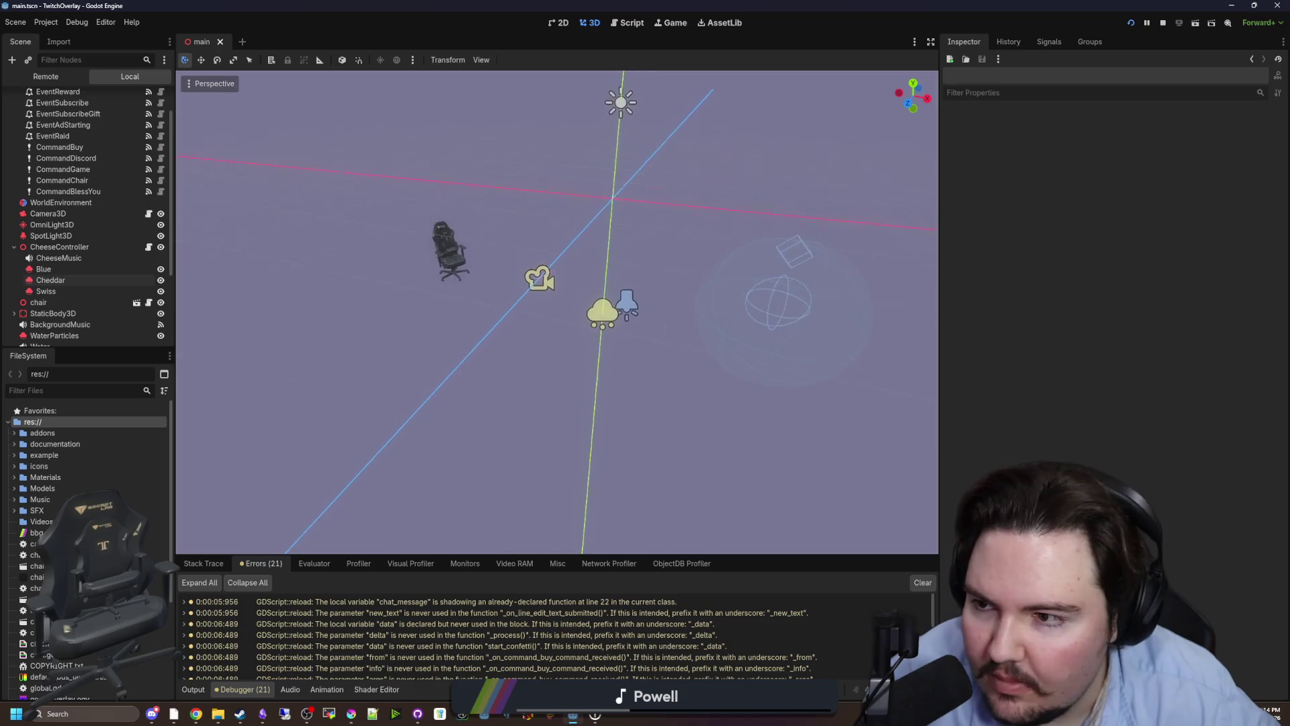
pyautogui.press('w')
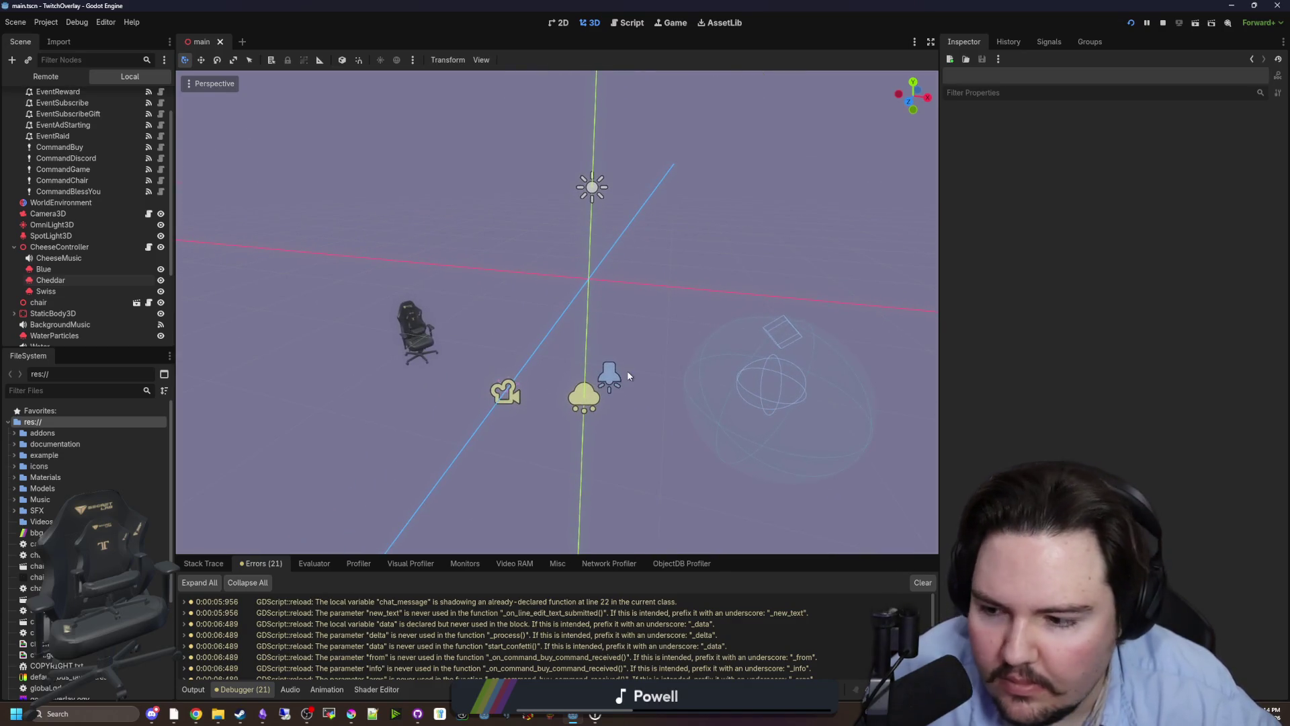
# Restore and re-maximize the editor window, then open the Scene menu and move toward Project.
pyautogui.doubleClick(440, 6)
pyautogui.press('super+Up')
pyautogui.click(16, 24)
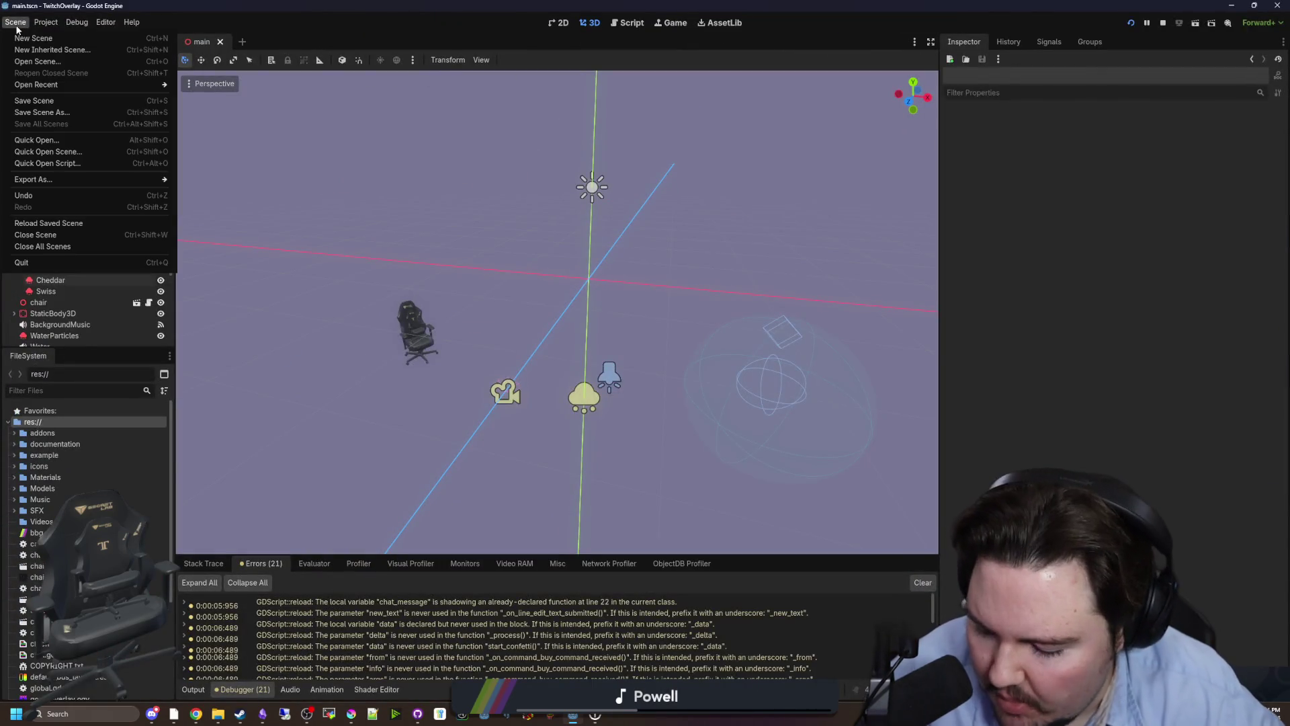
pyautogui.click(15, 22)
pyautogui.click(14, 22)
pyautogui.moveTo(57, 22)
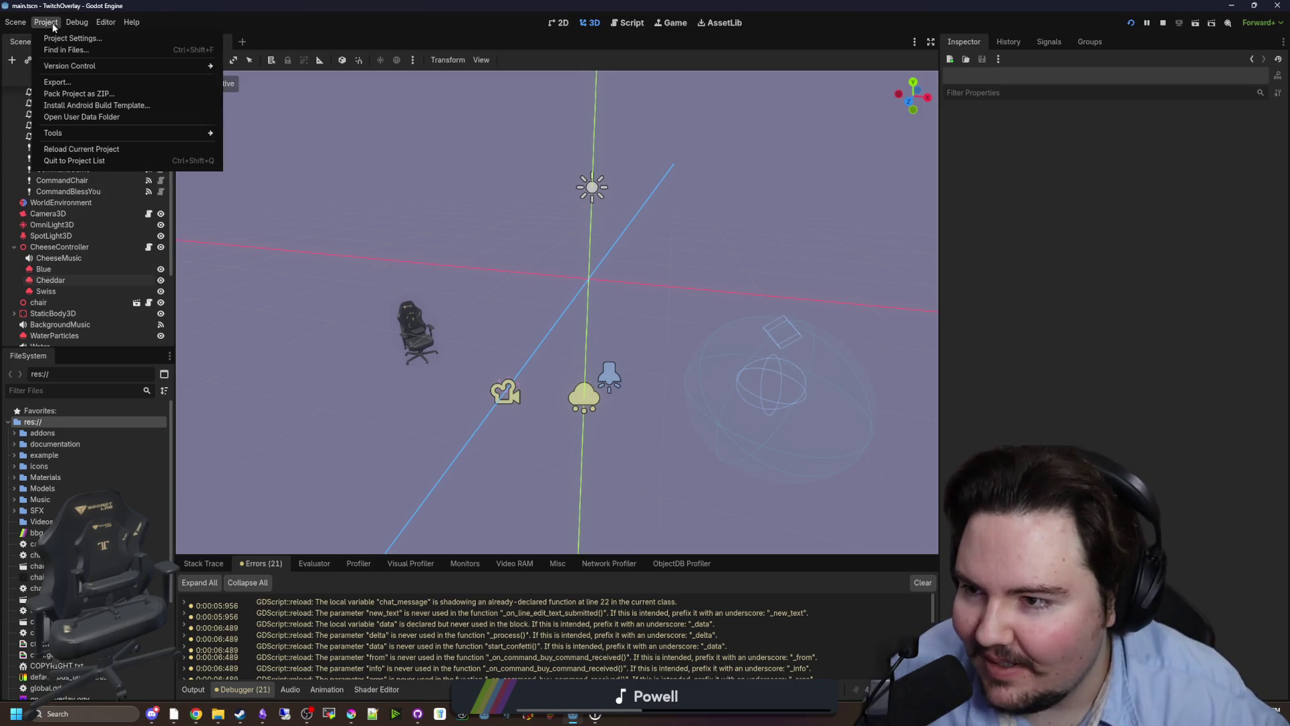
# Add a Windows Desktop export preset in Project > Export and enlarge the export window.
pyautogui.click(81, 81)
pyautogui.click(479, 250)
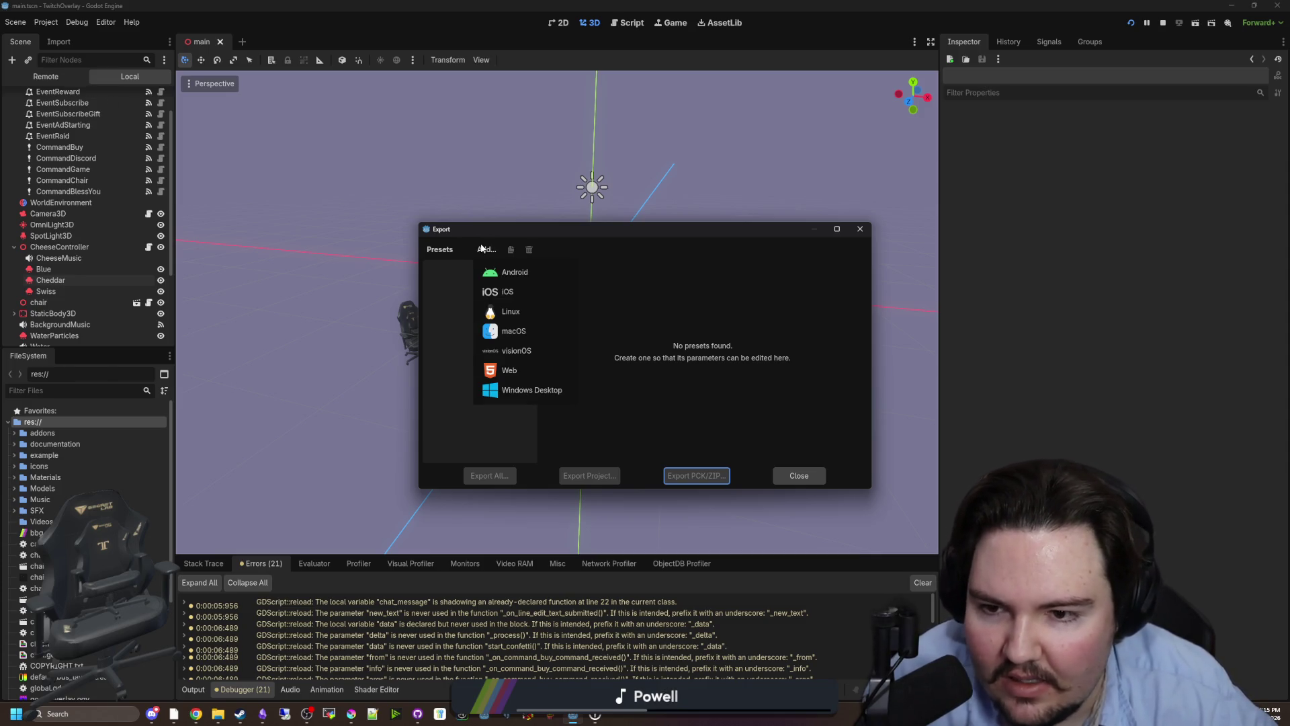
pyautogui.click(507, 390)
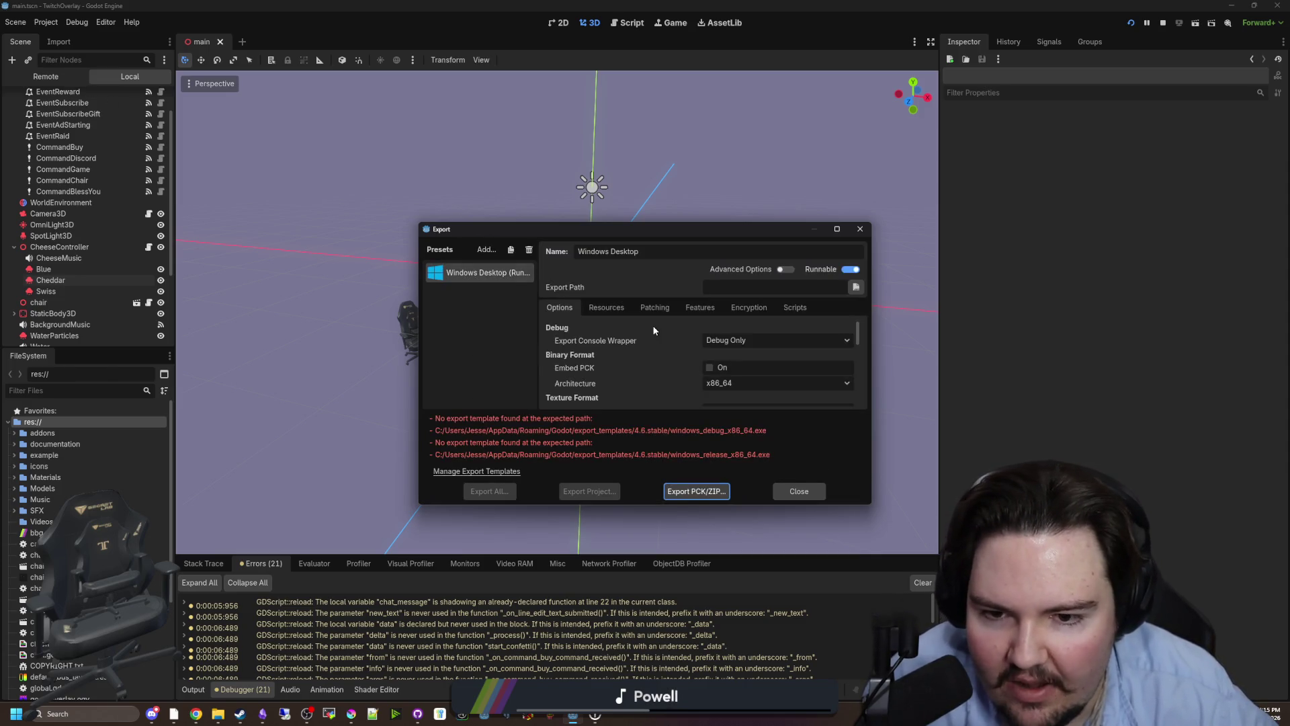
pyautogui.moveTo(647, 503); pyautogui.dragTo(648, 603)
# Review the preset's Patching settings, trying Add Pack for a base pack but cancelling.
pyautogui.click(664, 310)
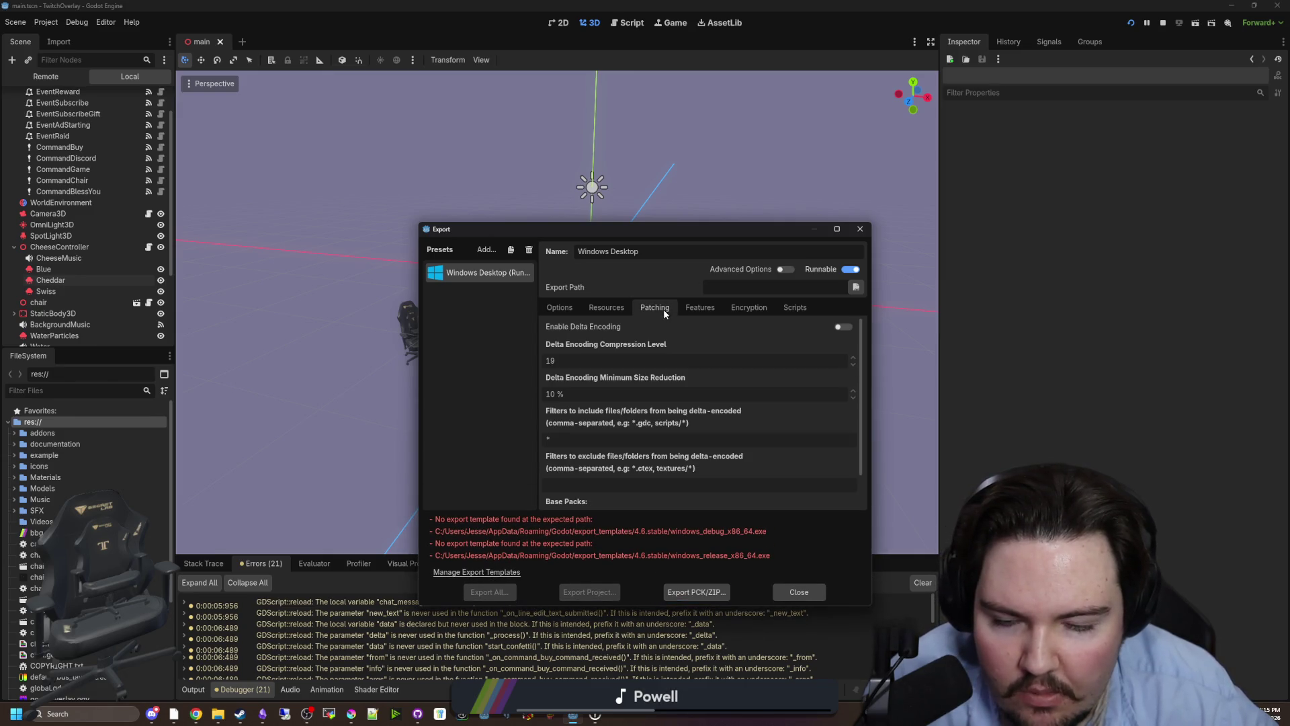
pyautogui.scroll(-2, 636, 371)
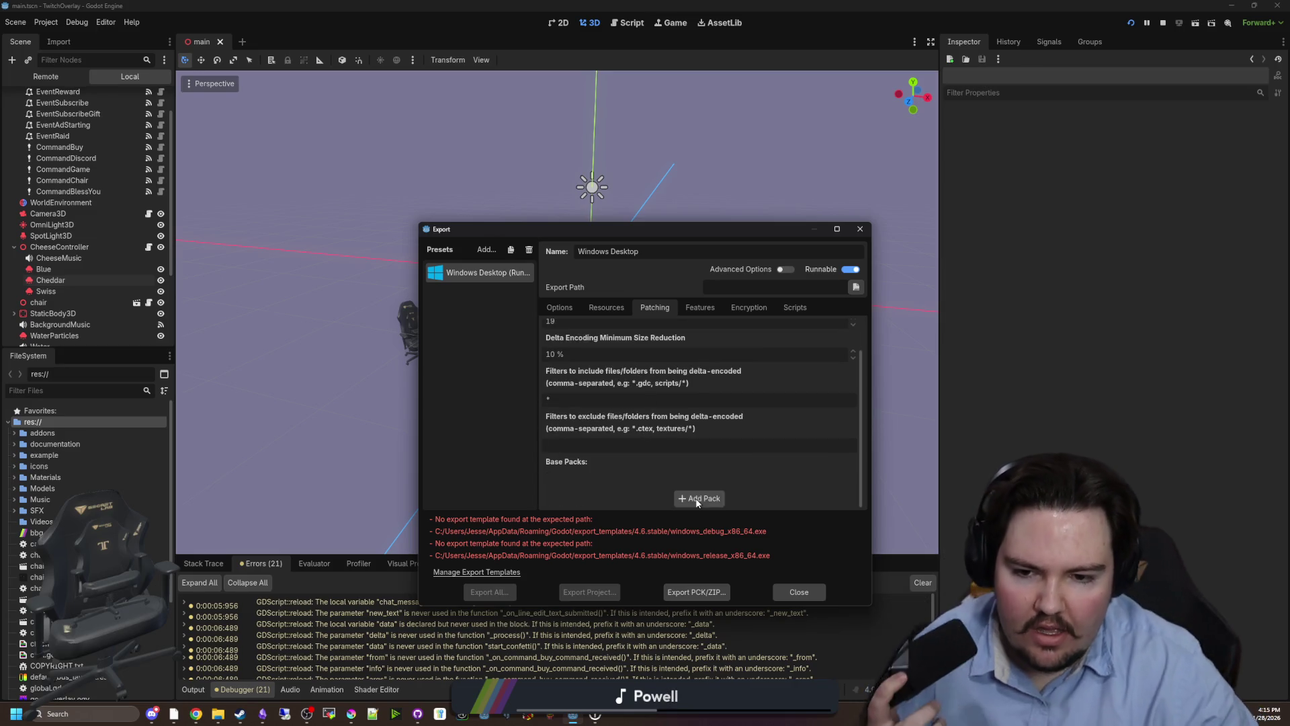
pyautogui.click(697, 500)
pyautogui.click(901, 176)
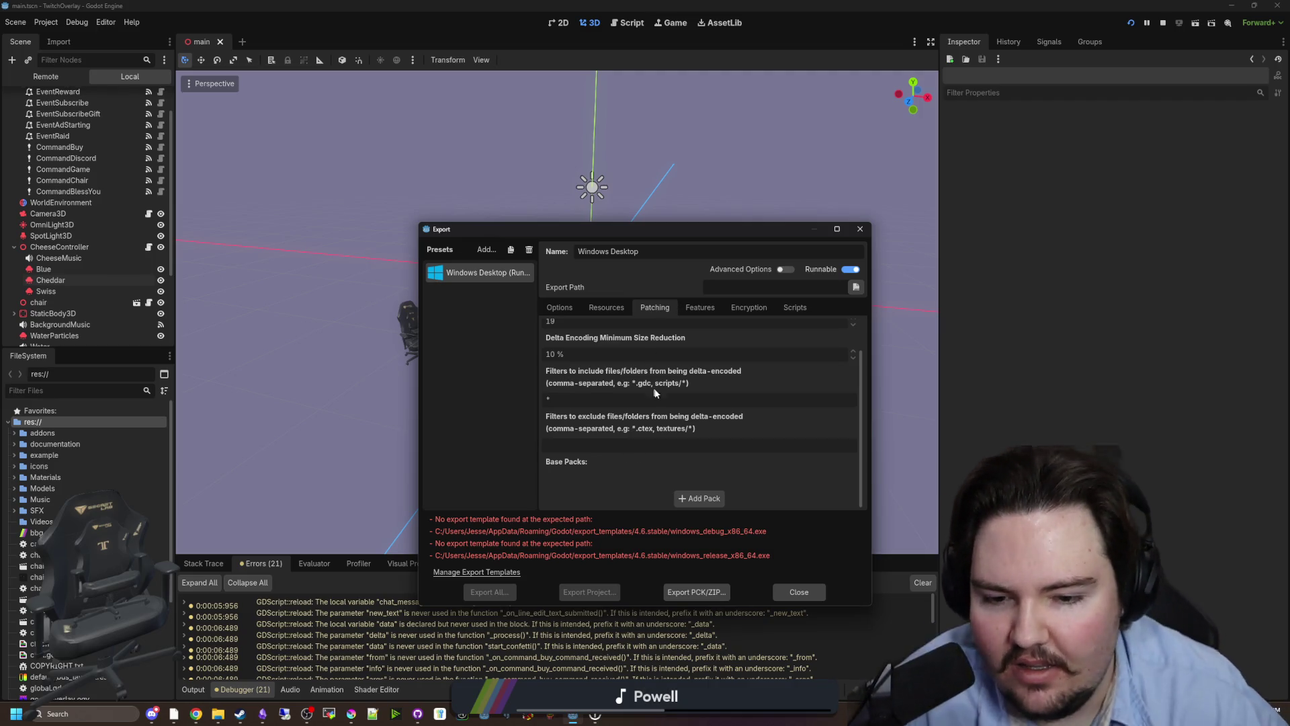
pyautogui.scroll(1, 669, 417)
pyautogui.scroll(-1, 678, 404)
pyautogui.scroll(1, 676, 413)
pyautogui.scroll(-1, 686, 423)
pyautogui.scroll(1, 703, 432)
pyautogui.scroll(-1, 699, 432)
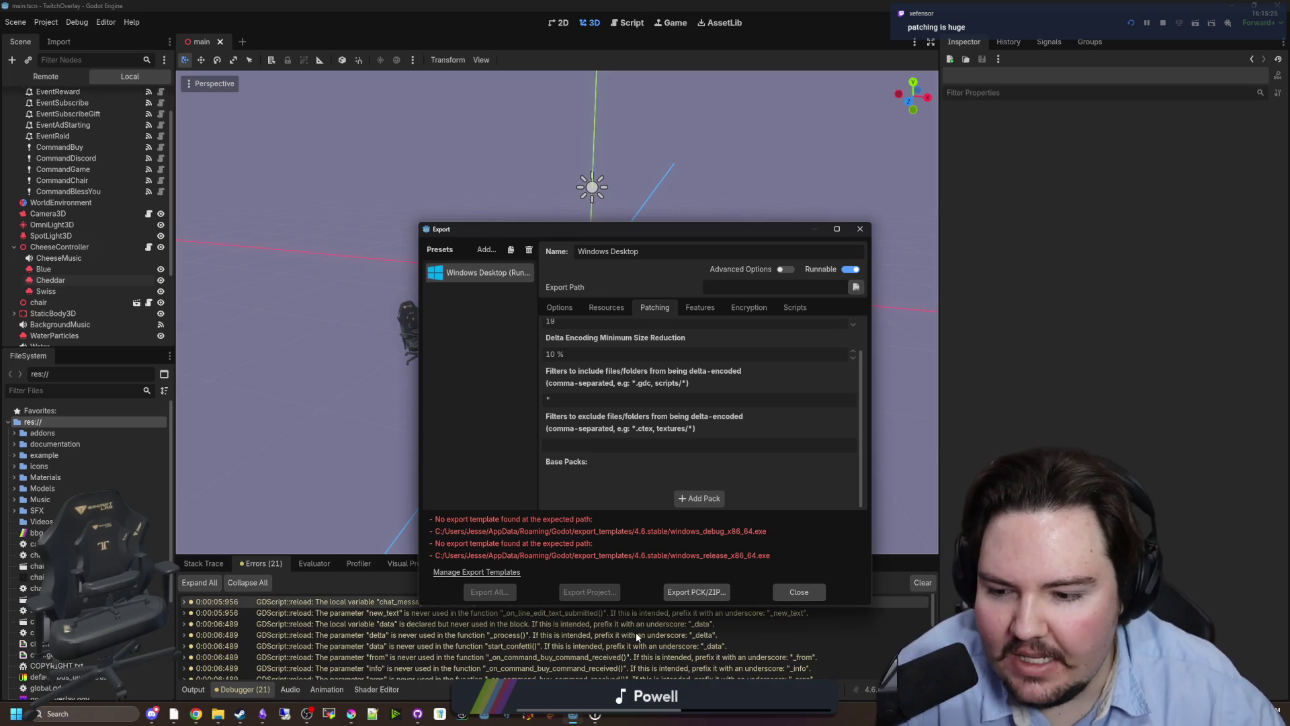
pyautogui.click(706, 501)
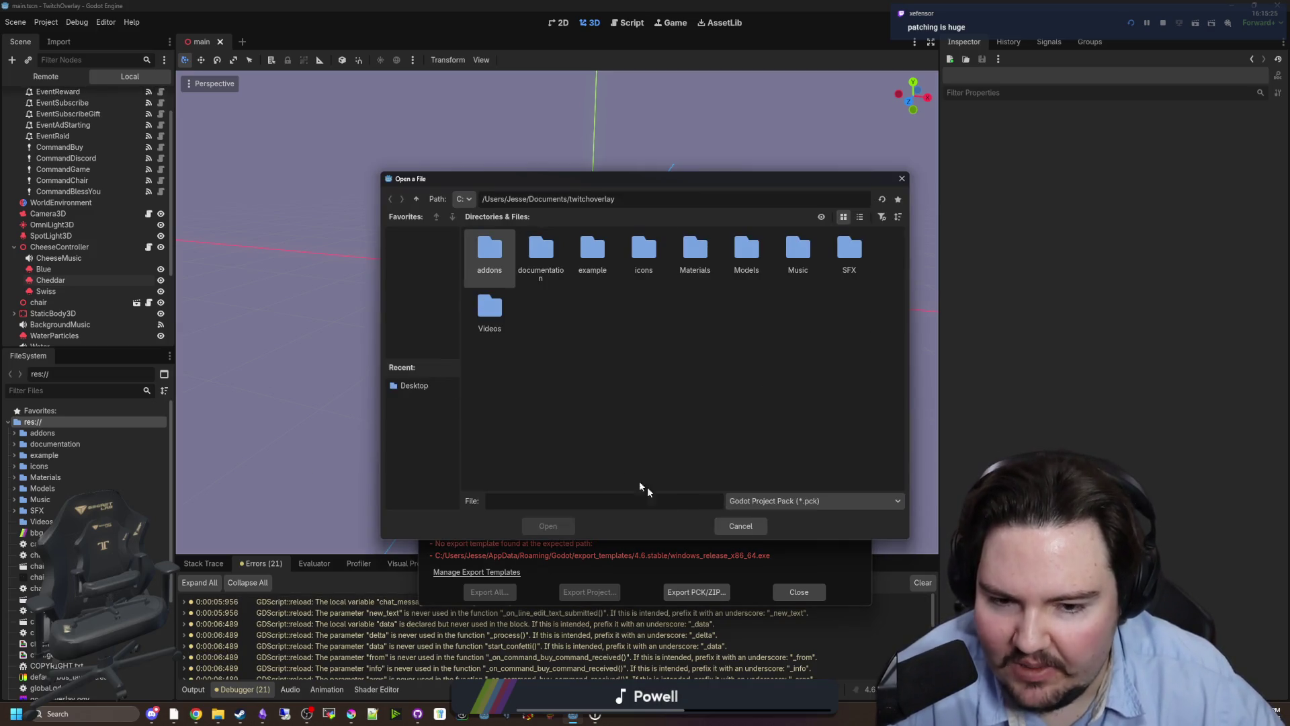
pyautogui.click(741, 526)
pyautogui.scroll(2, 578, 494)
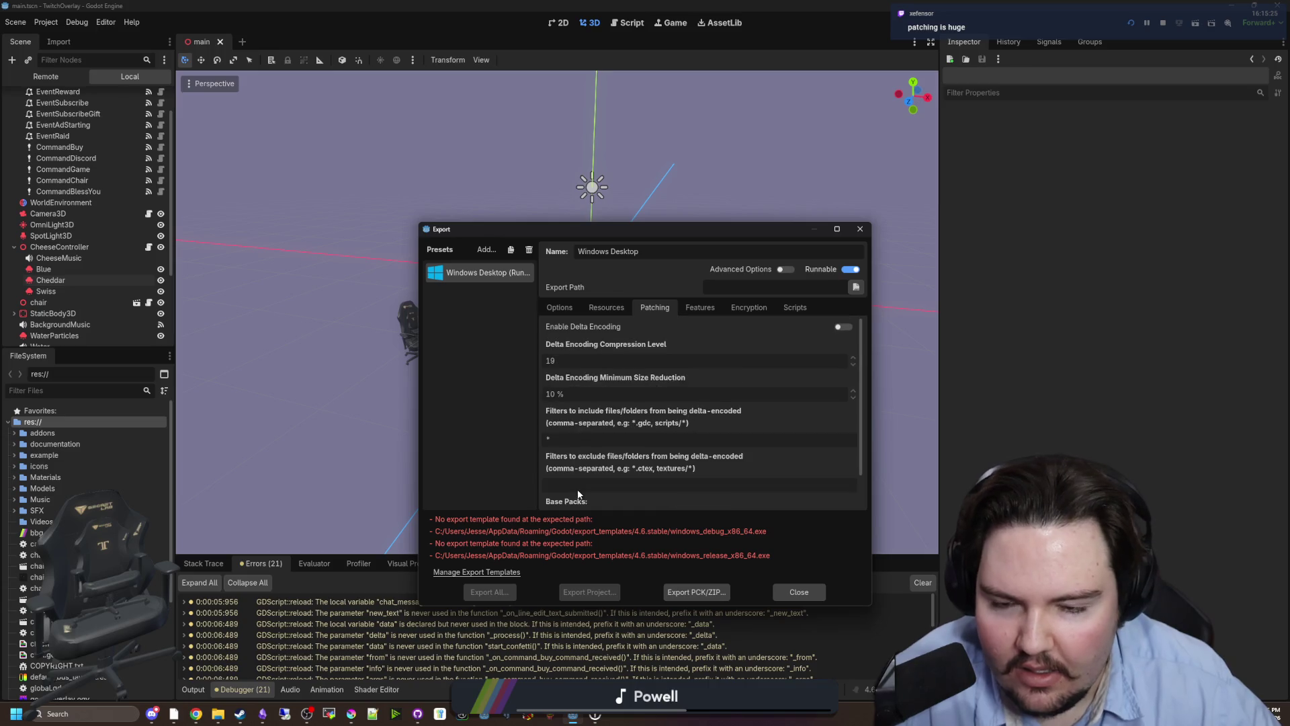
pyautogui.scroll(-2, 601, 351)
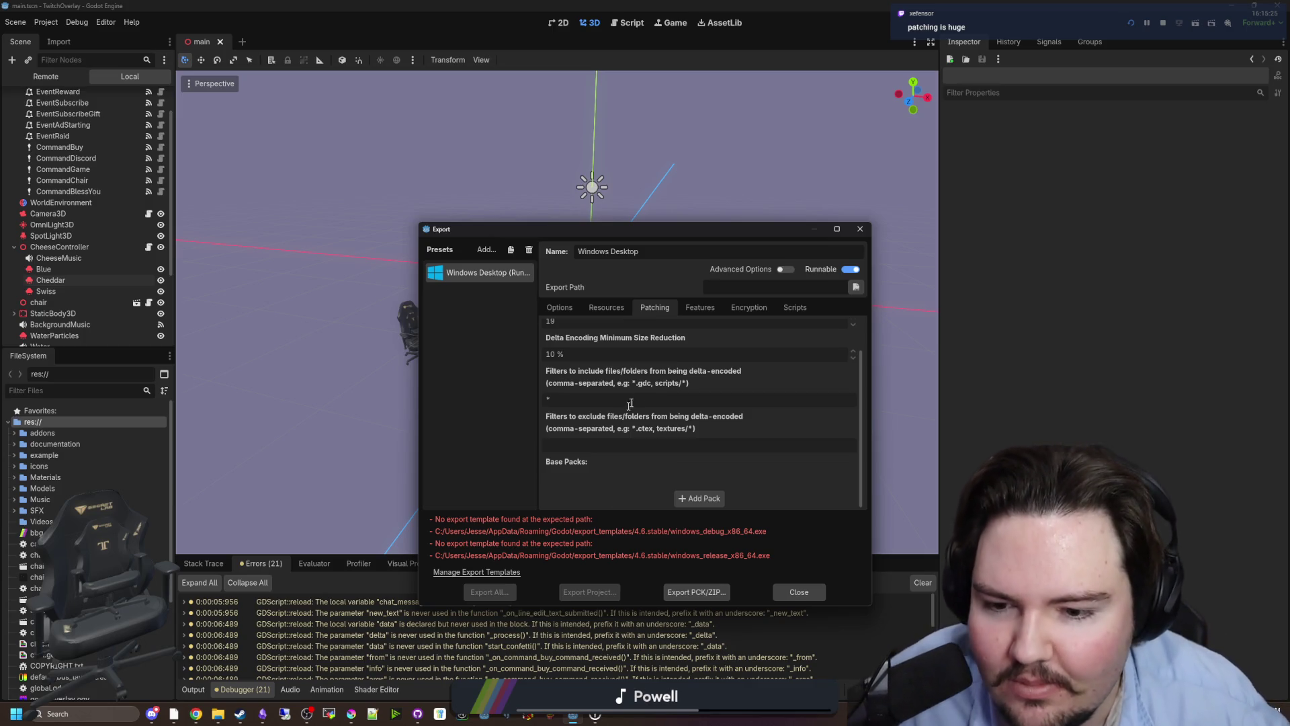
pyautogui.scroll(1, 677, 403)
pyautogui.scroll(-1, 676, 425)
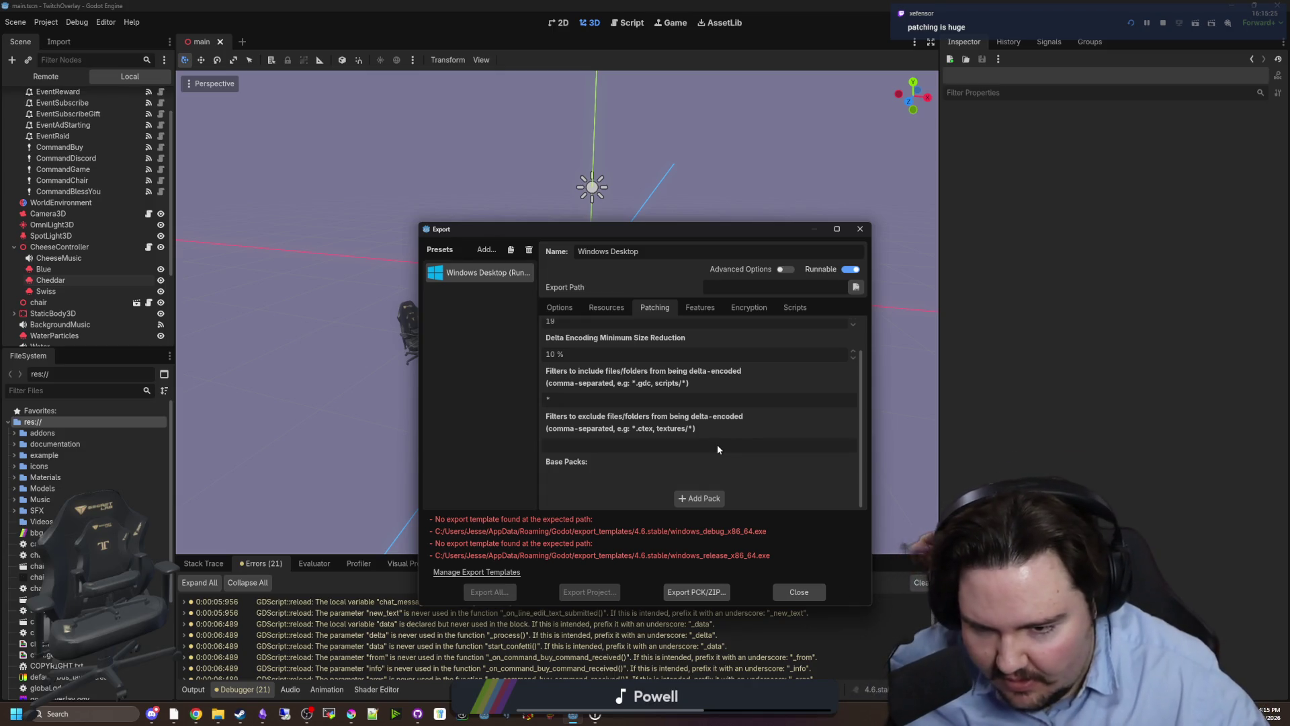
# Look through the Scripts, Encryption and Features tabs, then close the Export dialog.
pyautogui.click(795, 307)
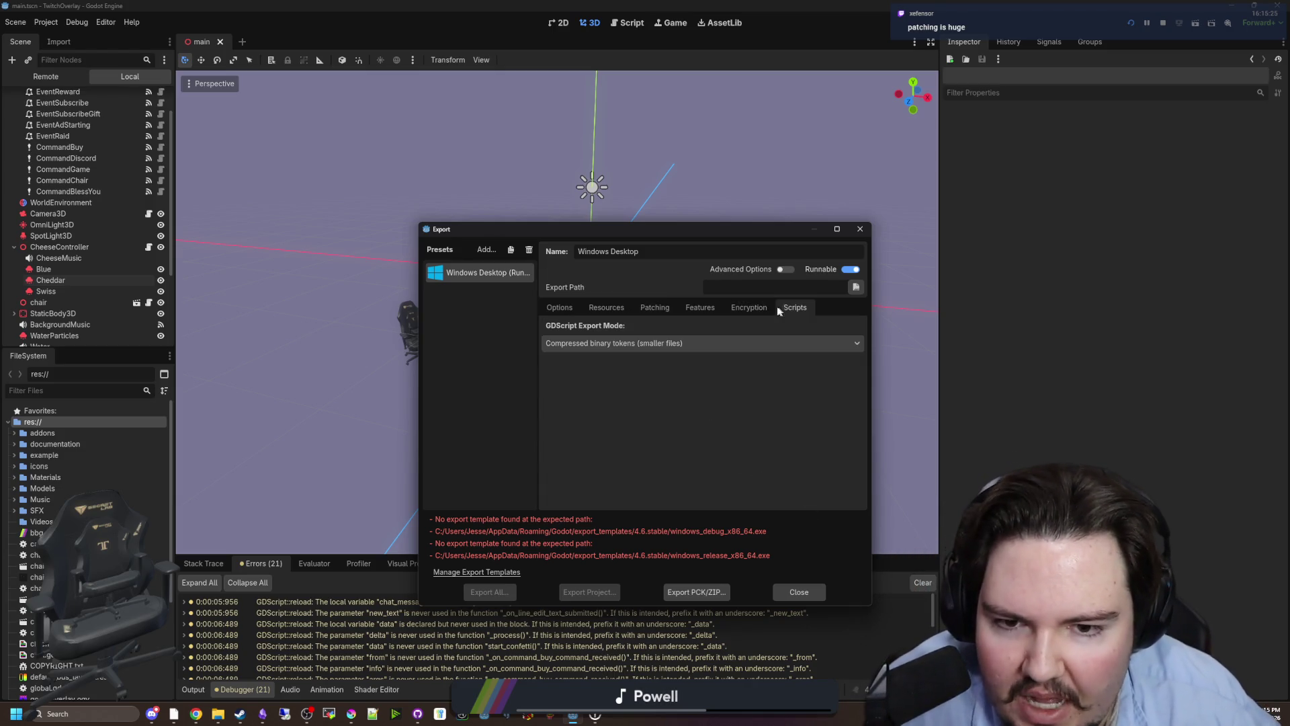
pyautogui.click(753, 307)
pyautogui.click(705, 302)
pyautogui.click(787, 308)
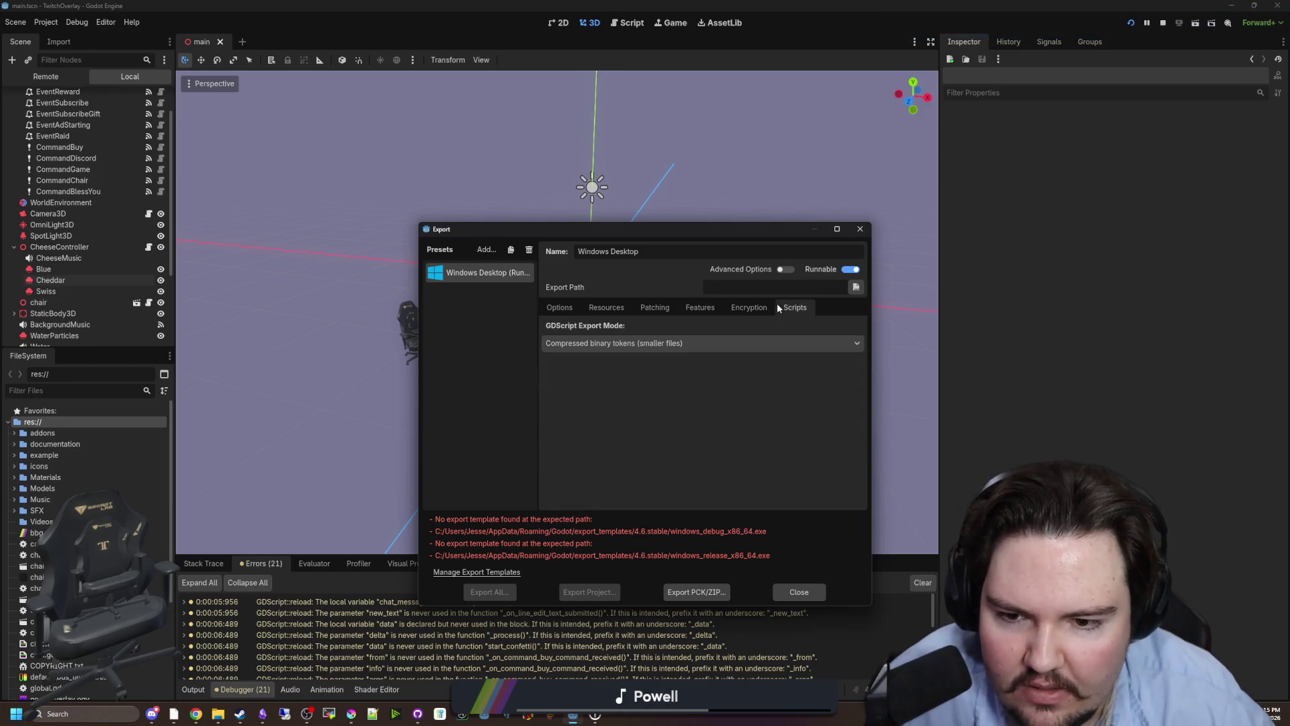
pyautogui.click(857, 230)
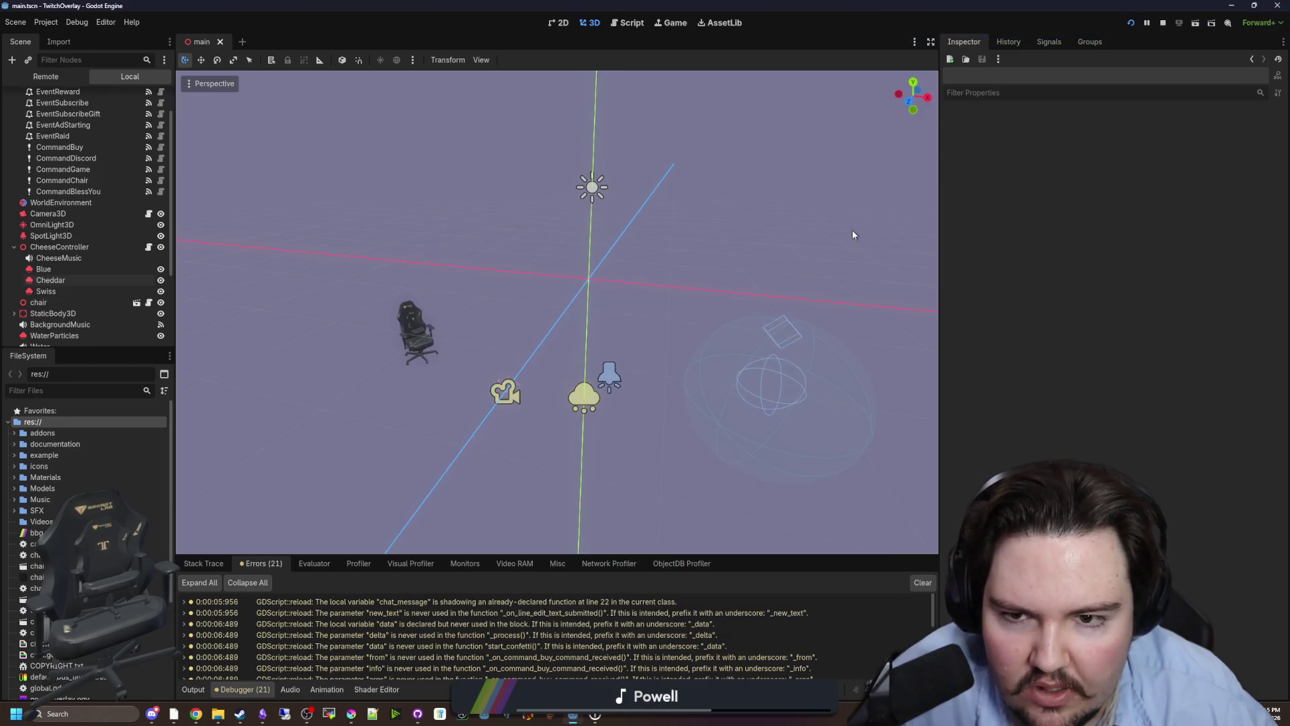
# Save the scene and drag the Scene/FileSystem splitter down to enlarge the scene tree.
pyautogui.scroll(-5, 507, 311)
pyautogui.hotkey('ctrl', 's')
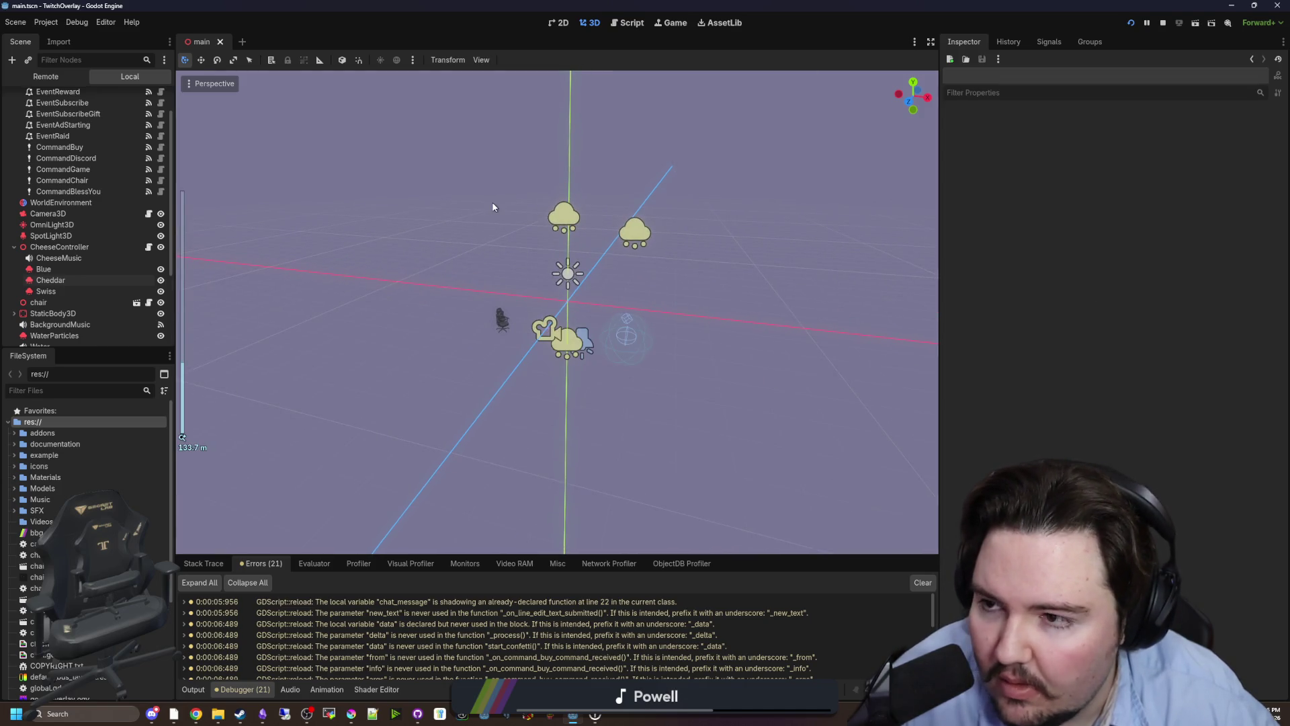
pyautogui.scroll(2, 87, 268)
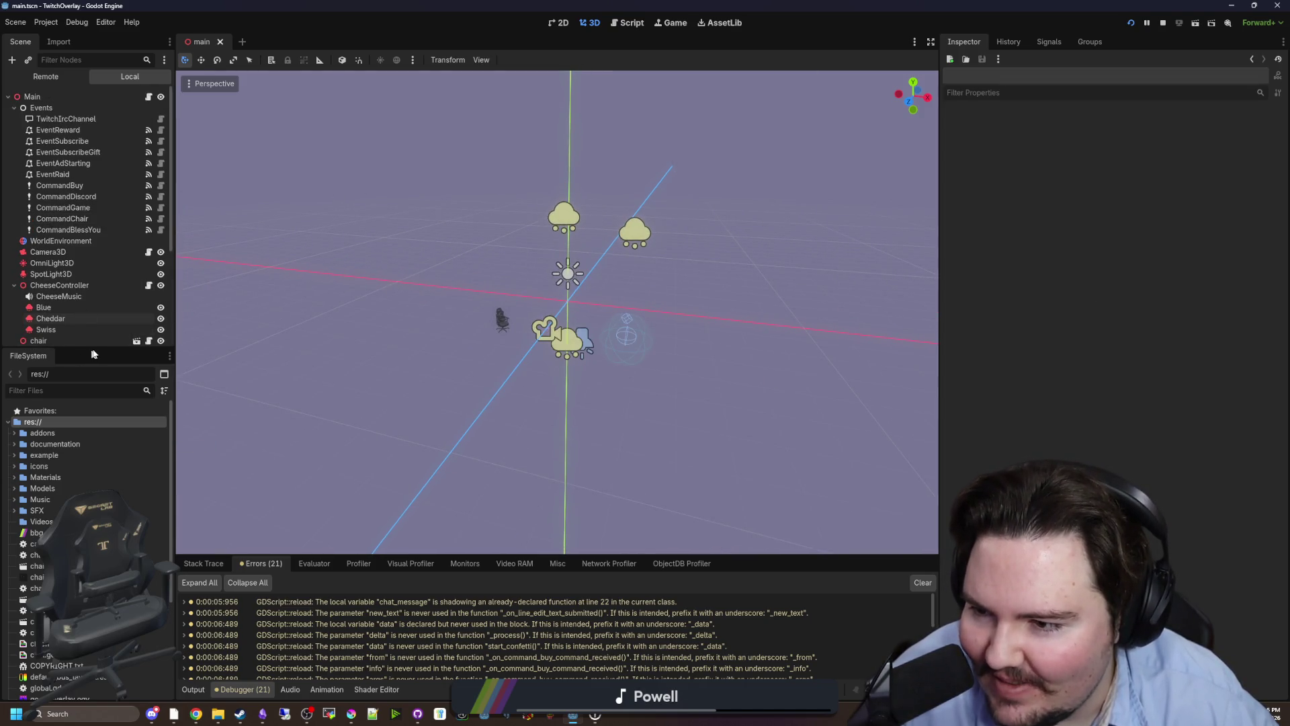
pyautogui.moveTo(98, 348)
pyautogui.mouseDown()
pyautogui.moveTo(90, 443)
pyautogui.moveTo(89, 414)
pyautogui.mouseUp()
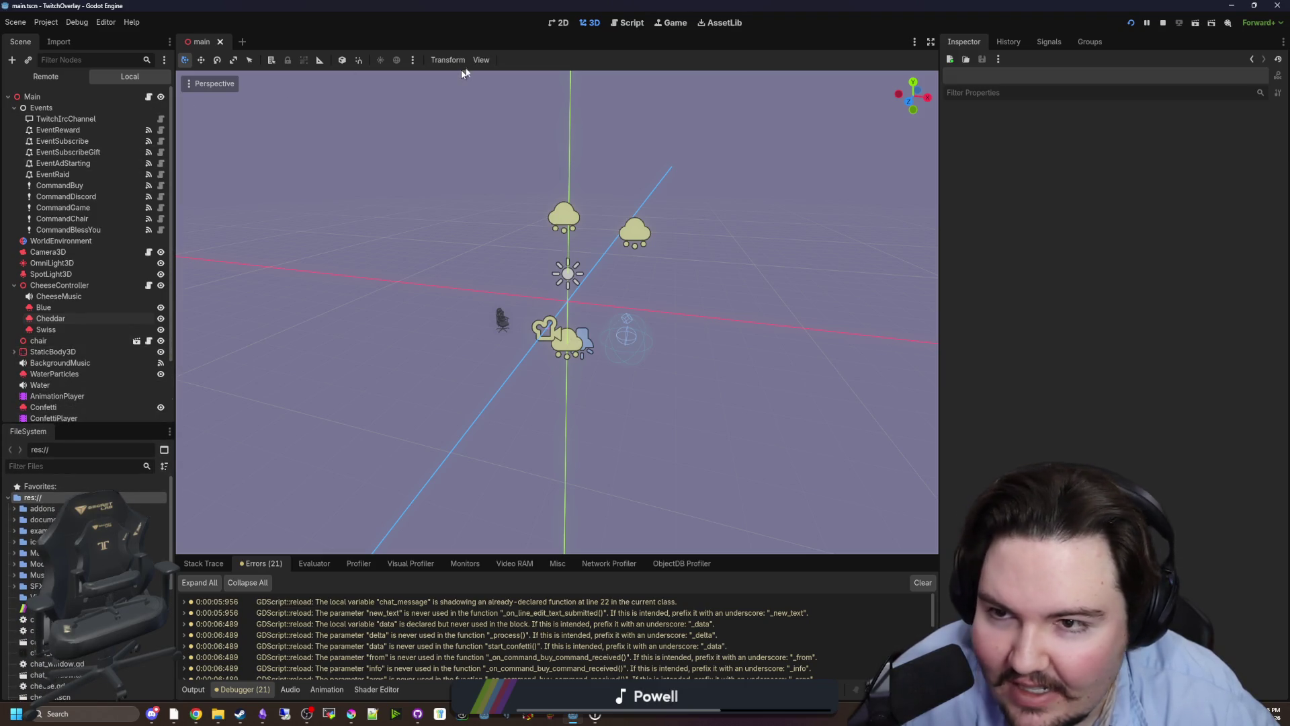
# Check the Inspector and bottom panel layout menus, then open the buy-command warning in main.gd line 145.
pyautogui.click(1284, 42)
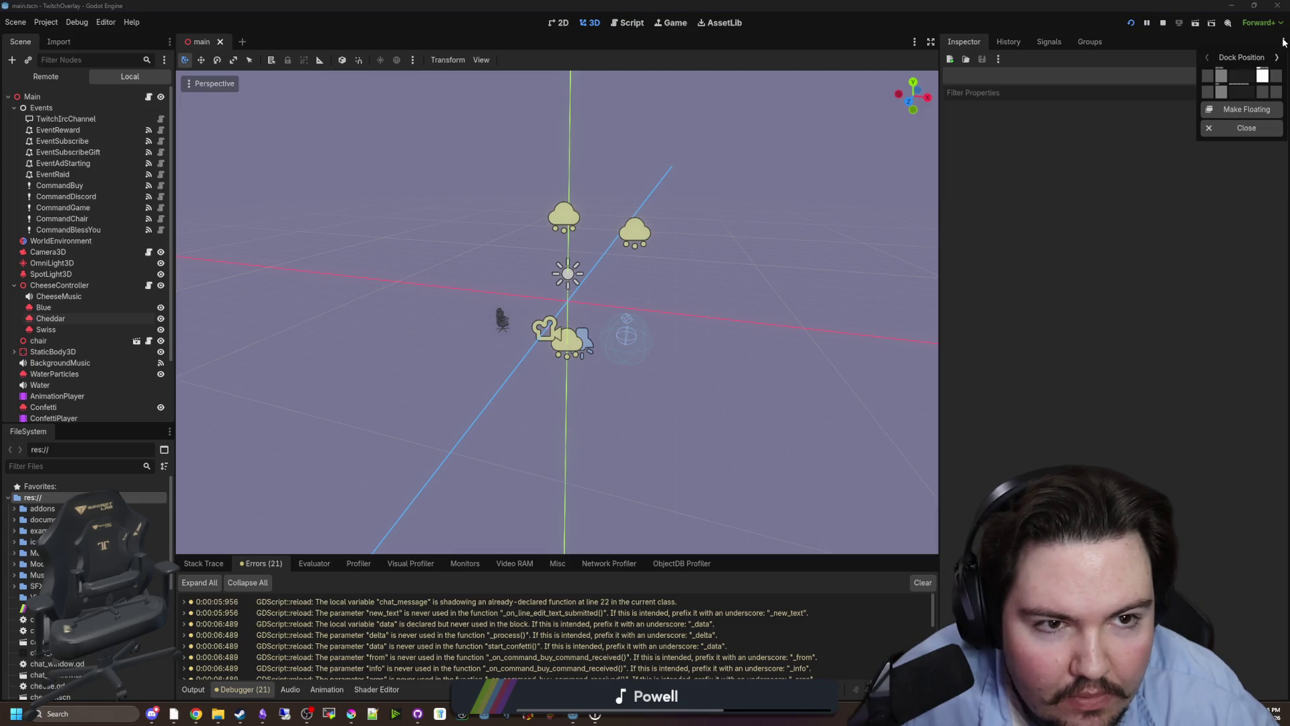
pyautogui.click(1127, 256)
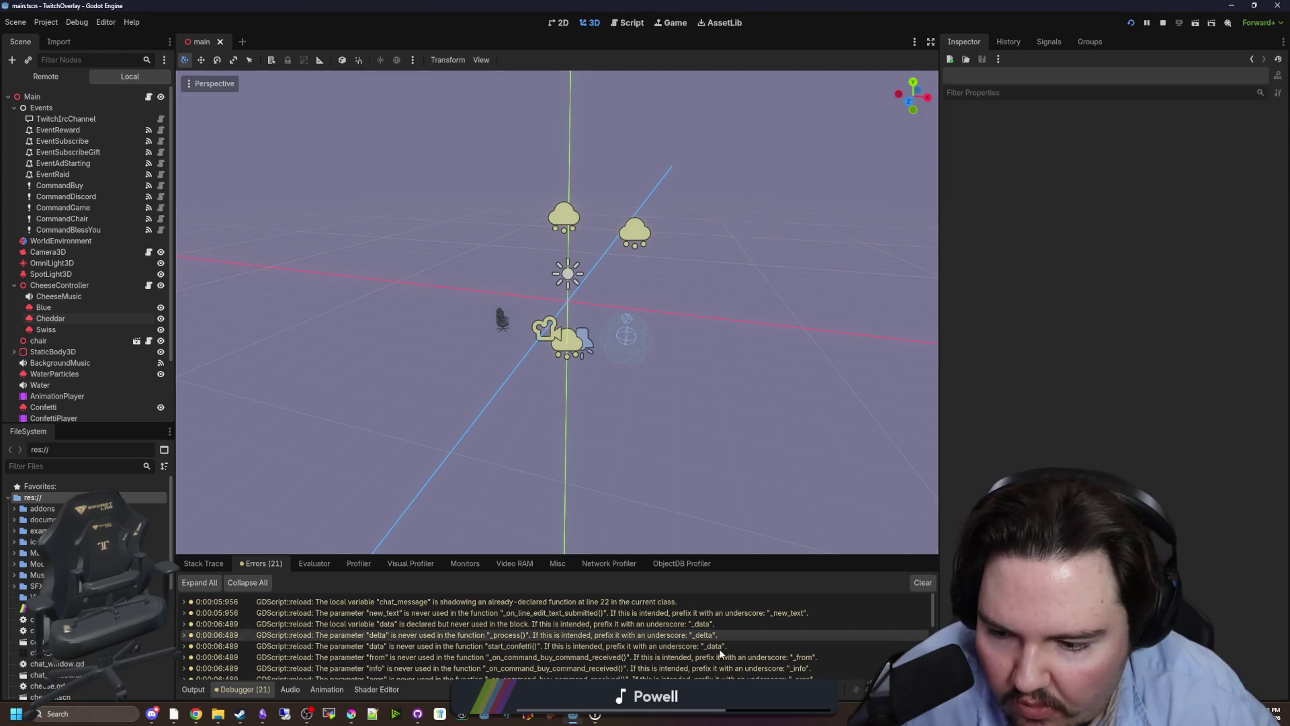
pyautogui.click(839, 698)
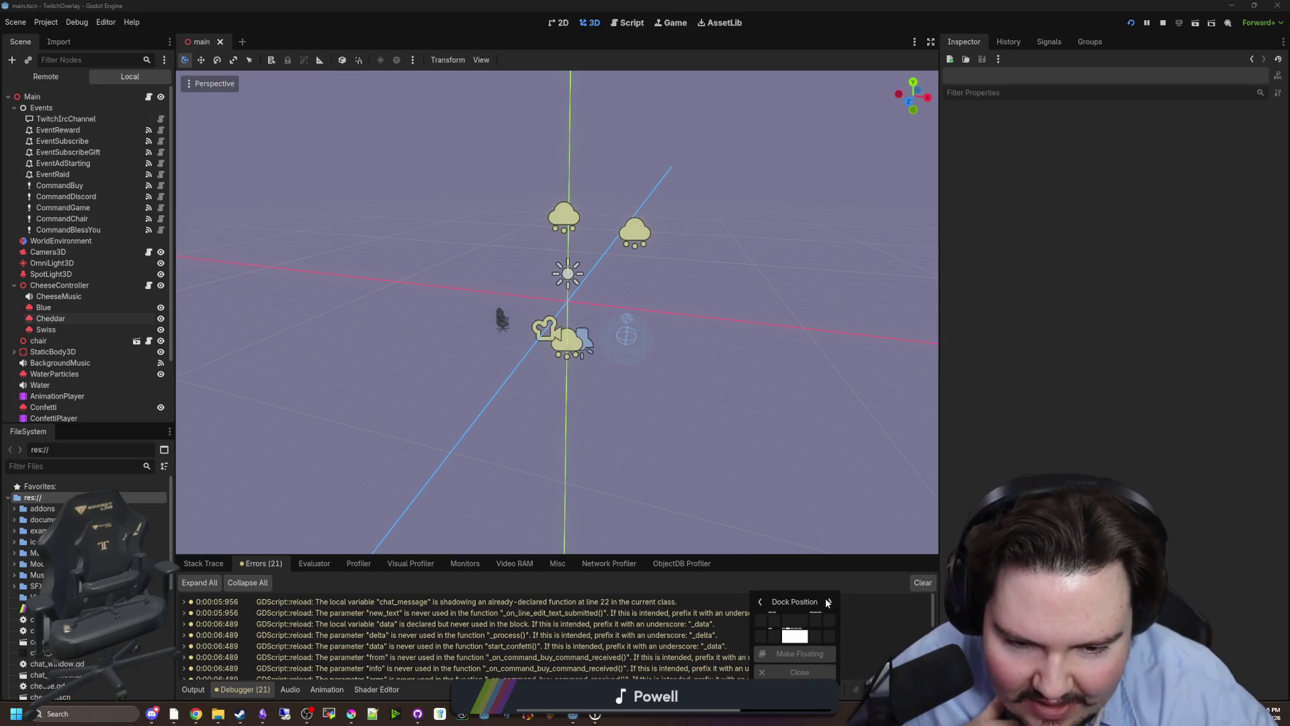
pyautogui.press('Escape')
pyautogui.doubleClick(342, 668)
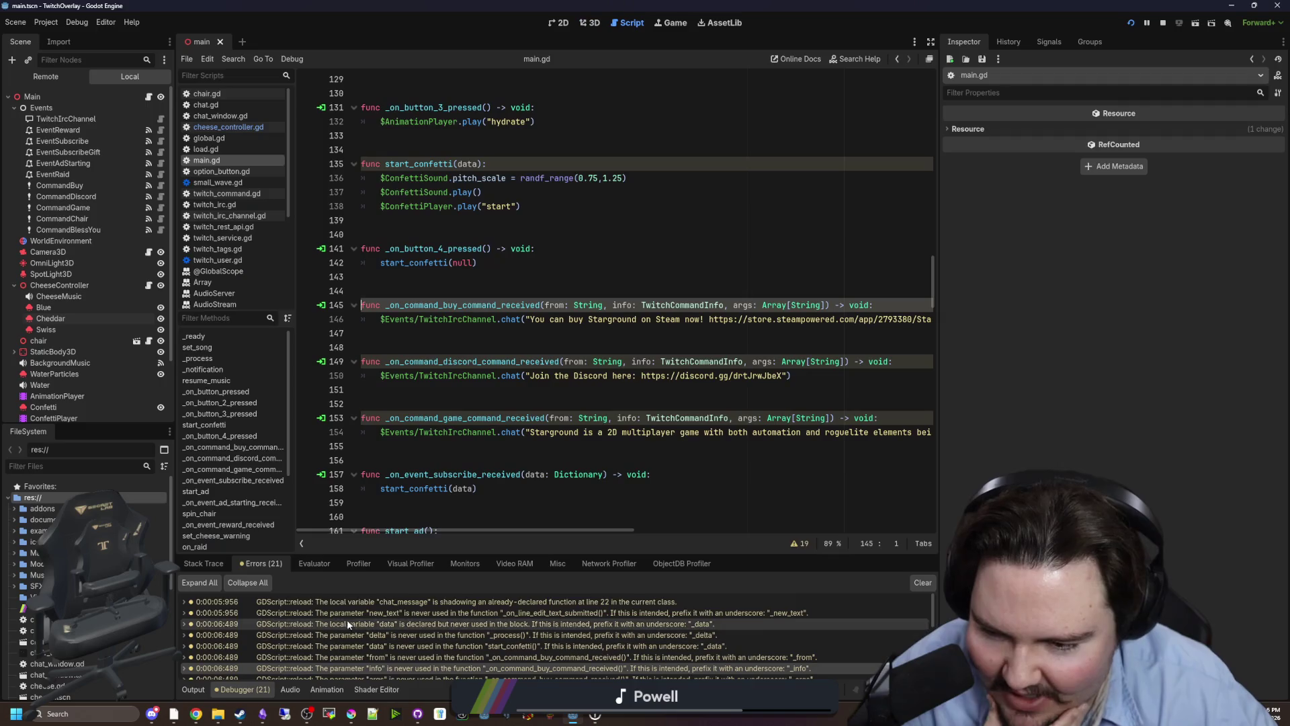
pyautogui.click(195, 567)
pyautogui.click(259, 567)
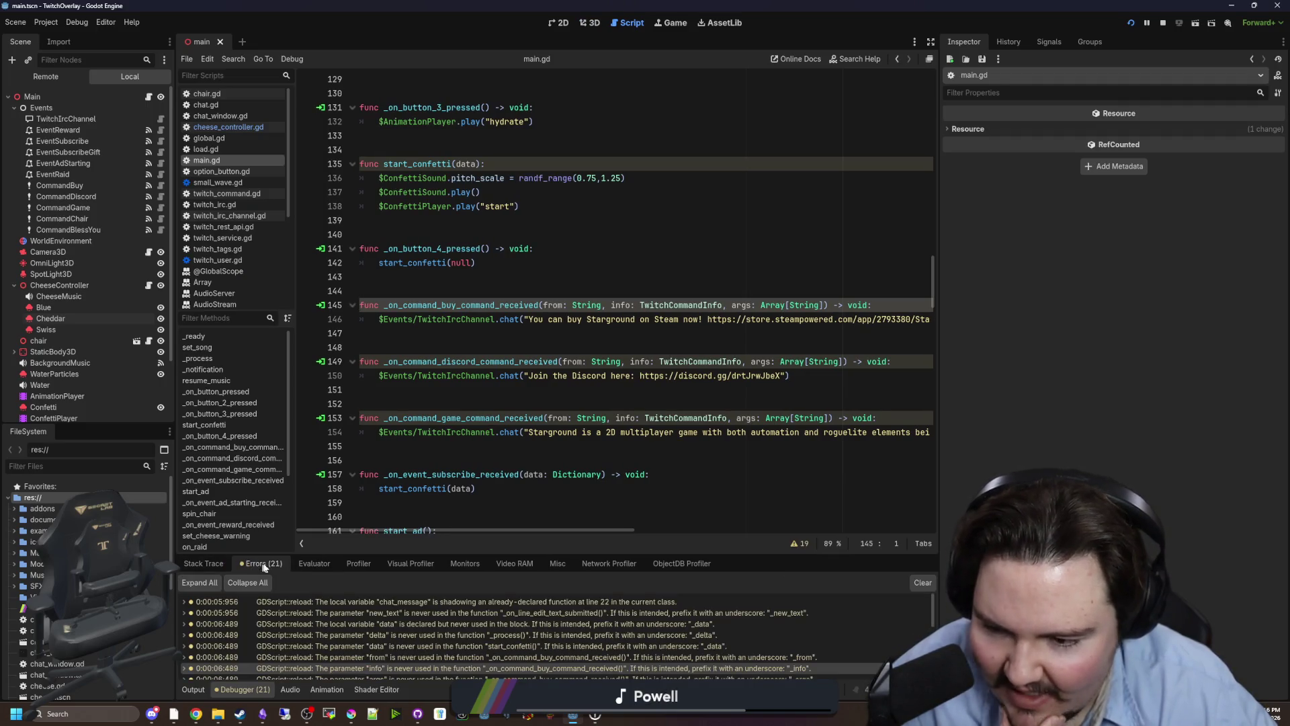
pyautogui.scroll(-5, 437, 646)
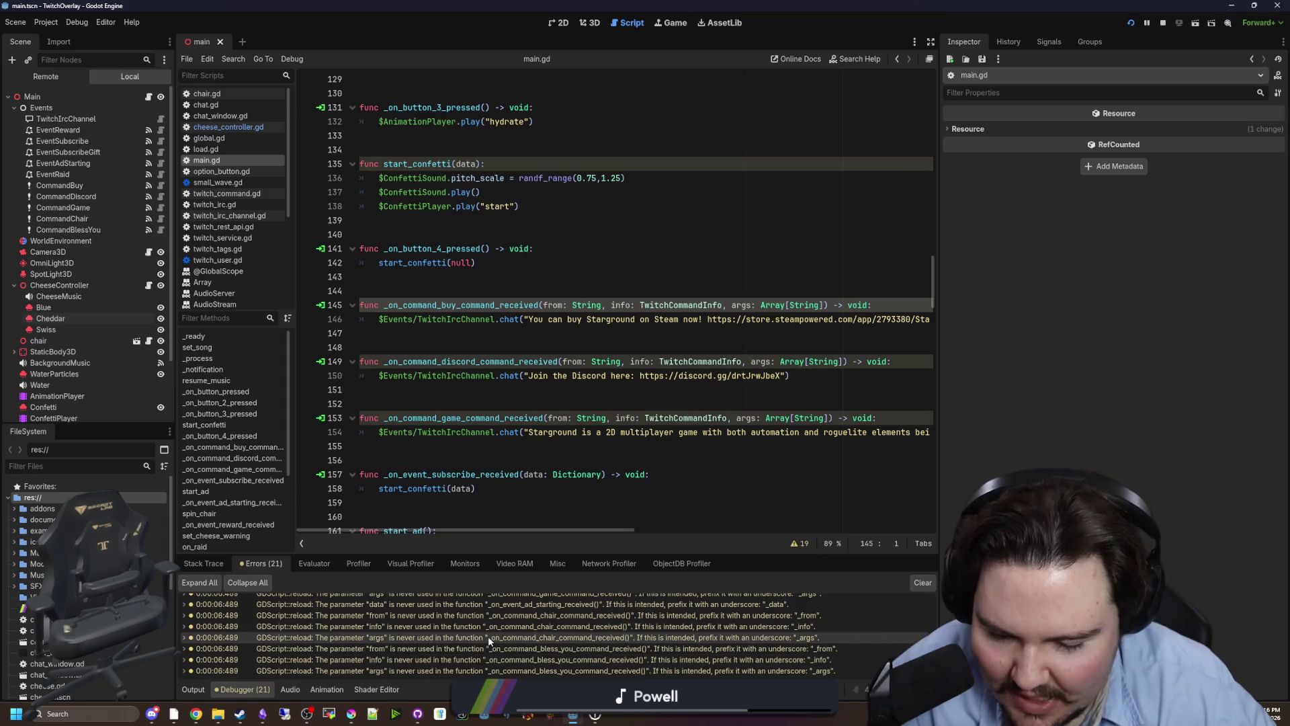
pyautogui.scroll(5, 493, 632)
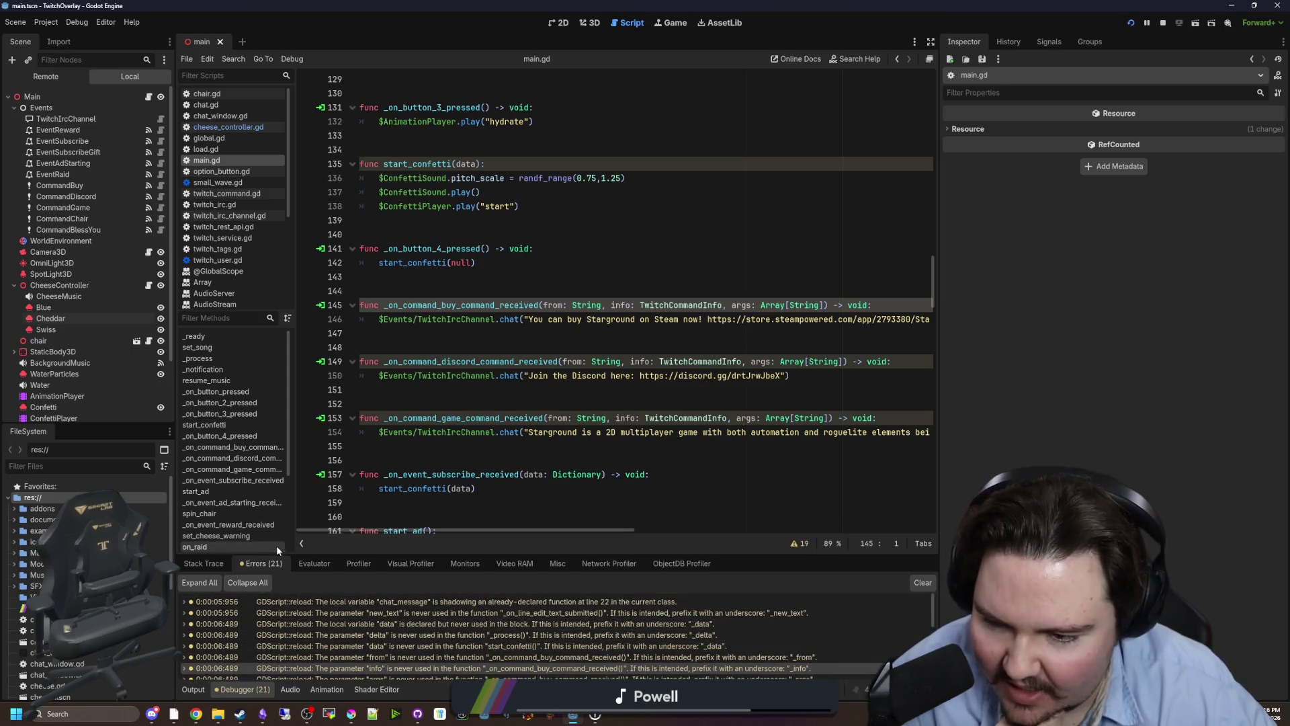
pyautogui.moveTo(322, 556)
pyautogui.mouseDown()
pyautogui.moveTo(321, 515)
pyautogui.moveTo(322, 557)
pyautogui.mouseUp()
pyautogui.click(497, 405)
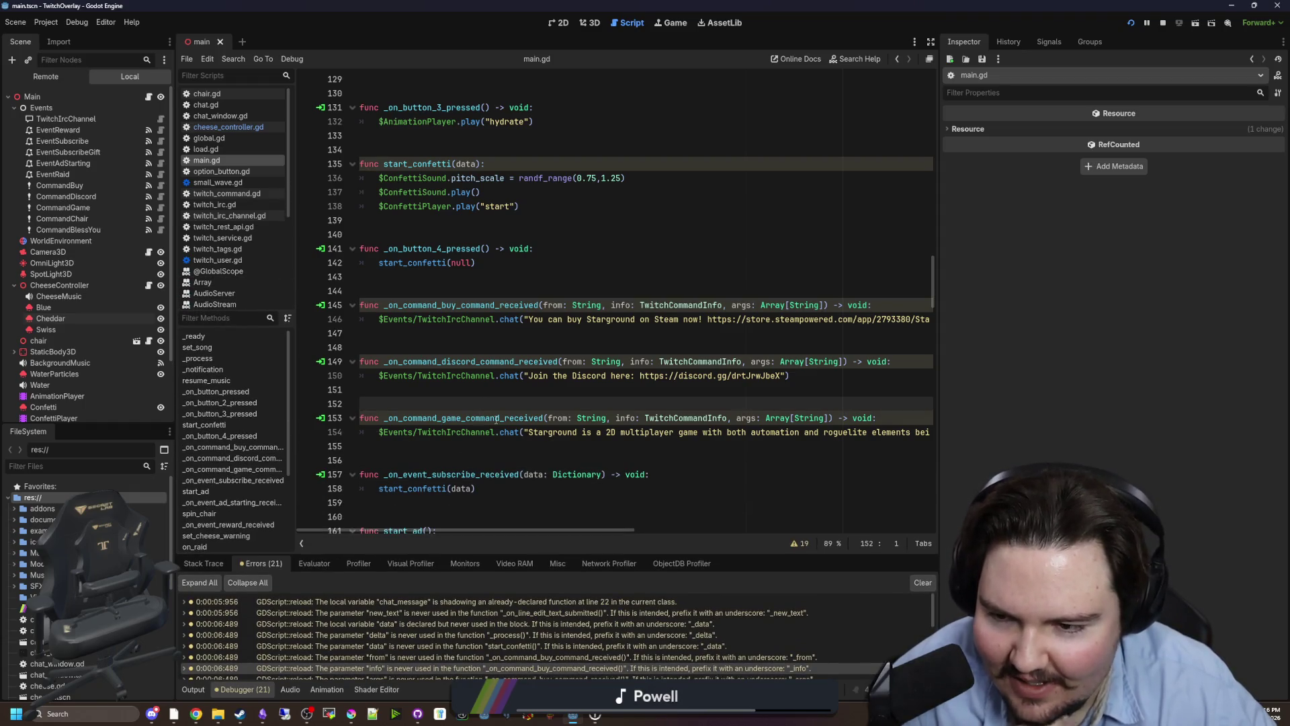
pyautogui.scroll(13, 496, 419)
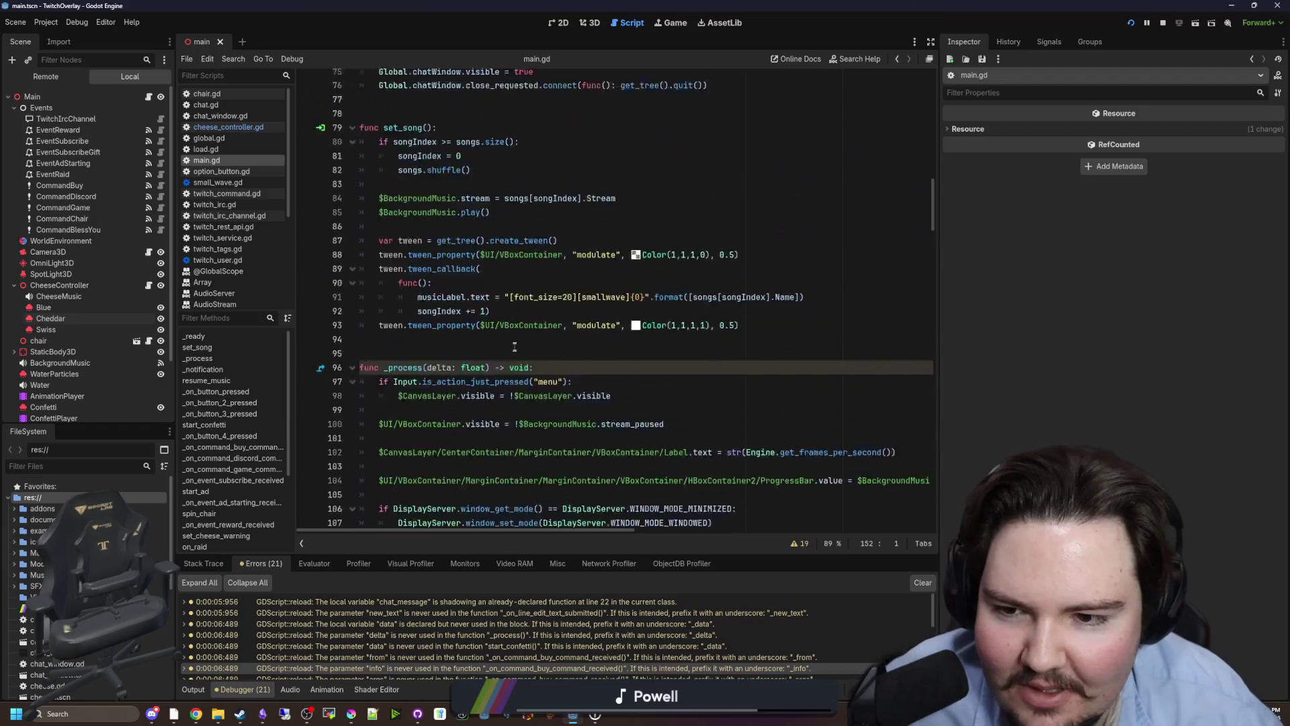
pyautogui.scroll(19, 515, 344)
pyautogui.click(560, 293)
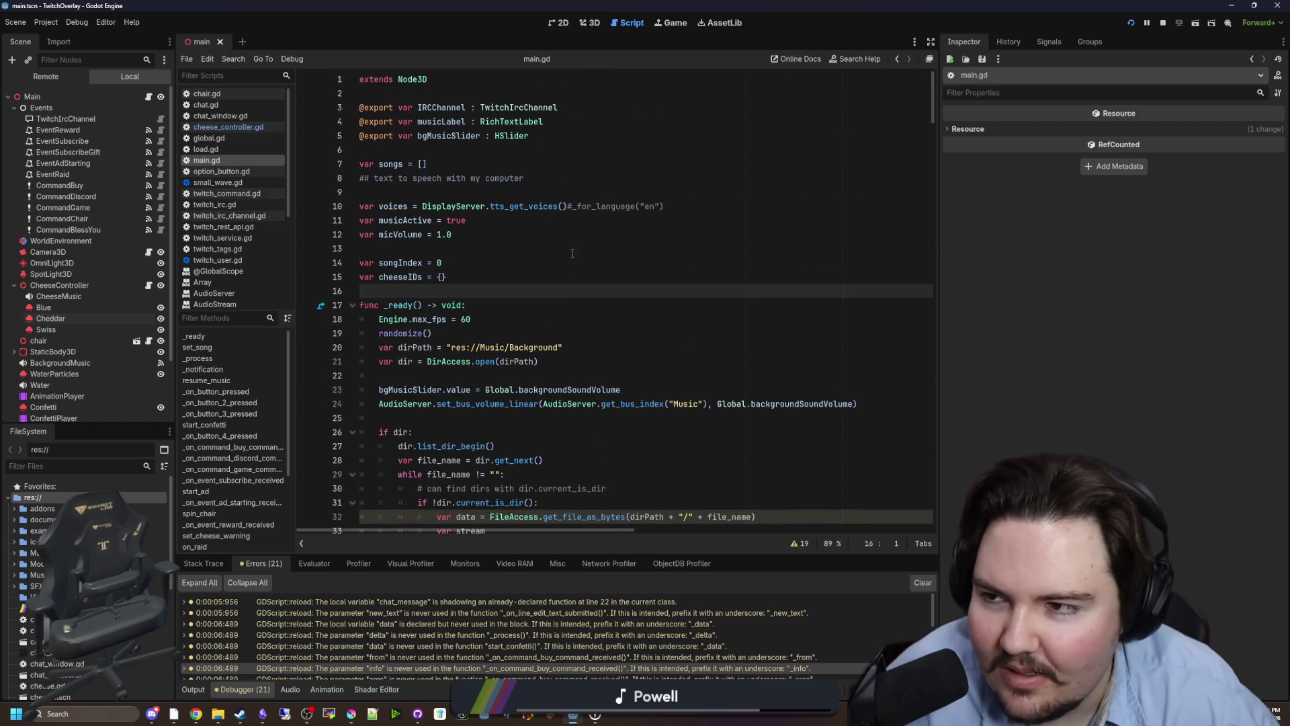
pyautogui.press('super+d')
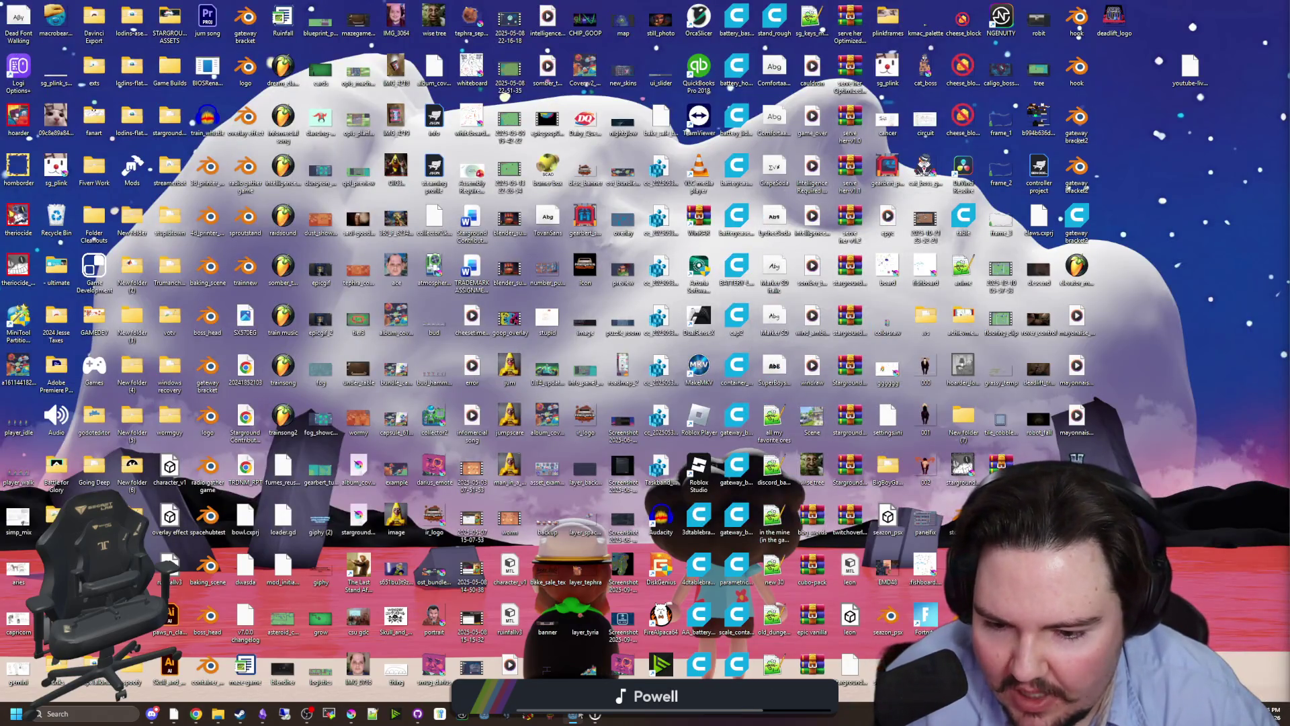
pyautogui.moveTo(580, 715)
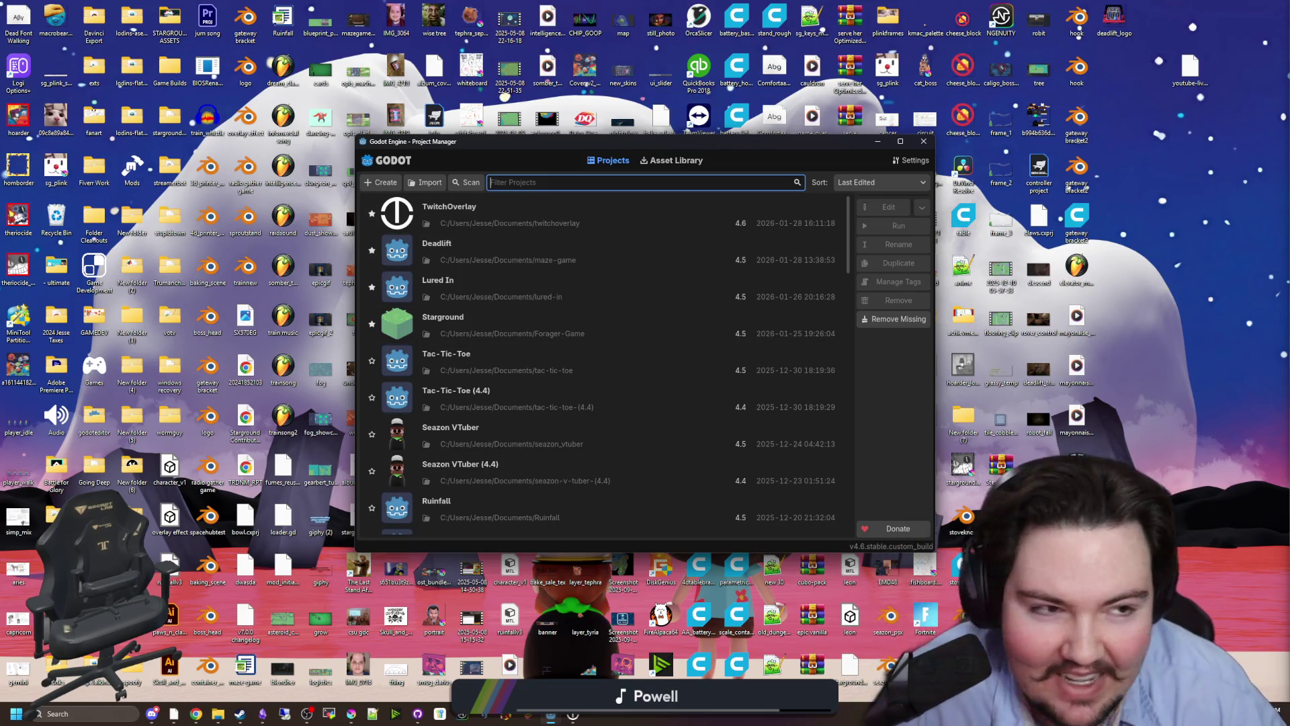
pyautogui.doubleClick(457, 212)
pyautogui.click(15, 21)
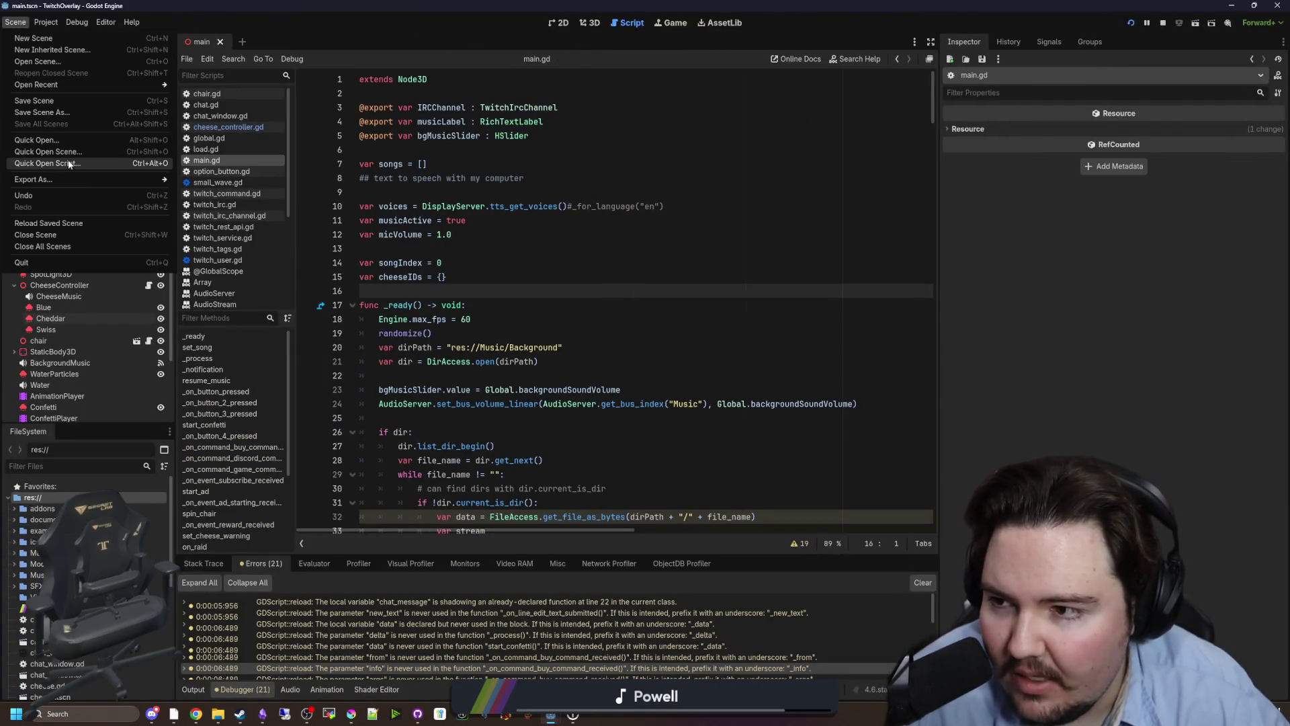
# Run Project > Tools > Upgrade Project Files, accepting Restart & Upgrade and then Stop & Reload.
pyautogui.moveTo(57, 27)
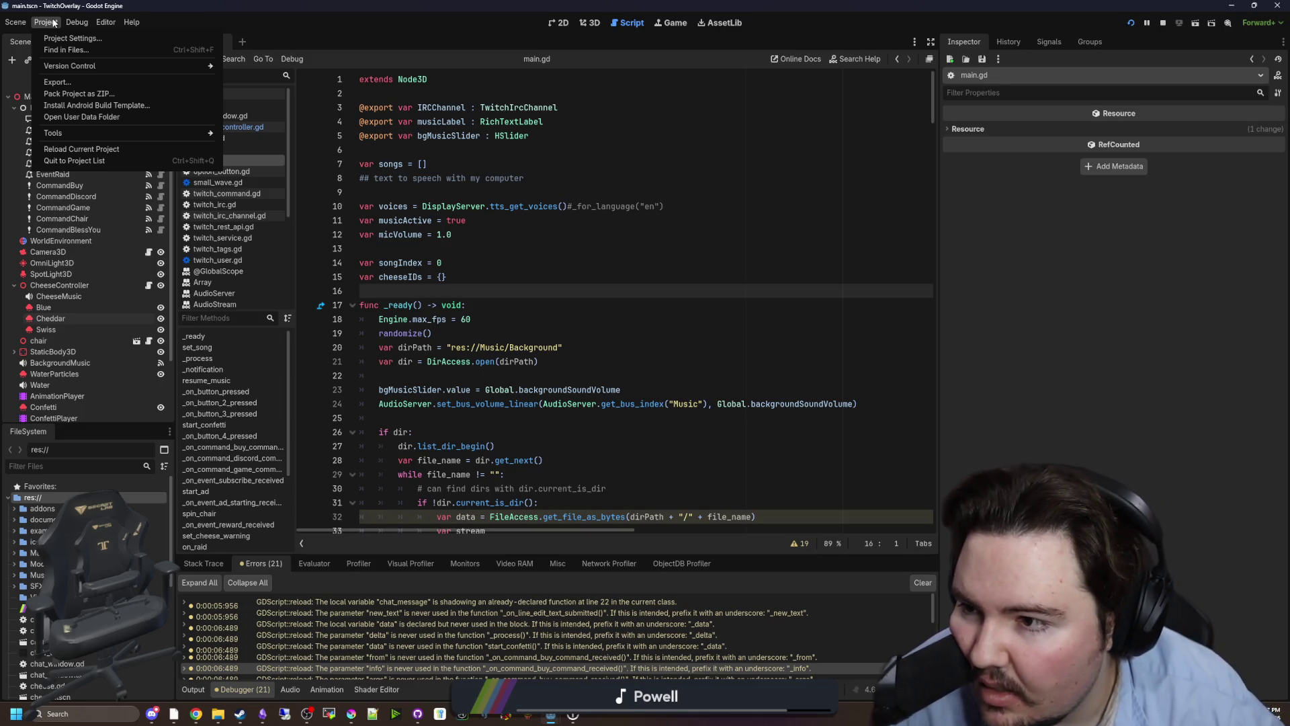
pyautogui.moveTo(101, 134)
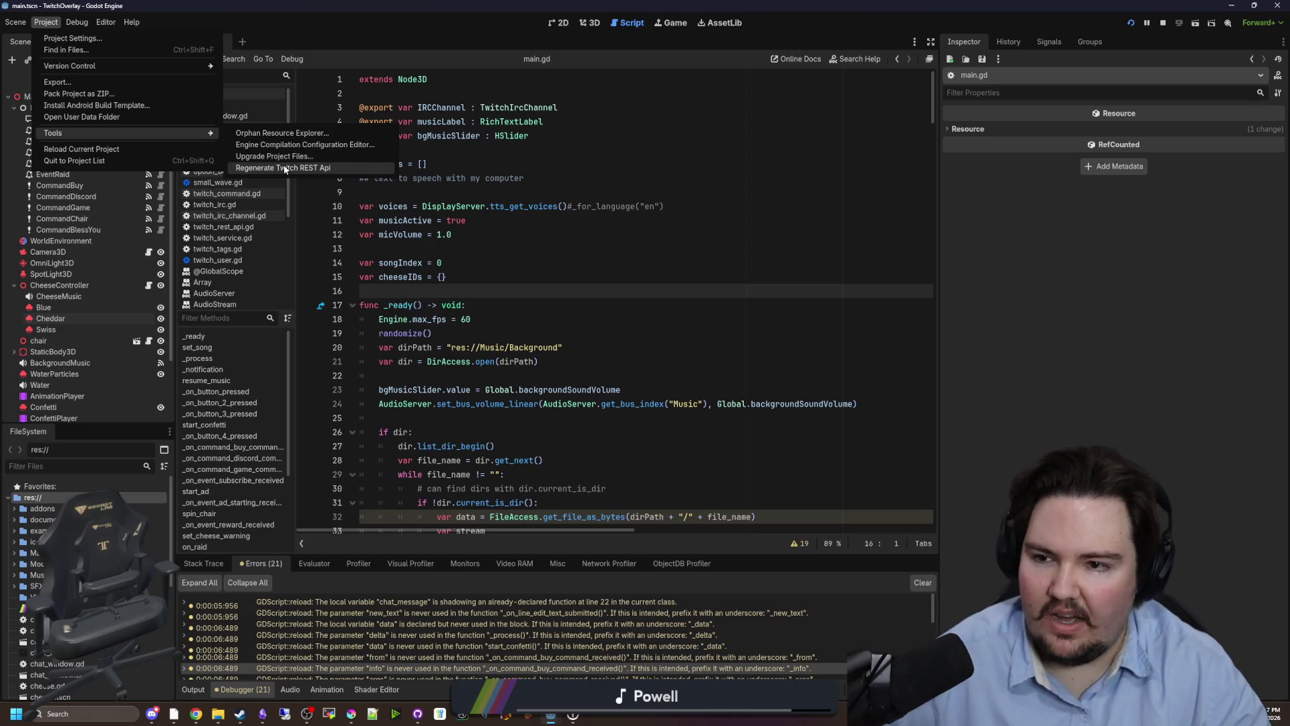
pyautogui.click(305, 155)
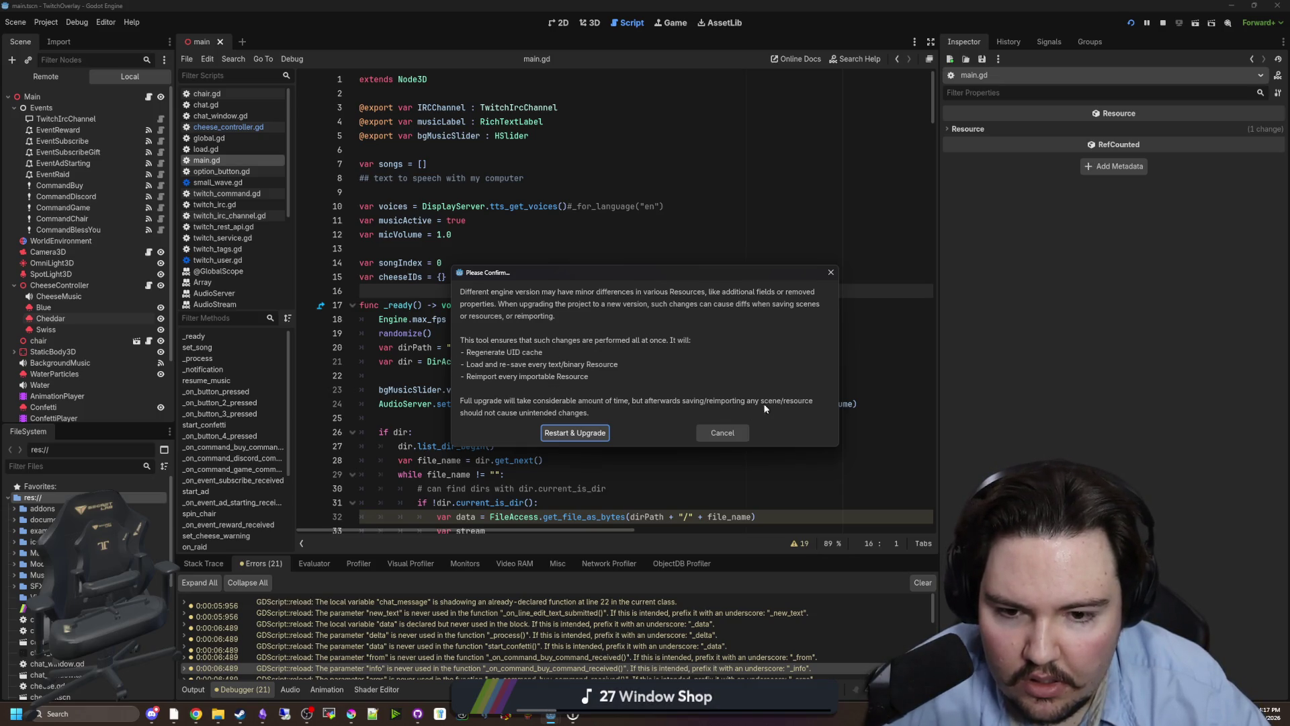
pyautogui.click(582, 432)
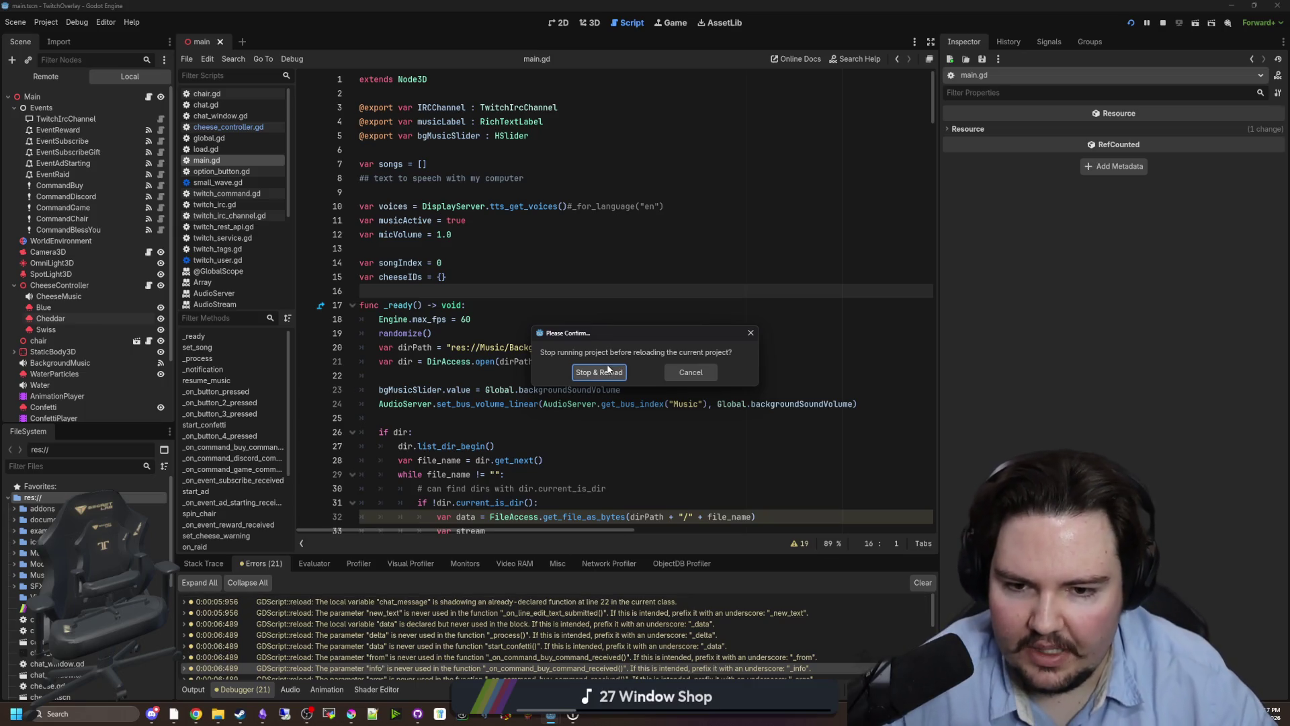
pyautogui.click(609, 369)
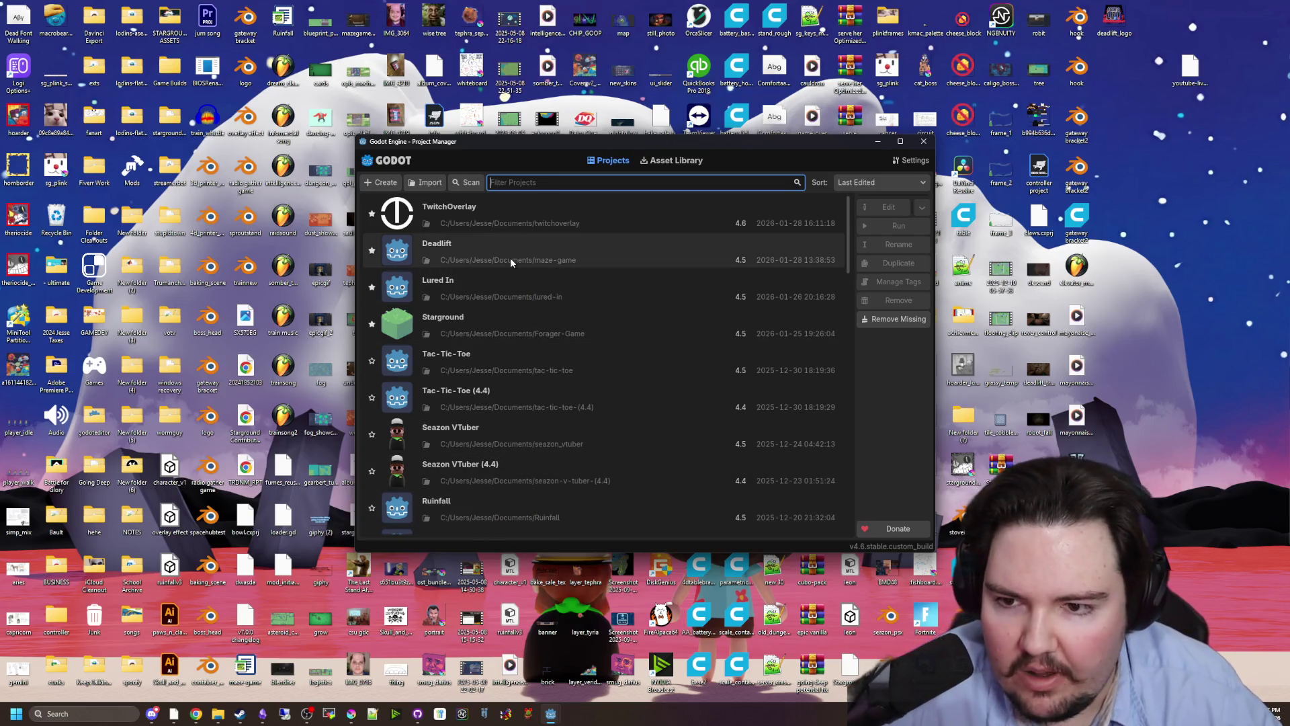
# Bring the Godot Project Manager window to the front.
pyautogui.doubleClick(515, 289)
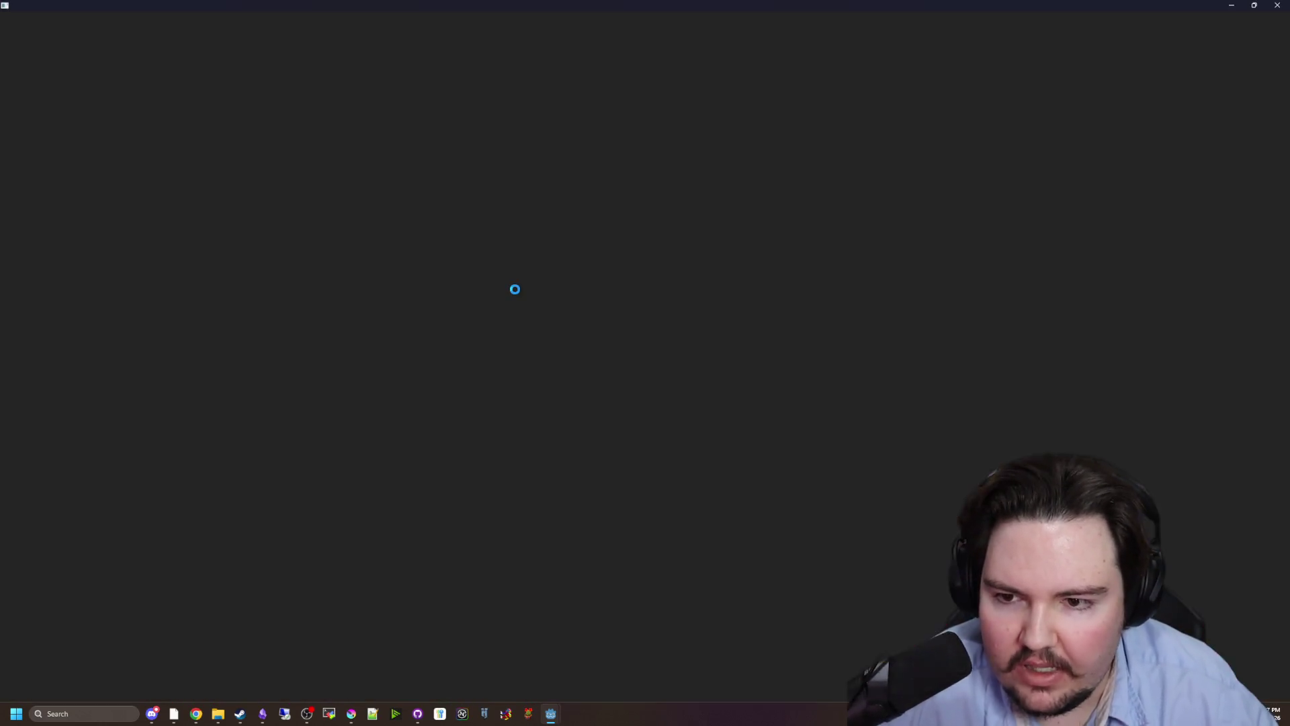
pyautogui.moveTo(551, 713)
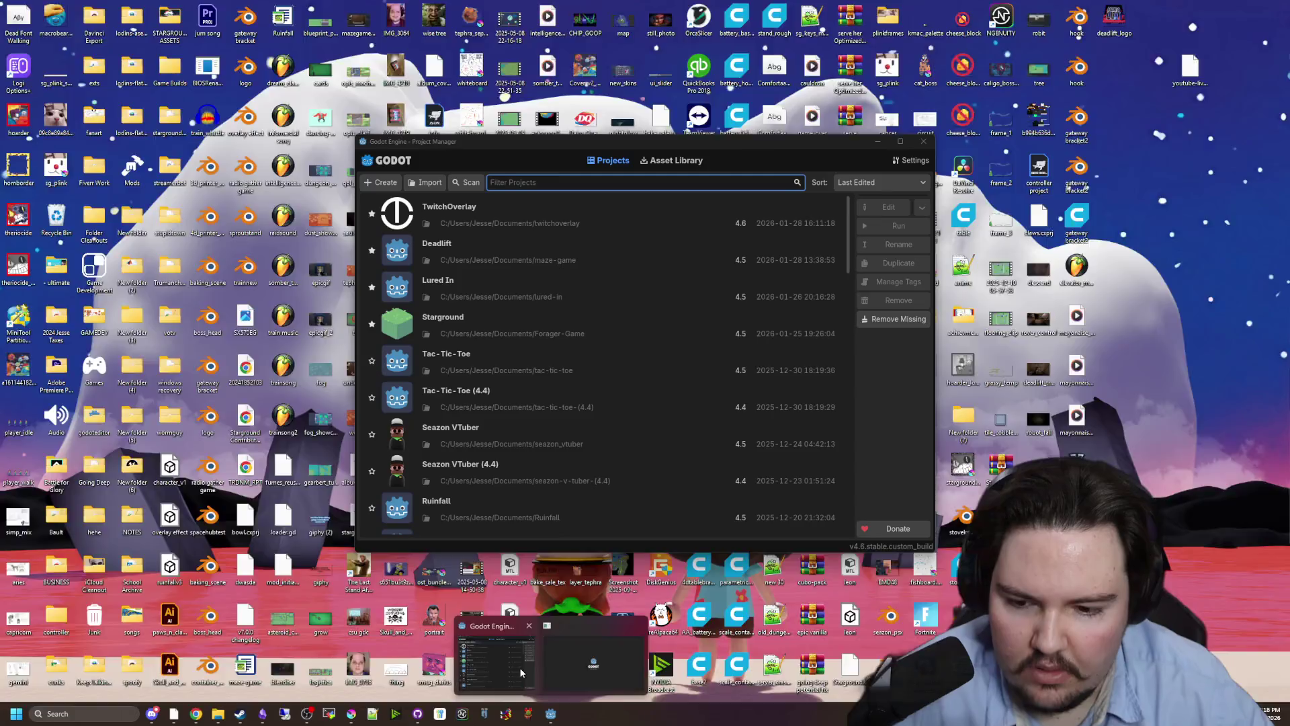
pyautogui.click(519, 667)
# Open Deadlift with 'Backup project first' ticked, duplicating it as Deadlift (4.5).
pyautogui.doubleClick(488, 245)
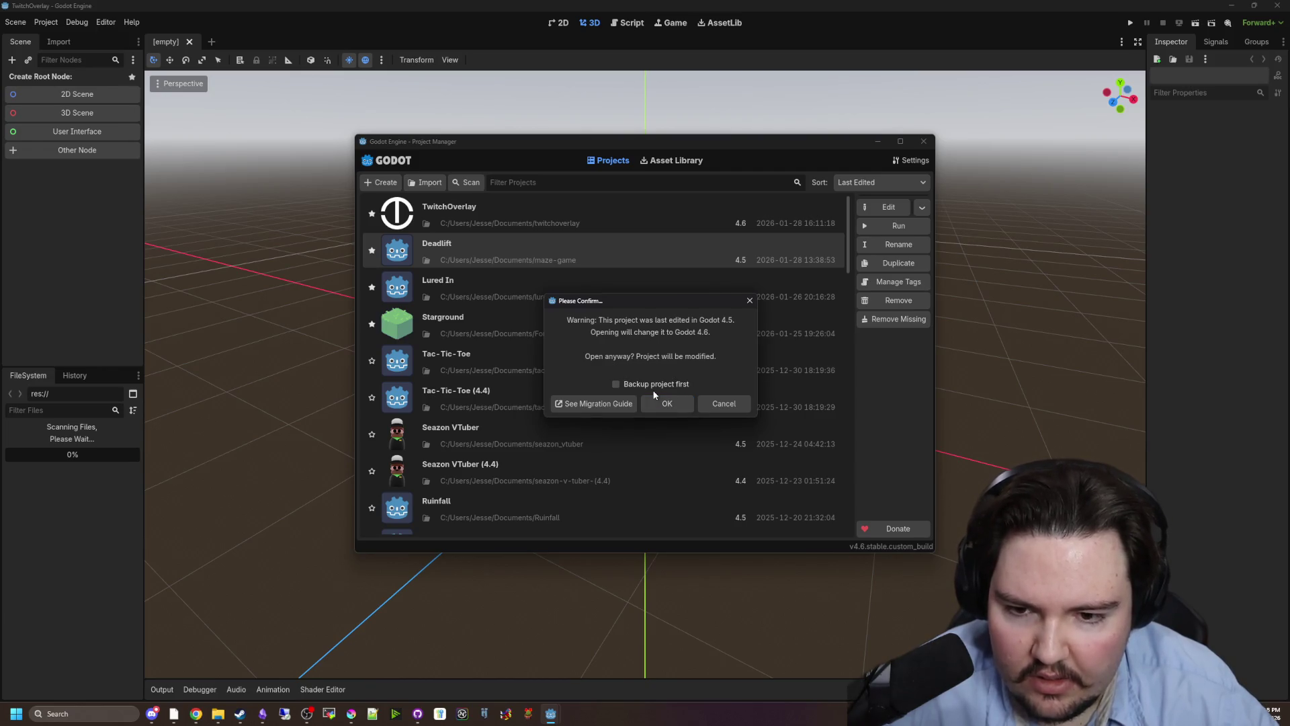
pyautogui.click(648, 386)
pyautogui.click(654, 388)
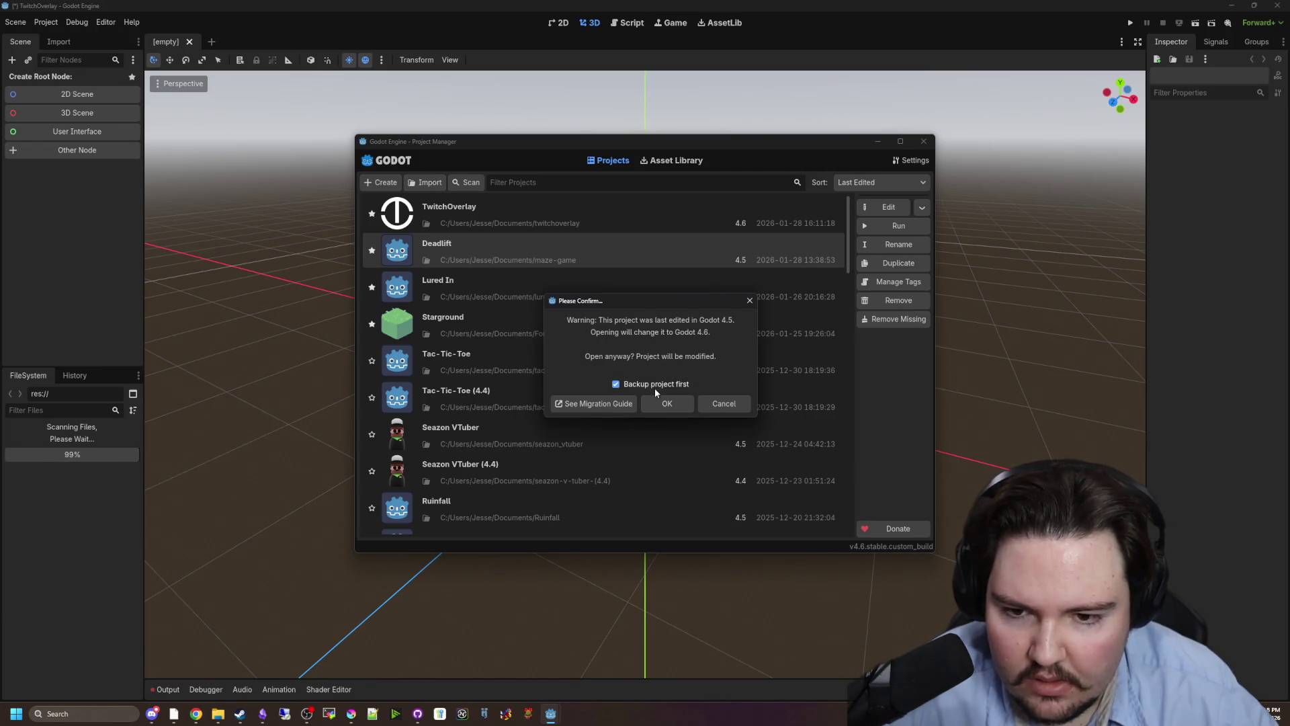
pyautogui.click(662, 402)
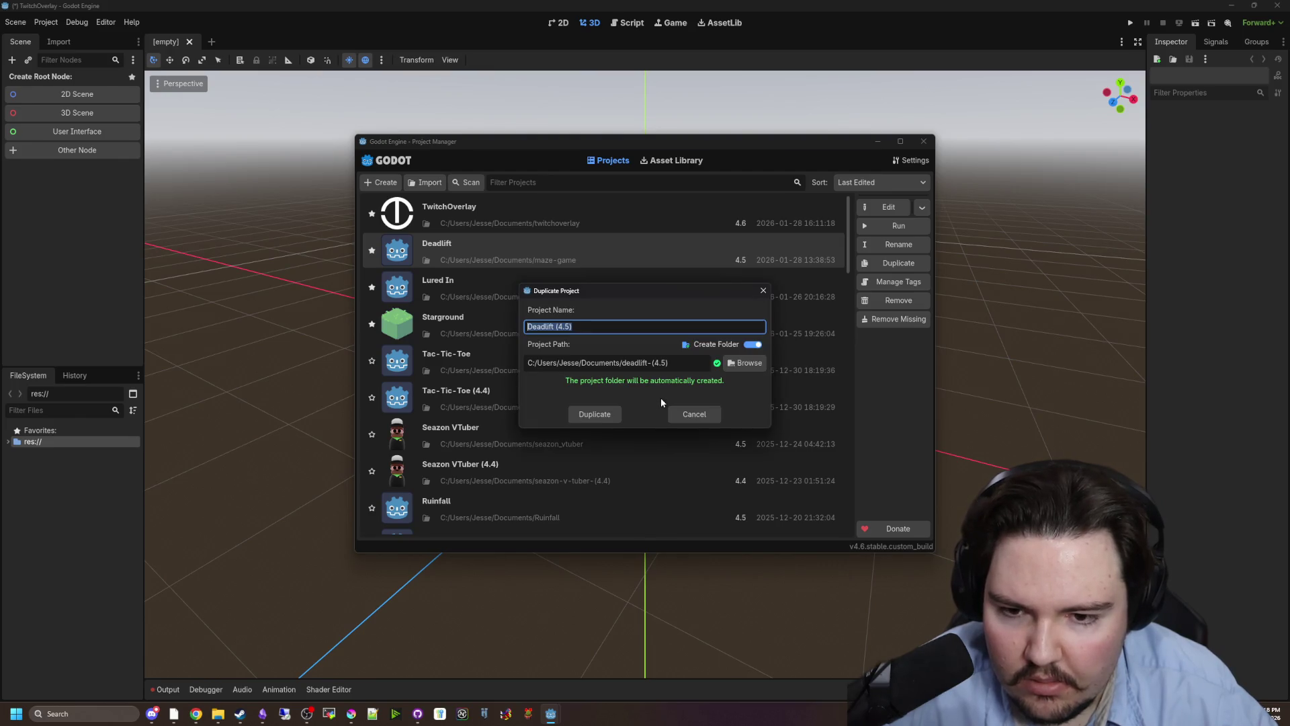
pyautogui.click(603, 415)
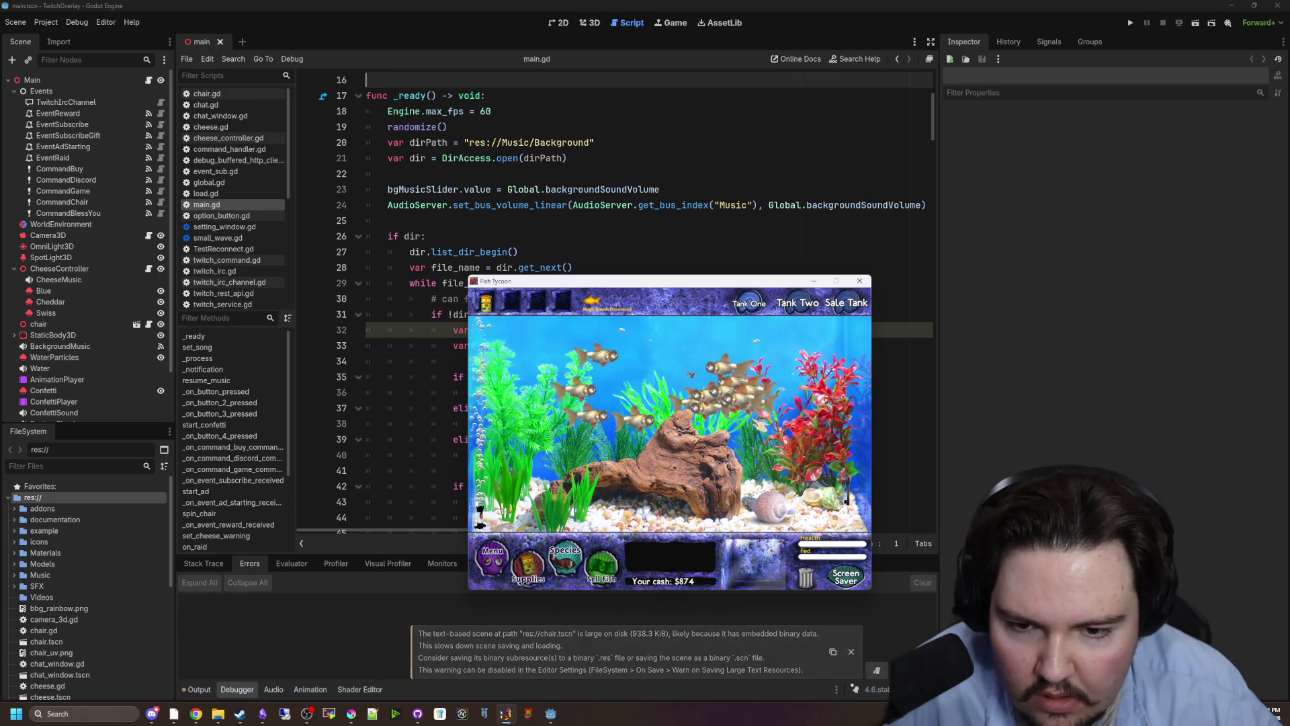
# Close the Fish Tycoon window, inspect warning lines in the Output log, and return to main.gd.
pyautogui.click(859, 282)
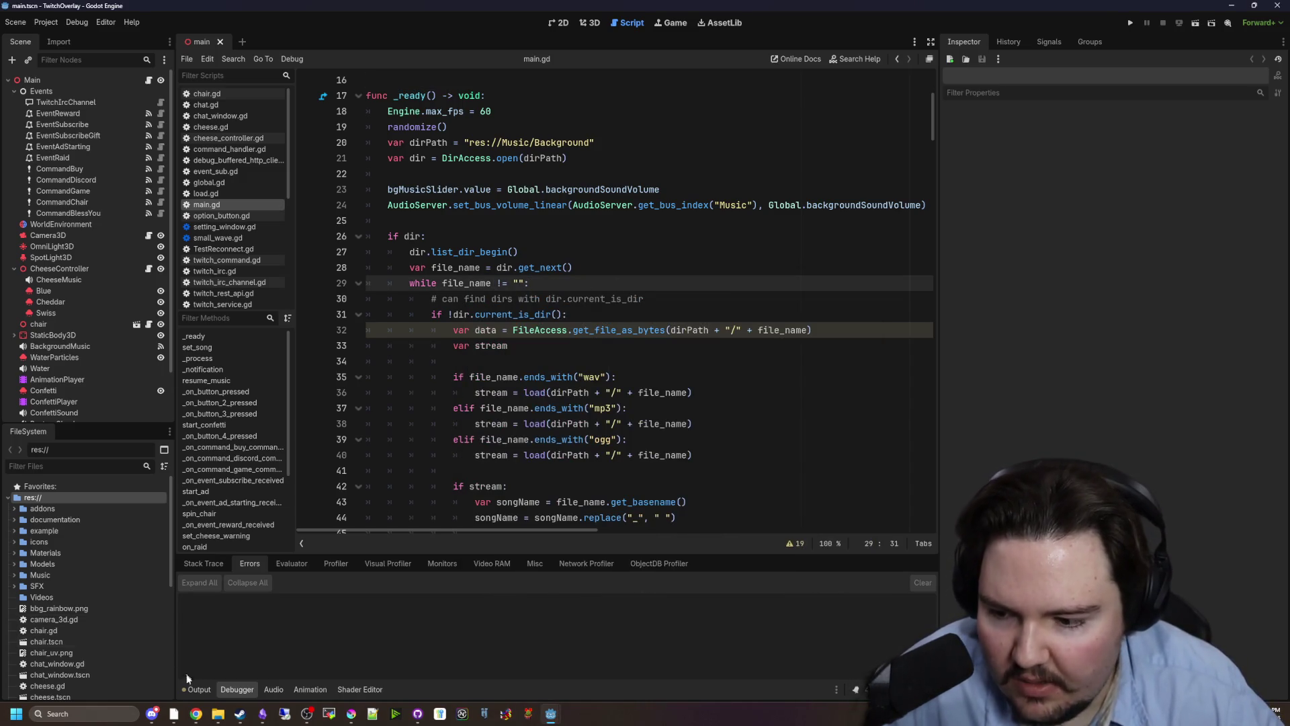
pyautogui.click(196, 689)
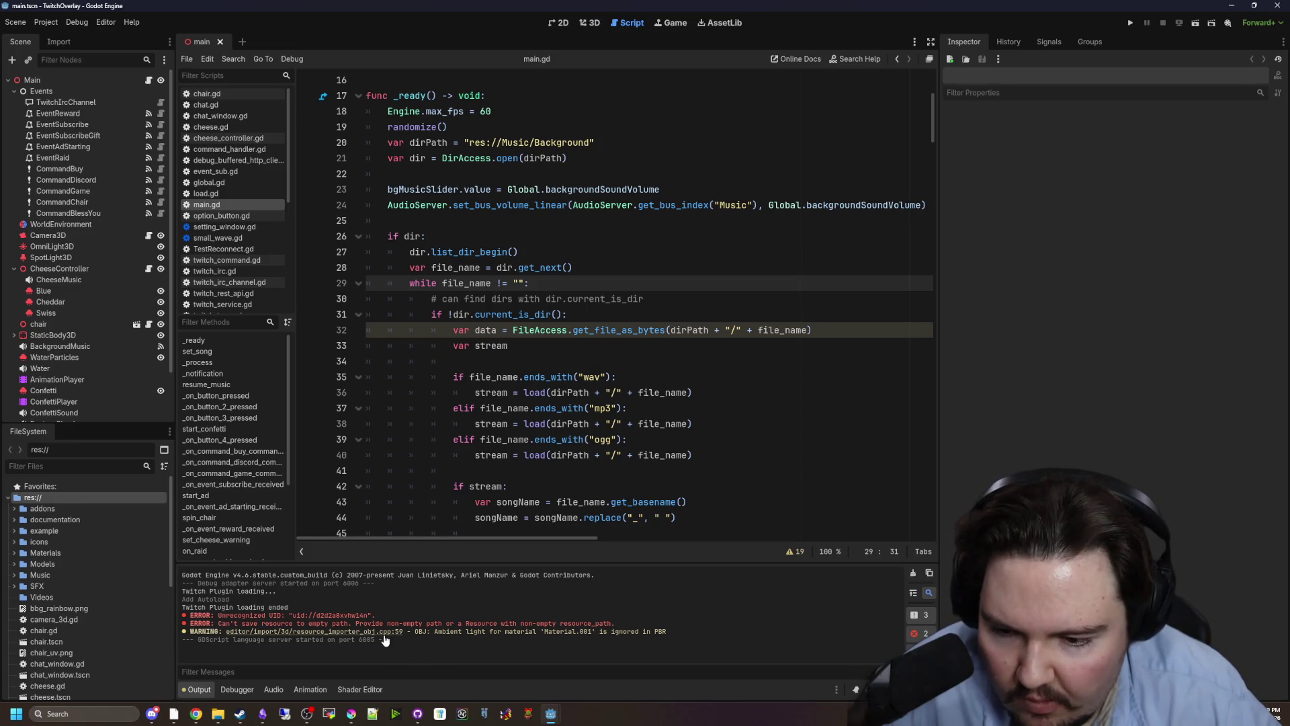
pyautogui.moveTo(445, 631)
pyautogui.mouseDown()
pyautogui.moveTo(645, 631)
pyautogui.moveTo(581, 643)
pyautogui.mouseUp()
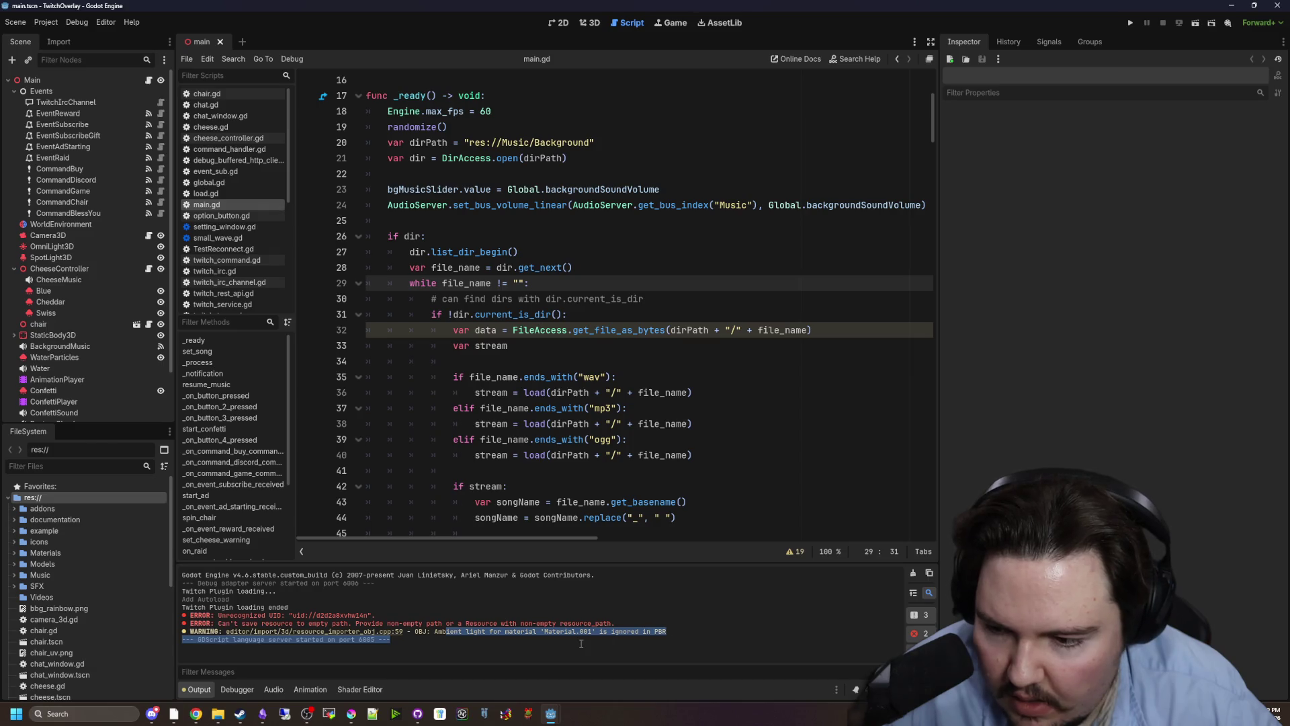
pyautogui.click(354, 615)
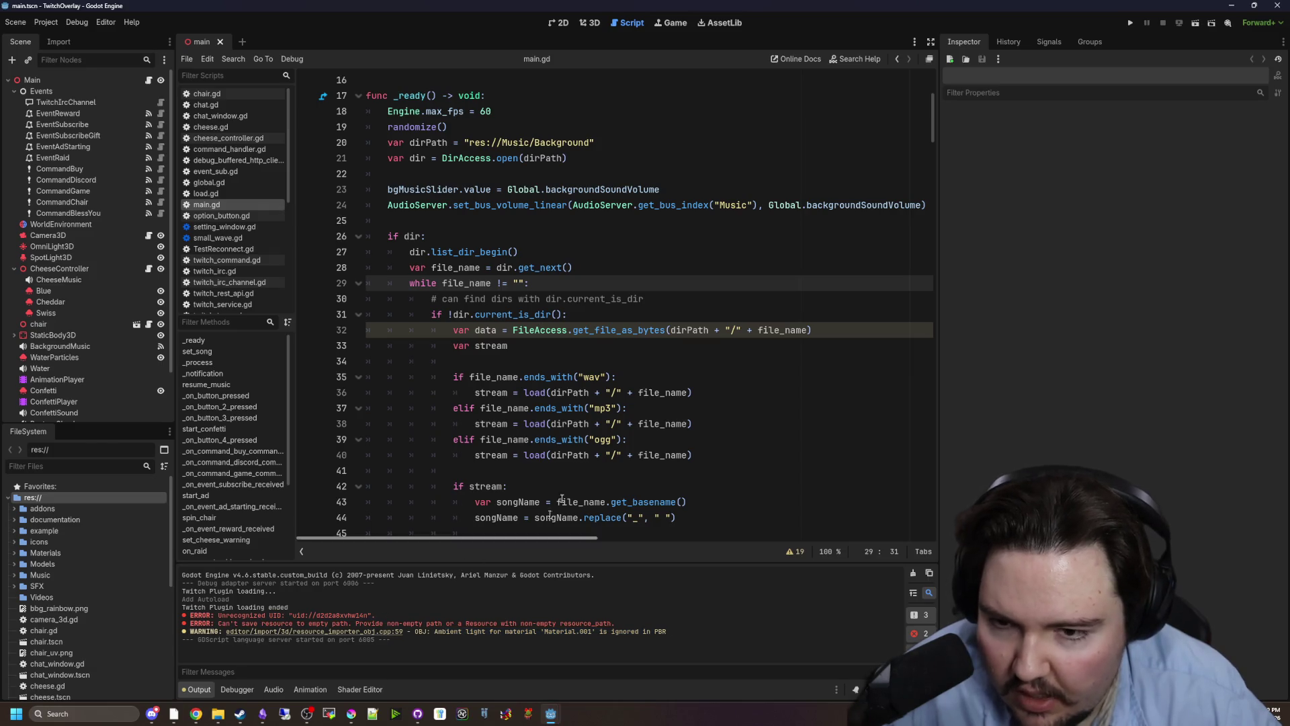
pyautogui.click(837, 345)
pyautogui.scroll(1, 838, 293)
pyautogui.scroll(3, 838, 292)
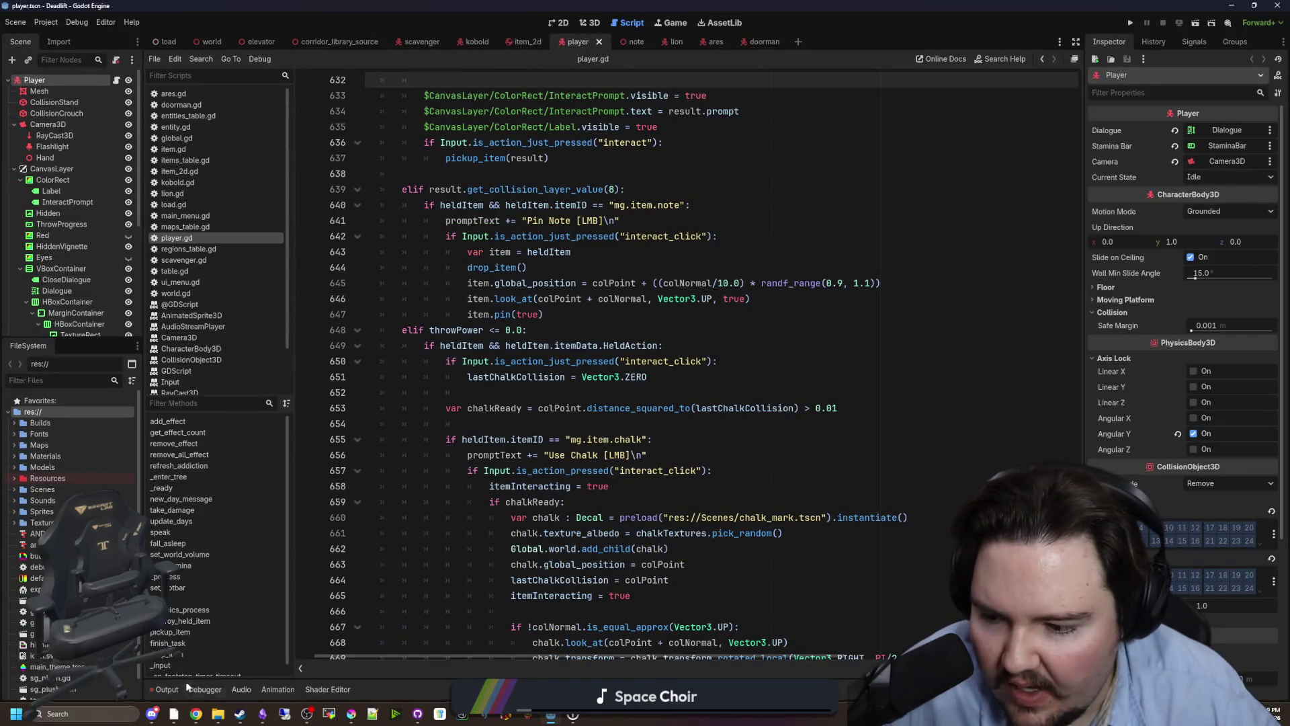
# Inspect the unrecognized UID error in Deadlift's Output log, then return to the script.
pyautogui.click(180, 688)
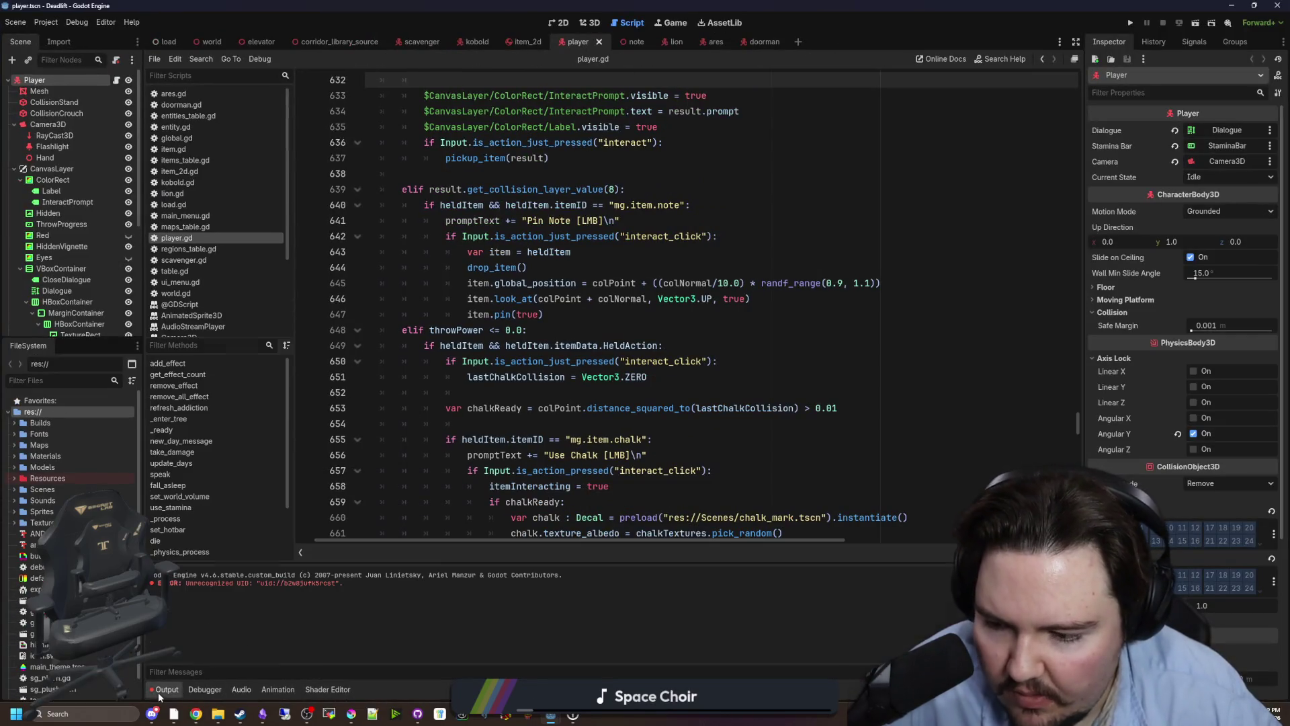
pyautogui.moveTo(254, 587)
pyautogui.mouseDown()
pyautogui.moveTo(345, 585)
pyautogui.moveTo(316, 584)
pyautogui.mouseUp()
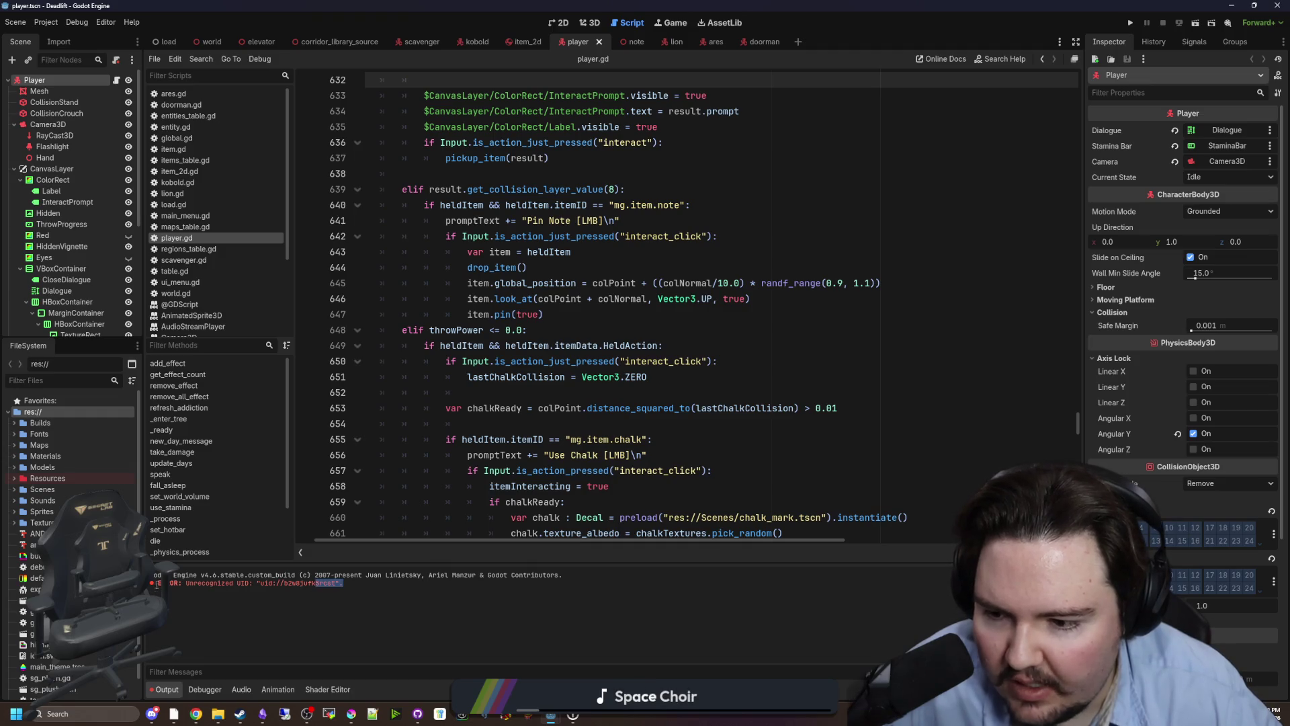
pyautogui.click(511, 283)
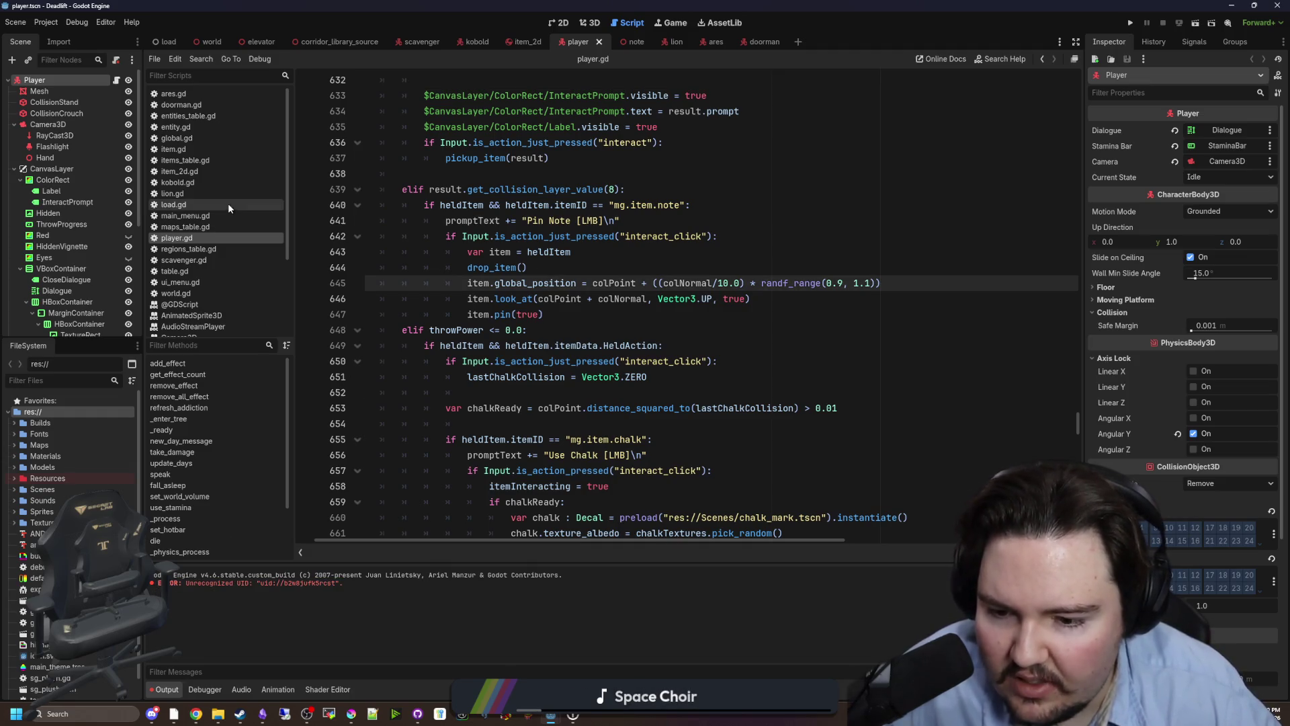
# Run Project > Tools > Upgrade Project Files for Deadlift and confirm Restart & Upgrade.
pyautogui.click(16, 23)
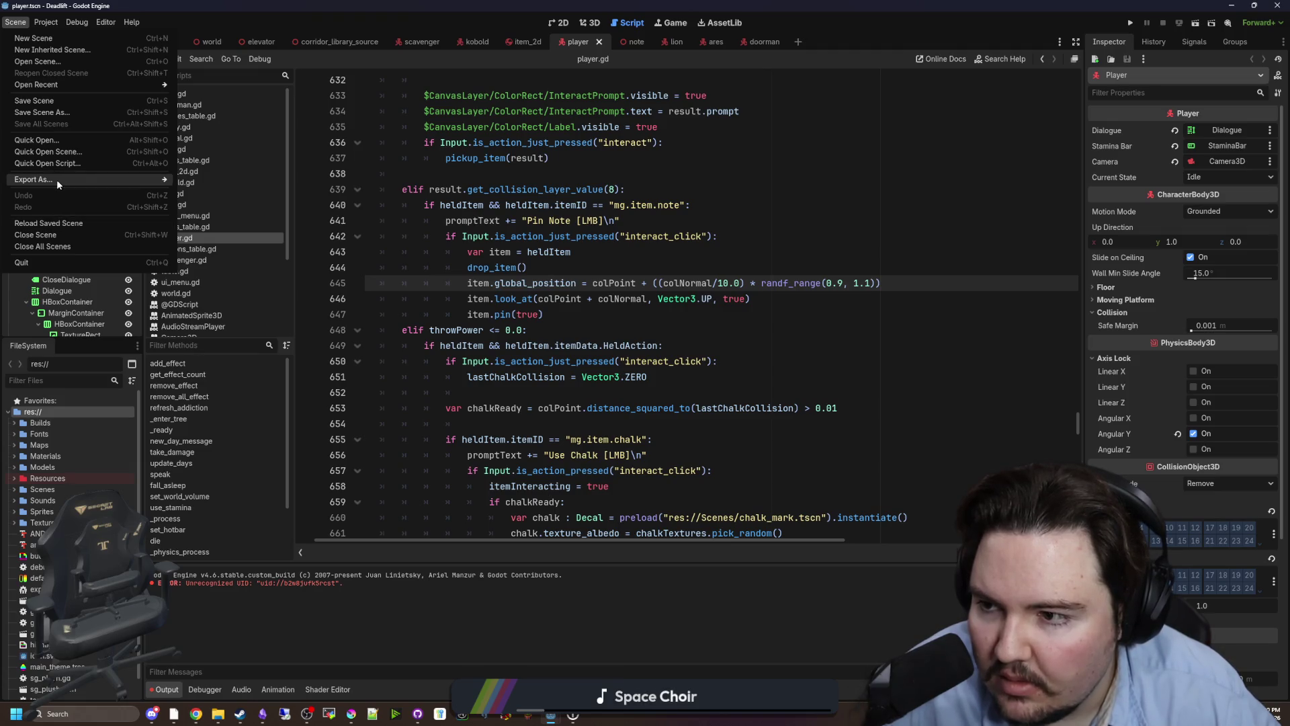
pyautogui.moveTo(58, 184)
pyautogui.moveTo(46, 22)
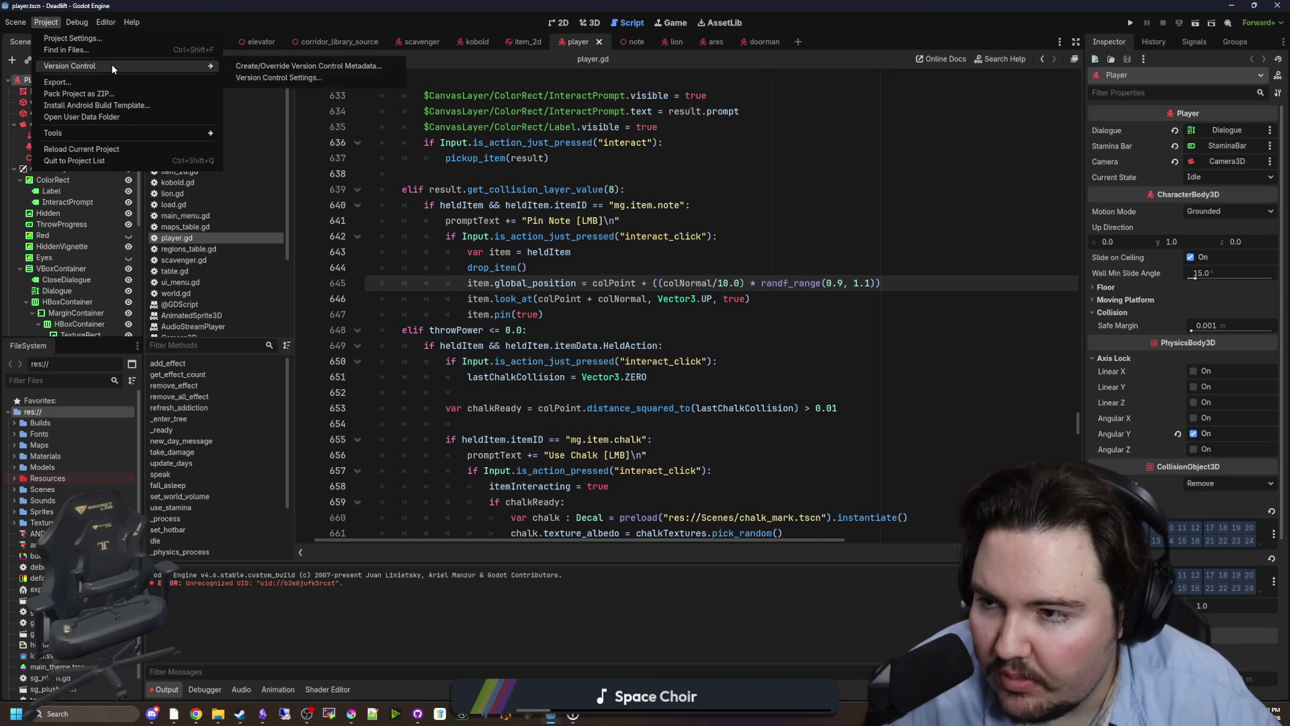
pyautogui.moveTo(81, 137)
pyautogui.moveTo(124, 63)
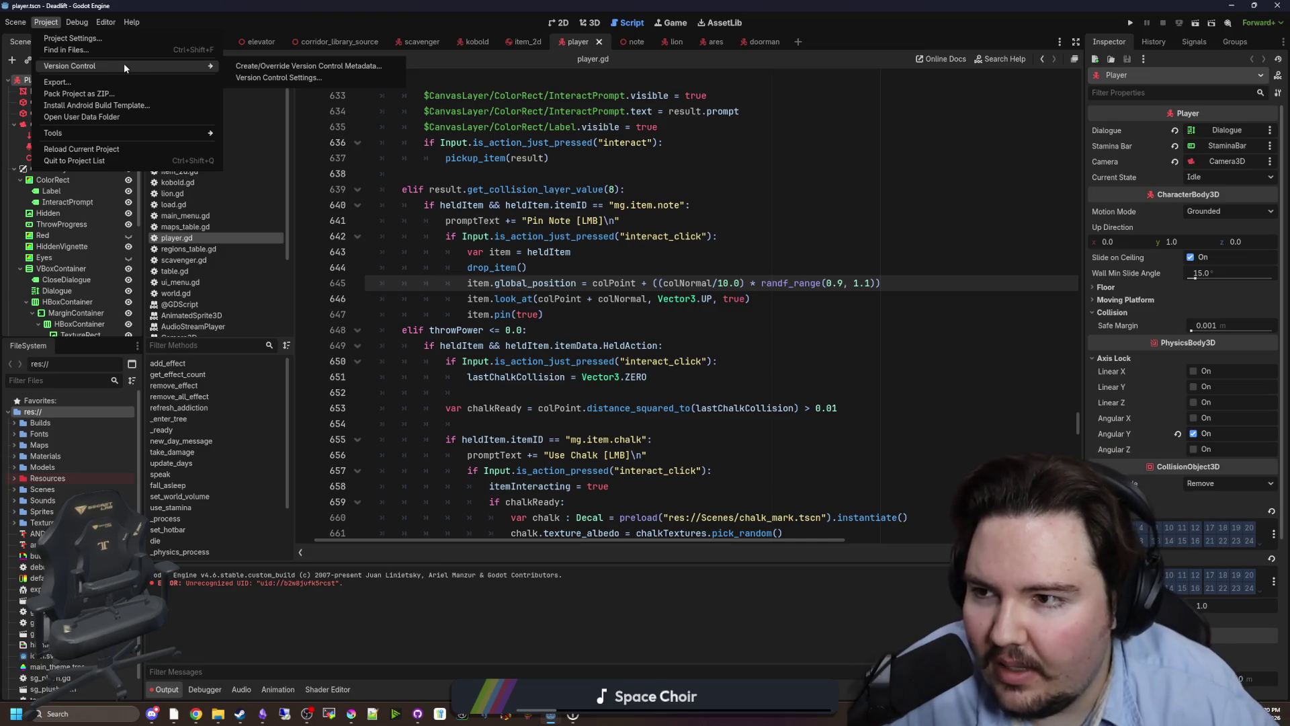
pyautogui.moveTo(195, 133)
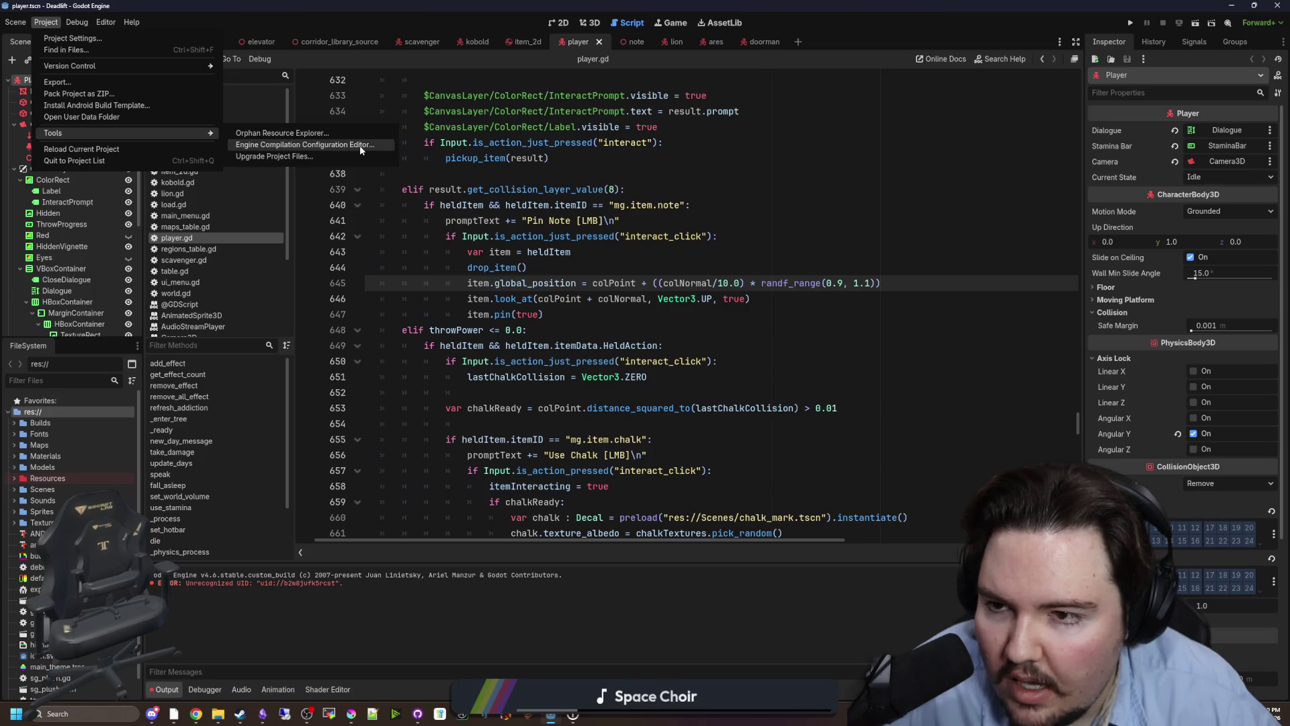
pyautogui.click(277, 156)
pyautogui.click(582, 433)
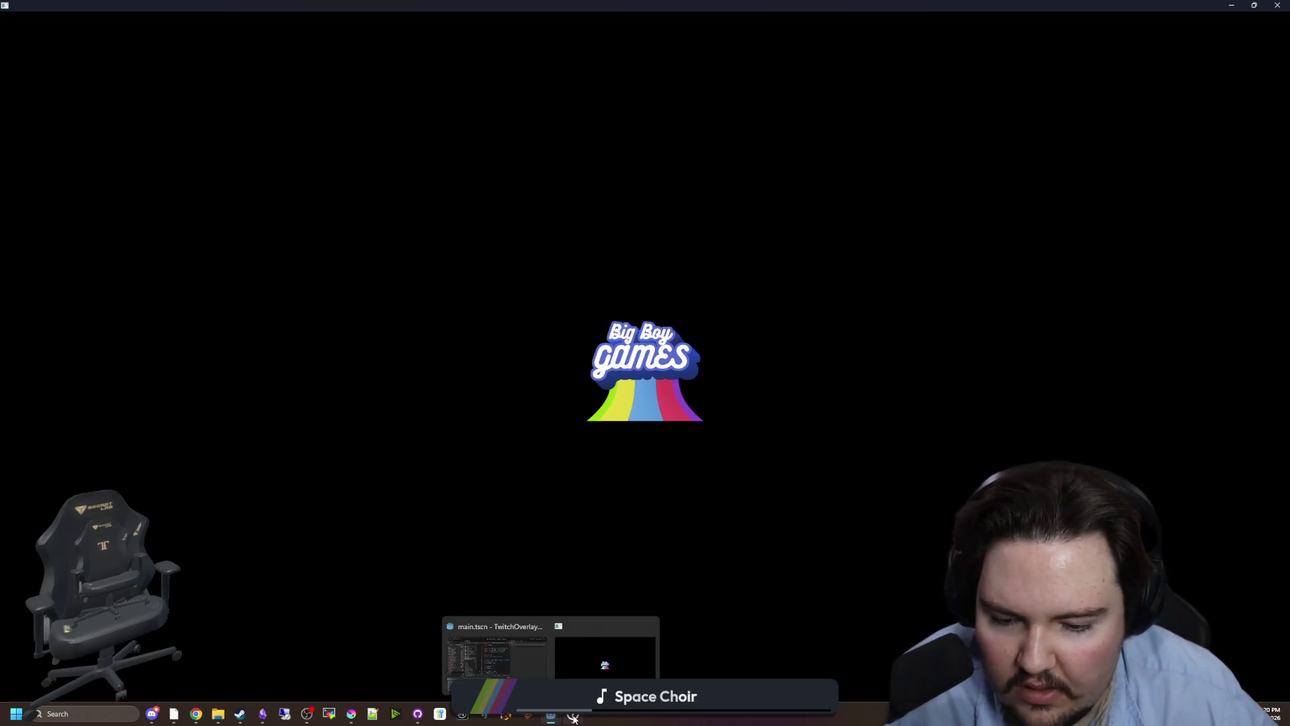
# Wait while the restarted Deadlift editor reimports its assets, reaching 93% on vines_2.obj.
pyautogui.moveTo(573, 717)
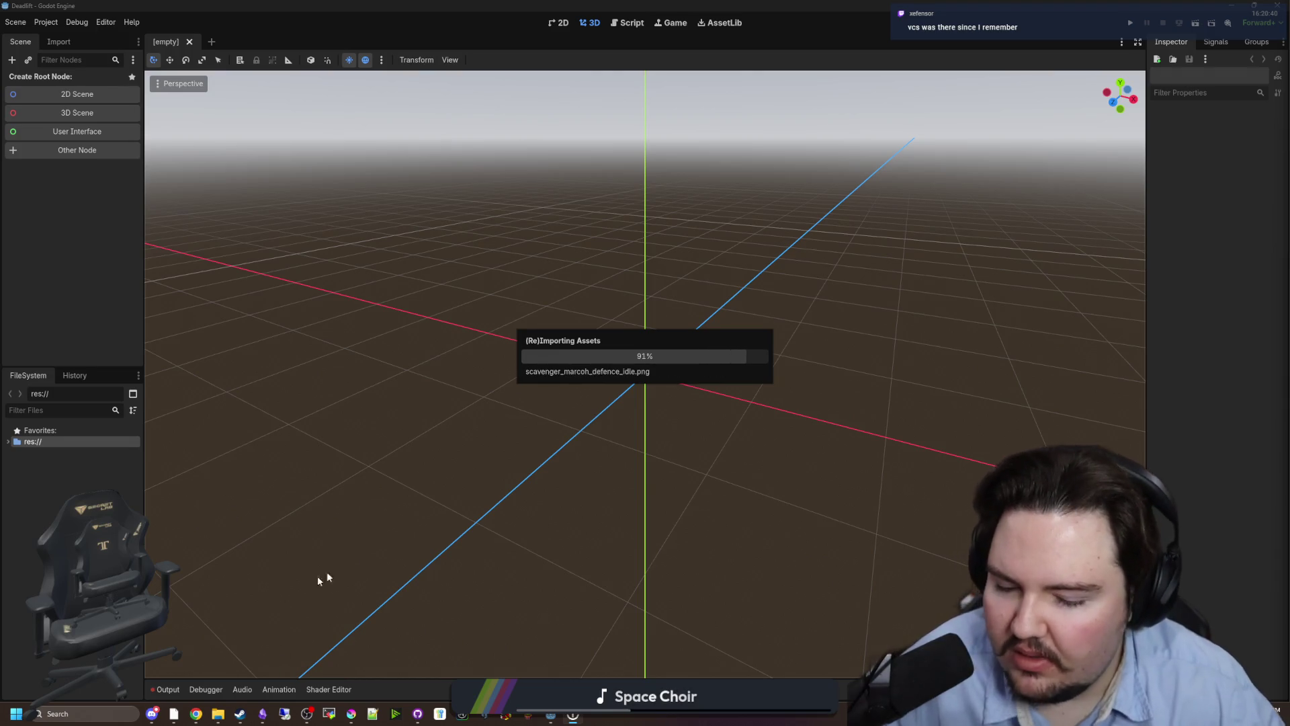
pyautogui.moveTo(557, 717)
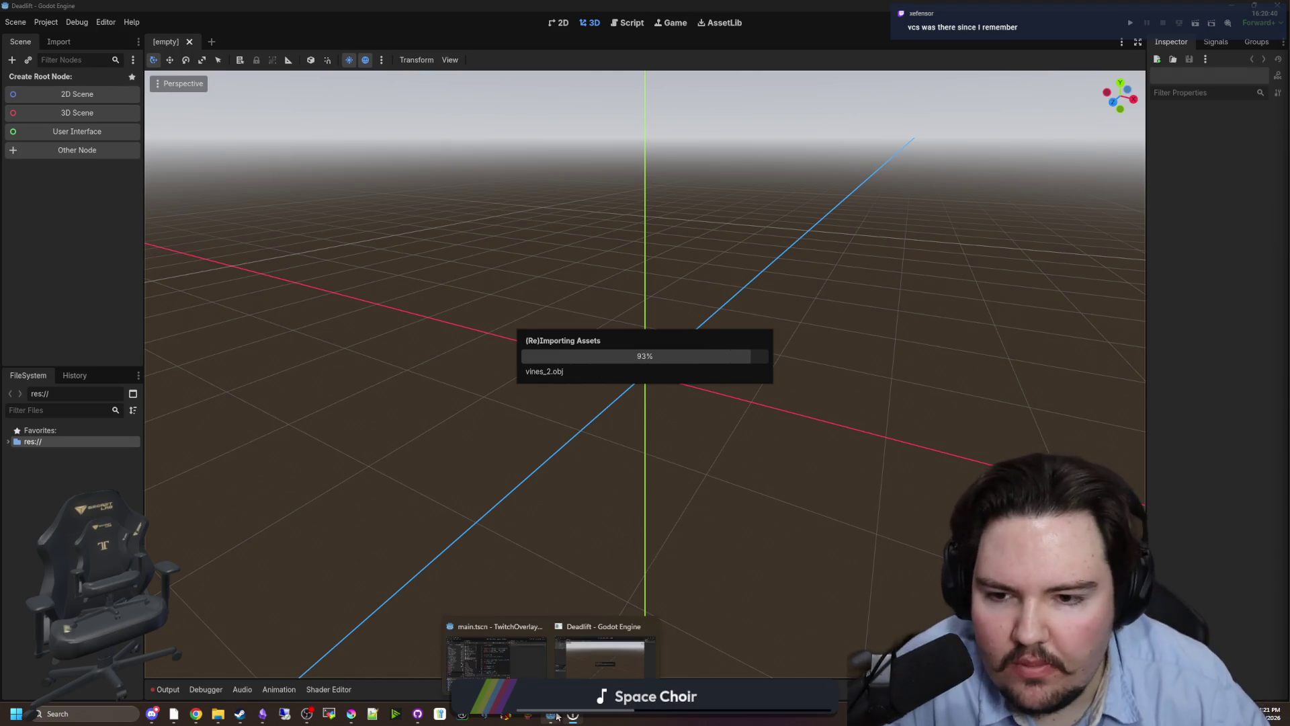
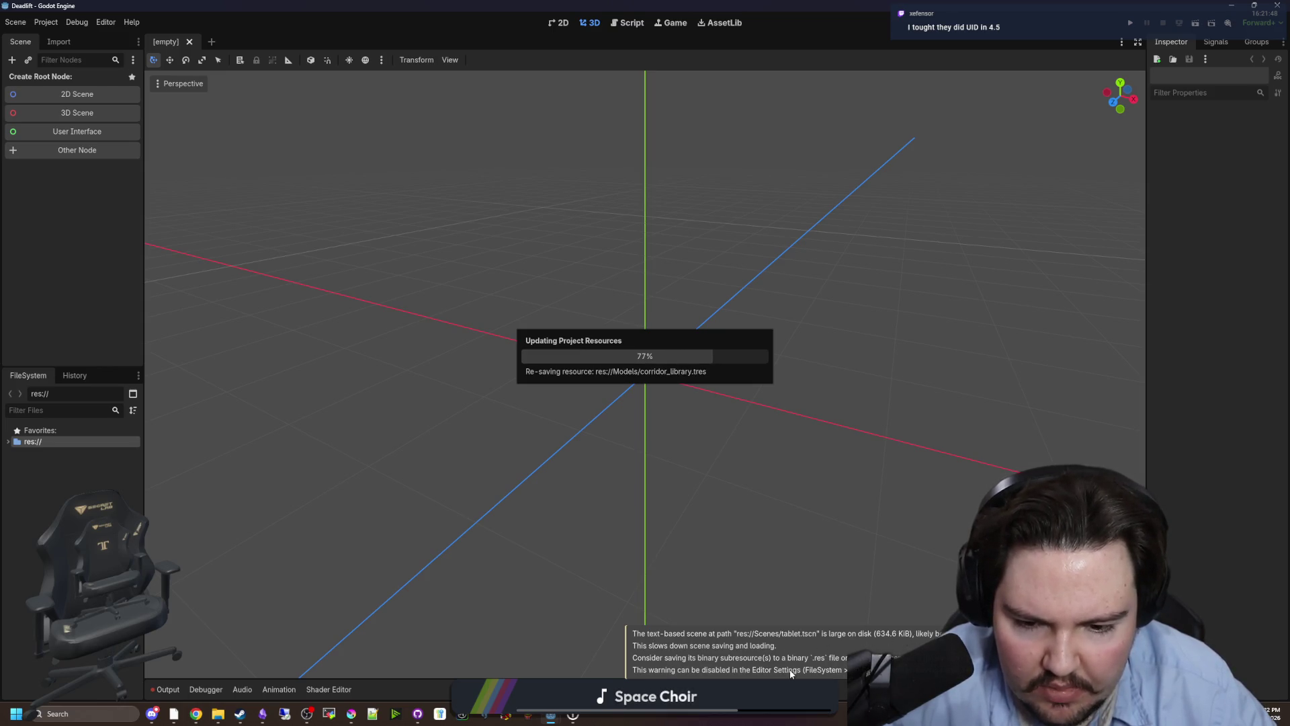
# While resources re-save, bring up the browser showing the Godot 4.5-to-4.6 upgrade guide.
pyautogui.moveTo(189, 721)
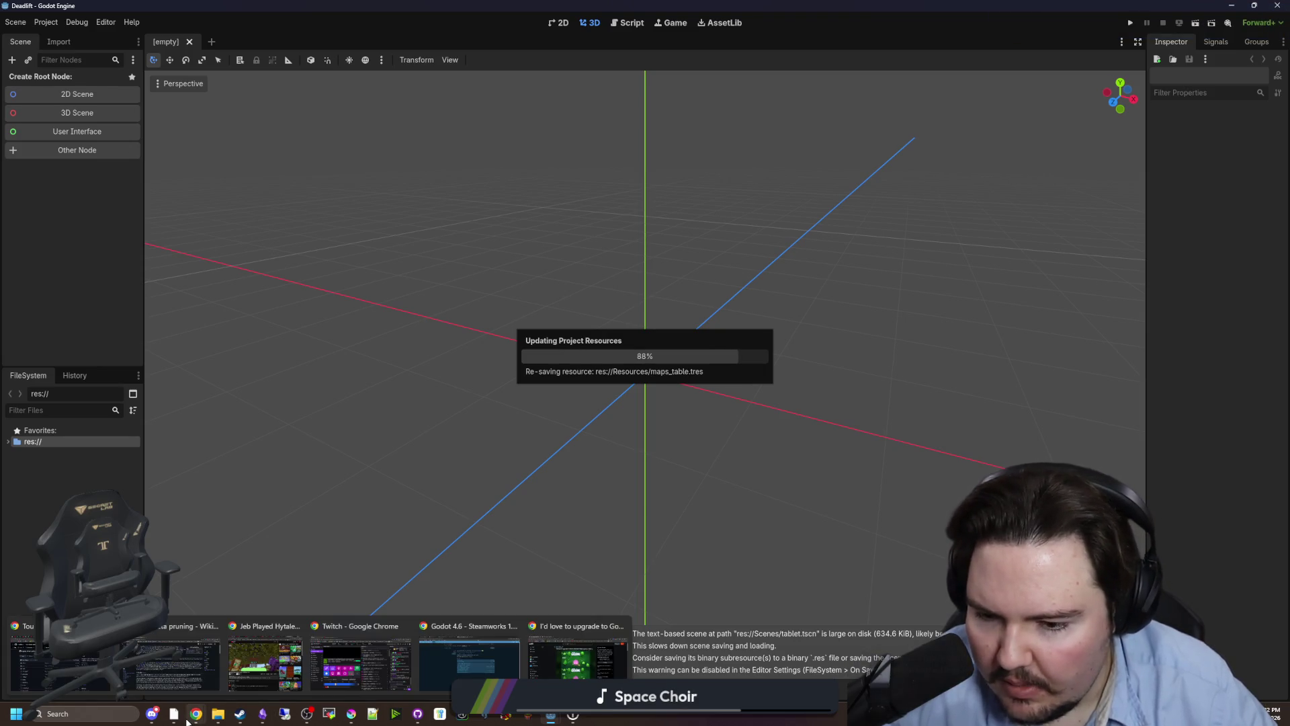
pyautogui.moveTo(598, 669)
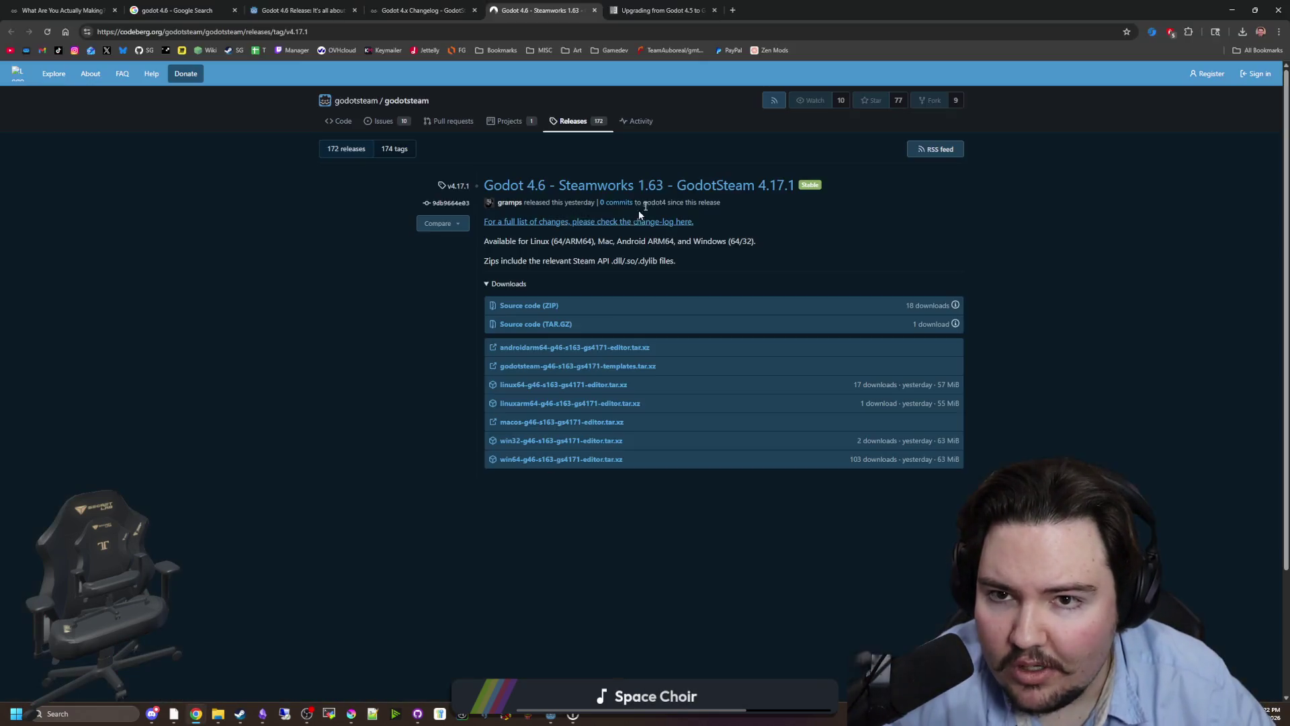
pyautogui.click(506, 671)
pyautogui.click(652, 10)
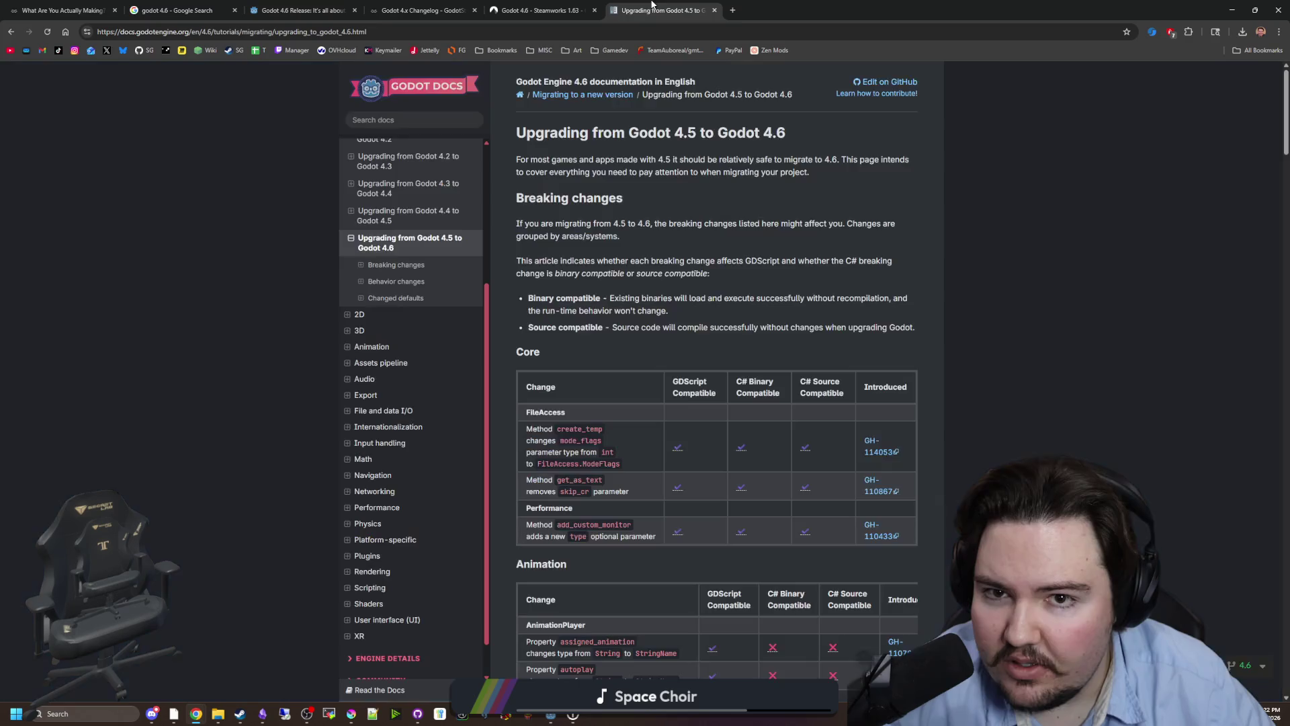
# On the Godot 4.6 release notes tab, search the page for 'uid', then for 'unique'.
pyautogui.click(299, 10)
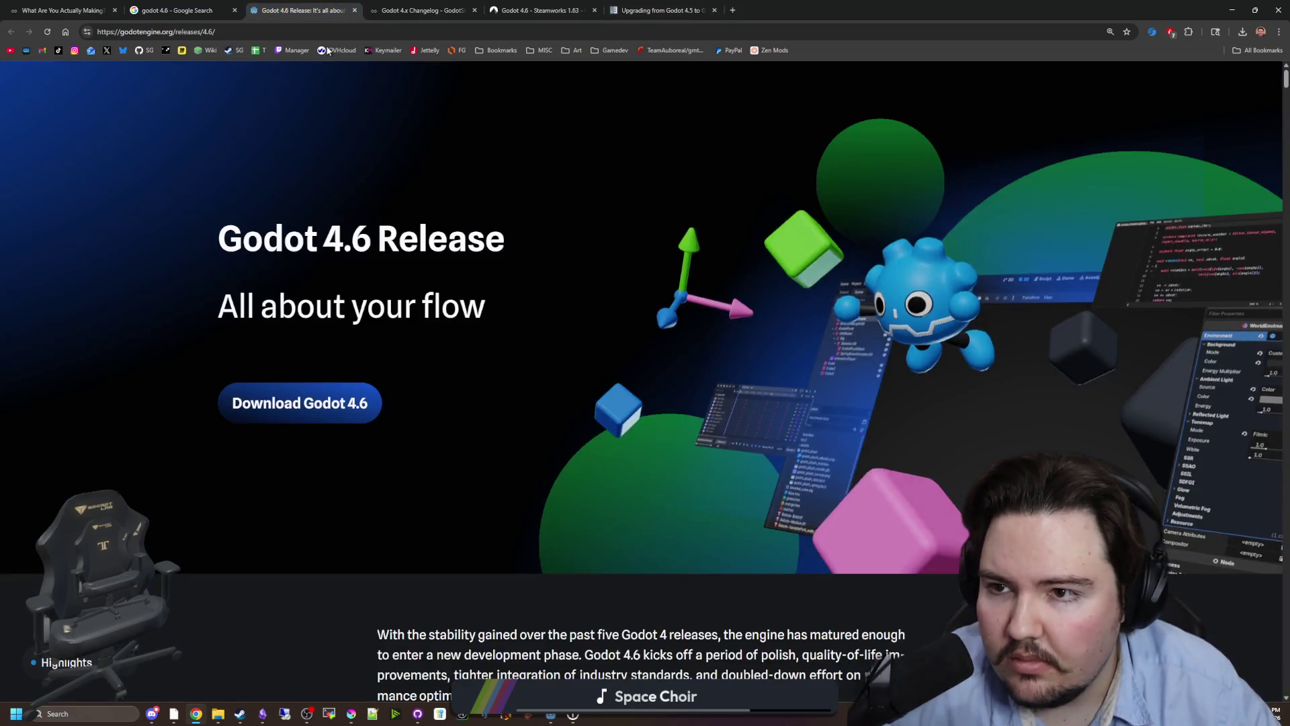
pyautogui.scroll(-6, 702, 384)
pyautogui.hotkey('ctrl', 'f')
pyautogui.write('uid')
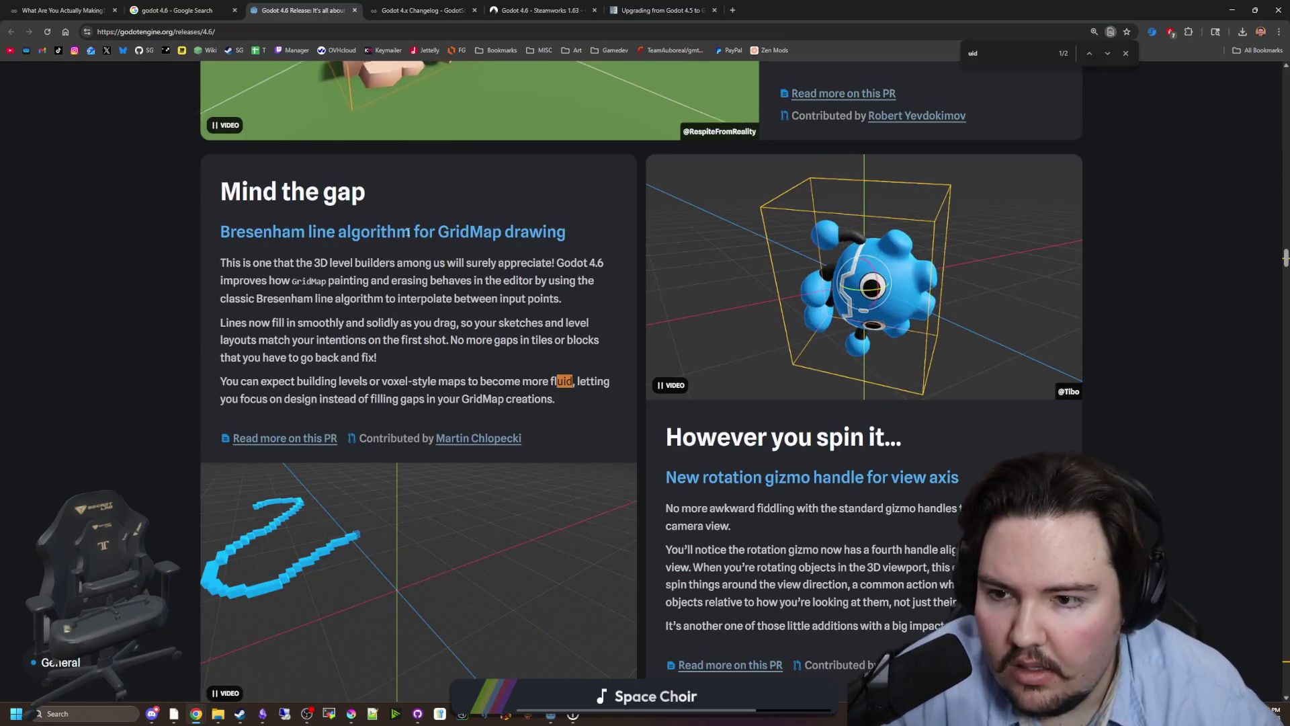
pyautogui.press('Return')
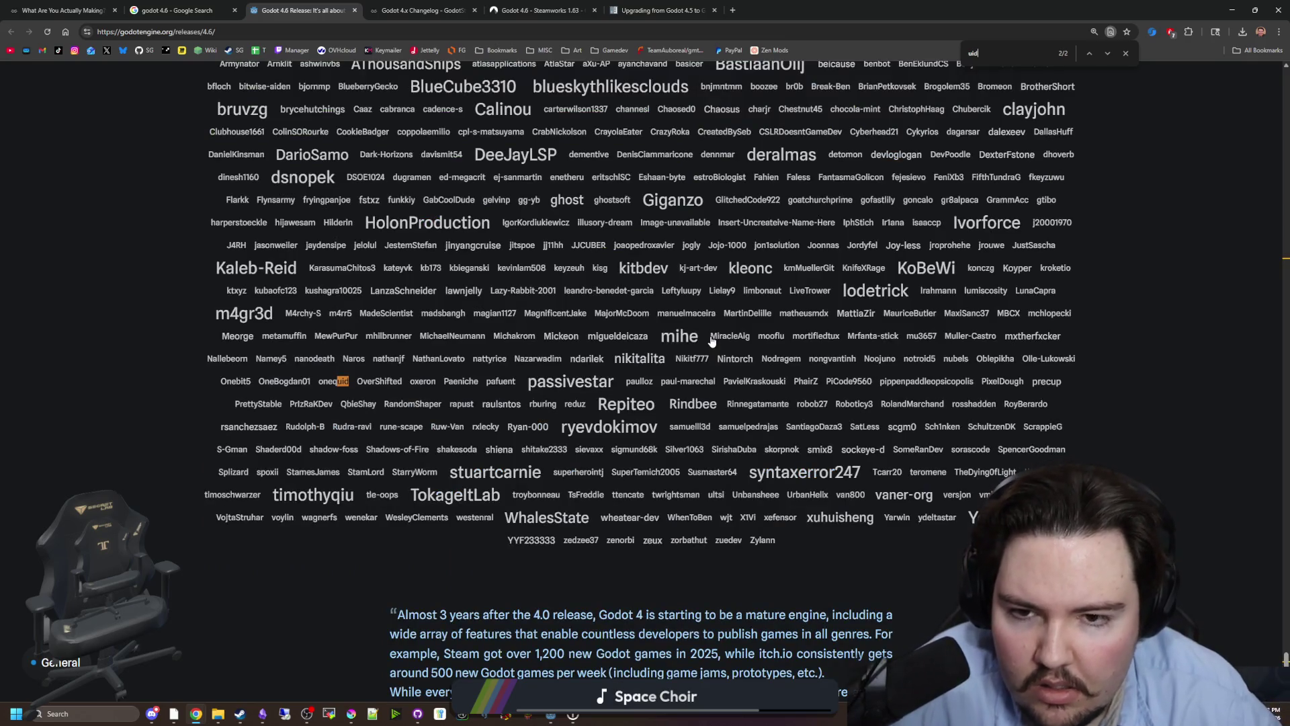
pyautogui.press('Return')
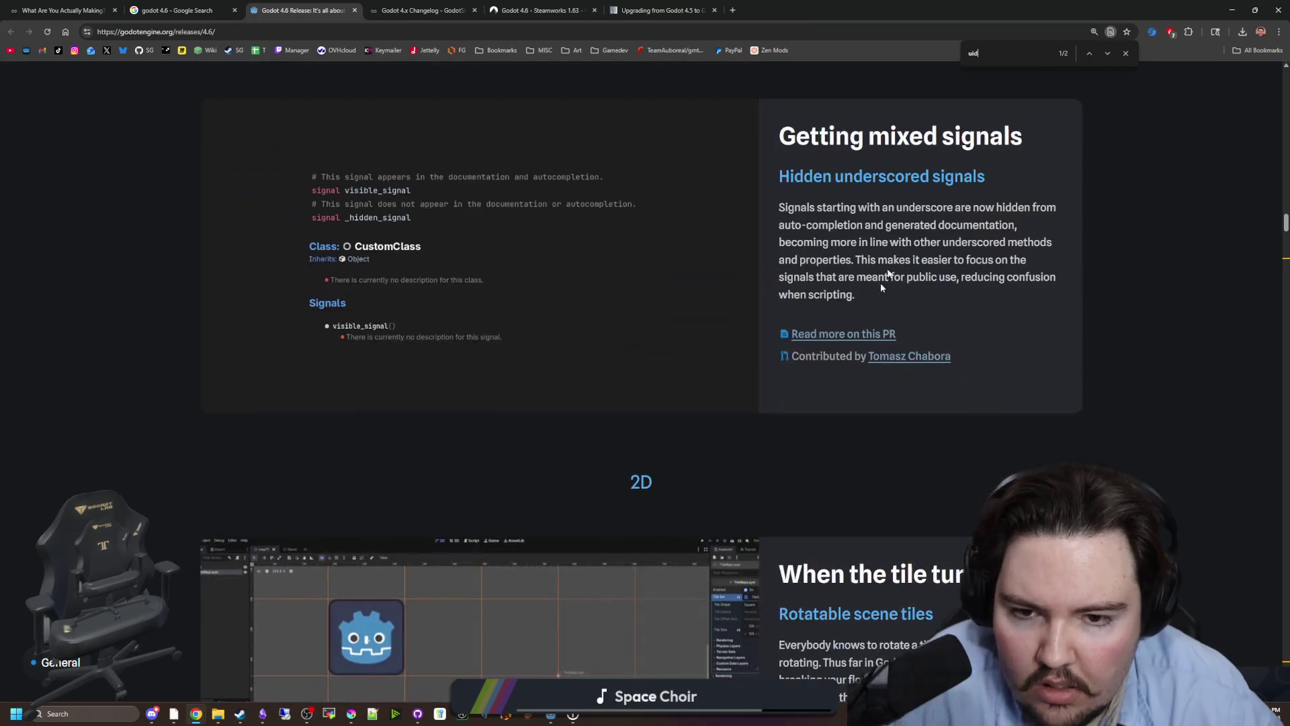
pyautogui.press('BackSpace')
pyautogui.press('BackSpace')
pyautogui.write('nique')
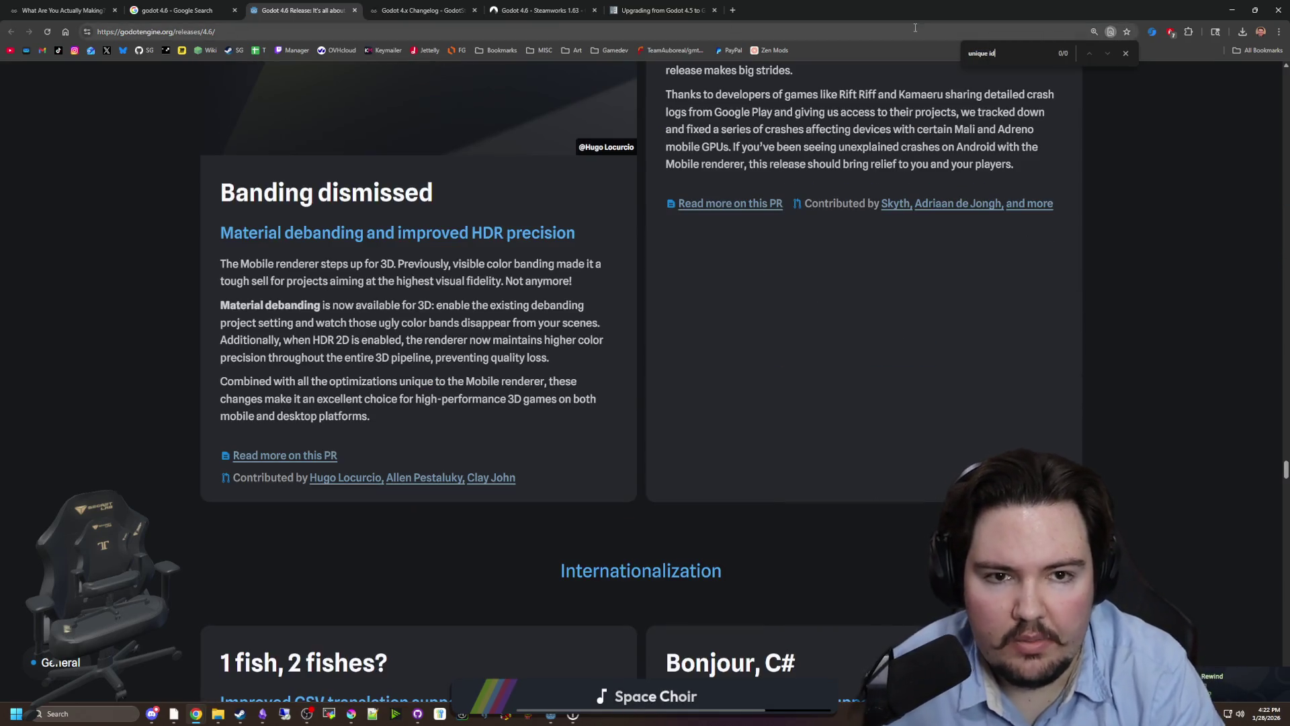
# Scroll through the release notes to the unique Node IDs section.
pyautogui.scroll(-10, 896, 273)
pyautogui.scroll(10, 893, 275)
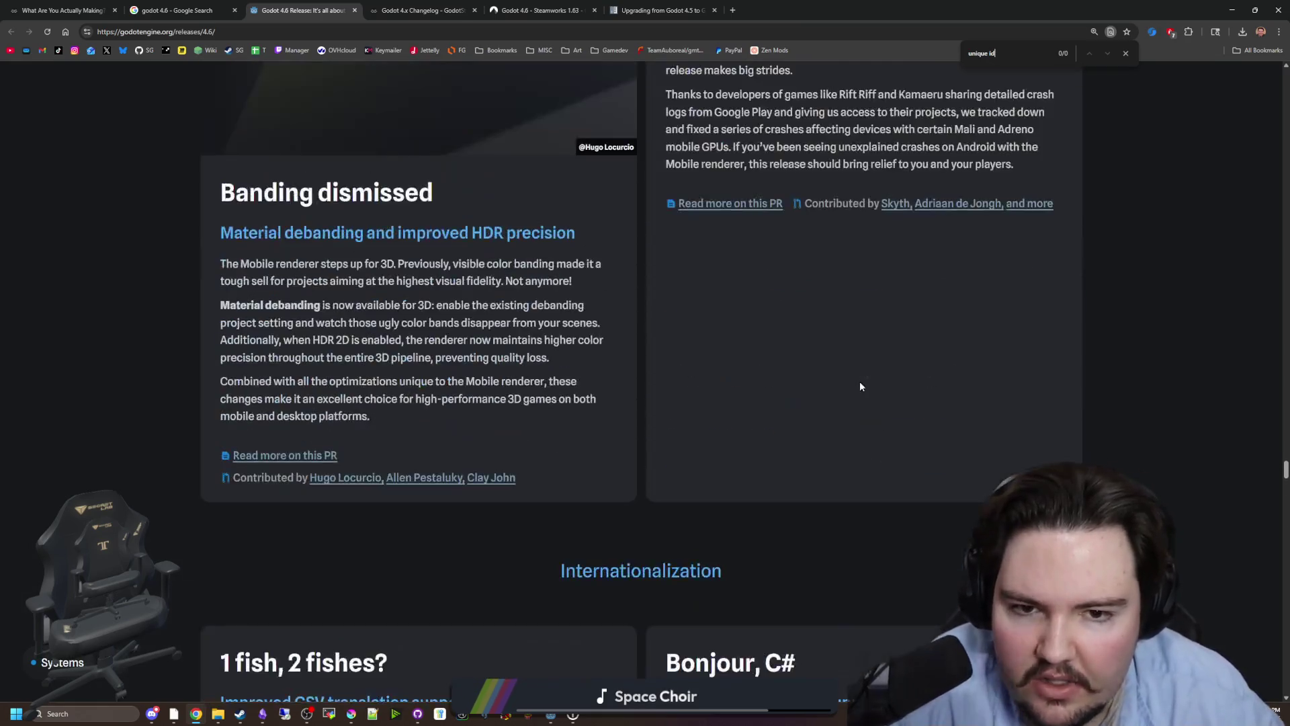
pyautogui.scroll(-15, 860, 381)
pyautogui.scroll(-20, 859, 387)
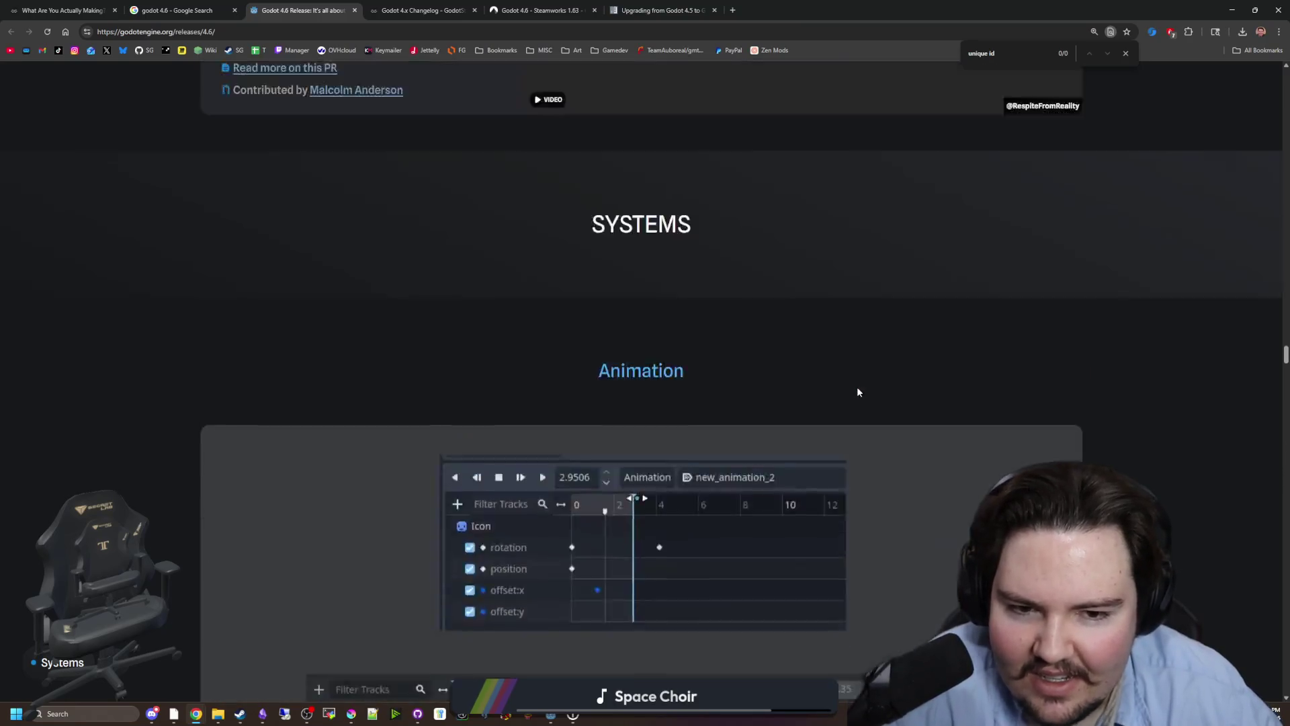
pyautogui.scroll(15, 858, 391)
pyautogui.scroll(-10, 858, 391)
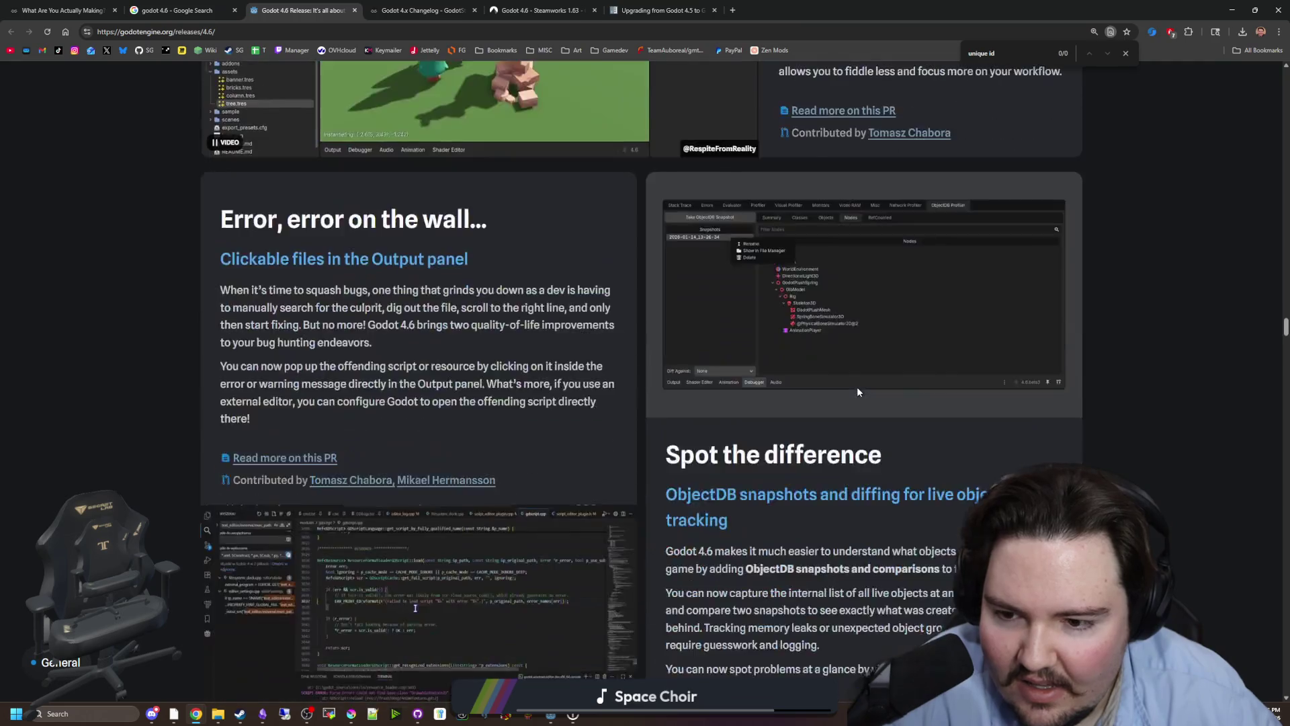
pyautogui.scroll(-10, 860, 392)
pyautogui.scroll(-10, 821, 385)
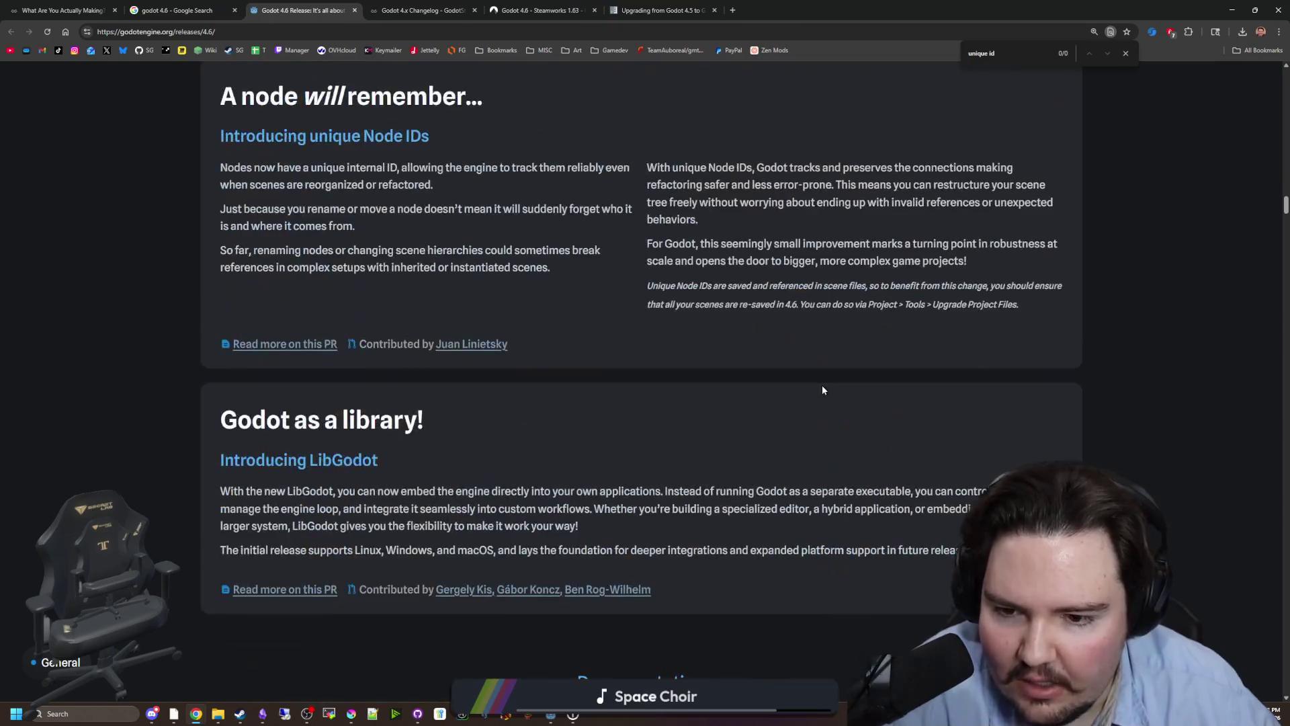
pyautogui.scroll(7, 634, 387)
pyautogui.scroll(-3, 631, 382)
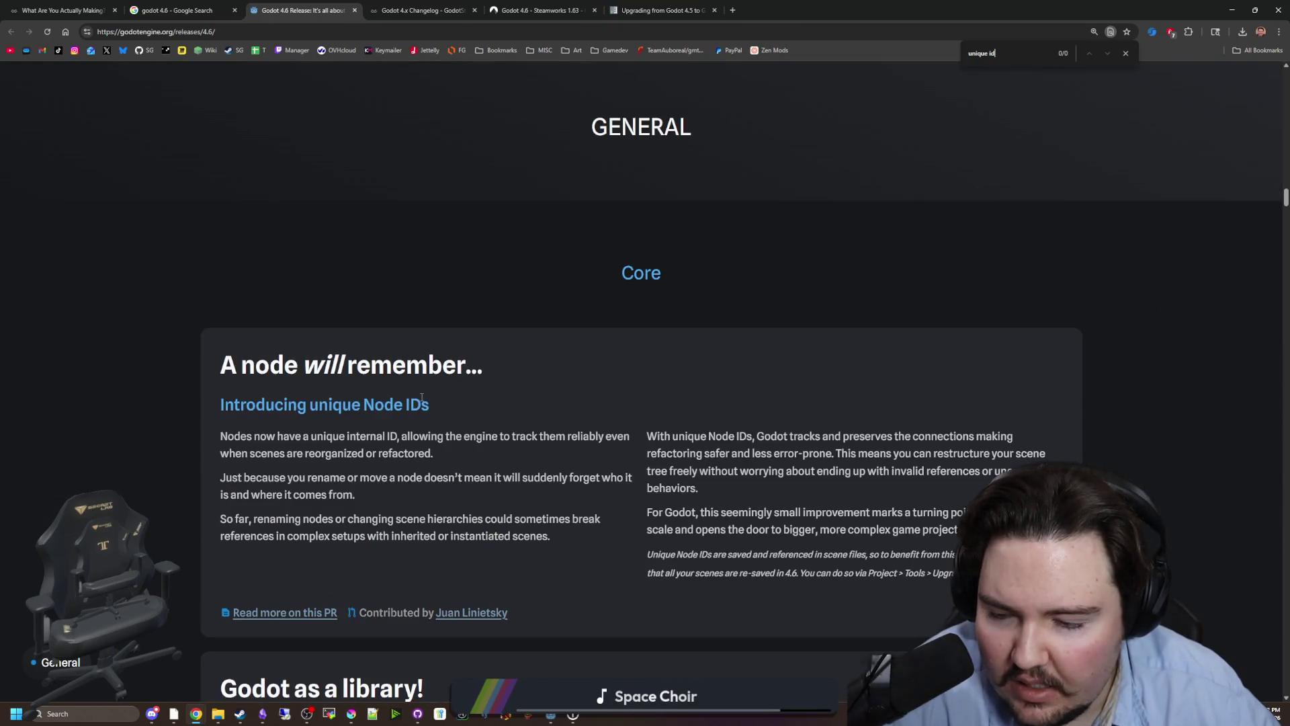
pyautogui.scroll(-2, 303, 346)
# Highlight the Node IDs paragraphs, including the safer refactoring sentence, then return to Godot.
pyautogui.moveTo(275, 270)
pyautogui.mouseDown()
pyautogui.moveTo(481, 259)
pyautogui.moveTo(520, 324)
pyautogui.mouseUp()
pyautogui.click(520, 324)
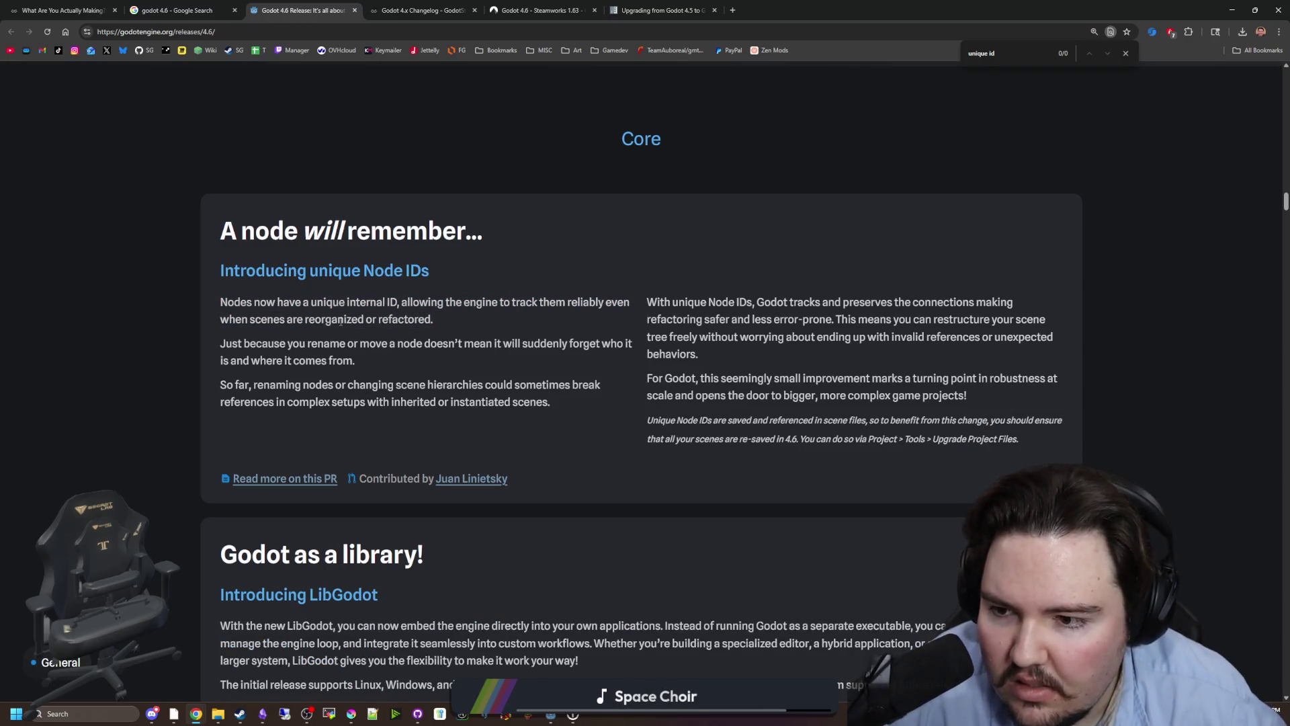
pyautogui.moveTo(329, 399)
pyautogui.mouseDown()
pyautogui.moveTo(881, 397)
pyautogui.moveTo(1020, 422)
pyautogui.moveTo(1037, 401)
pyautogui.mouseUp()
pyautogui.click(1037, 401)
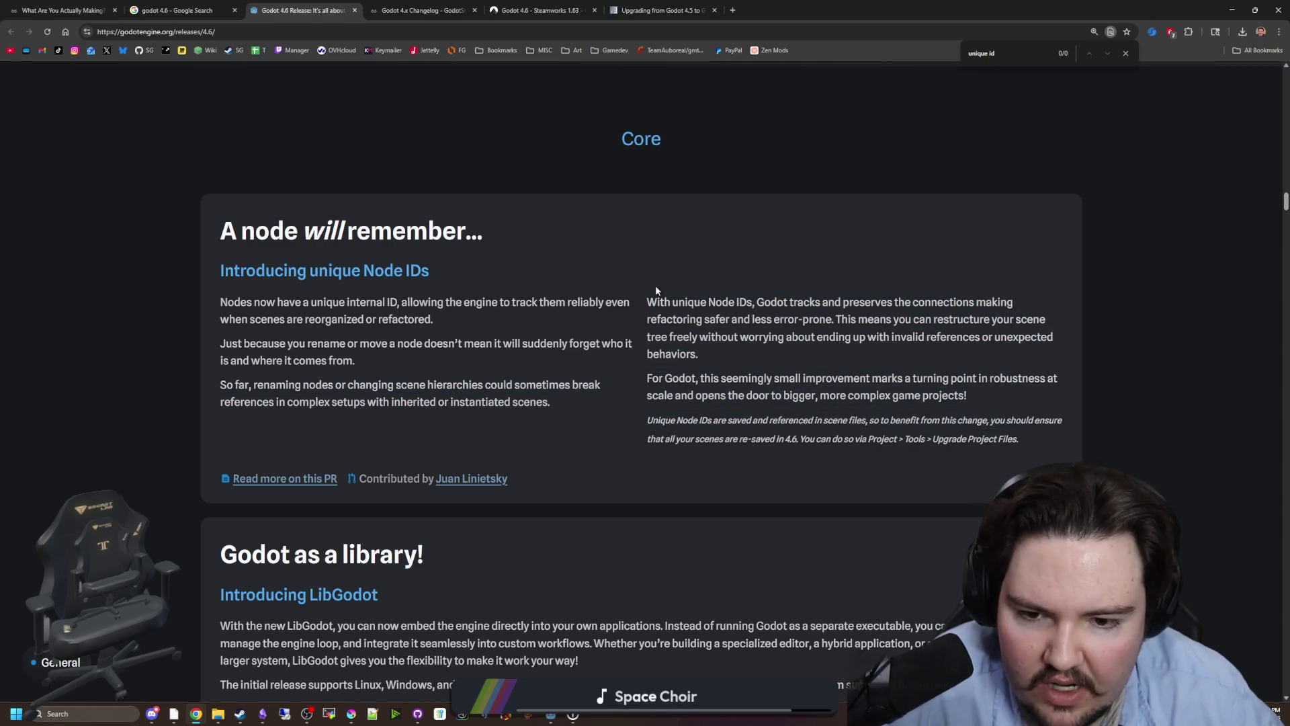
pyautogui.moveTo(652, 293); pyautogui.dragTo(1022, 438)
pyautogui.click(1053, 440)
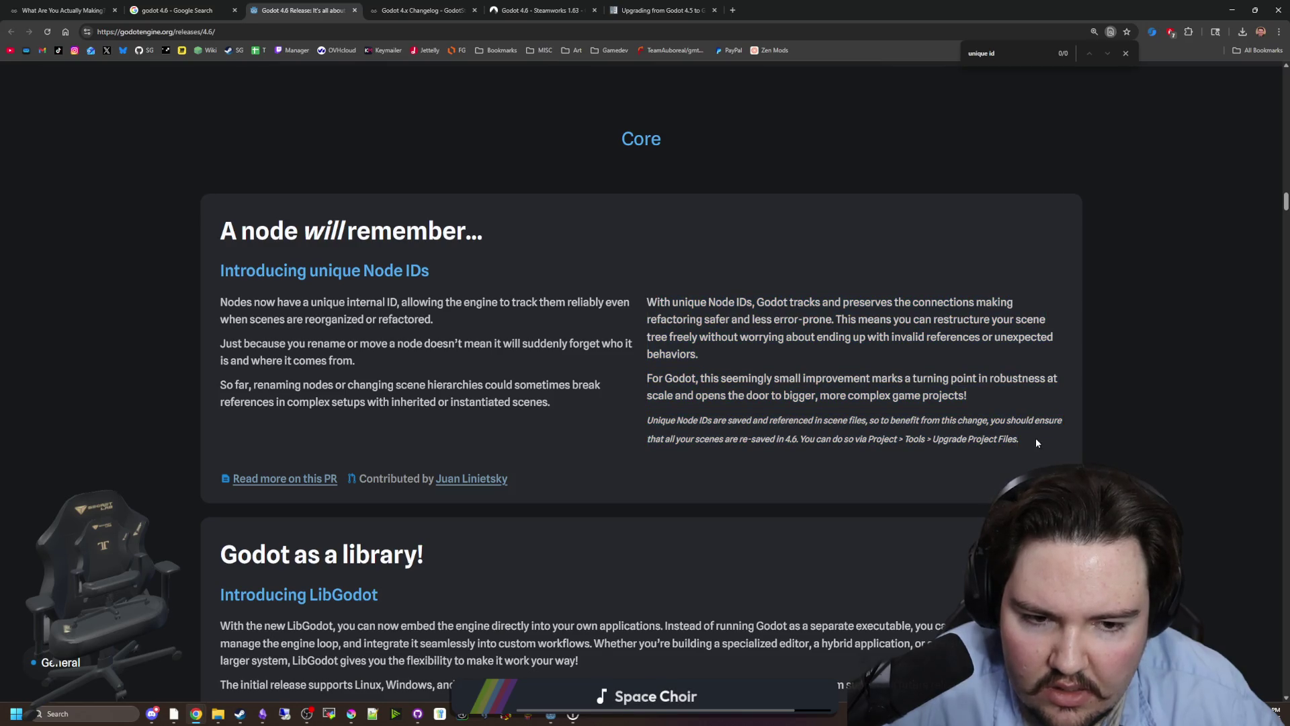
pyautogui.moveTo(673, 301); pyautogui.dragTo(731, 321)
pyautogui.hotkey('alt', 'Tab')
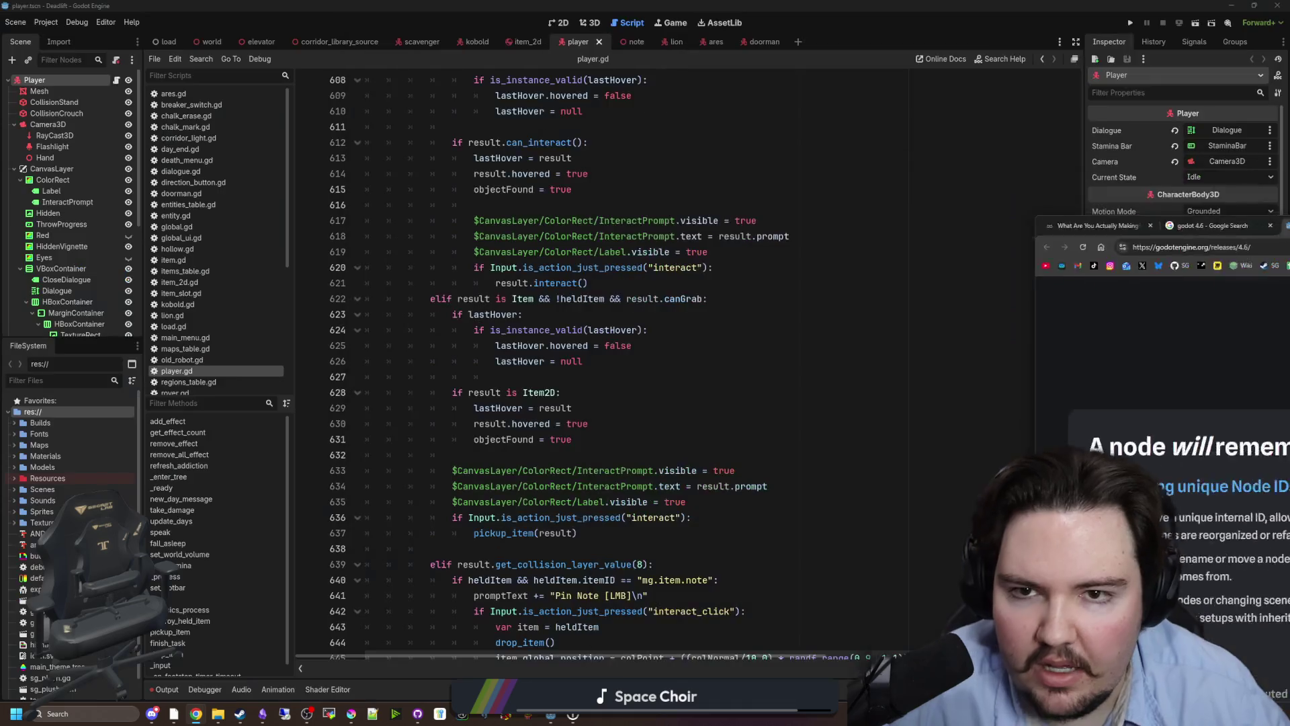
# Place the caret around lines 621-626 of player.gd and re-maximize the editor window.
pyautogui.click(590, 283)
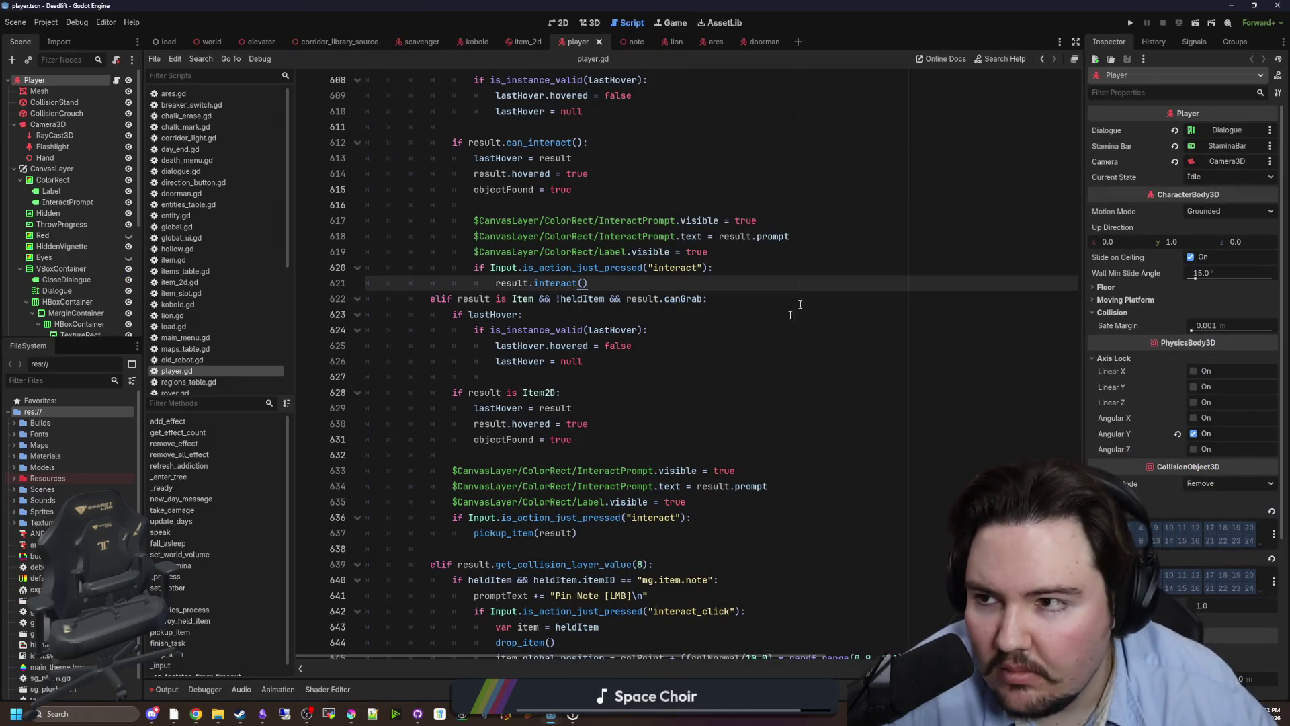
pyautogui.moveTo(826, 8); pyautogui.dragTo(737, 550)
pyautogui.doubleClick(737, 551)
pyautogui.click(583, 361)
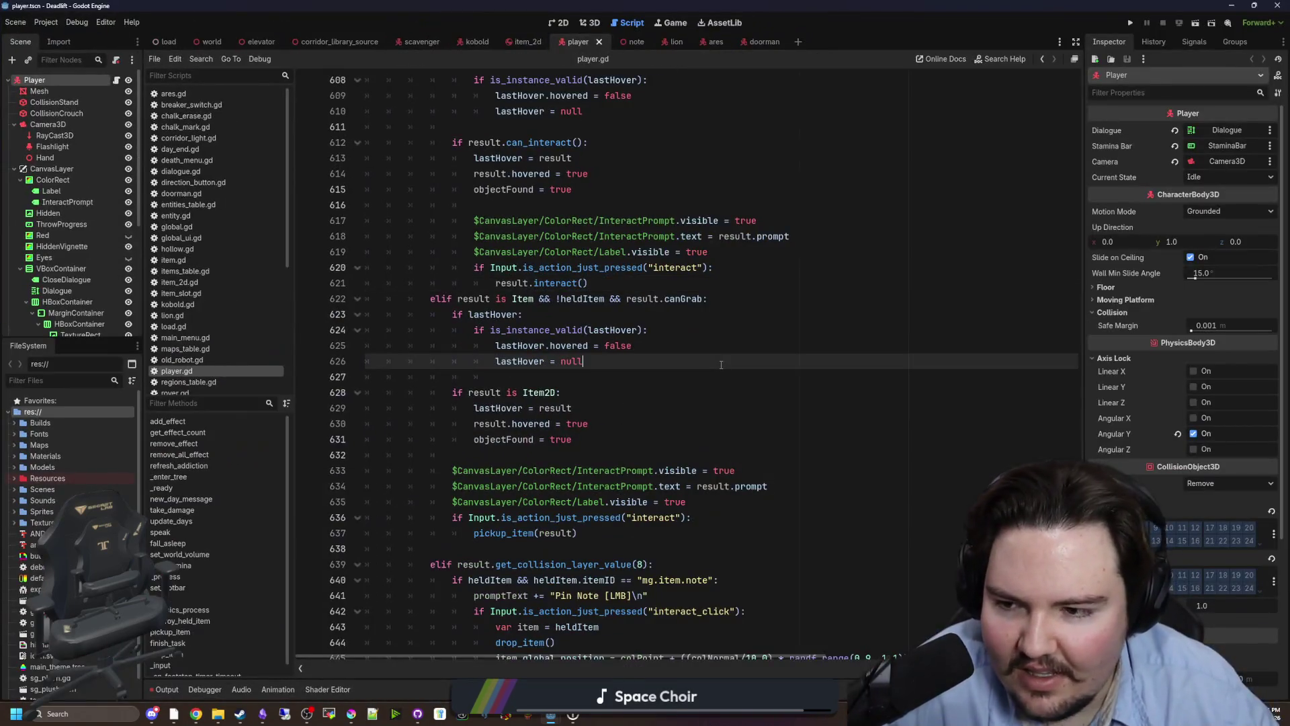
# Open the output log and inspect the 'Can't save' error message.
pyautogui.click(167, 689)
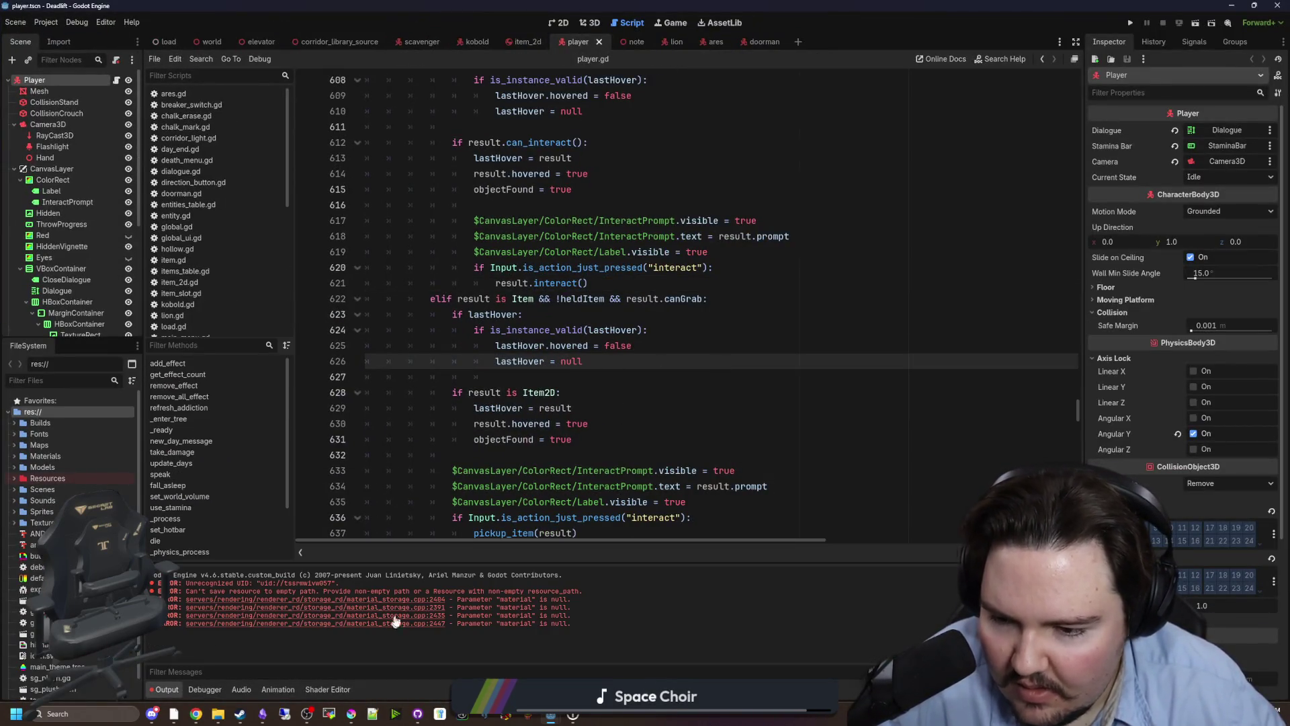
pyautogui.moveTo(227, 596)
pyautogui.mouseDown()
pyautogui.moveTo(564, 592)
pyautogui.moveTo(169, 592)
pyautogui.mouseUp()
pyautogui.click(605, 408)
pyautogui.click(605, 362)
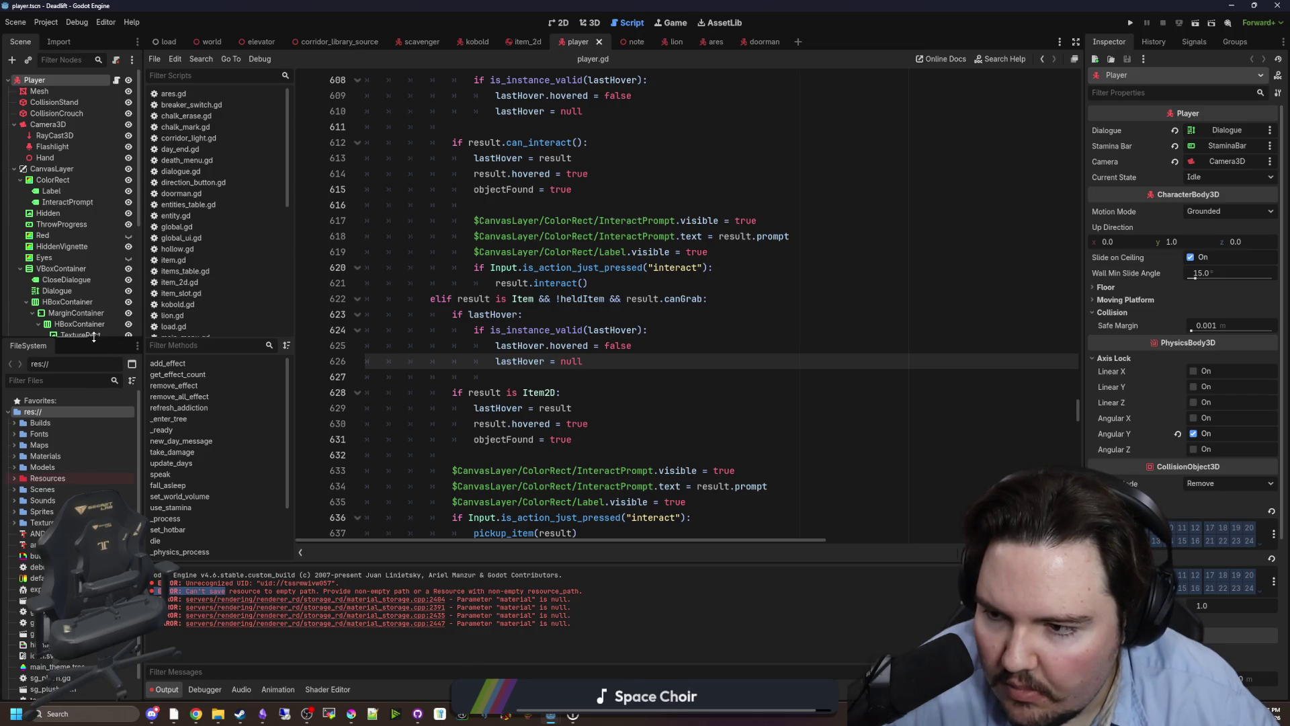
# Scroll player.gd back to the top and put the caret on line 8.
pyautogui.moveTo(93, 337); pyautogui.dragTo(94, 455)
pyautogui.click(604, 267)
pyautogui.scroll(15, 673, 303)
pyautogui.scroll(12, 1076, 368)
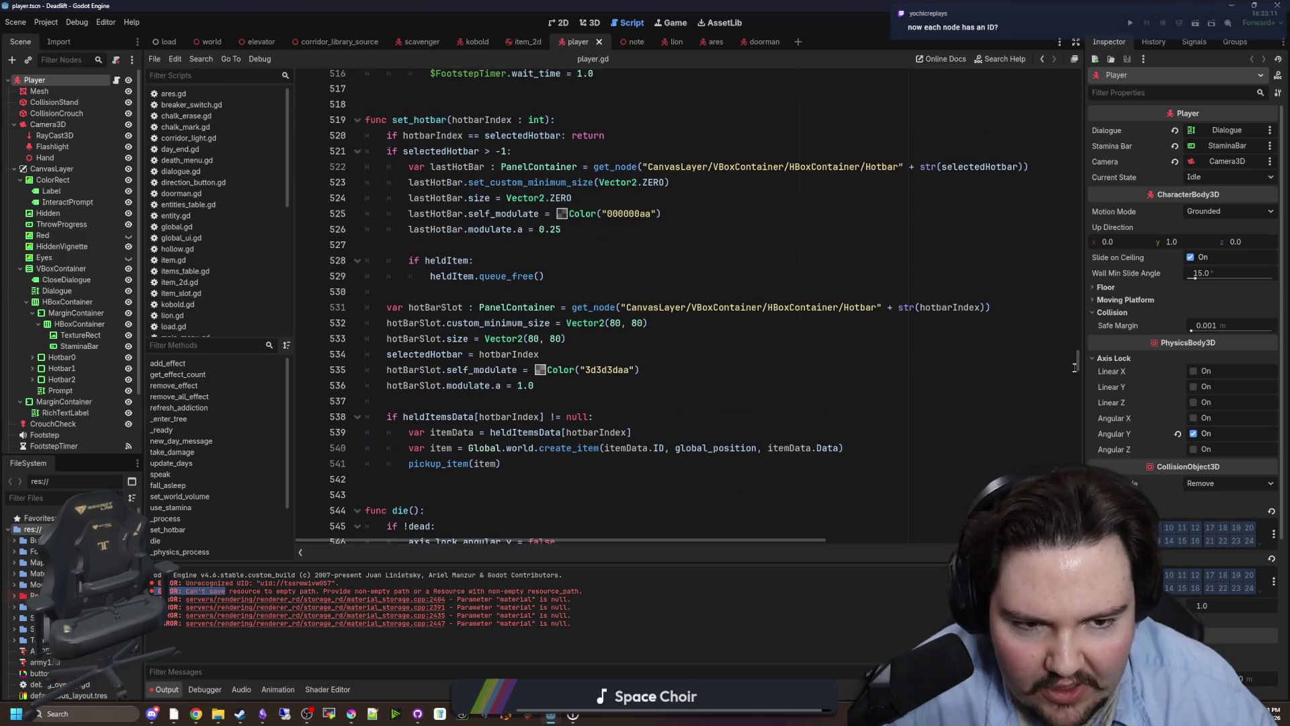
pyautogui.moveTo(1077, 367); pyautogui.dragTo(1078, 74)
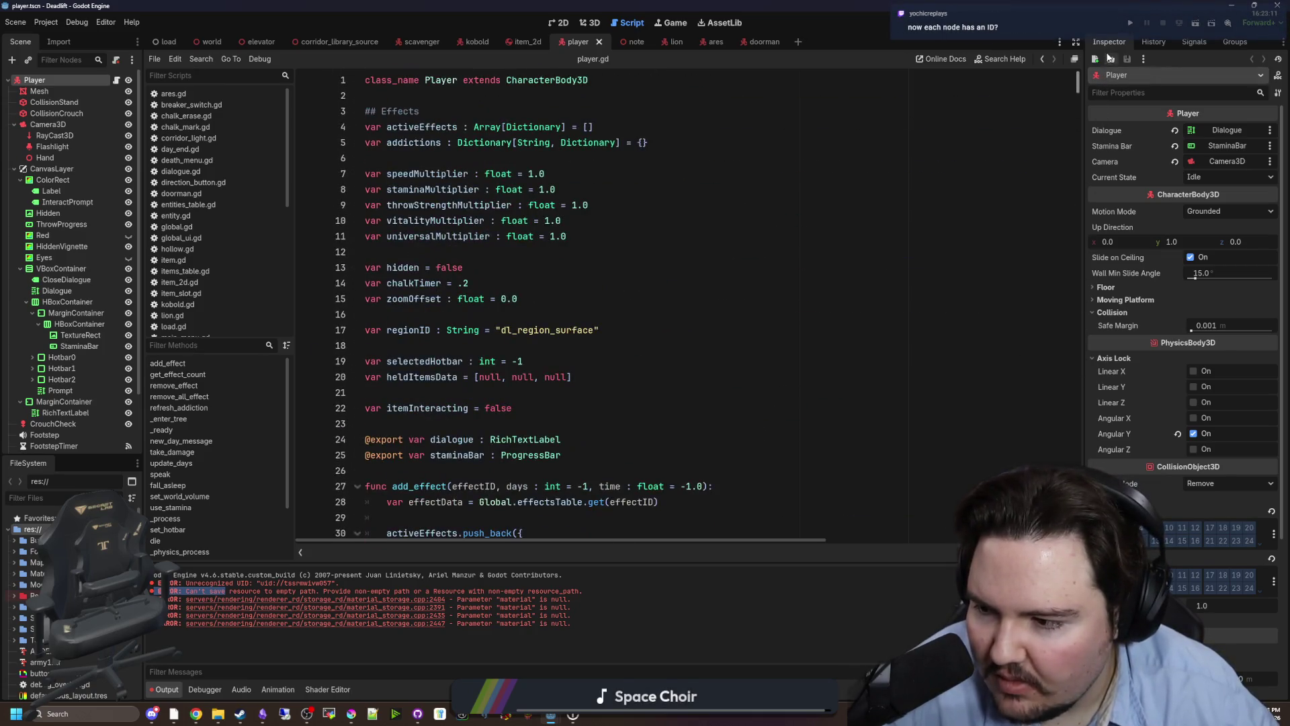
pyautogui.click(851, 182)
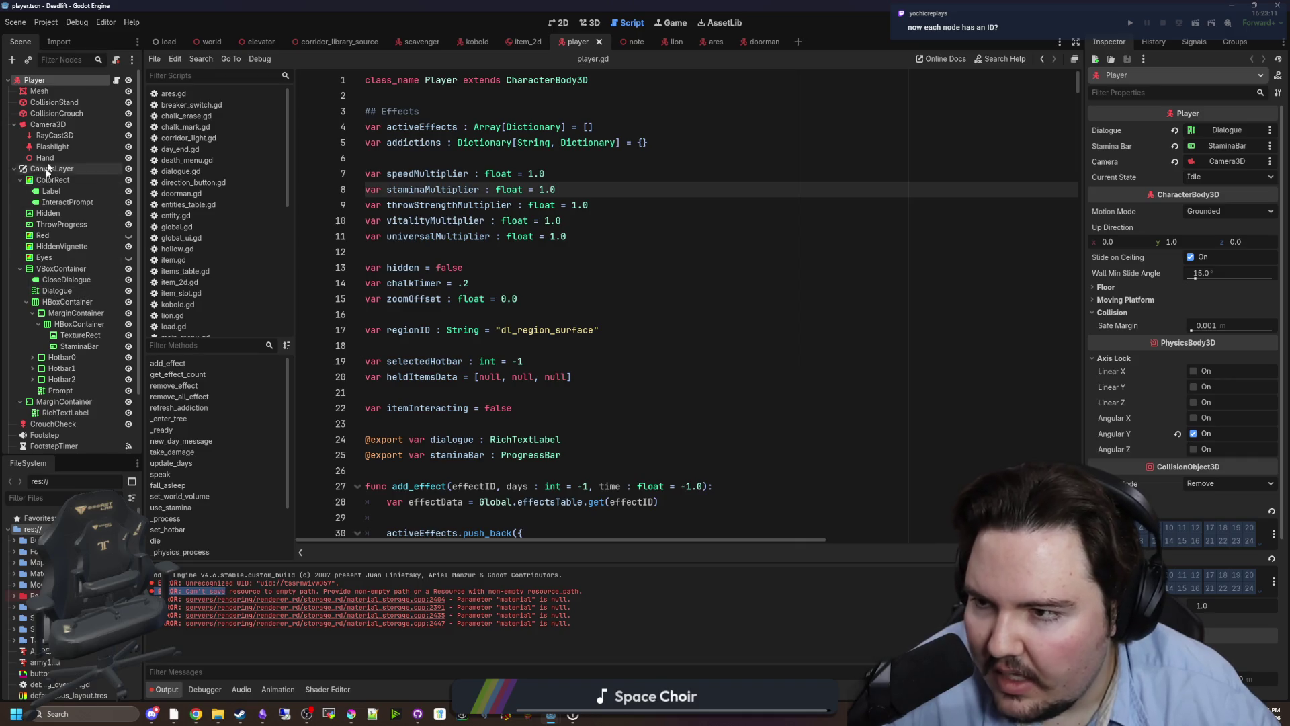
# Select CollisionStand, Camera3D and Mesh, check the undo history, then select the Player root.
pyautogui.click(49, 104)
pyautogui.click(47, 125)
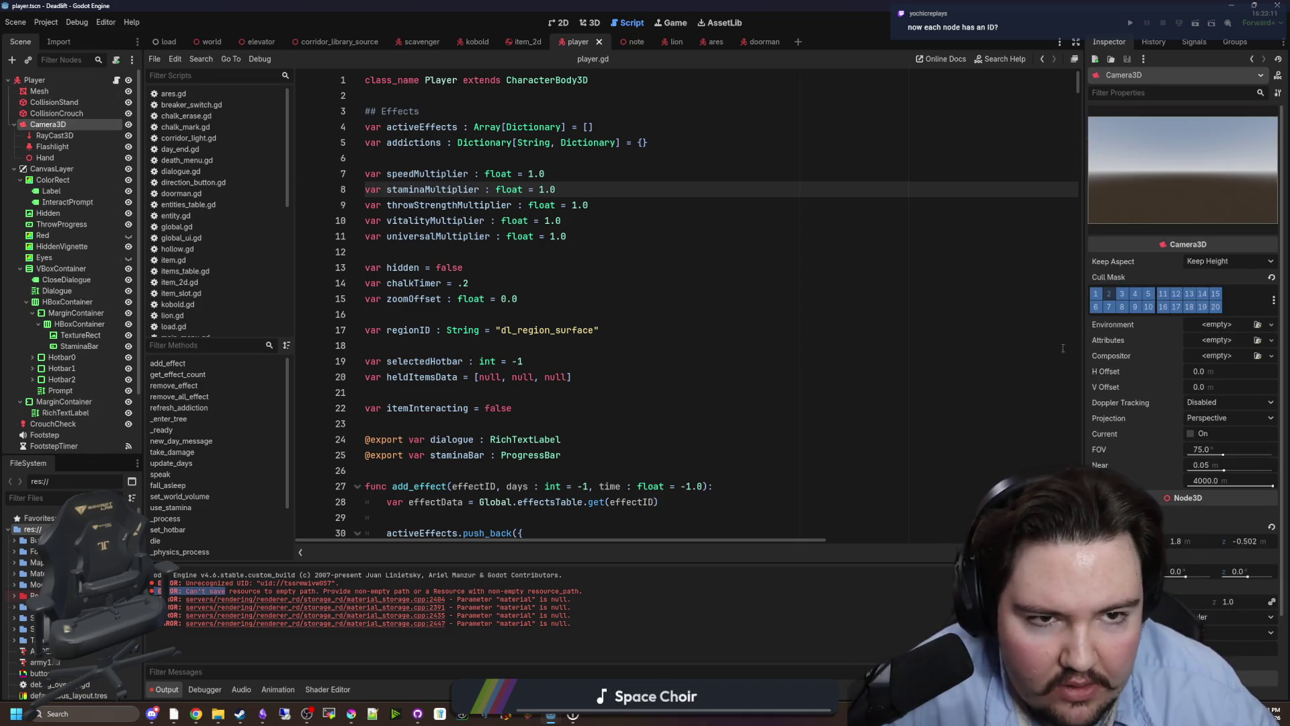
pyautogui.click(1154, 42)
pyautogui.click(1110, 41)
pyautogui.click(1154, 42)
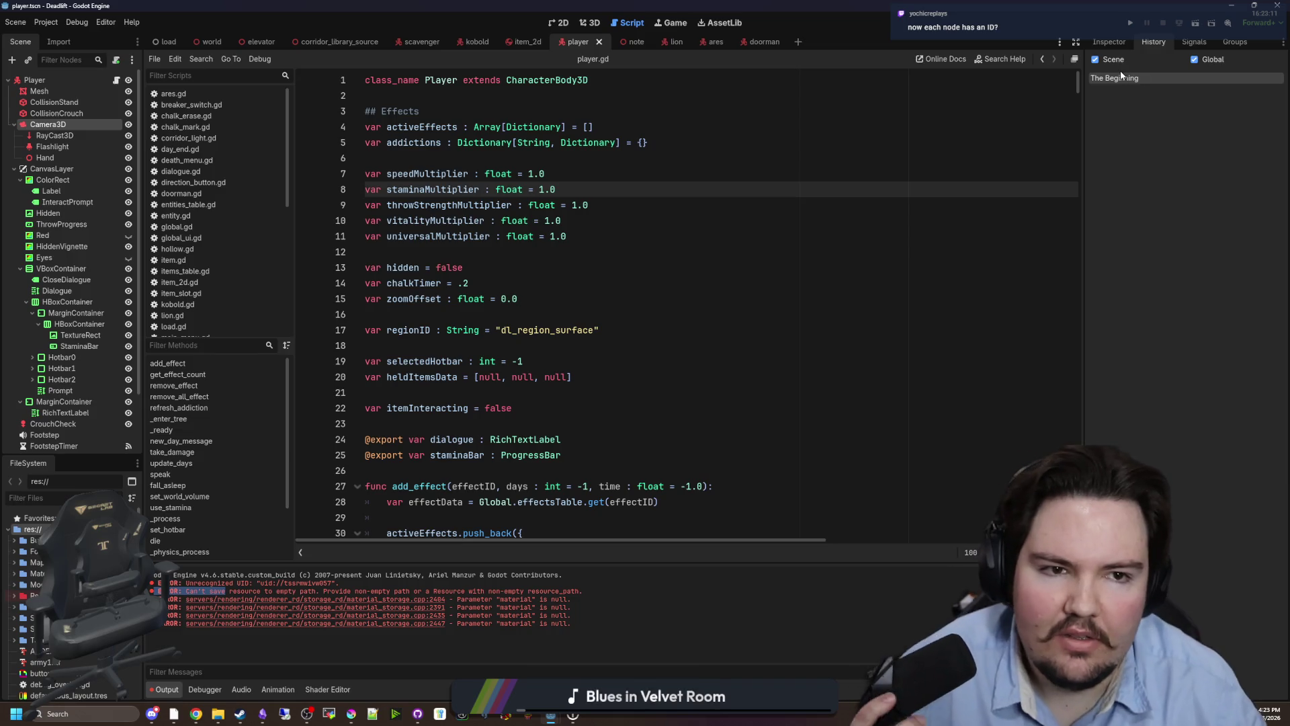
pyautogui.click(40, 91)
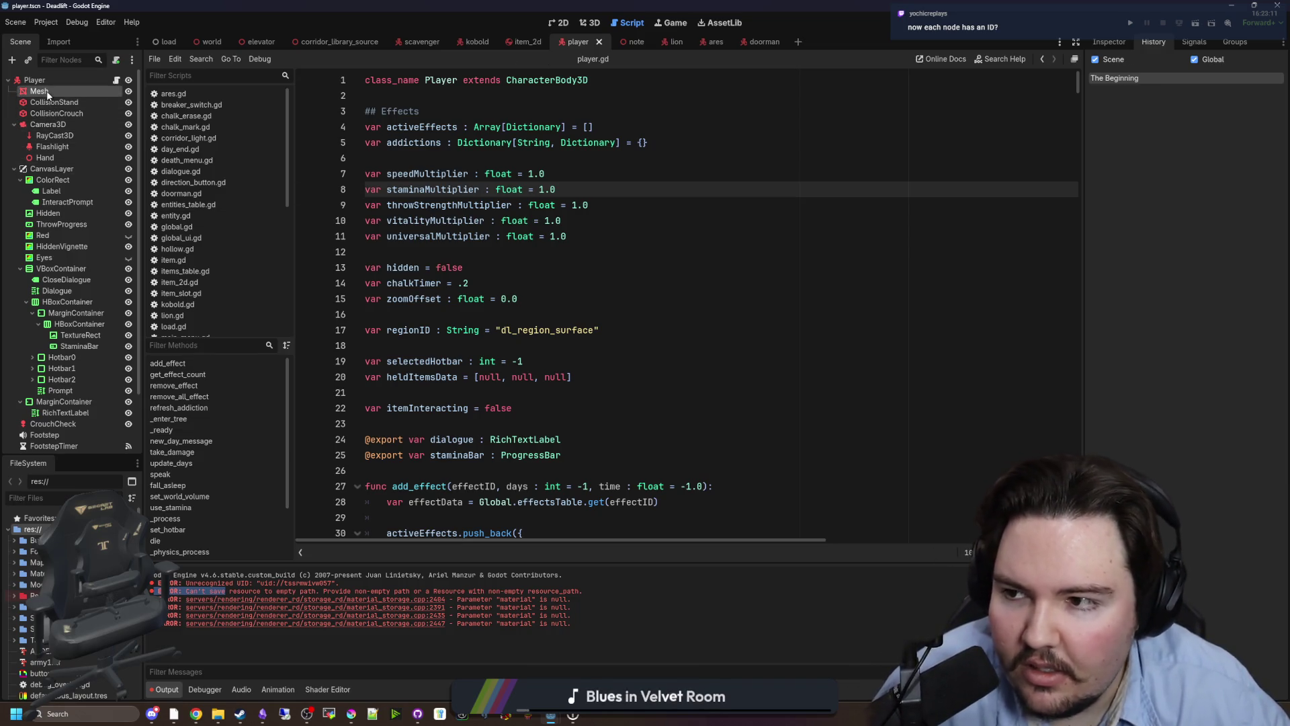
pyautogui.click(35, 80)
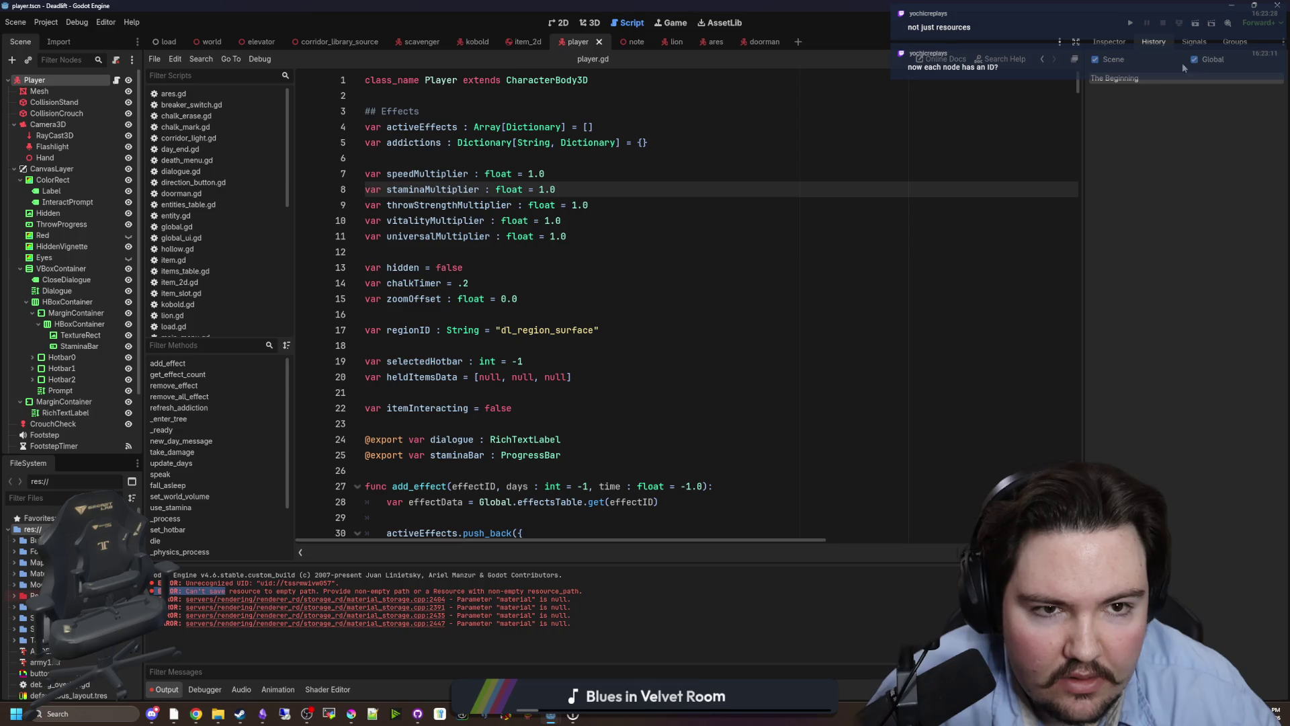
# Compare the Player node's Signals, Groups and Inspector tabs, ending on its signal list.
pyautogui.click(1195, 42)
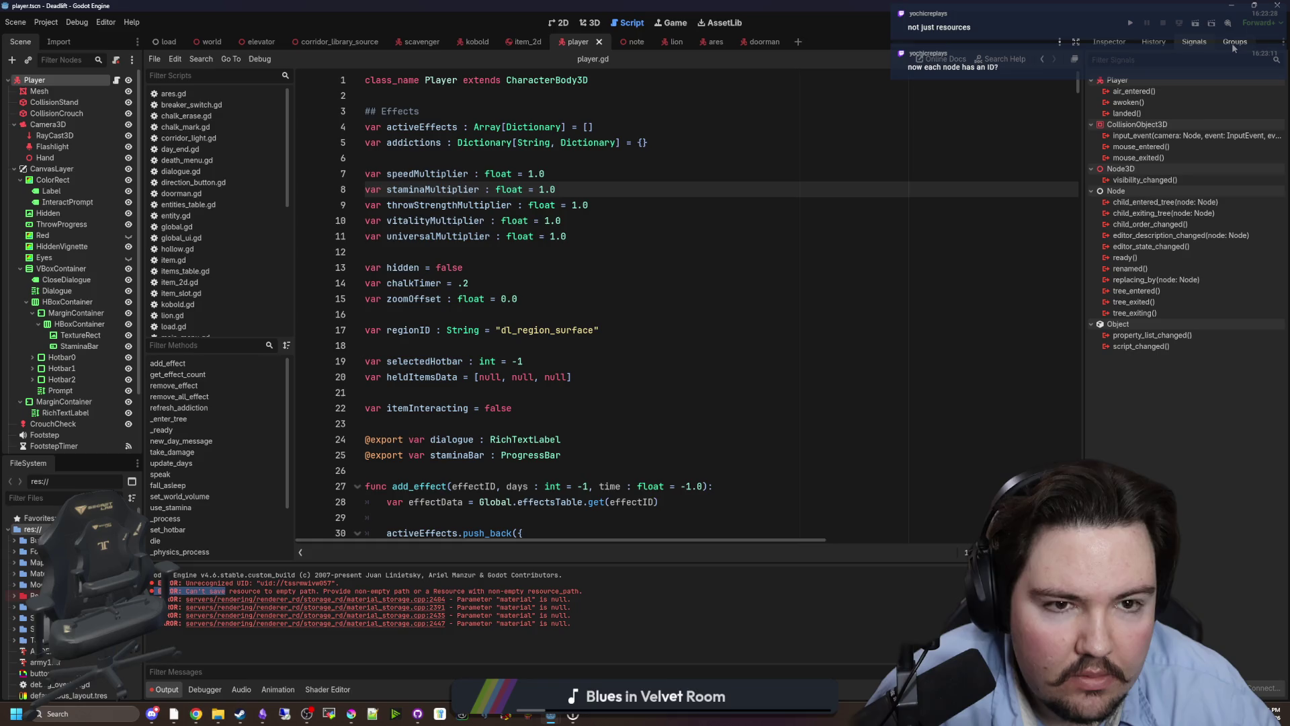
pyautogui.click(1234, 43)
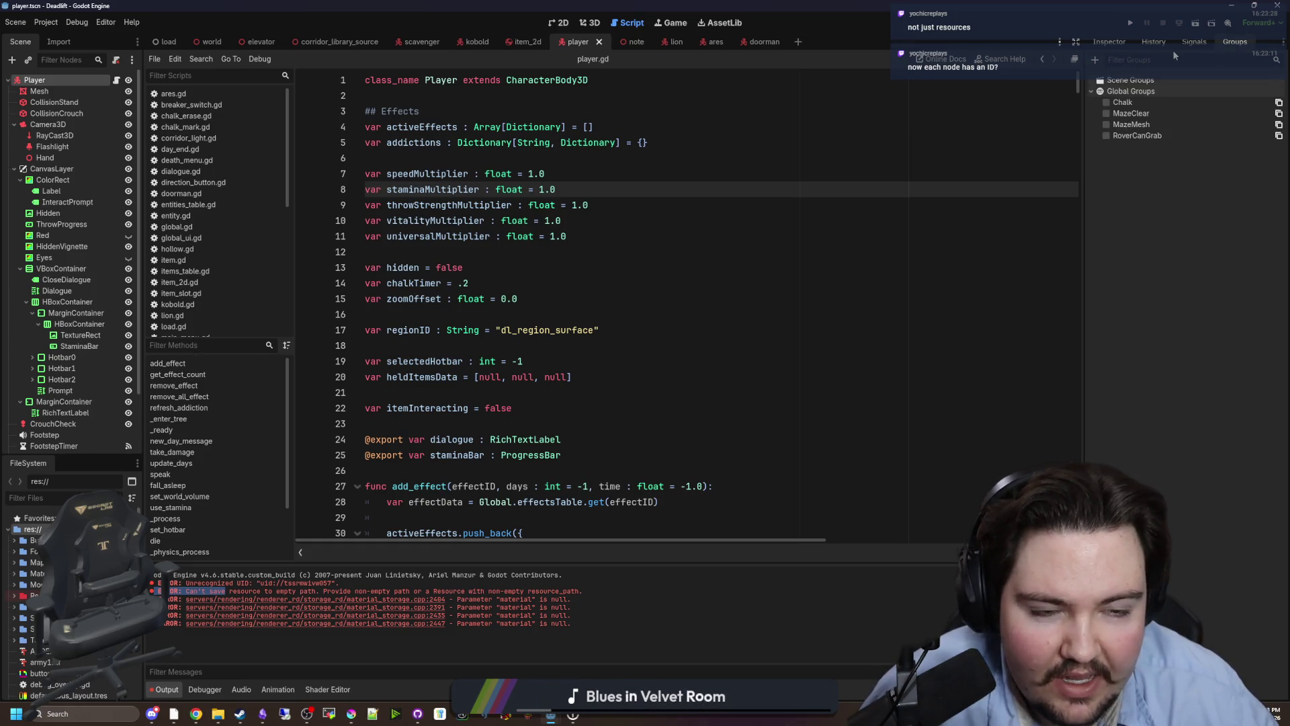
pyautogui.click(1109, 42)
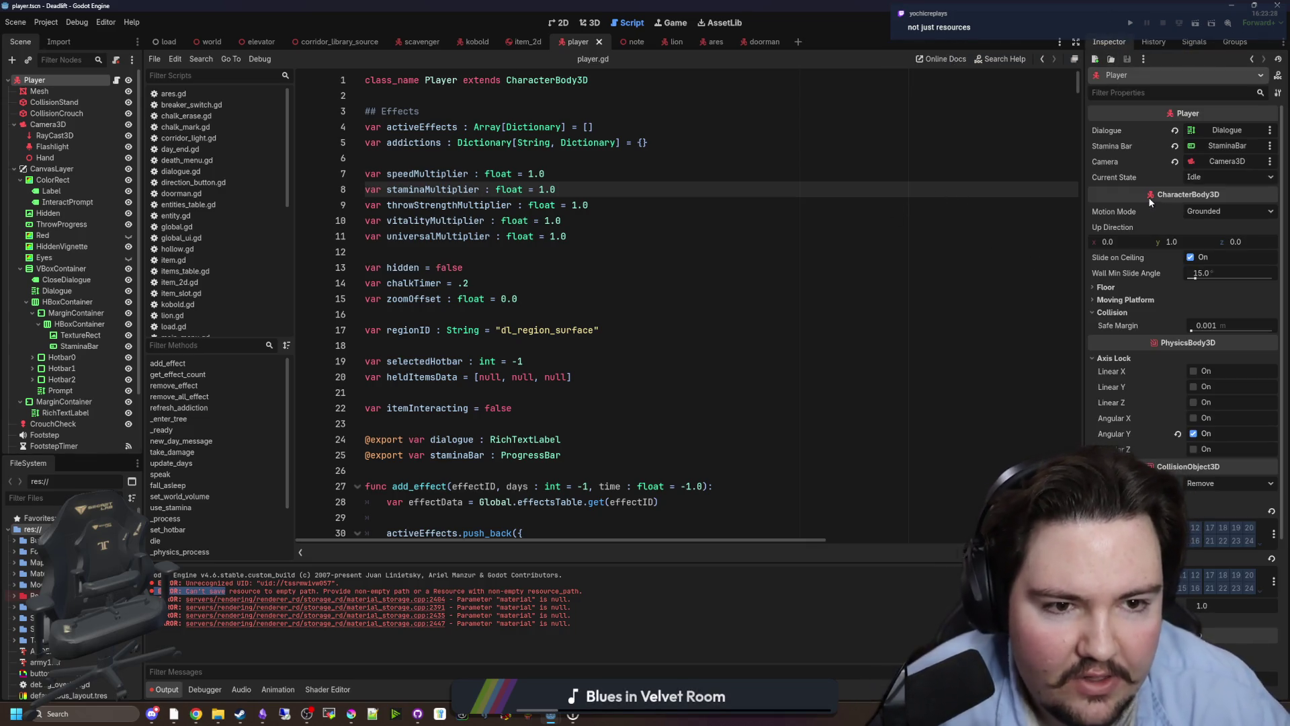
pyautogui.click(1155, 44)
pyautogui.click(1194, 42)
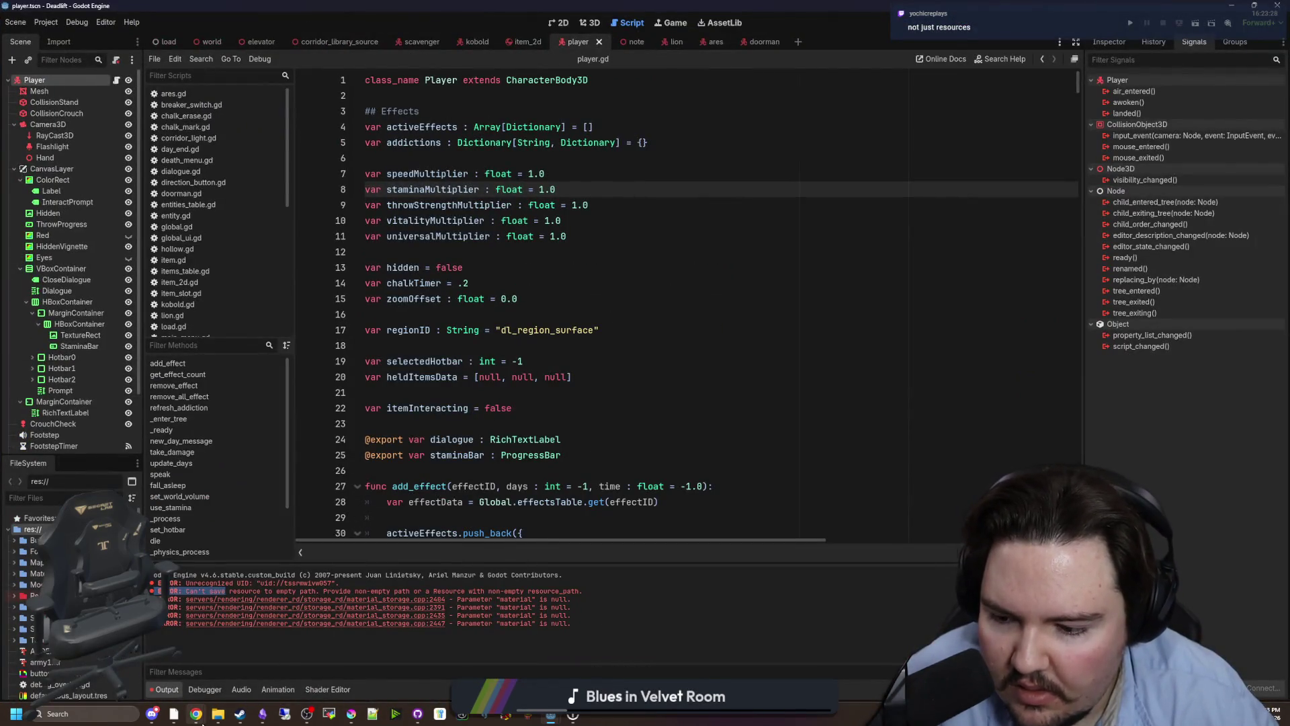
# Switch from the Godot editor to Chrome with the 4.6 release notes.
pyautogui.moveTo(202, 720)
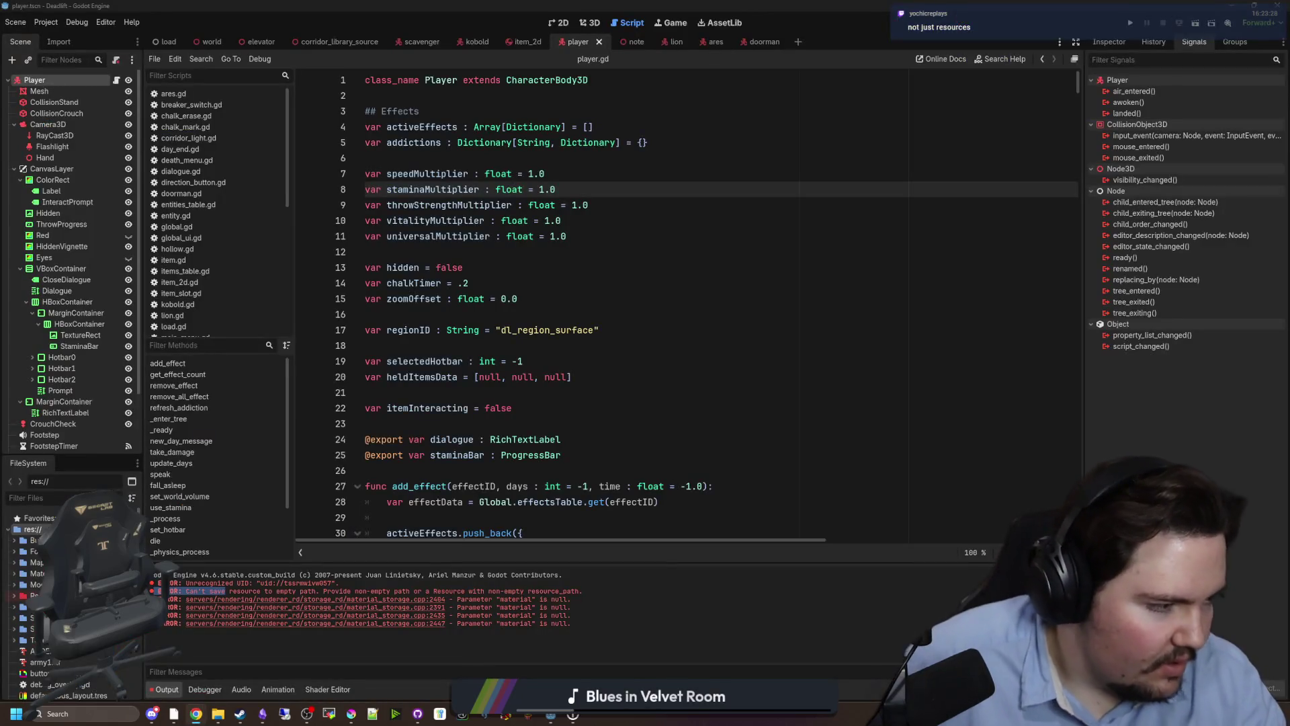
pyautogui.hotkey('alt', 'Tab')
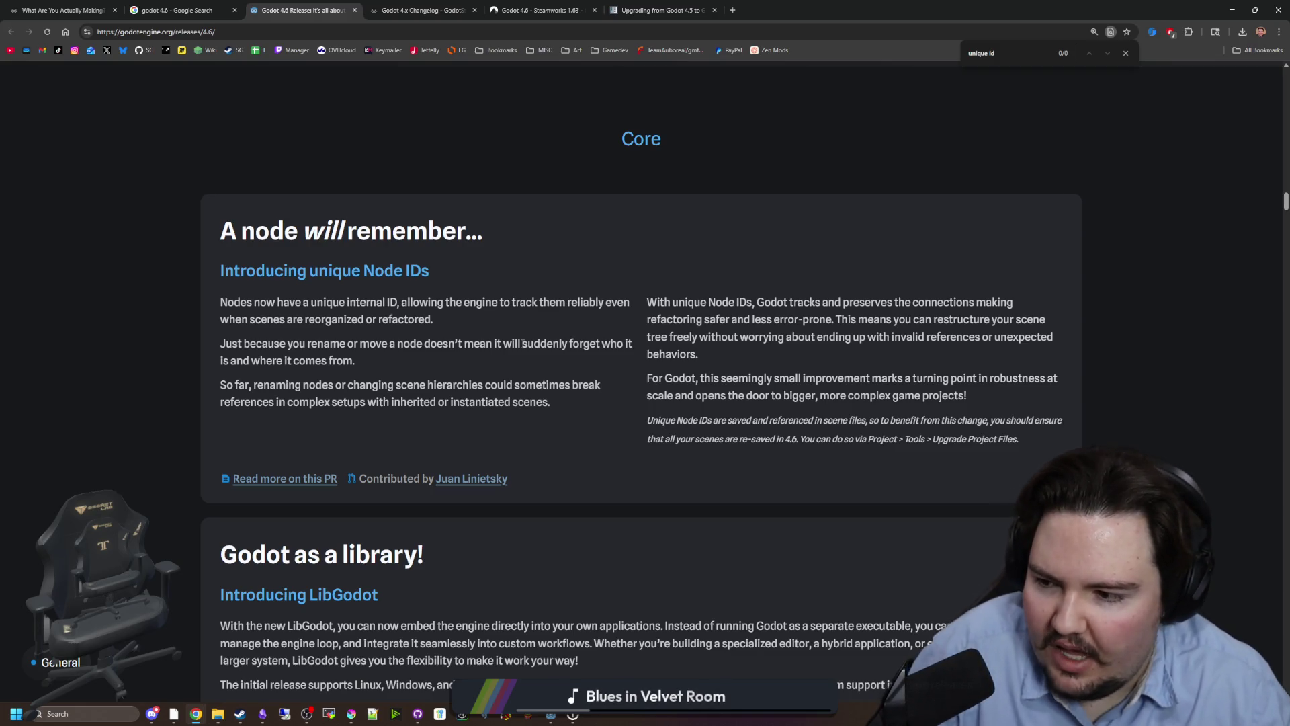
# Open the unique Node IDs PR link in a new tab, highlight the connections paragraph, then switch to it.
pyautogui.middleClick(301, 479)
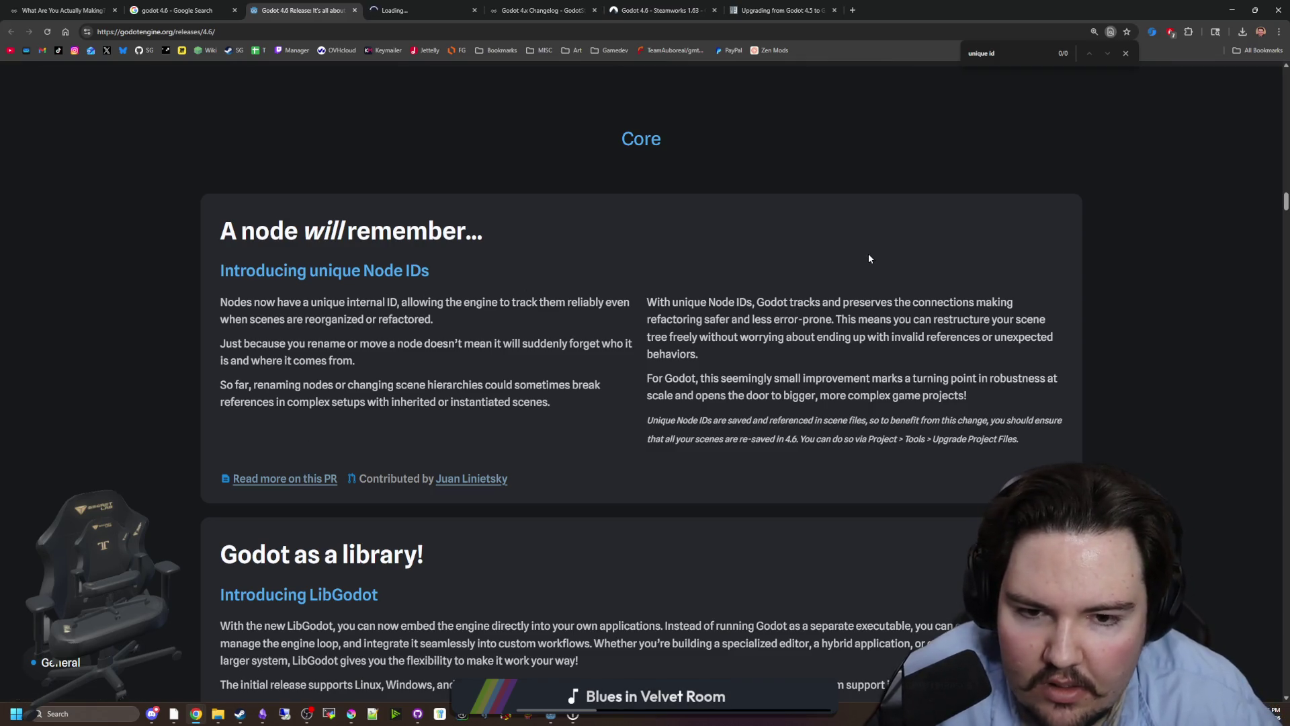
pyautogui.moveTo(857, 300); pyautogui.dragTo(1030, 334)
pyautogui.moveTo(1085, 323)
pyautogui.mouseDown()
pyautogui.moveTo(739, 339)
pyautogui.moveTo(1063, 343)
pyautogui.moveTo(713, 355)
pyautogui.moveTo(747, 380)
pyautogui.moveTo(1022, 384)
pyautogui.moveTo(1045, 397)
pyautogui.mouseUp()
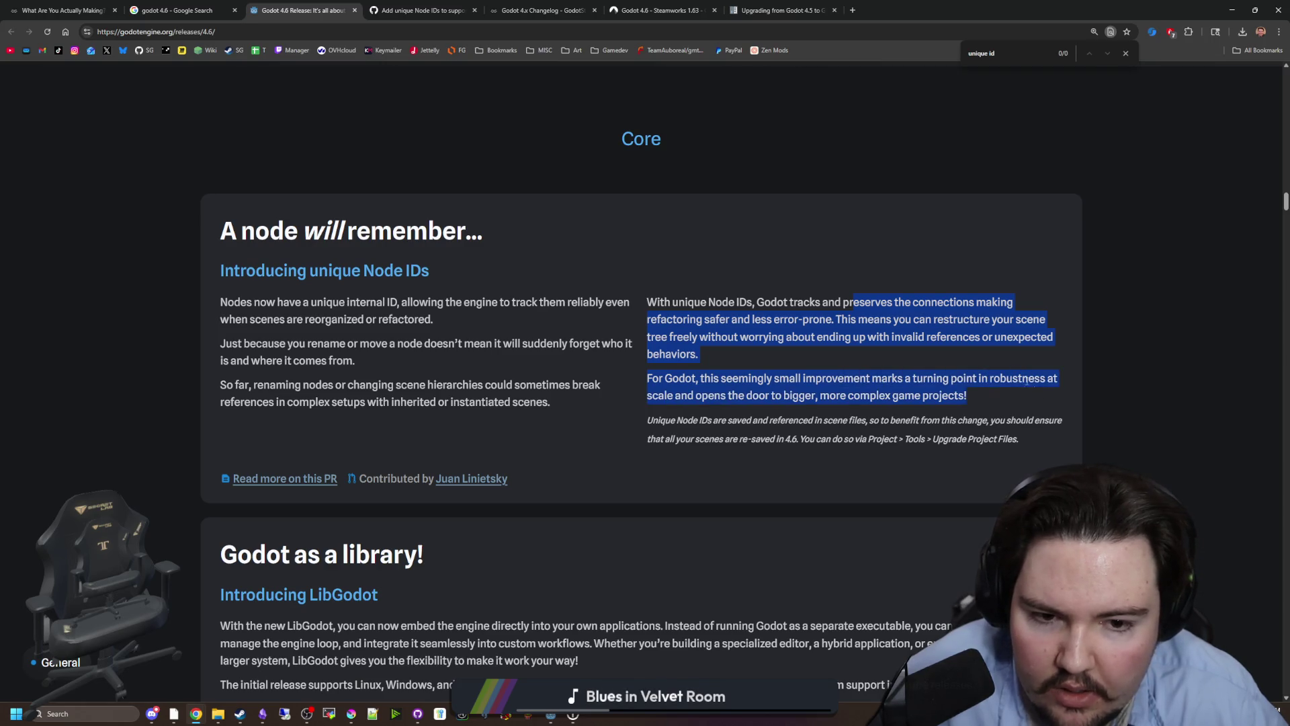
pyautogui.scroll(5, 740, 286)
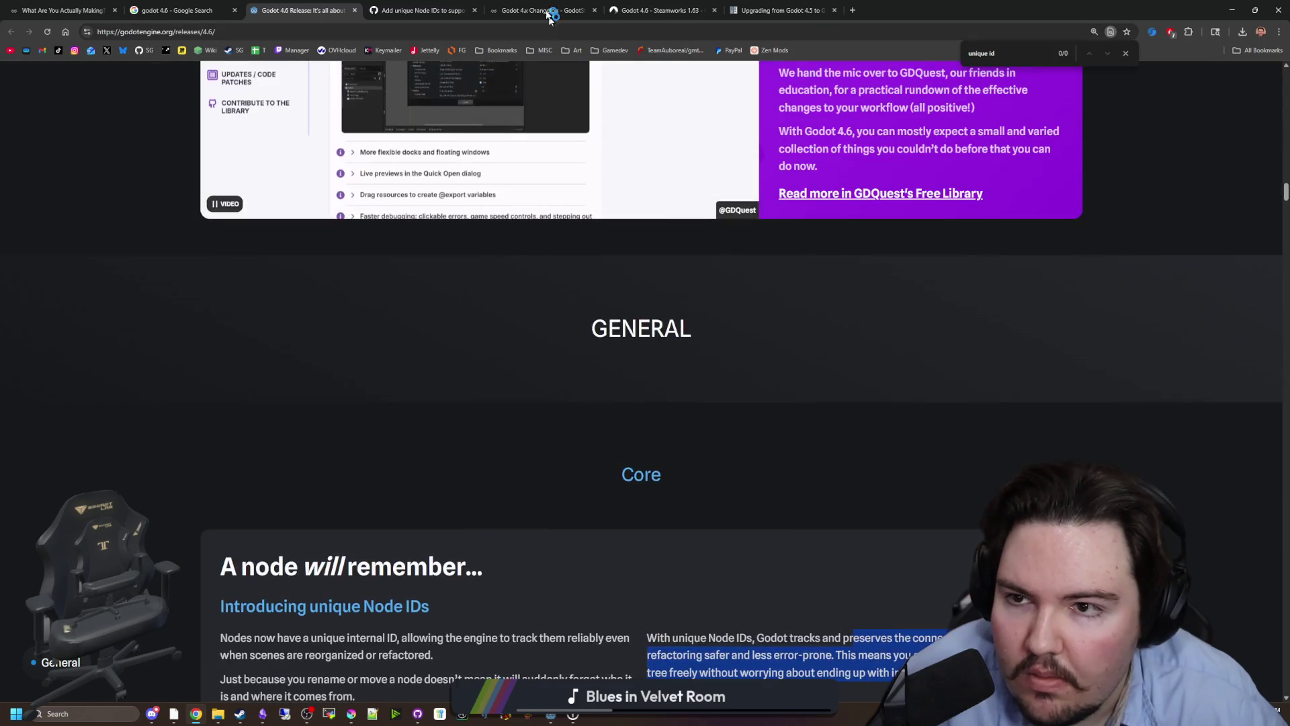
pyautogui.hotkey('ctrl', 'Tab')
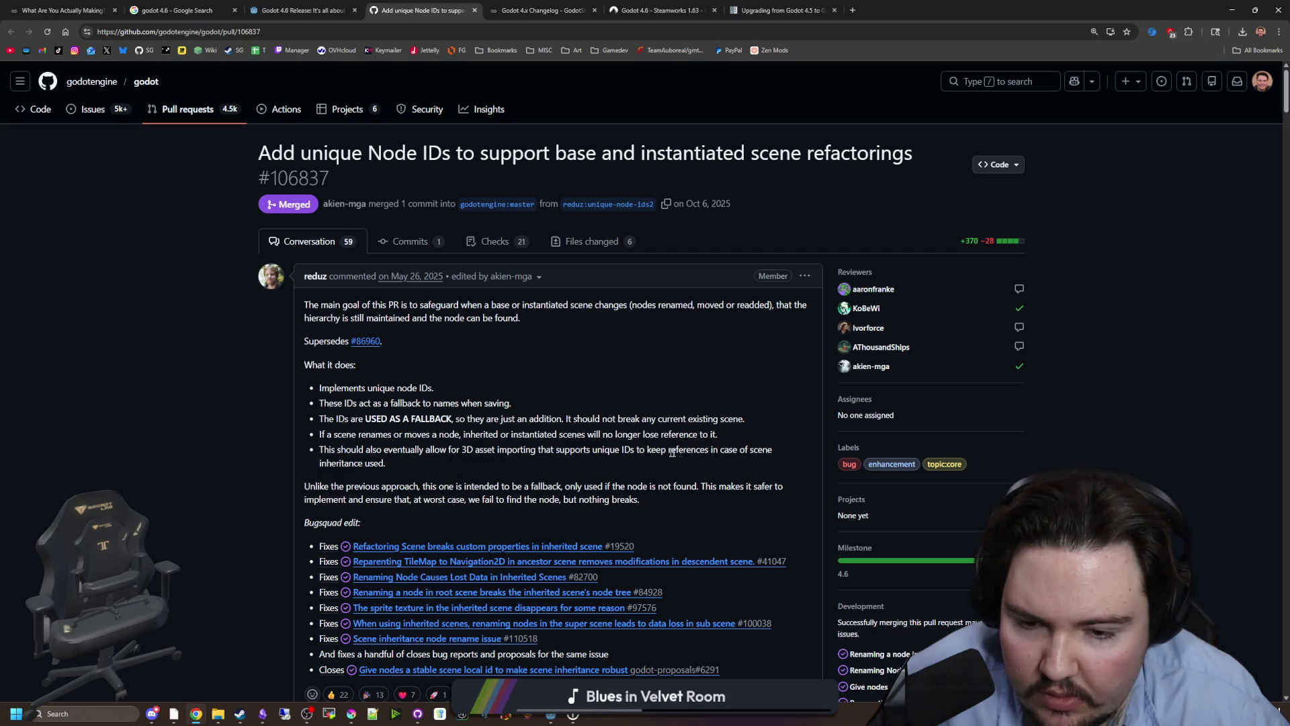
# Scroll through the pull request's conversation, then jump back to the top.
pyautogui.scroll(-2, 408, 398)
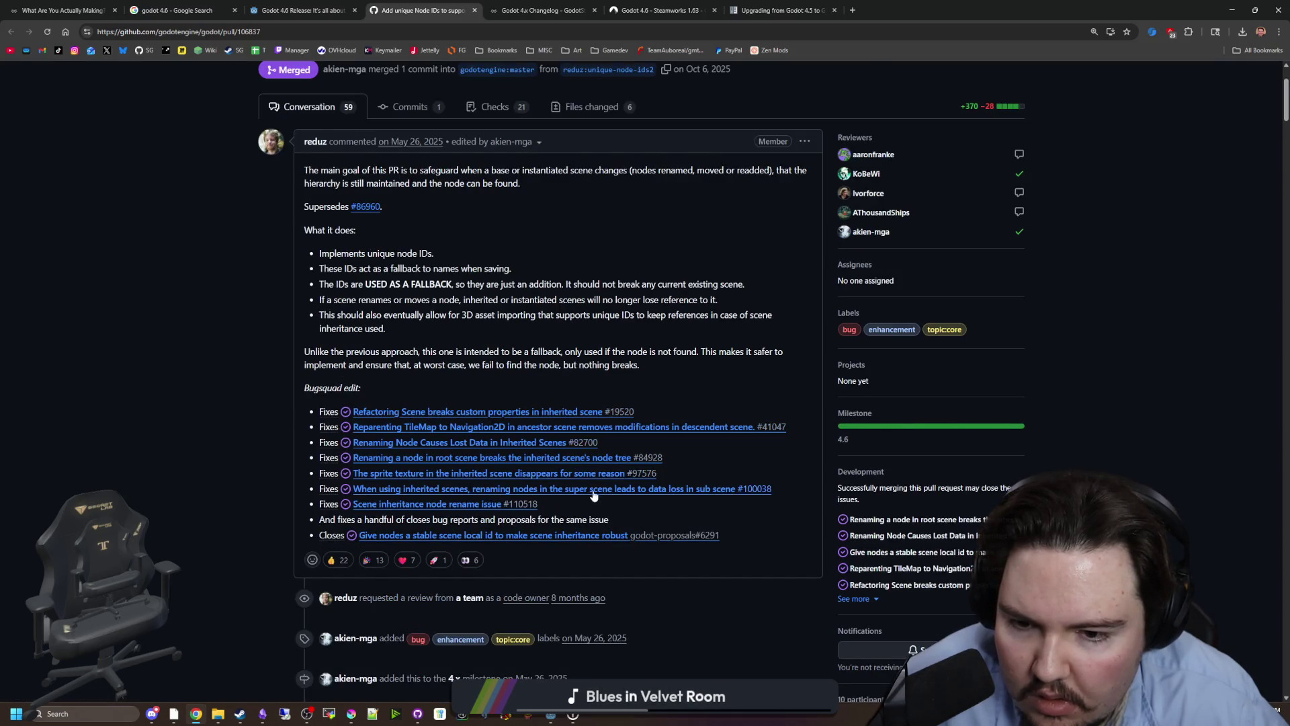
pyautogui.scroll(-4, 504, 433)
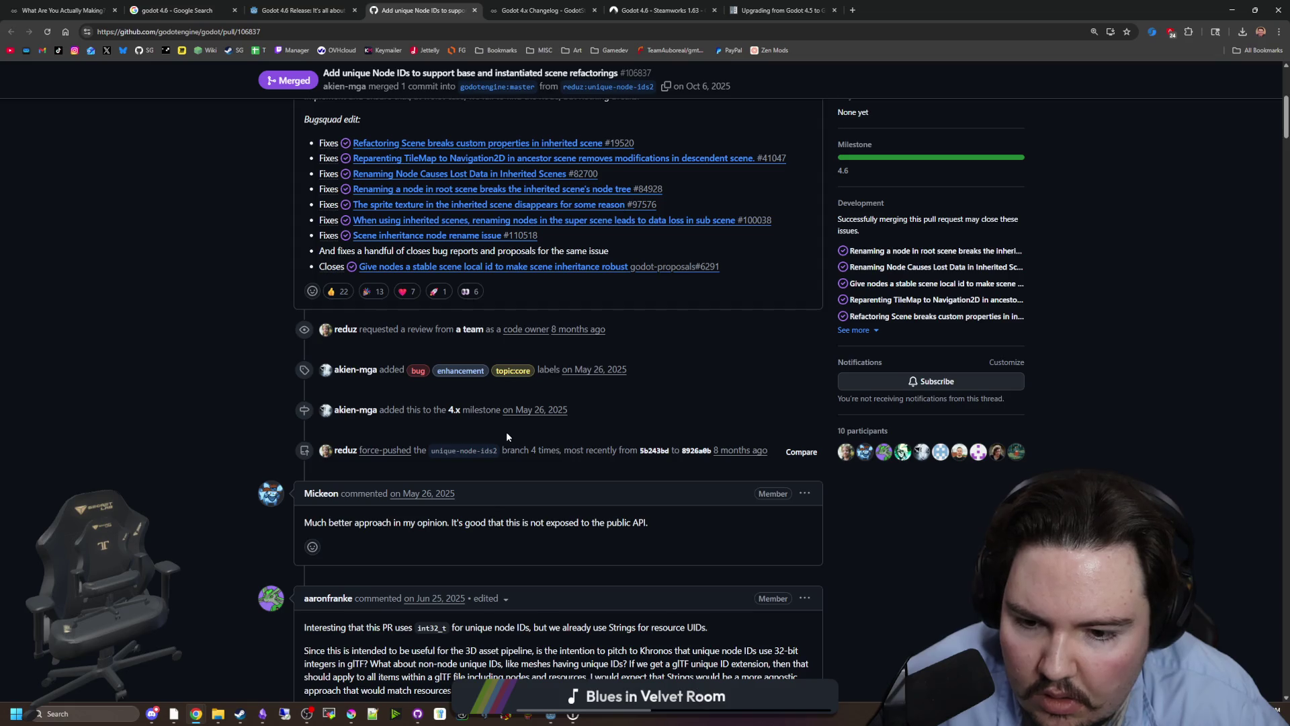
pyautogui.scroll(-3, 507, 437)
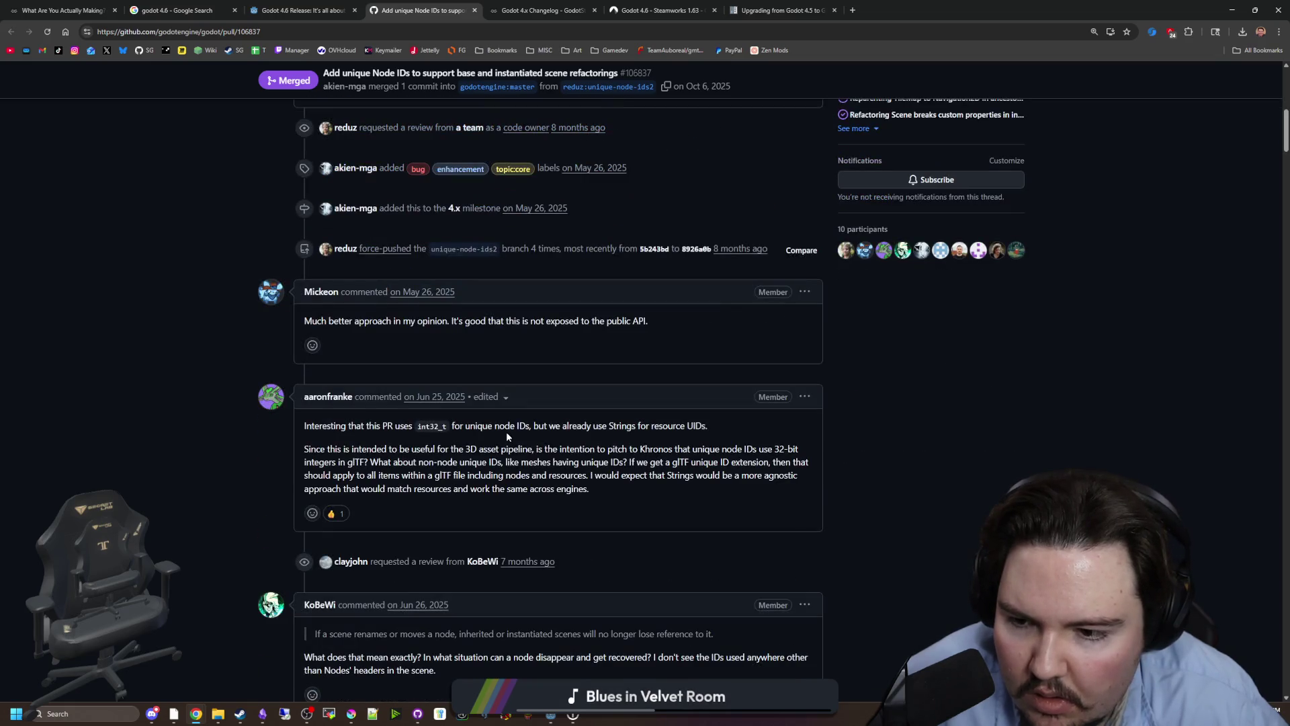
pyautogui.scroll(-4, 474, 428)
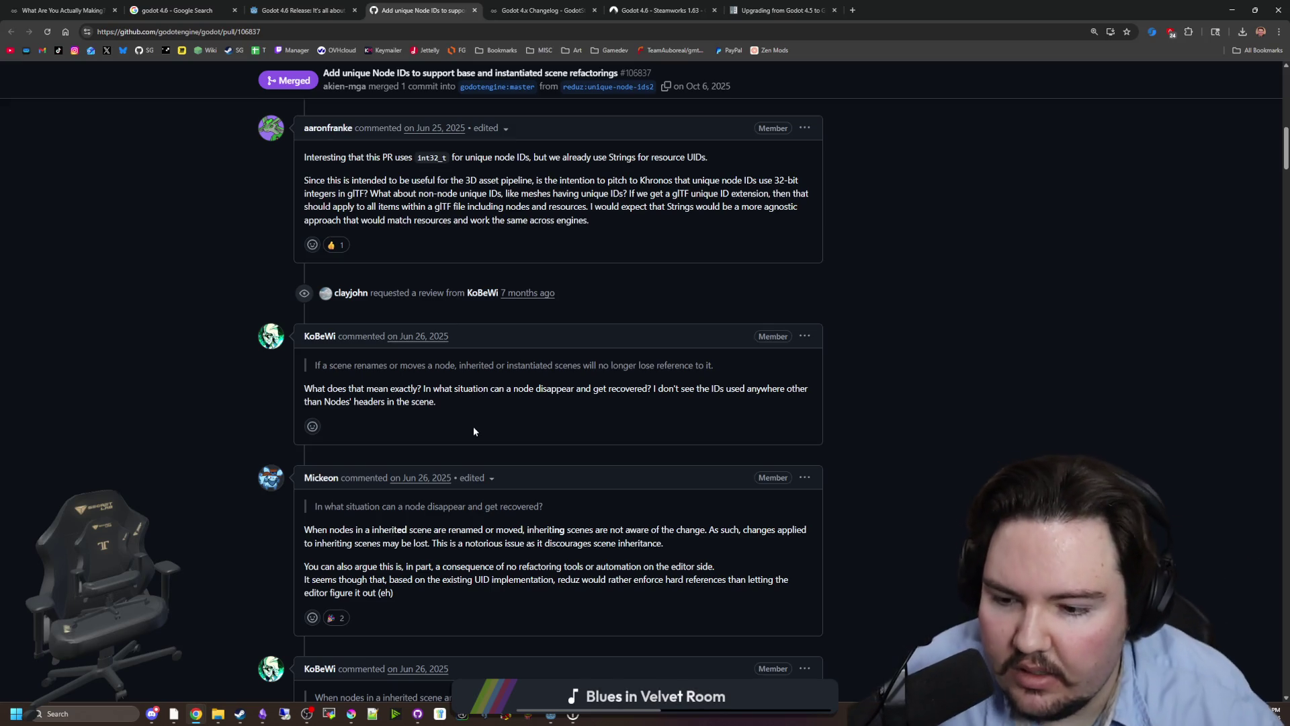
pyautogui.scroll(-5, 474, 430)
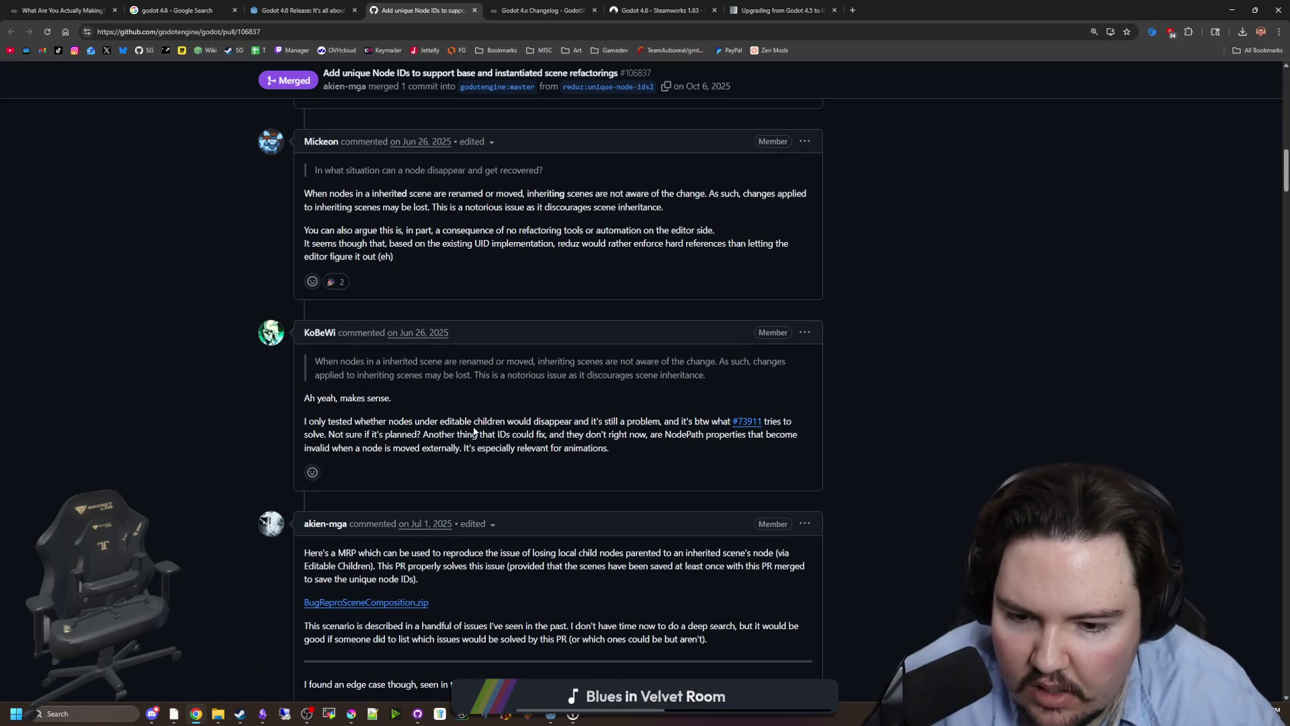
pyautogui.press('Home')
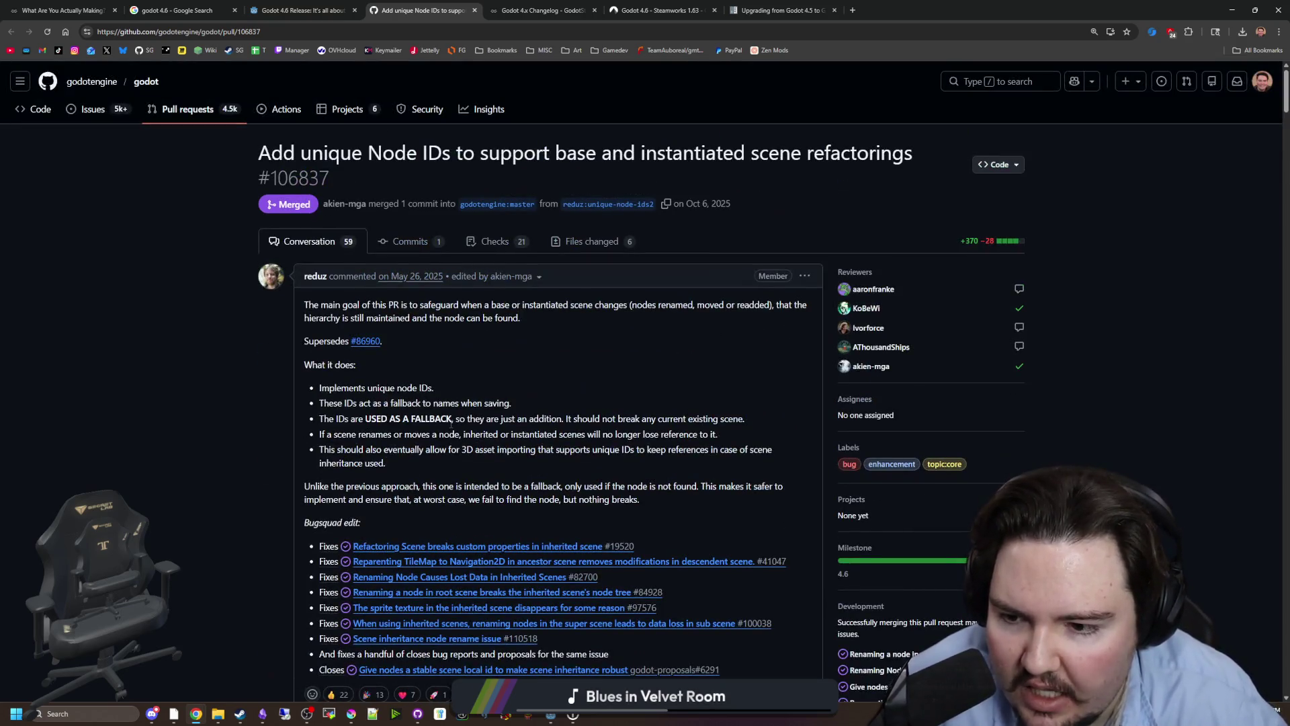
# View the PR's checks and scroll its changed-files diff, then return to Godot.
pyautogui.click(590, 248)
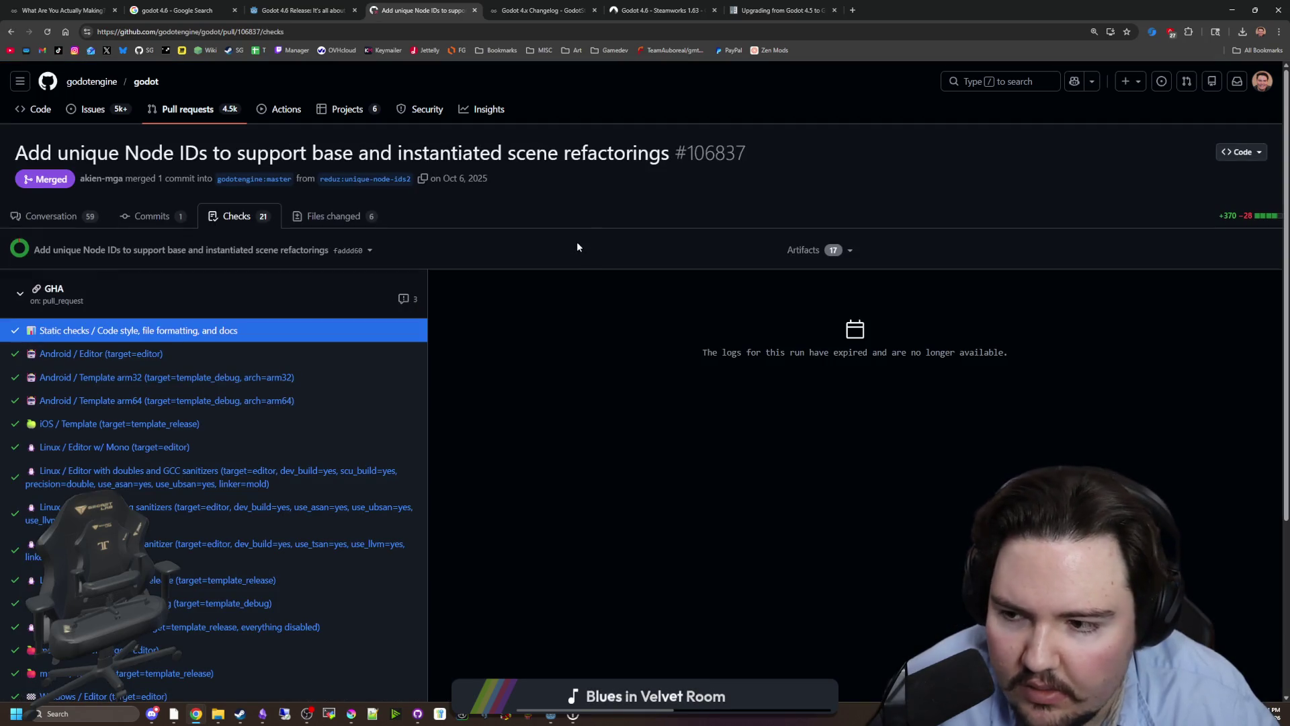
pyautogui.click(336, 215)
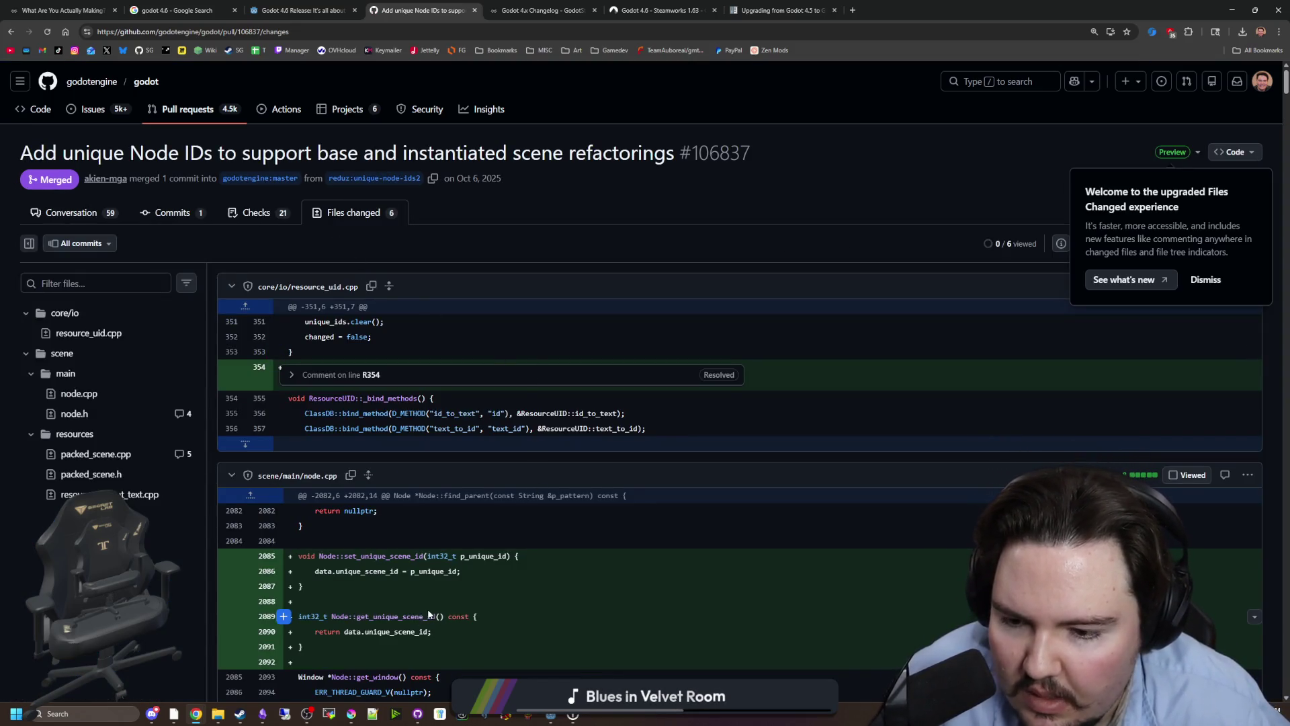
pyautogui.scroll(-5, 442, 579)
pyautogui.scroll(-4, 723, 494)
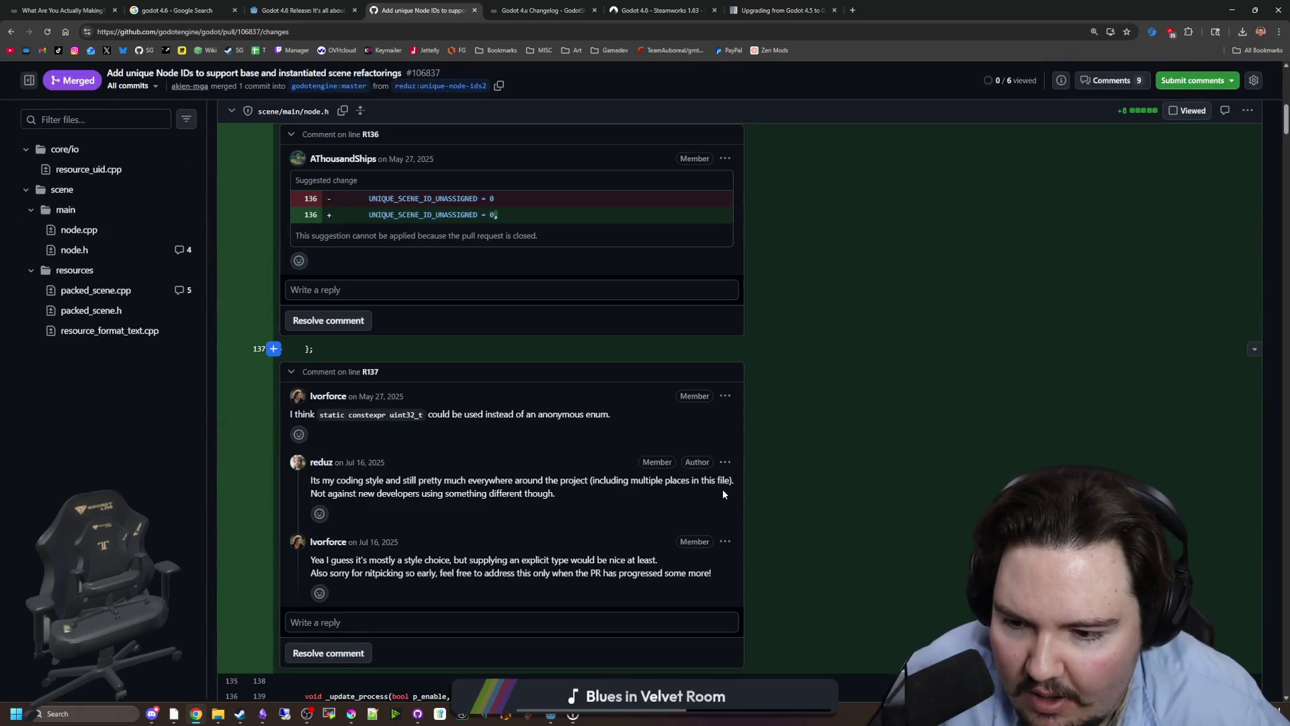
pyautogui.hotkey('alt', 'Tab')
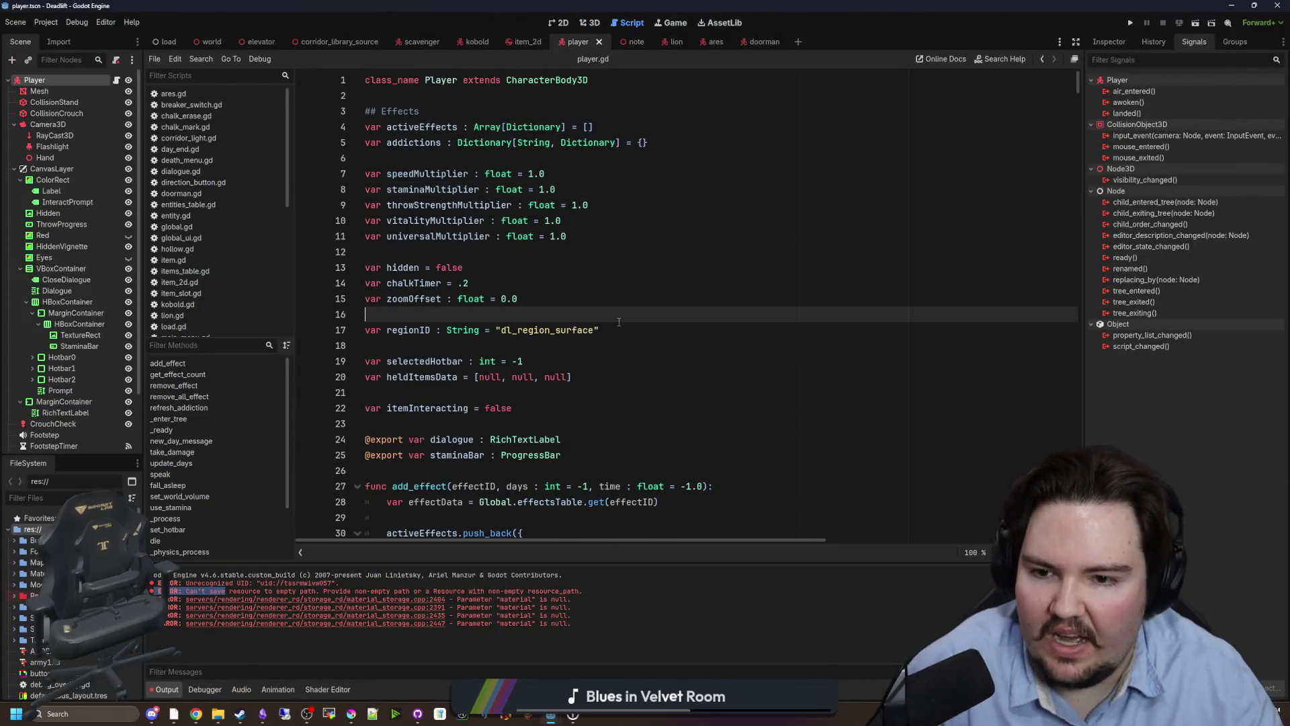
# Discard the experimental 'Node.' lines near line 15 and save player.gd.
pyautogui.press('Return')
pyautogui.press('Return')
pyautogui.press('Up')
pyautogui.write('Node.')
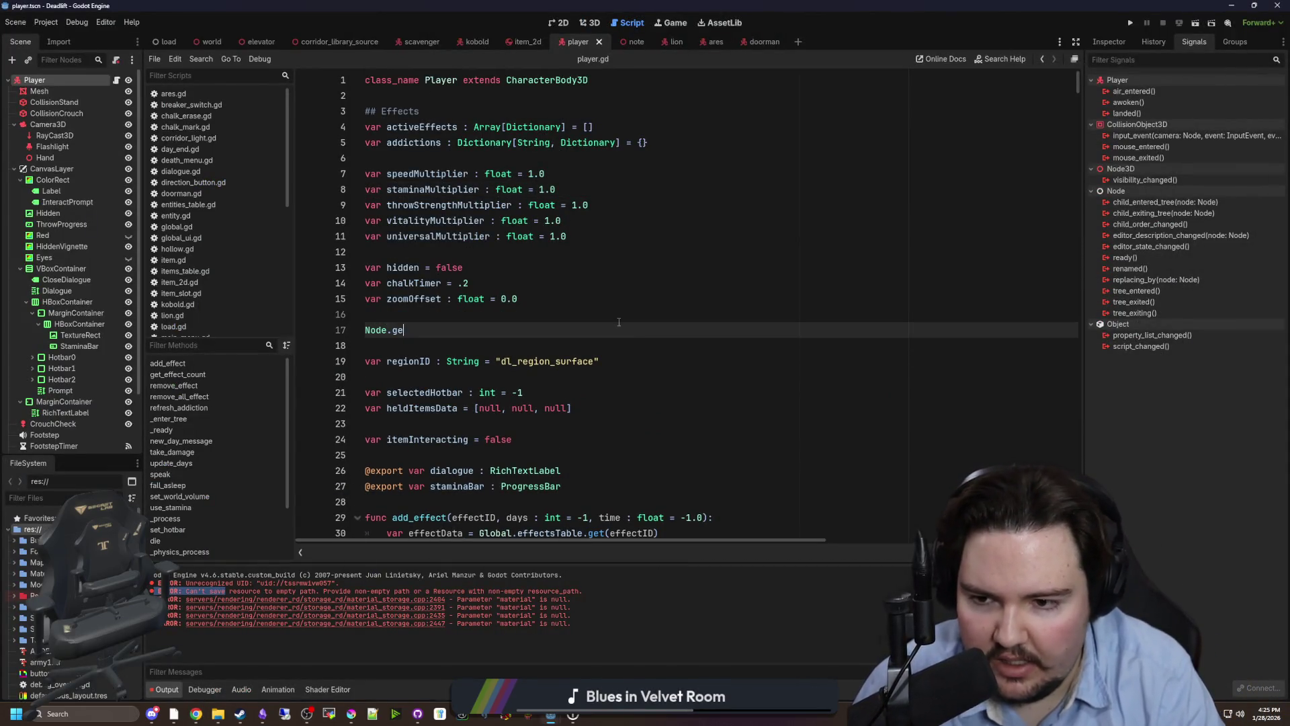
pyautogui.press('BackSpace')
pyautogui.press('BackSpace')
pyautogui.press('BackSpace')
pyautogui.press('BackSpace')
pyautogui.press('BackSpace')
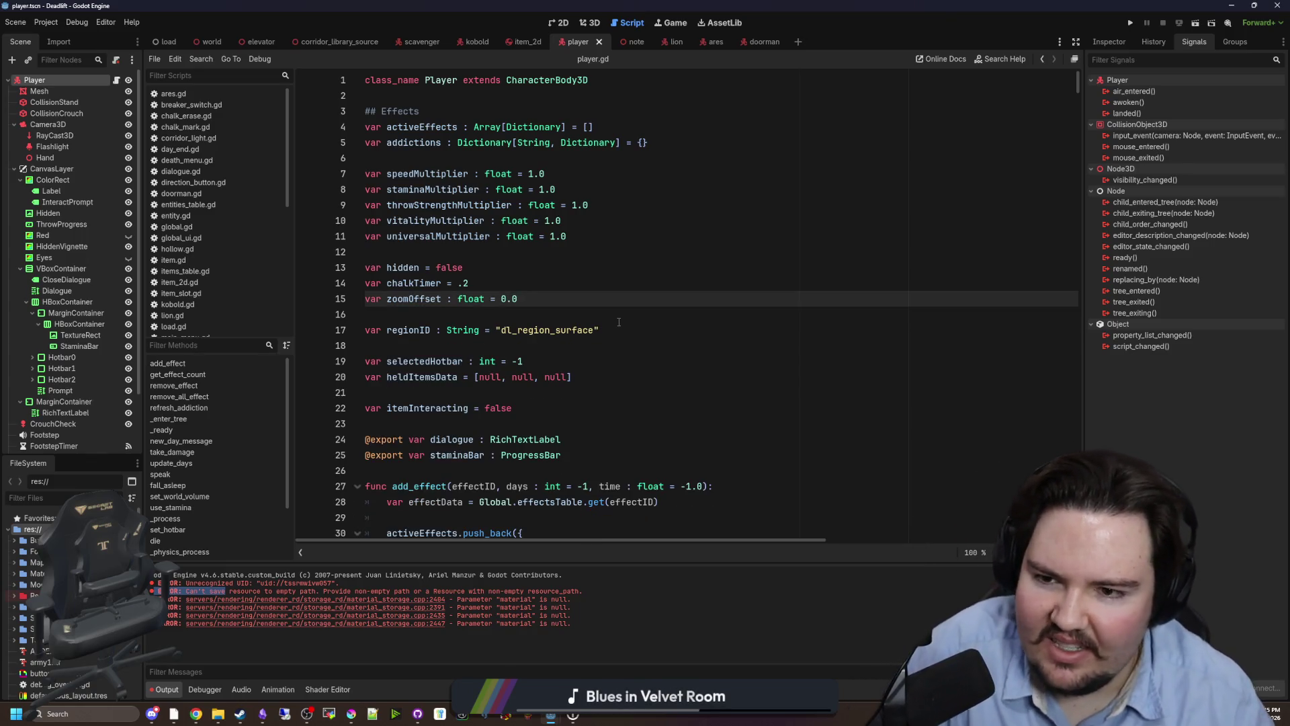
pyautogui.press('Up')
pyautogui.hotkey('ctrl', 's')
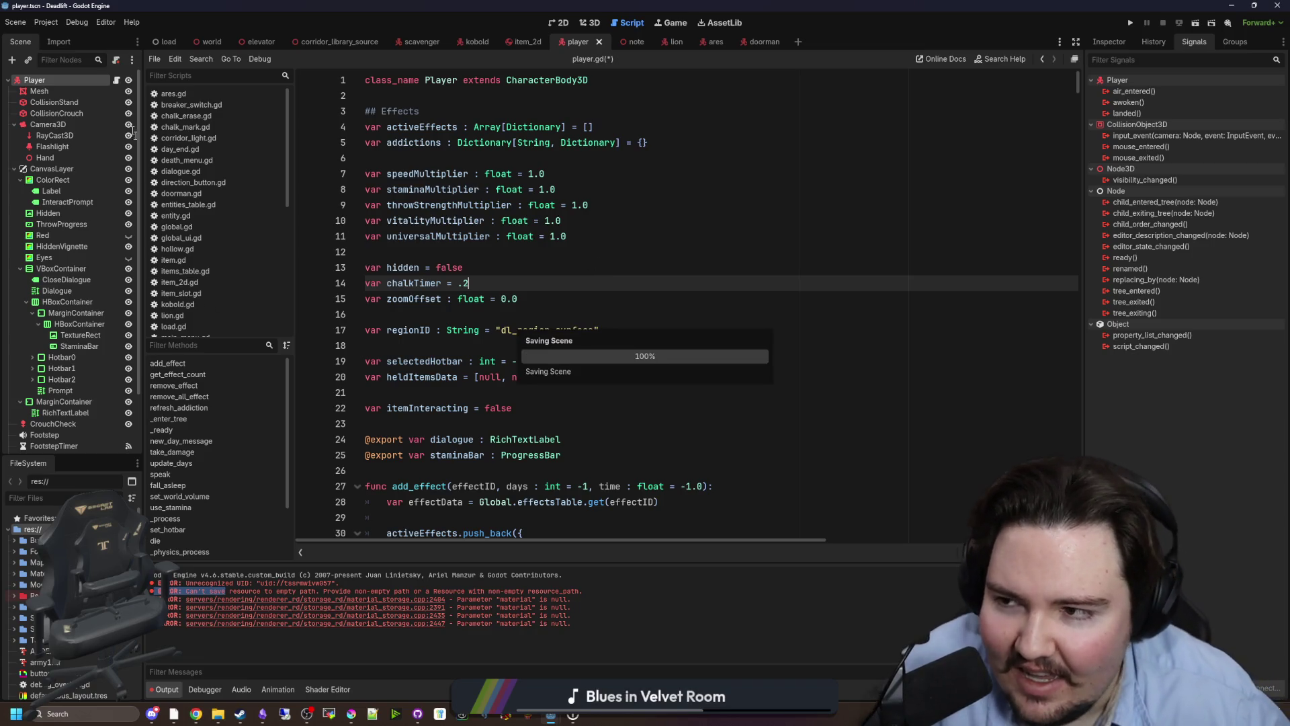
# Add self.get_instance_id() on line 56 inside remove_effect and open that method's documentation.
pyautogui.scroll(-12, 566, 302)
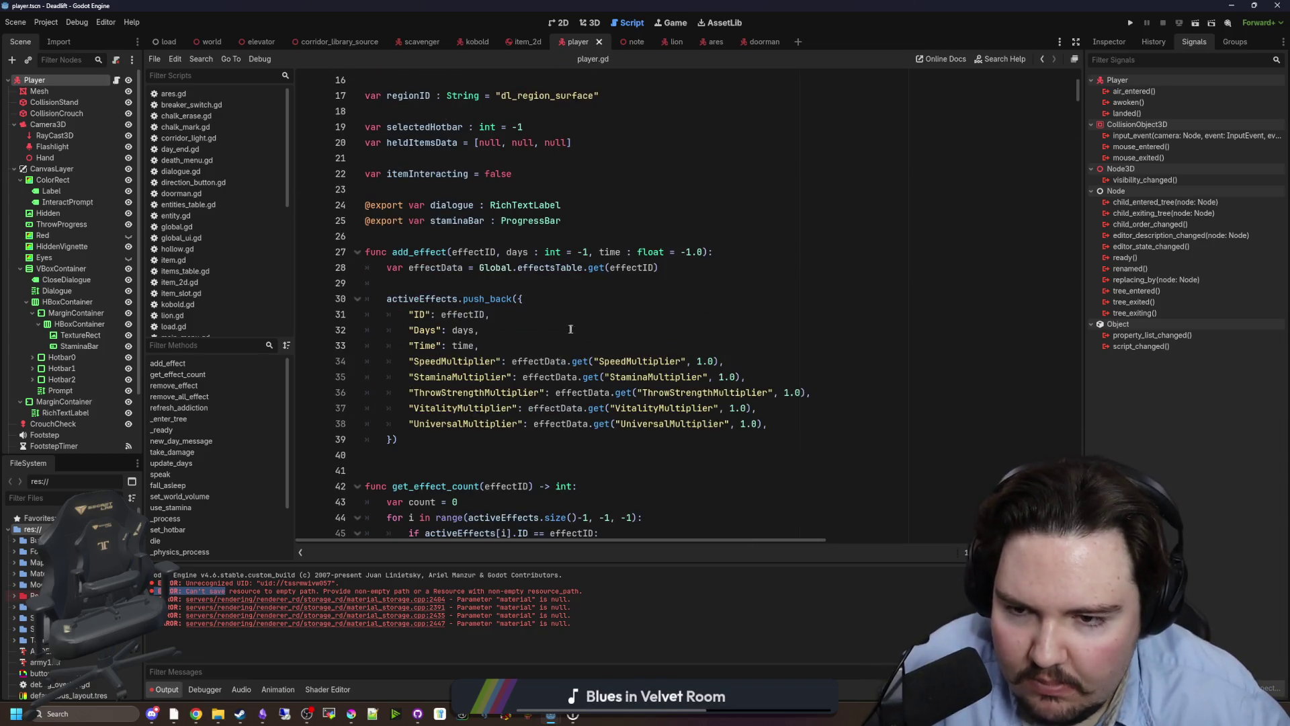
pyautogui.scroll(-1, 566, 302)
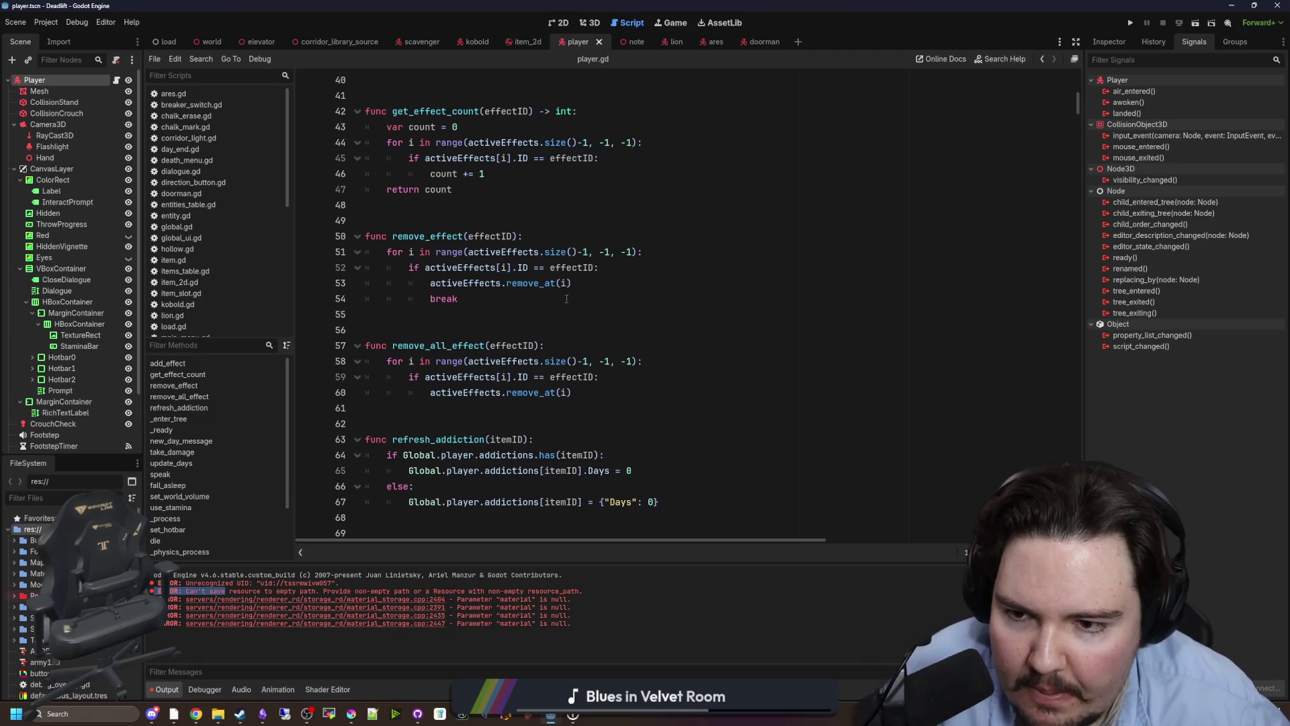
pyautogui.click(483, 307)
pyautogui.press('Return')
pyautogui.press('Return')
pyautogui.write('self.get_uni')
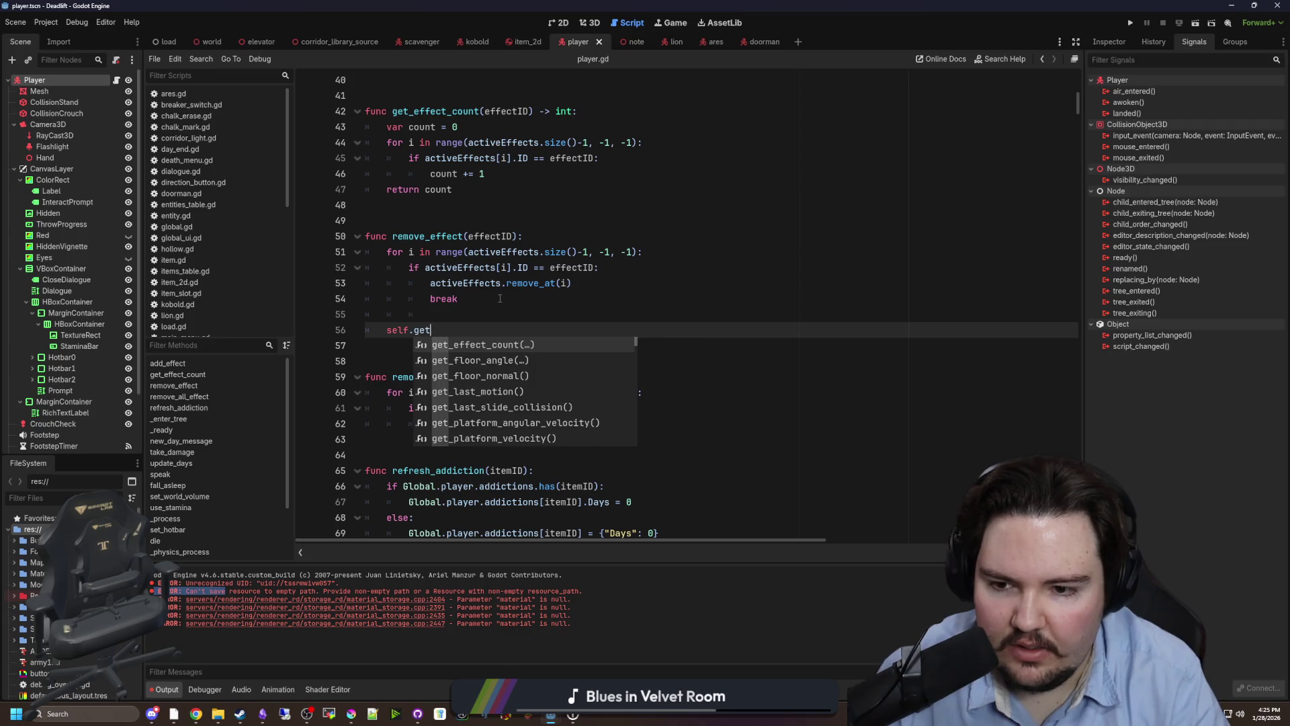
pyautogui.press('BackSpace')
pyautogui.press('BackSpace')
pyautogui.press('BackSpace')
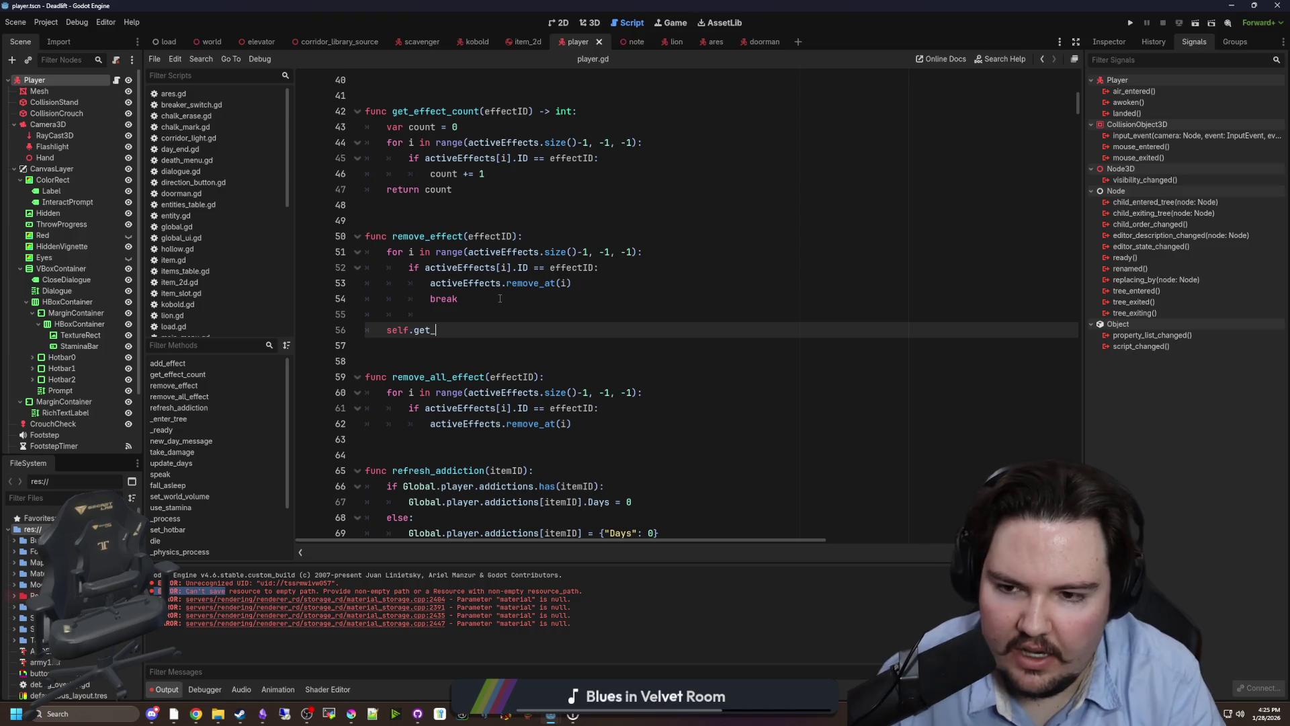
pyautogui.write('instanc')
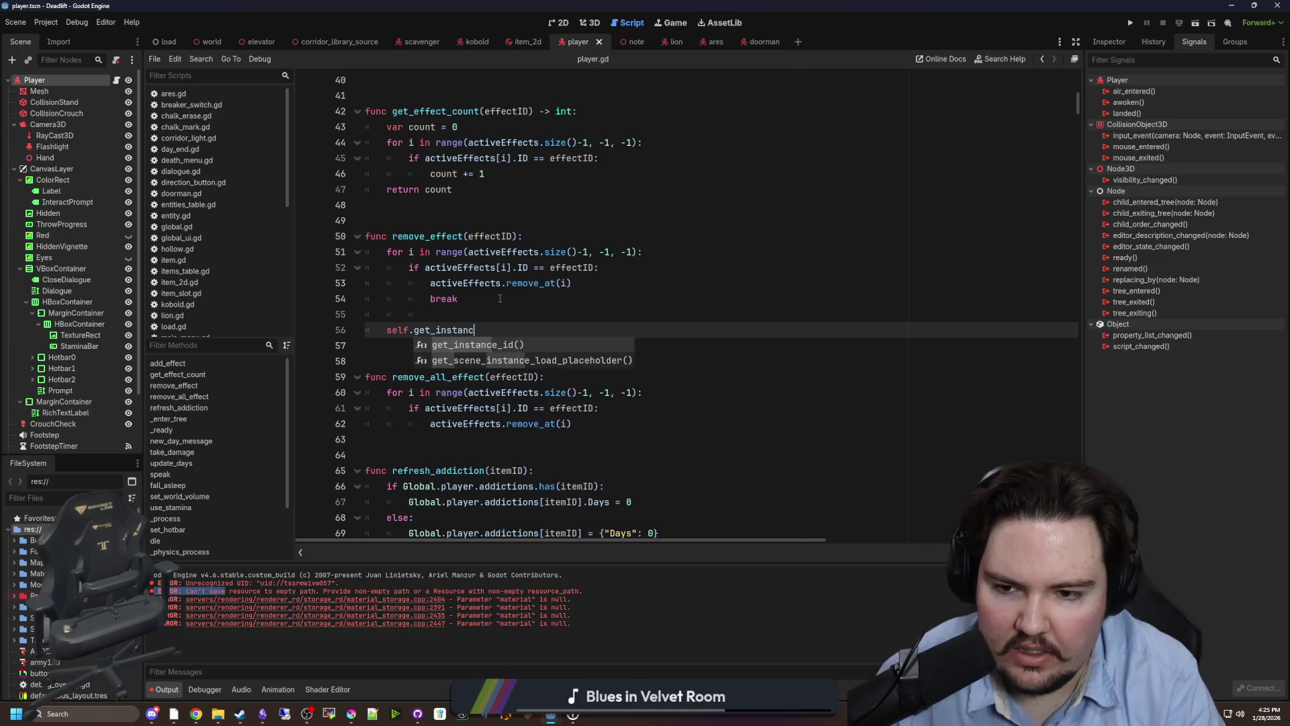
pyautogui.press('Return')
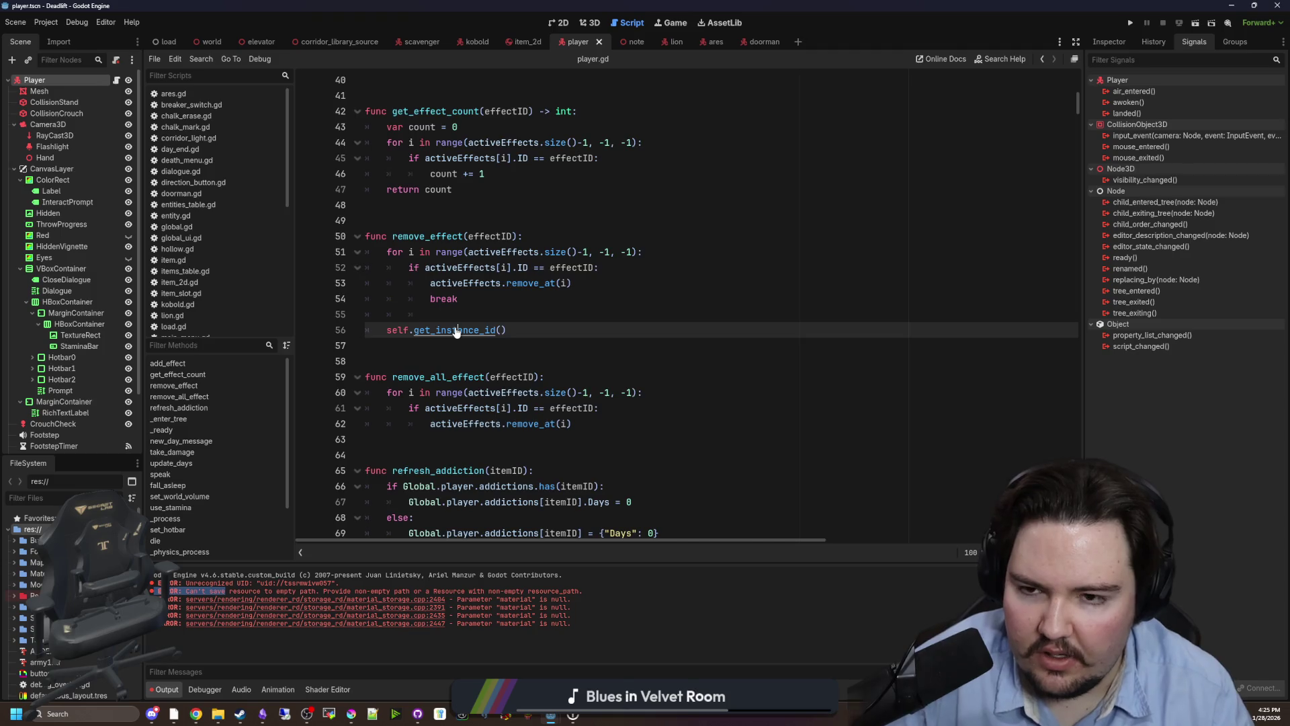
pyautogui.keyDown('ctrl'); pyautogui.click(456, 330); pyautogui.keyUp('ctrl')
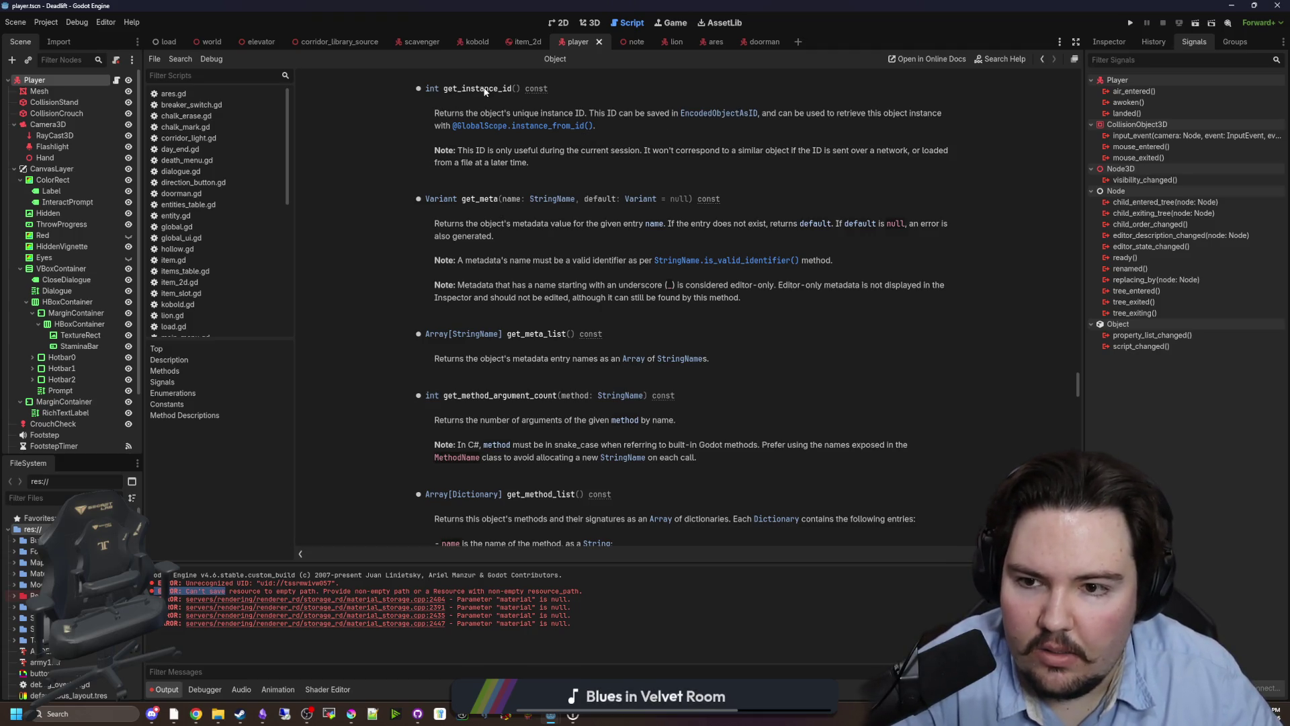
# Back in player.gd, delete the get_instance_id() call and the unfinished line below remove_effect.
pyautogui.hotkey('alt', 'Left')
pyautogui.moveTo(528, 355); pyautogui.dragTo(425, 361)
pyautogui.press('BackSpace')
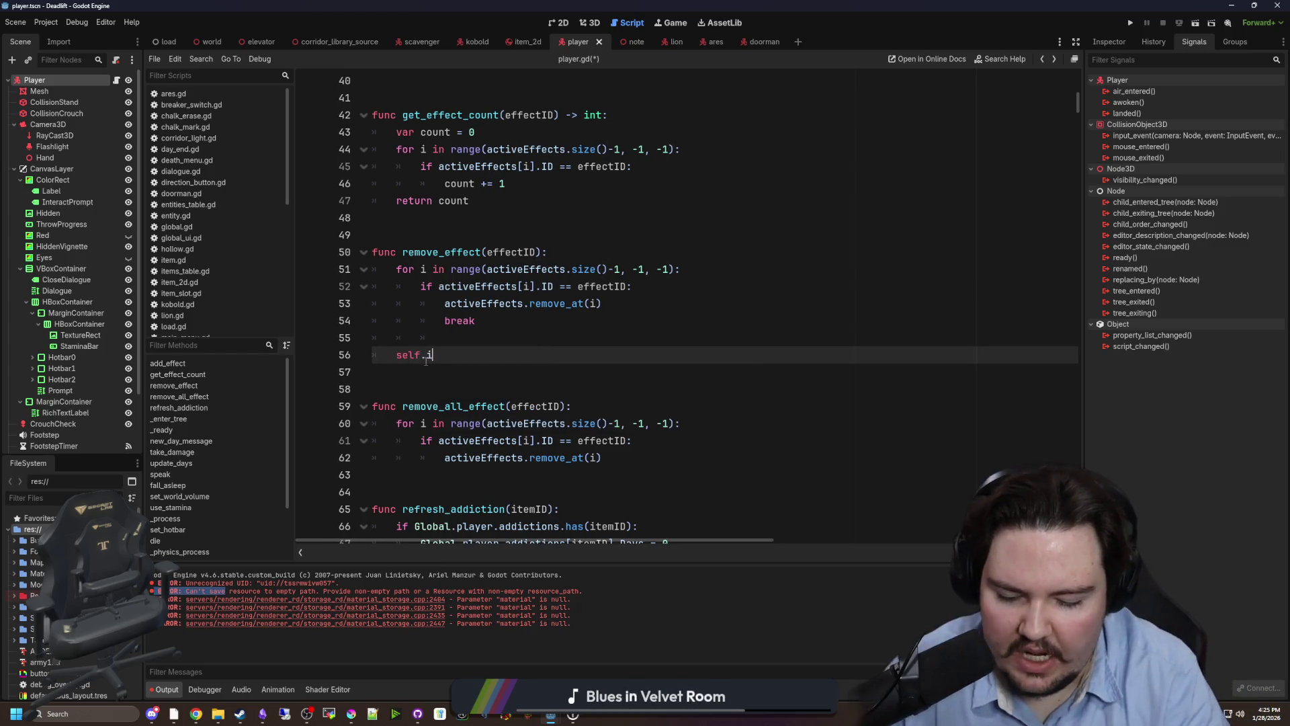
pyautogui.write('id')
pyautogui.press('BackSpace')
pyautogui.press('BackSpace')
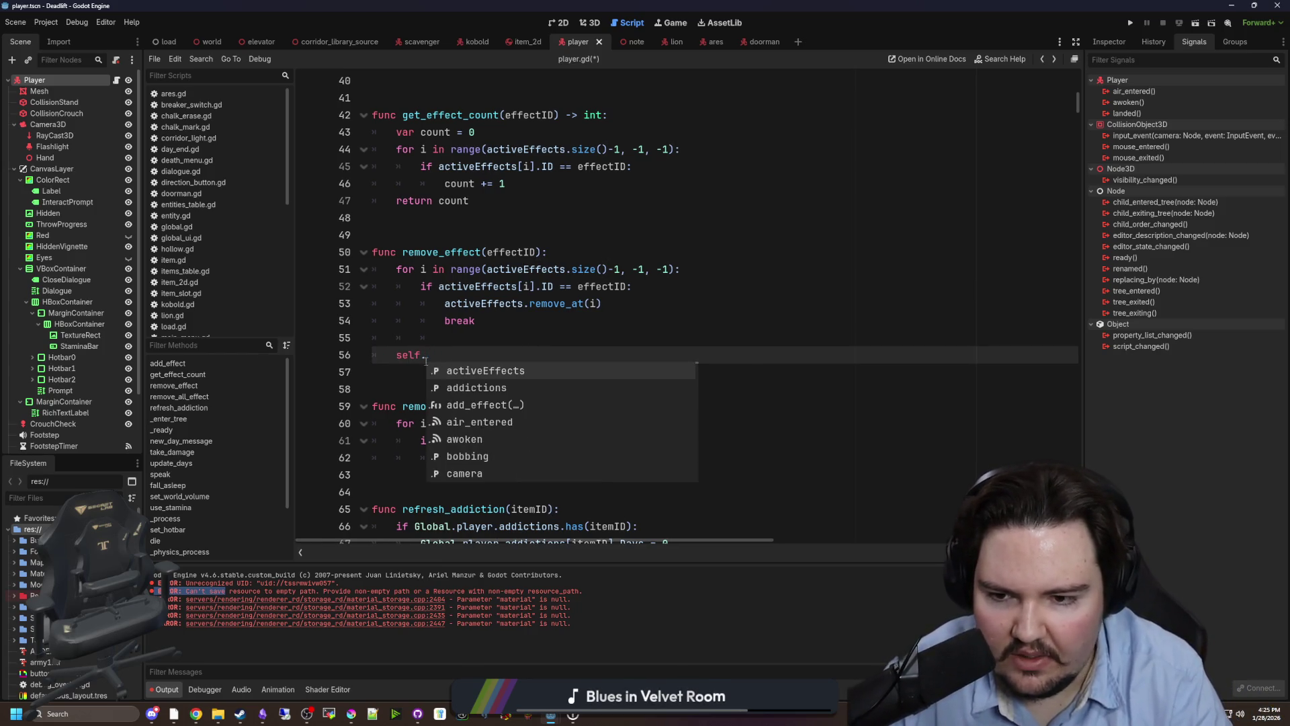
pyautogui.write('get')
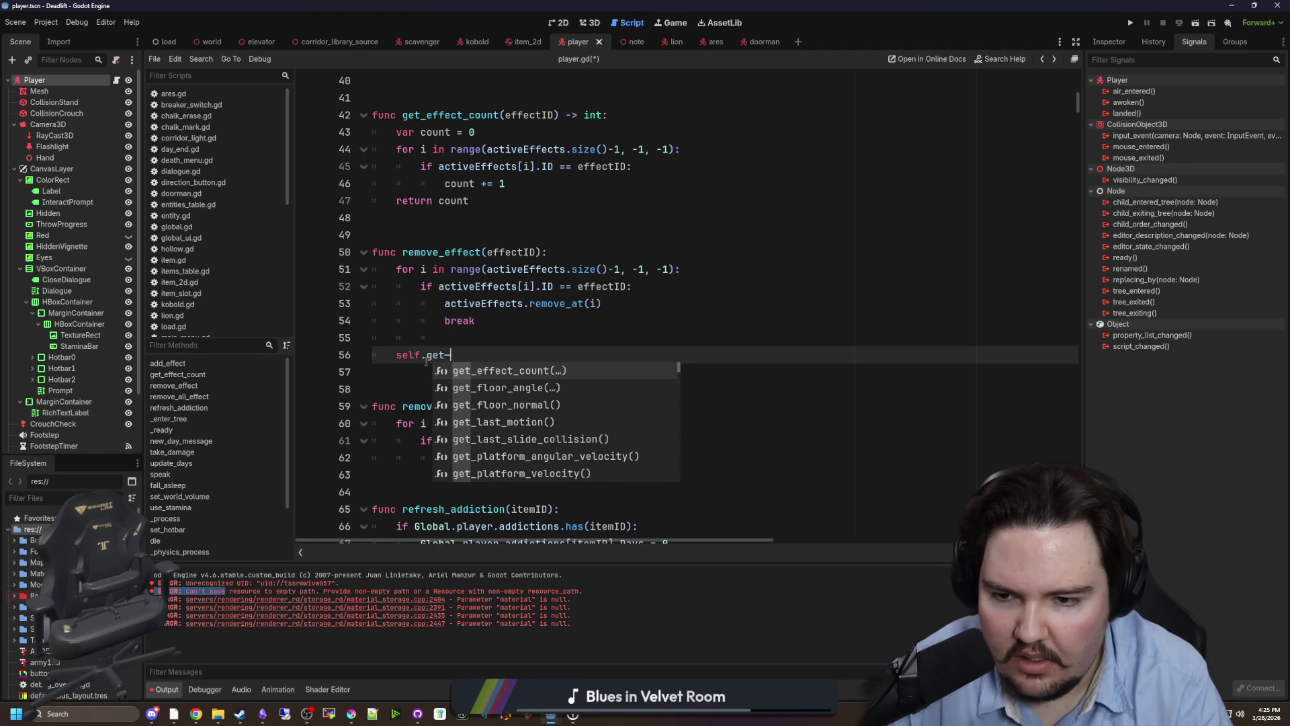
pyautogui.write('_id')
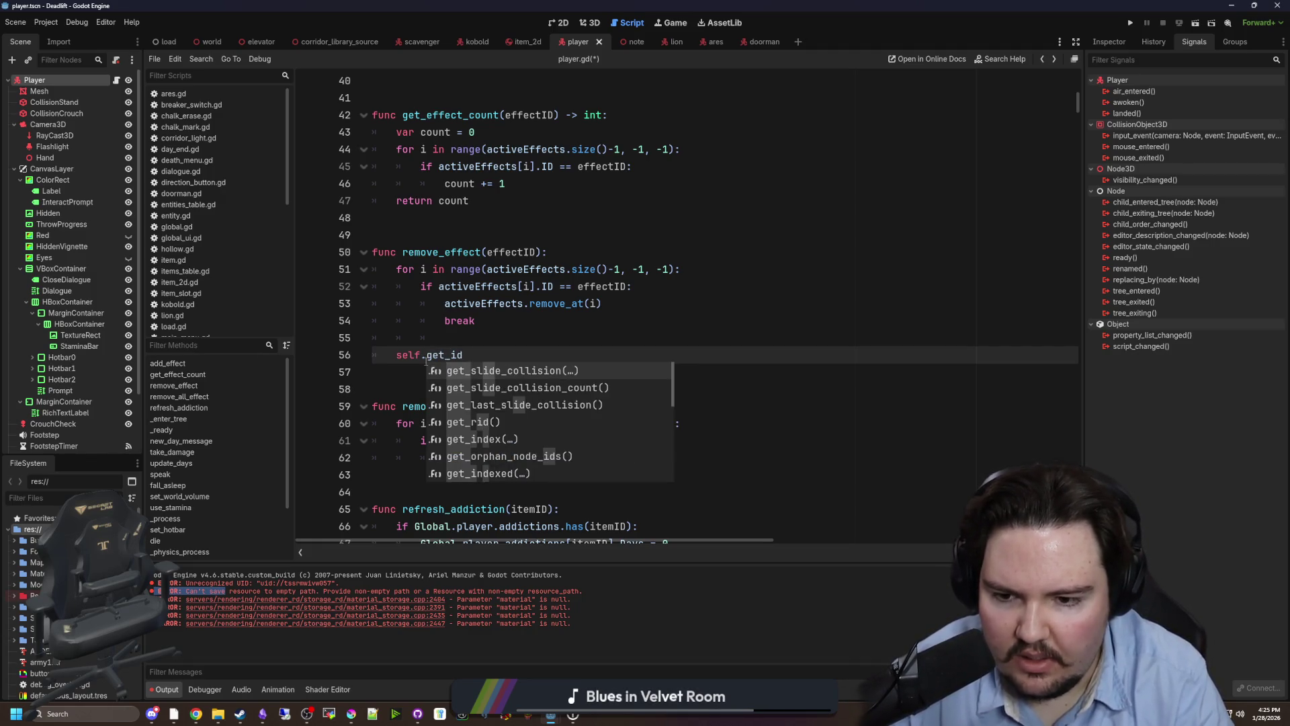
pyautogui.press('BackSpace')
pyautogui.press('BackSpace')
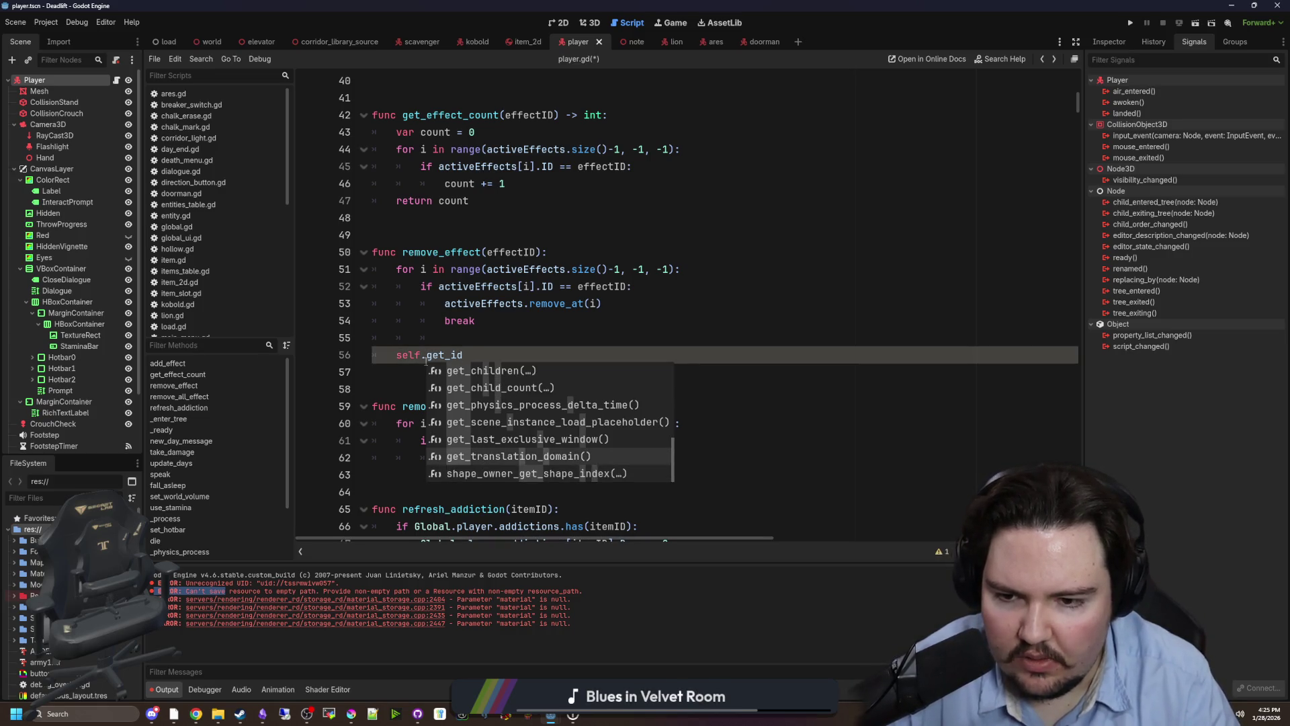
pyautogui.press('BackSpace')
pyautogui.press('BackSpace')
pyautogui.press('BackSpace')
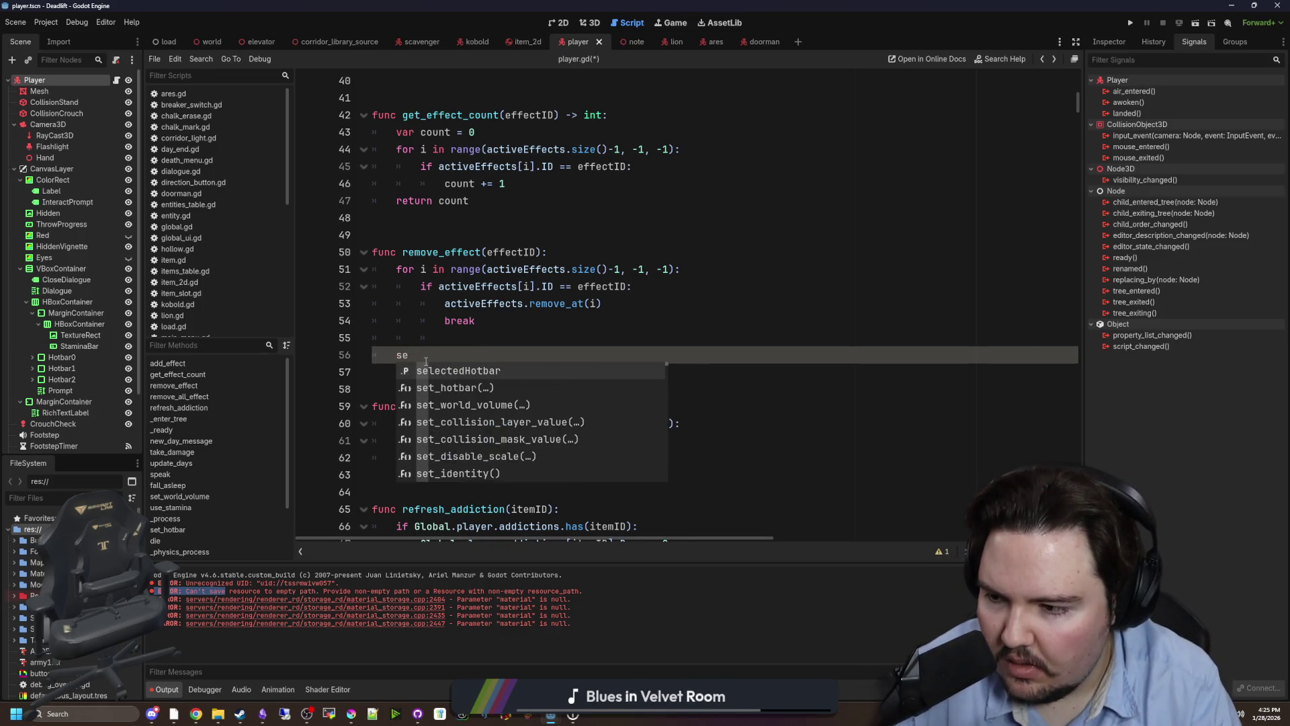
pyautogui.press('BackSpace')
pyautogui.press('BackSpace')
pyautogui.press('BackSpace')
pyautogui.press('Delete')
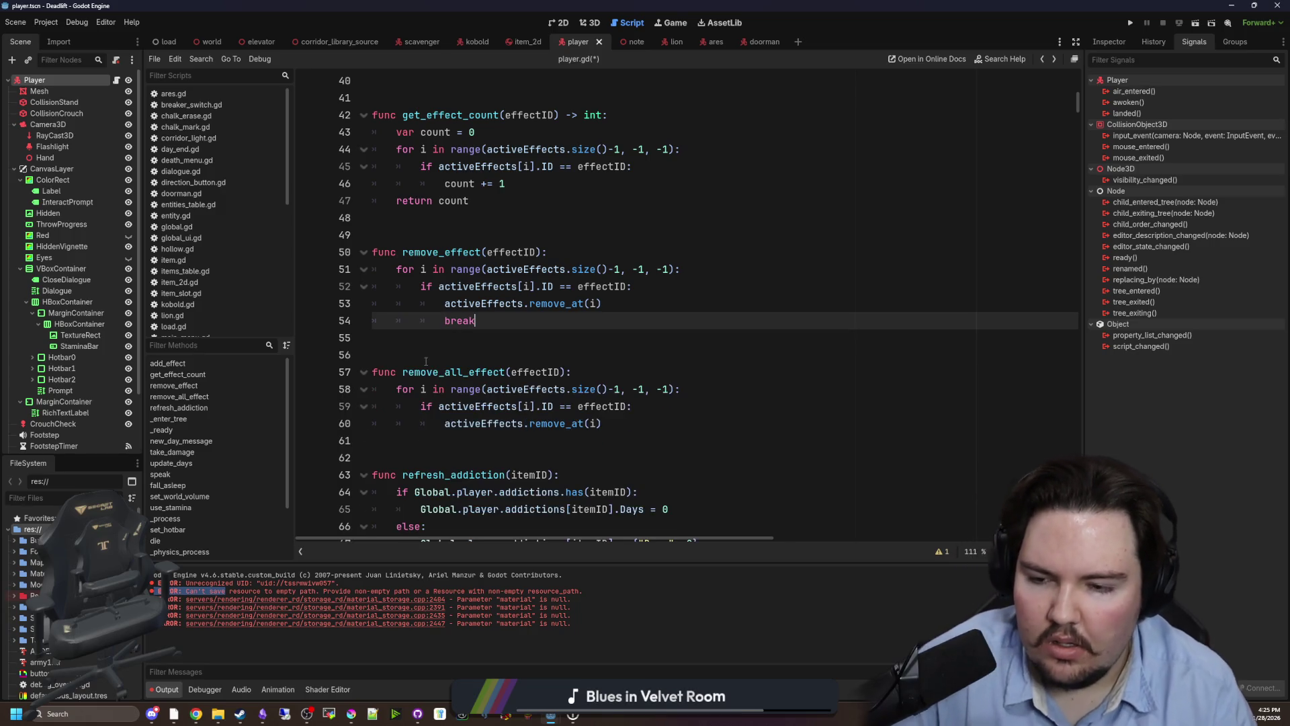
# Save player.gd and look over the camera variables and add_effect before leaving the script.
pyautogui.click(425, 361)
pyautogui.hotkey('ctrl', 's')
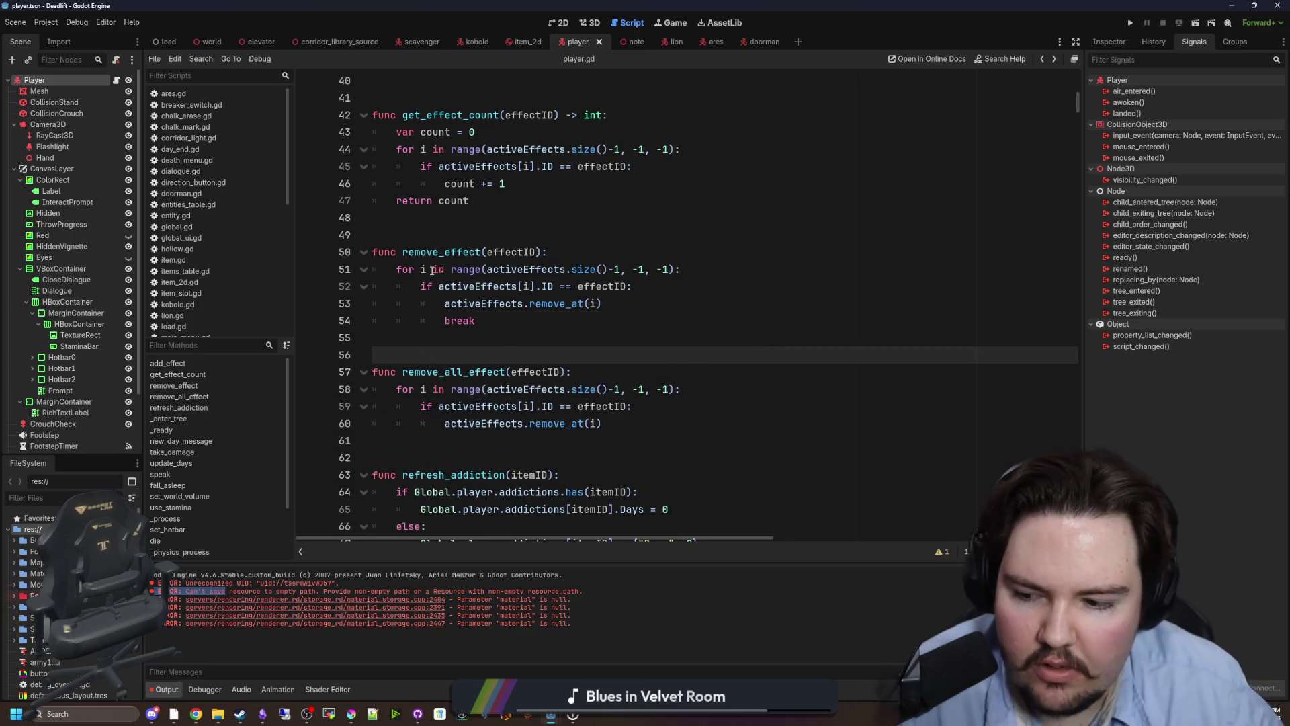
pyautogui.click(449, 219)
pyautogui.scroll(-9, 620, 446)
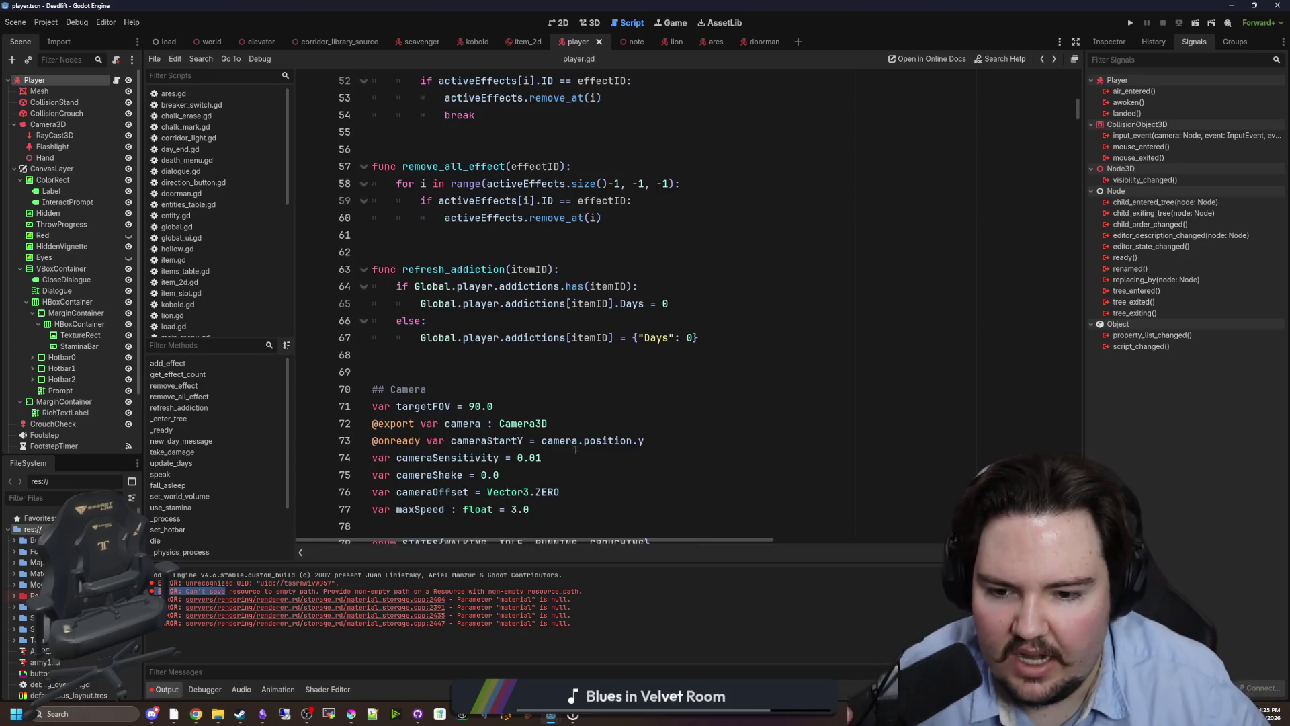
pyautogui.click(479, 253)
pyautogui.scroll(18, 484, 270)
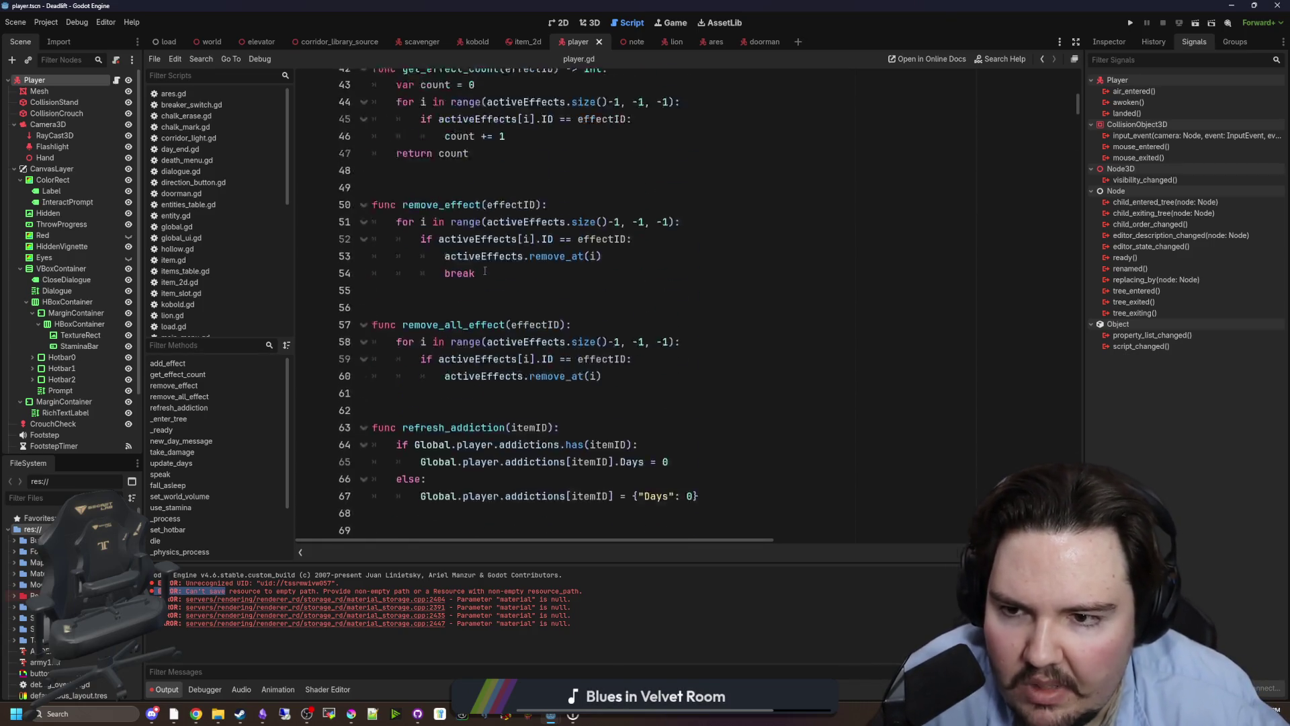
pyautogui.click(437, 298)
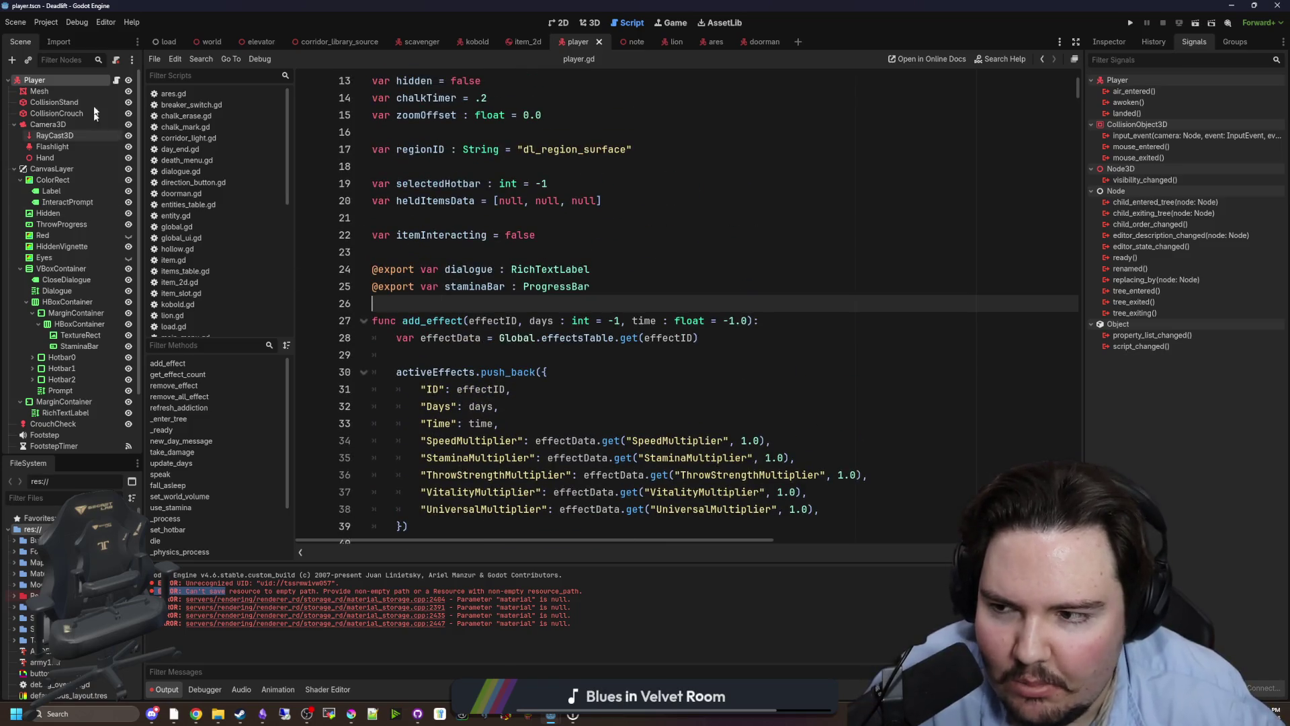
pyautogui.scroll(1, 429, 324)
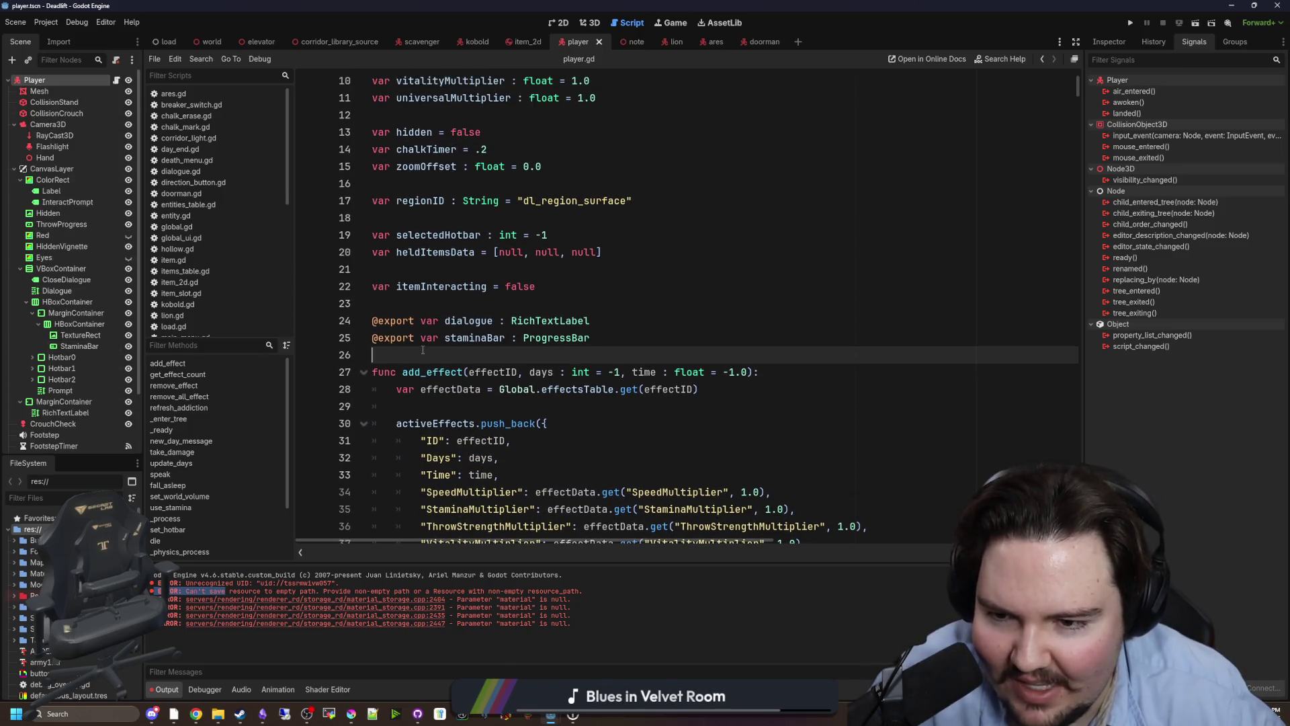
pyautogui.click(590, 22)
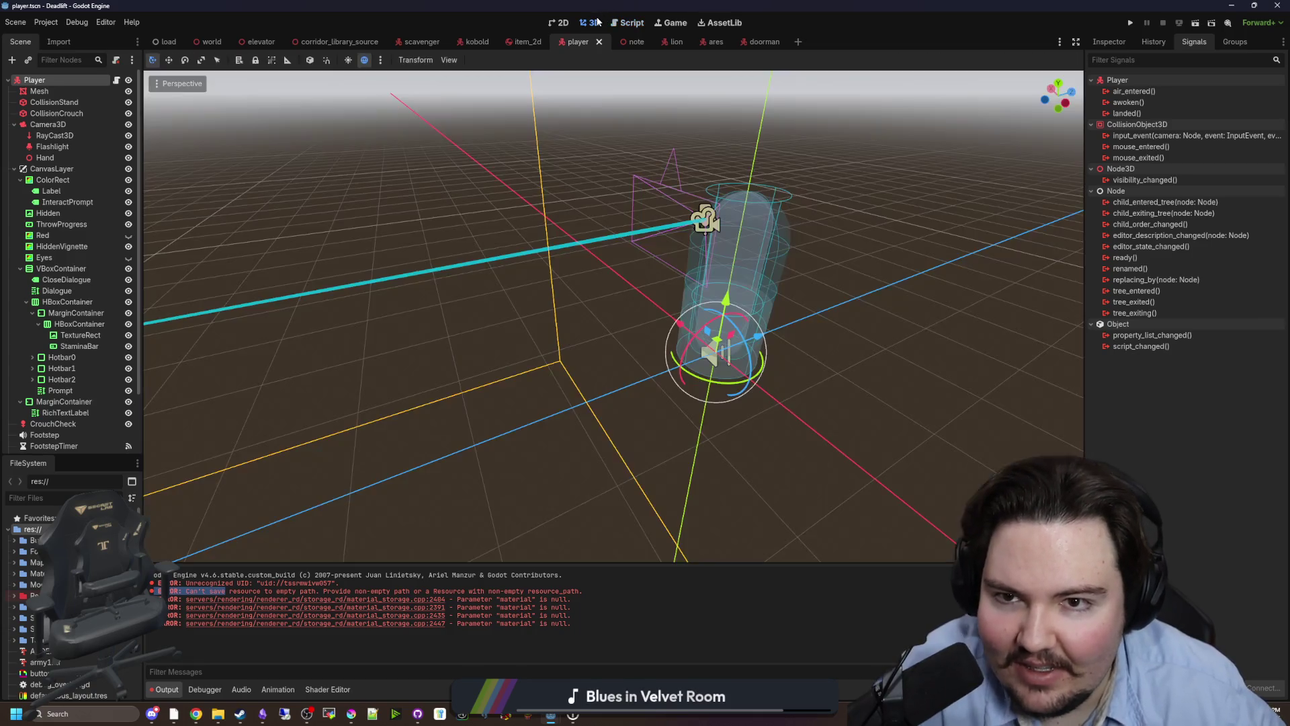
# In the world scene, fly through the corridor, across the foggy field, and back to the door.
pyautogui.click(208, 42)
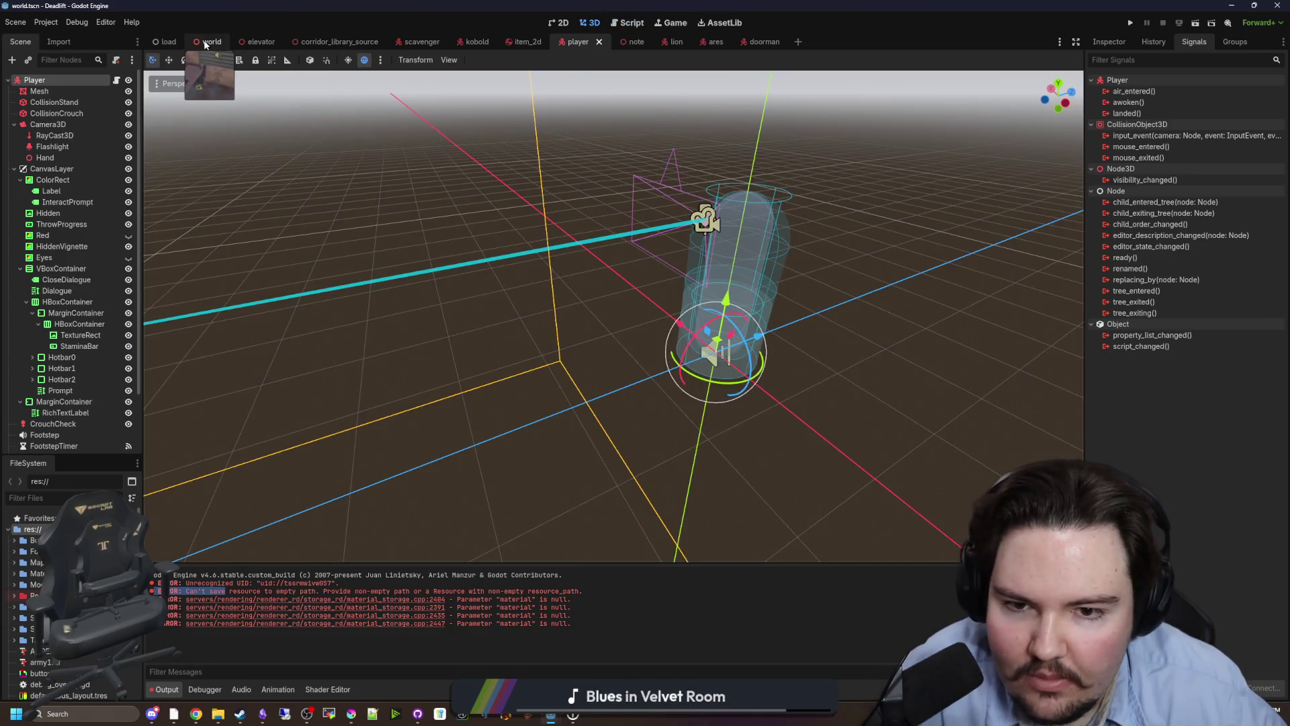
pyautogui.press('w')
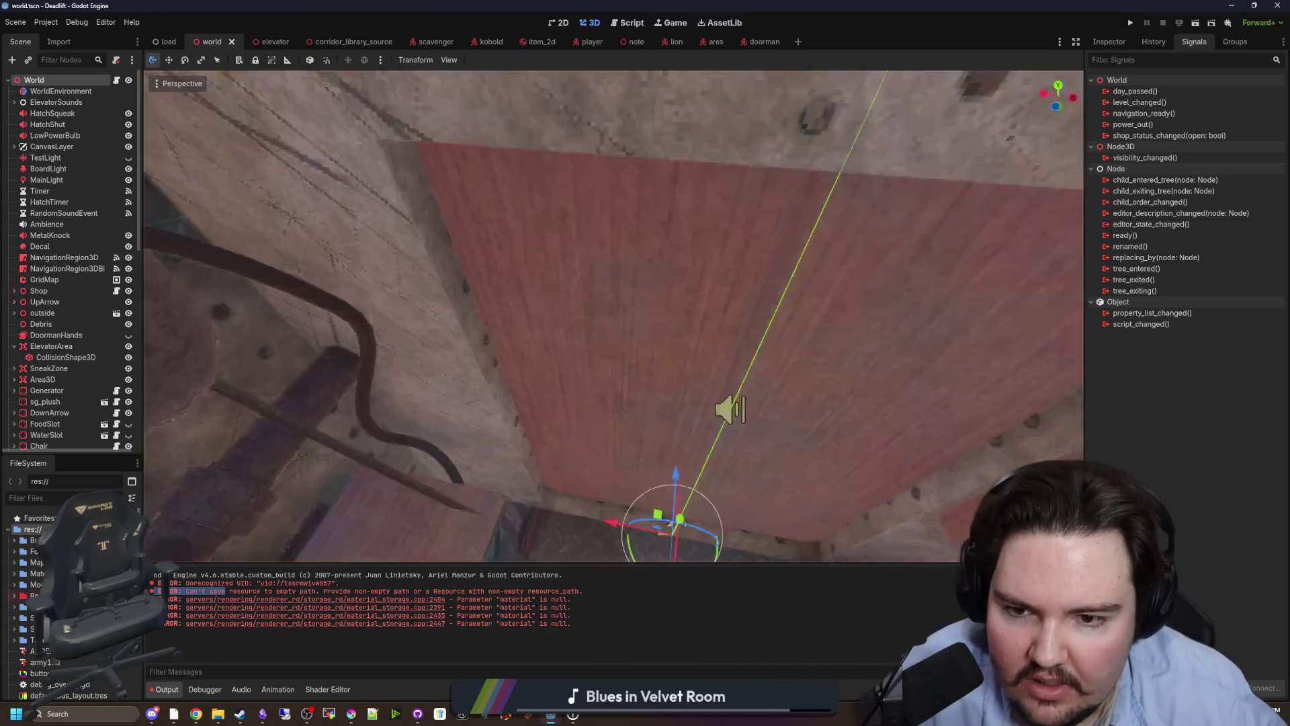
pyautogui.press('w')
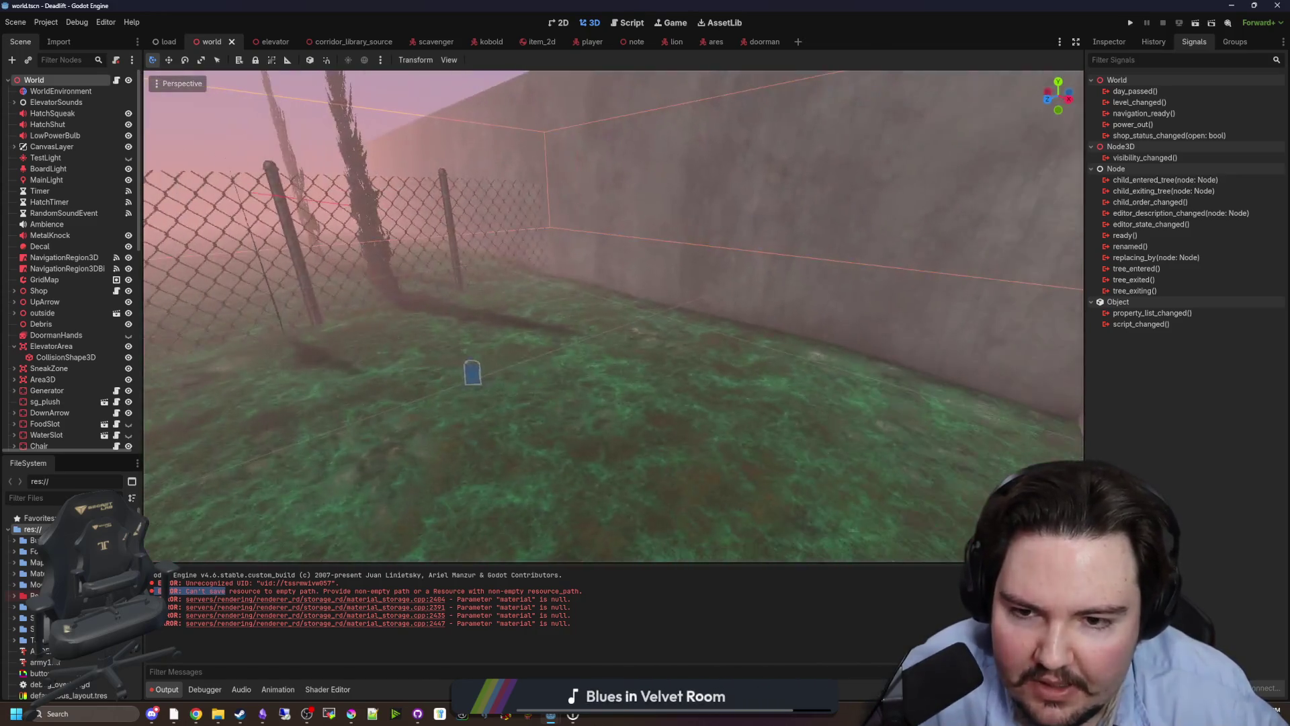
pyautogui.press('w')
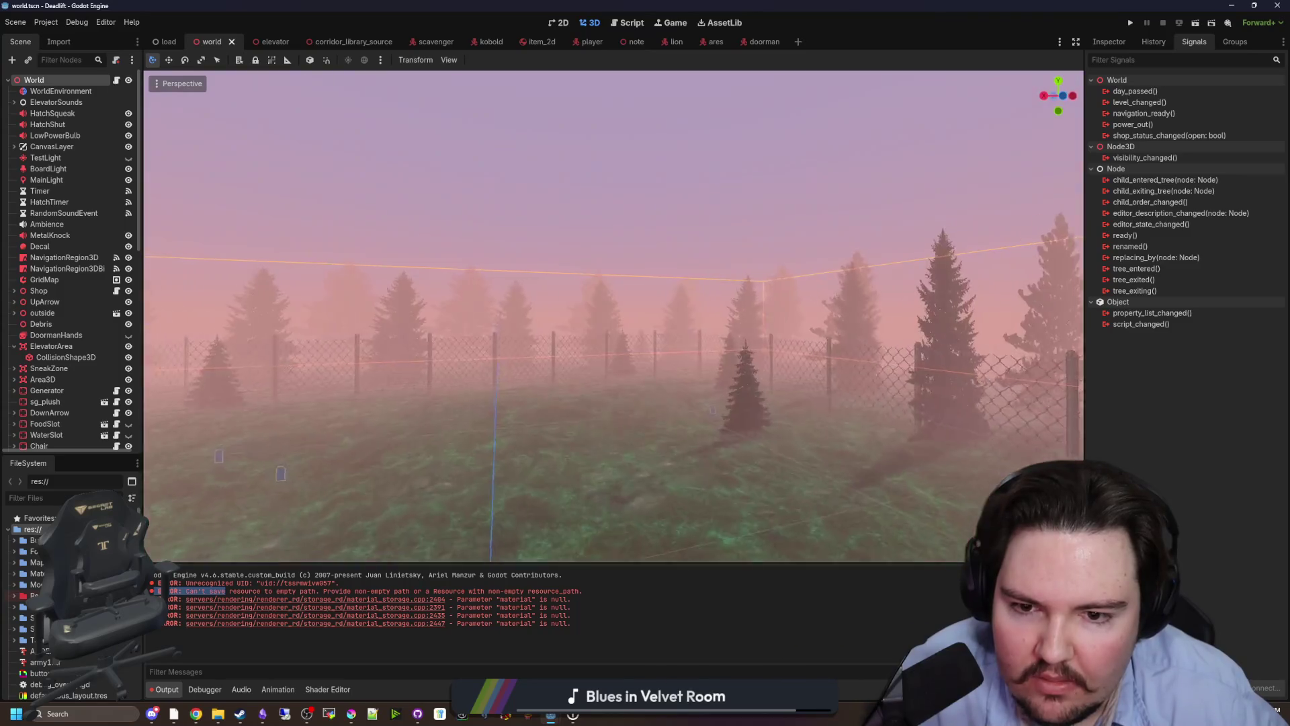
pyautogui.press('w')
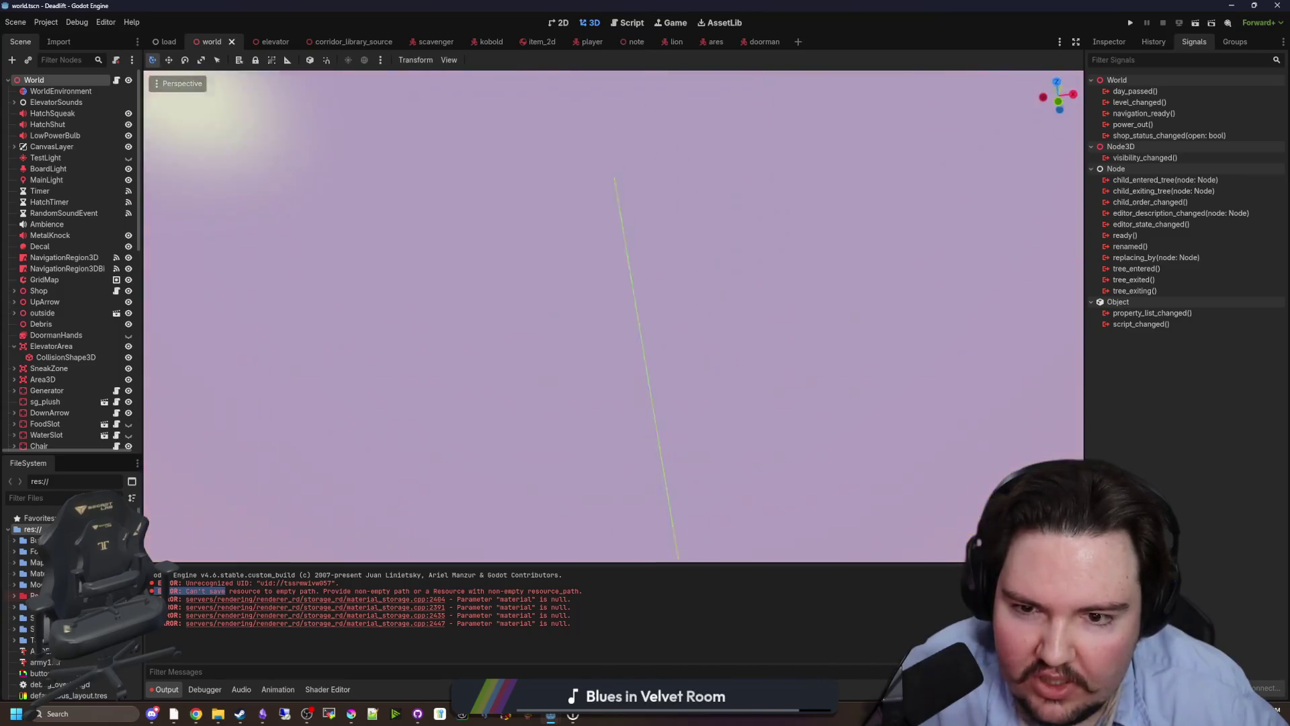
pyautogui.press('w')
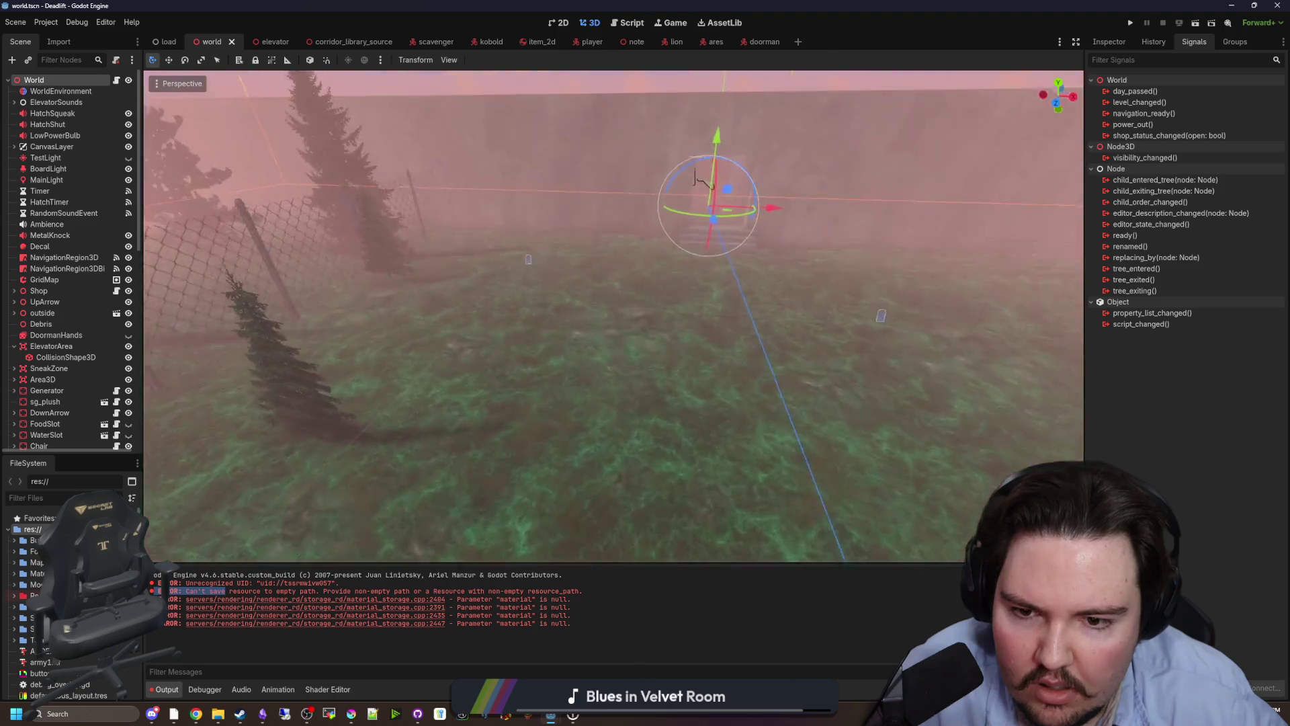
pyautogui.press('w')
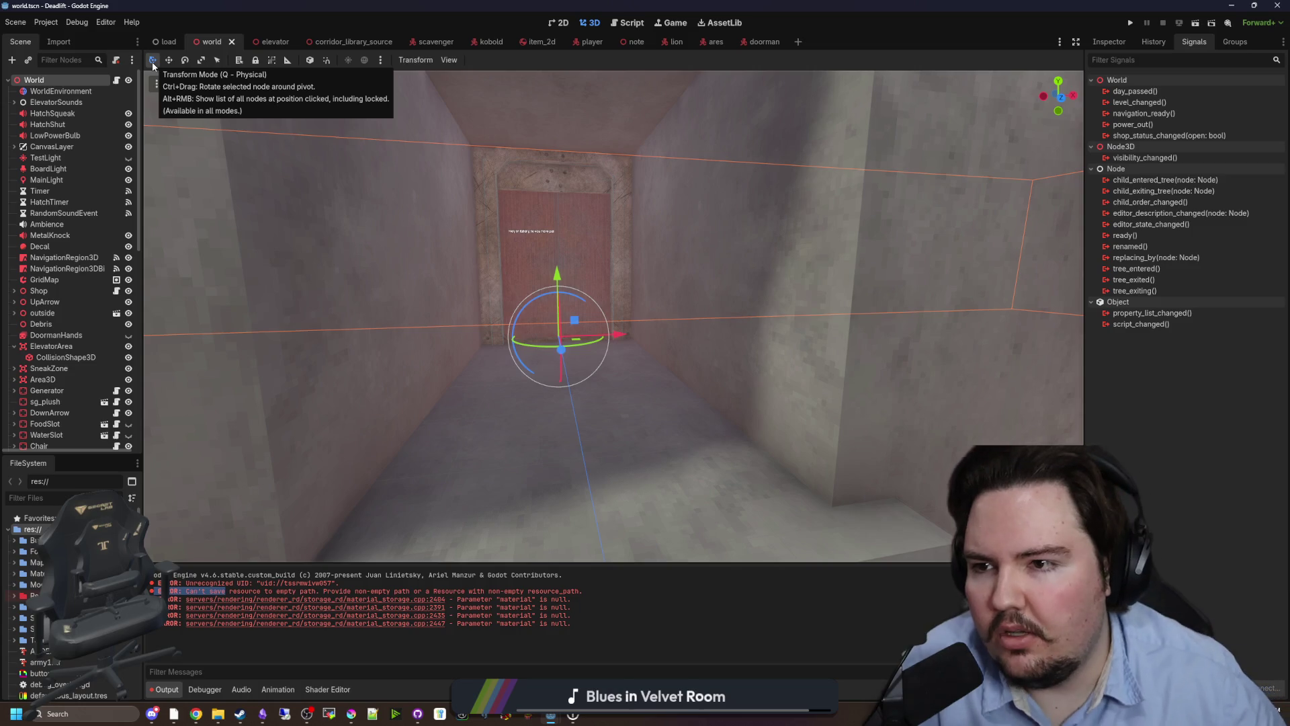
# Select and frame the outside building, then select DoorLeft and the bench top Plane.
pyautogui.click(217, 60)
pyautogui.click(629, 208)
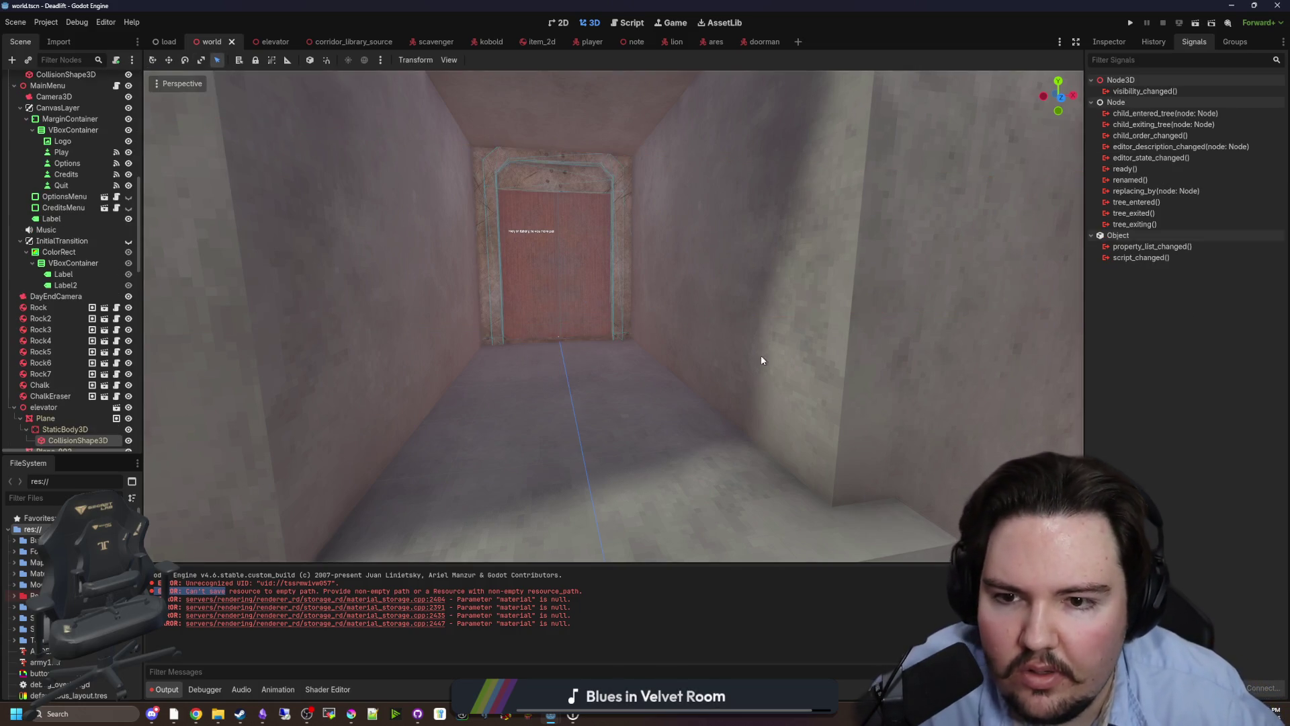
pyautogui.press('f')
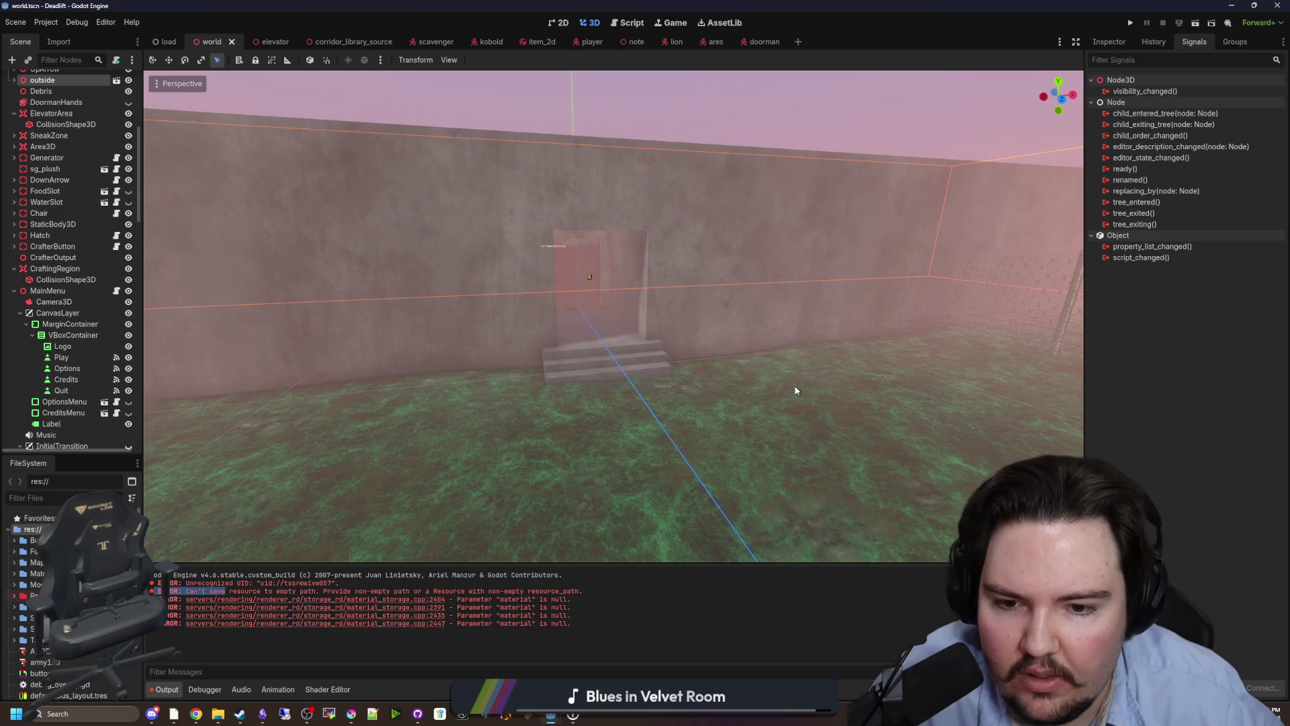
pyautogui.press('w')
pyautogui.click(724, 276)
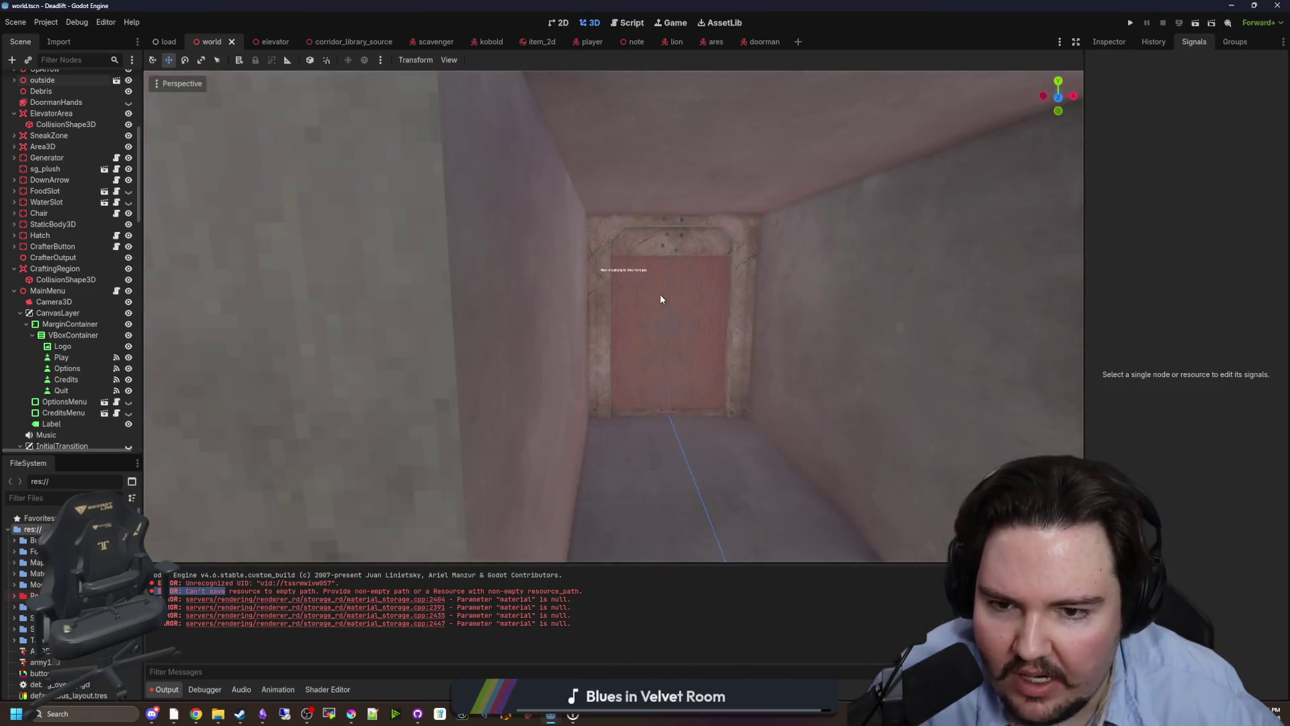
pyautogui.click(538, 336)
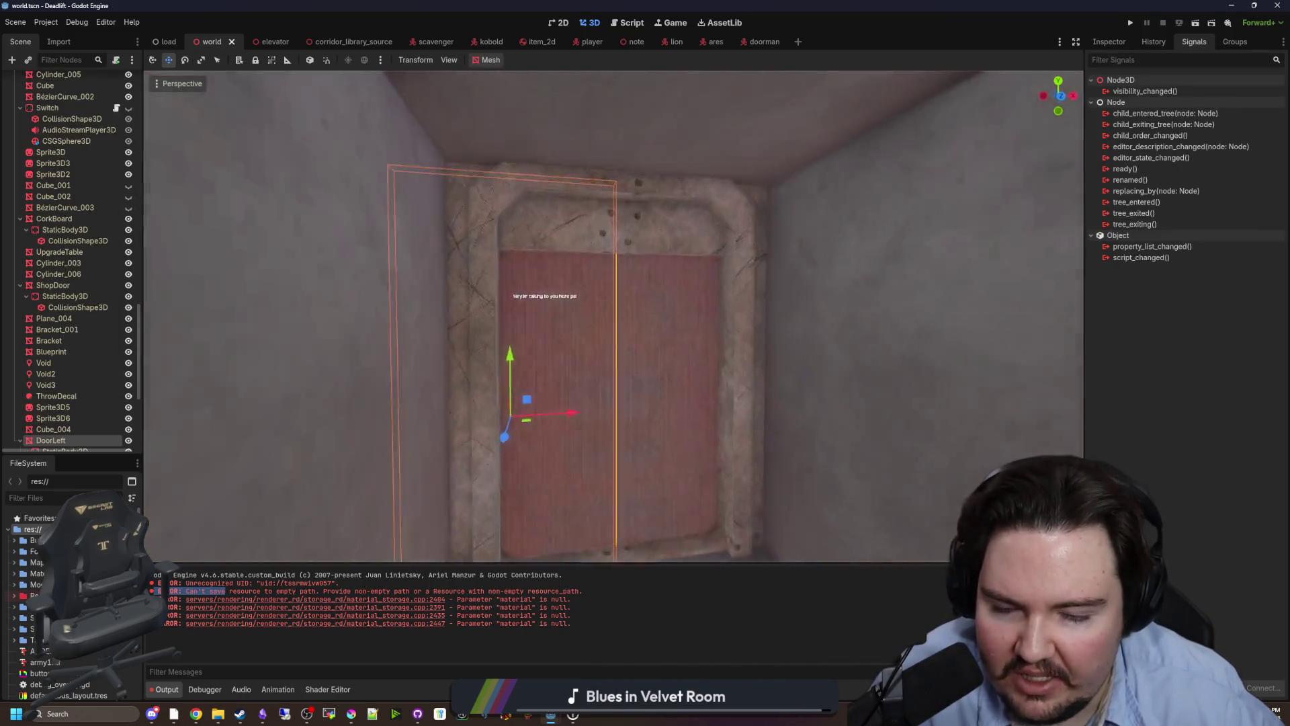
pyautogui.click(217, 60)
pyautogui.click(798, 250)
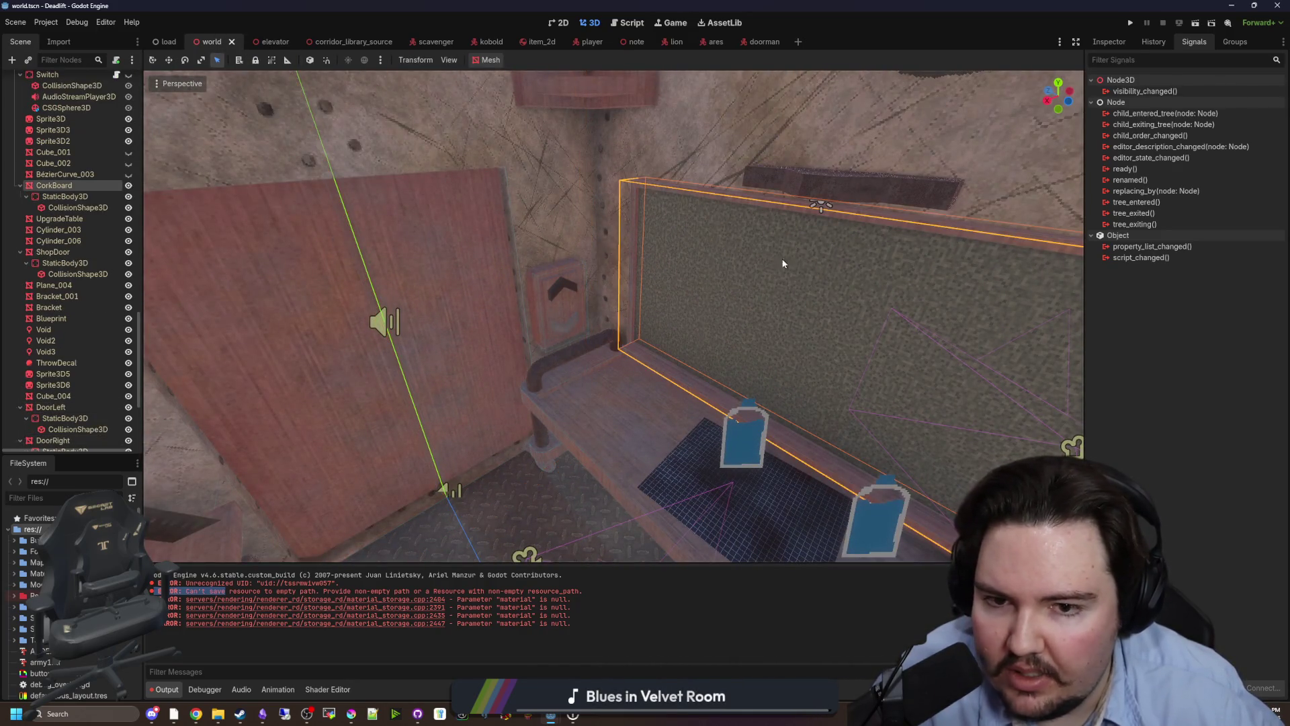
pyautogui.click(628, 406)
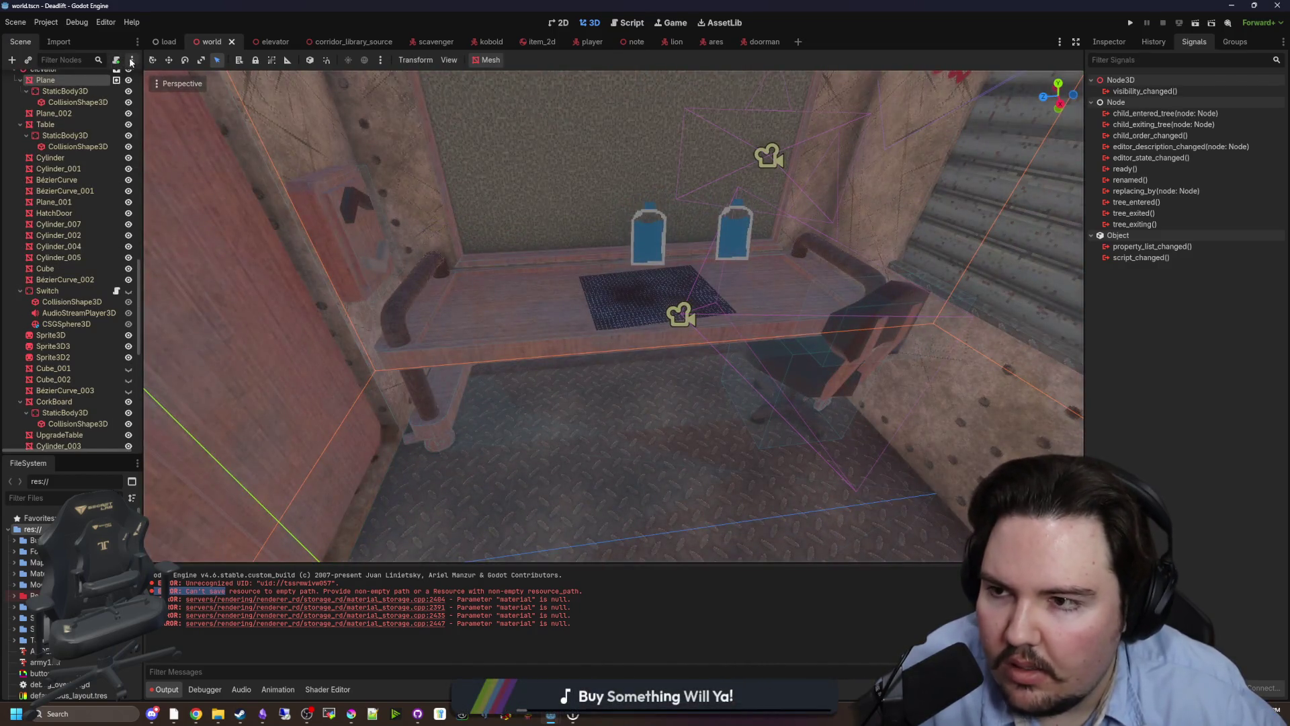
# Rotate DoorLeft about 97 degrees, look around toward the shutter, and run the game.
pyautogui.click(153, 60)
pyautogui.click(298, 282)
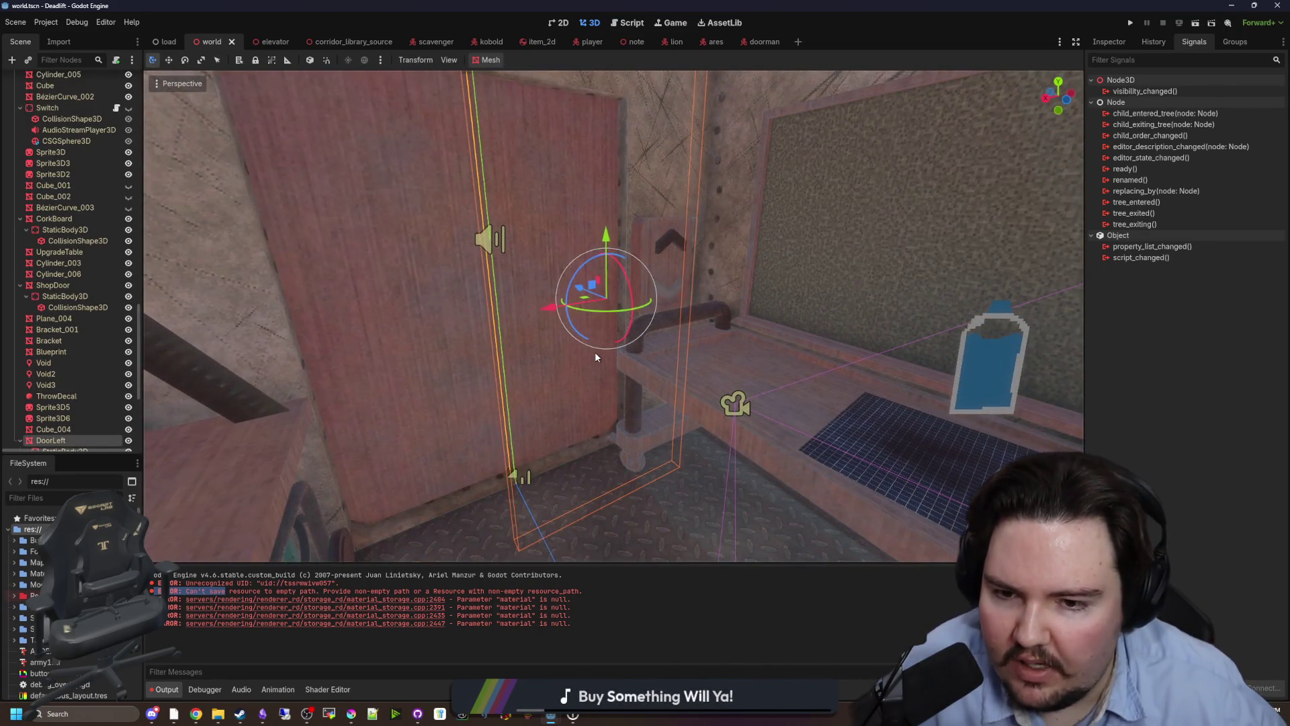
pyautogui.moveTo(595, 355)
pyautogui.mouseDown()
pyautogui.moveTo(565, 293)
pyautogui.moveTo(555, 316)
pyautogui.moveTo(576, 340)
pyautogui.moveTo(692, 352)
pyautogui.moveTo(784, 322)
pyautogui.moveTo(732, 200)
pyautogui.mouseUp()
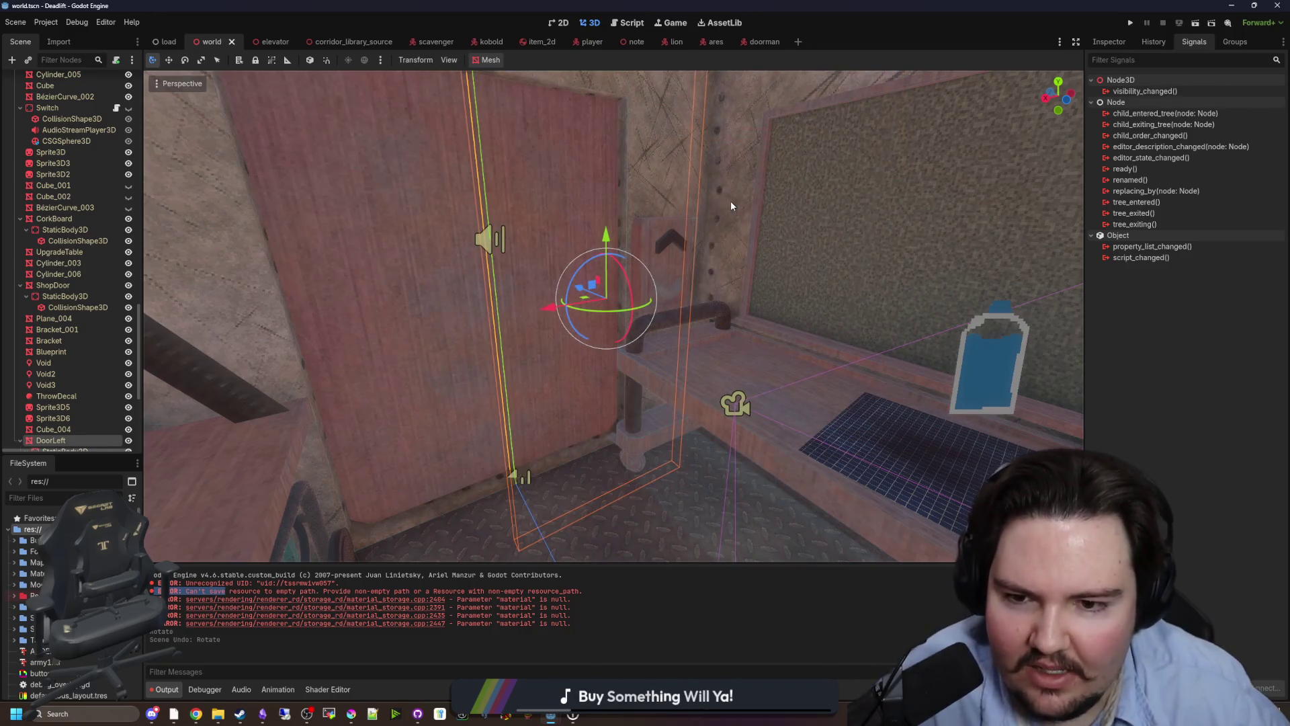
pyautogui.hotkey('shift', 'f')
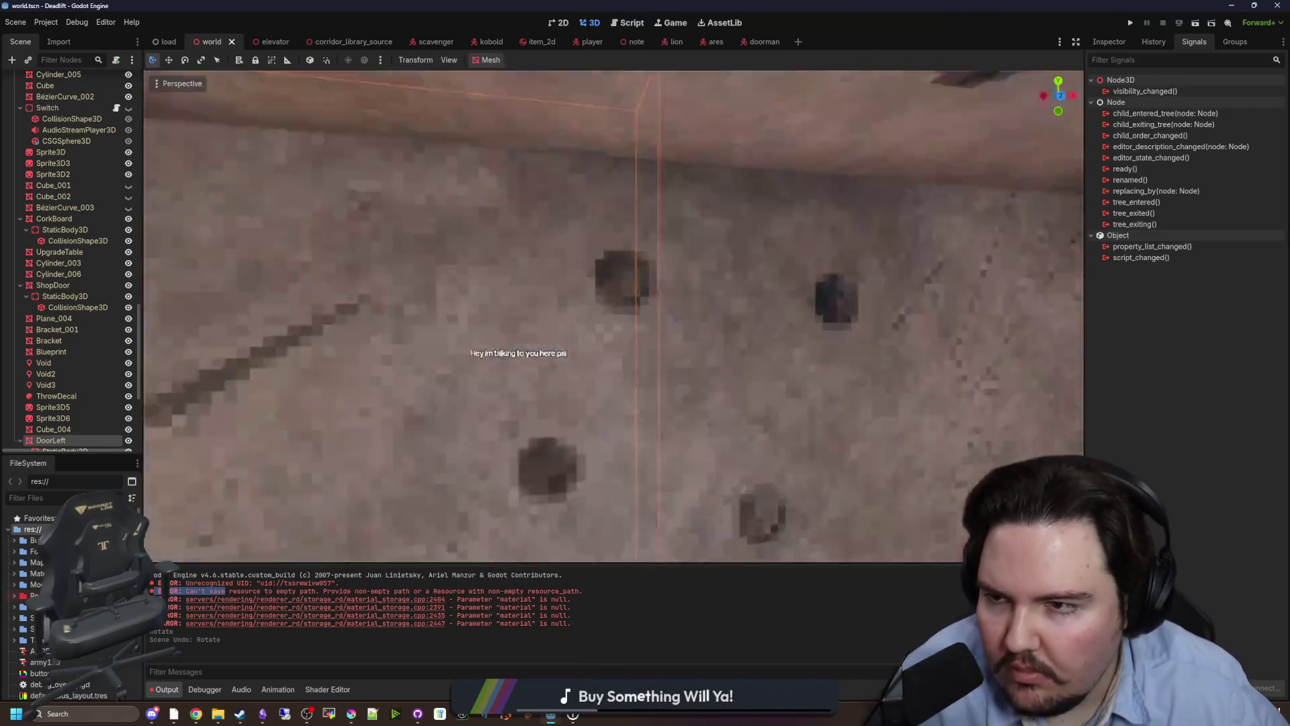
pyautogui.hotkey('shift', 'f')
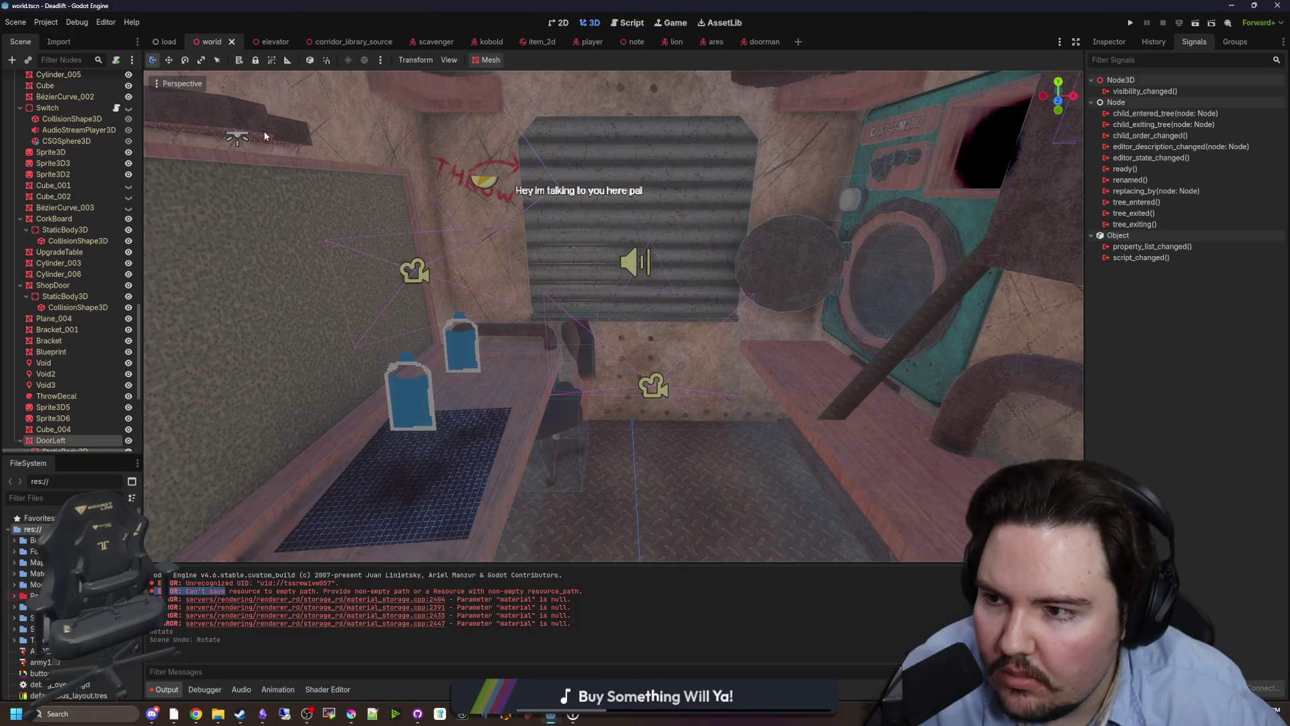
pyautogui.click(742, 642)
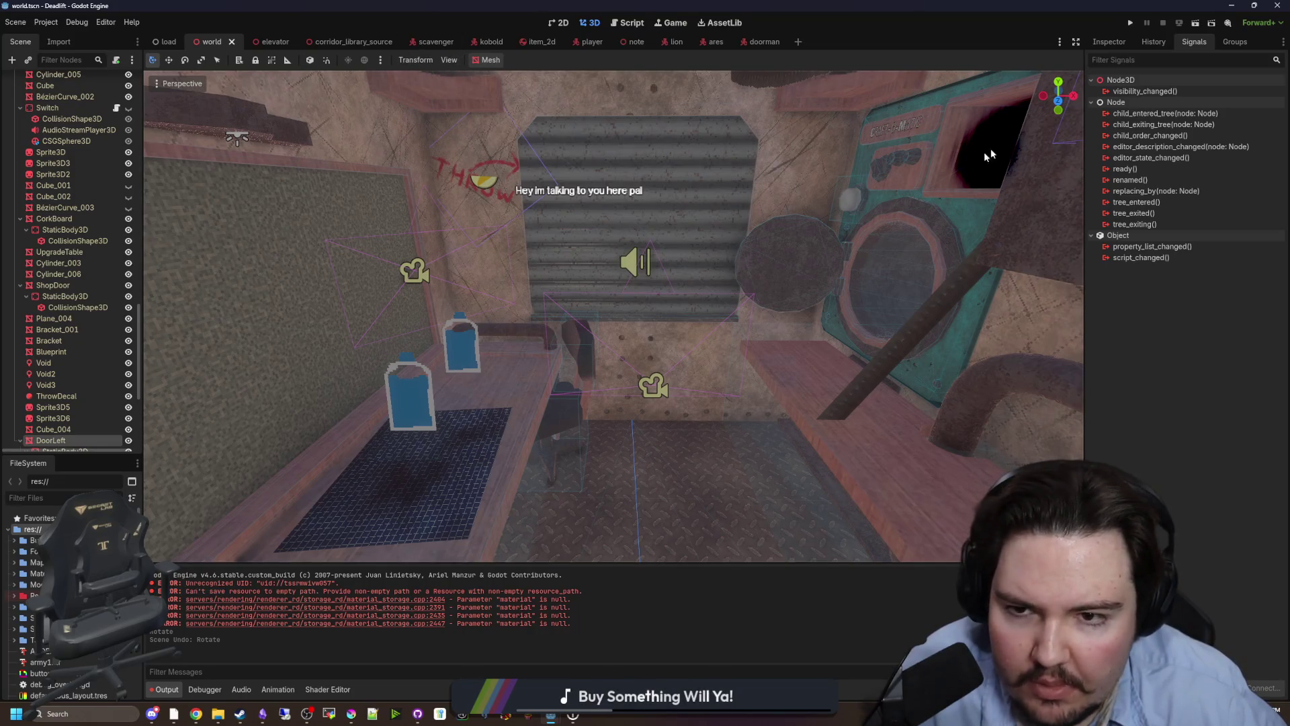
pyautogui.click(1130, 23)
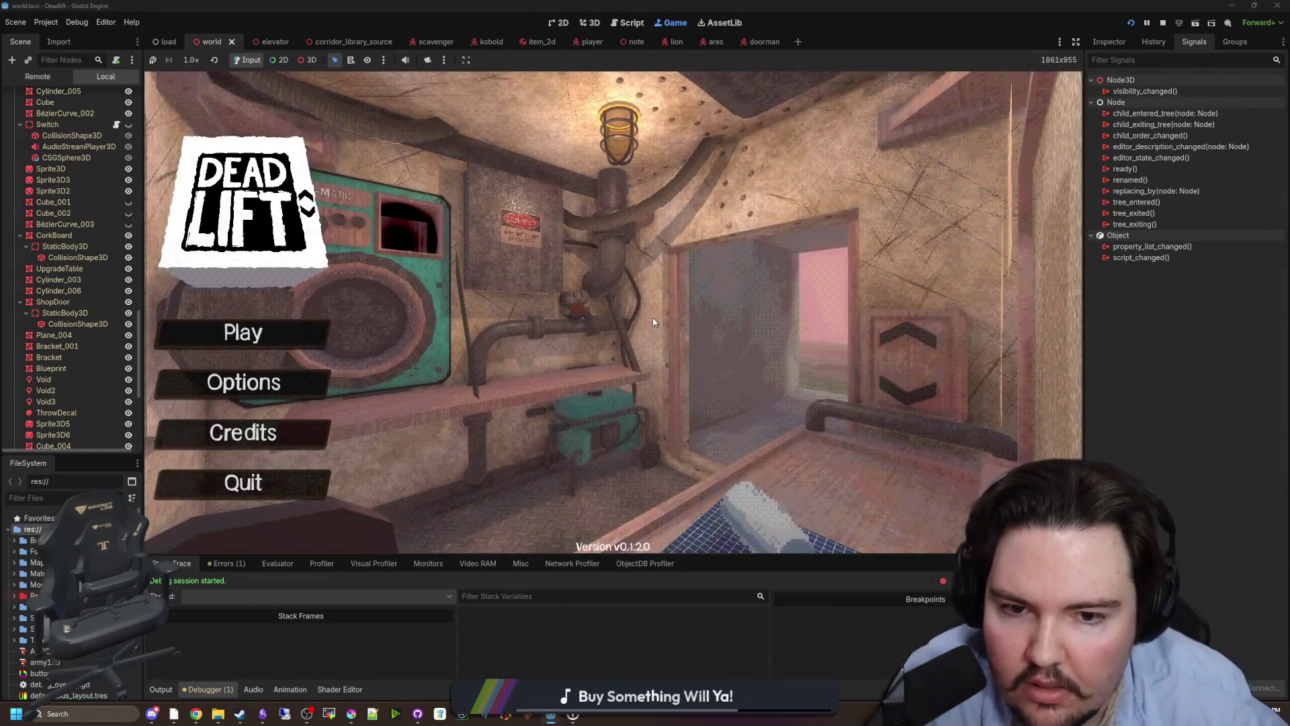
# Enter the debug code 'dwasdwa' on the DEAD LIFT title menu and start playing.
pyautogui.write('dwasdwa')
pyautogui.press('Return')
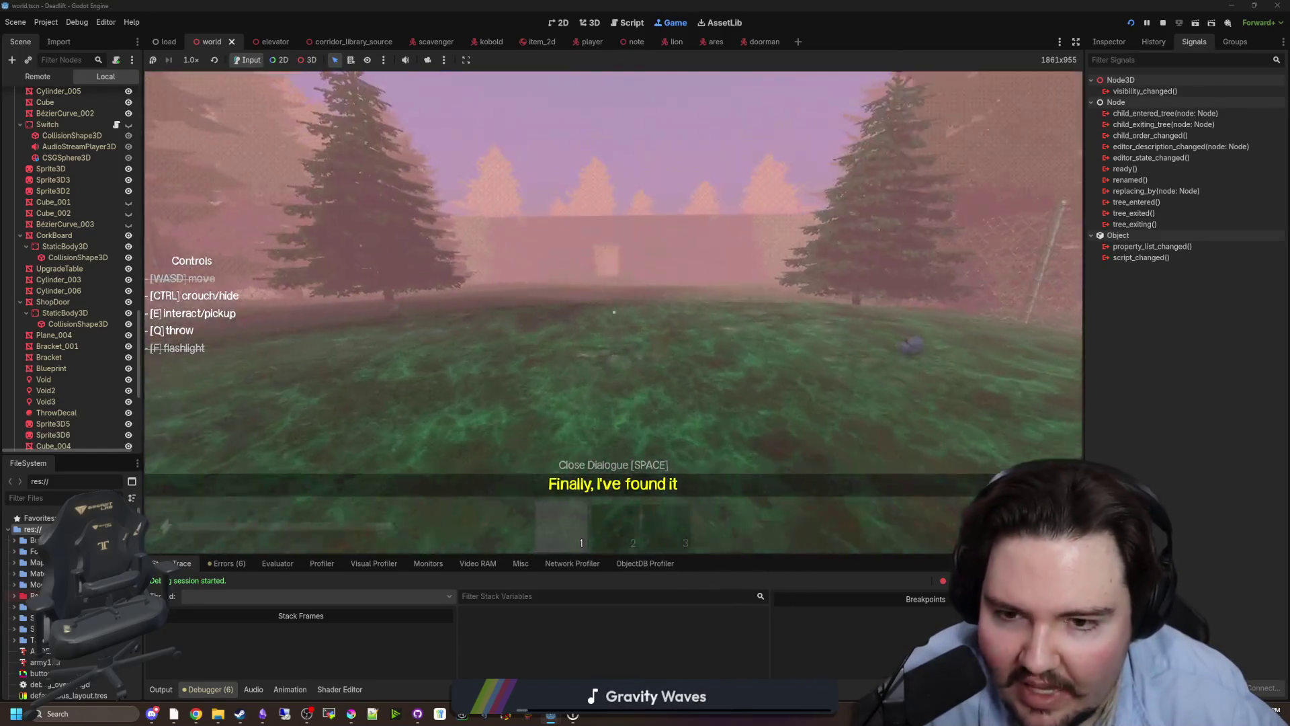
# Walk the player through the shop door and down the corridor to the lift, enabling debug mode with F3.
pyautogui.press('w')
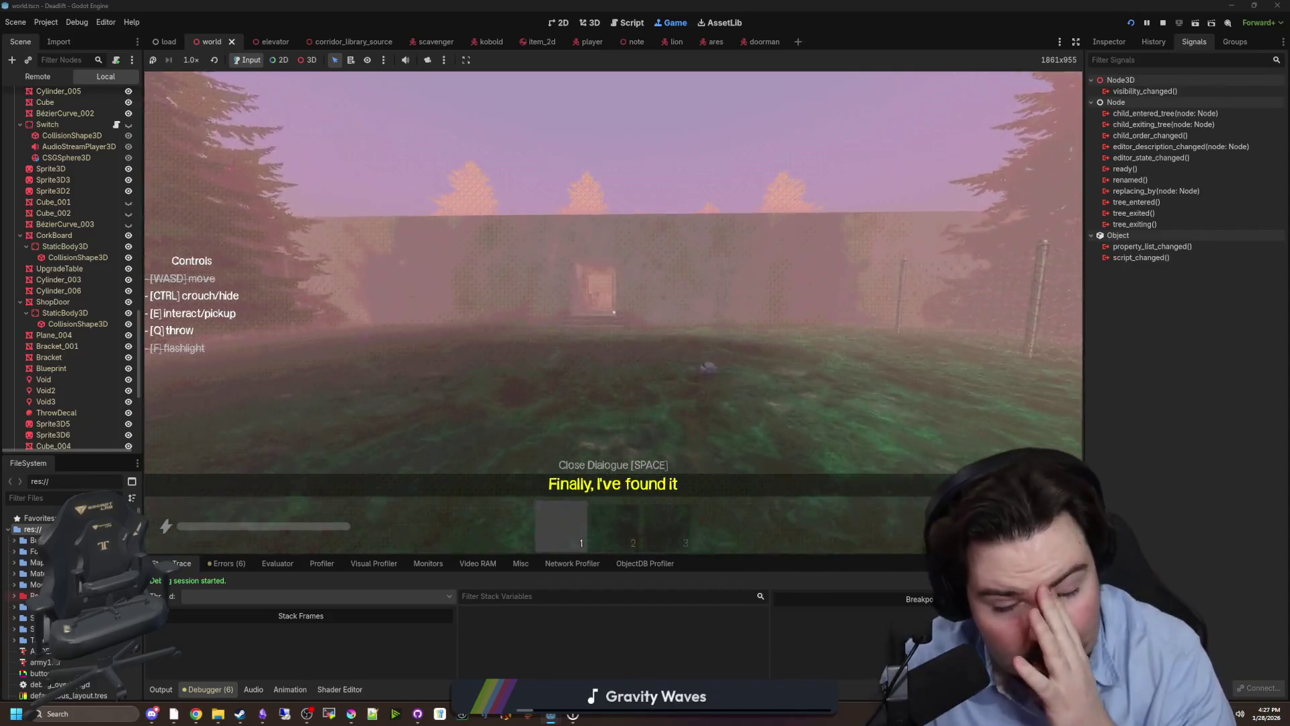
pyautogui.press('w')
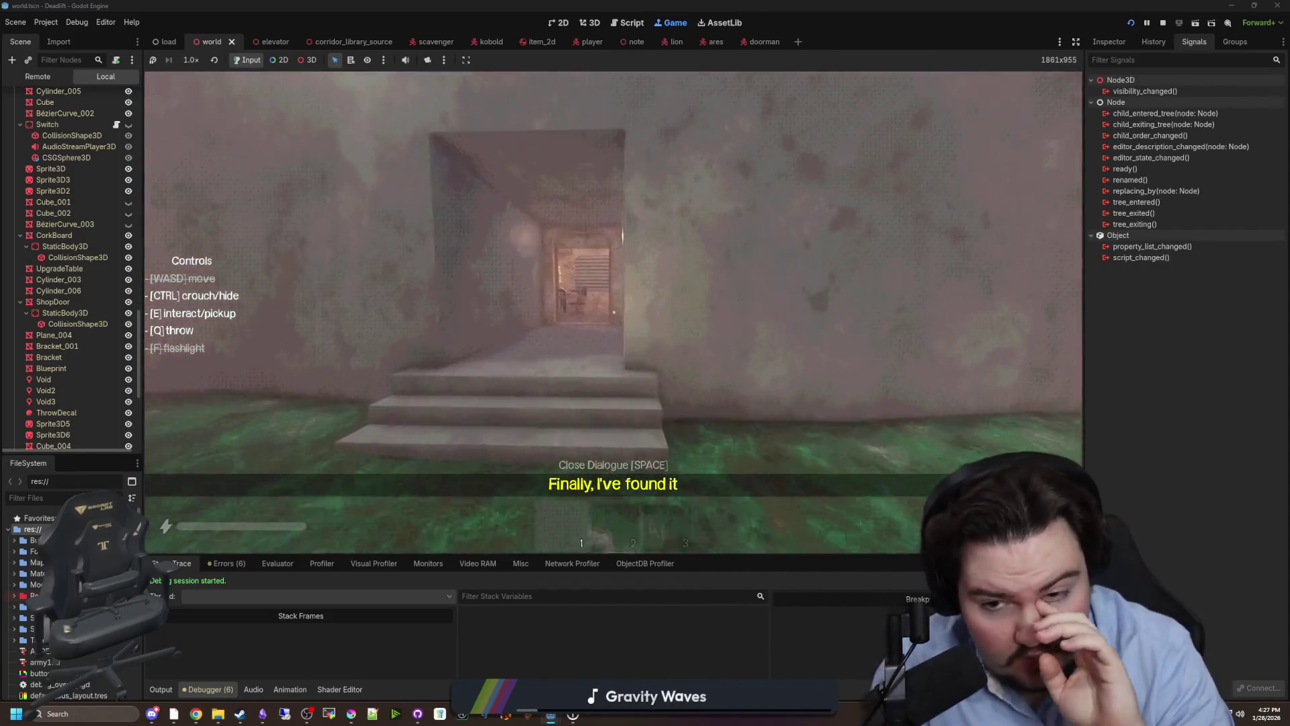
pyautogui.press('w')
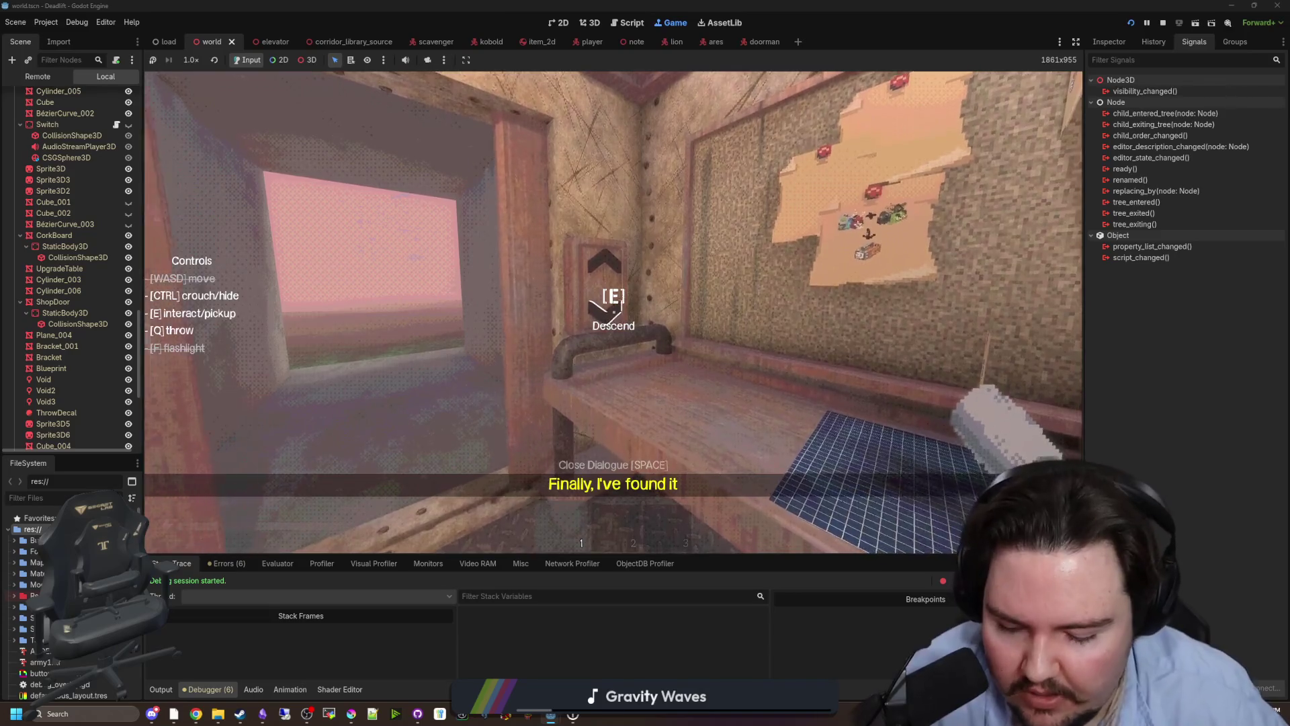
pyautogui.press('F3')
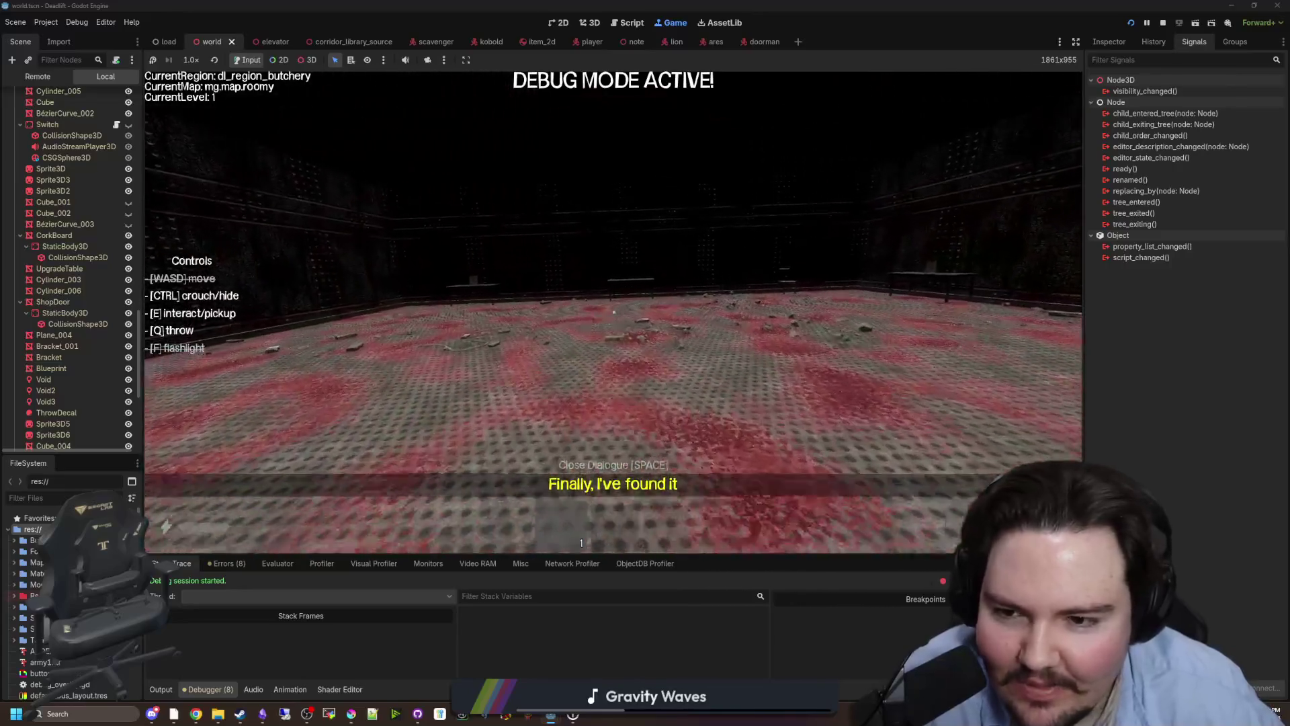
# Walk into the butchery room and pick up the item on the table.
pyautogui.press('w')
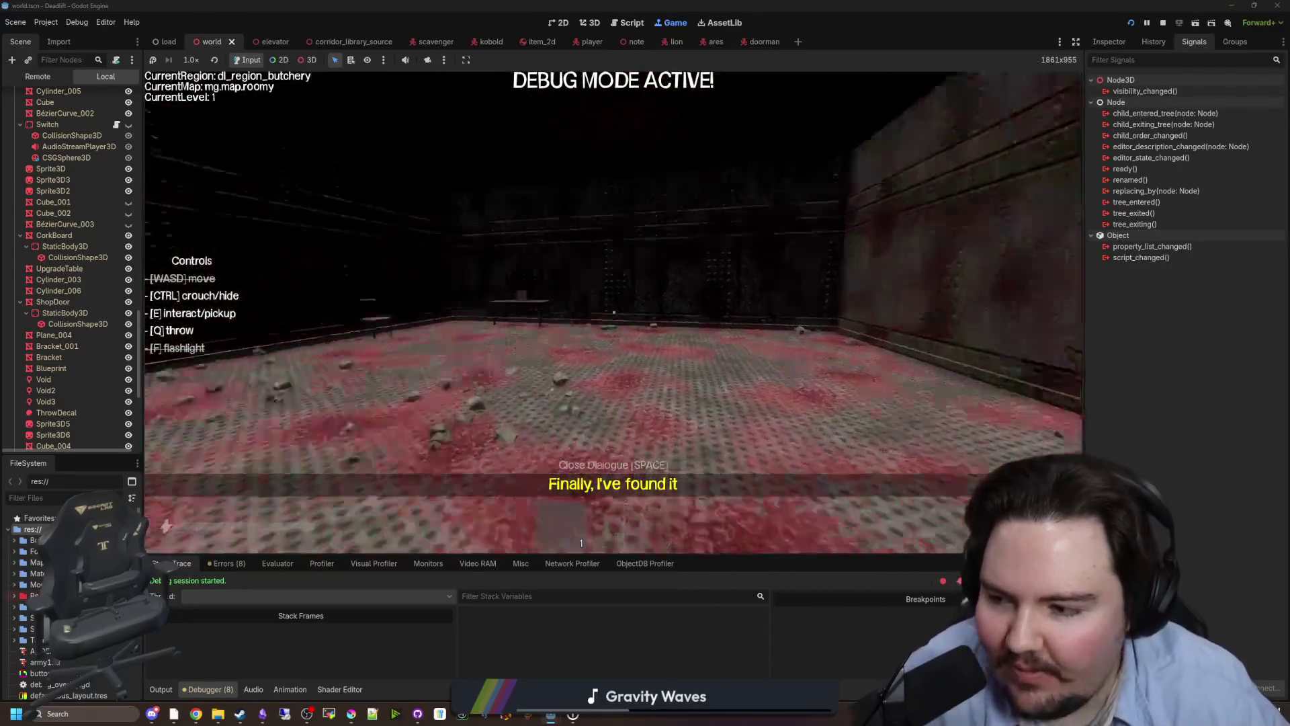
pyautogui.moveTo(613, 312)
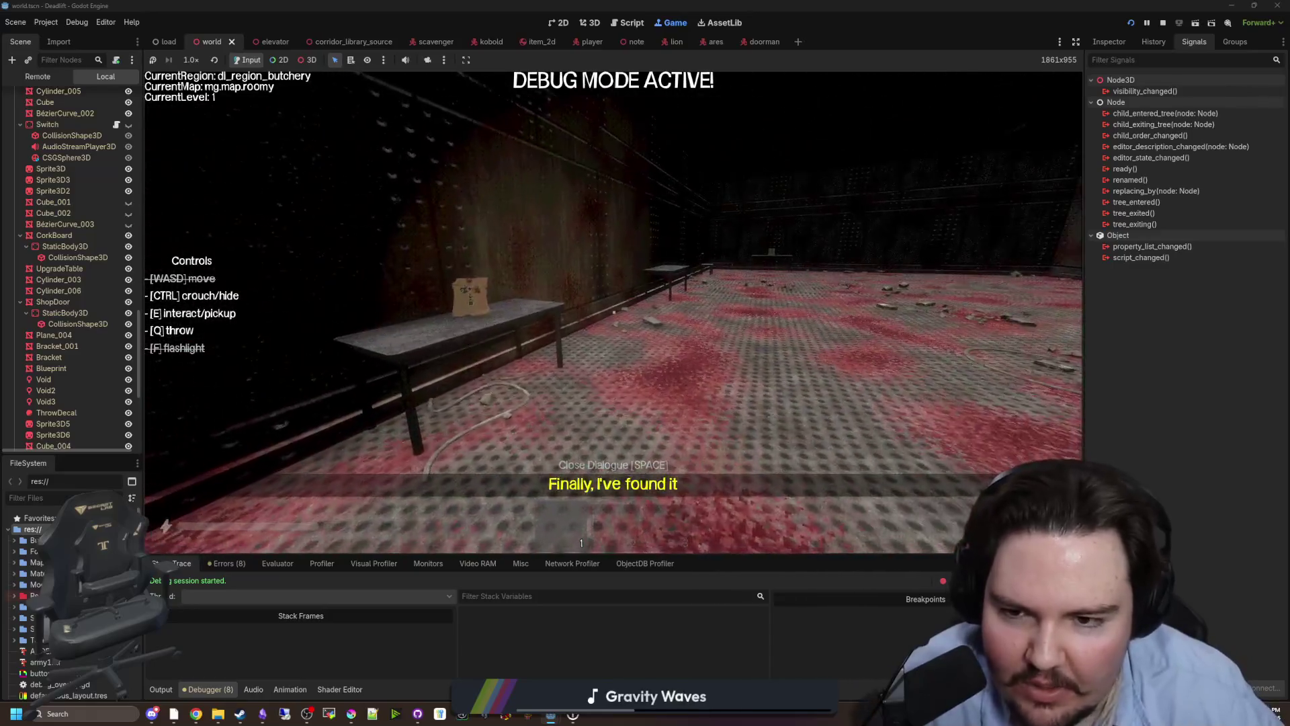
pyautogui.press('w')
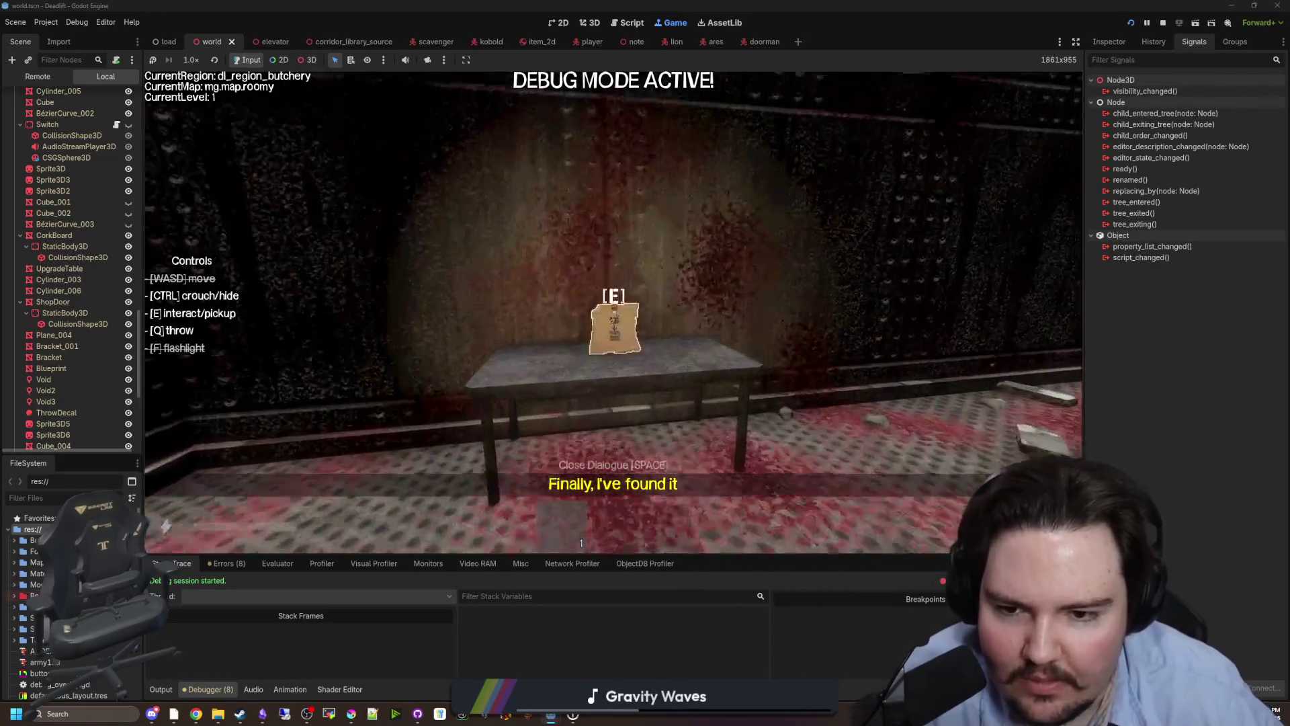
pyautogui.press('e')
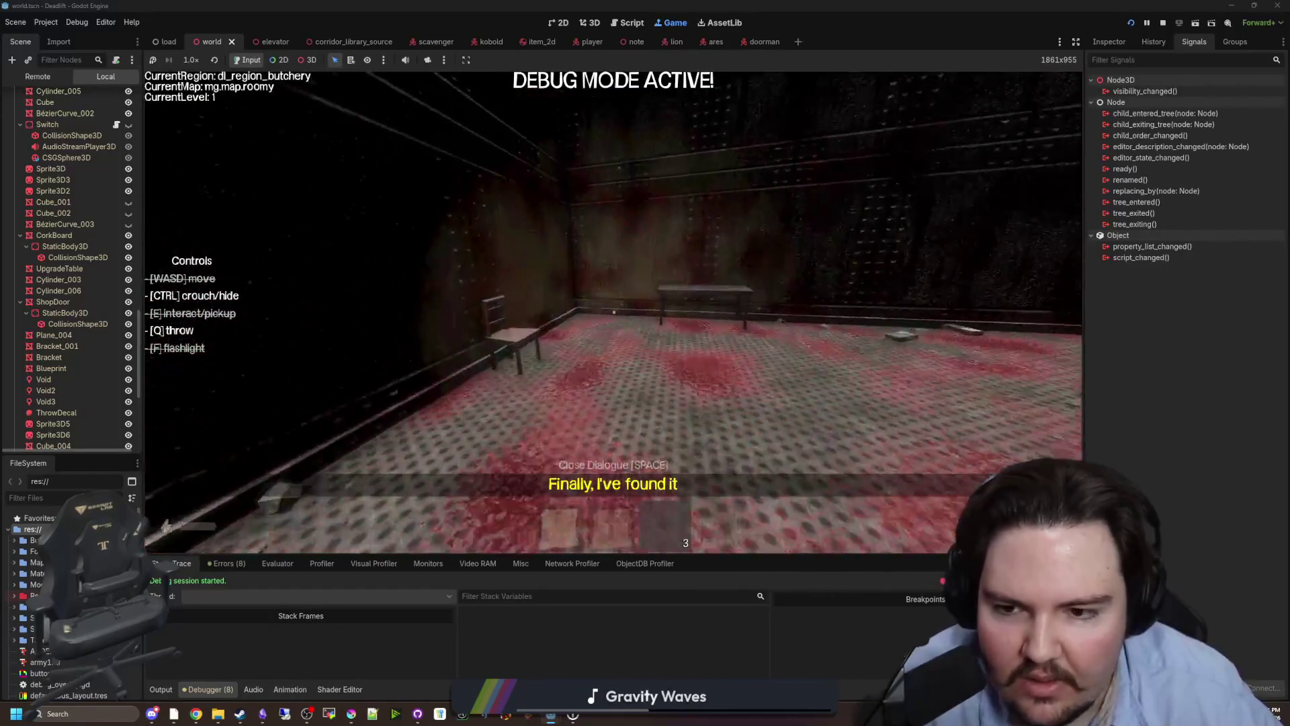
# Head back into the corridor, back away from the creature, and pause the game.
pyautogui.press('w')
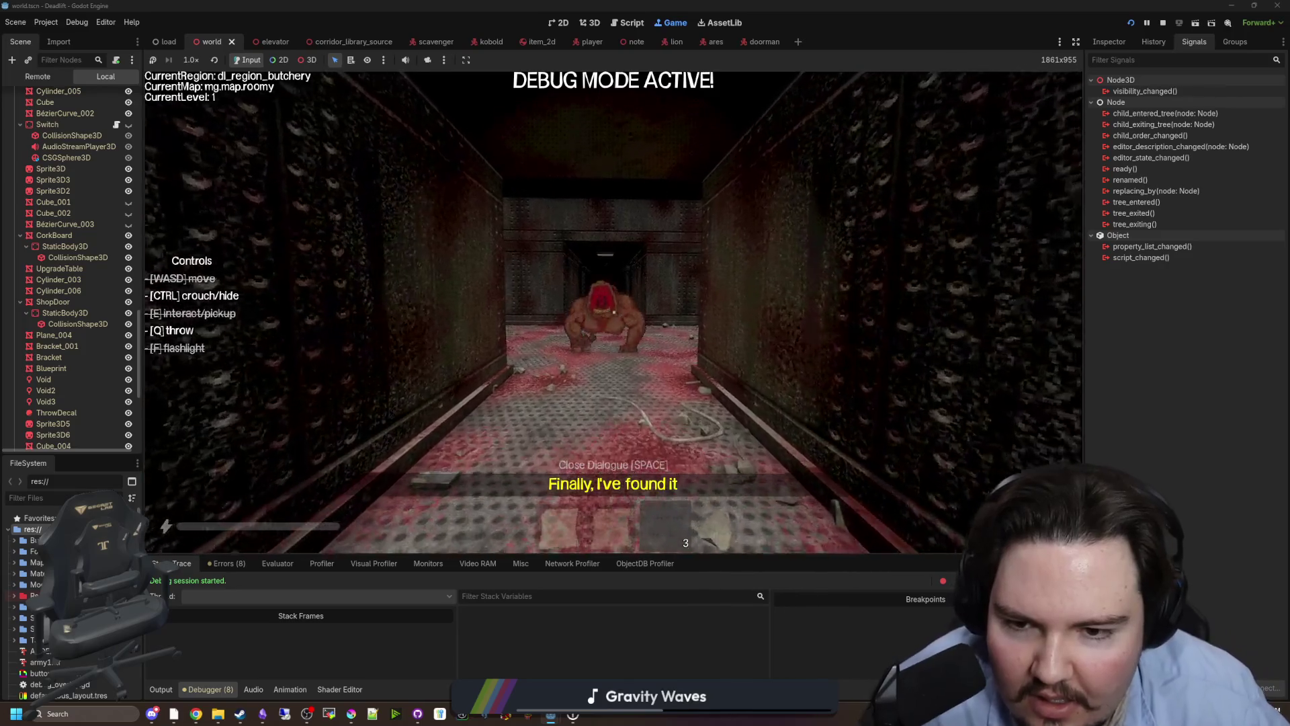
pyautogui.press('s')
pyautogui.press('s')
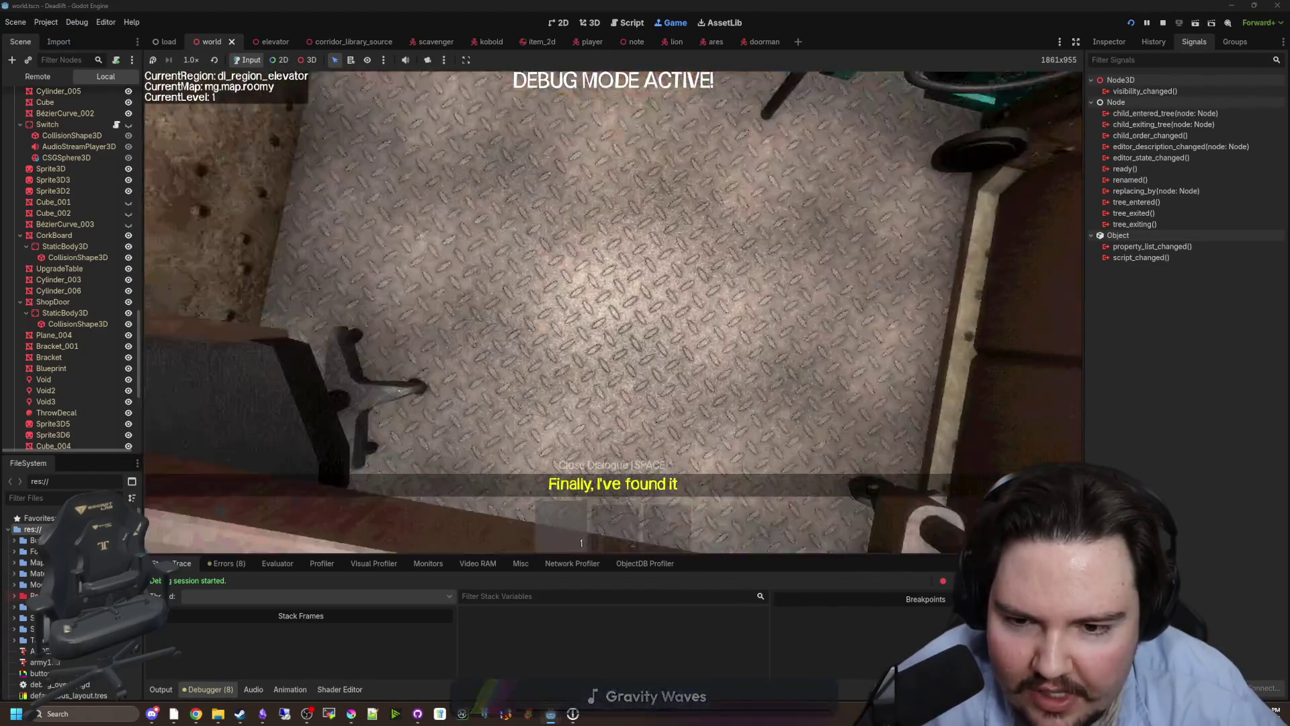
pyautogui.press('Escape')
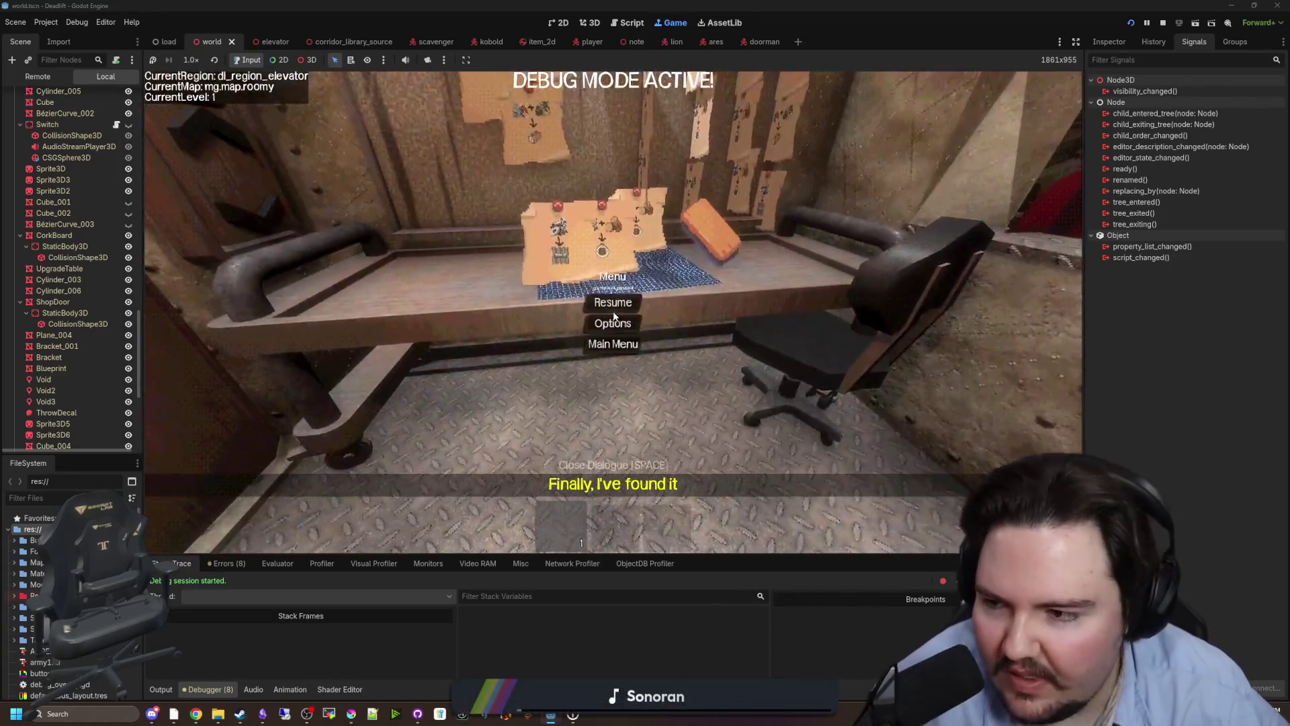
# In world.gd's _ready note loop, comment out 'item.global_rotation = note.Rotation'.
pyautogui.scroll(10, 90, 209)
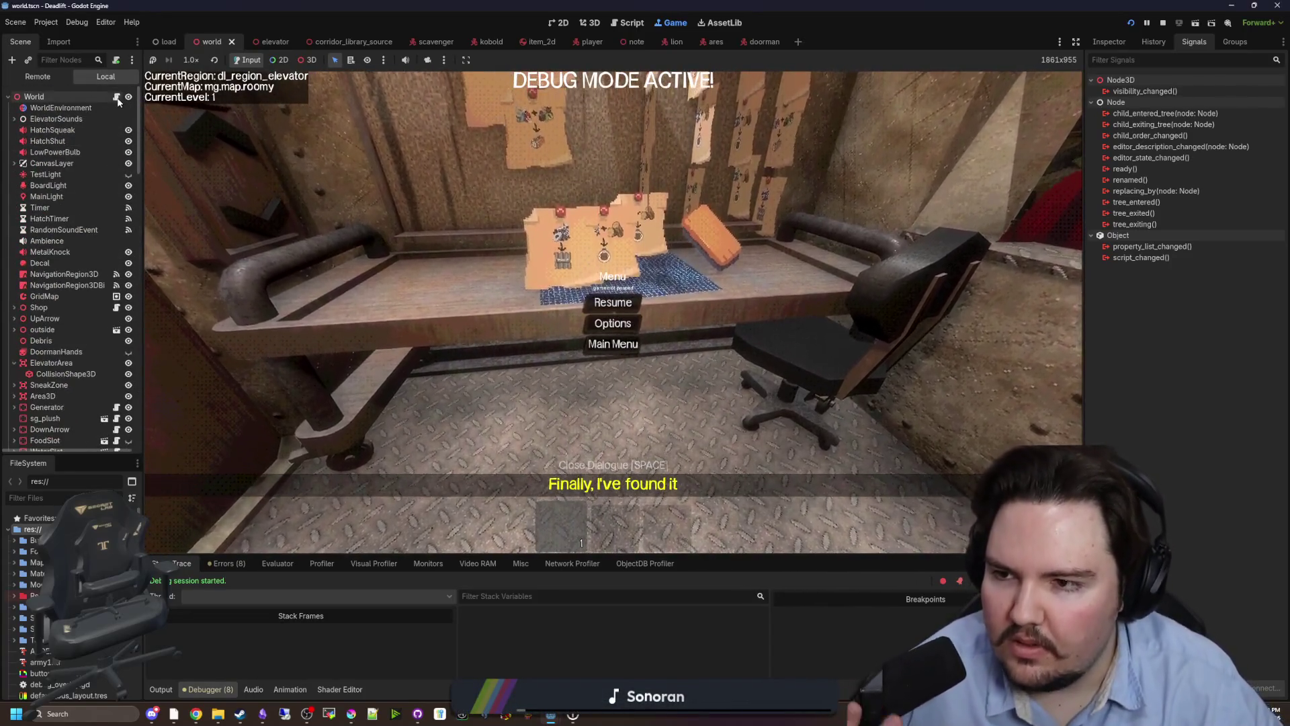
pyautogui.click(116, 97)
pyautogui.hotkey('ctrl', 'f')
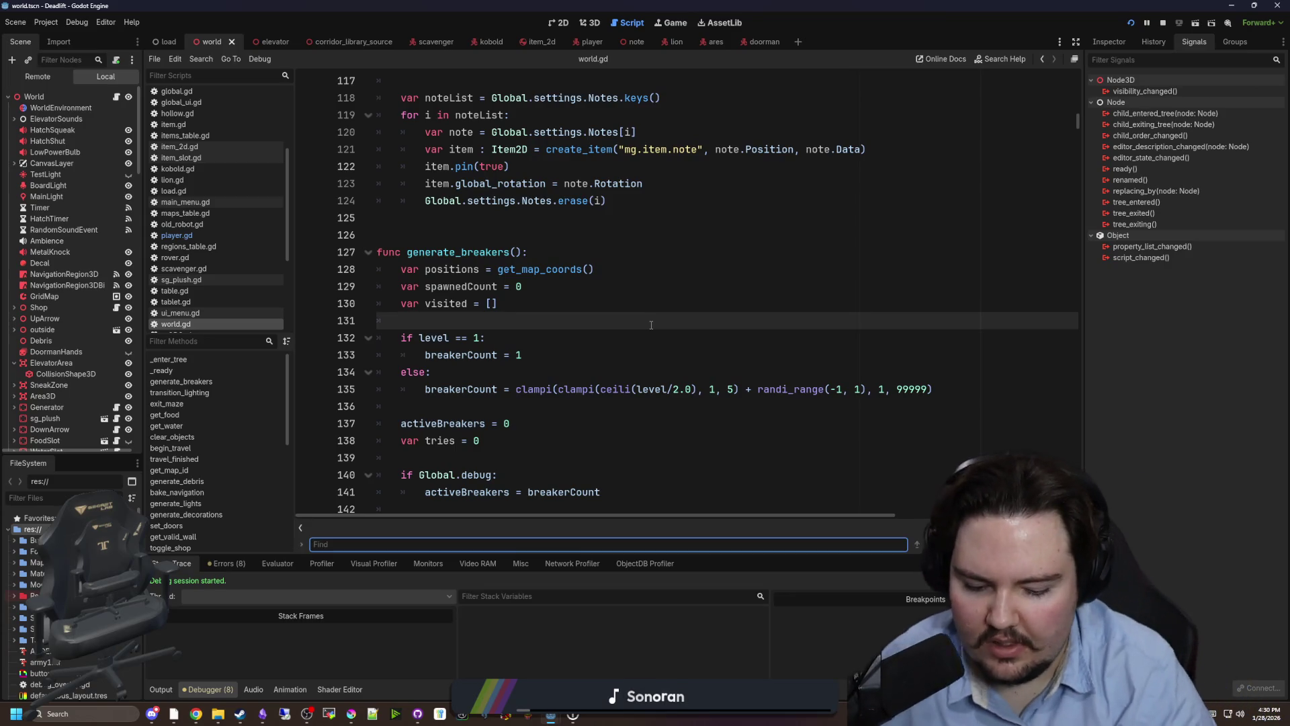
pyautogui.press('Return')
pyautogui.press('Return')
pyautogui.press('Return')
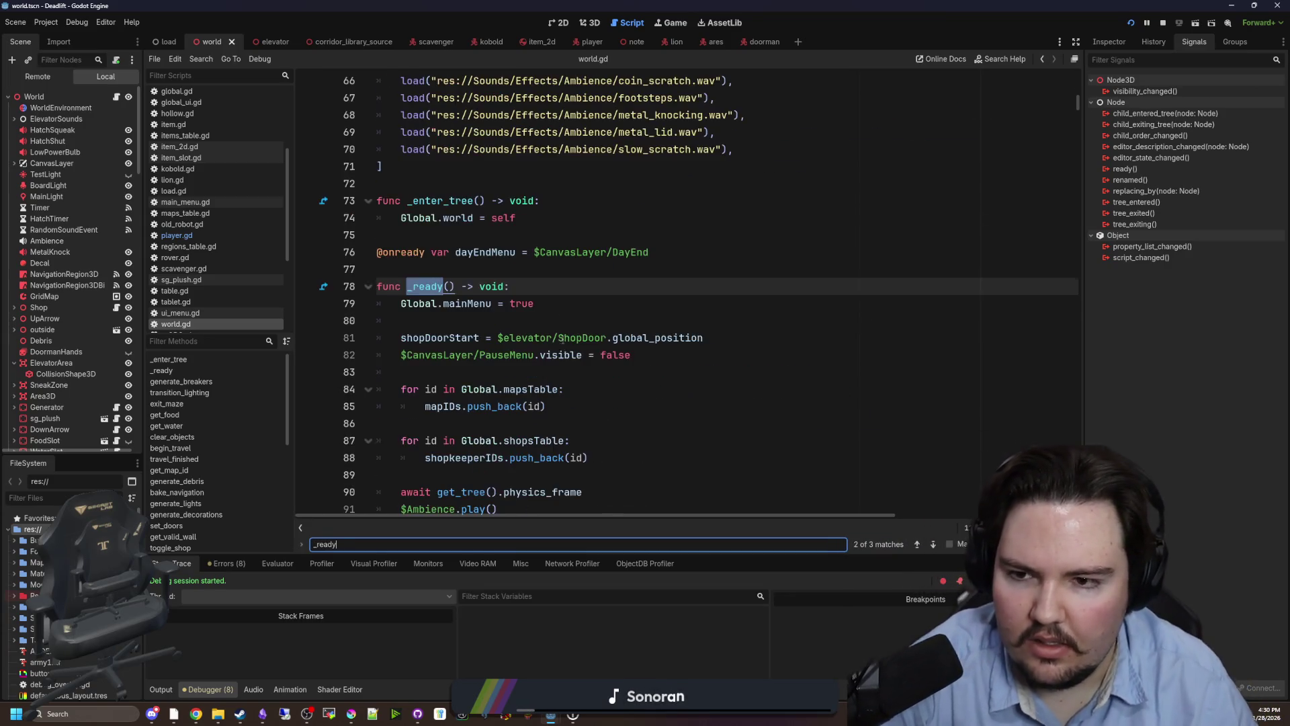
pyautogui.scroll(-15, 582, 306)
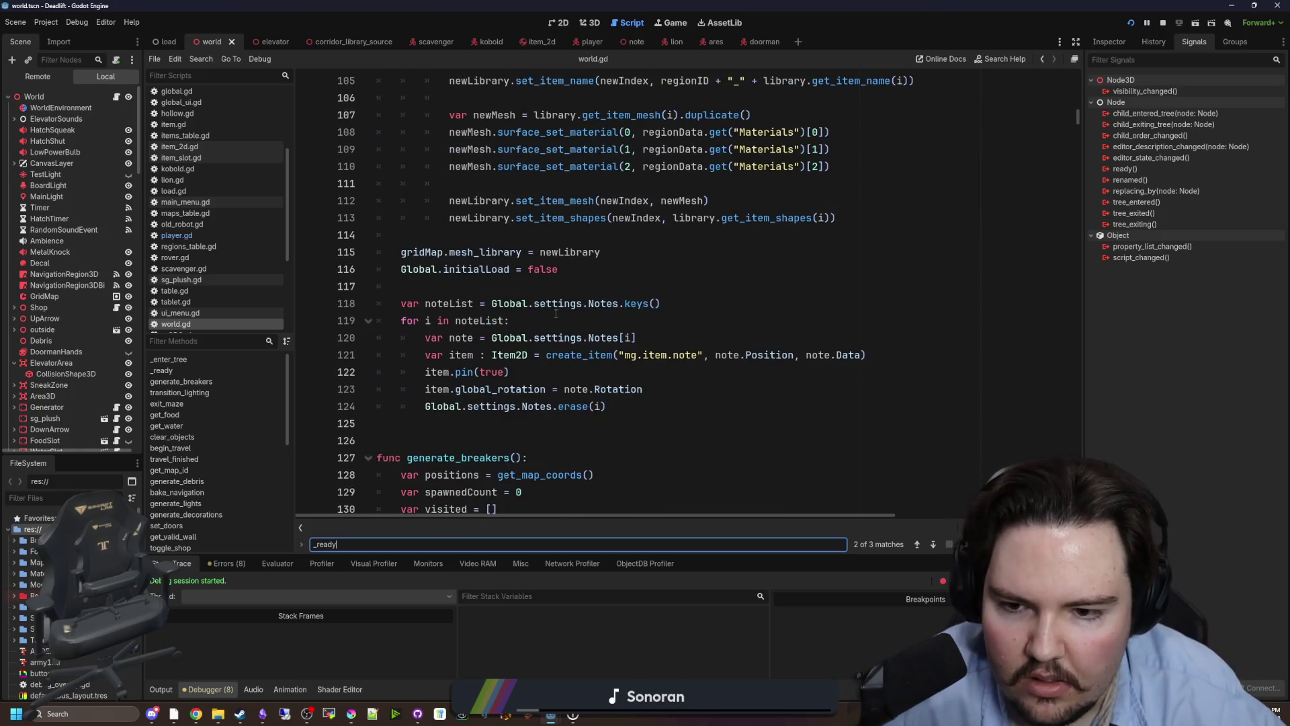
pyautogui.scroll(1, 599, 349)
pyautogui.click(636, 354)
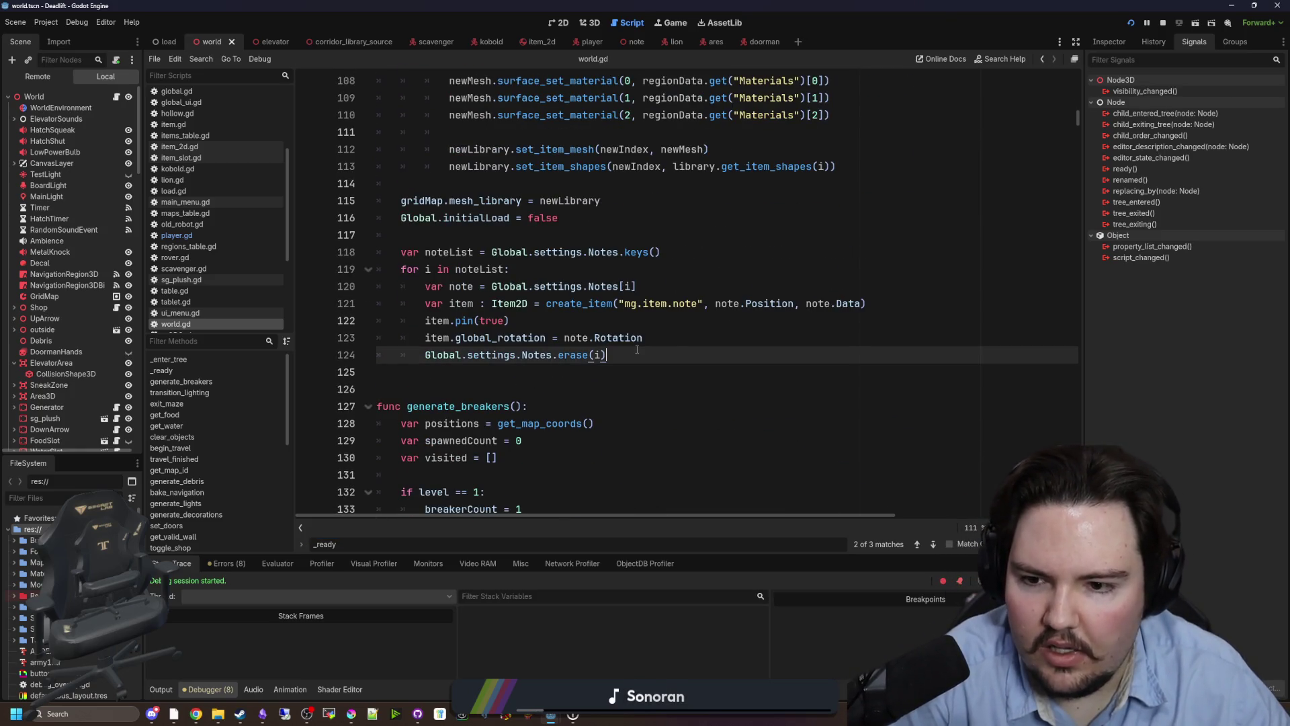
pyautogui.click(424, 334)
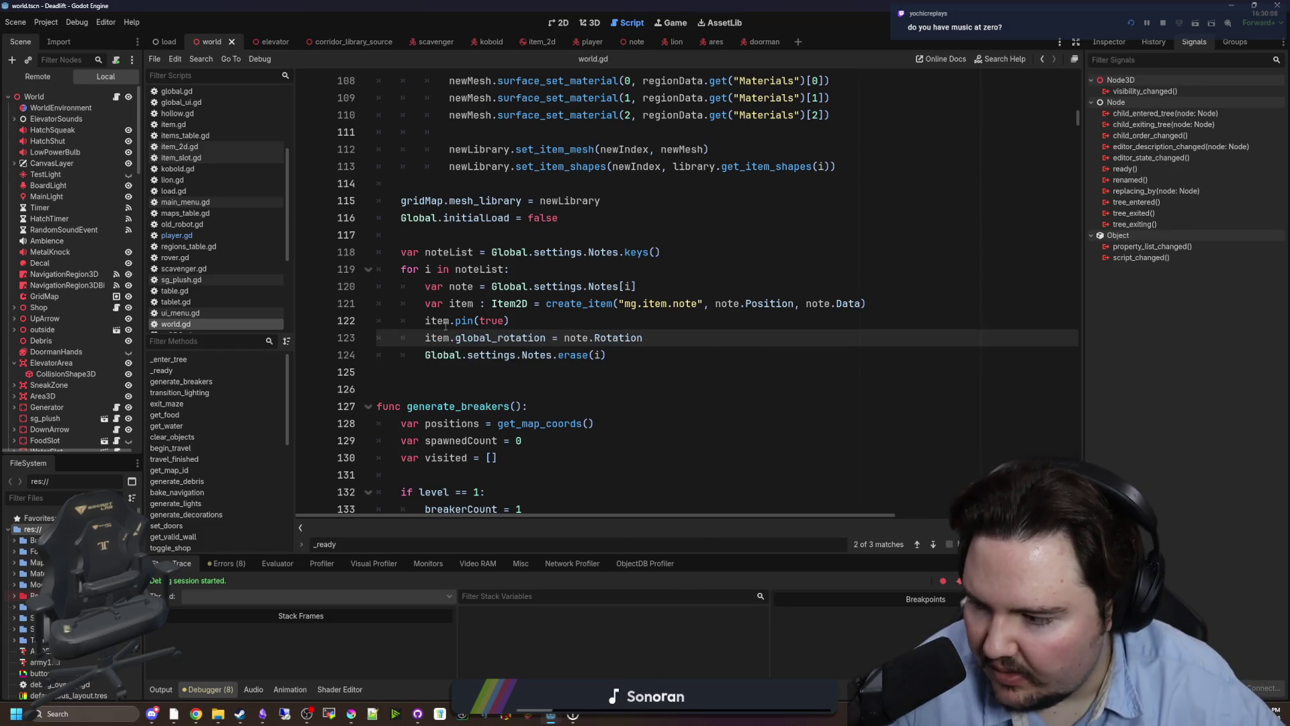
pyautogui.hotkey('ctrl', 'k')
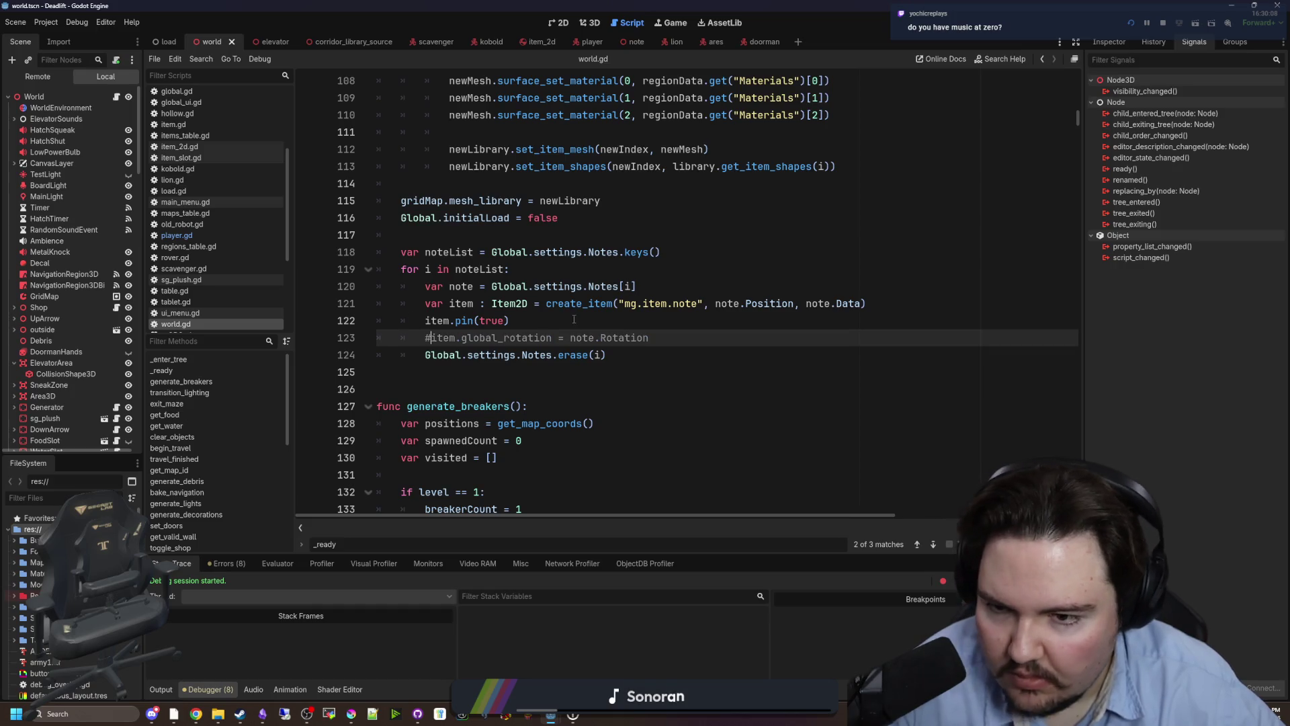
pyautogui.click(478, 320)
pyautogui.click(668, 22)
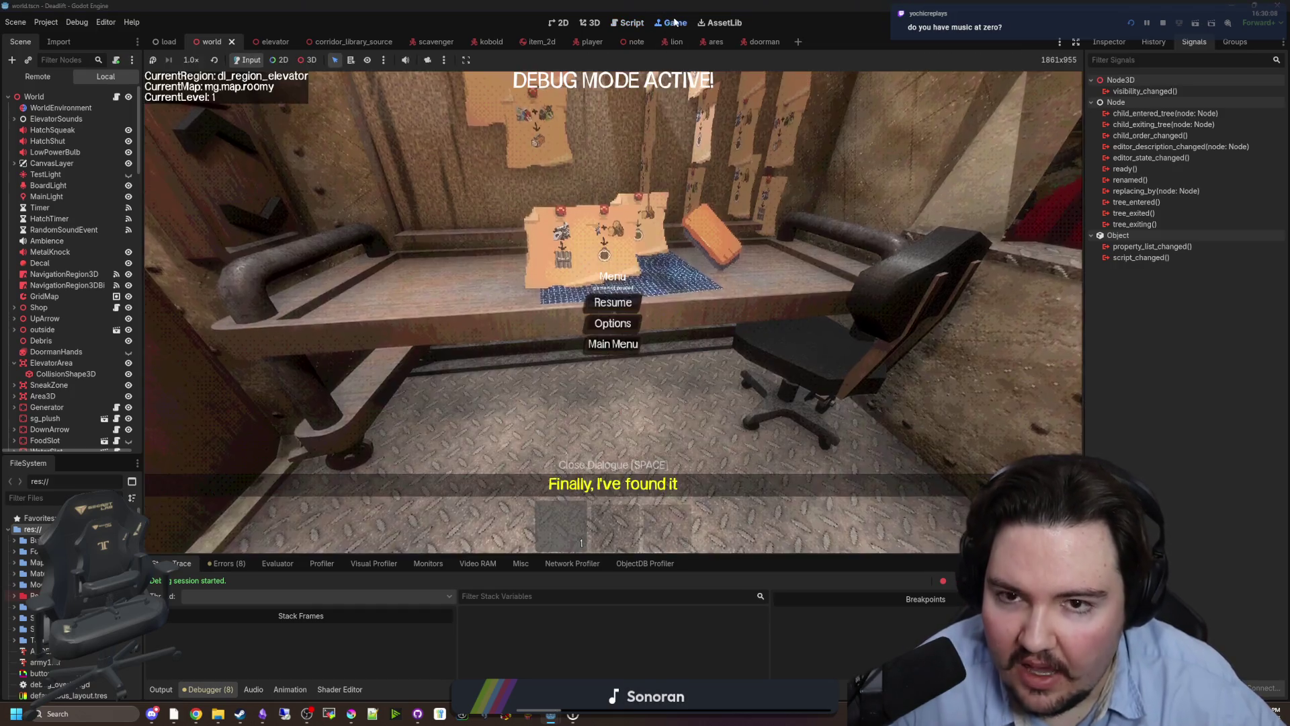
# Drag the SFX slider in the game's Sound options down from 34 to 13.
pyautogui.click(628, 319)
pyautogui.click(603, 203)
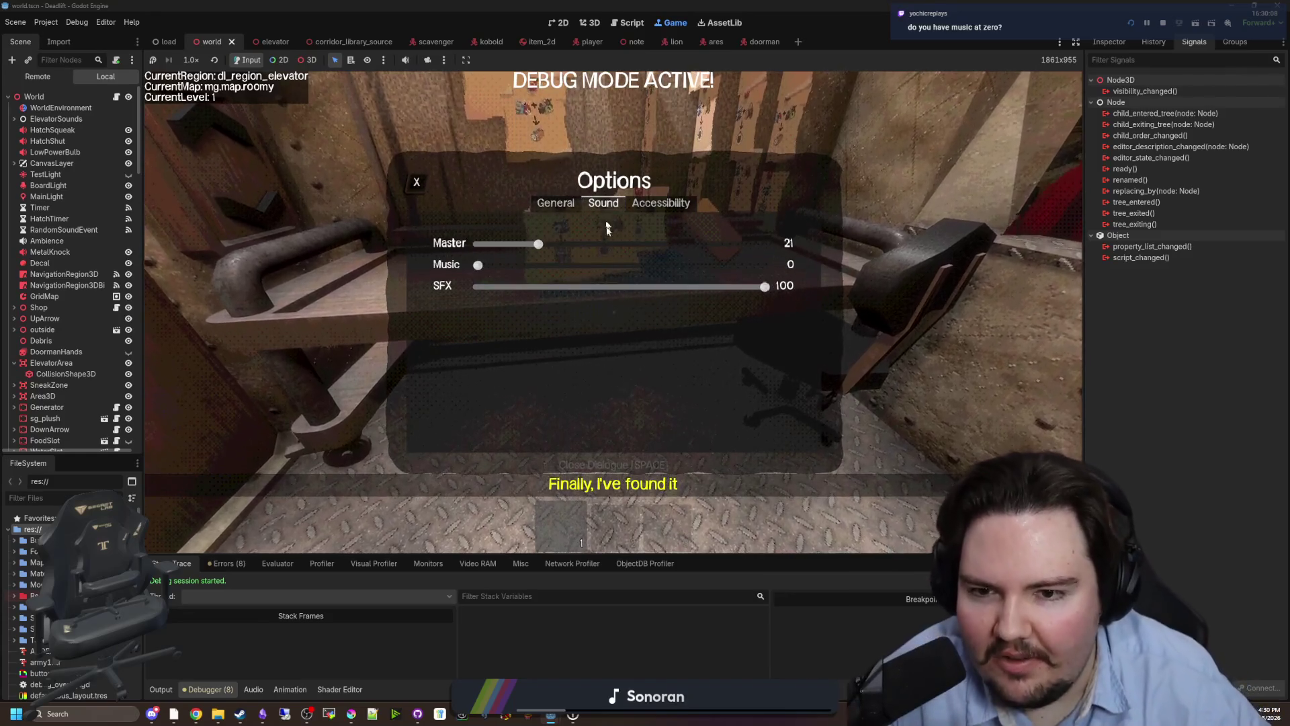
pyautogui.click(576, 287)
pyautogui.moveTo(576, 287); pyautogui.dragTo(515, 287)
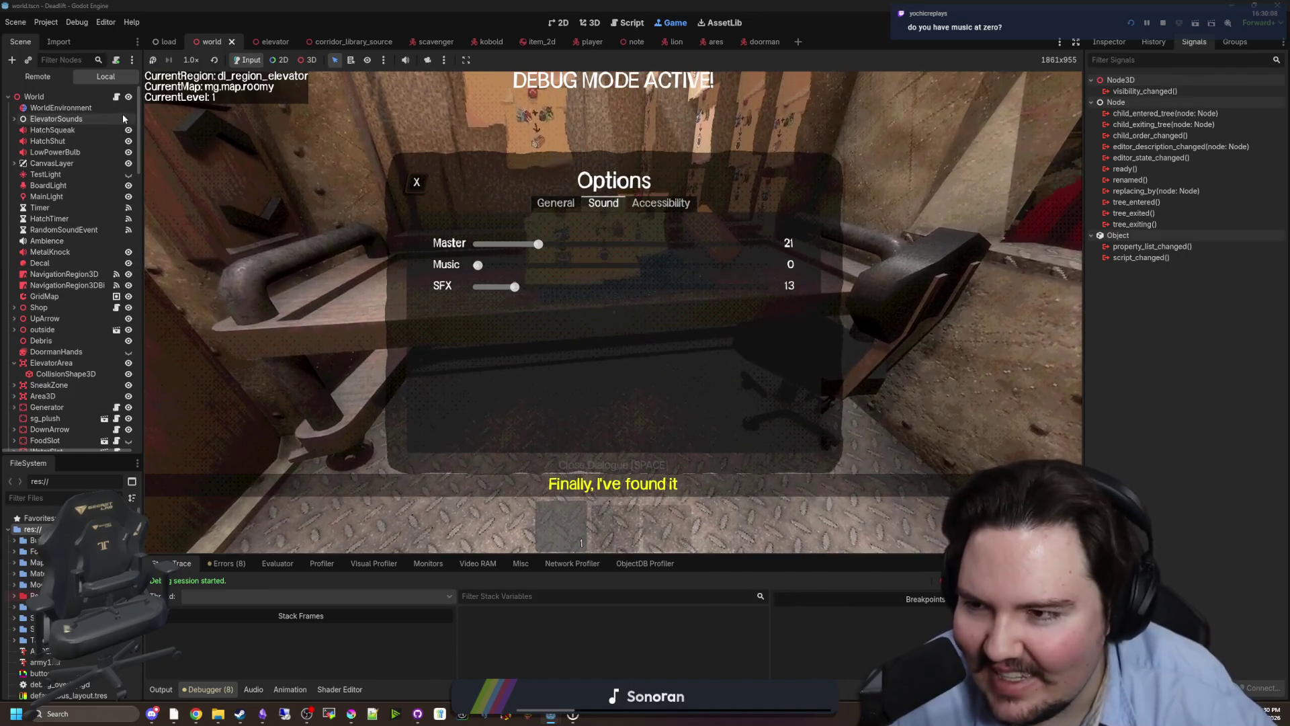
pyautogui.click(116, 97)
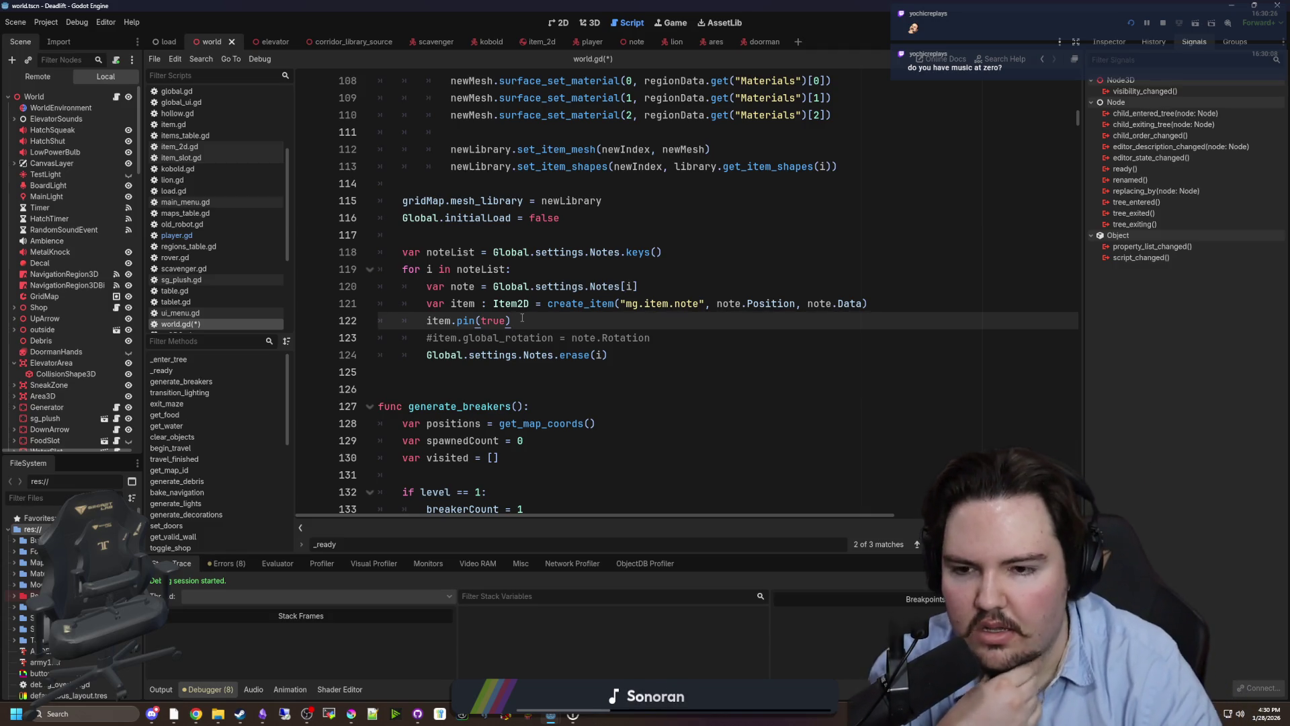
# Add a line setting each note's item.global_rotation to a Vector3 PI rotation, and save world.gd.
pyautogui.press('Return')
pyautogui.write('item.global_rotation = Vector3(')
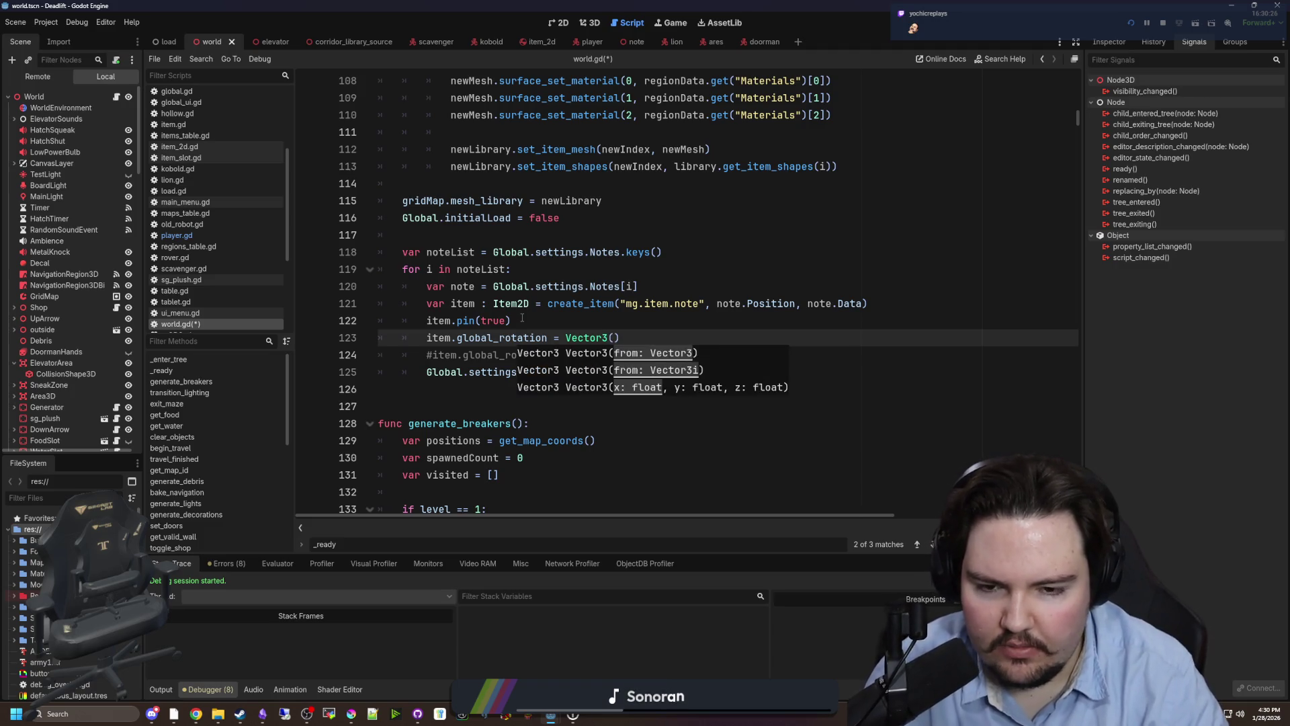
pyautogui.write('0, , 0')
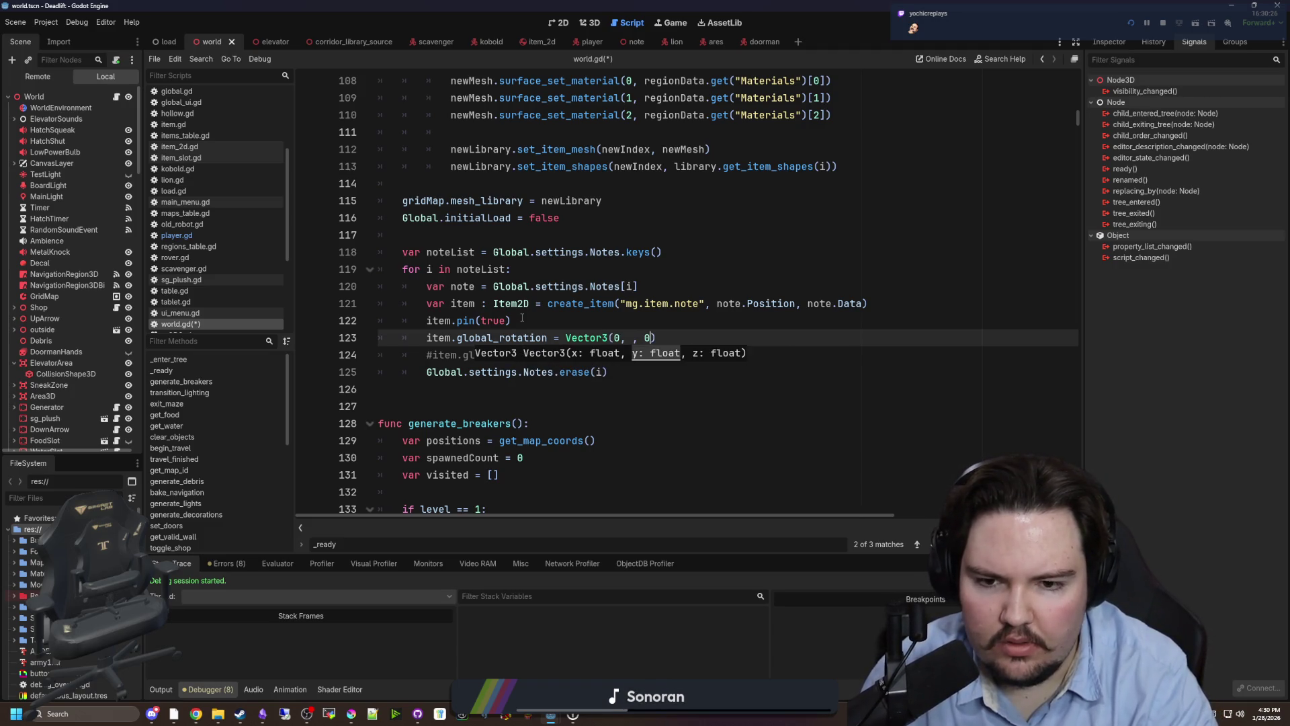
pyautogui.write('PI')
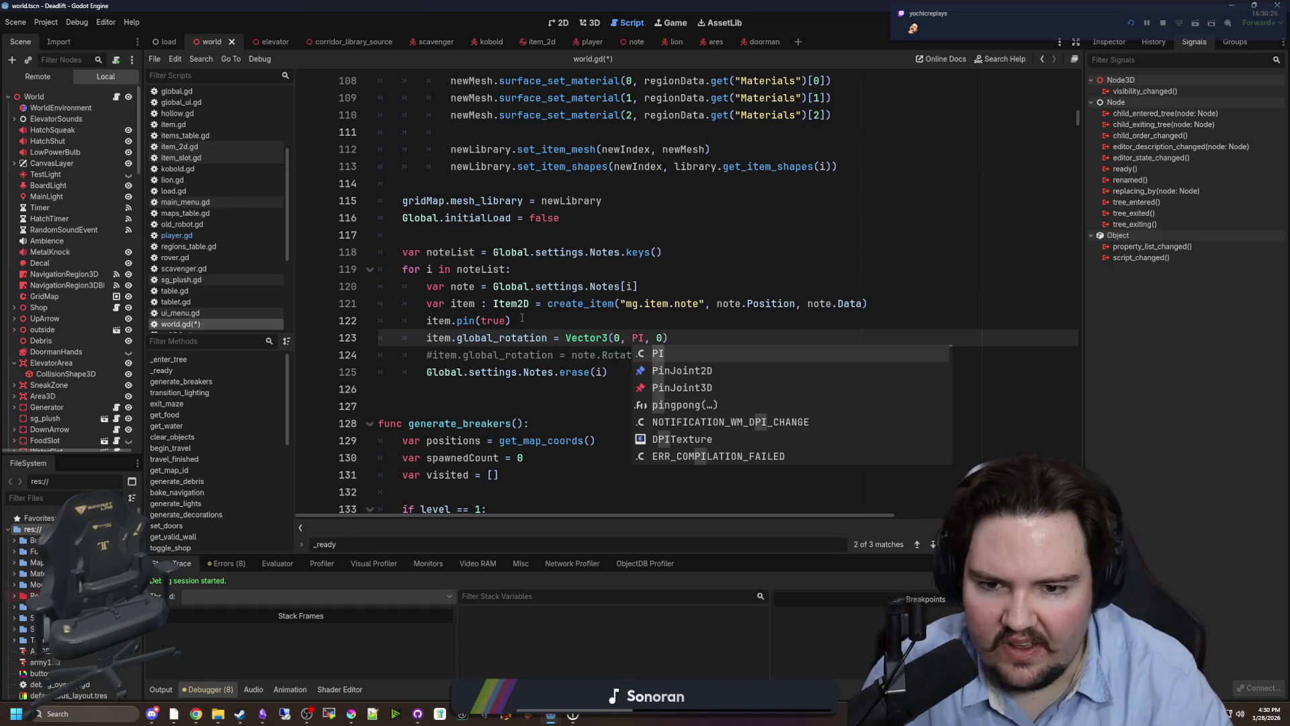
pyautogui.click(629, 328)
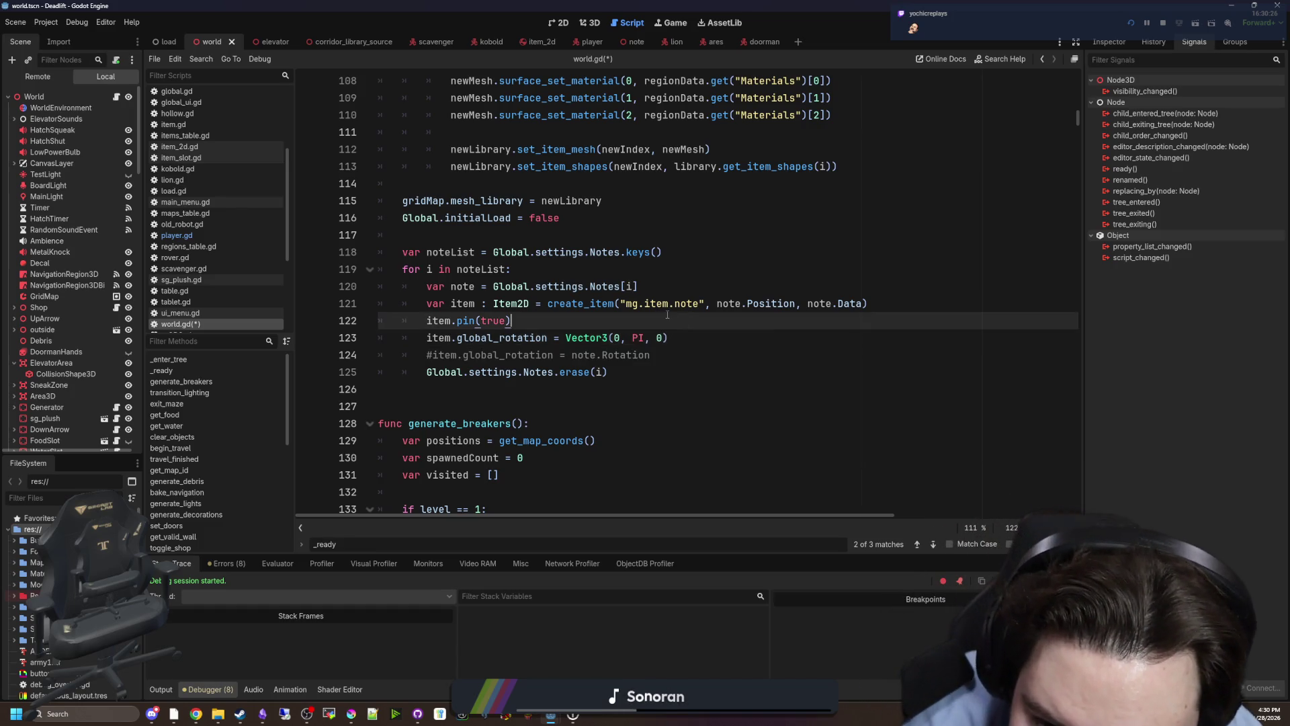
pyautogui.hotkey('ctrl', 's')
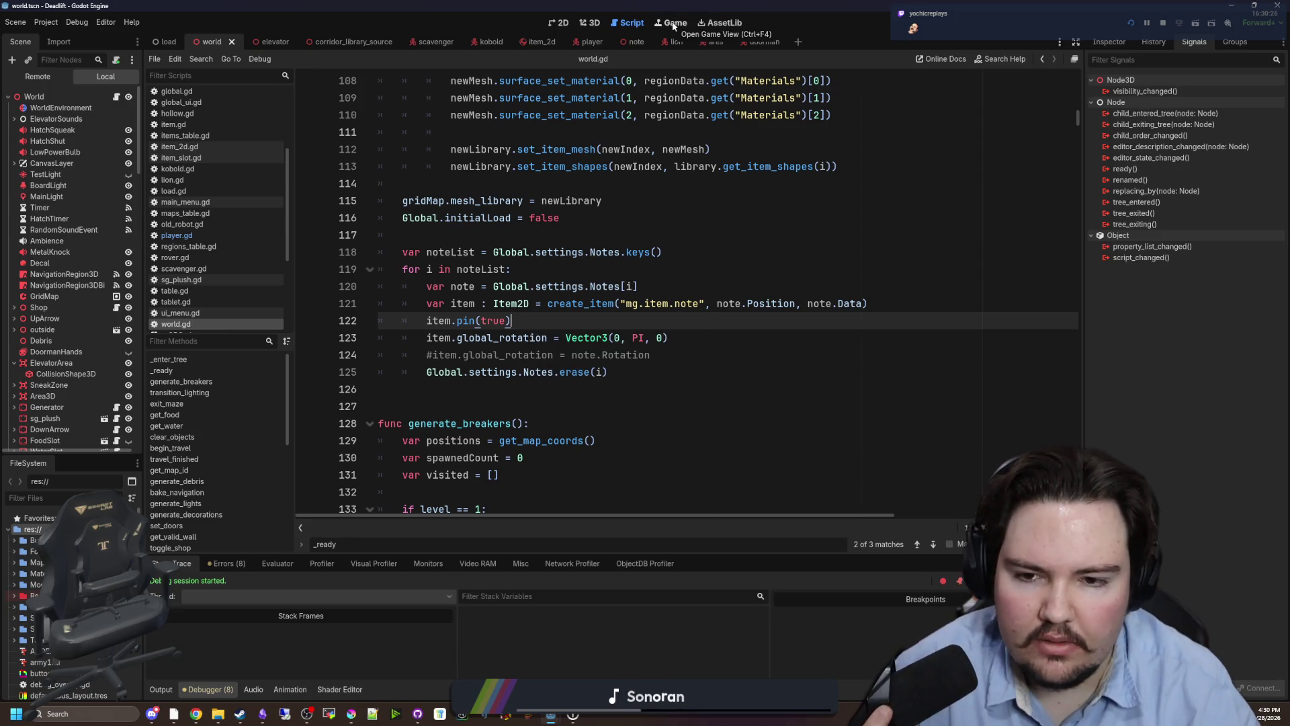
# Start a new game from the title screen to view the notes, then stop the game.
pyautogui.click(673, 23)
pyautogui.press('Escape')
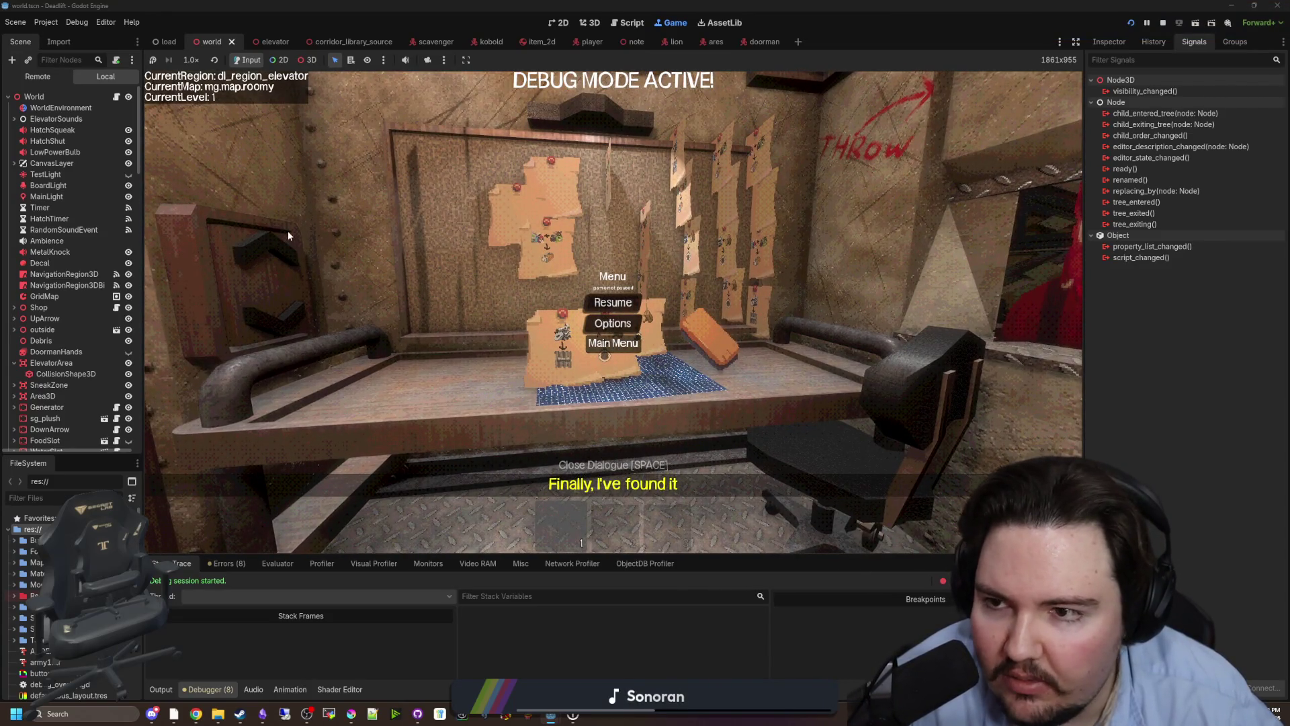
pyautogui.click(613, 343)
pyautogui.click(283, 332)
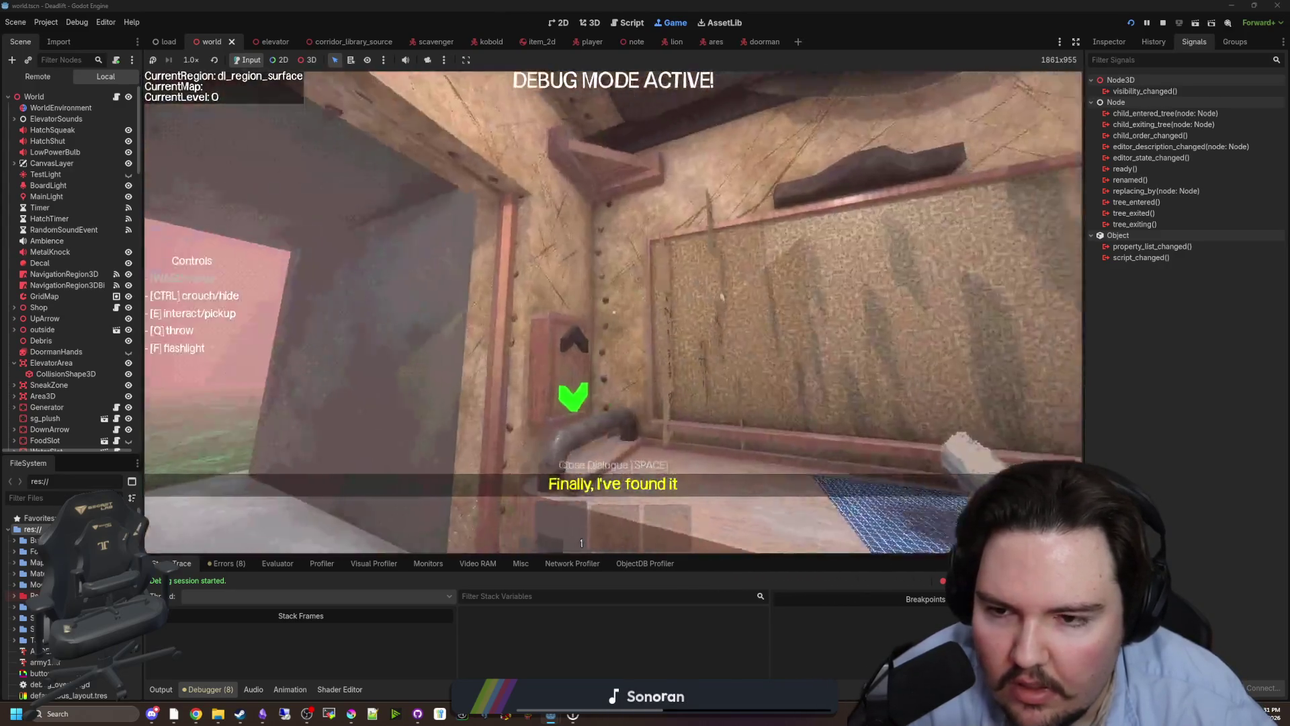
pyautogui.moveTo(613, 296)
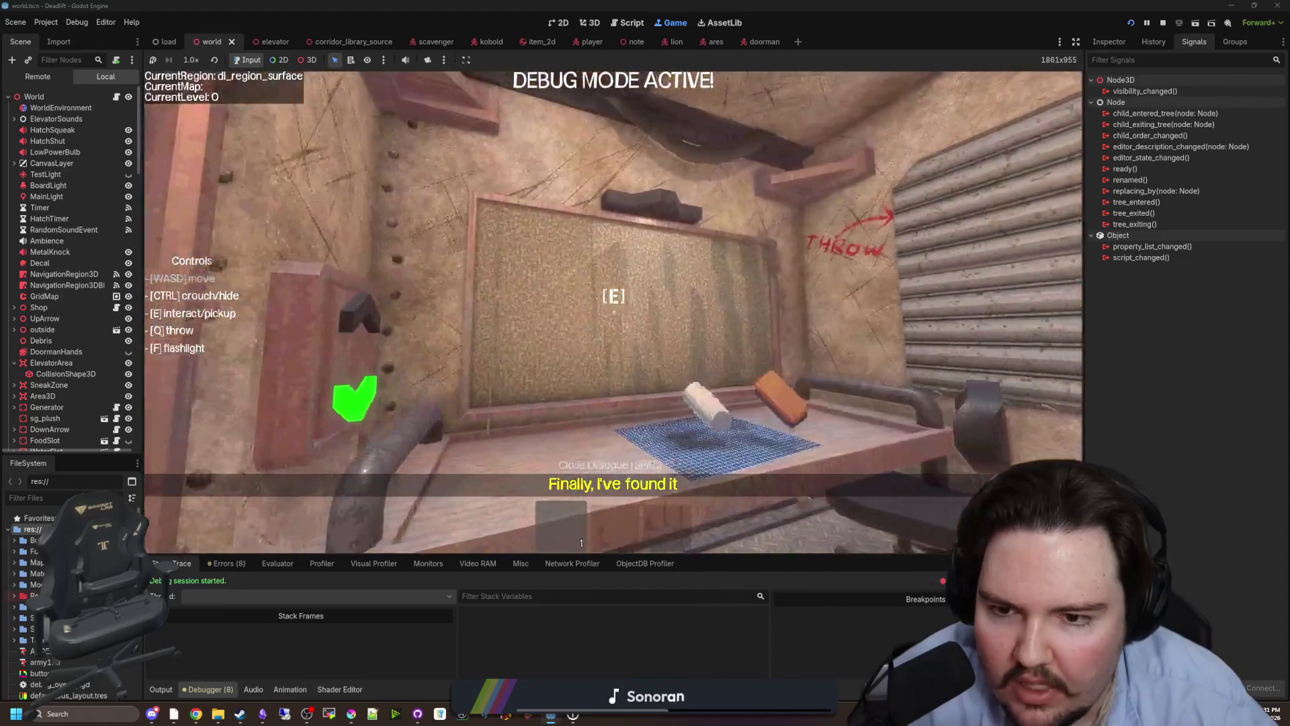
pyautogui.press('Escape')
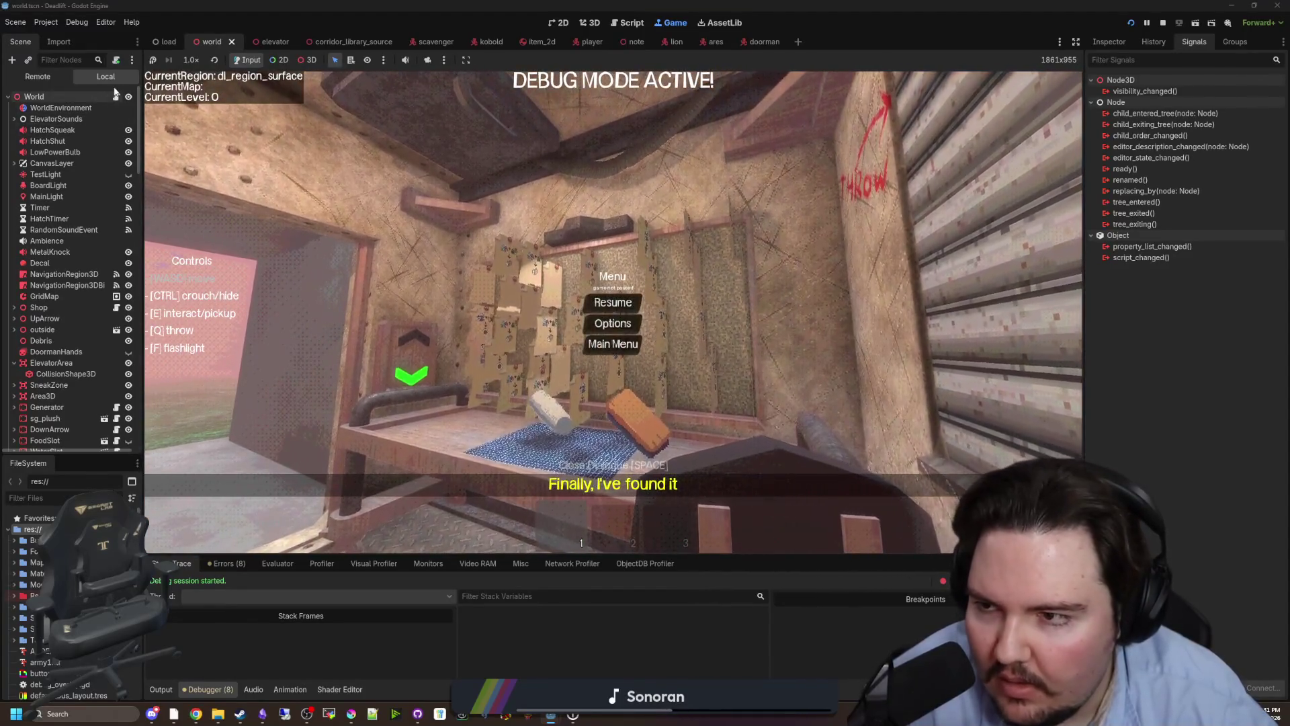
pyautogui.press('F8')
# Append '- PI/4' to the line 123 rotation and save world.gd.
pyautogui.click(647, 337)
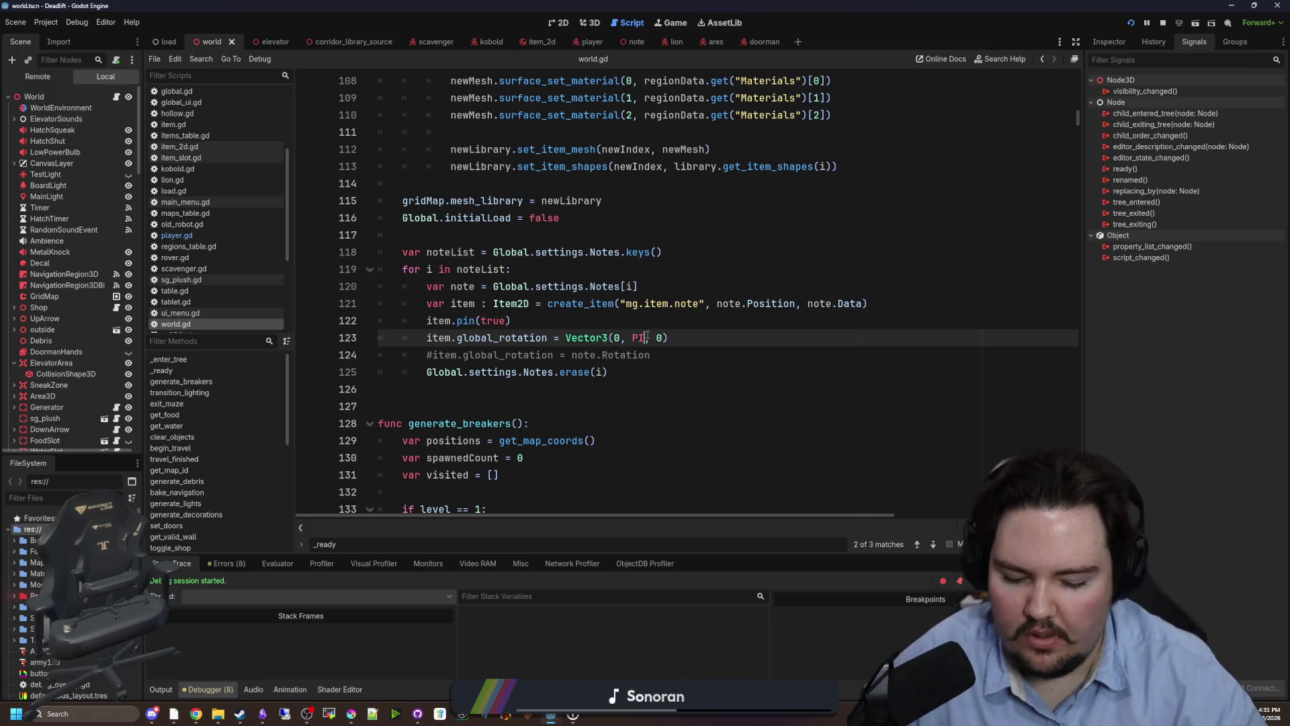
pyautogui.write('- PI/4')
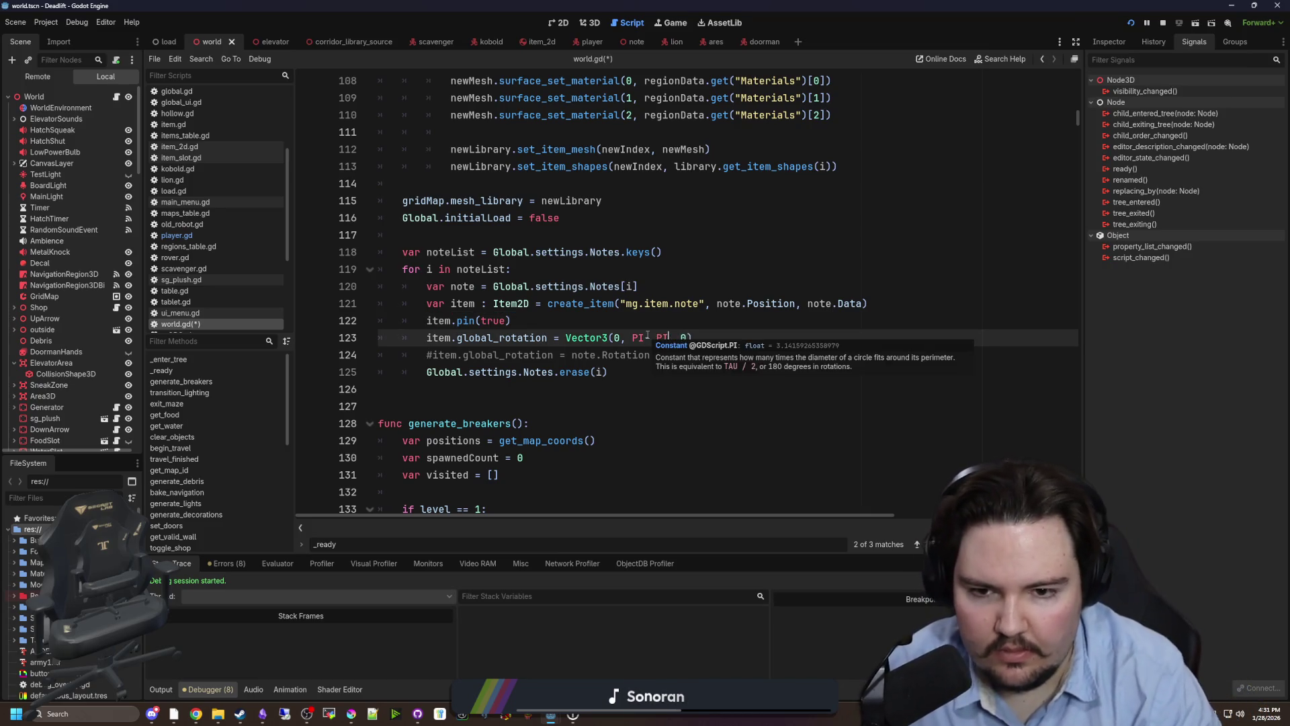
pyautogui.click(668, 325)
pyautogui.hotkey('ctrl', 's')
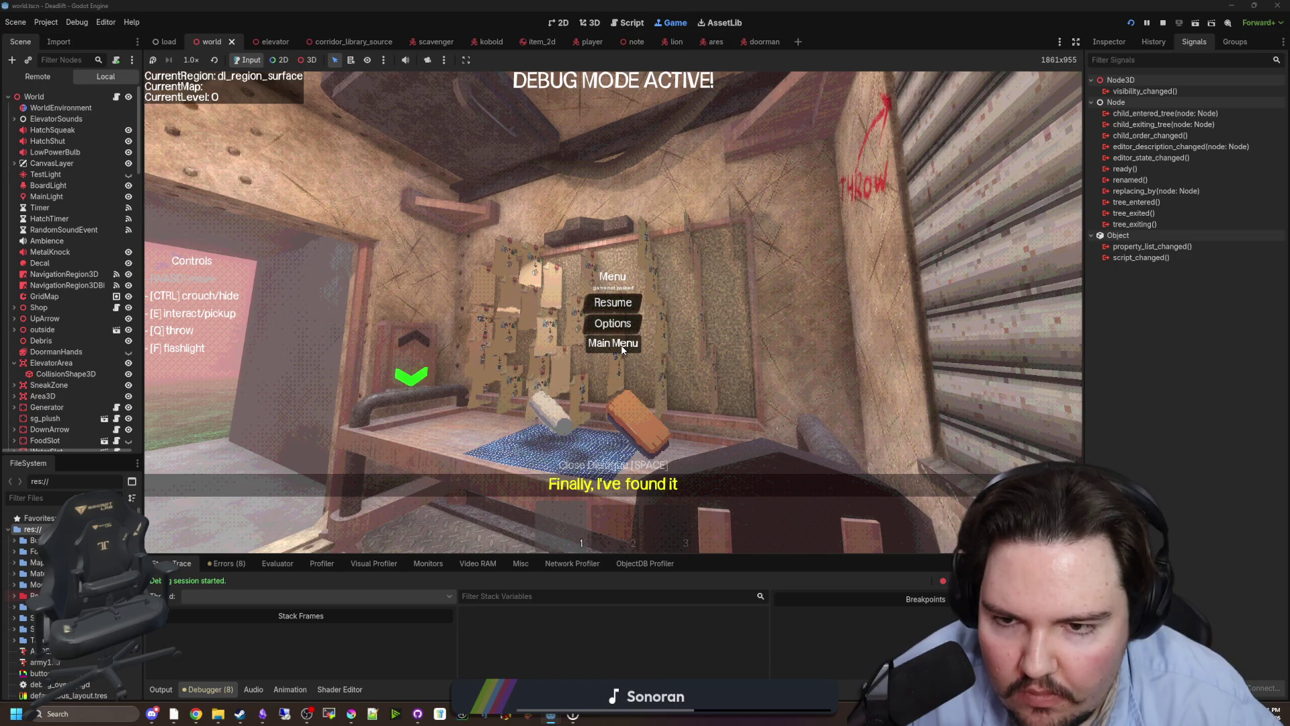
# Return to the main menu and start a new game to check the rotated notes.
pyautogui.click(613, 343)
pyautogui.click(242, 328)
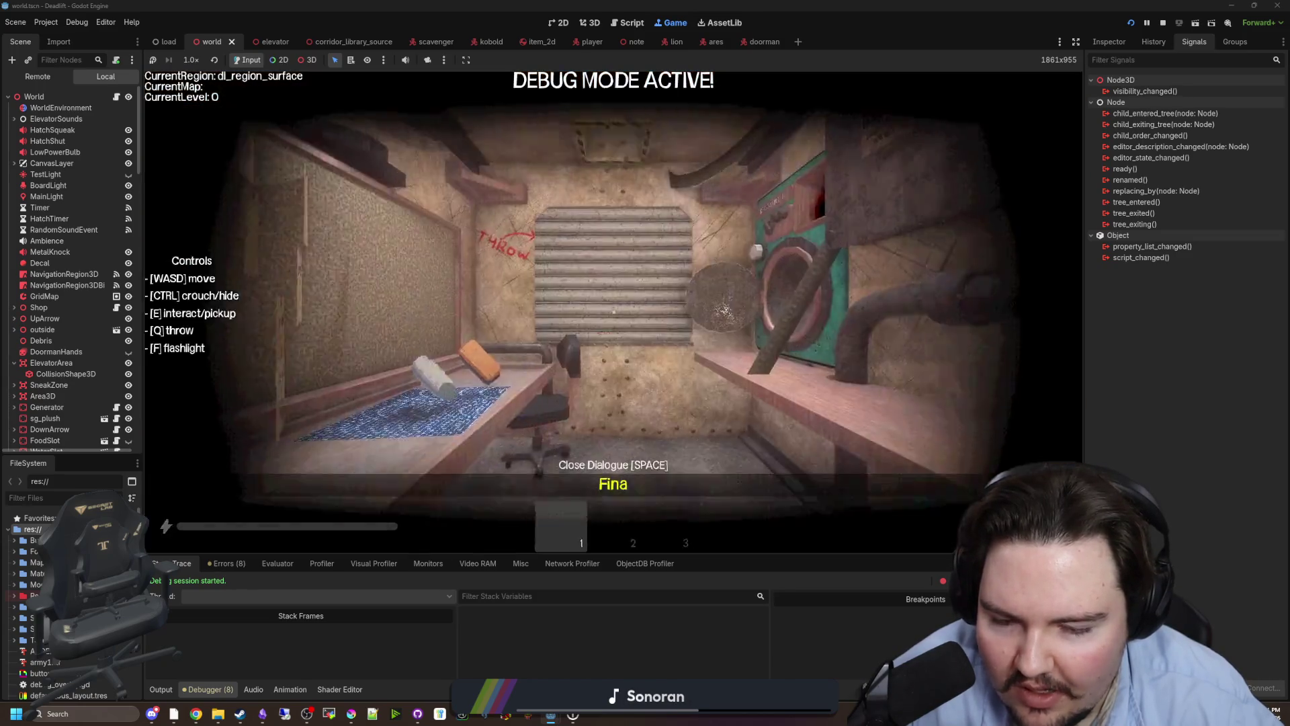
pyautogui.press('Escape')
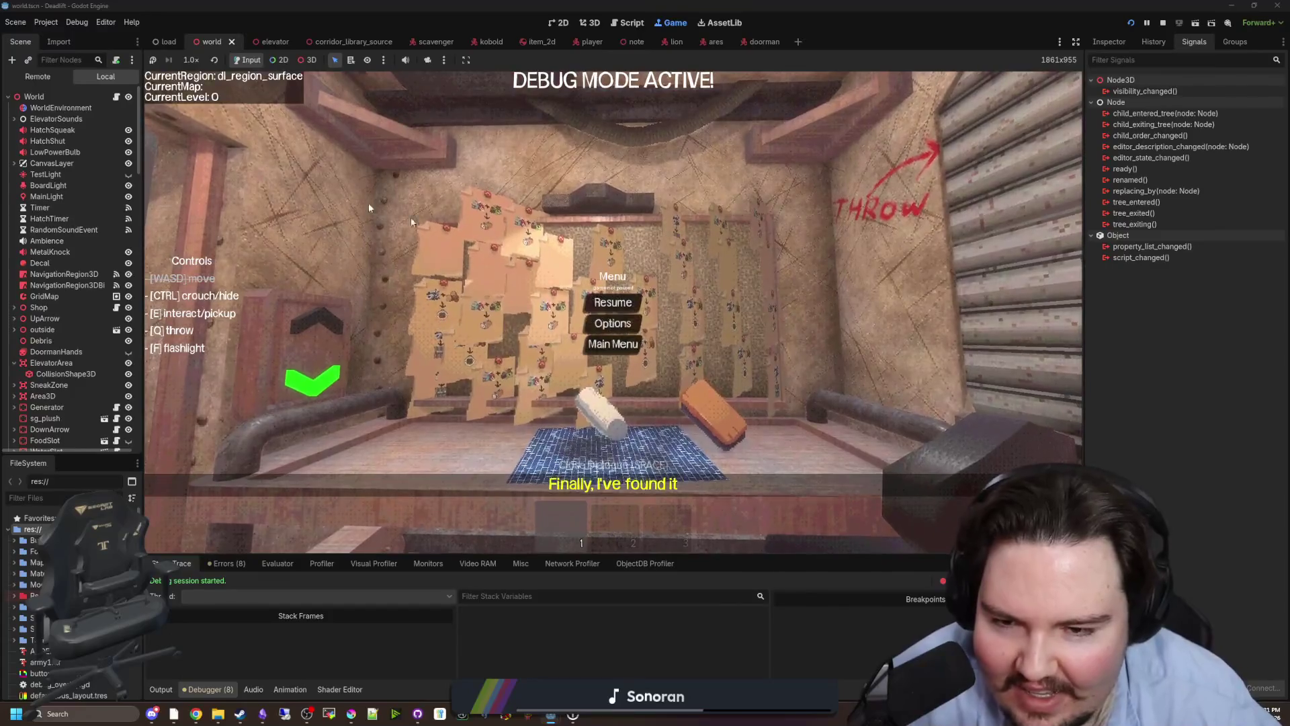
pyautogui.click(588, 302)
# Change the line 123 rotation to PI - PI/2, save, and check the notes in game.
pyautogui.click(682, 337)
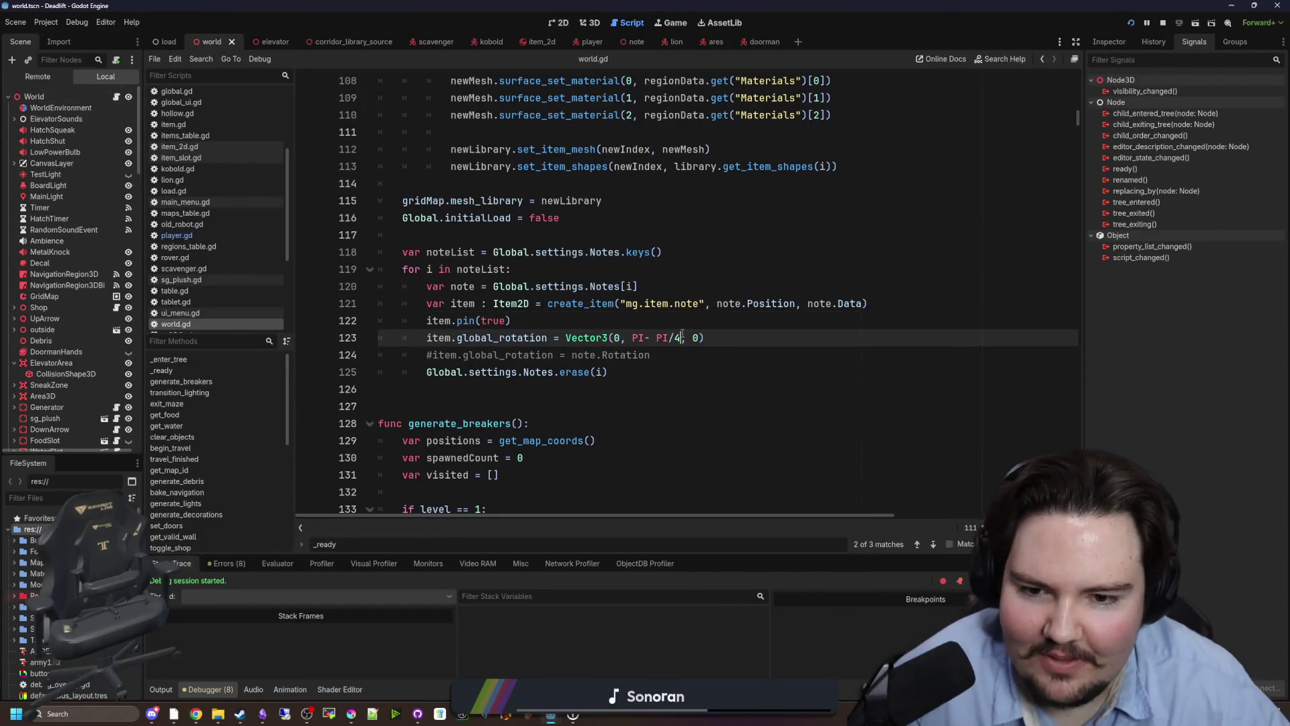
pyautogui.click(722, 321)
pyautogui.hotkey('ctrl', 's')
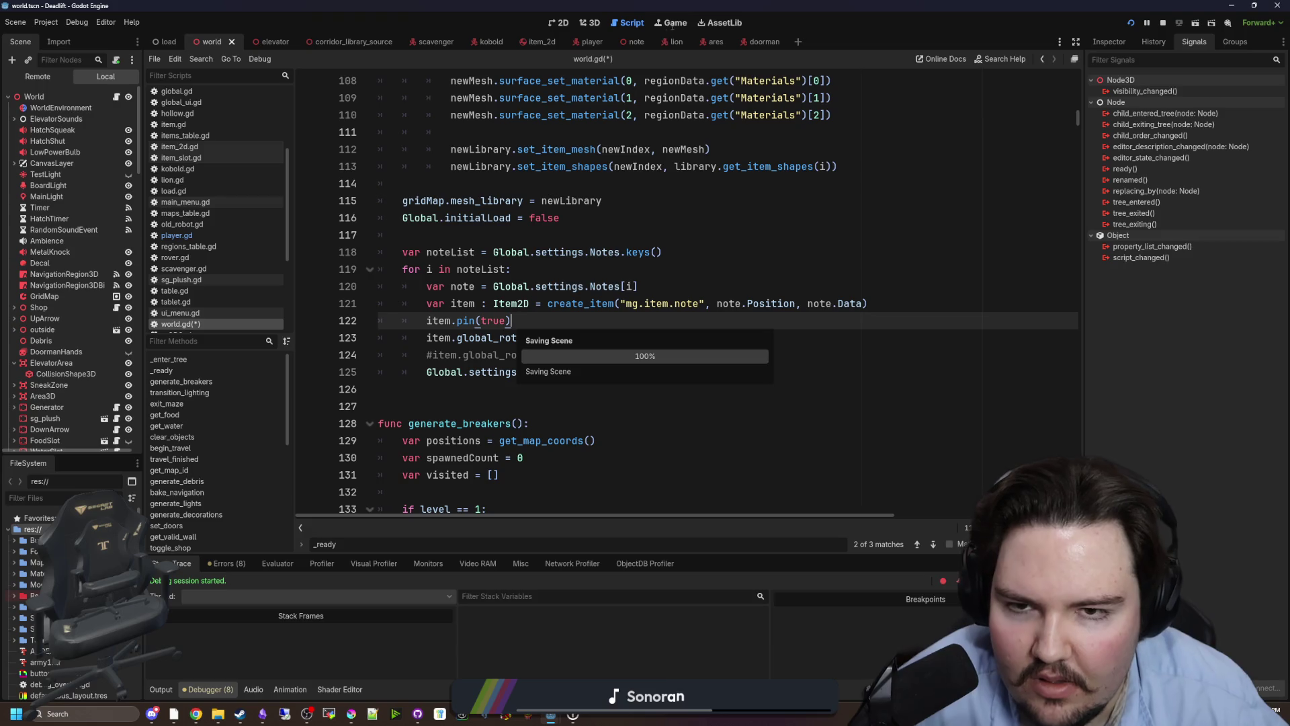
pyautogui.click(678, 22)
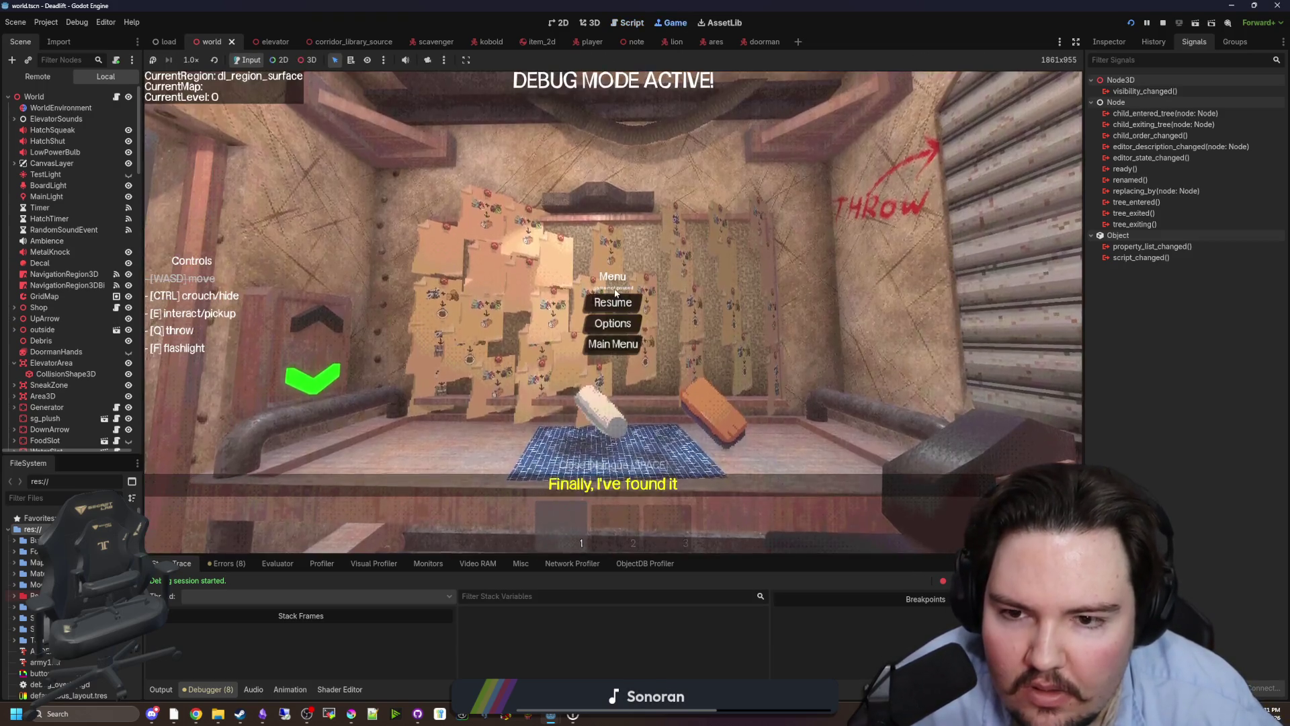
pyautogui.click(600, 348)
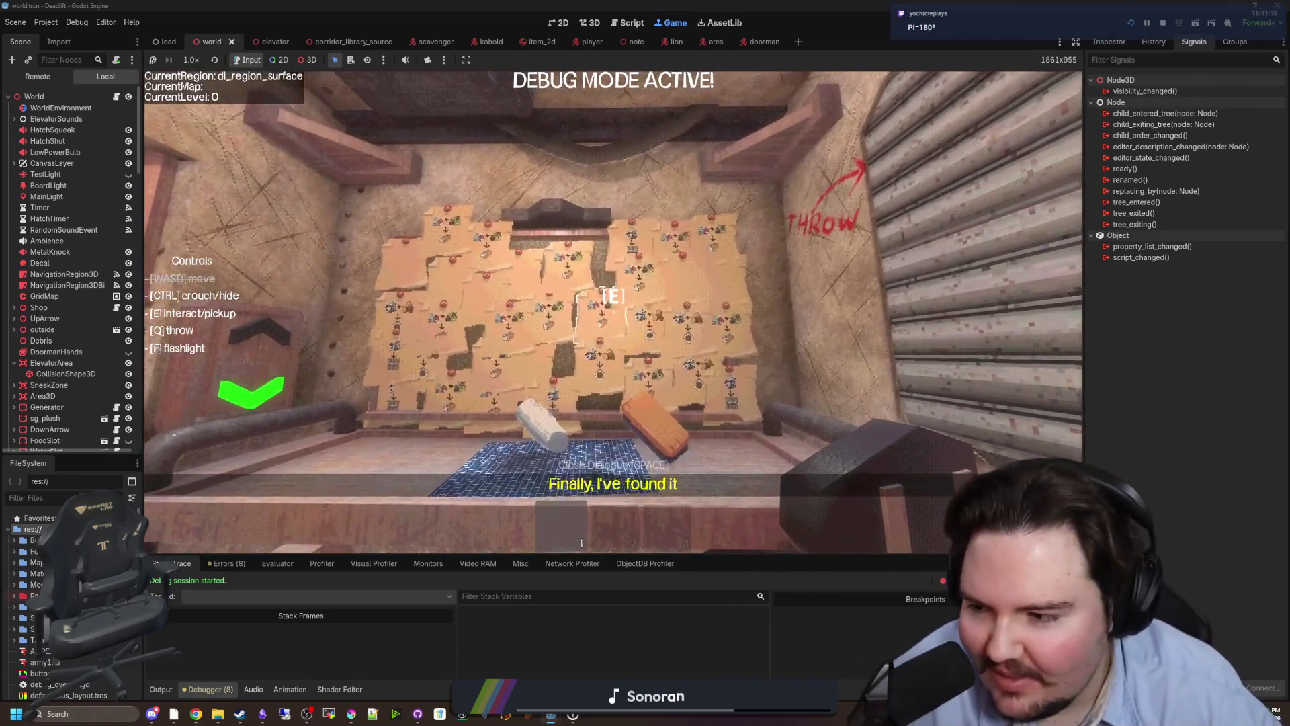
pyautogui.press('Escape')
# Tidy the spacing of the line 123 rotation expression and save world.gd.
pyautogui.hotkey('ctrl', 'F3')
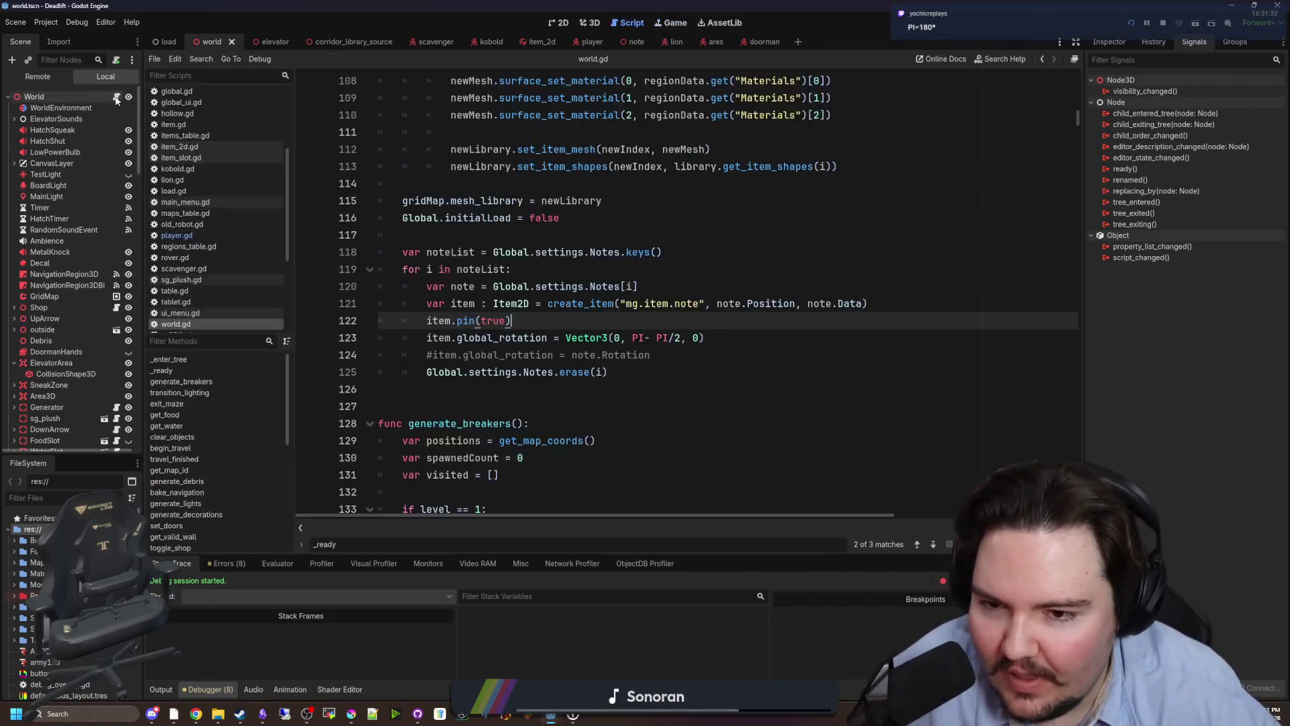
pyautogui.moveTo(681, 338); pyautogui.dragTo(639, 337)
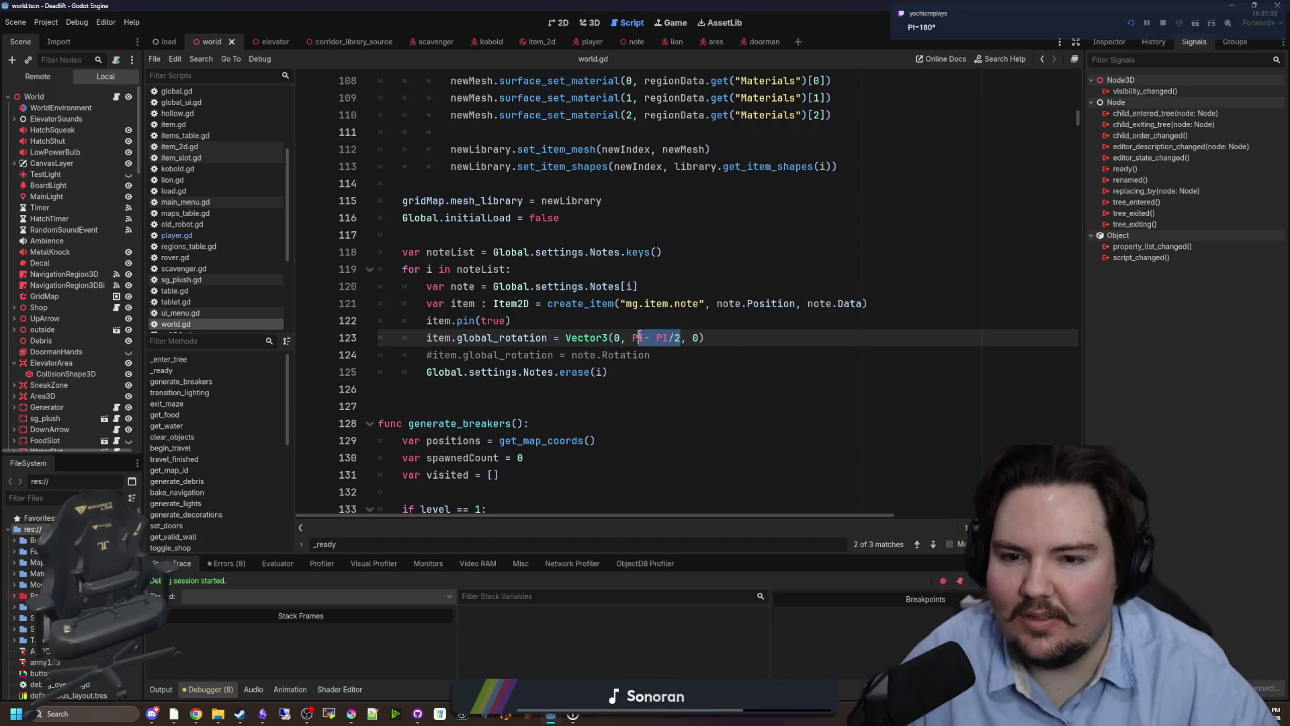
pyautogui.click(649, 387)
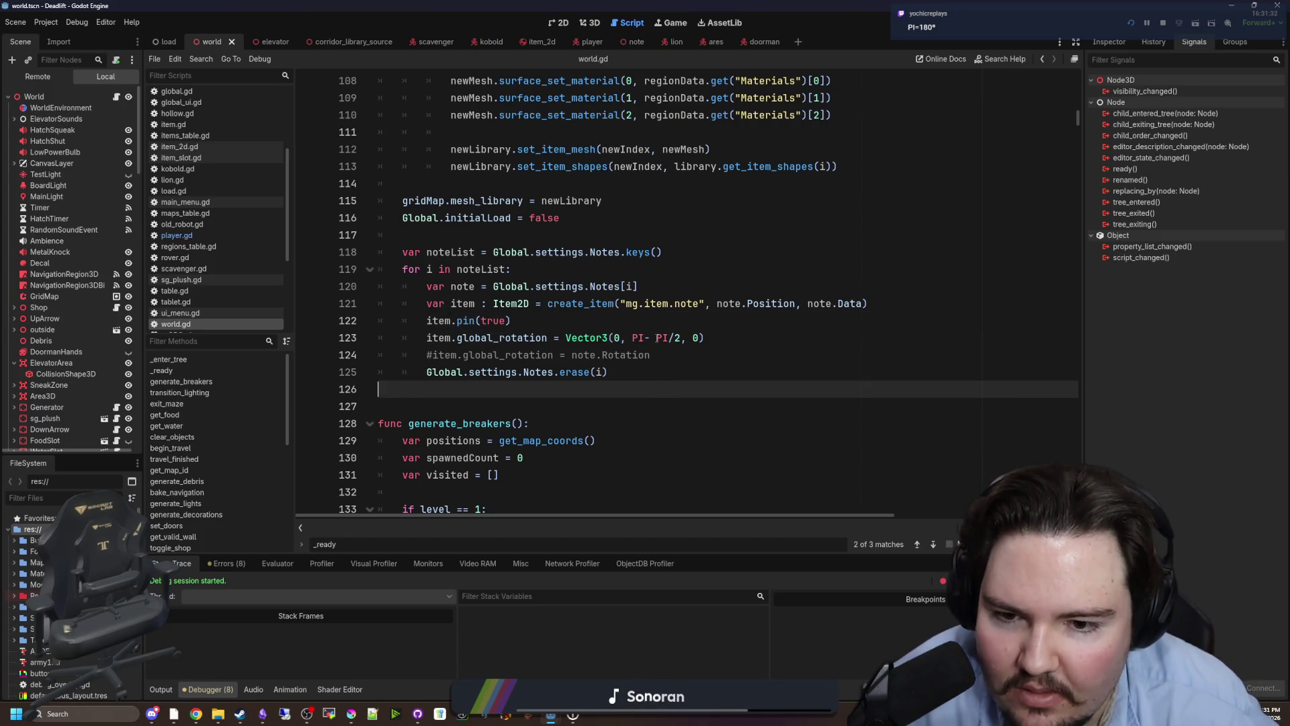
pyautogui.click(644, 338)
pyautogui.click(664, 354)
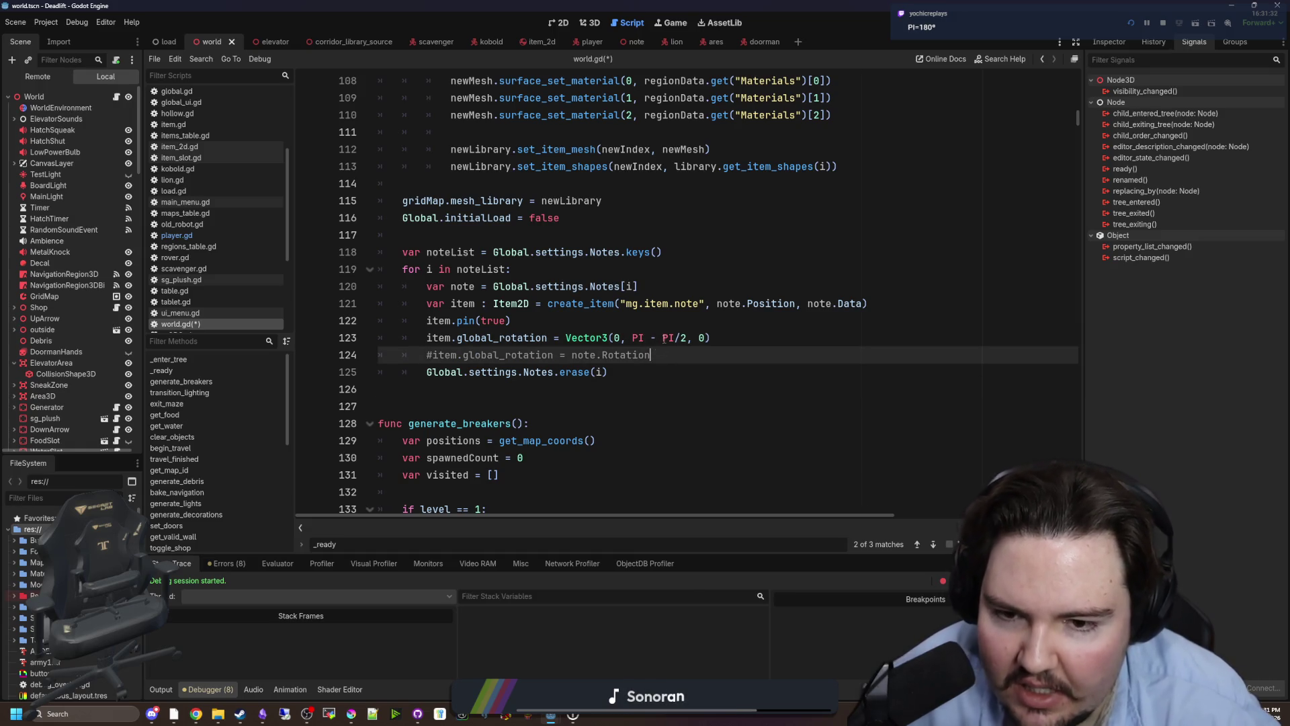
pyautogui.press('Up')
pyautogui.press('Up')
pyautogui.hotkey('ctrl', 's')
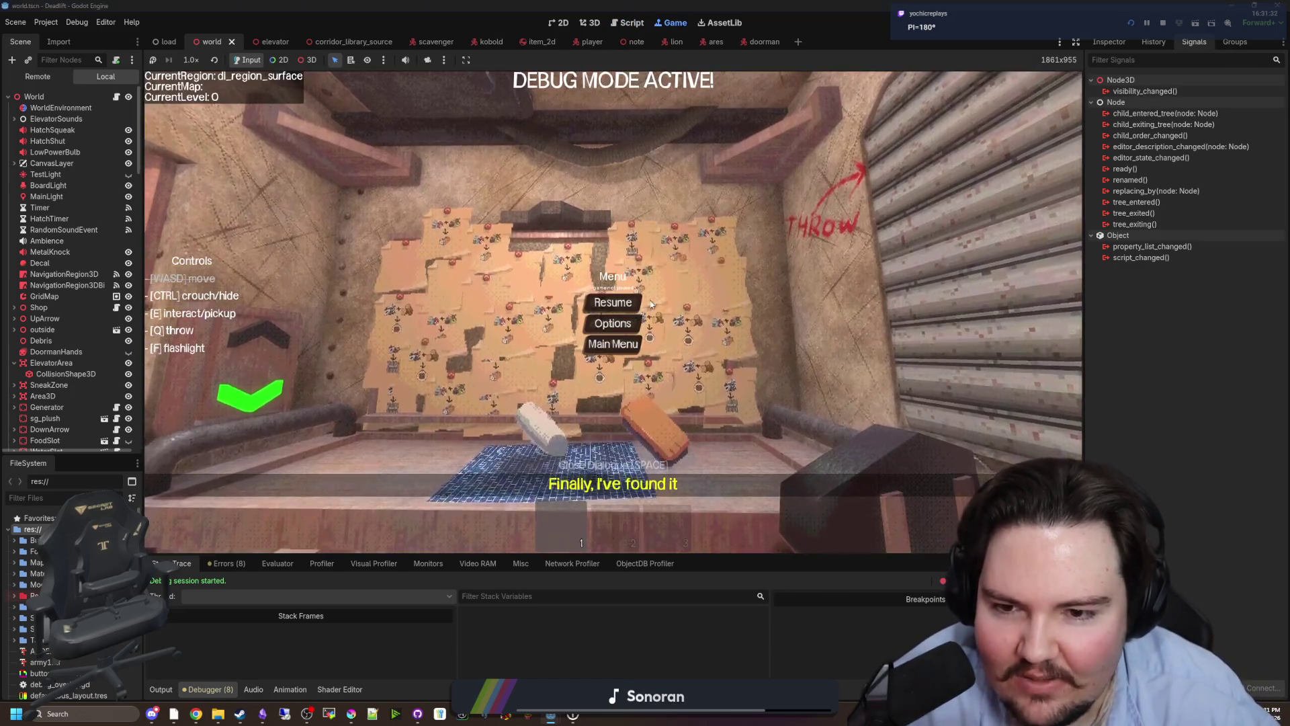
# Look around the elevator in game, then quit to the DEAD LIFT title screen.
pyautogui.click(628, 346)
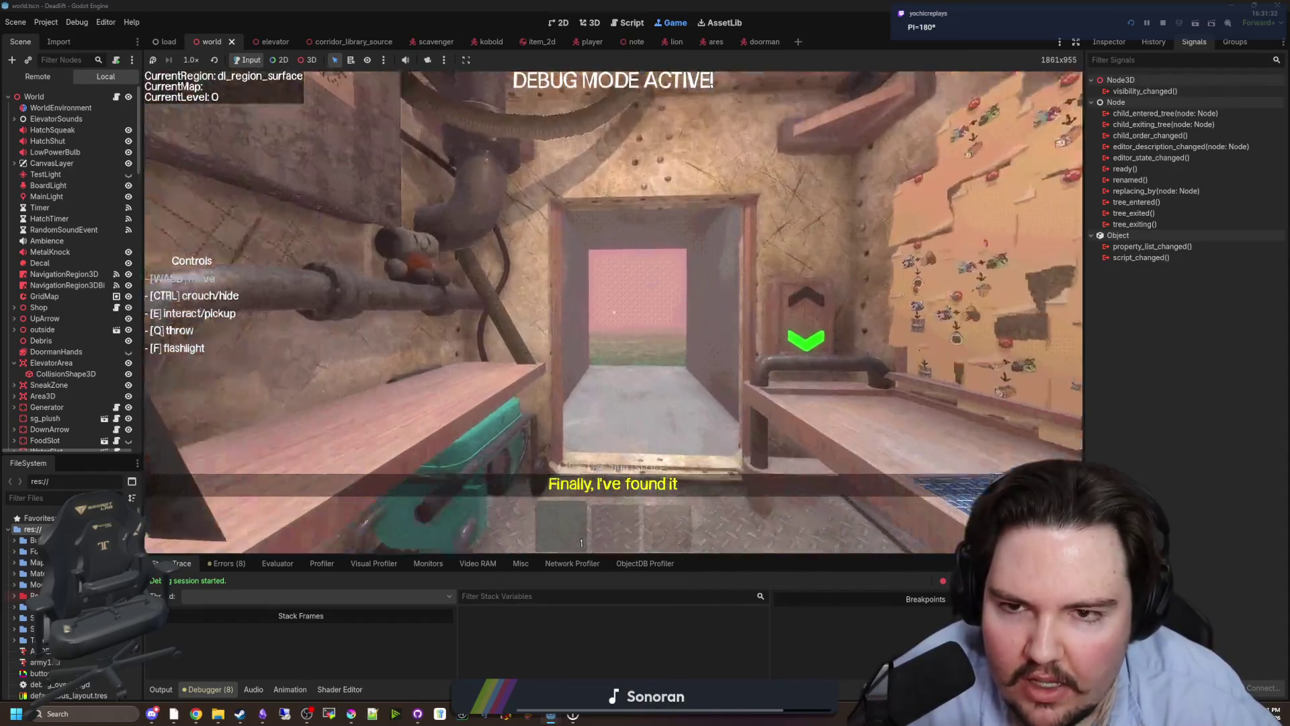
pyautogui.press('Escape')
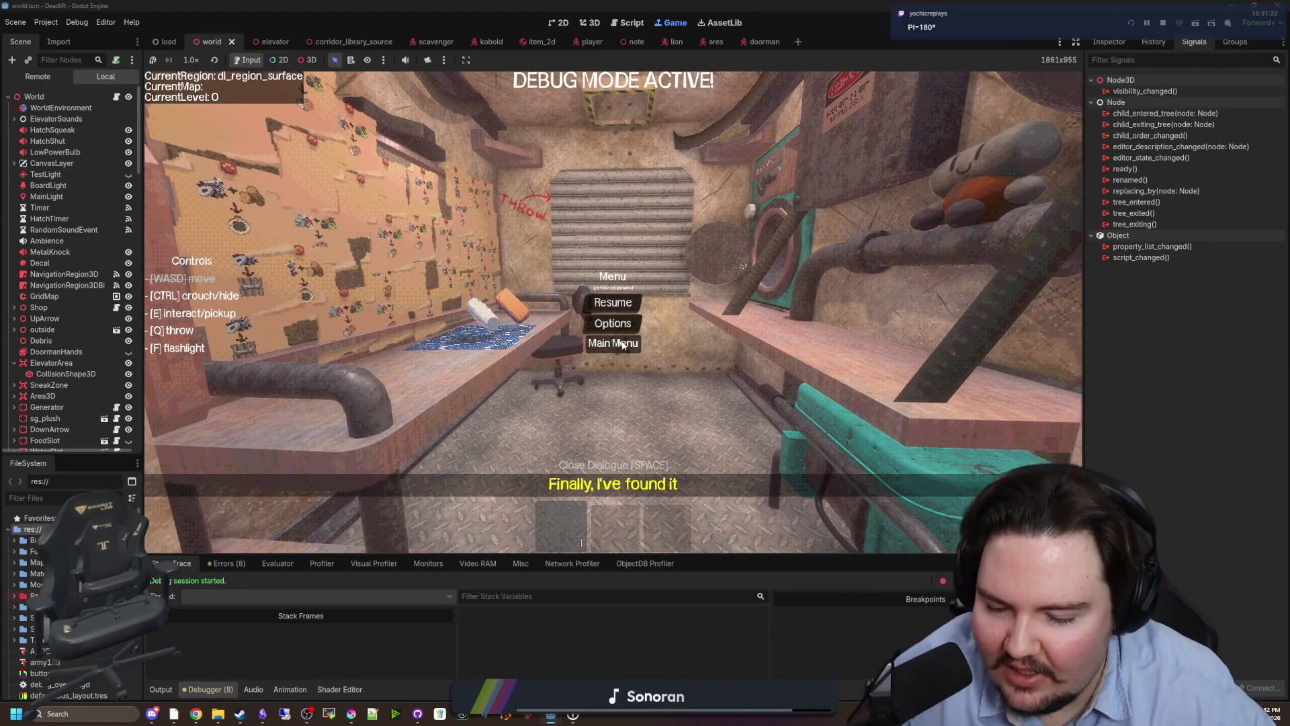
pyautogui.click(623, 345)
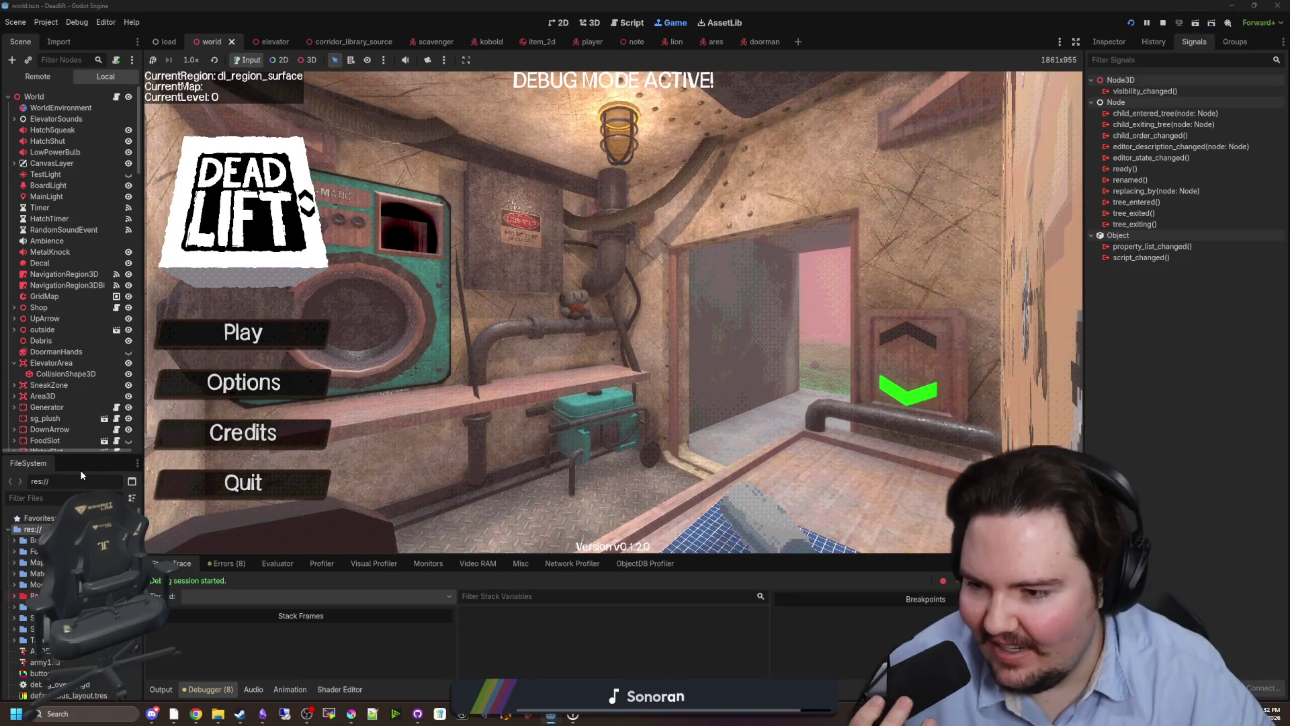
pyautogui.moveTo(80, 457); pyautogui.dragTo(77, 568)
# Open main_menu.gd and select the 'if Global.initialLoad:' check near line 22.
pyautogui.scroll(-10, 76, 414)
pyautogui.scroll(-10, 90, 363)
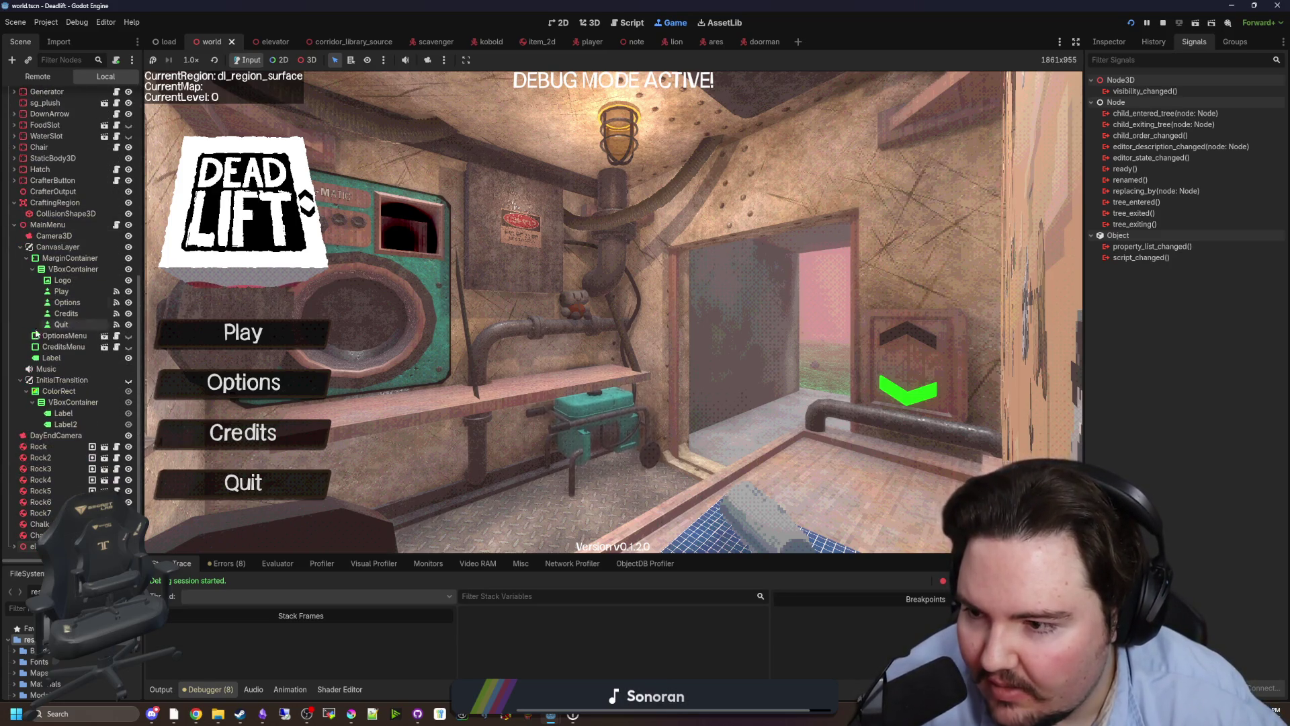
pyautogui.click(115, 224)
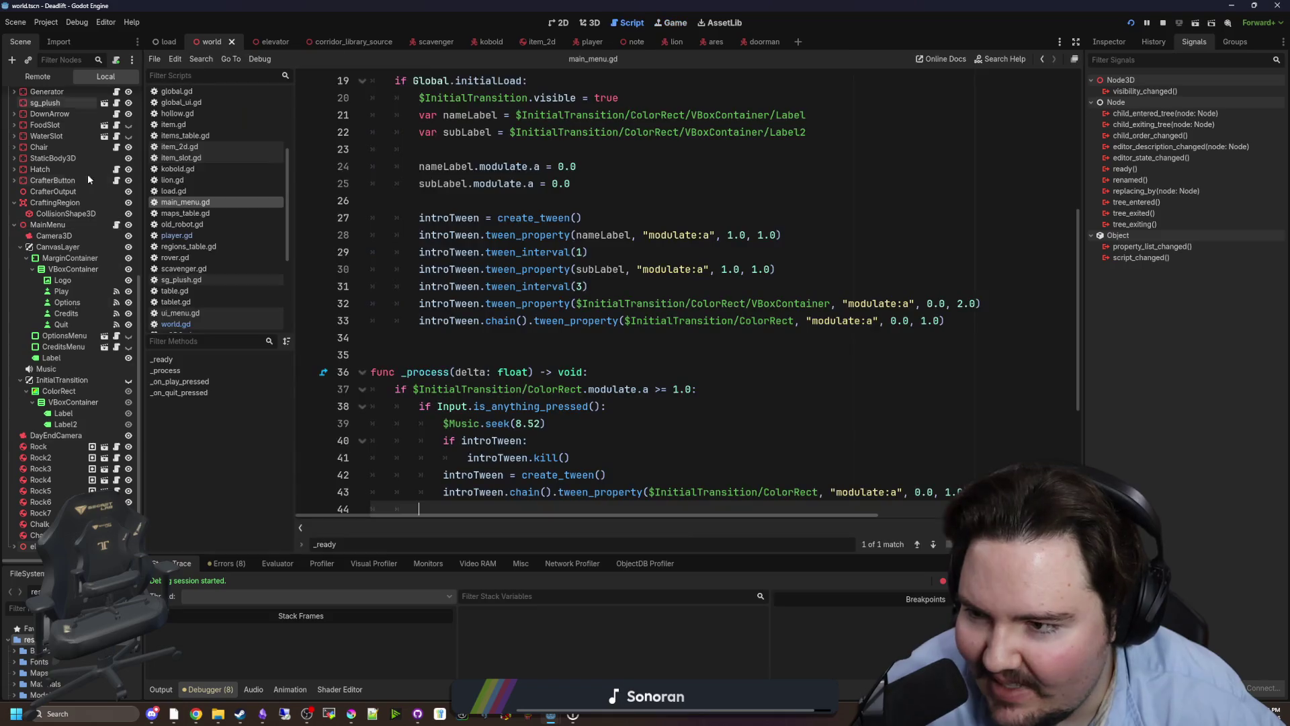
pyautogui.click(611, 338)
pyautogui.scroll(2, 617, 374)
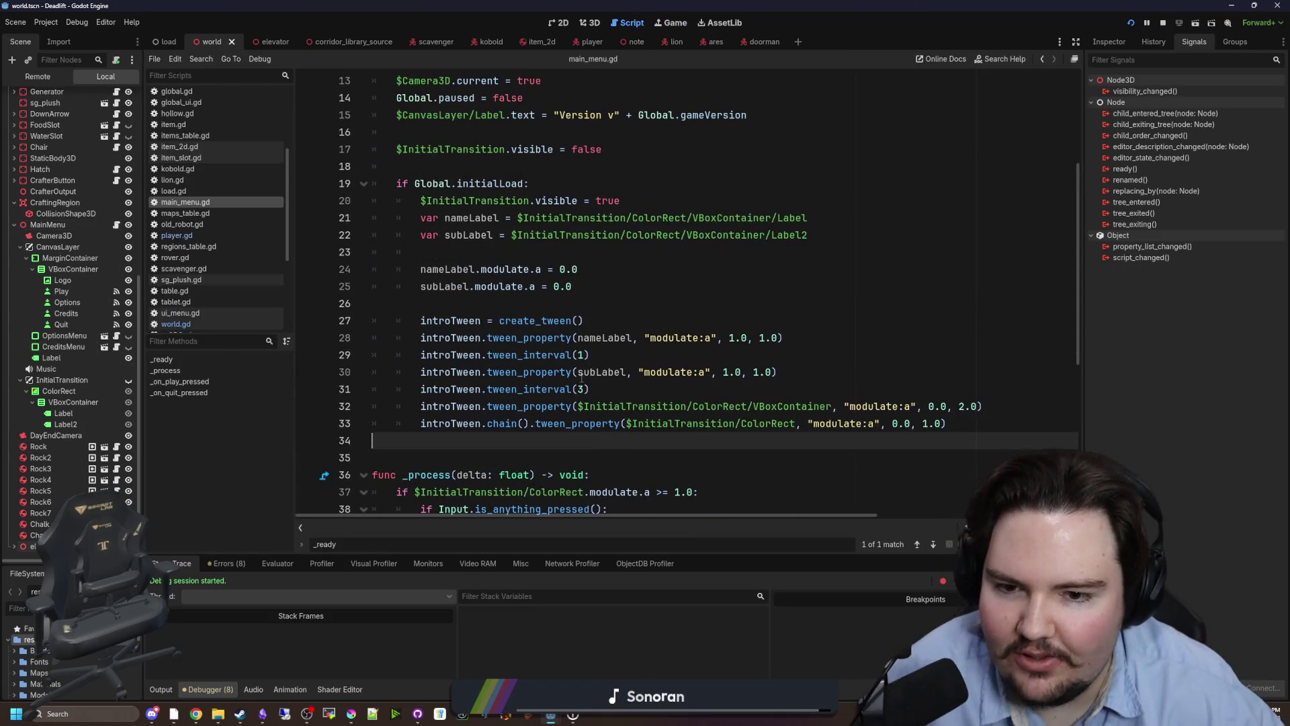
pyautogui.scroll(2, 584, 378)
pyautogui.click(560, 338)
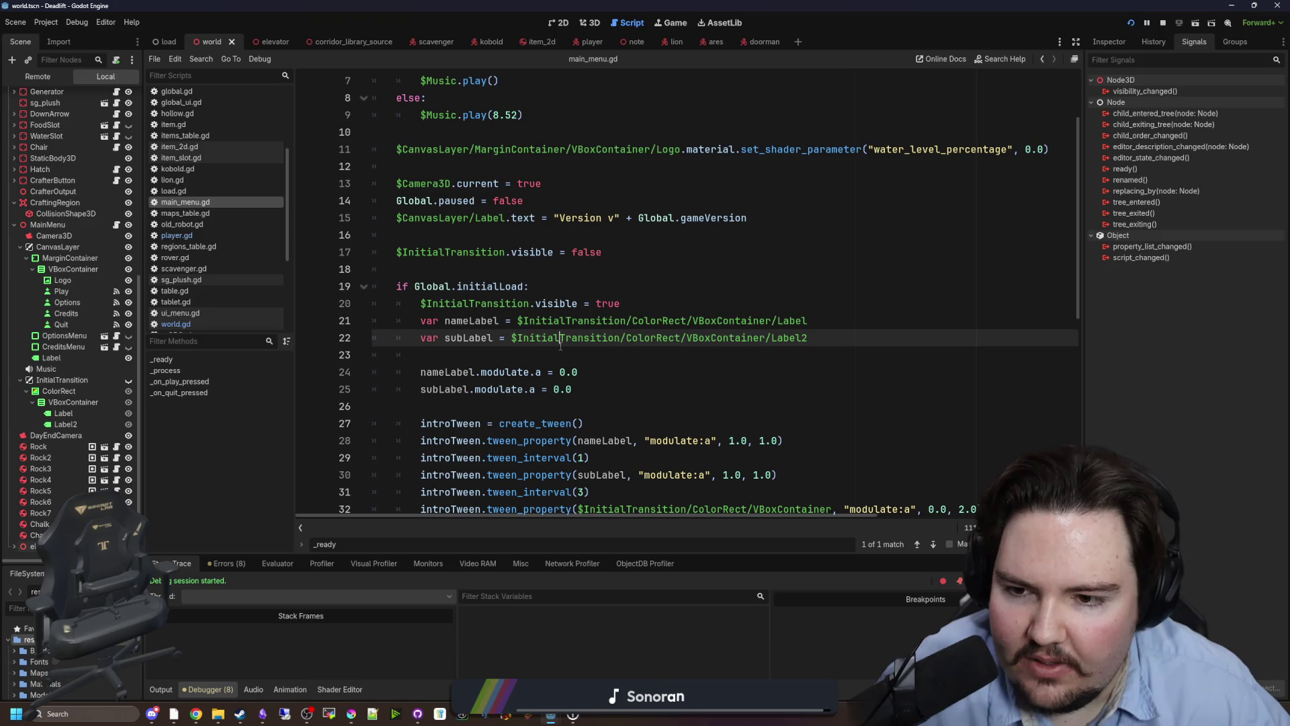
pyautogui.scroll(-3, 558, 316)
pyautogui.scroll(3, 556, 303)
pyautogui.moveTo(531, 287); pyautogui.dragTo(360, 283)
pyautogui.hotkey('ctrl', 'c')
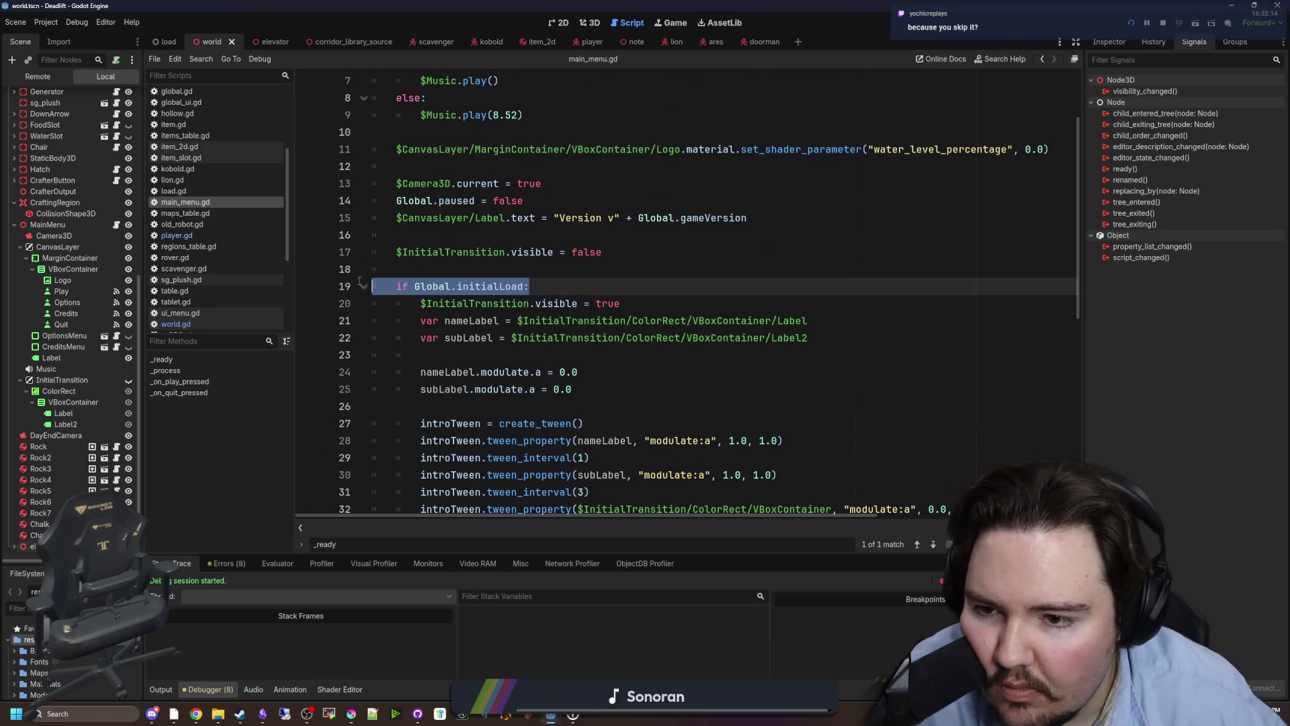
pyautogui.scroll(-8, 517, 325)
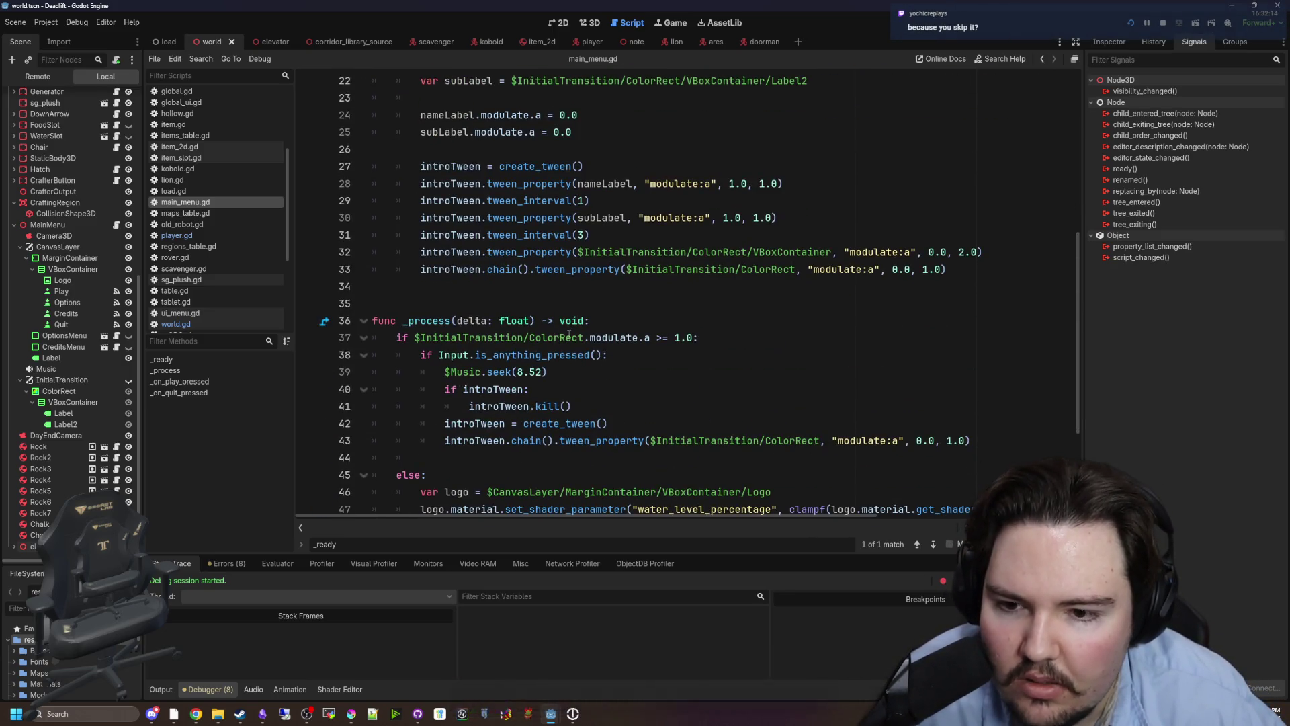
# Change line 37 to 'if Global.initialLoad && $InitialTransition/ColorRect.modulate.a >= 1.0:' and save.
pyautogui.click(599, 172)
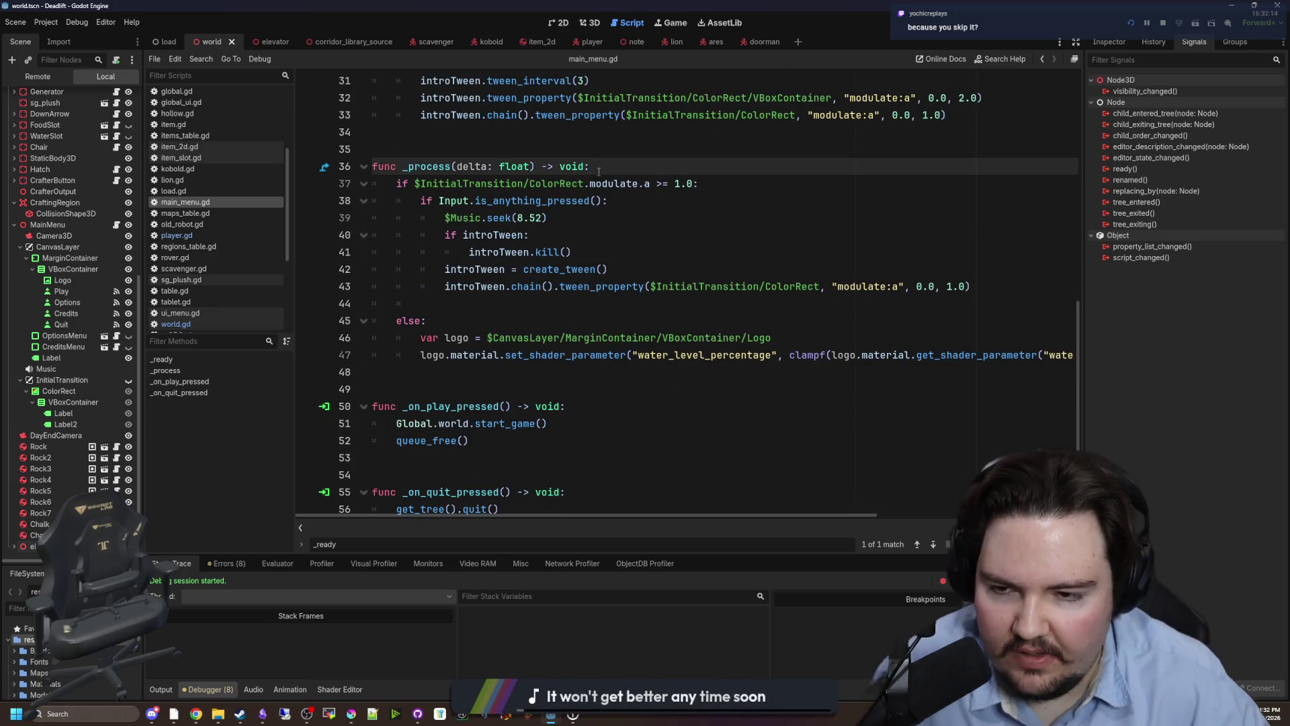
pyautogui.press('Return')
pyautogui.hotkey('ctrl', 'v')
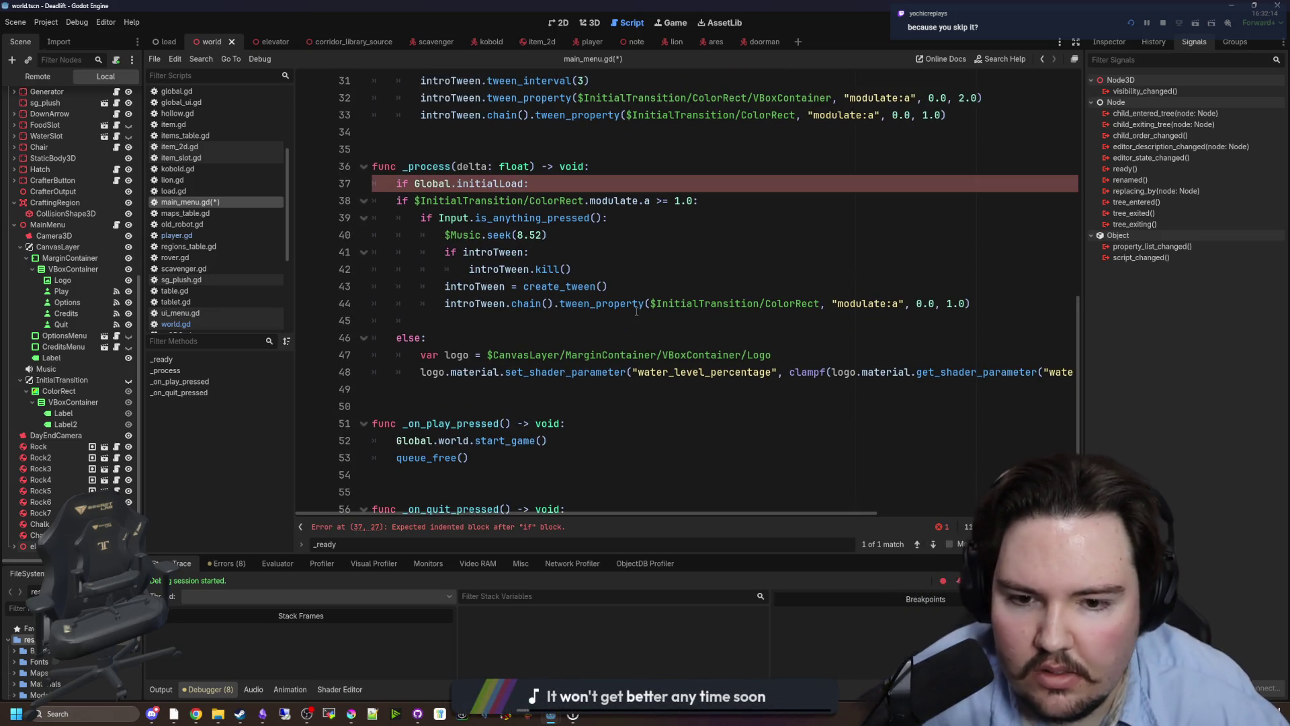
pyautogui.click(413, 183)
pyautogui.hotkey('ctrl', 'shift', 'k')
pyautogui.hotkey('ctrl', 'v')
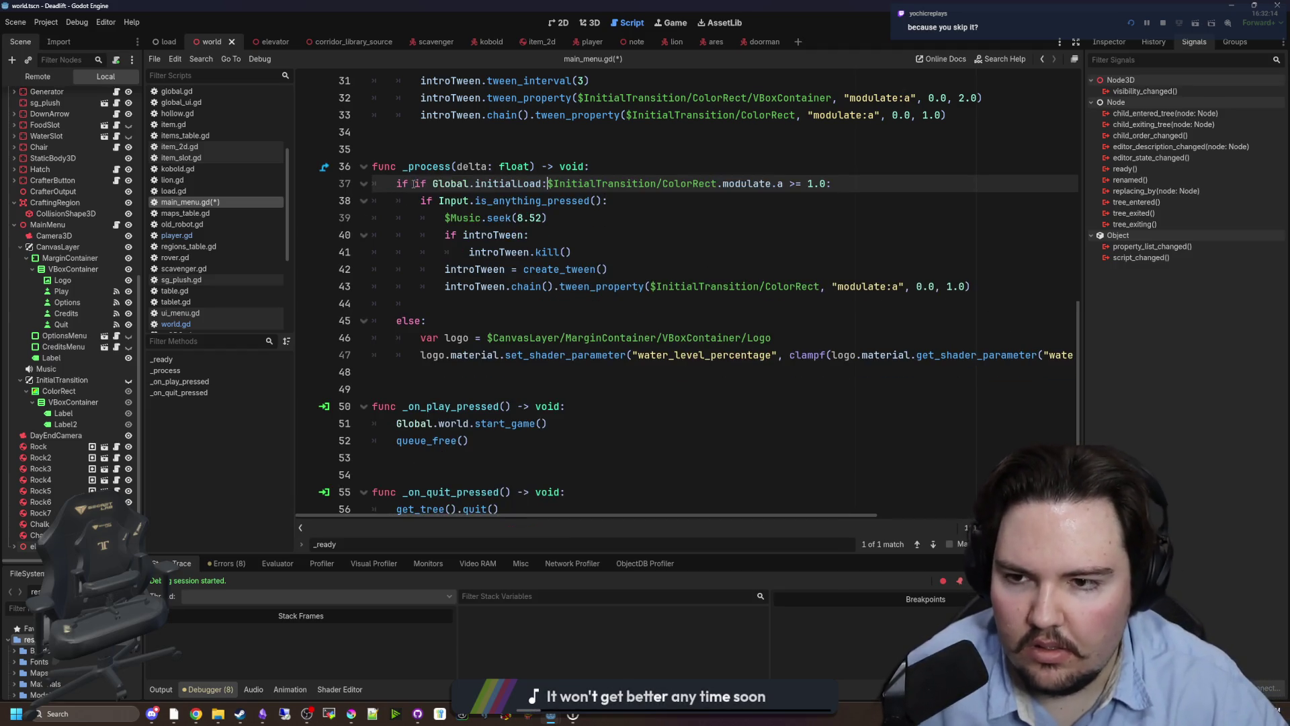
pyautogui.press('BackSpace')
pyautogui.write('&&')
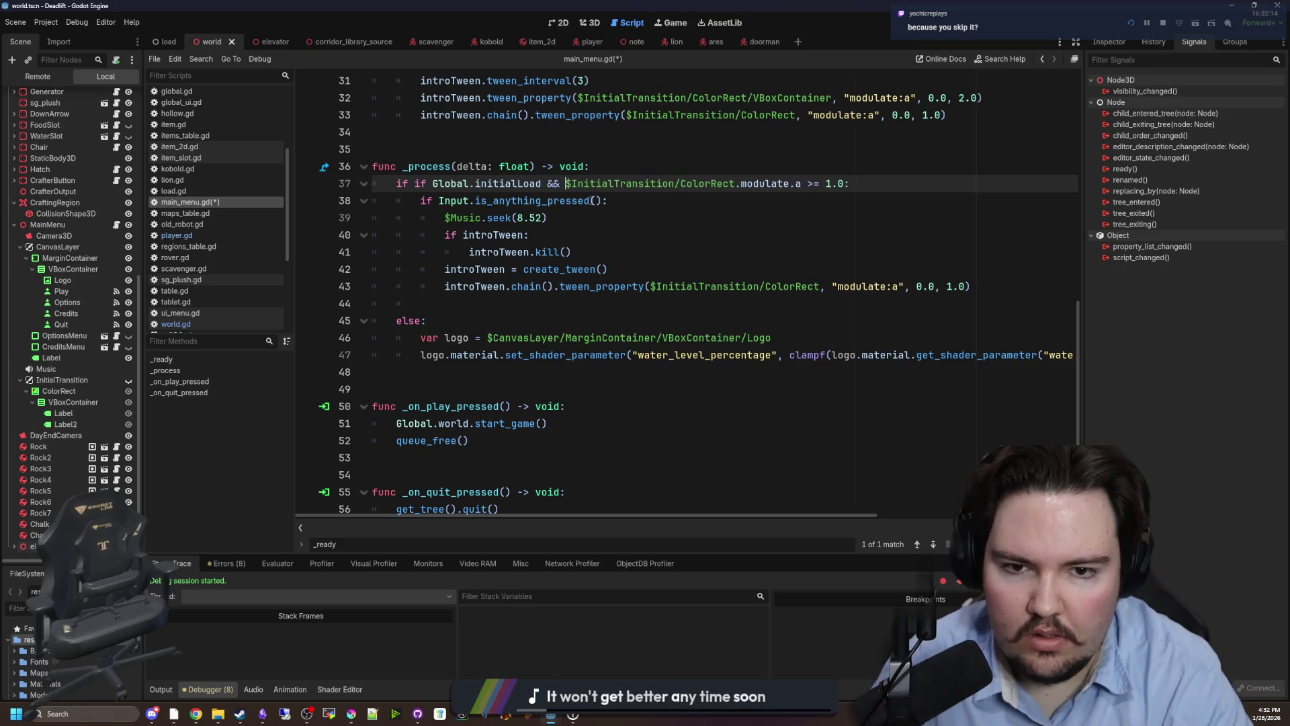
pyautogui.click(429, 183)
pyautogui.press('BackSpace')
pyautogui.press('BackSpace')
pyautogui.press('BackSpace')
pyautogui.click(457, 154)
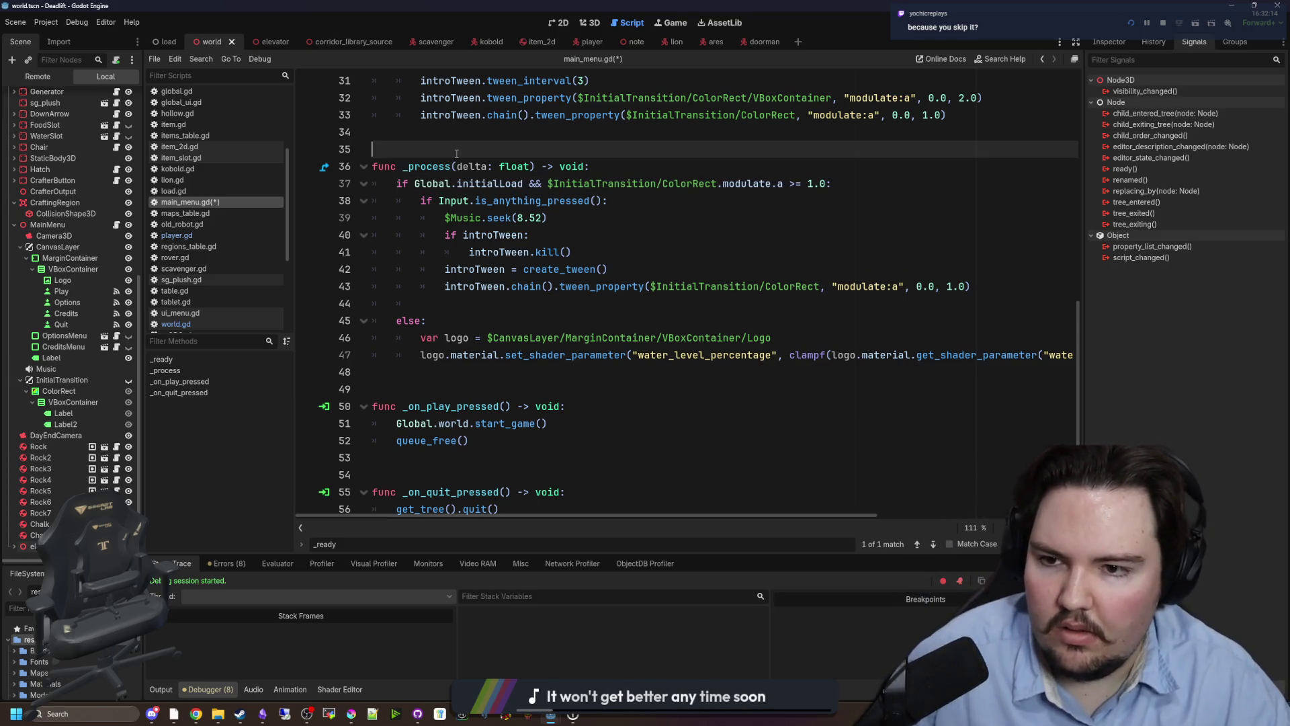
pyautogui.hotkey('ctrl', 's')
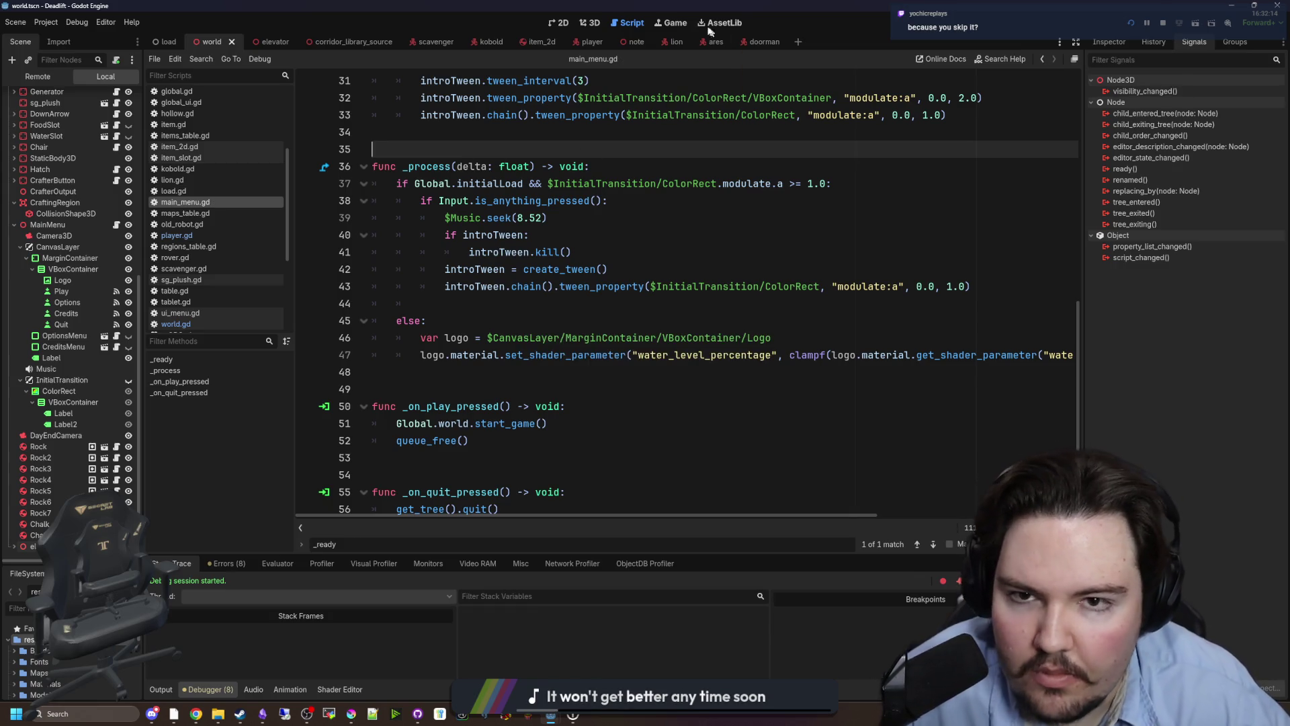
# Start a game and quit to the title menu twice, then suspend and resume the embedded game.
pyautogui.click(674, 25)
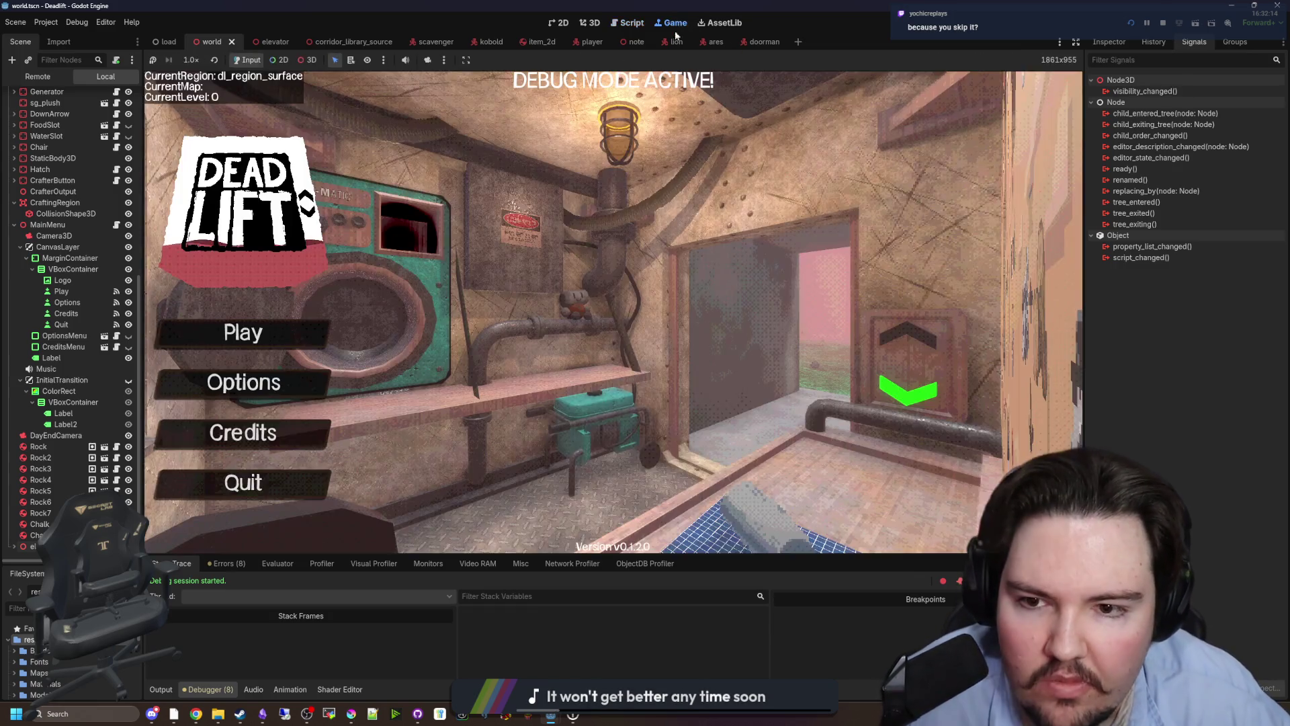
pyautogui.click(292, 344)
pyautogui.press('Escape')
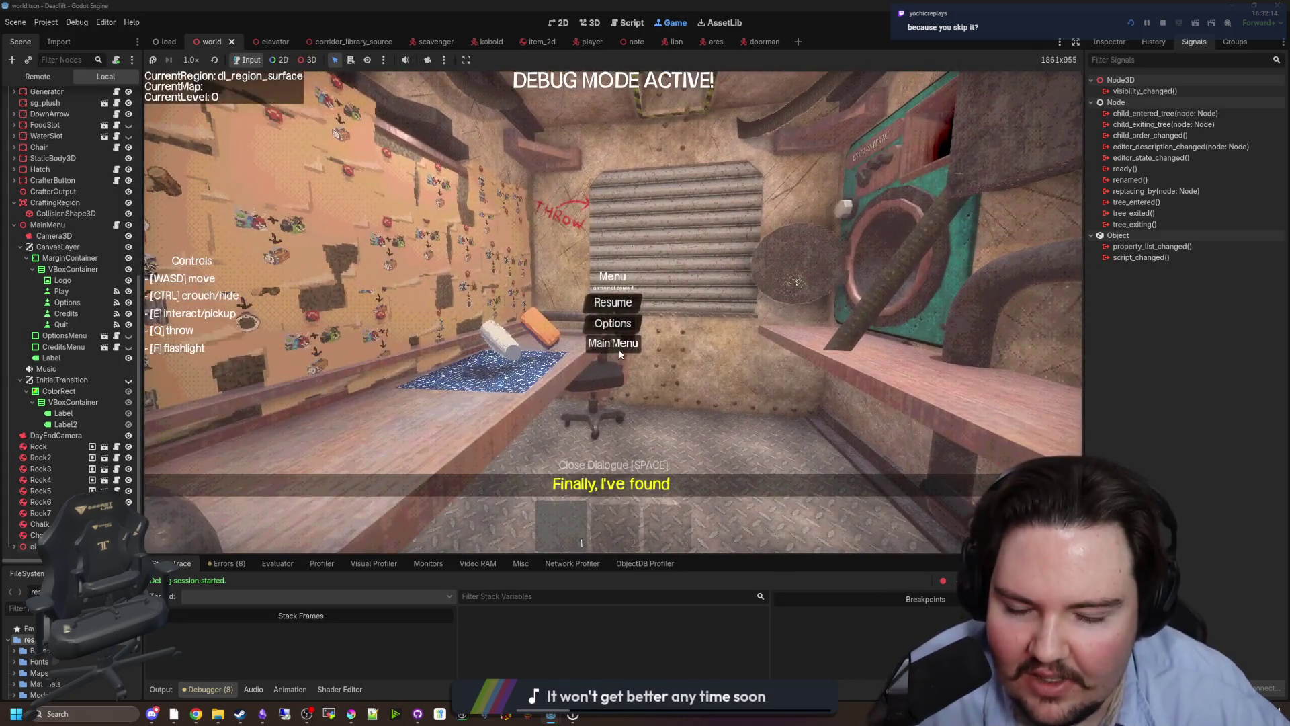
pyautogui.click(613, 343)
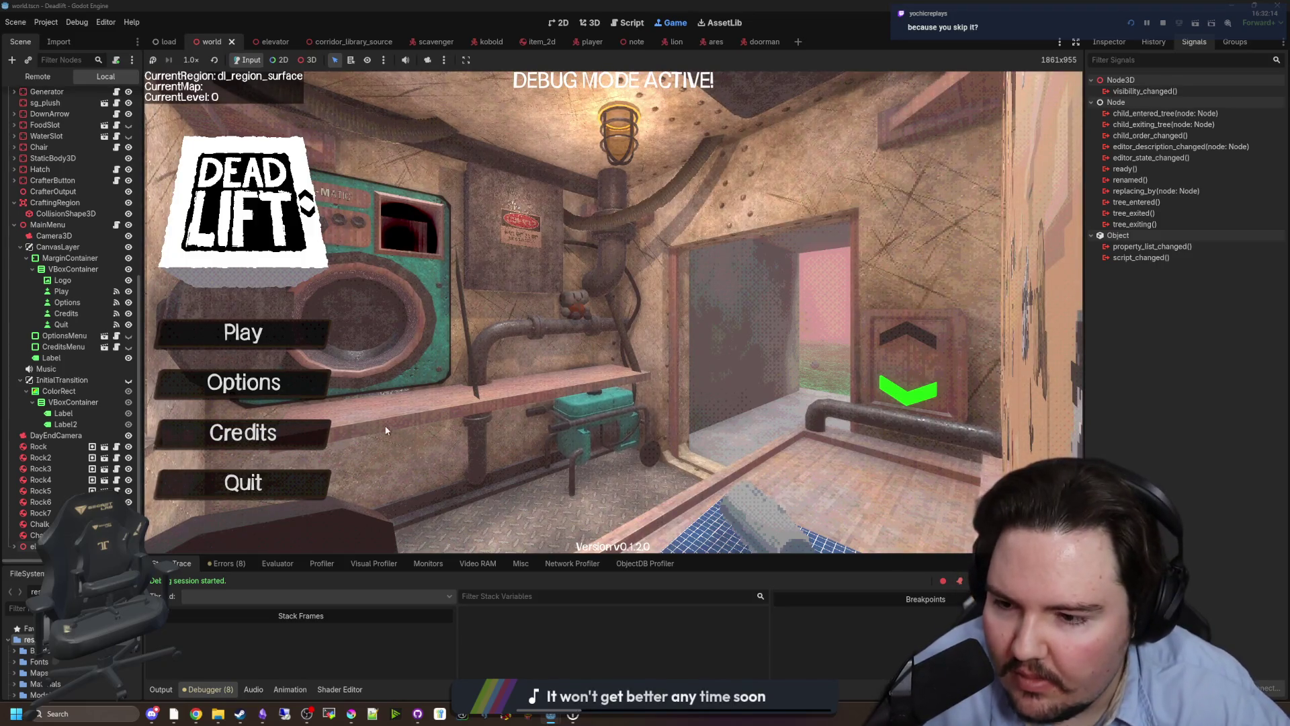
pyautogui.click(243, 331)
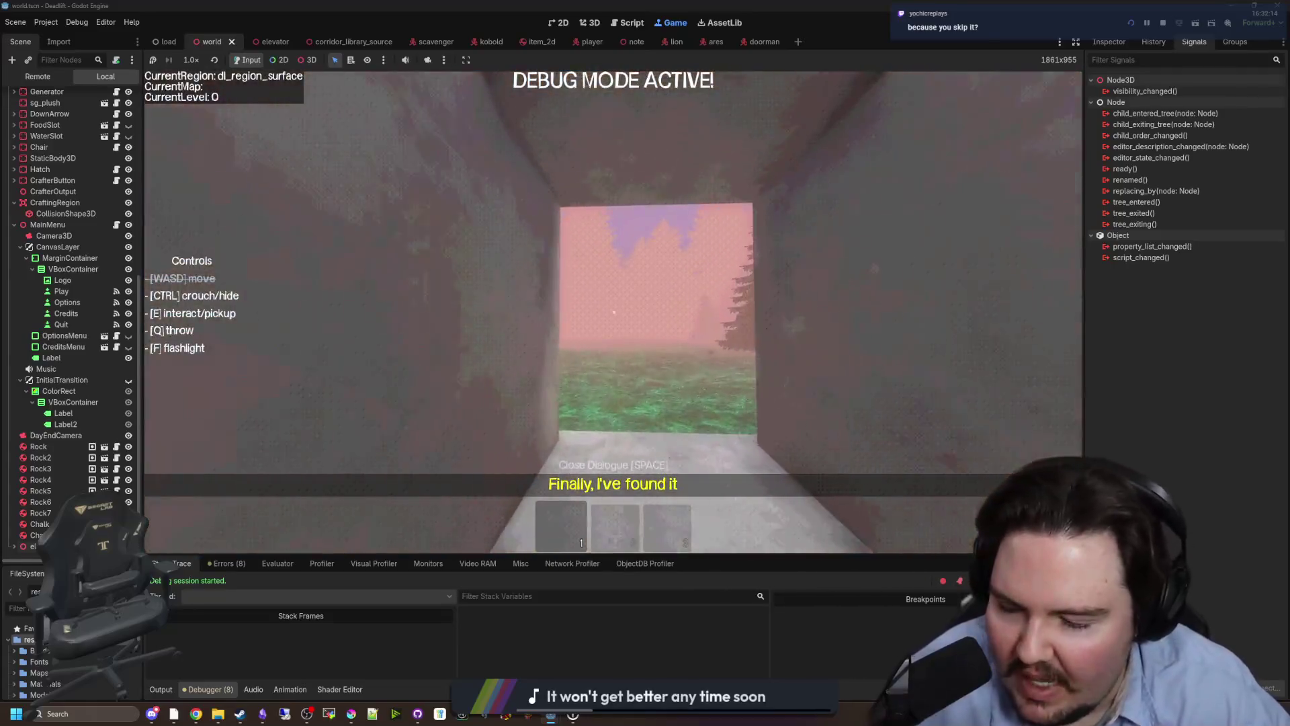
pyautogui.press('Escape')
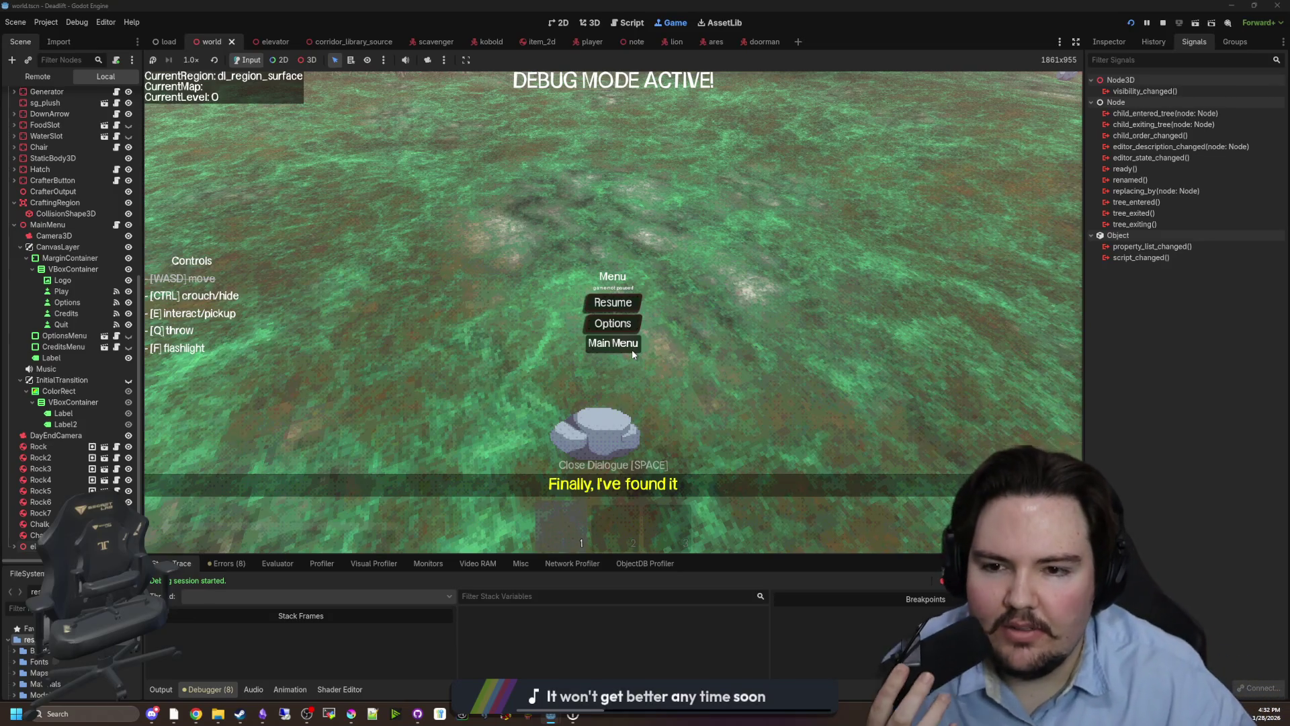
pyautogui.click(625, 343)
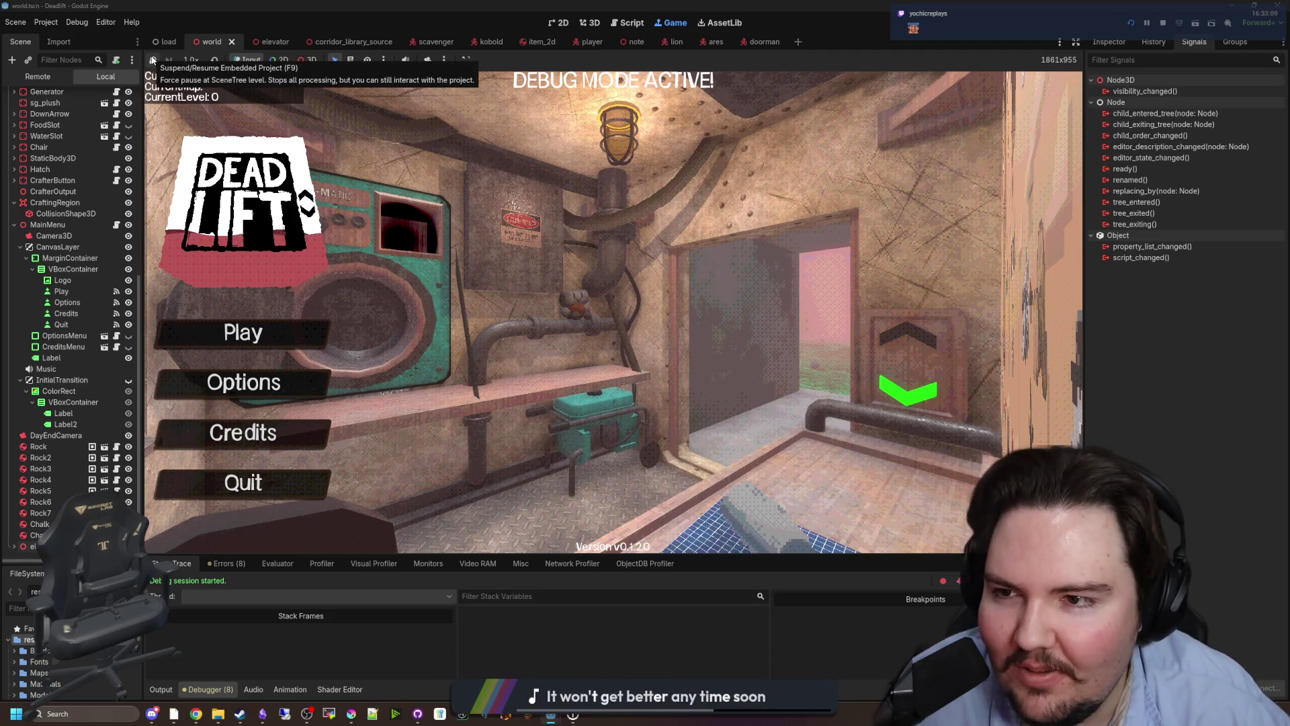
pyautogui.click(153, 60)
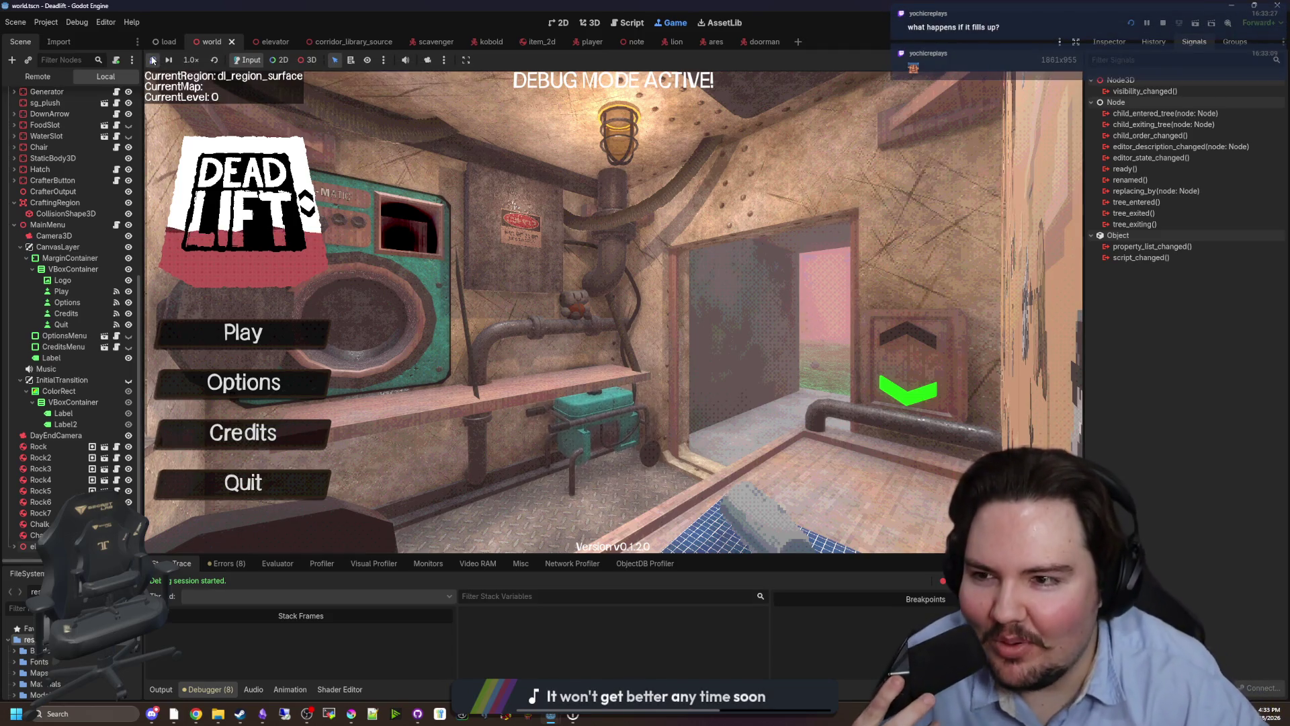
pyautogui.click(154, 60)
# At 1/16 game speed, start playing and walk through the doorway into the foggy forest and back.
pyautogui.click(191, 60)
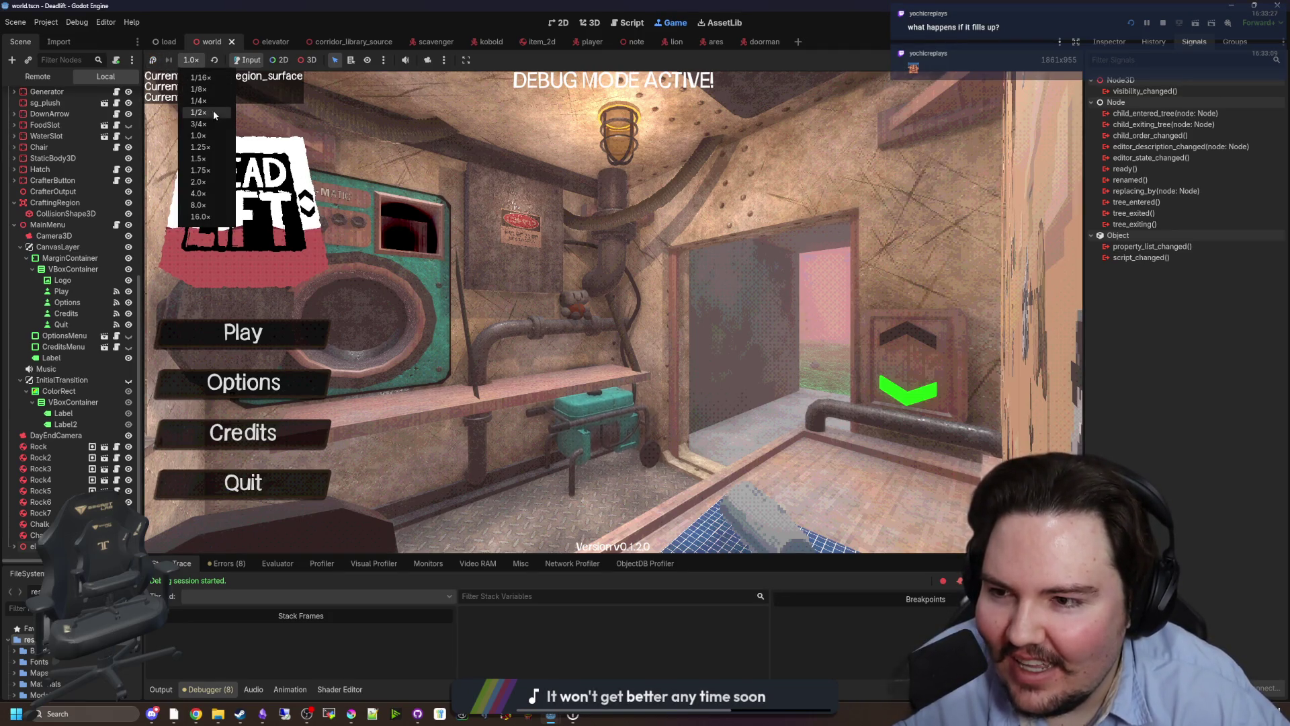
pyautogui.click(202, 78)
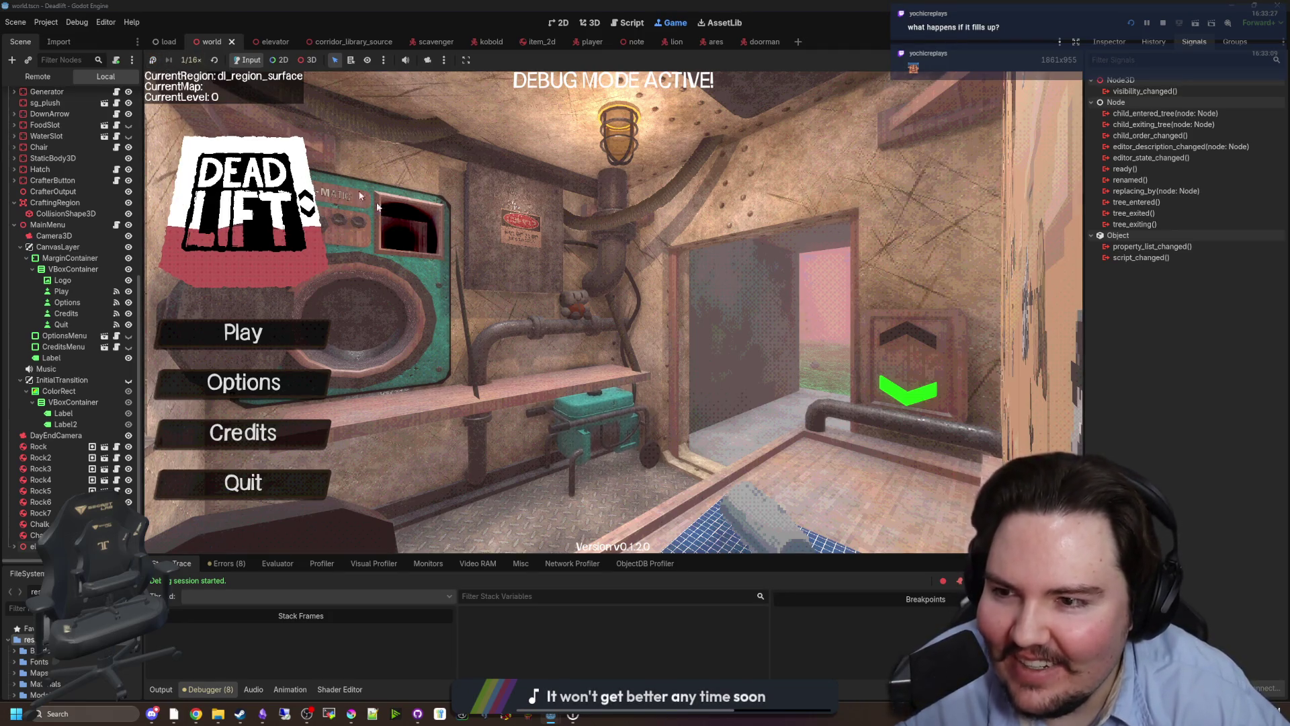
pyautogui.click(285, 335)
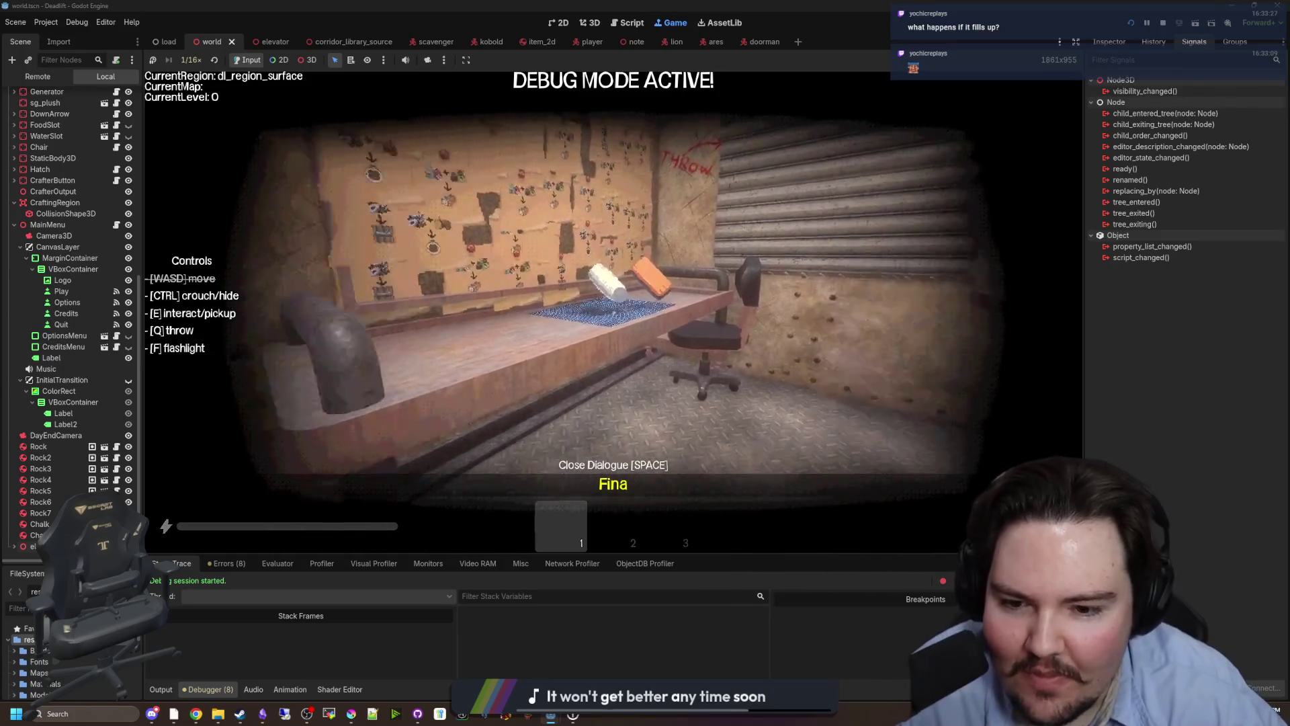
pyautogui.press('w')
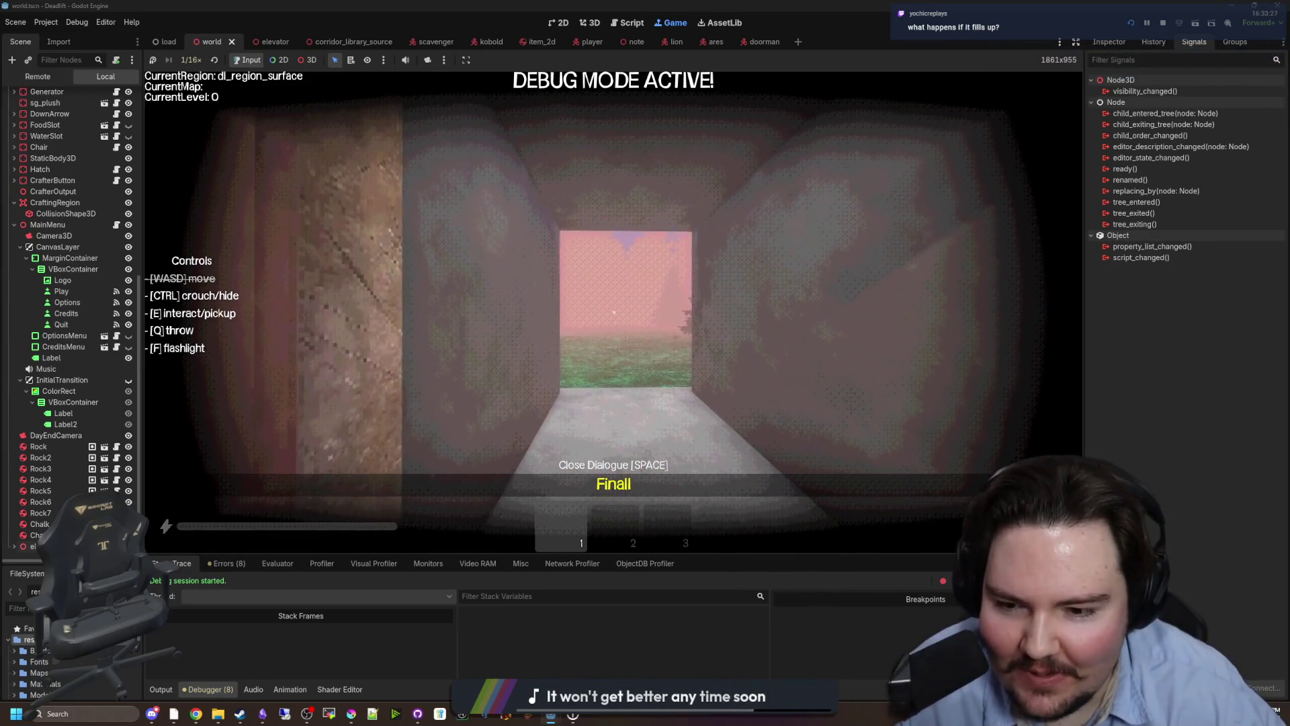
pyautogui.press('w')
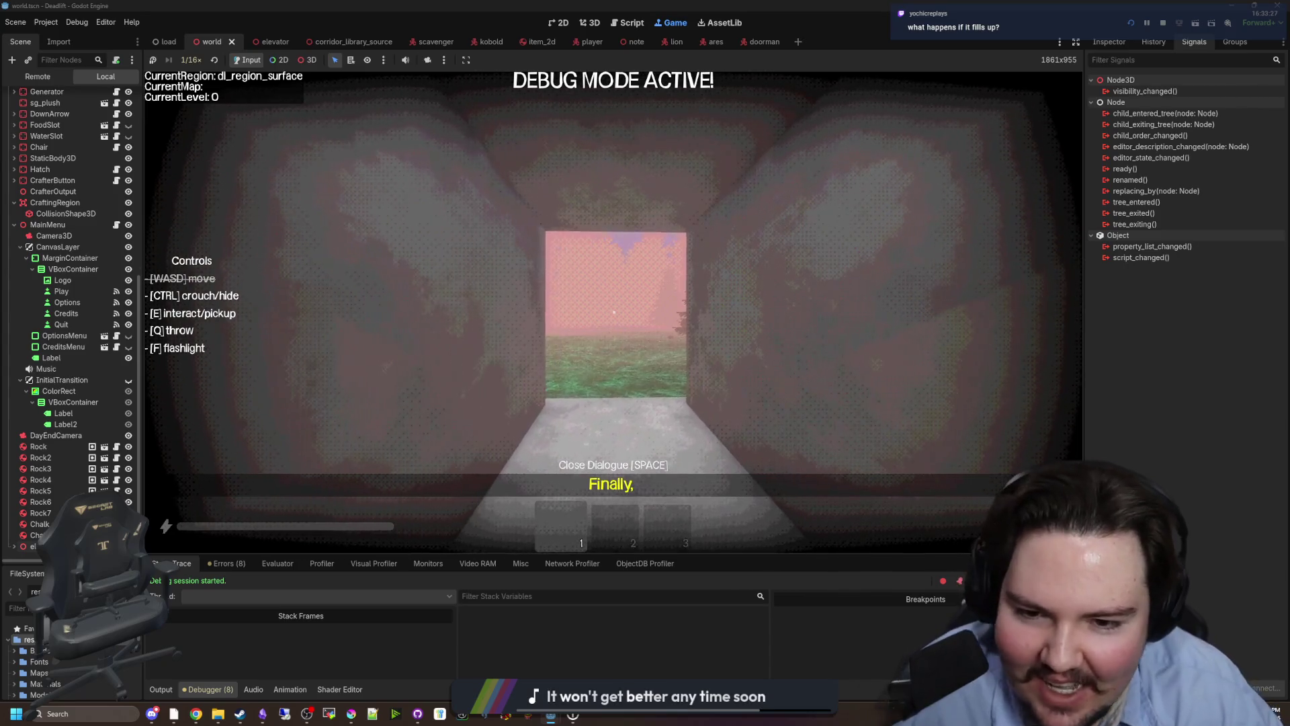
pyautogui.press('w')
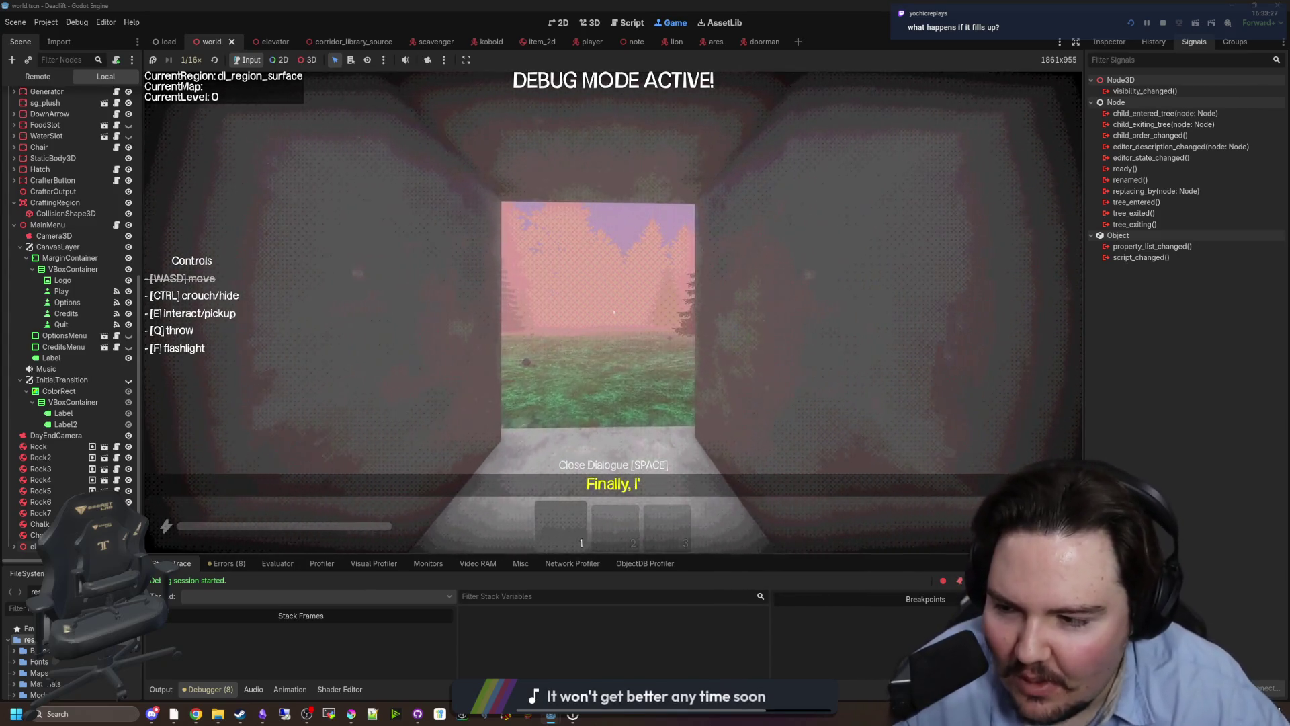
pyautogui.press('w')
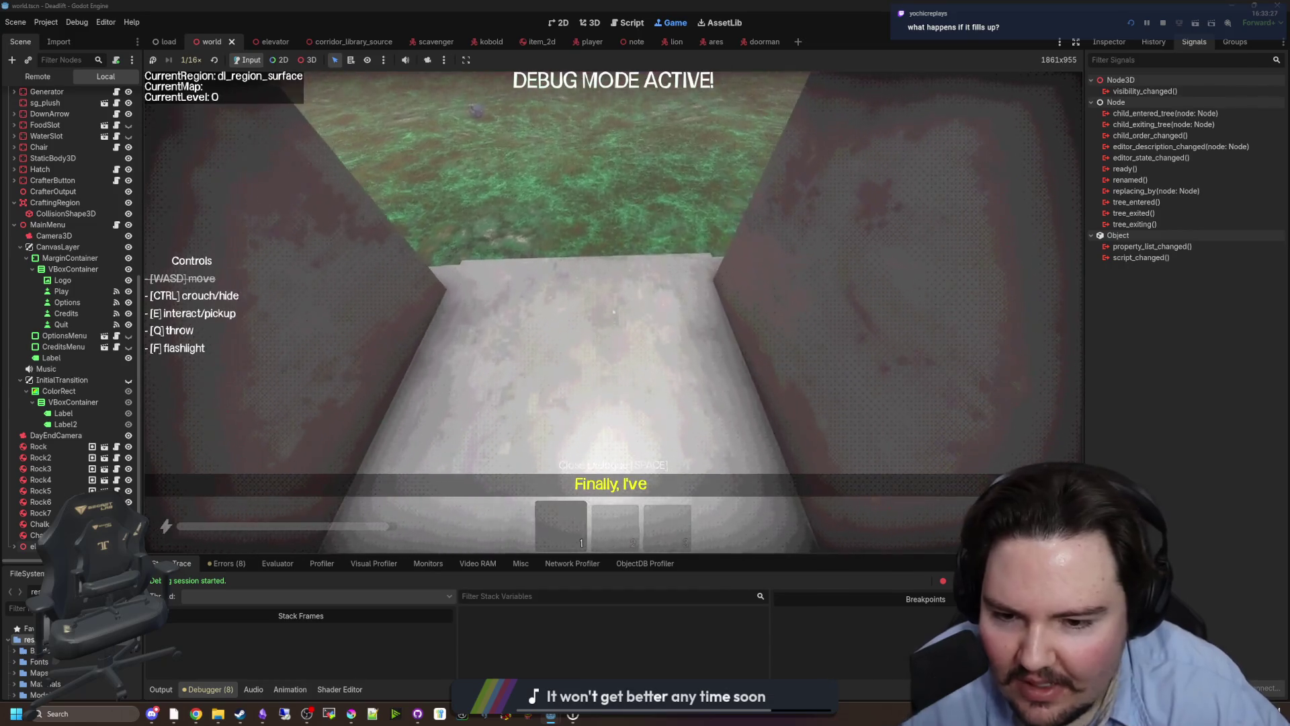
pyautogui.press('w')
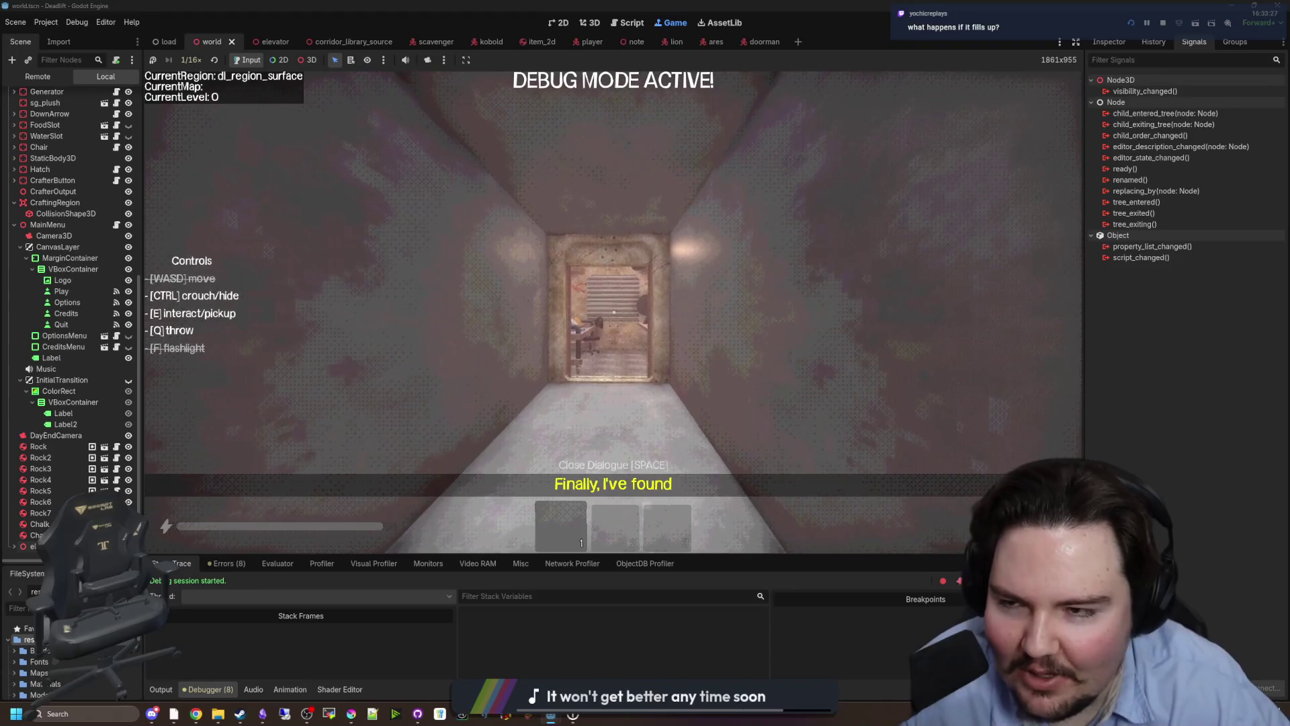
# Switch to 1/2 speed, pick up the chalk, draw a stroke, and walk out into the forest.
pyautogui.press('Escape')
pyautogui.click(191, 60)
pyautogui.click(204, 110)
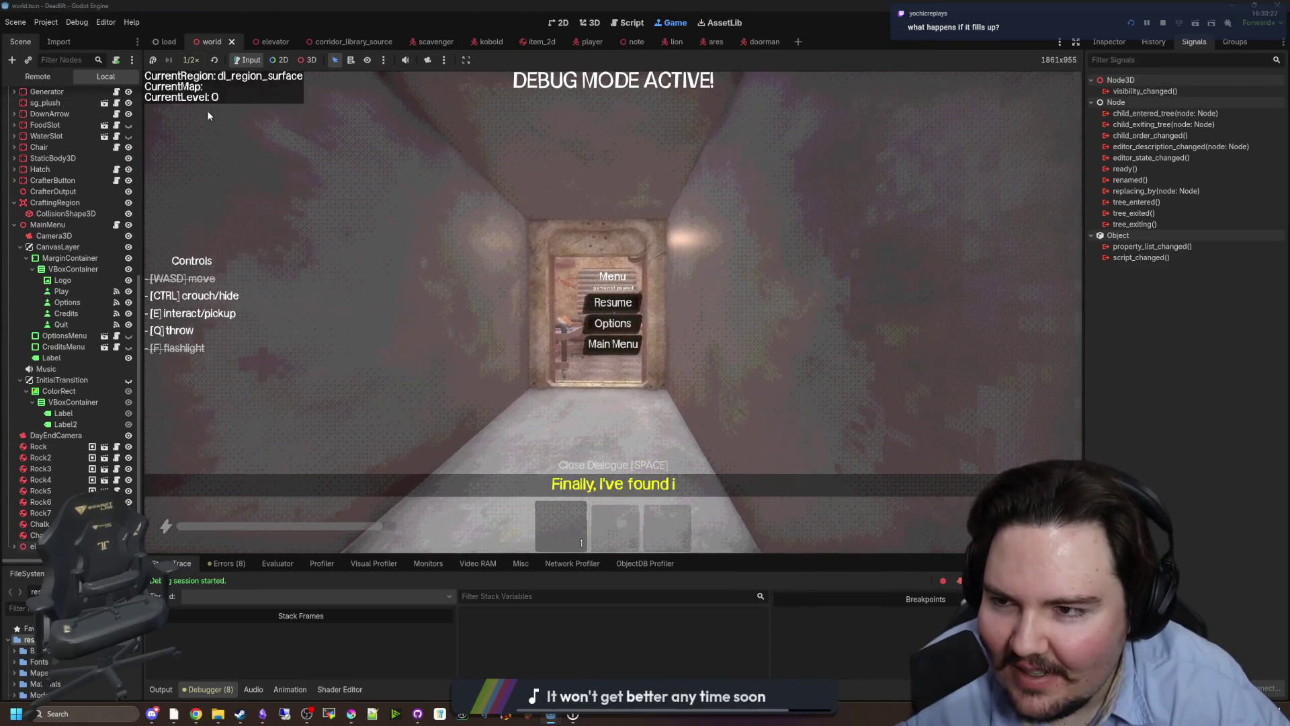
pyautogui.press('Escape')
pyautogui.press('w')
pyautogui.press('w')
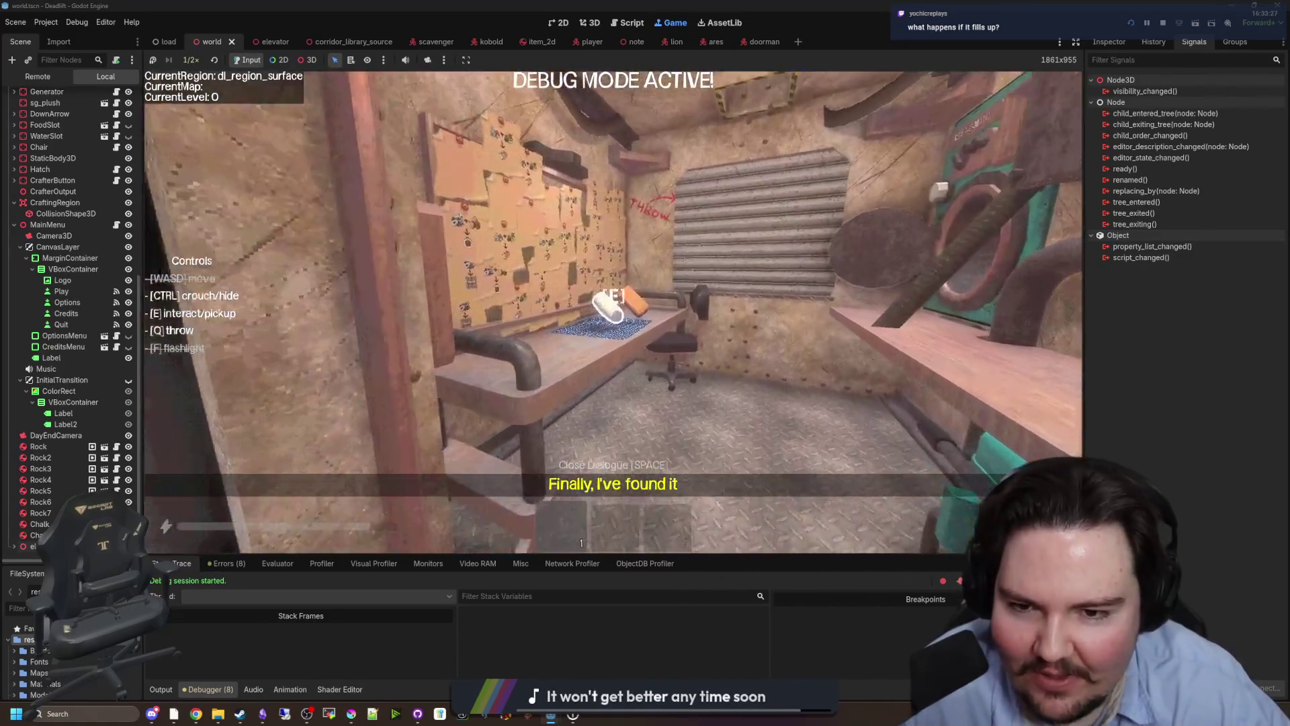
pyautogui.press('e')
pyautogui.moveTo(613, 313); pyautogui.dragTo(613, 313)
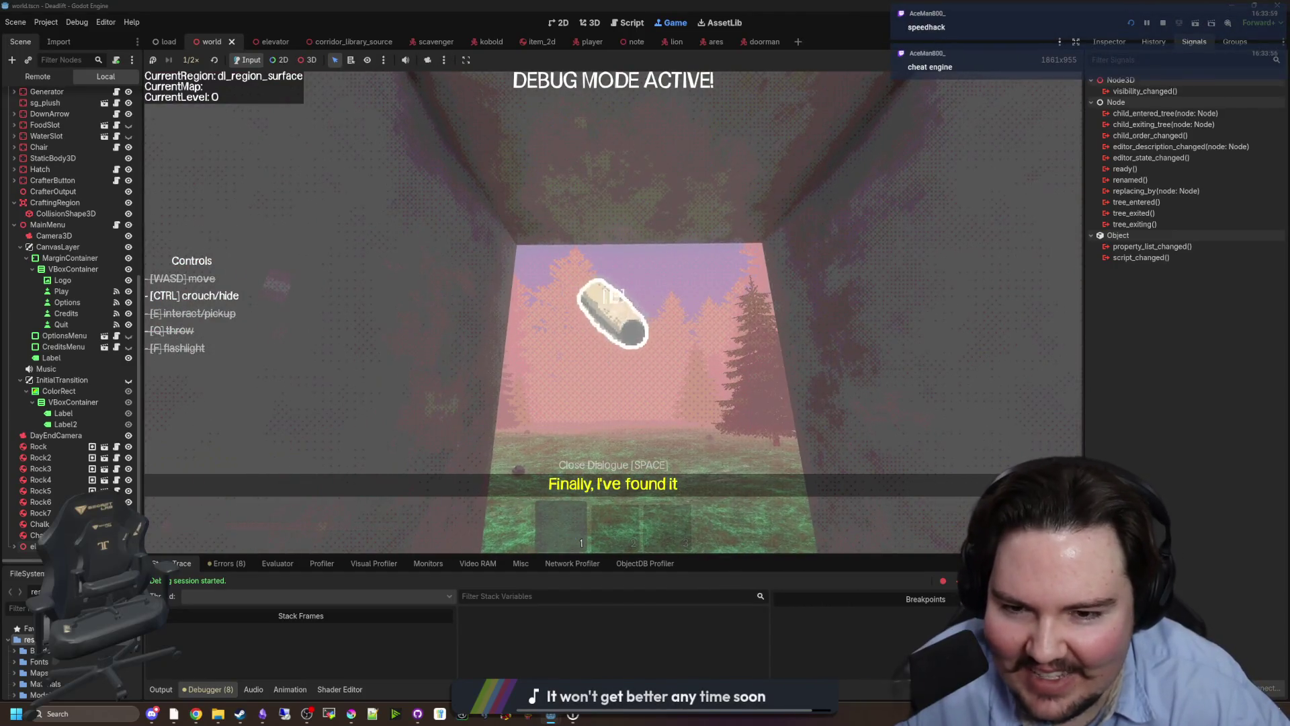
pyautogui.press('w')
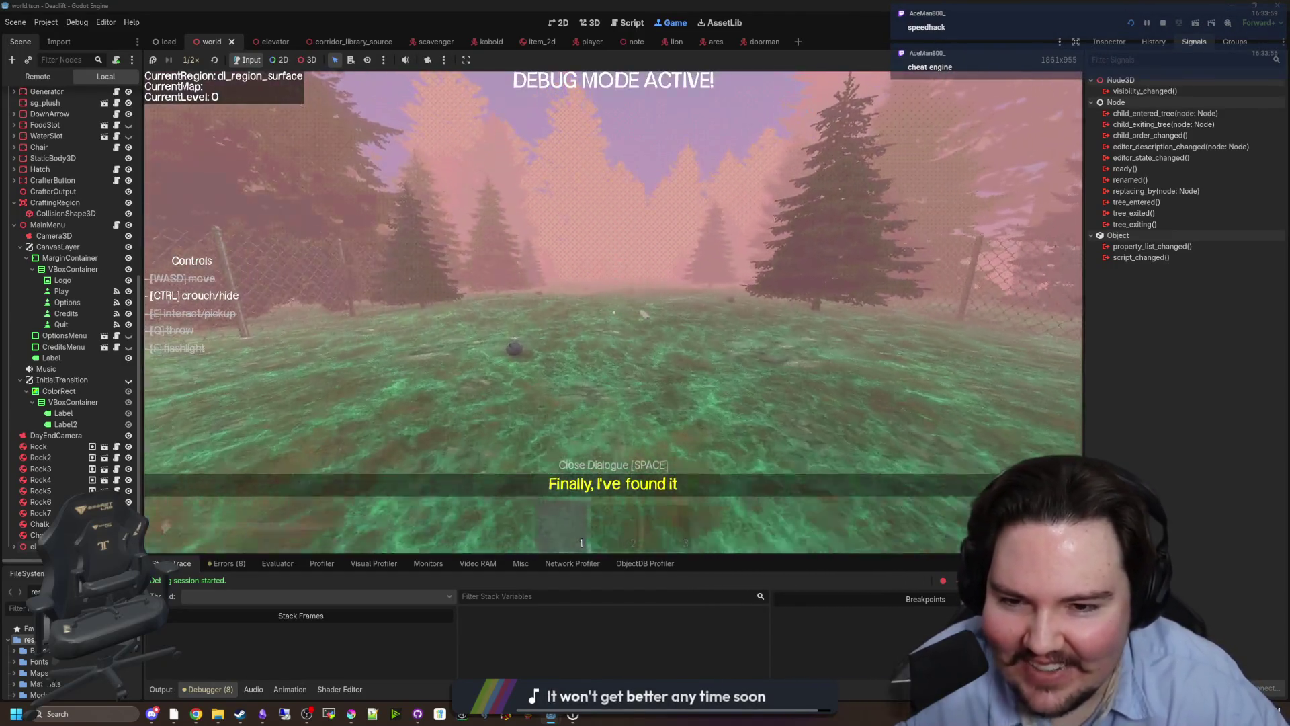
# Set the game speed to 16×, resume play, then lower it to 4×.
pyautogui.press('Escape')
pyautogui.click(186, 60)
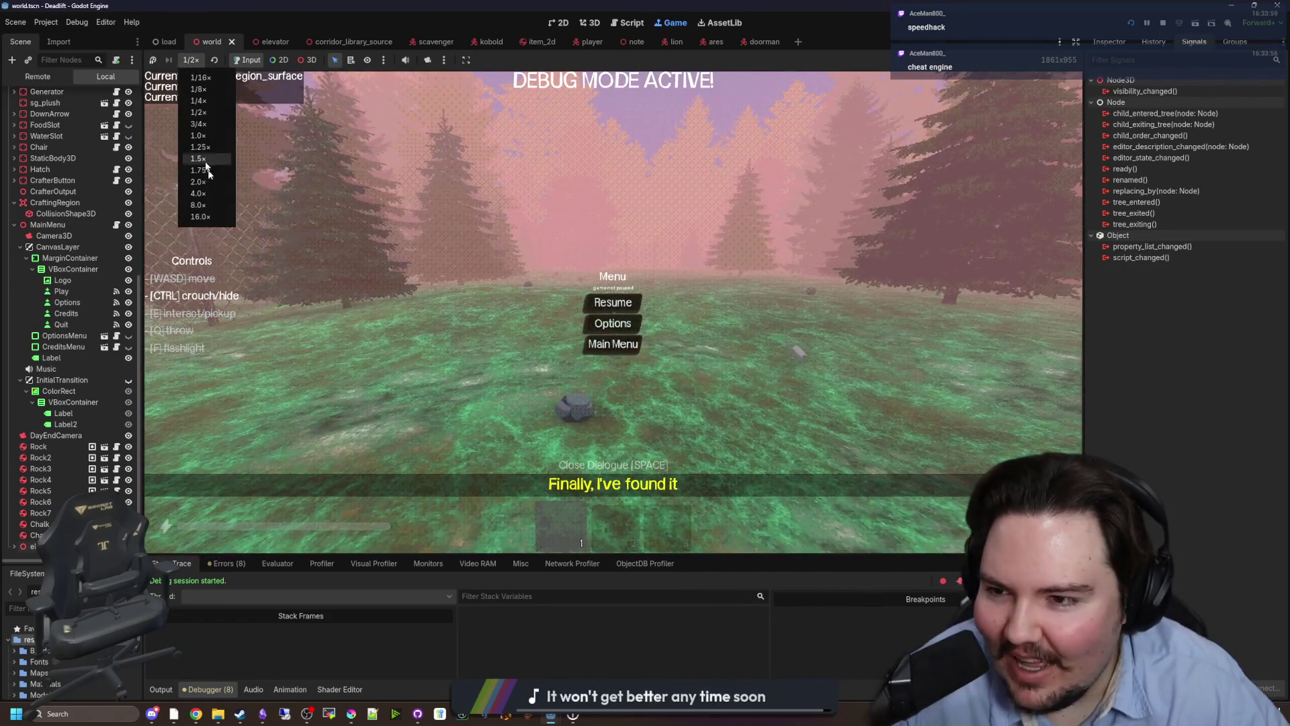
pyautogui.click(224, 215)
pyautogui.click(606, 300)
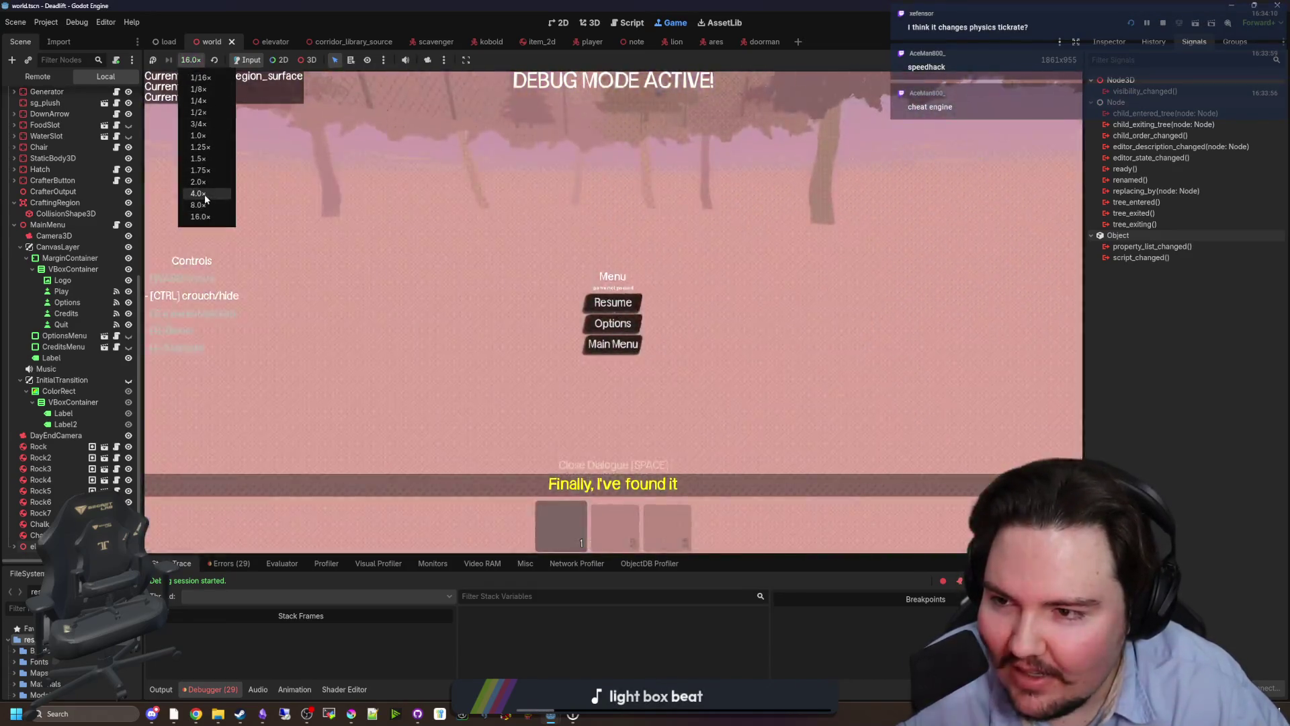
pyautogui.click(198, 194)
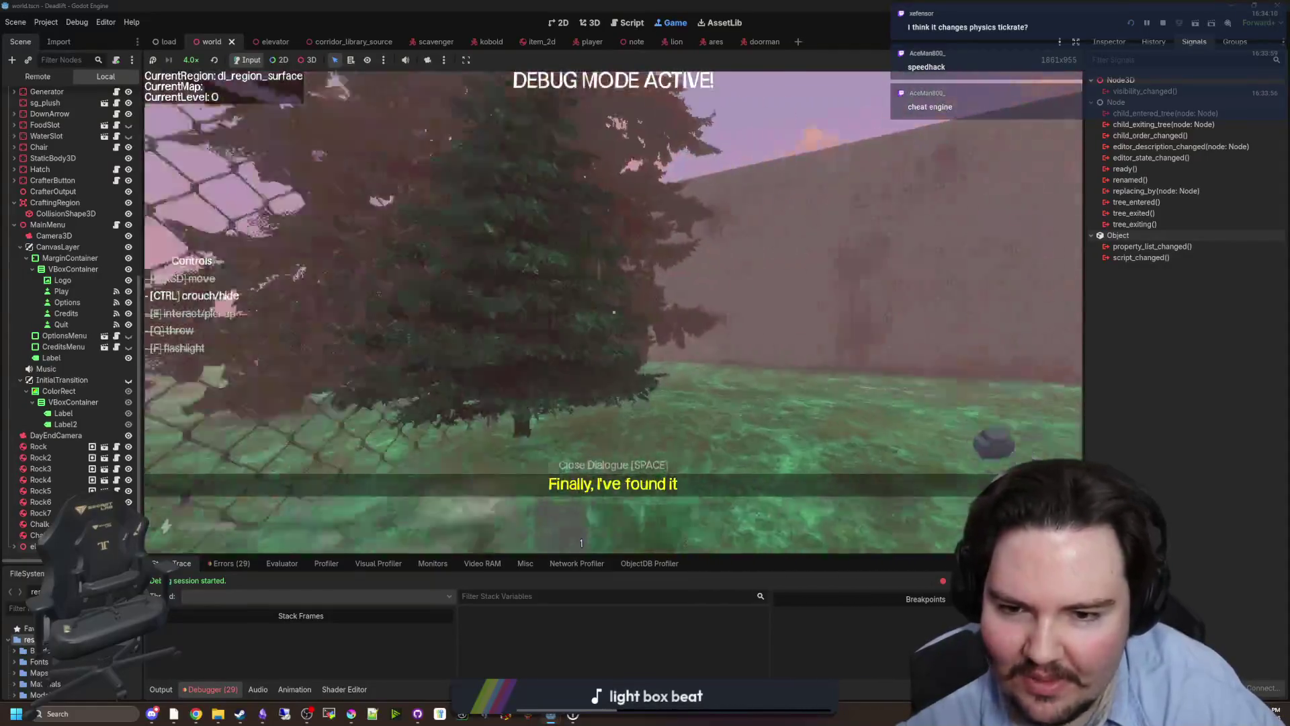
# Walk into the elevator, ride it down to level 1, and continue down the corridor.
pyautogui.press('w')
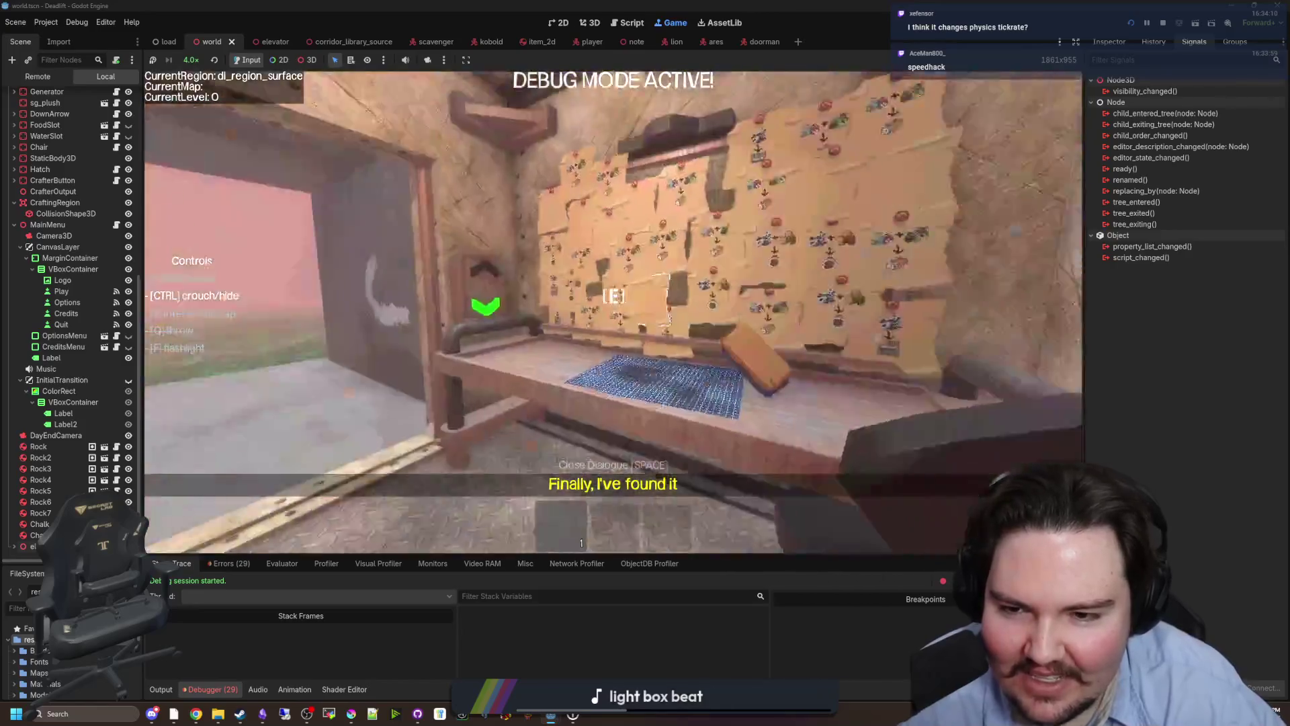
pyautogui.press('e')
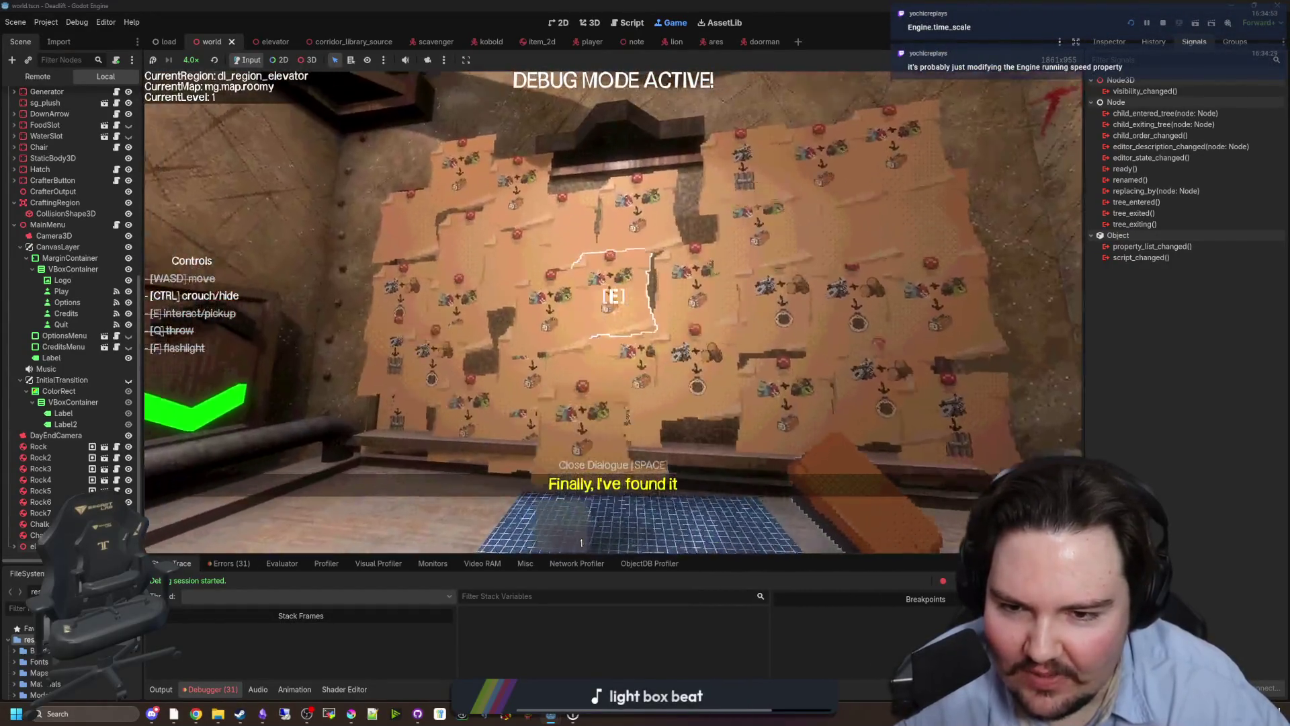
pyautogui.press('w')
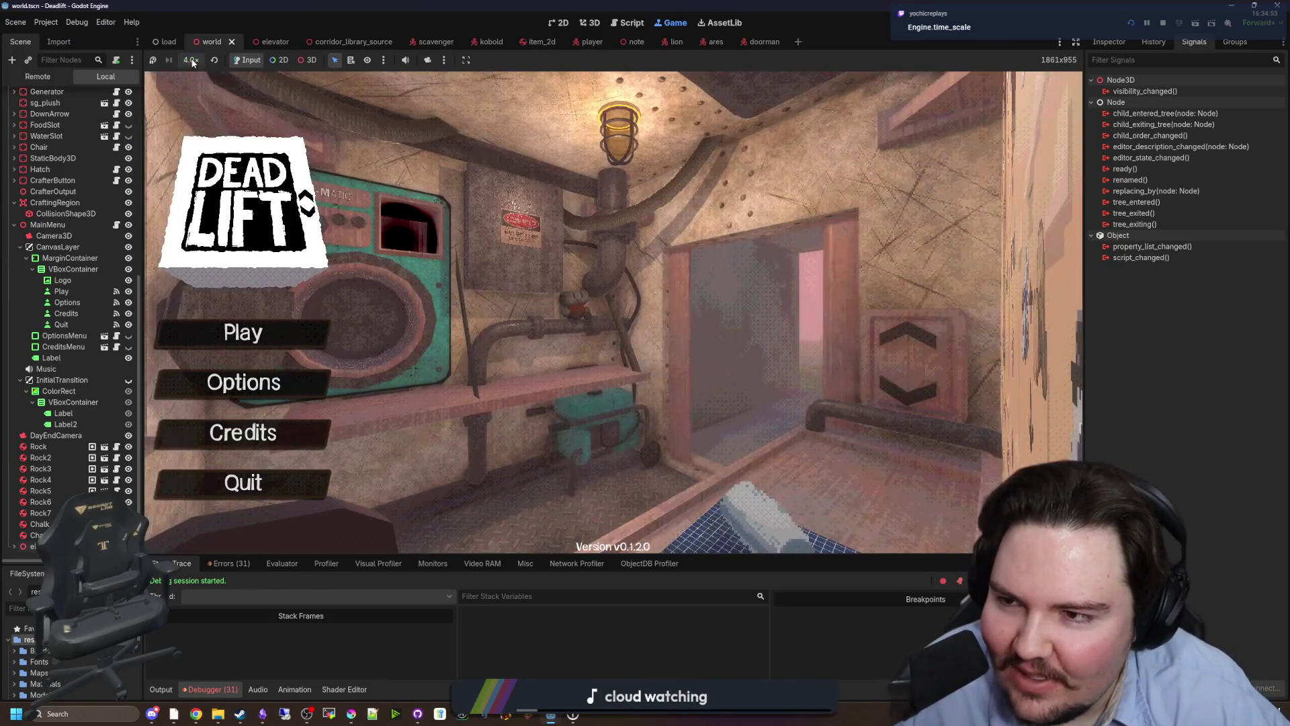
# Raise the game speed to 16x, then browse the game's General, Sound and Accessibility options and close them.
pyautogui.click(191, 60)
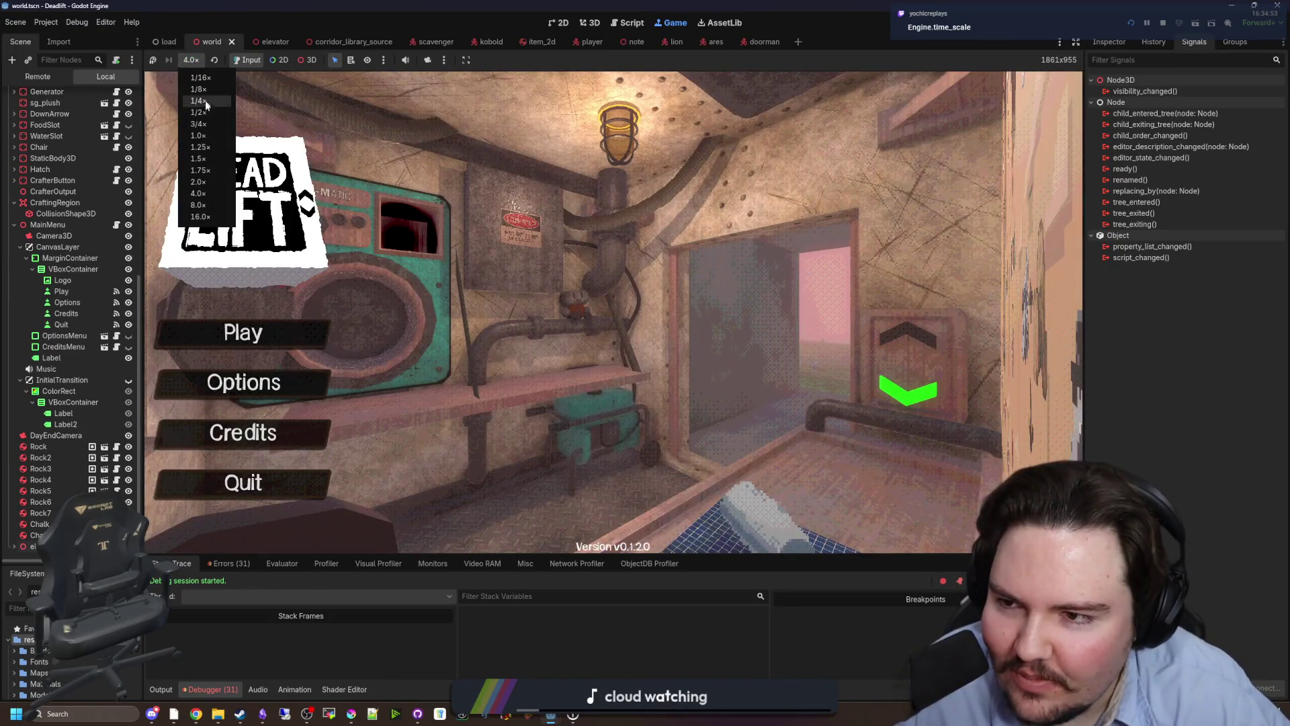
pyautogui.click(200, 217)
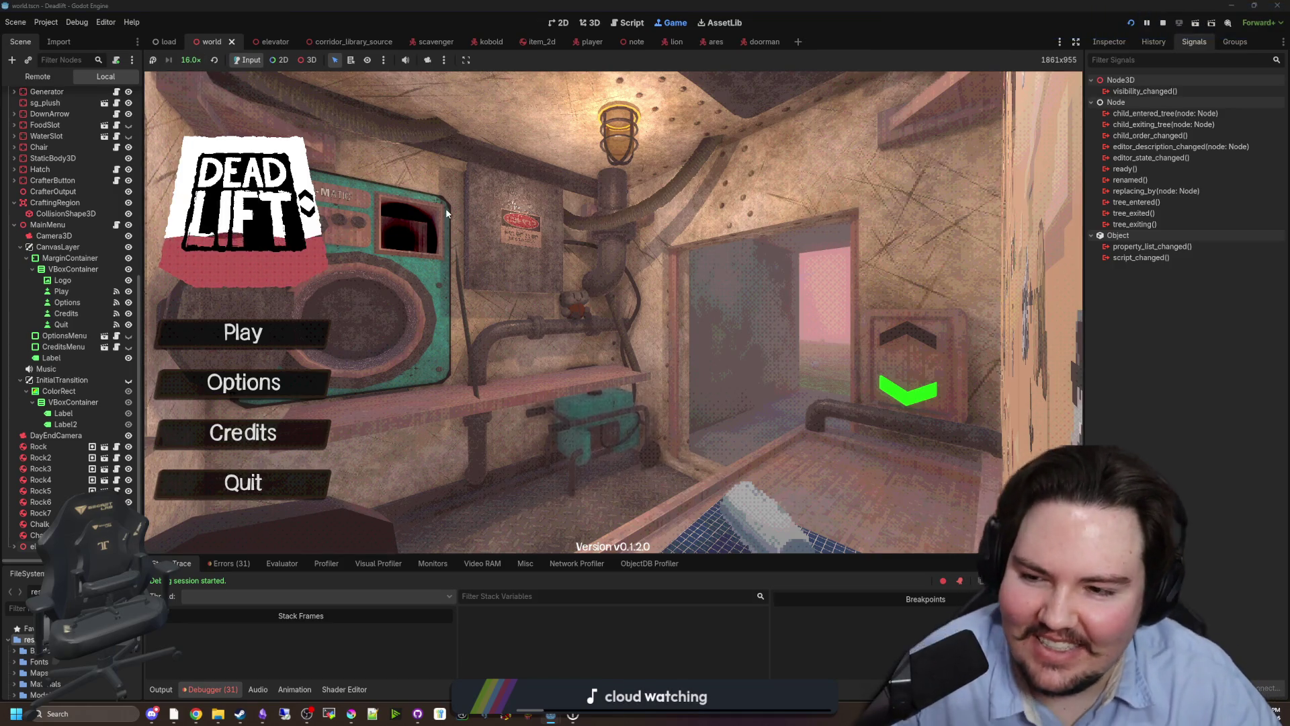
pyautogui.click(284, 397)
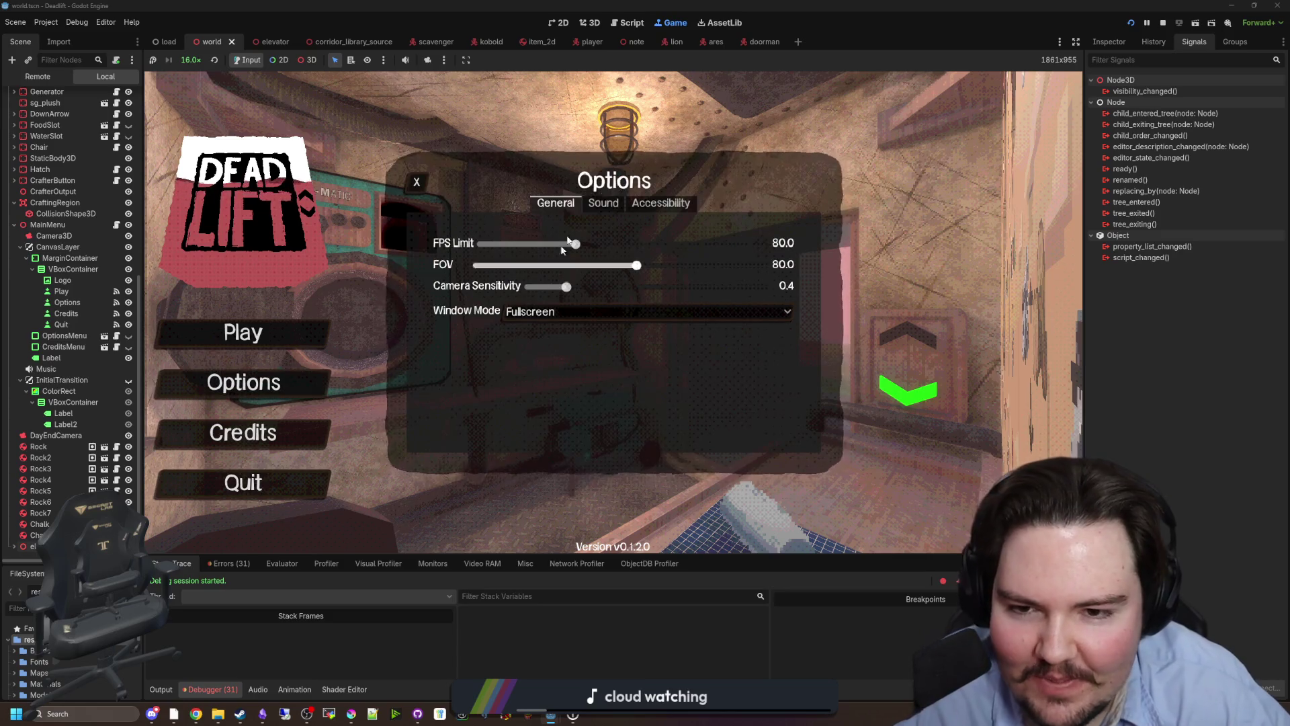
pyautogui.click(604, 203)
pyautogui.click(626, 204)
pyautogui.click(556, 203)
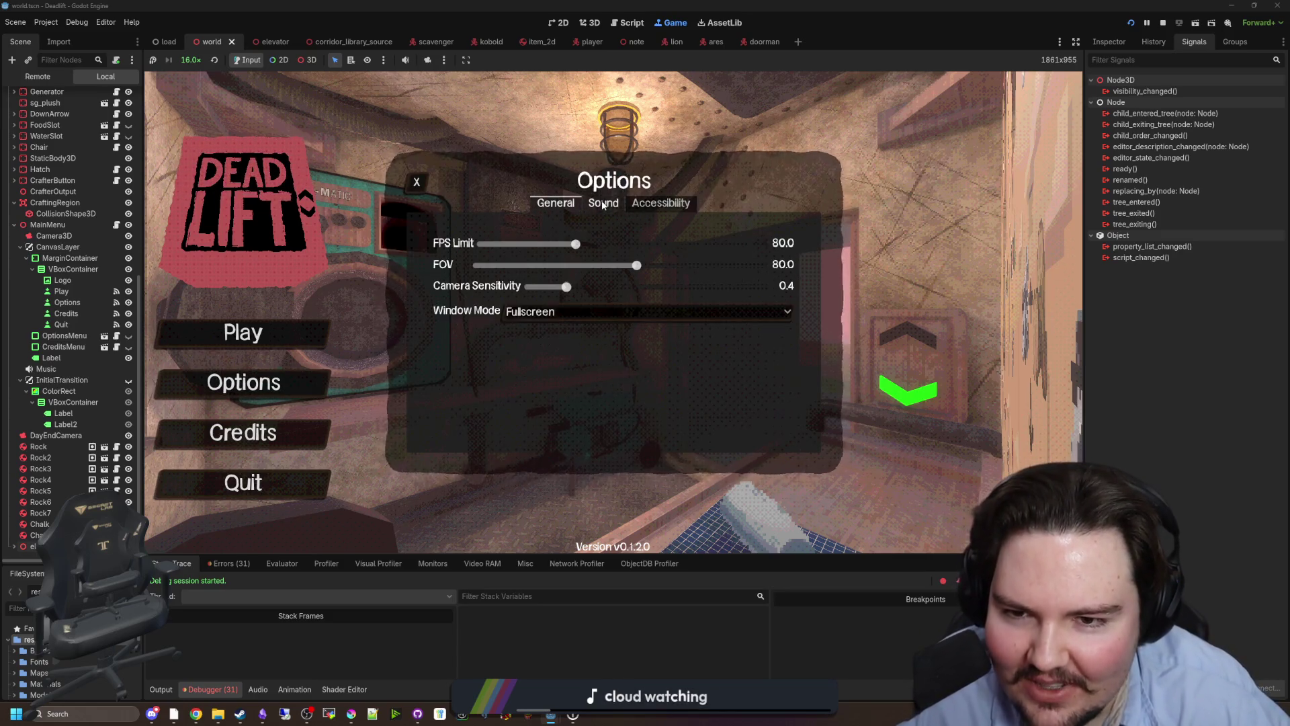
pyautogui.click(604, 203)
pyautogui.click(556, 203)
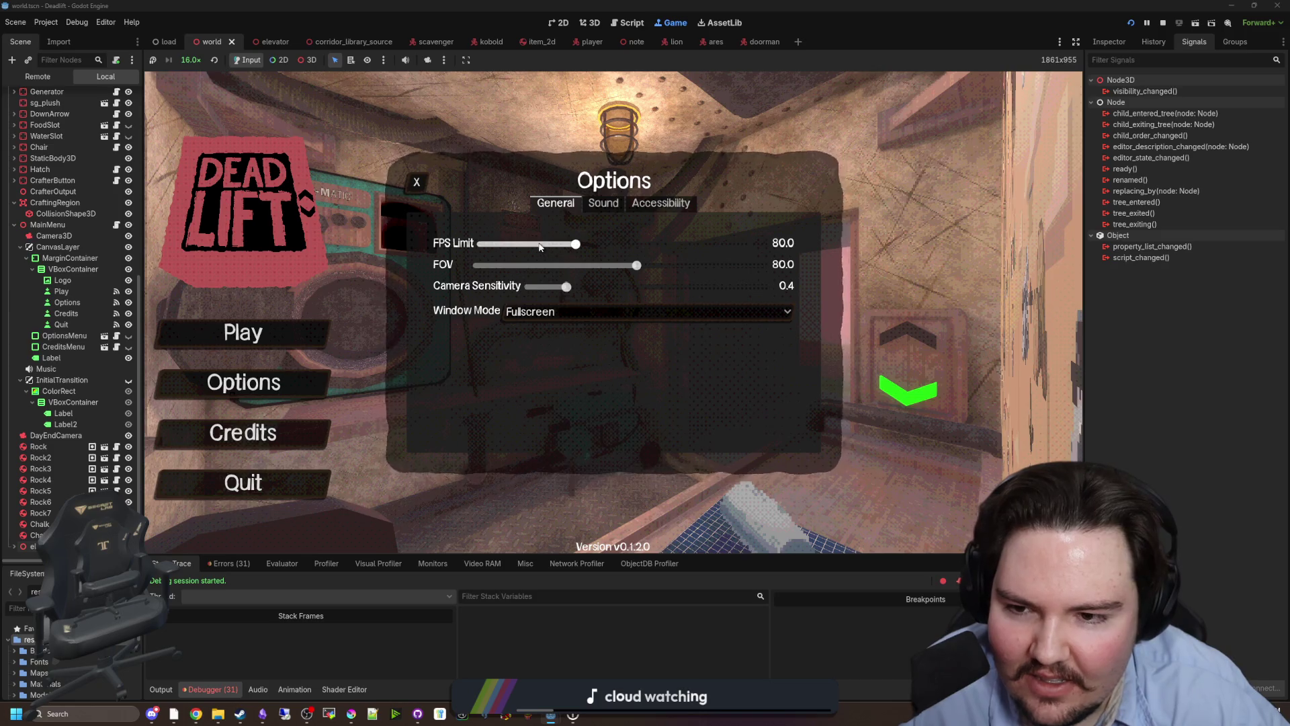
pyautogui.click(417, 182)
# Start a run, pause it, and set the game speed to 8.0x before resuming.
pyautogui.click(243, 331)
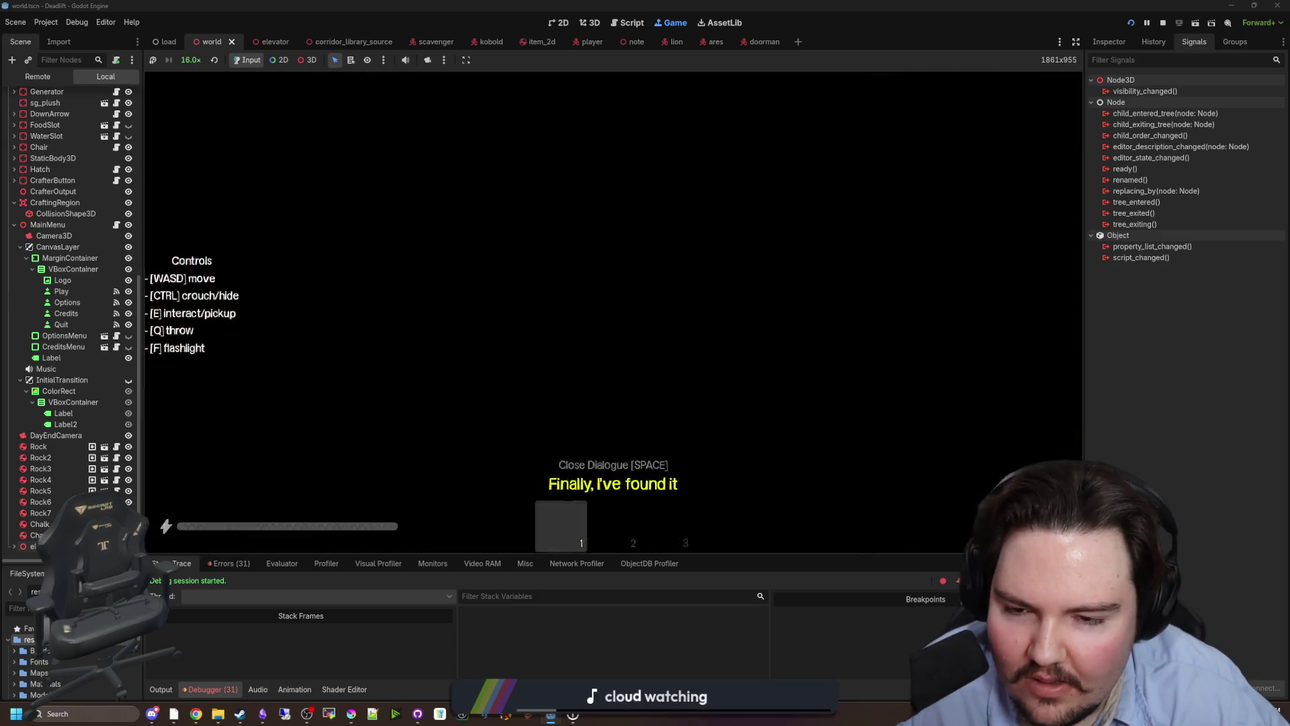
pyautogui.press('Escape')
pyautogui.click(191, 60)
pyautogui.click(204, 161)
pyautogui.click(192, 60)
pyautogui.click(208, 215)
pyautogui.click(613, 303)
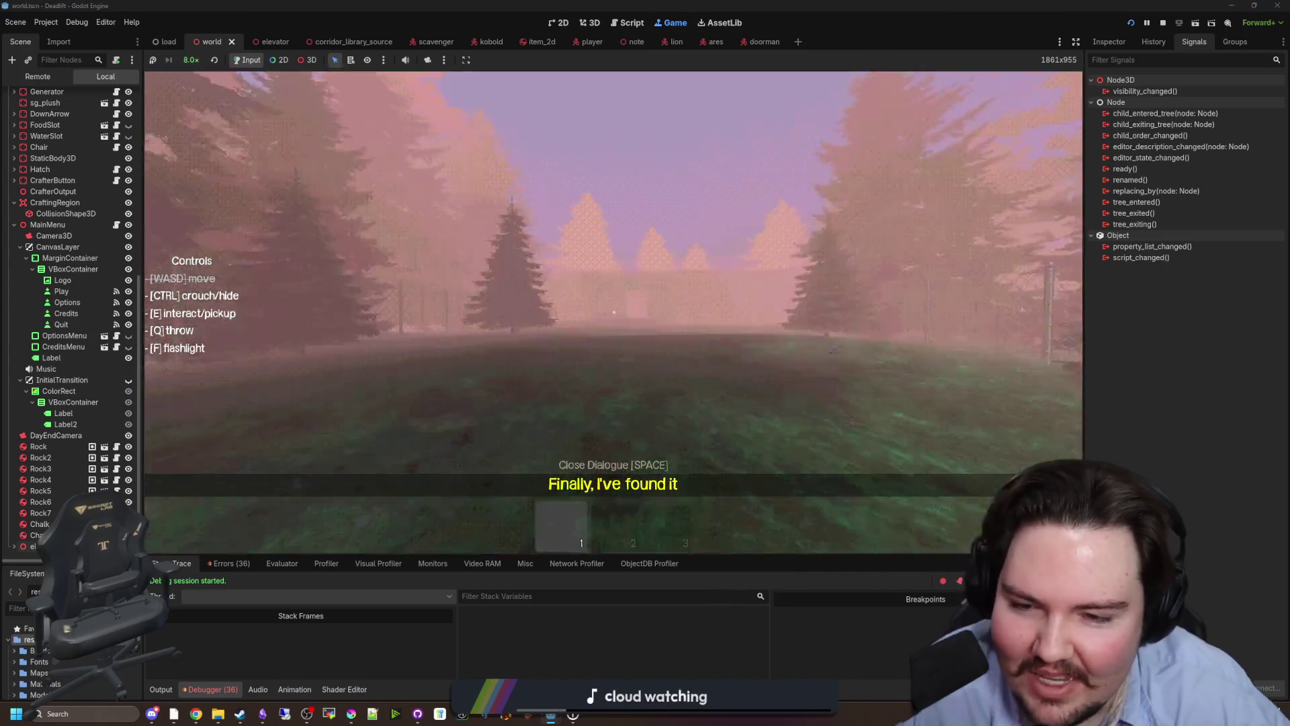
# Walk across the field to the fence and back, picking up a rock into the hotbar.
pyautogui.press('w')
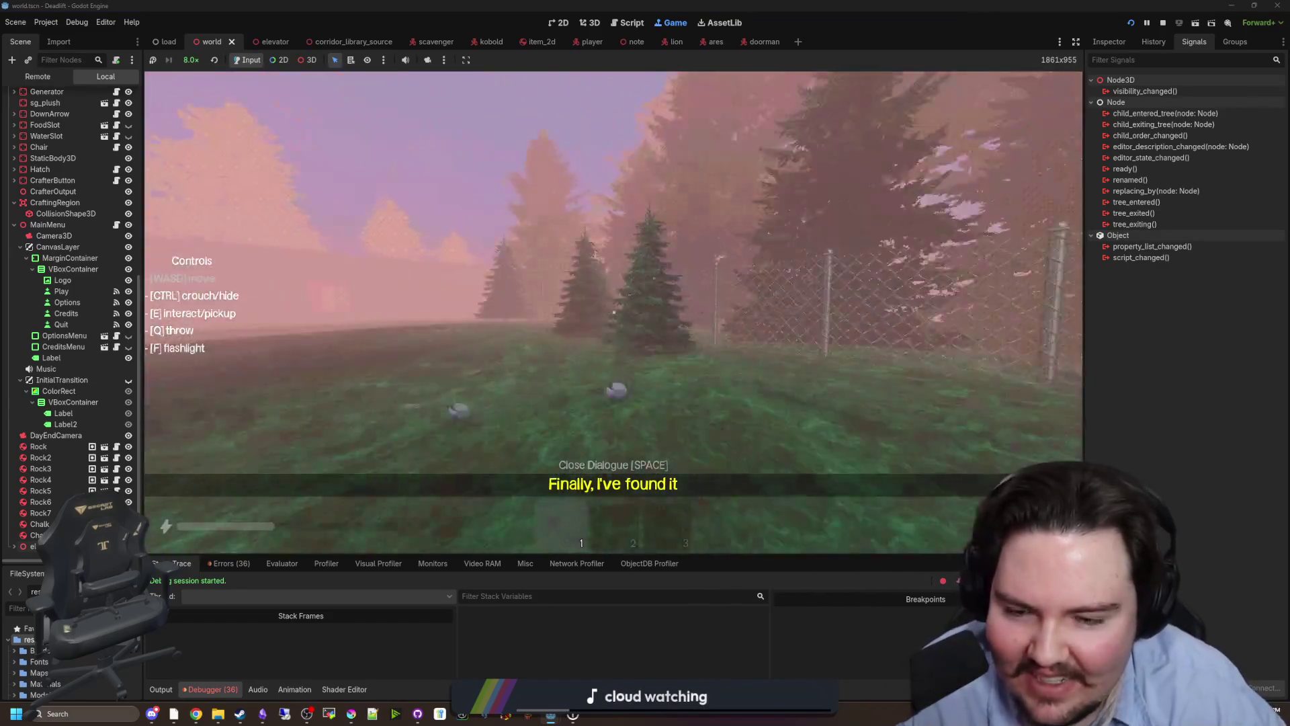
pyautogui.press('w')
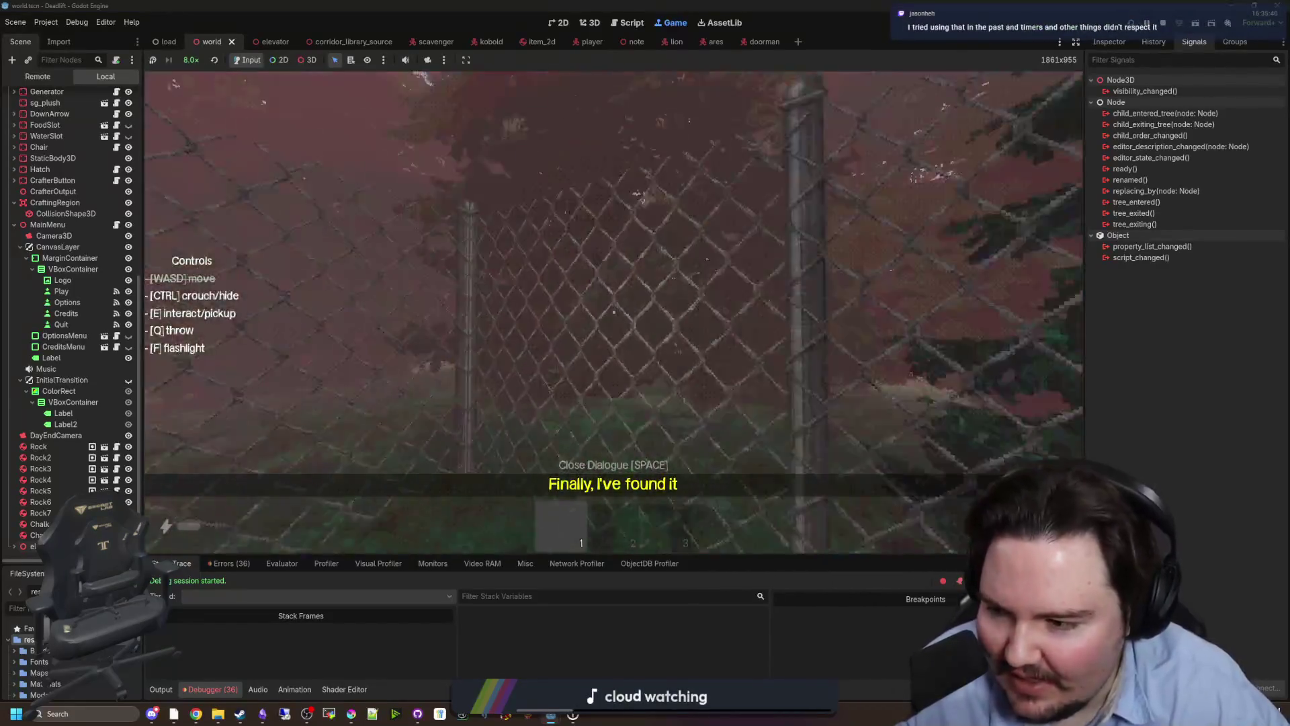
pyautogui.press('w')
pyautogui.press('w')
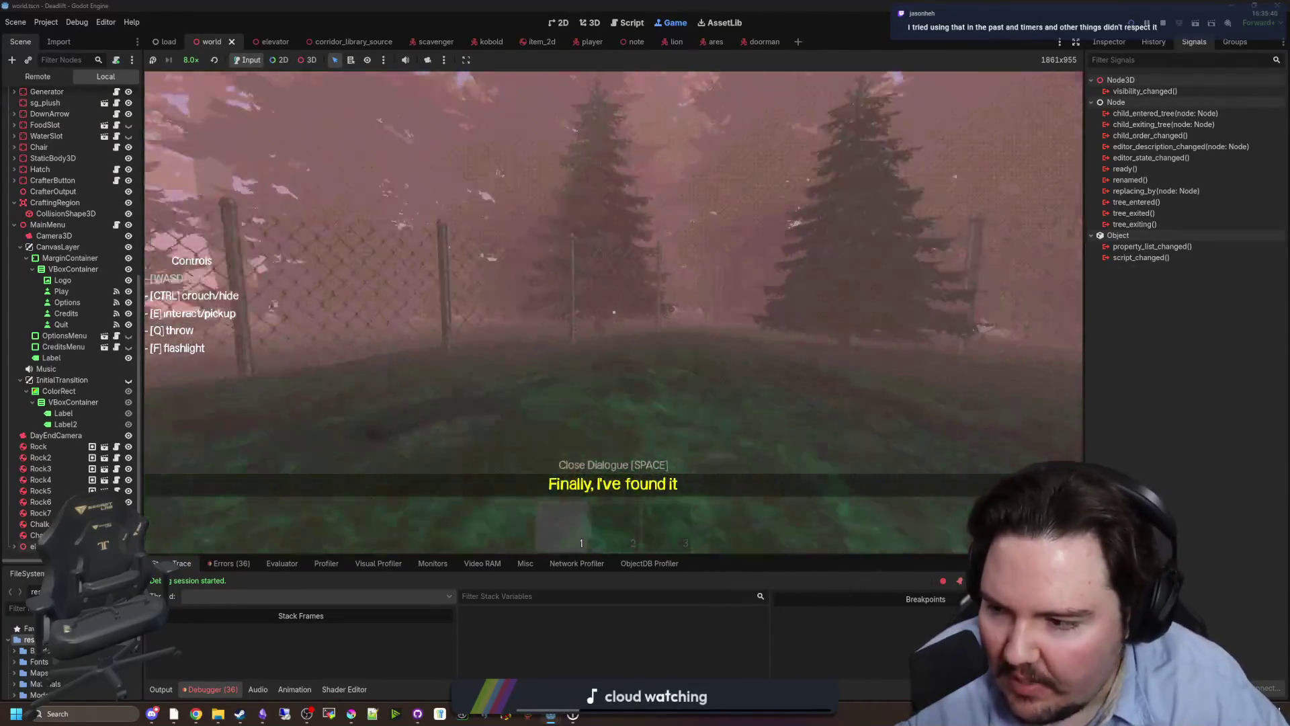
pyautogui.press('w')
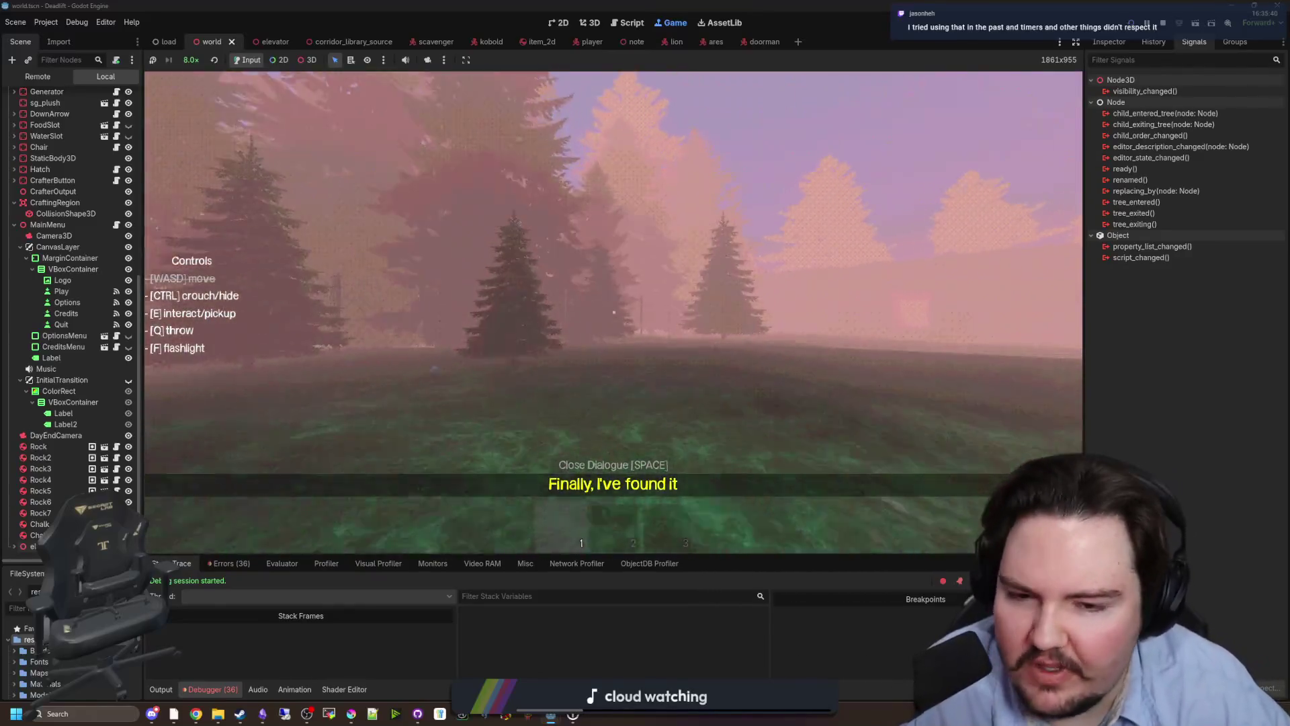
pyautogui.press('w')
pyautogui.press('e')
pyautogui.press('Escape')
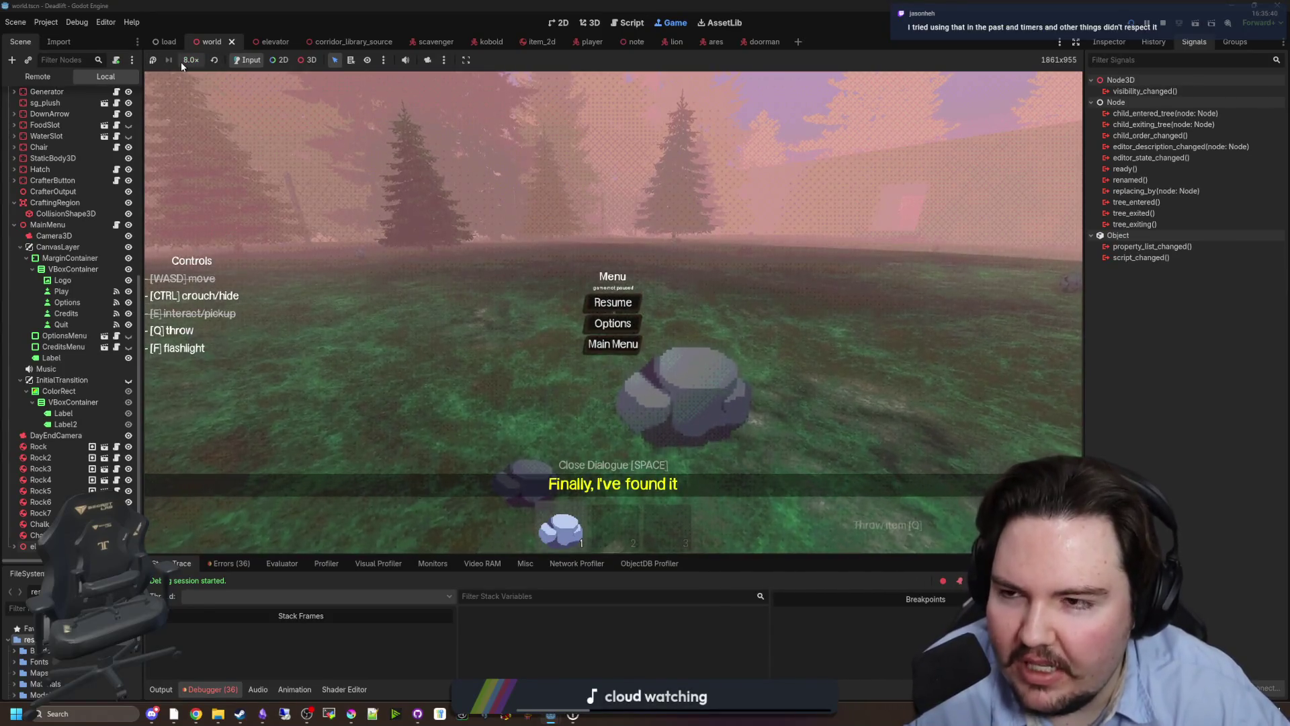
pyautogui.click(639, 302)
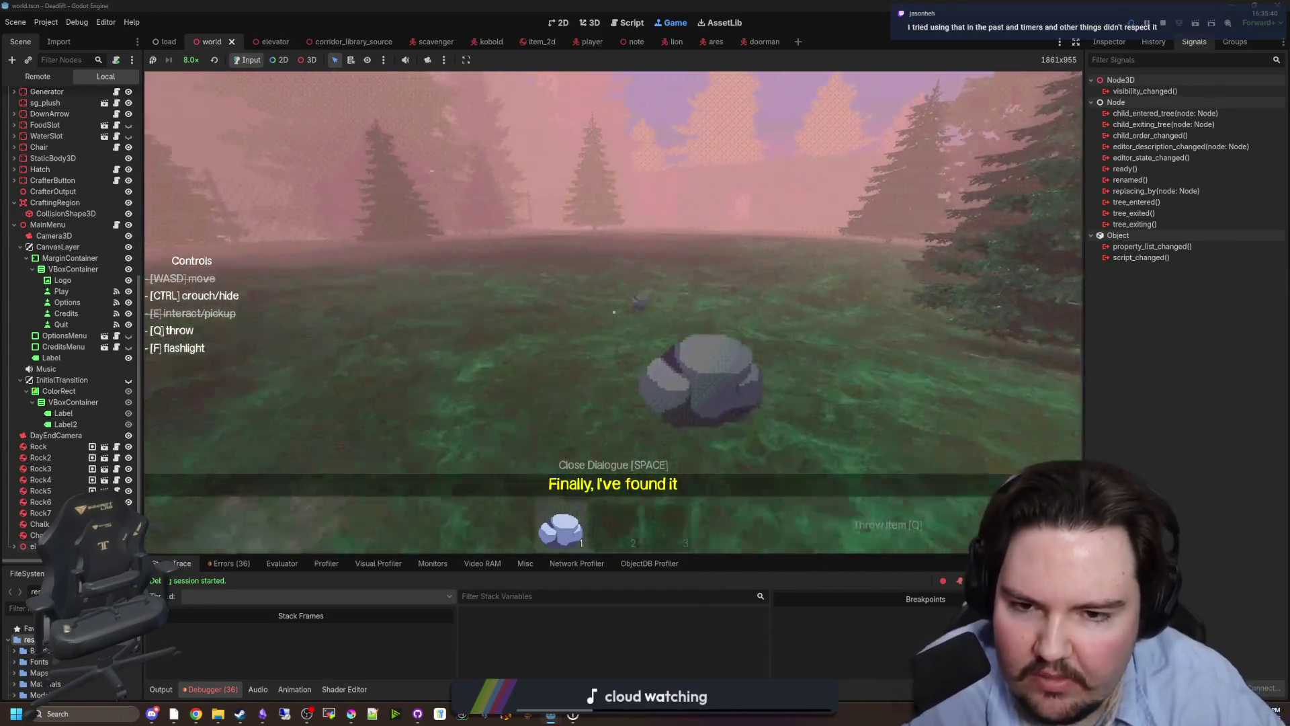
# Throw and re-collect the rock several times, then grab it in the corridor along with the chalk from the table.
pyautogui.press('q')
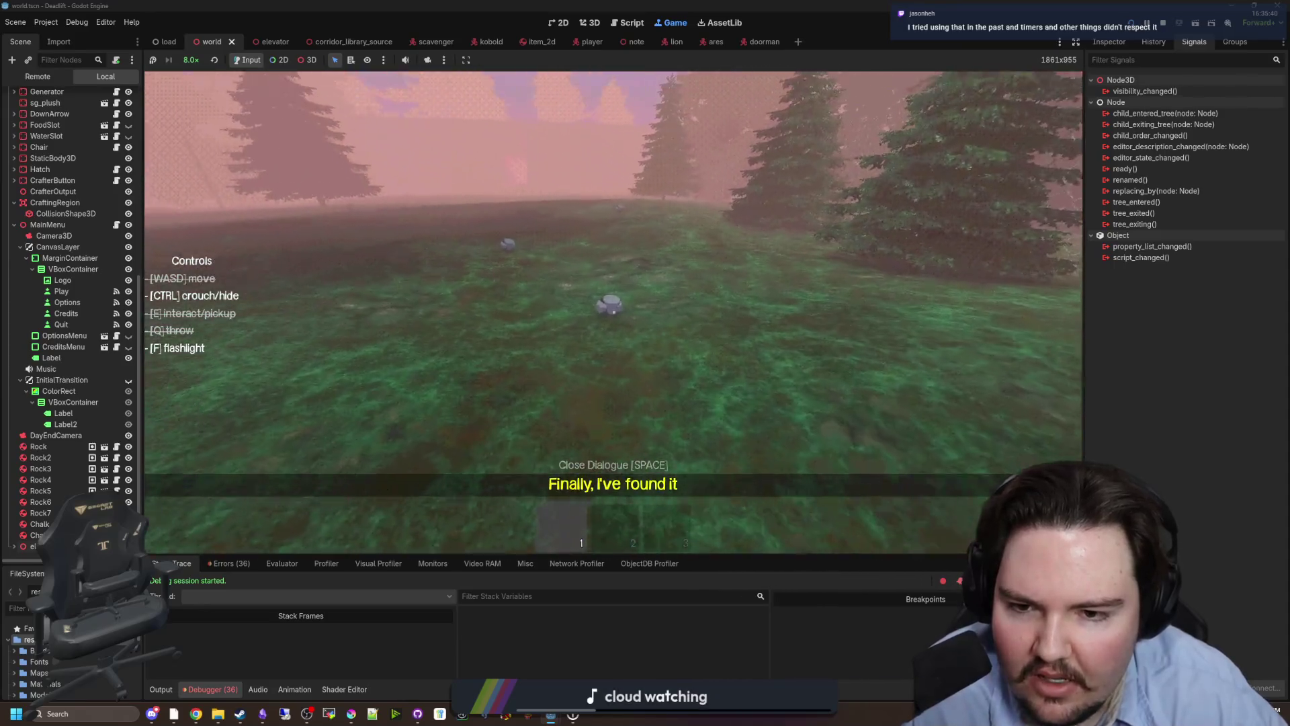
pyautogui.press('w')
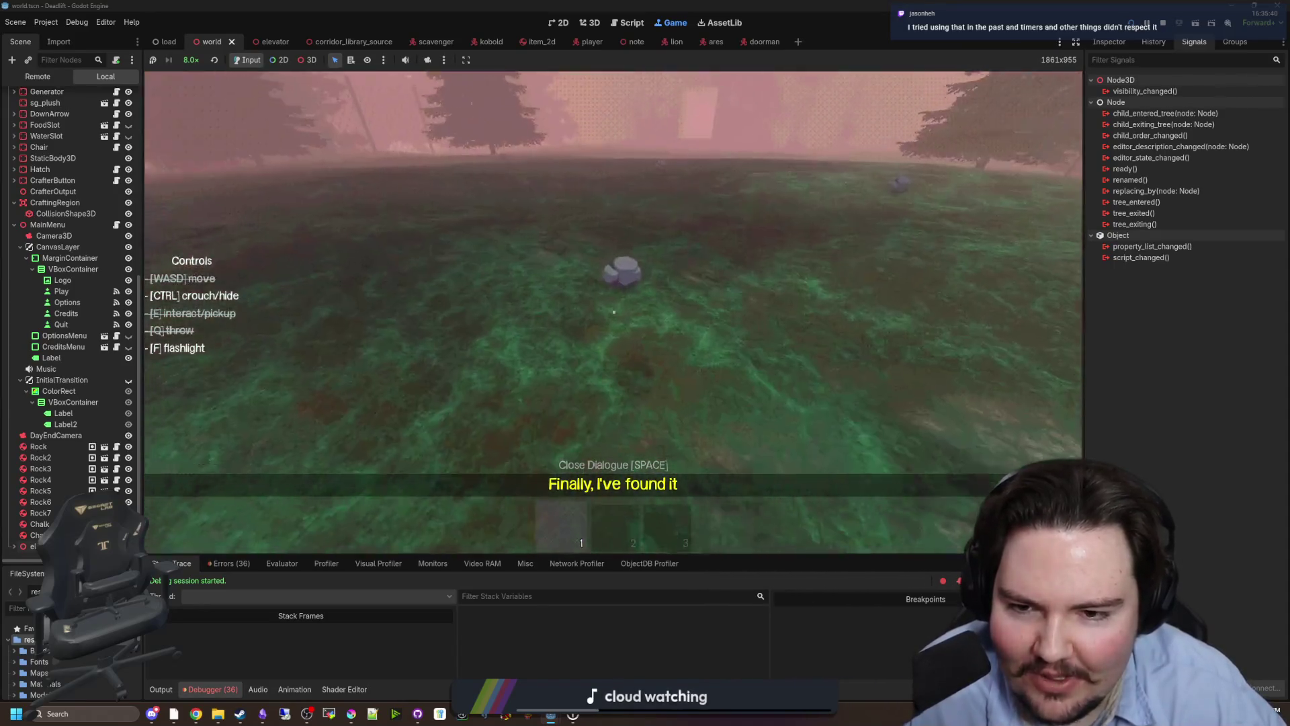
pyautogui.press('w')
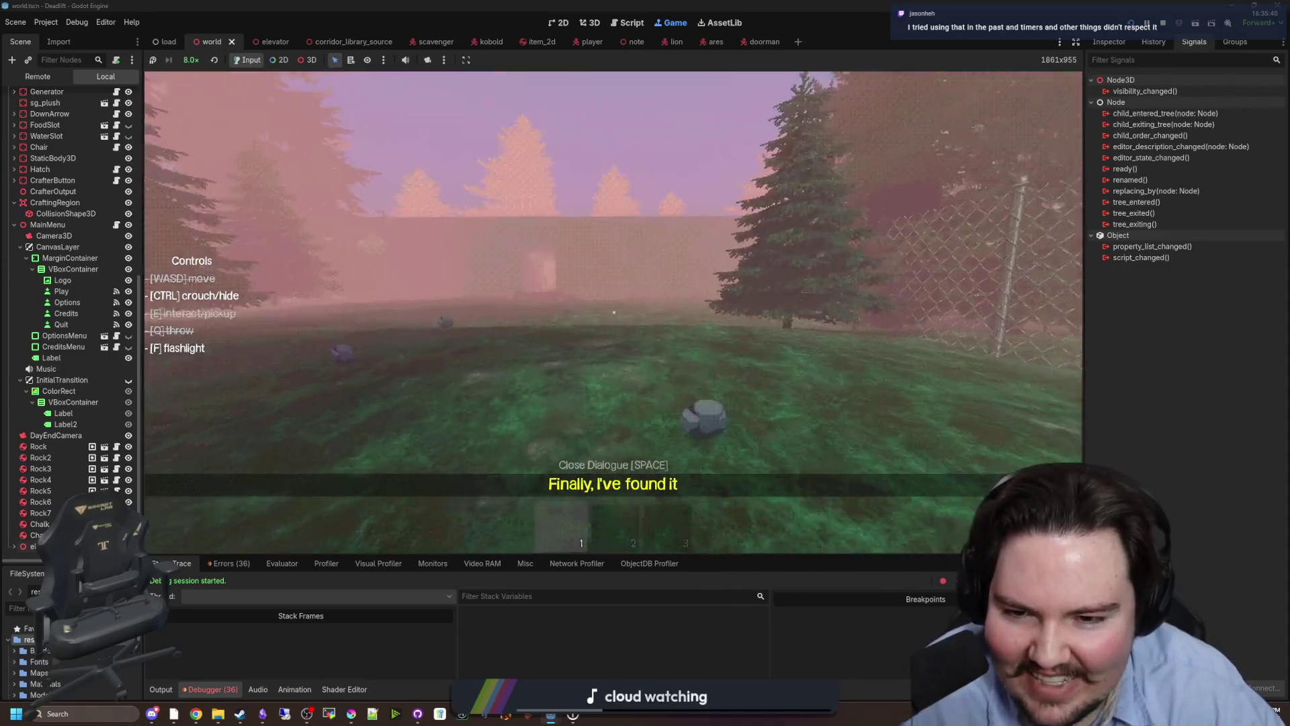
pyautogui.press('e')
pyautogui.press('q')
pyautogui.press('e')
pyautogui.press('q')
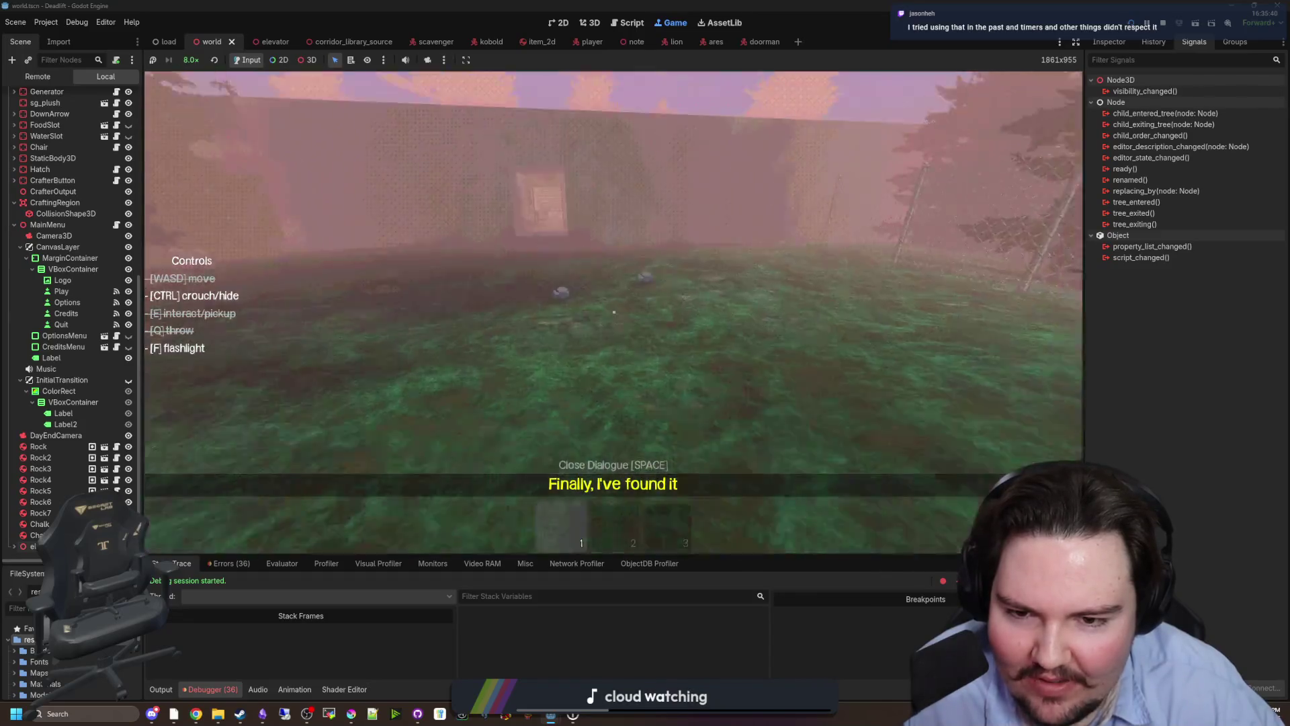
pyautogui.press('e')
pyautogui.press('q')
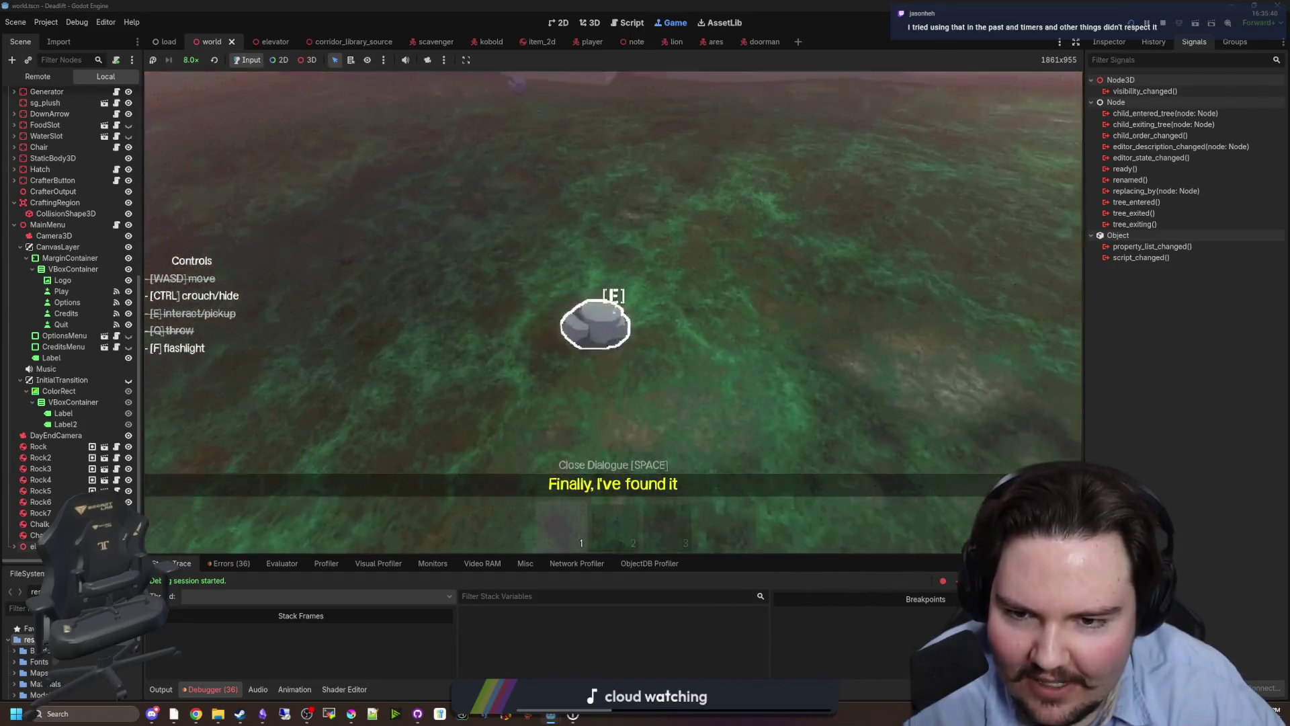
pyautogui.press('e')
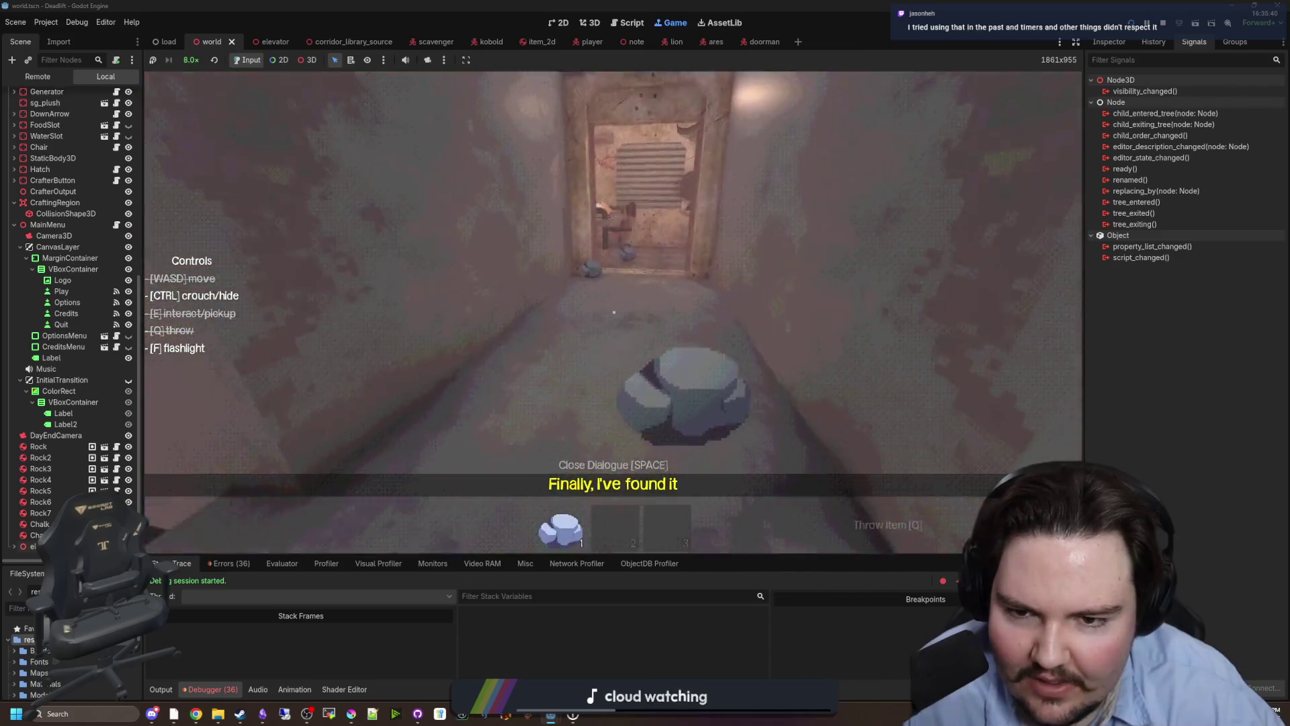
pyautogui.press('e')
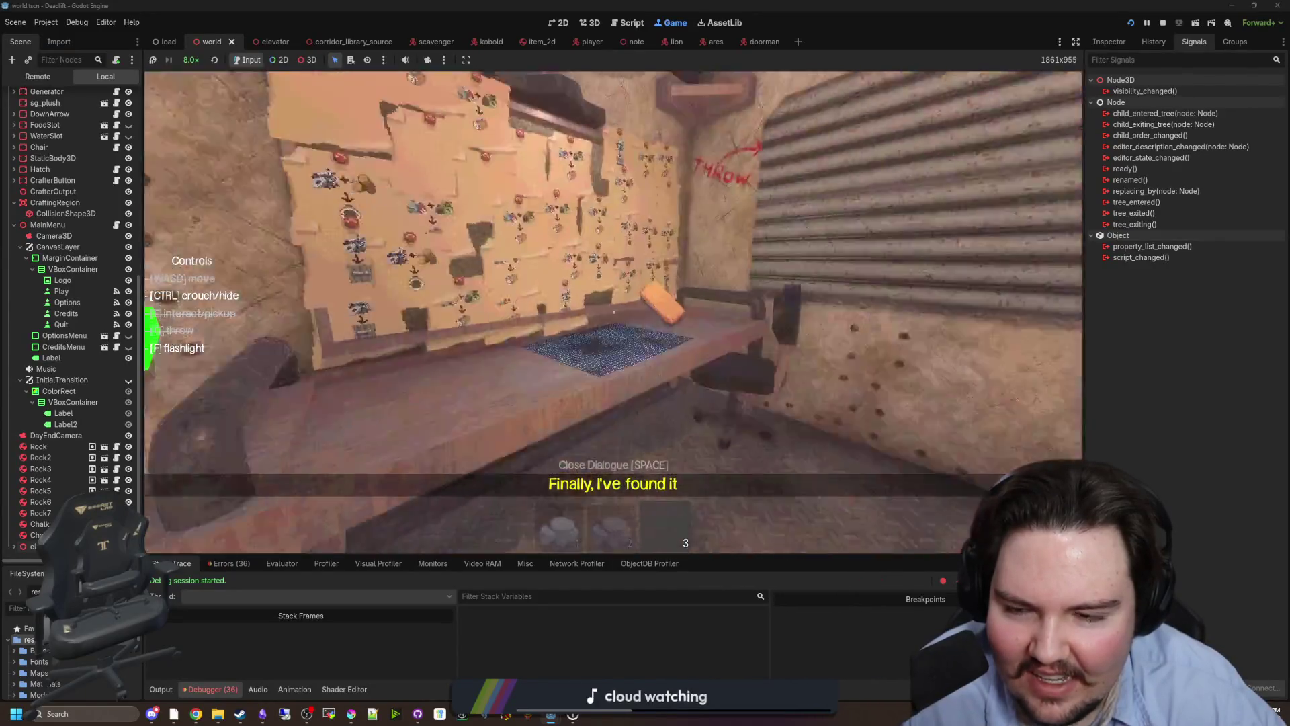
# Descend through the hatch, run through the dark rooms until the creature kills you, and return to the main menu.
pyautogui.press('w')
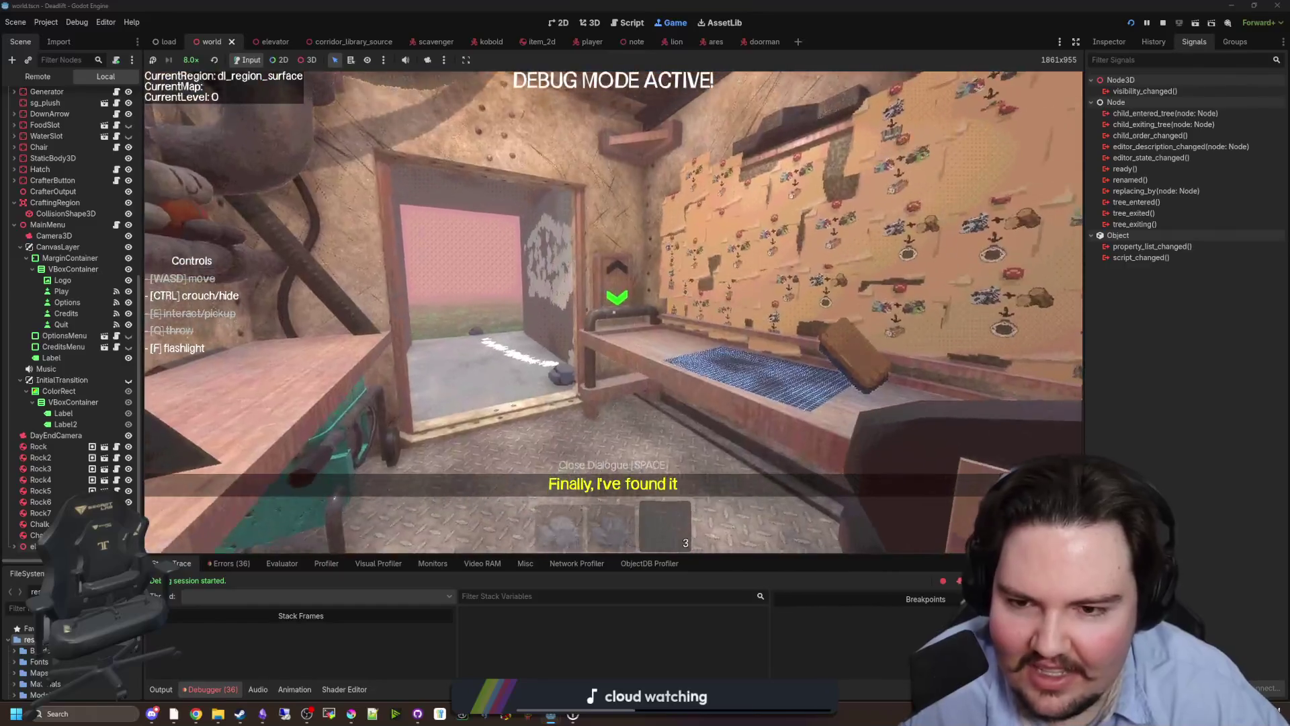
pyautogui.press('e')
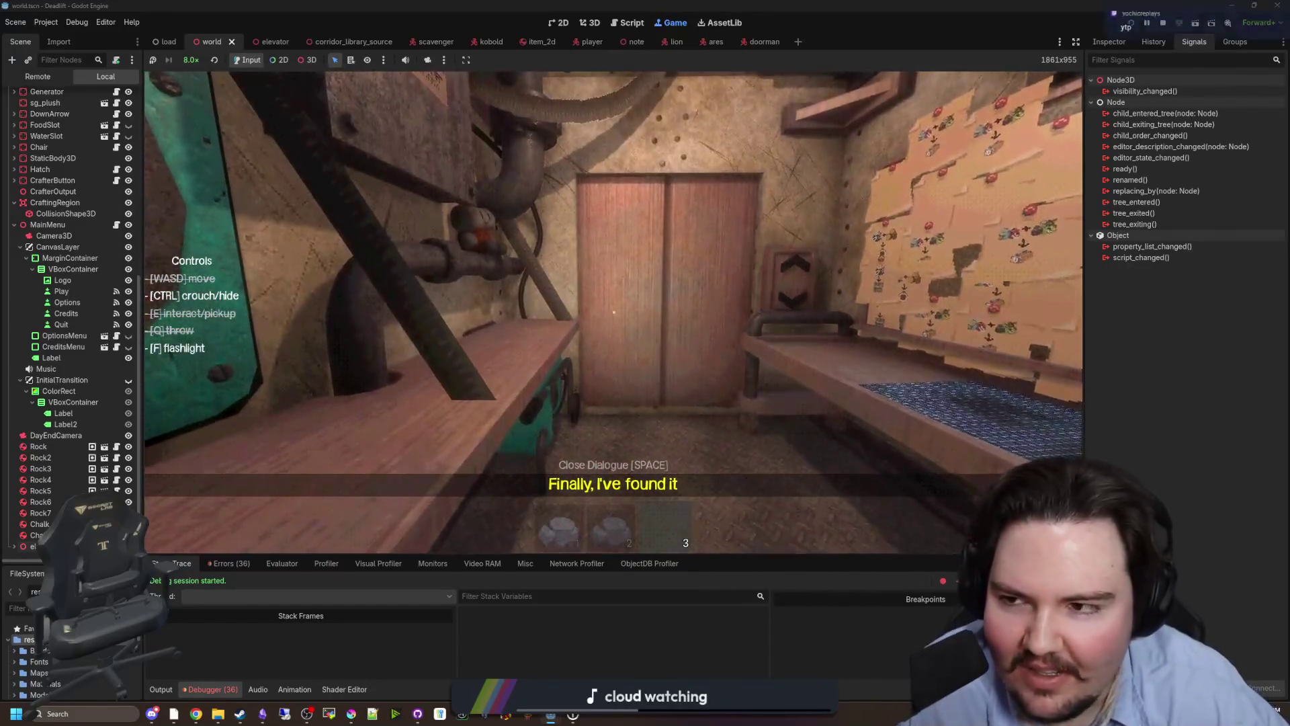
pyautogui.press('space')
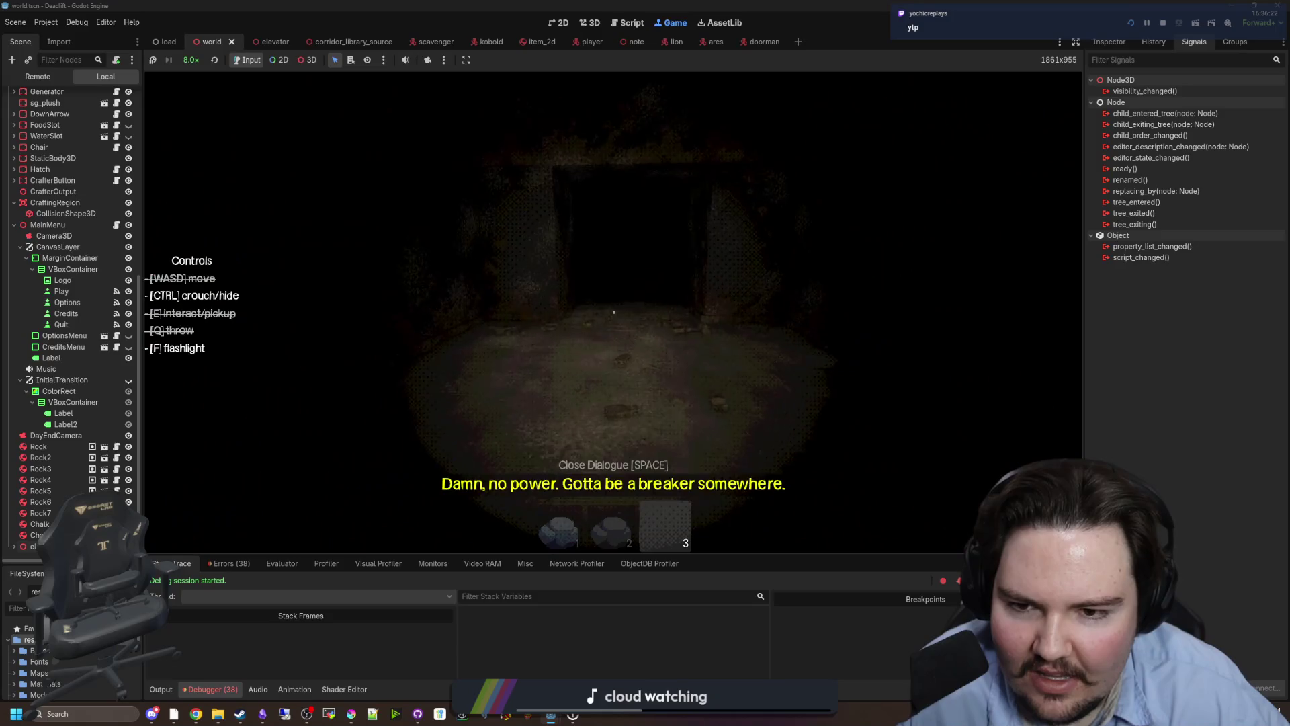
pyautogui.press('space')
pyautogui.press('w')
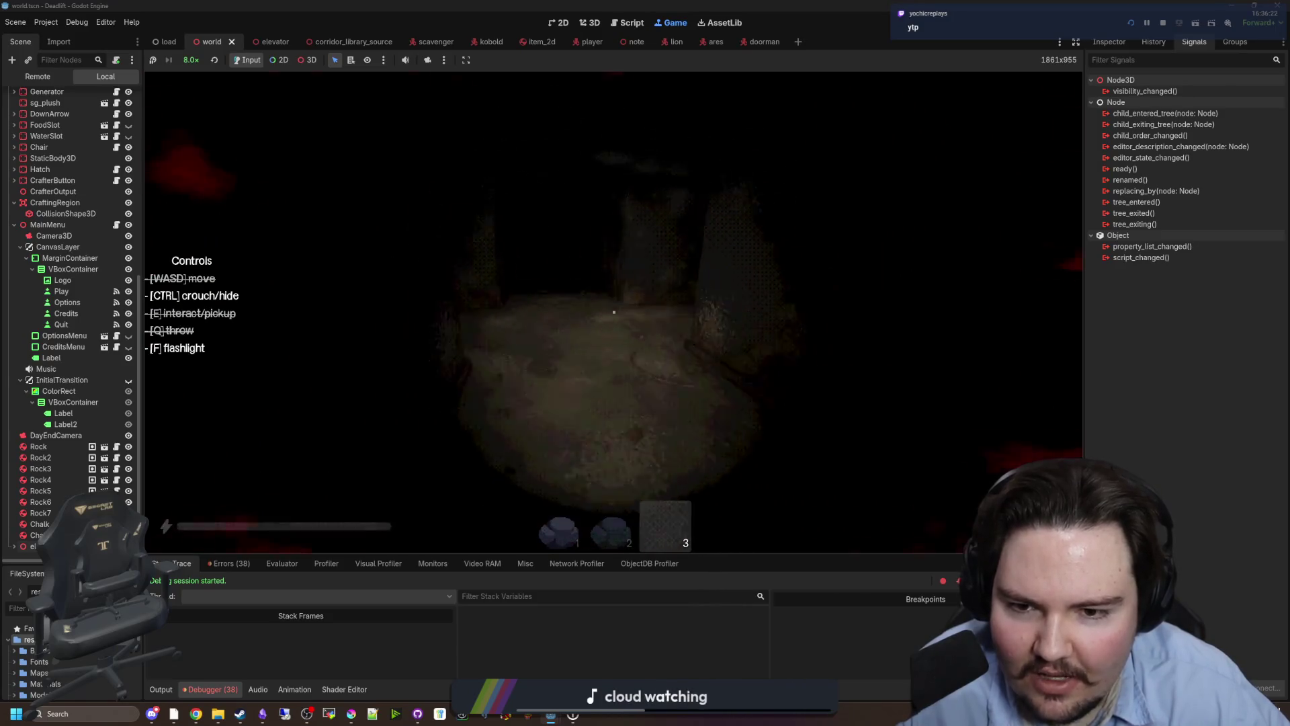
pyautogui.hotkey('shift', 'w')
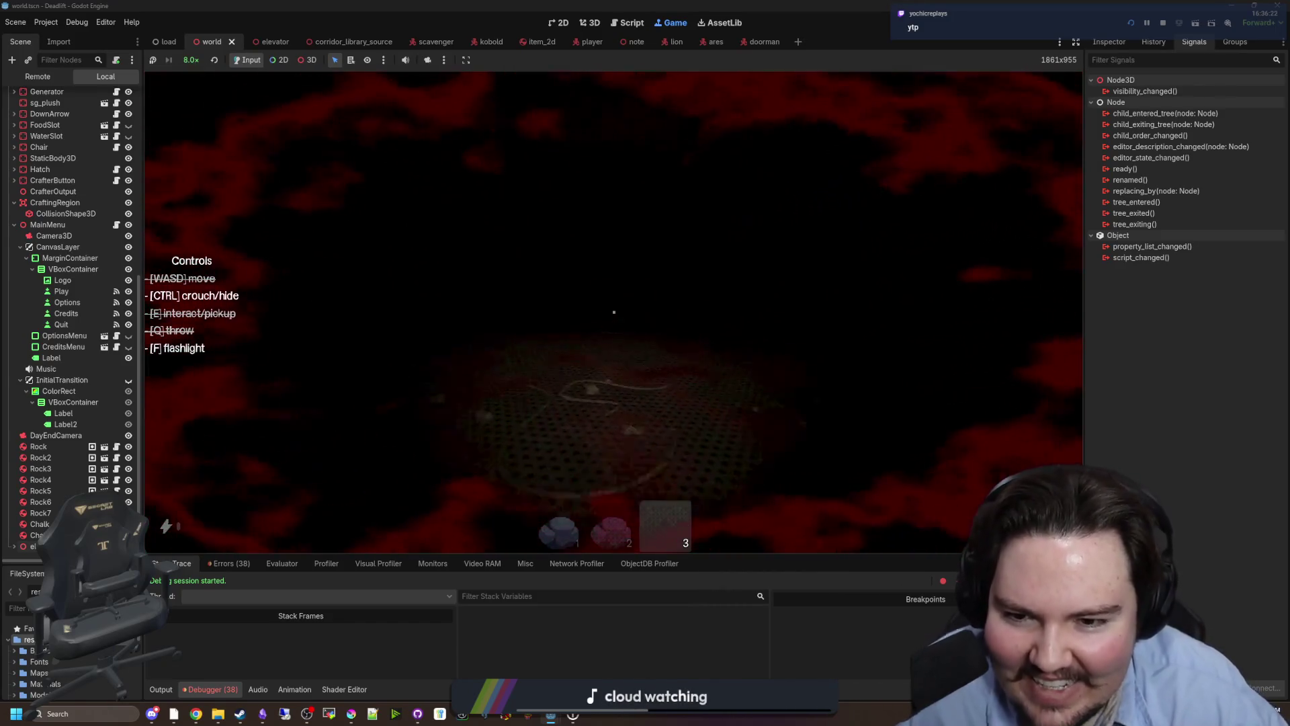
pyautogui.press('w')
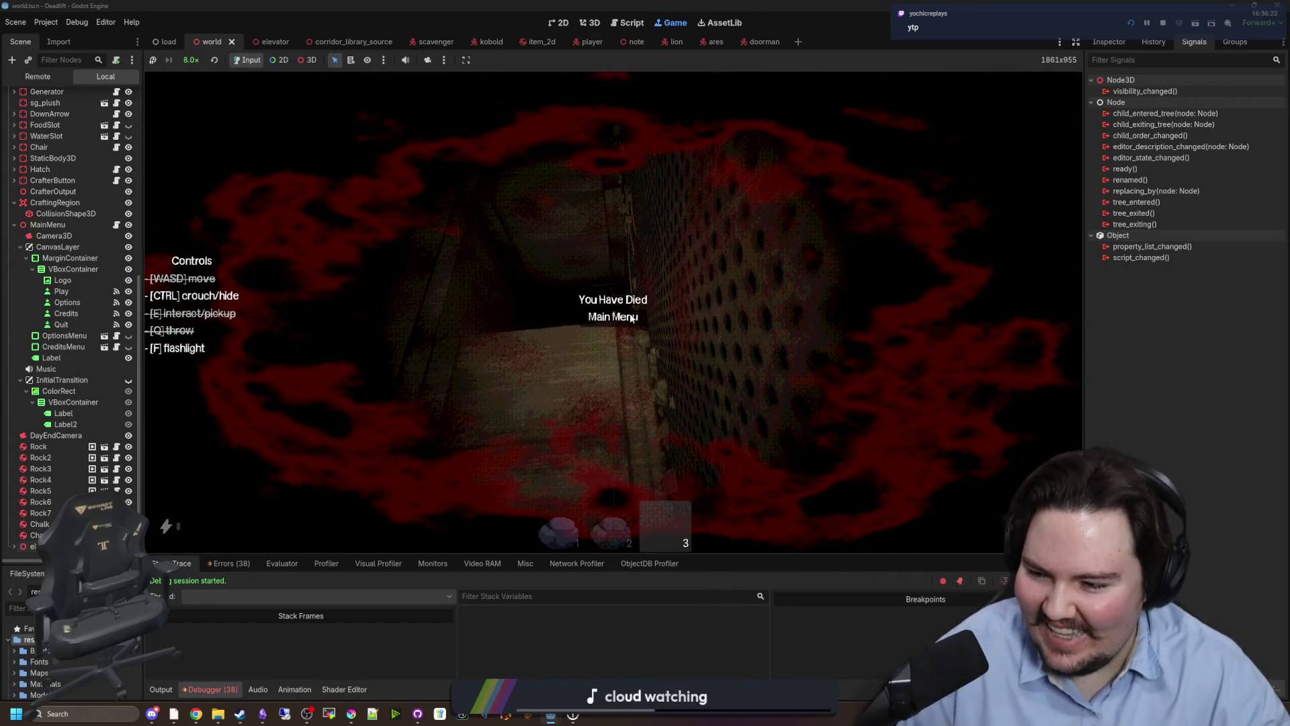
pyautogui.click(632, 317)
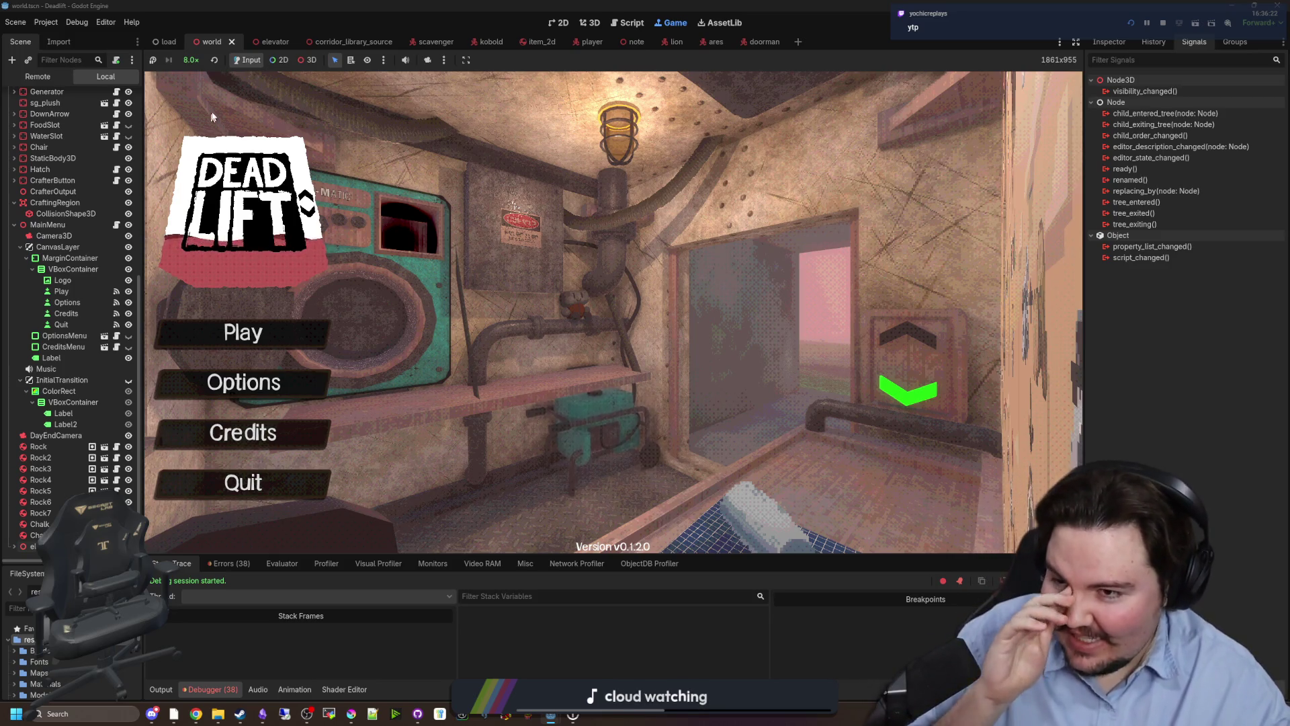
# Reset the game speed to 1.0x and toggle the embedded game's suspend state.
pyautogui.click(190, 60)
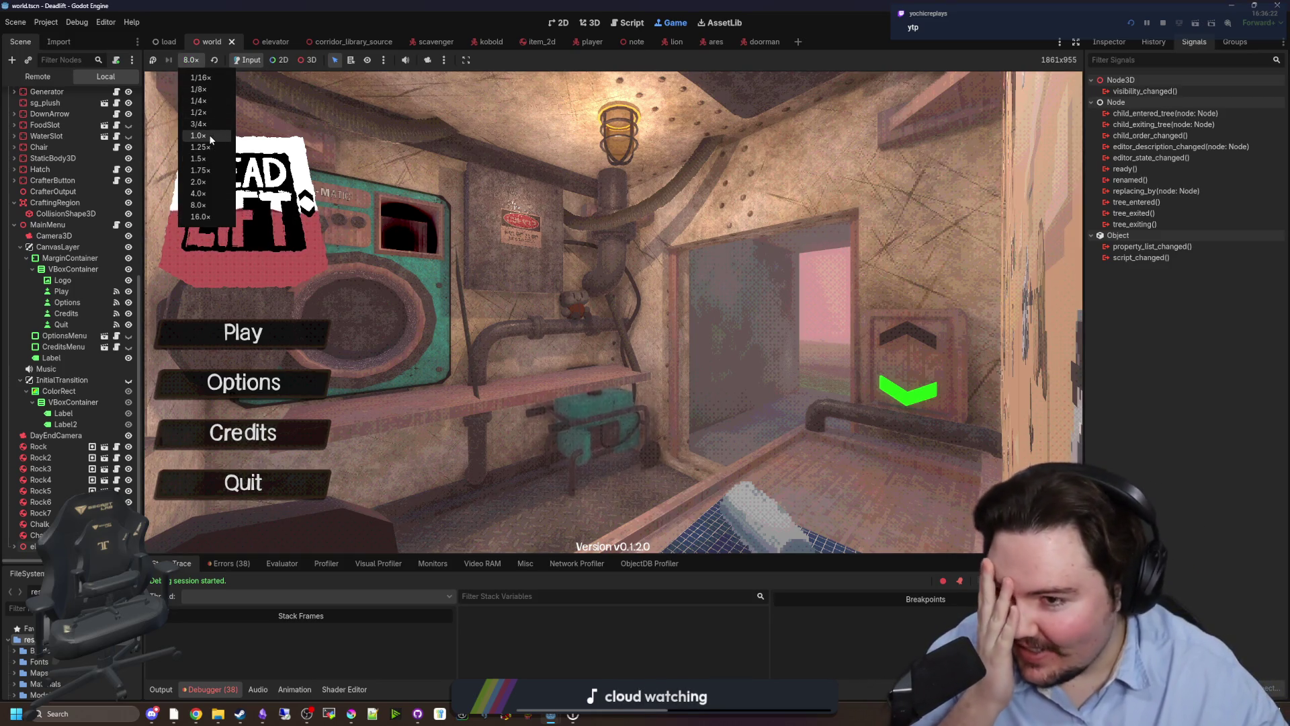
pyautogui.click(200, 135)
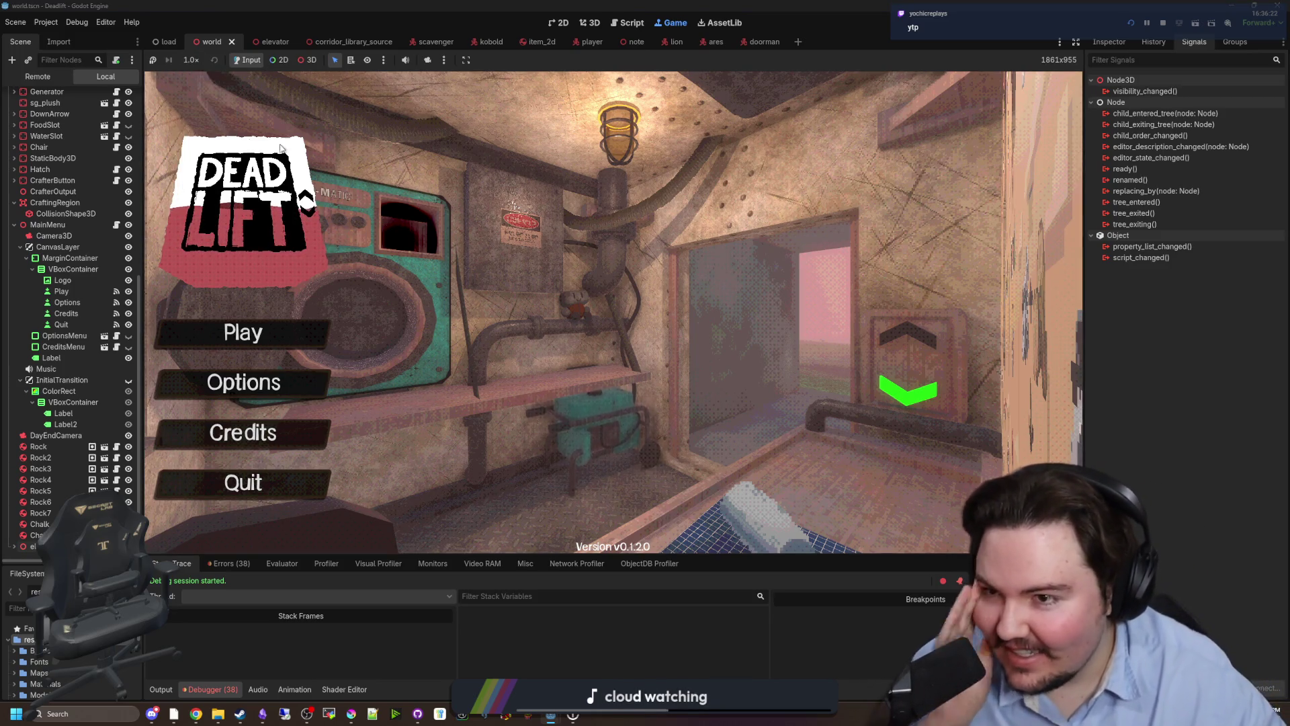
pyautogui.click(156, 60)
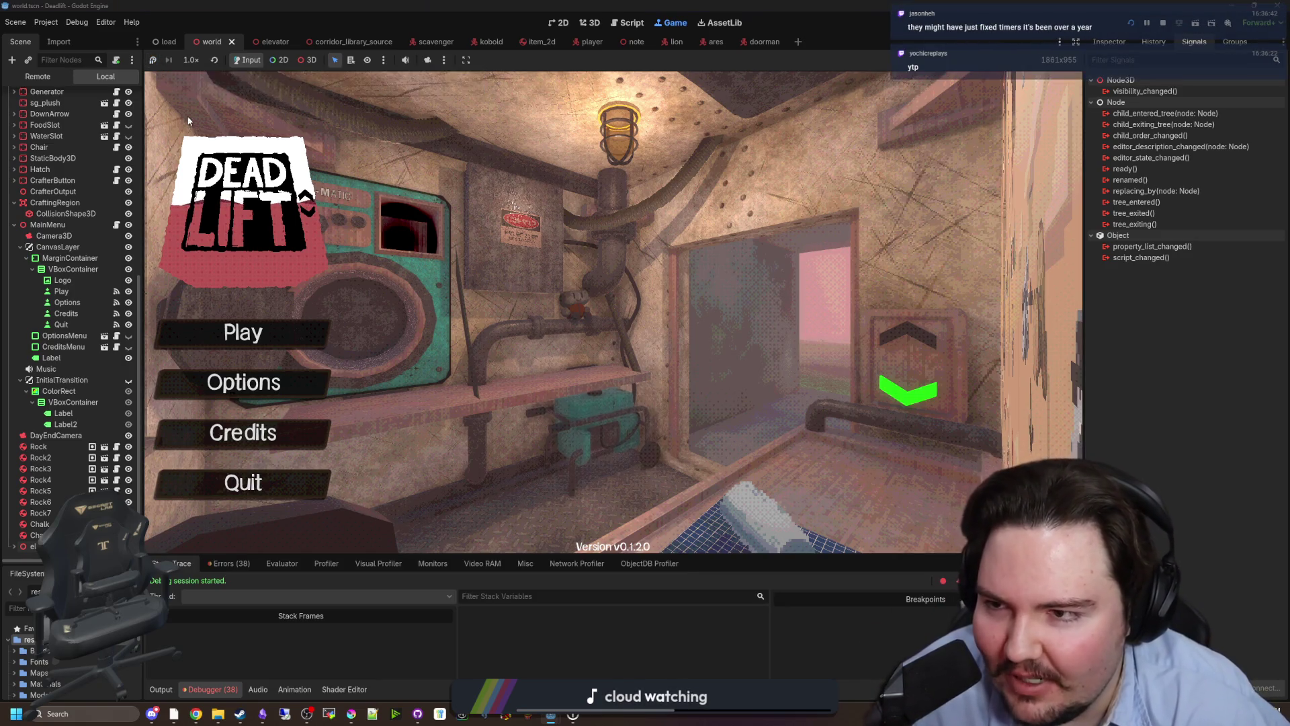
pyautogui.click(159, 60)
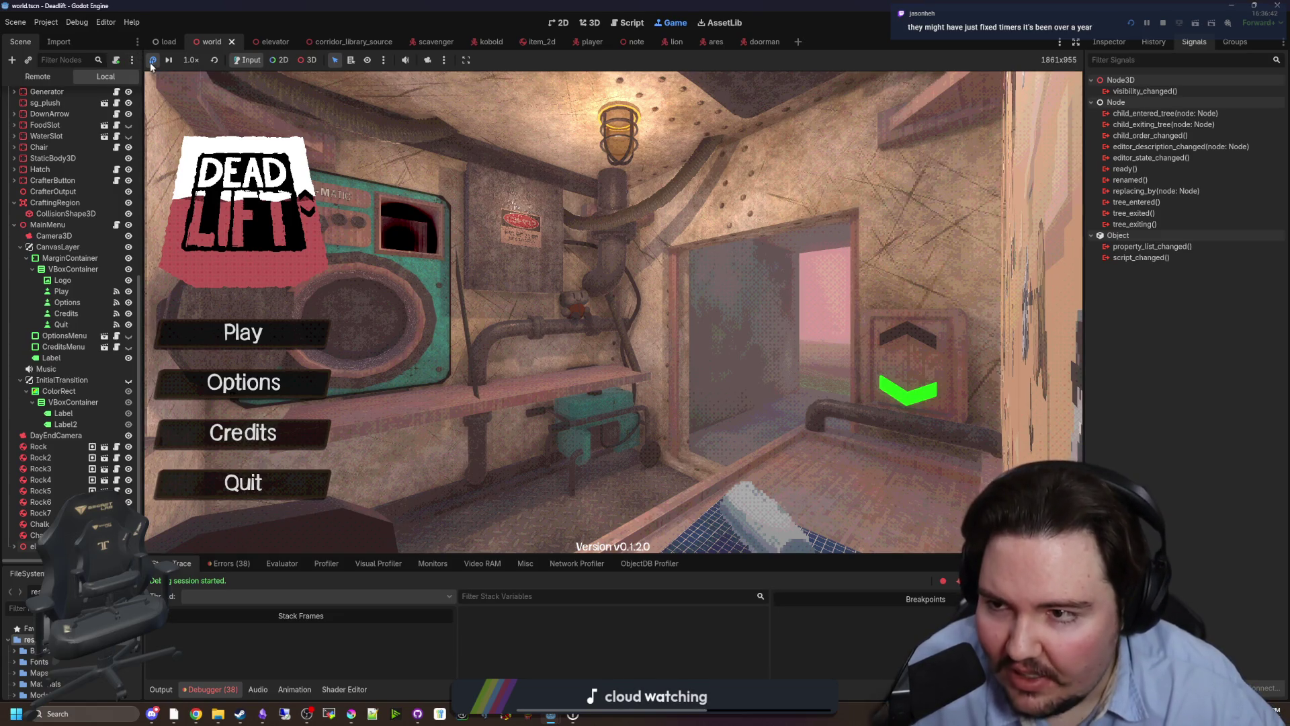
# Try the different camera control modes and turn on the editor camera override.
pyautogui.click(442, 60)
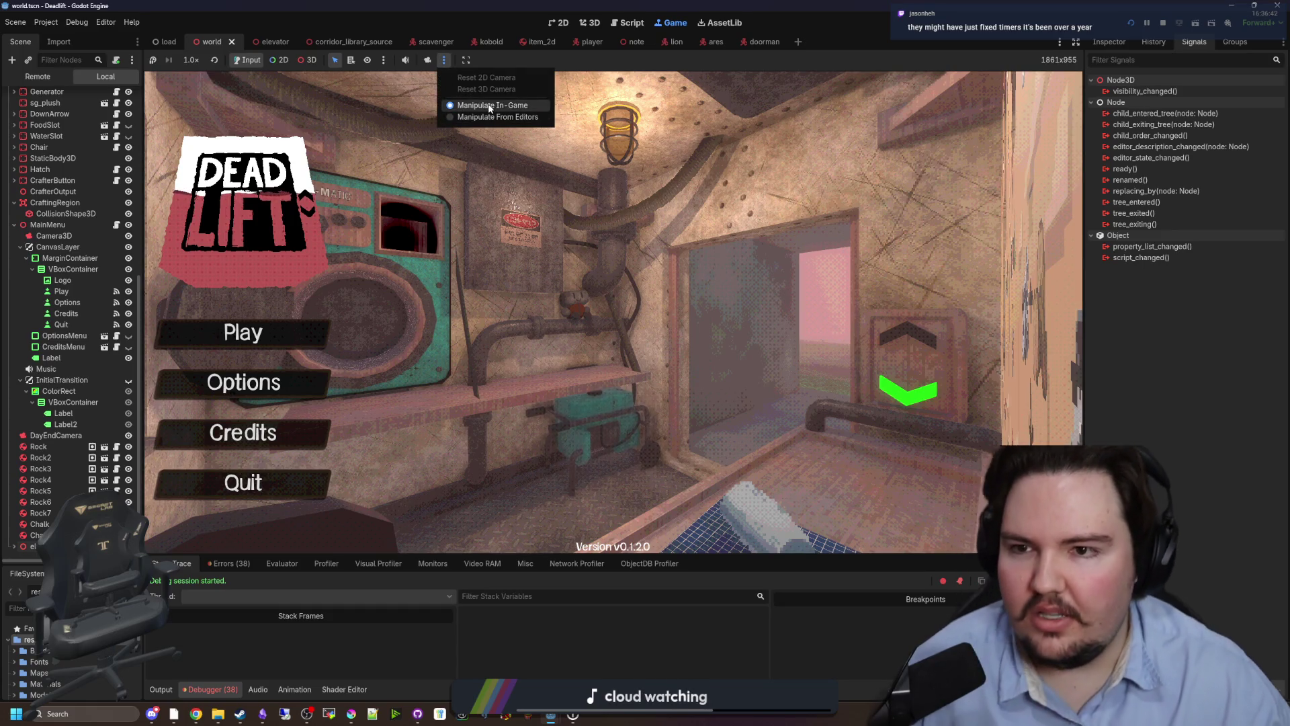
pyautogui.click(479, 118)
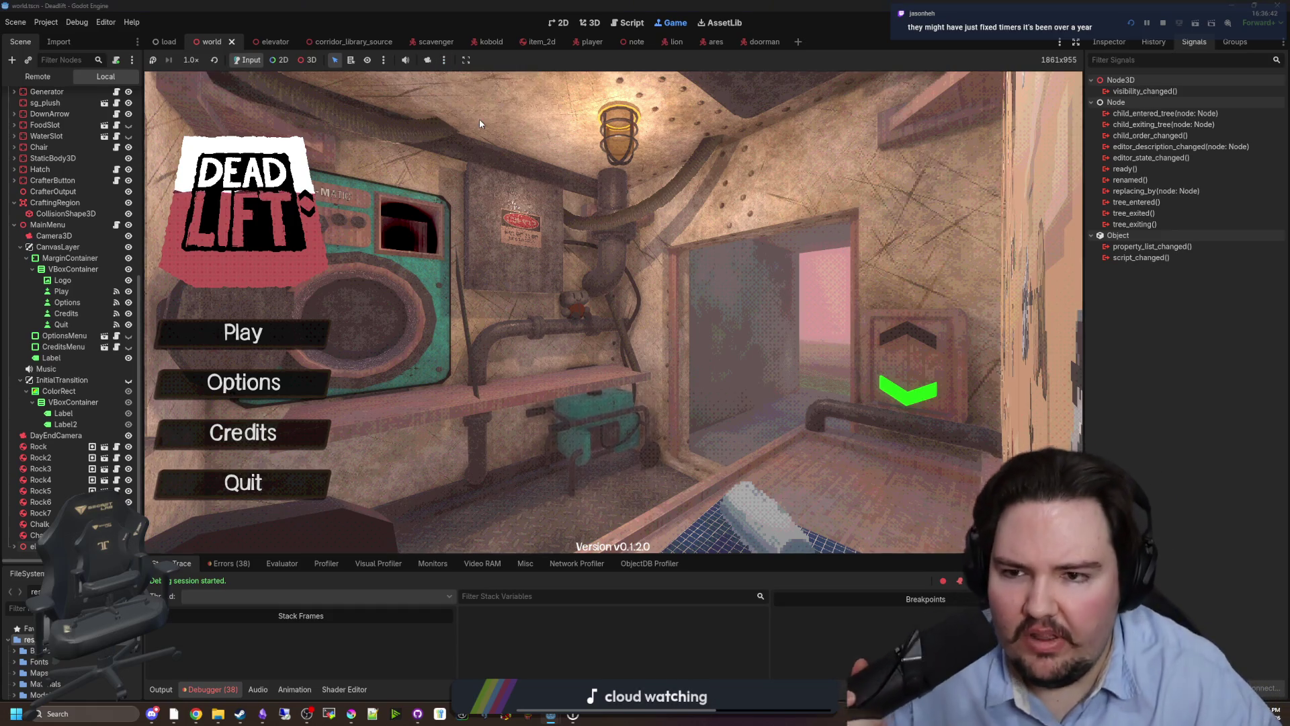
pyautogui.click(443, 60)
pyautogui.click(458, 86)
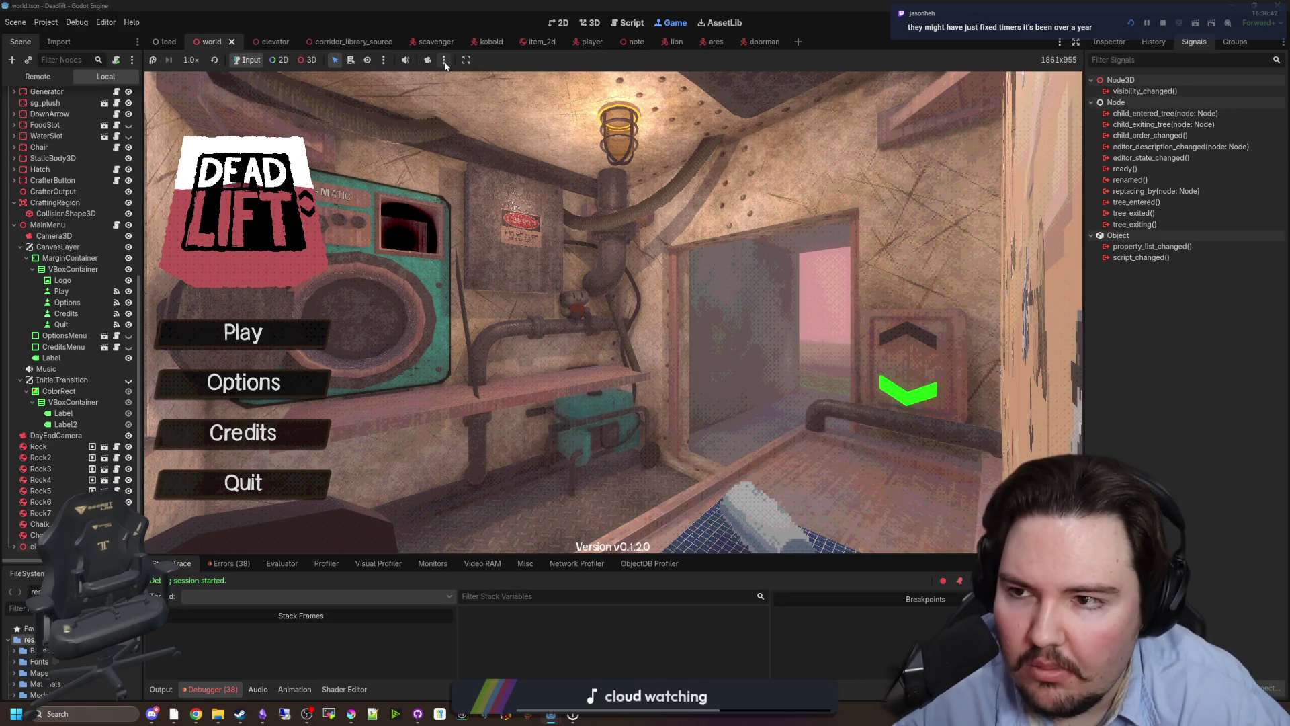
pyautogui.click(443, 60)
pyautogui.click(471, 119)
pyautogui.click(443, 60)
pyautogui.click(470, 102)
pyautogui.click(427, 60)
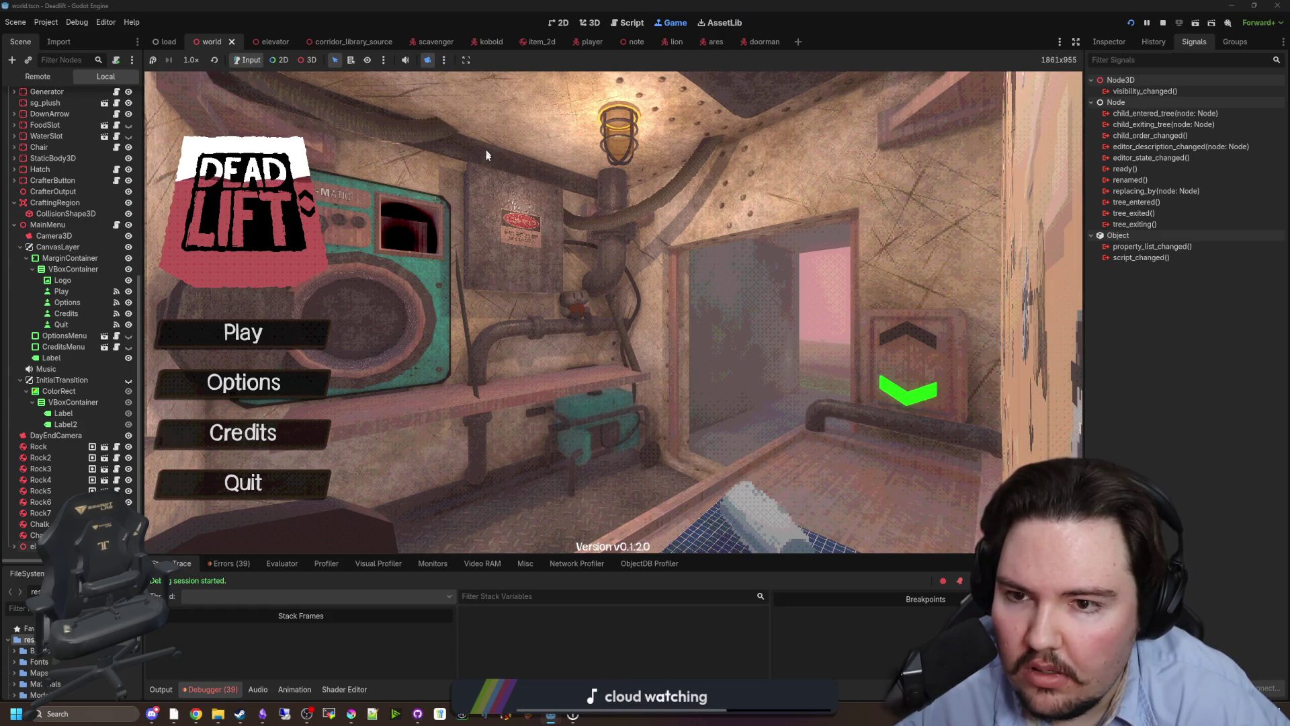
# Choose Manipulate In-Game as the camera mode and turn off the camera override.
pyautogui.hotkey('ctrl', 'F2')
pyautogui.click(668, 23)
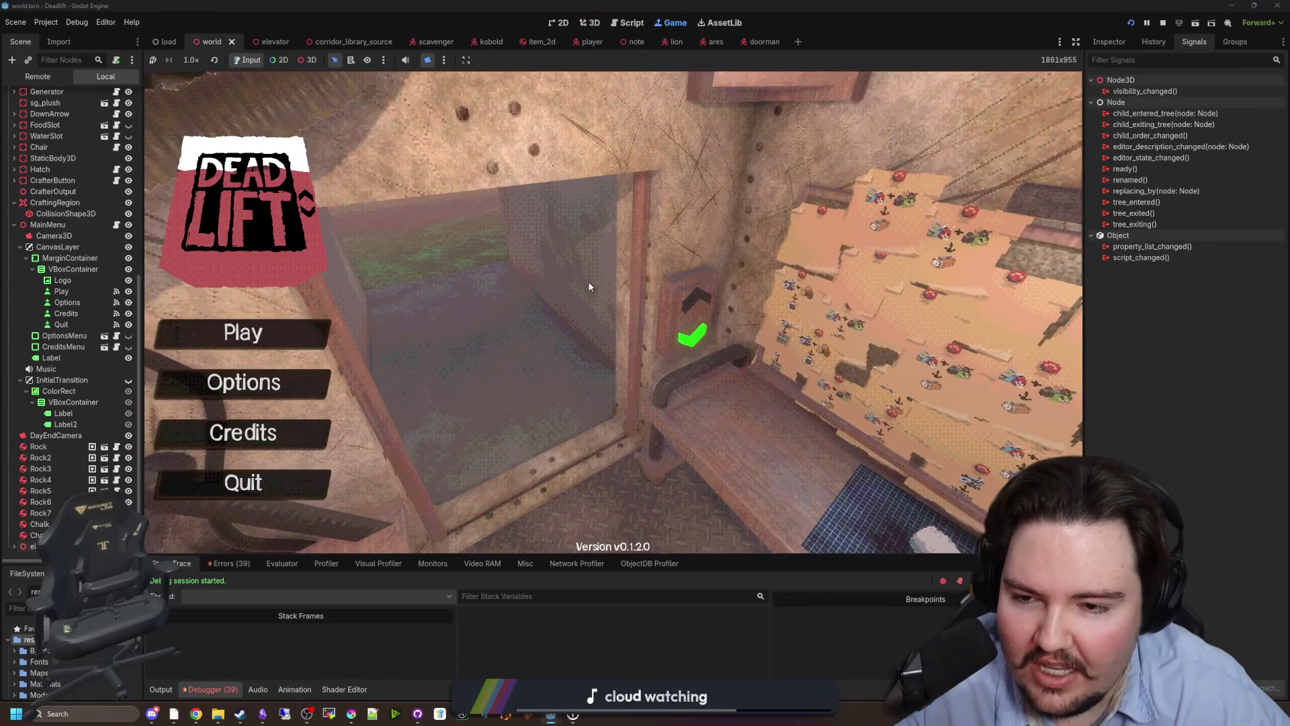
pyautogui.click(445, 60)
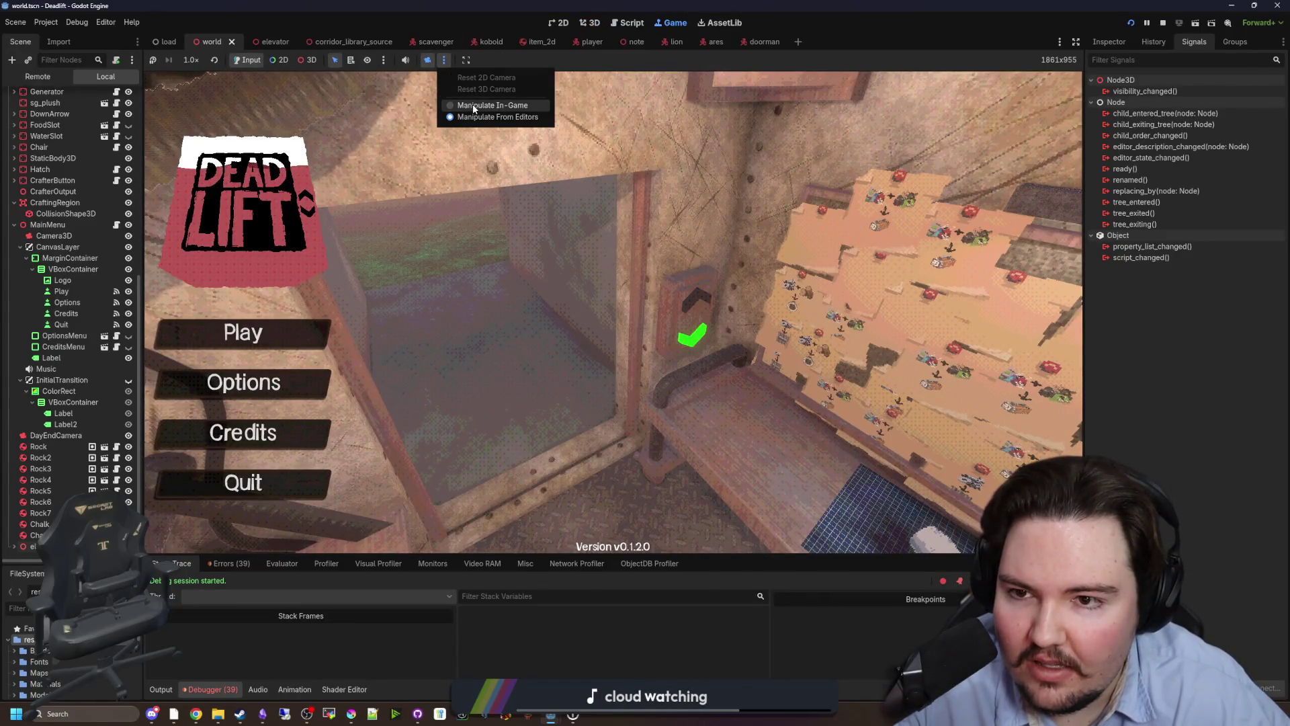
pyautogui.click(488, 105)
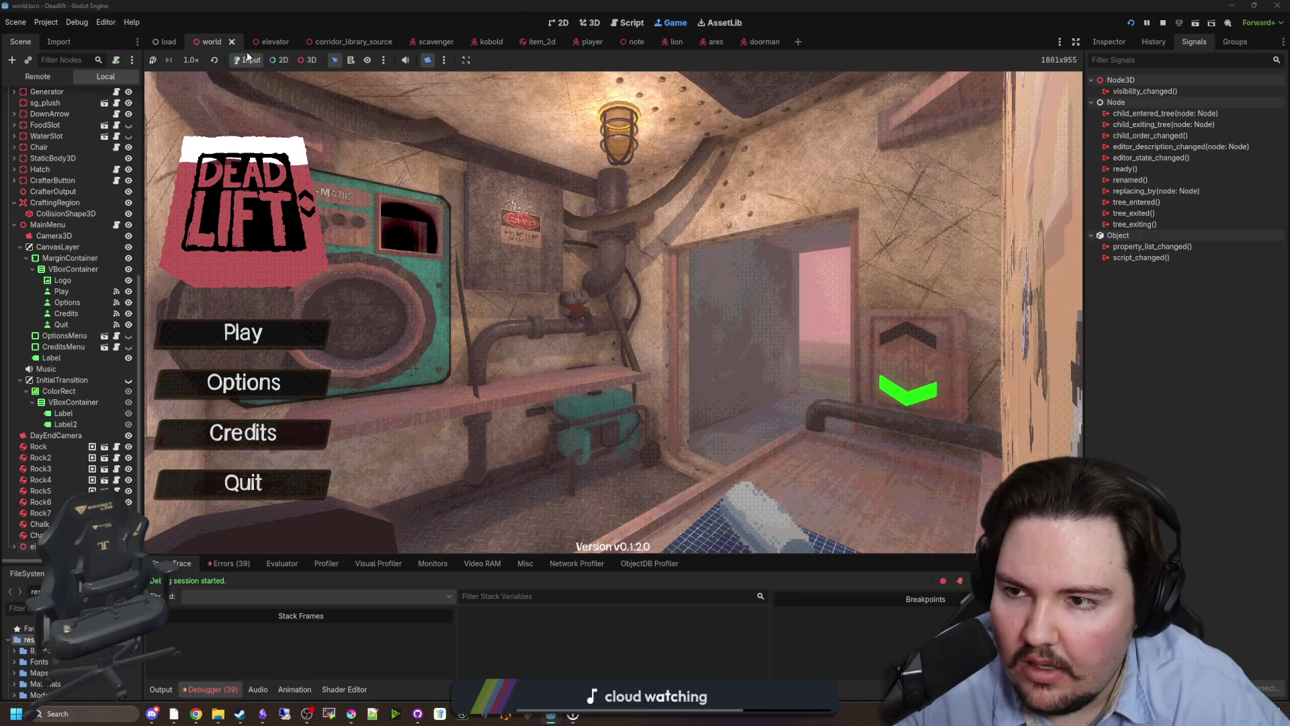
pyautogui.click(428, 61)
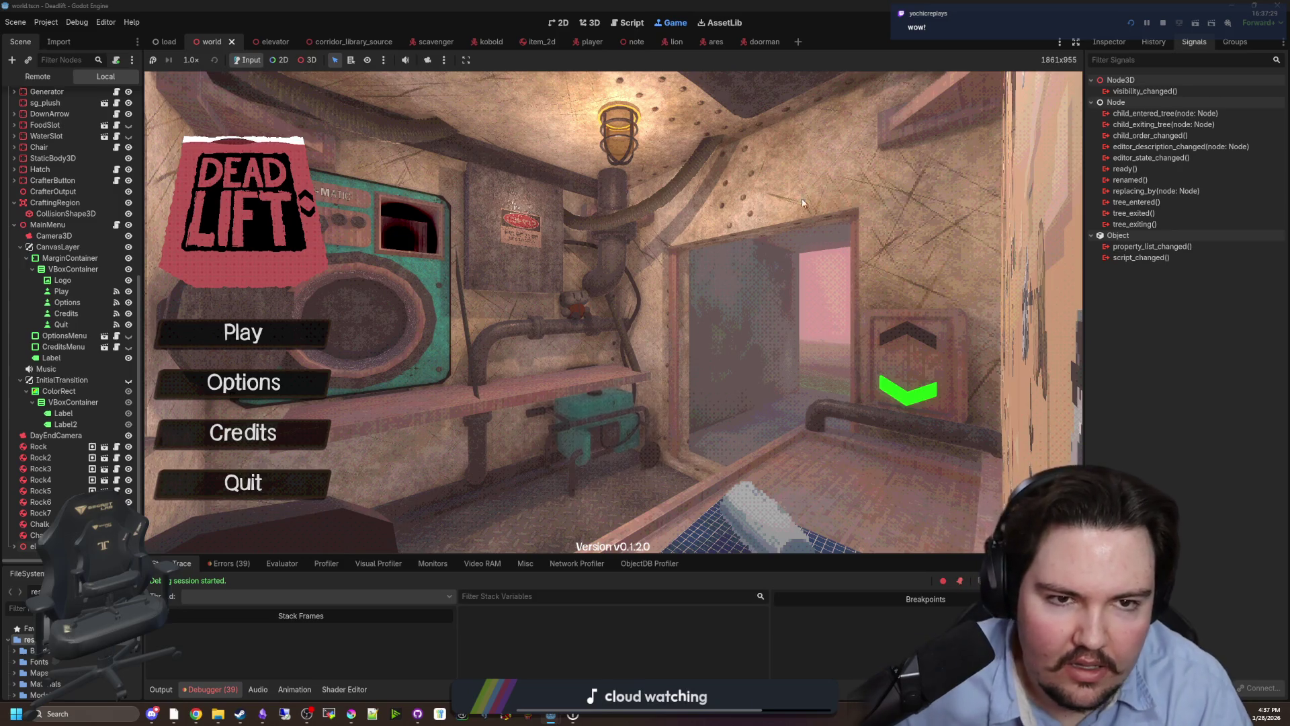
# Start a new game, pick up and throw a rock, and walk to the hatch doorway.
pyautogui.click(242, 332)
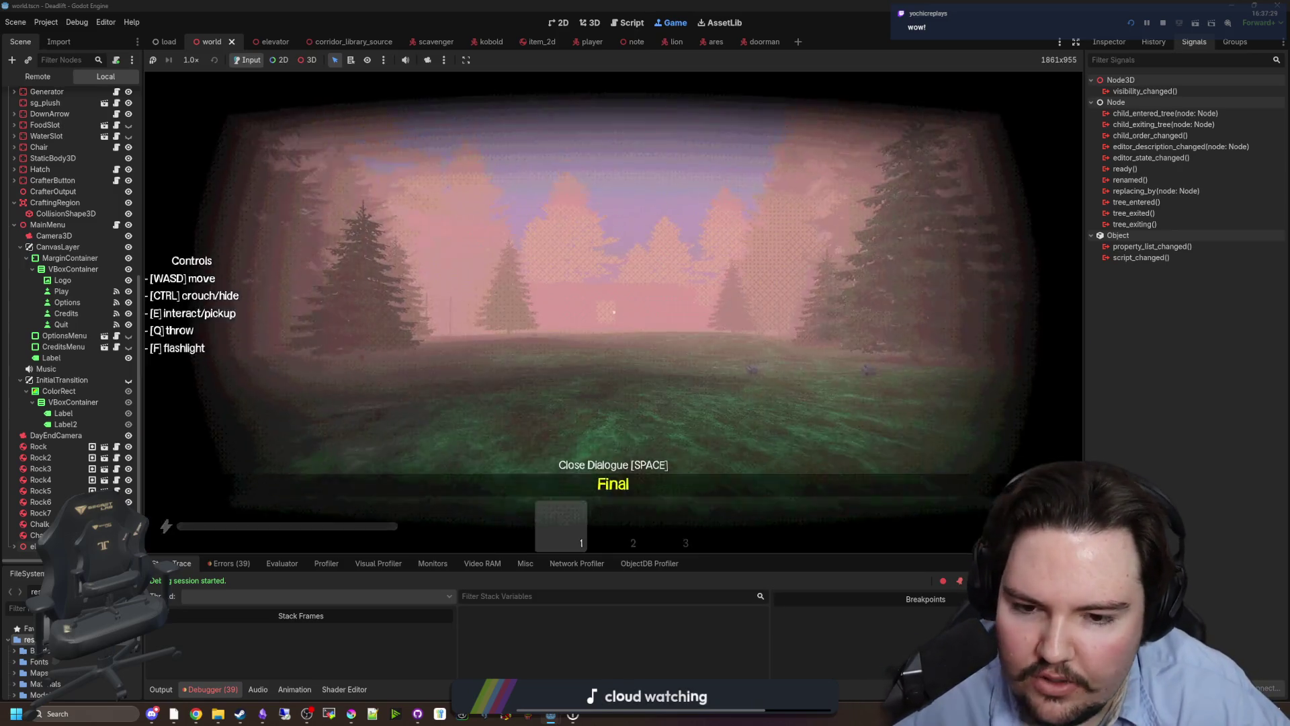
pyautogui.press('w')
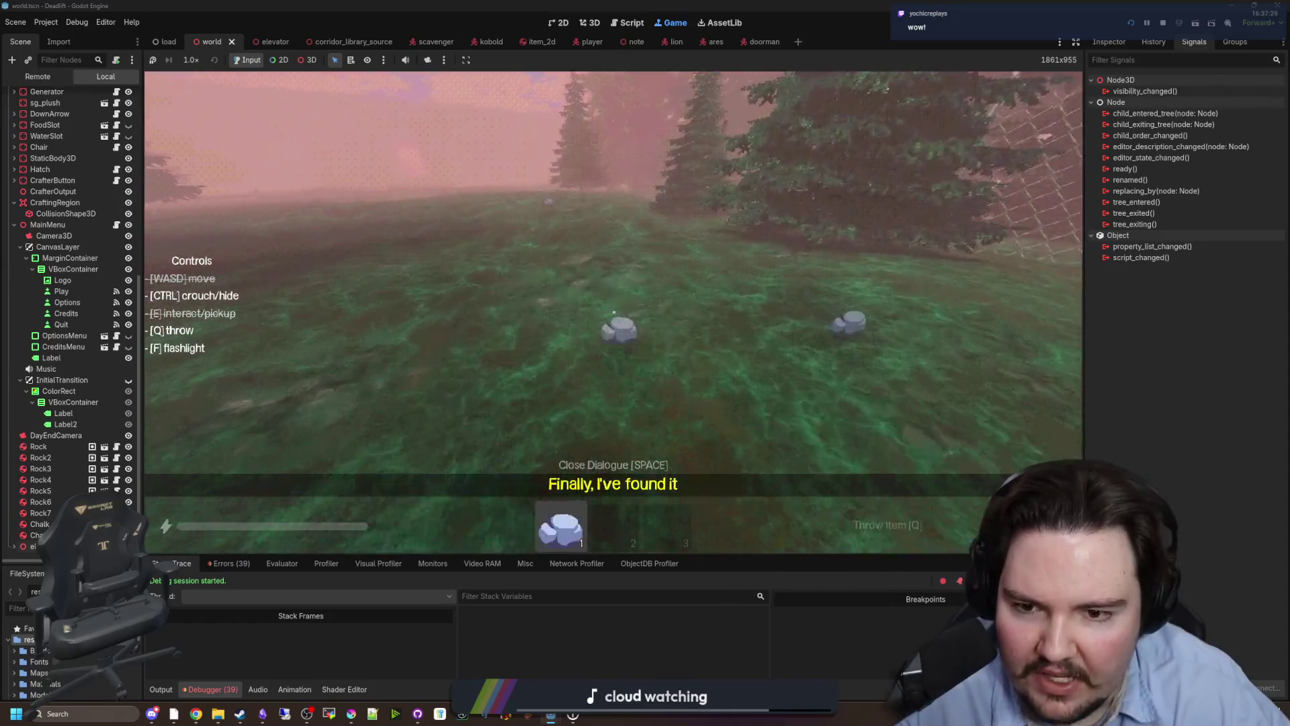
pyautogui.press('e')
pyautogui.press('q')
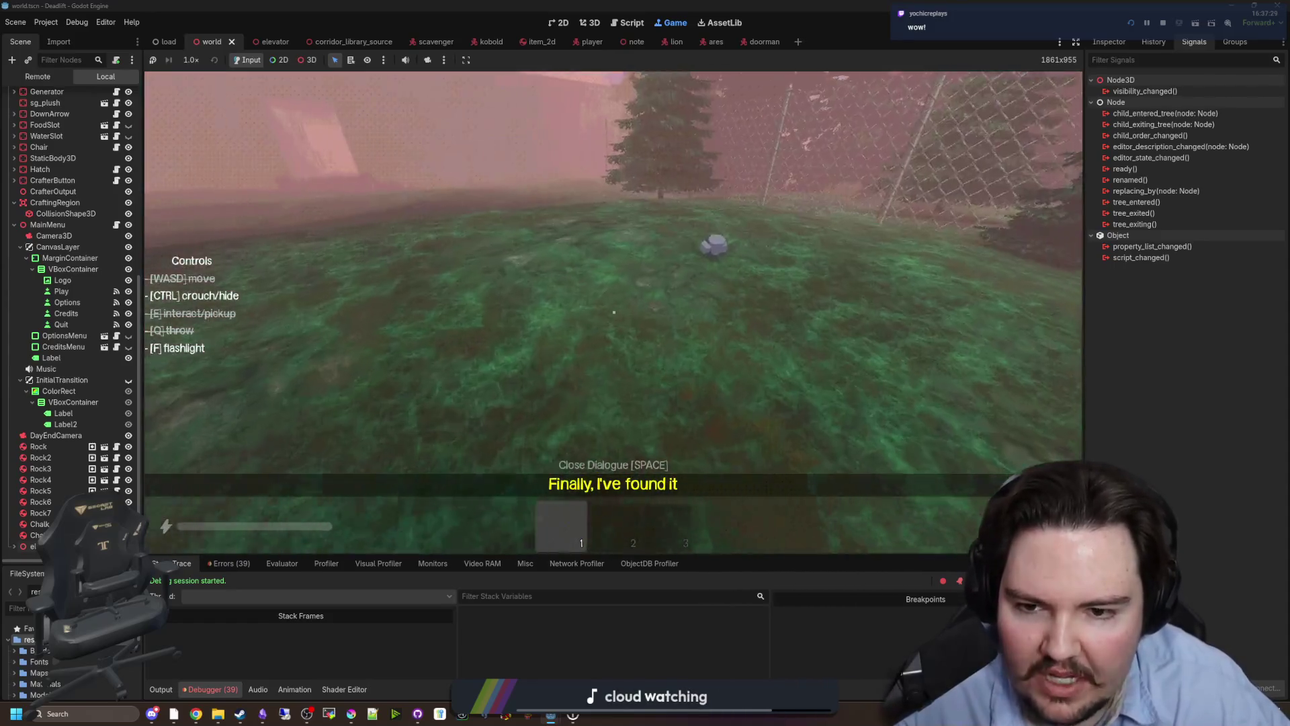
pyautogui.press('w')
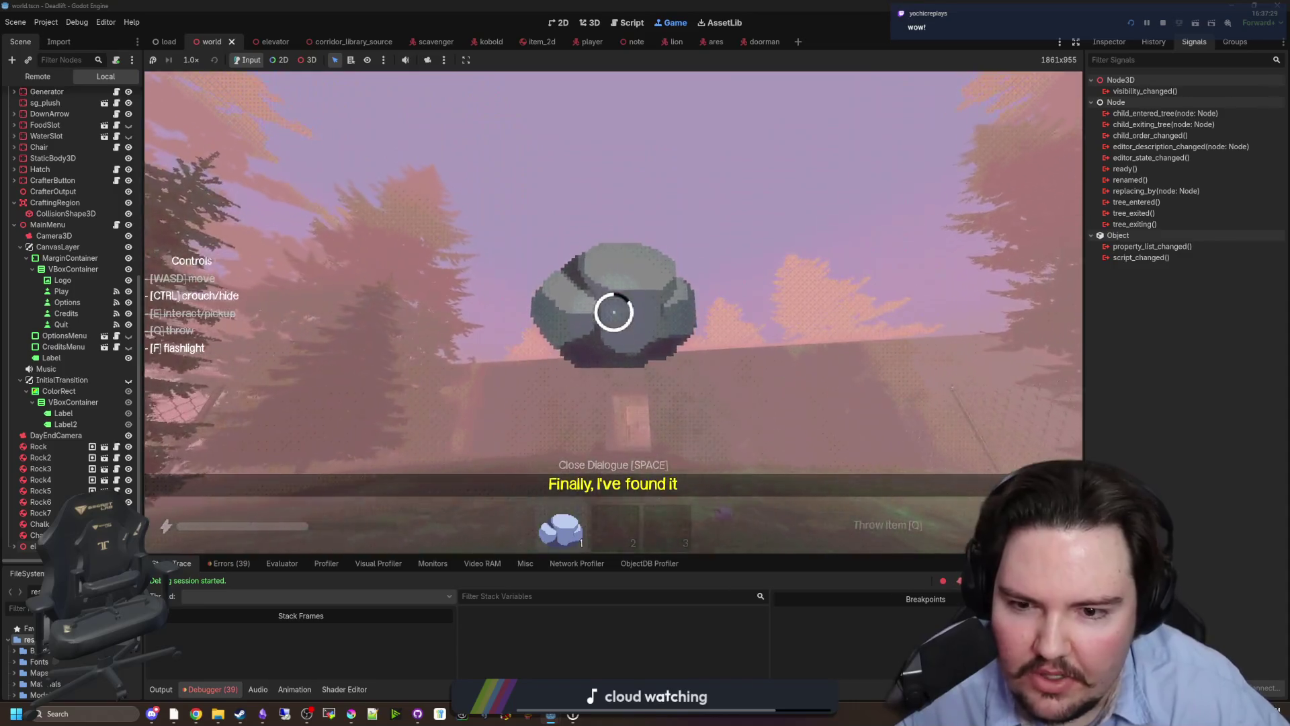
pyautogui.press('w')
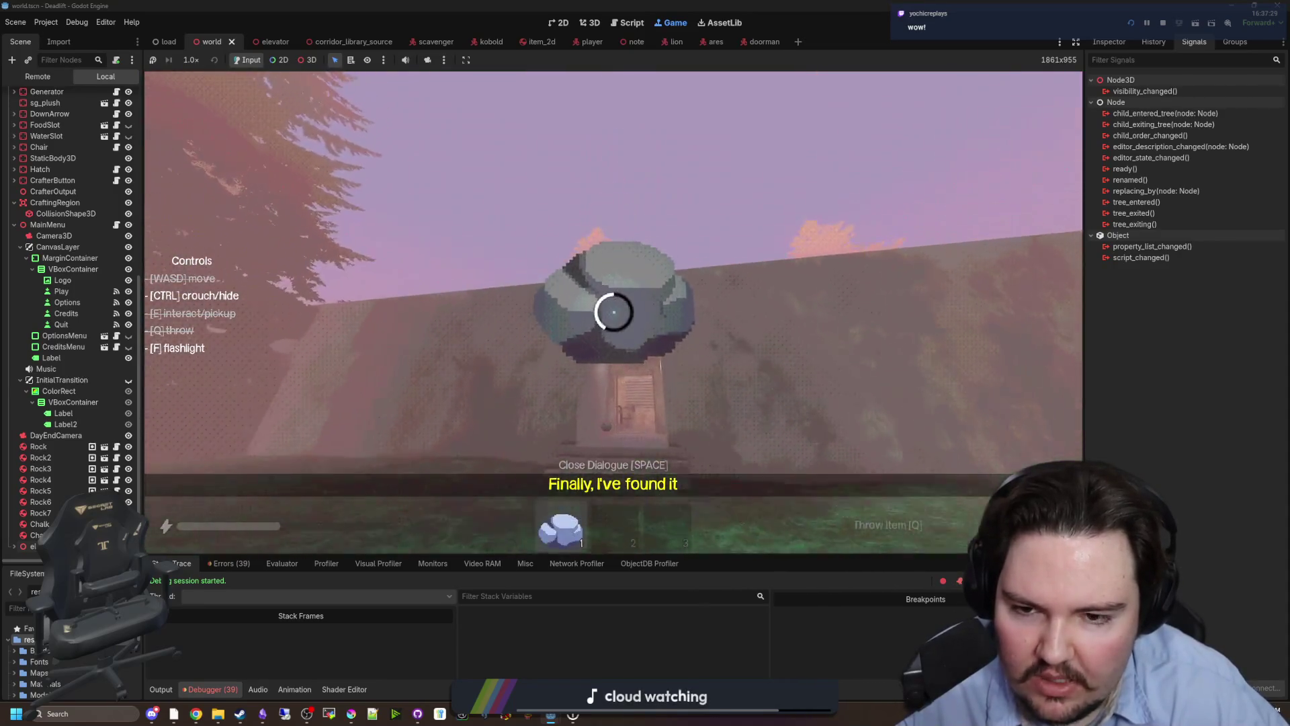
pyautogui.press('w')
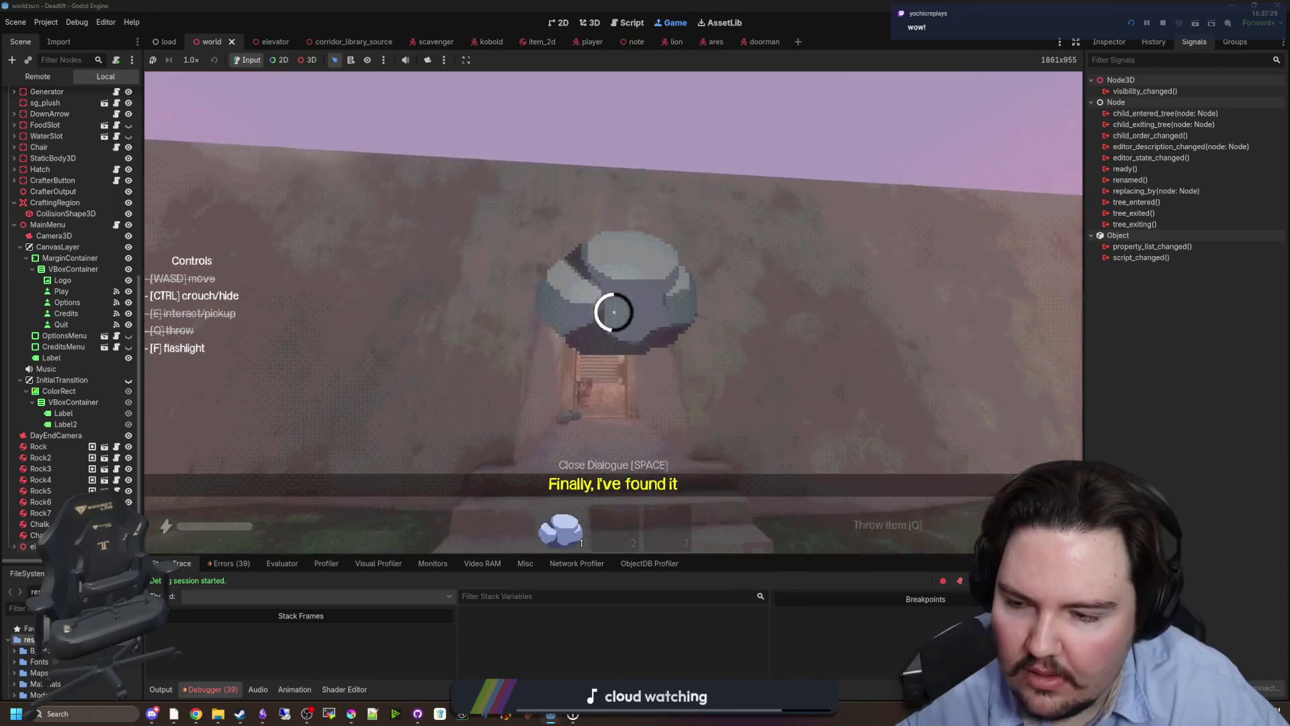
pyautogui.press('s')
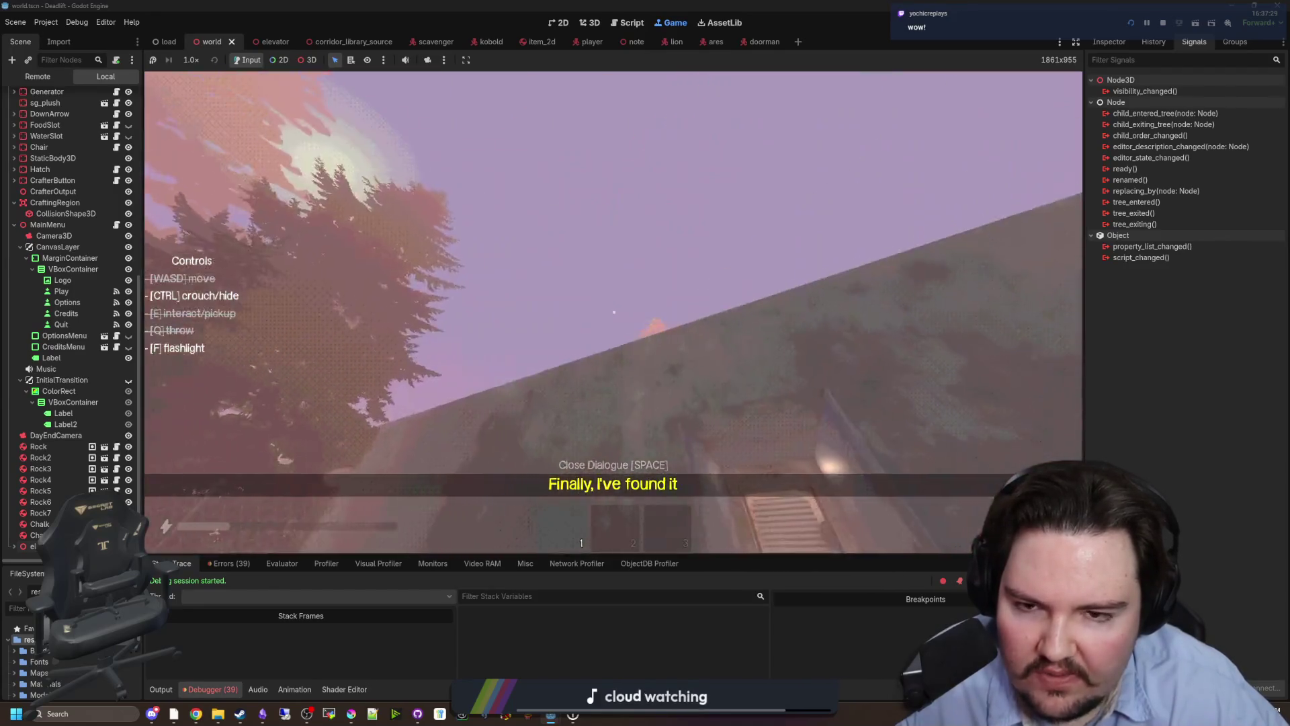
pyautogui.press('w')
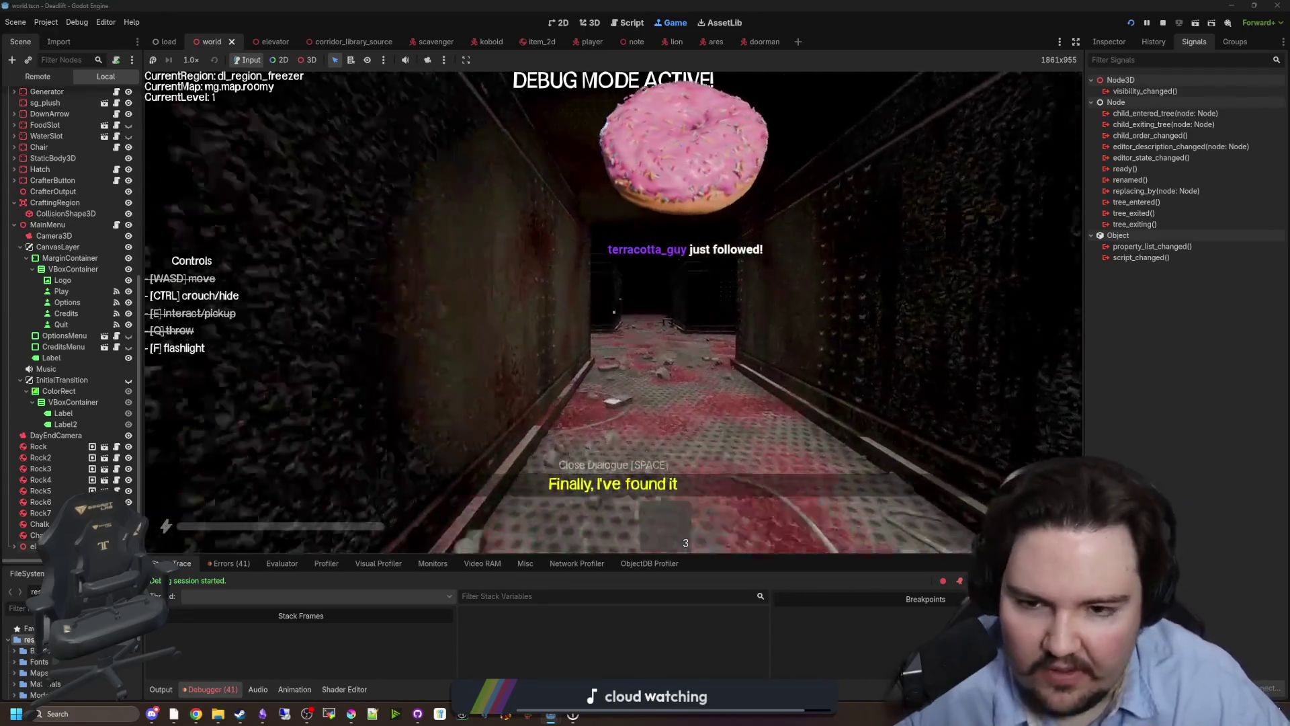
# Walk down the grey corridor into the elevator room, look around, and pause.
pyautogui.press('w')
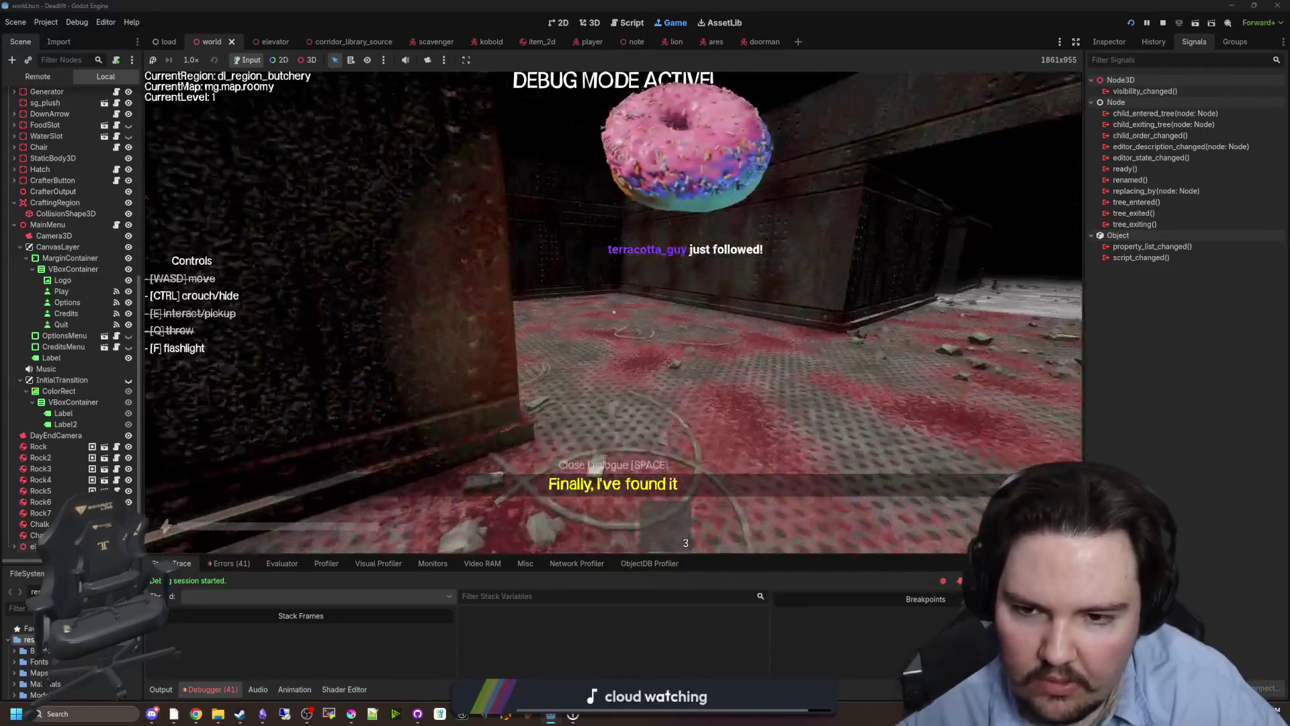
pyautogui.press('w')
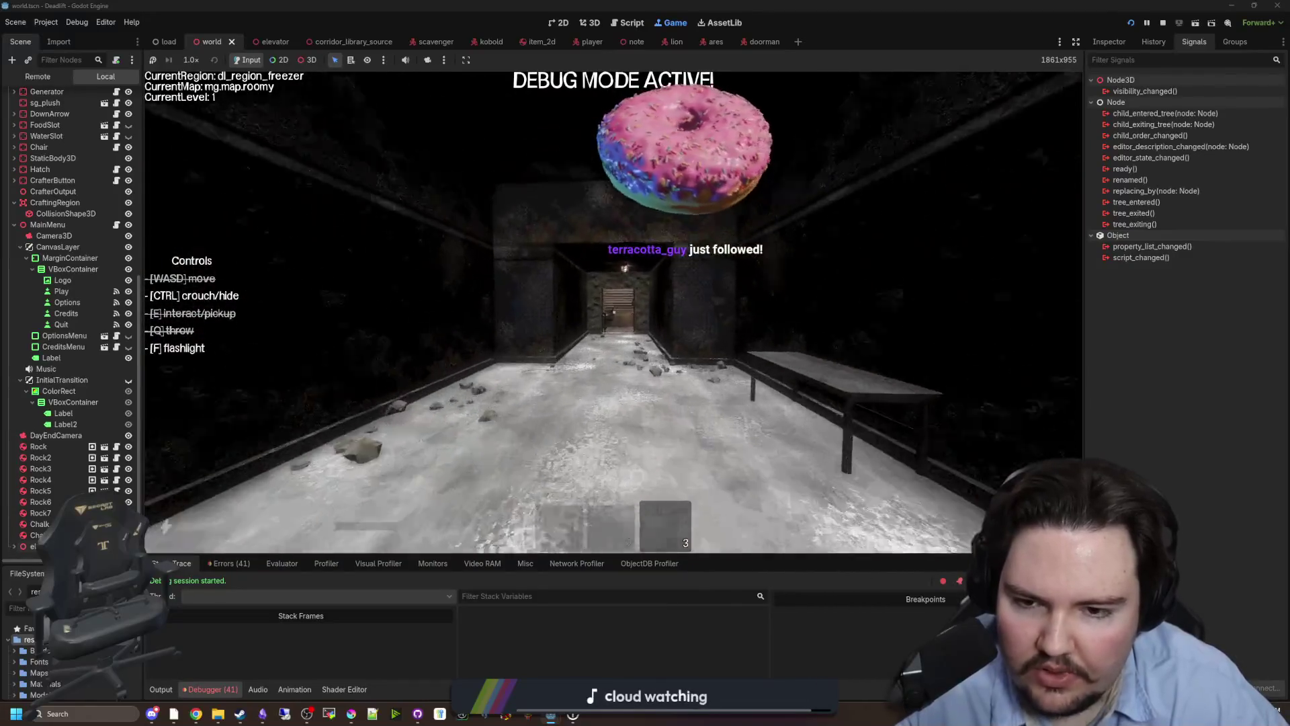
pyautogui.press('w')
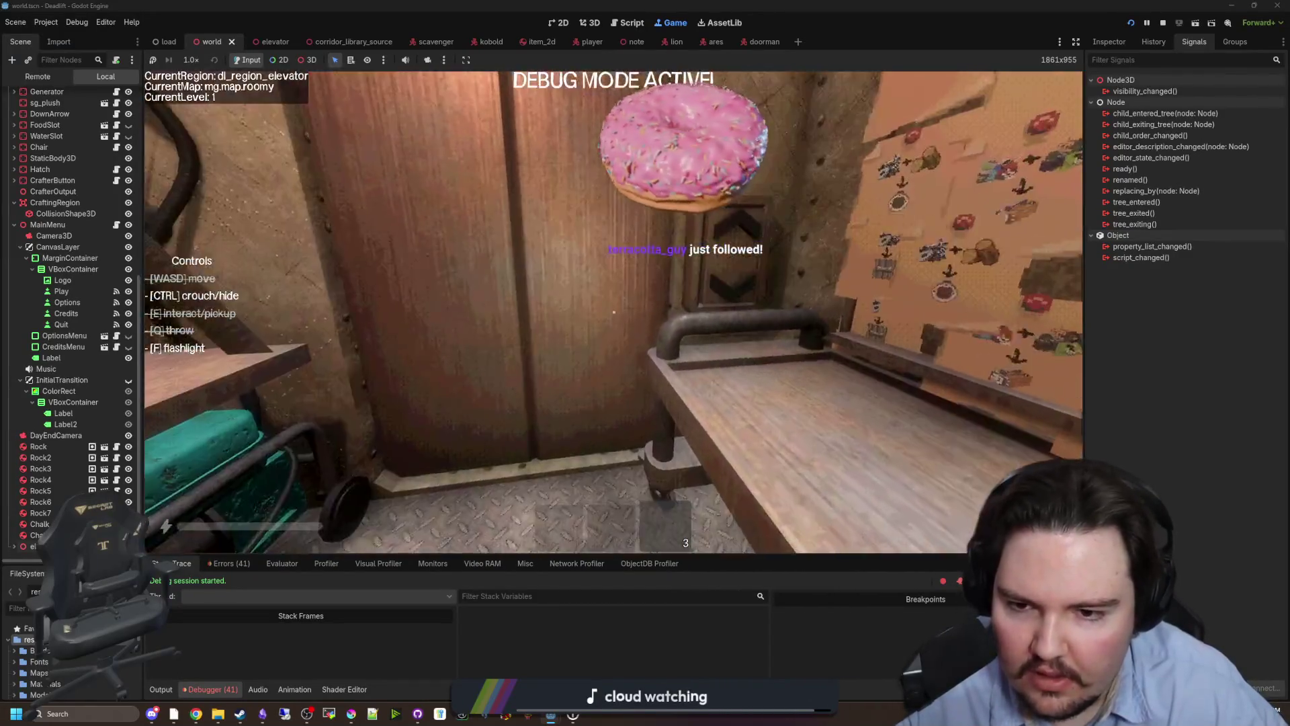
pyautogui.press('w')
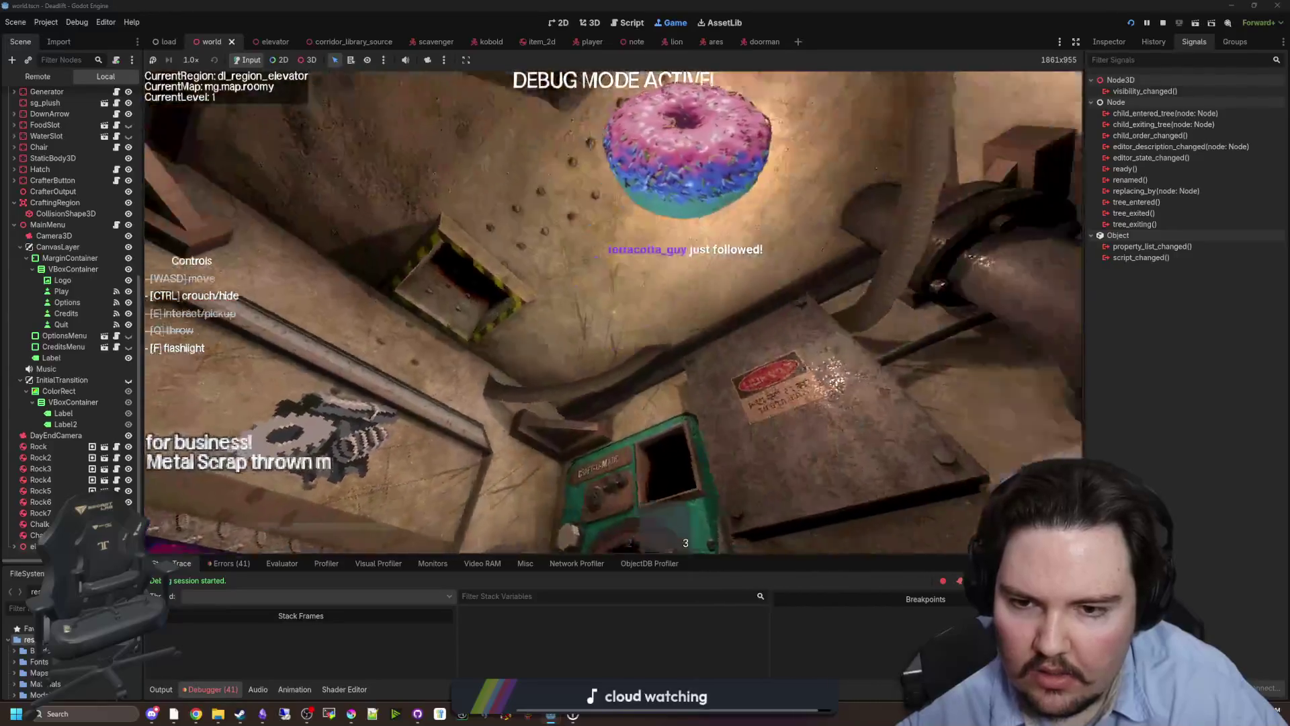
pyautogui.press('w')
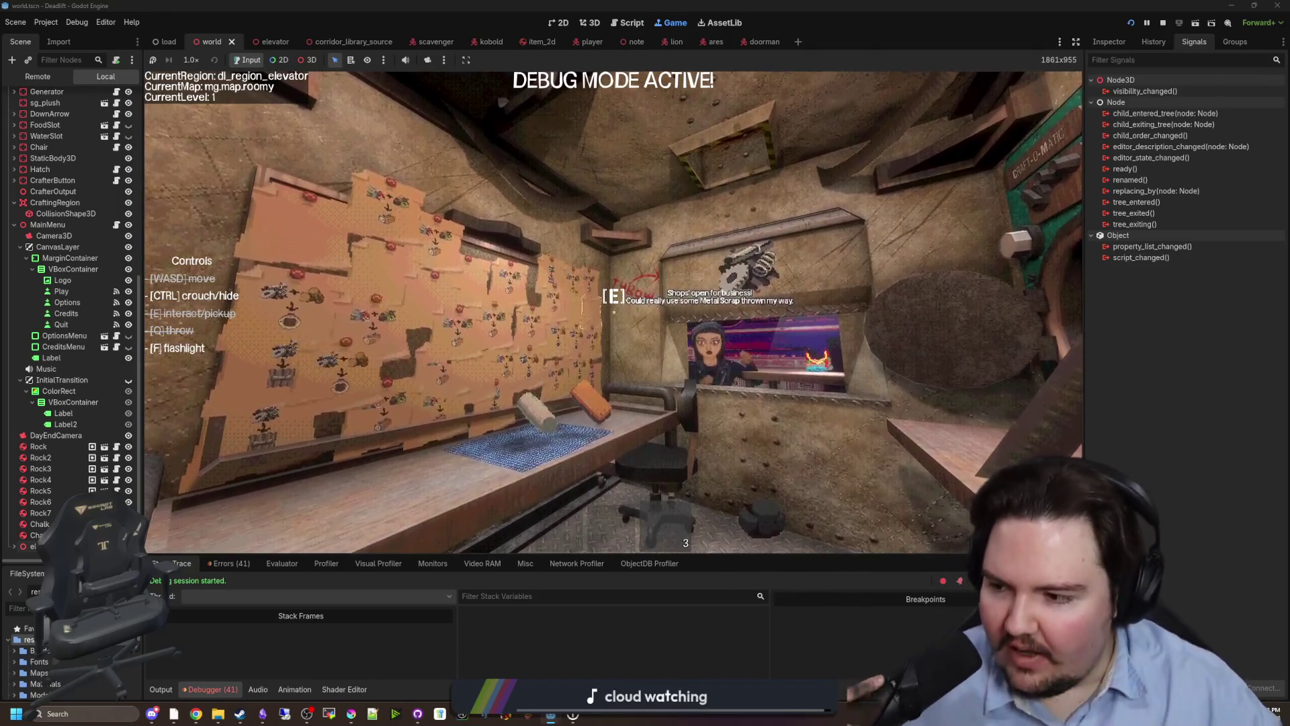
pyautogui.press('w')
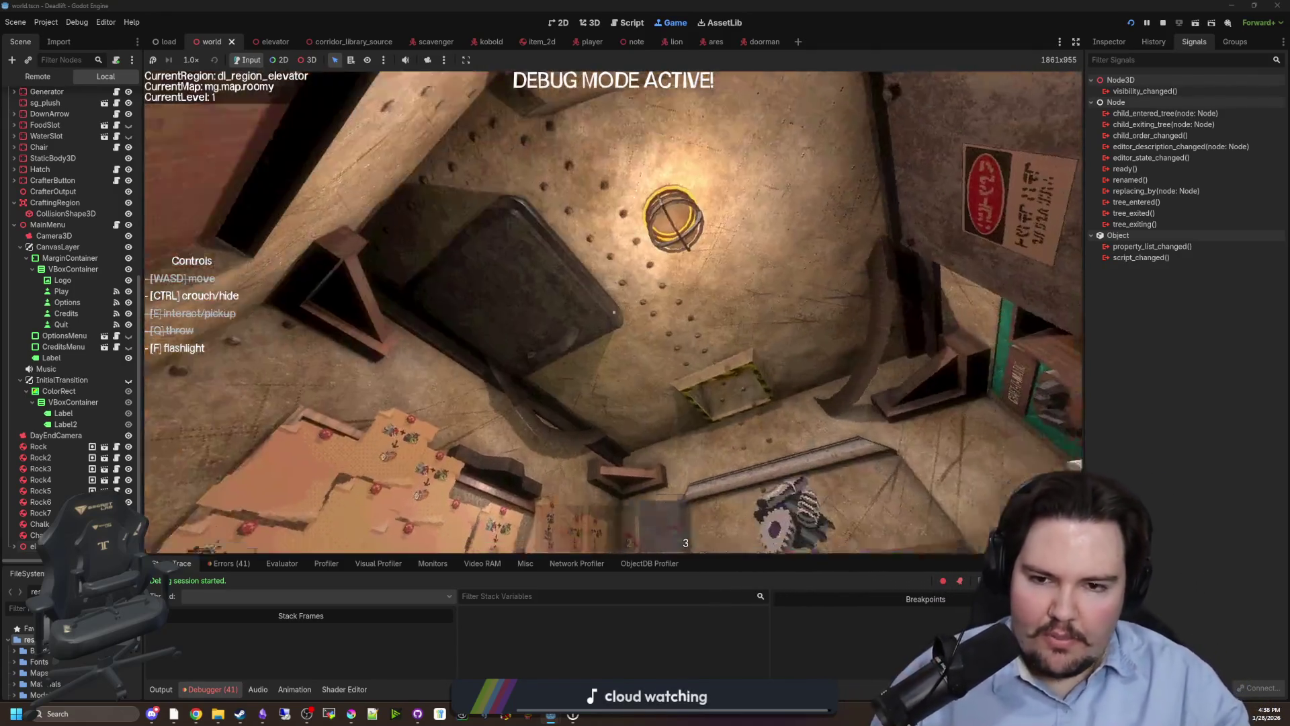
pyautogui.press('Escape')
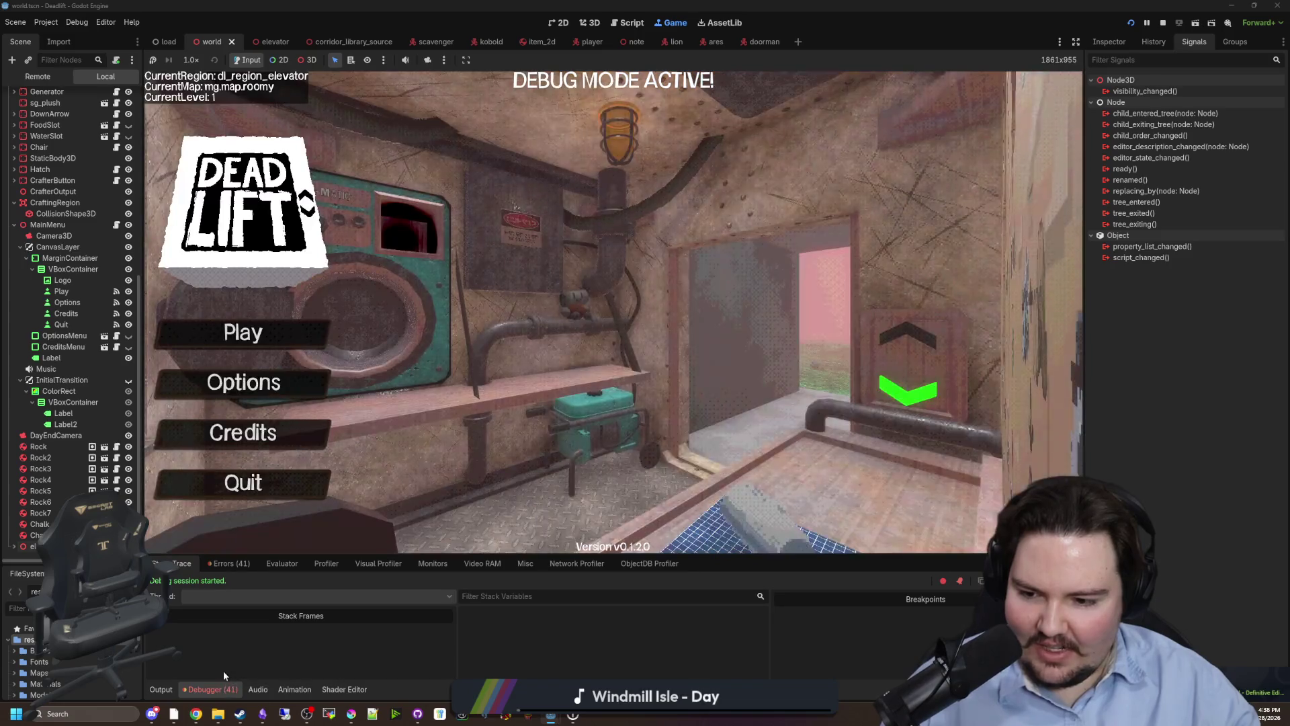
# Scroll through the debugger's Errors list, then bring up the game's Options dialog.
pyautogui.click(240, 567)
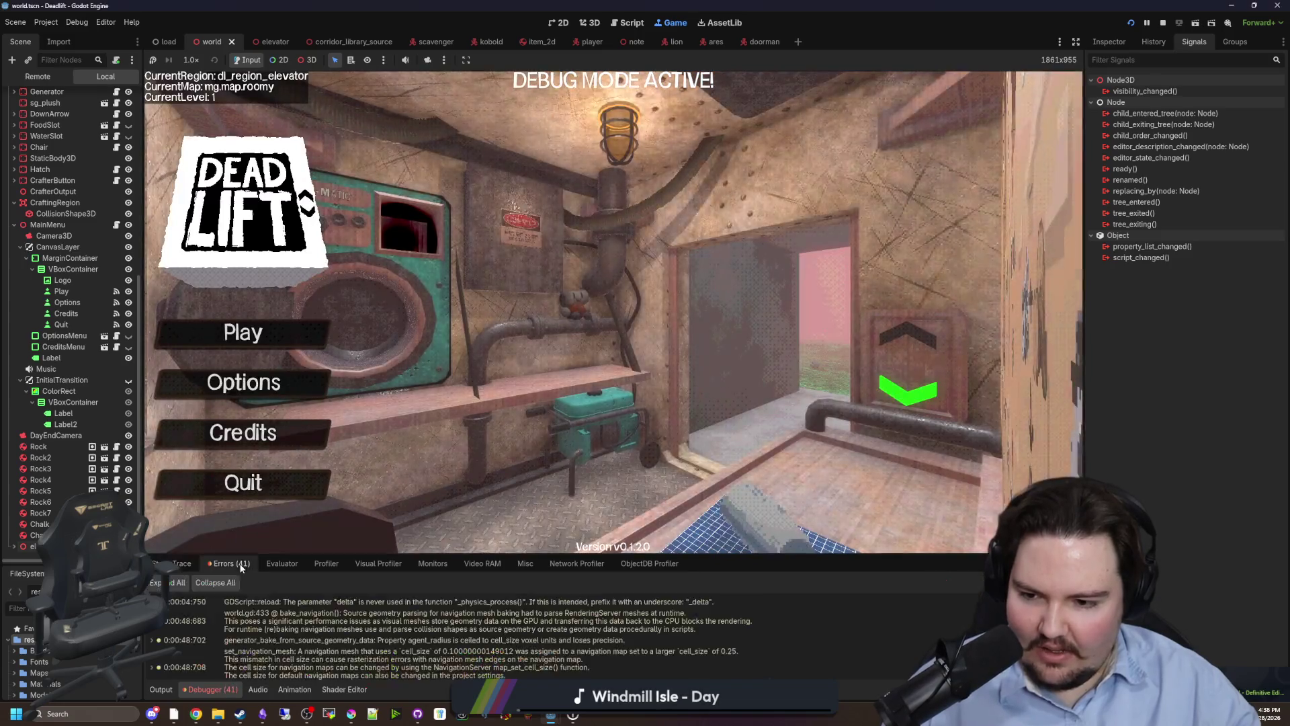
pyautogui.scroll(-10, 401, 625)
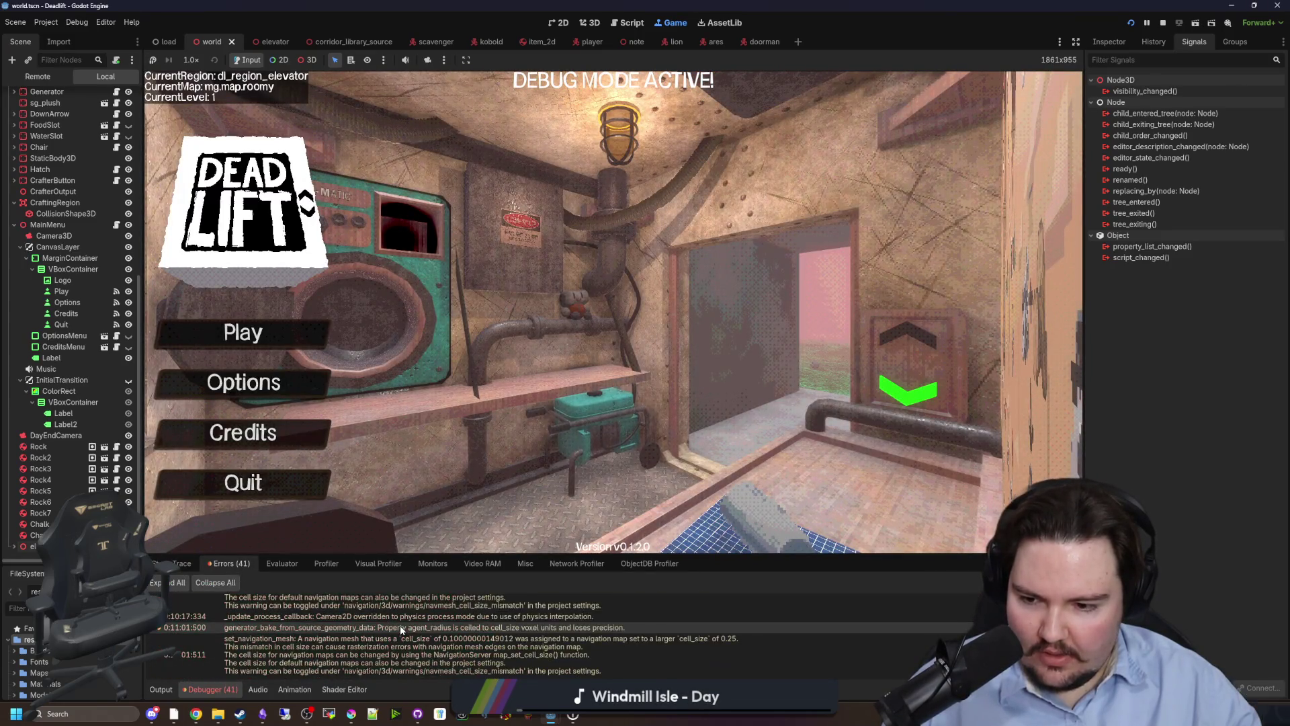
pyautogui.scroll(3, 401, 629)
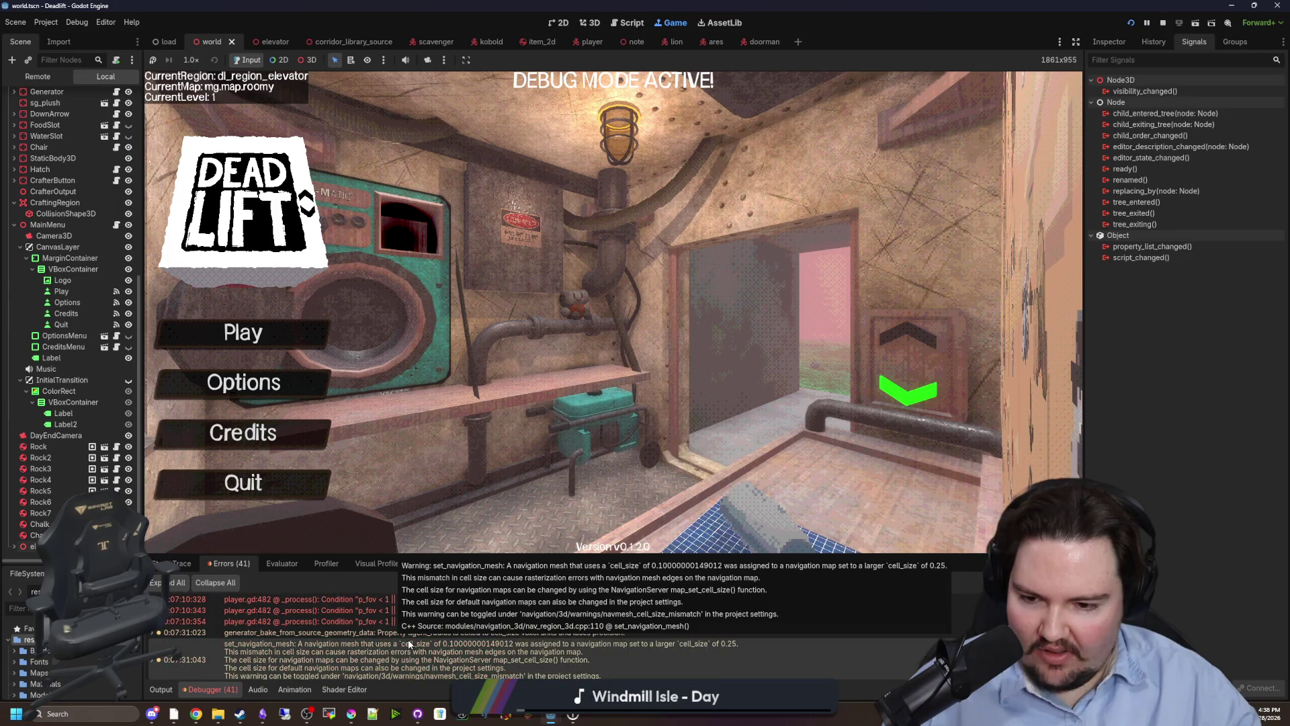
pyautogui.scroll(-1, 410, 638)
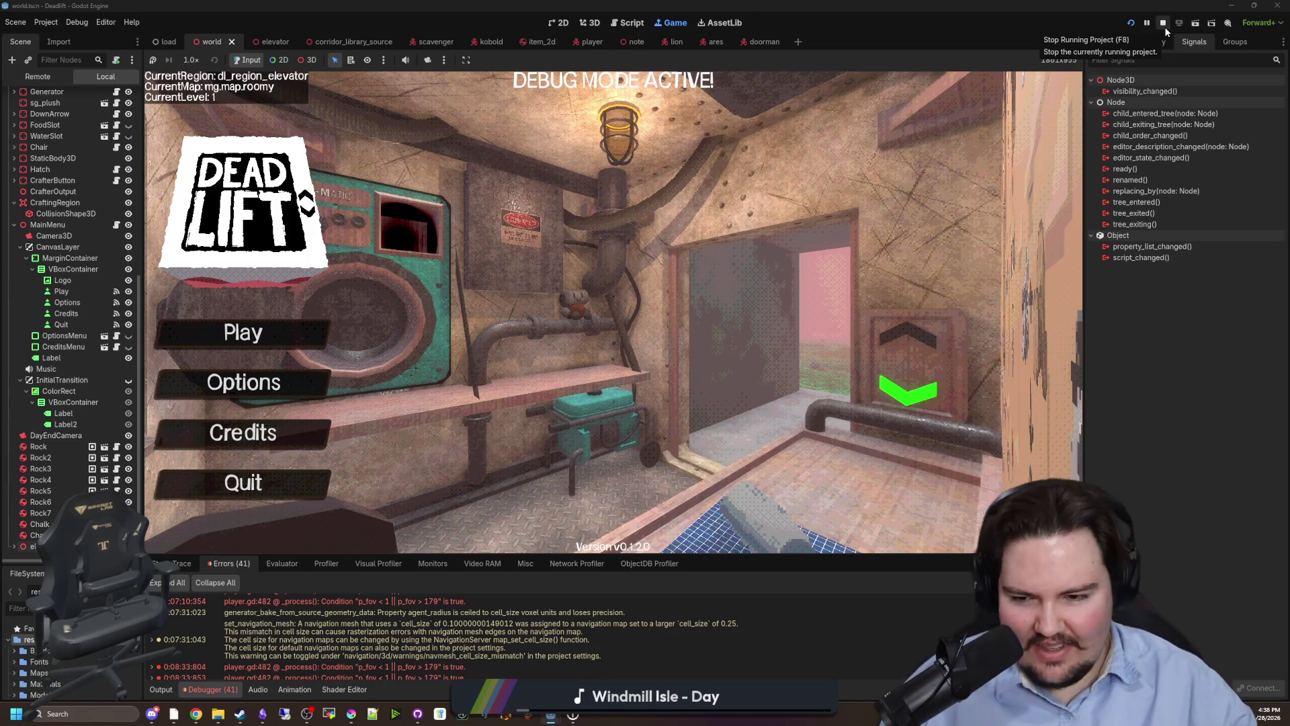
pyautogui.click(321, 374)
# Turn the Music volume down to 0 on the Sound page, then close the Options screen.
pyautogui.click(603, 203)
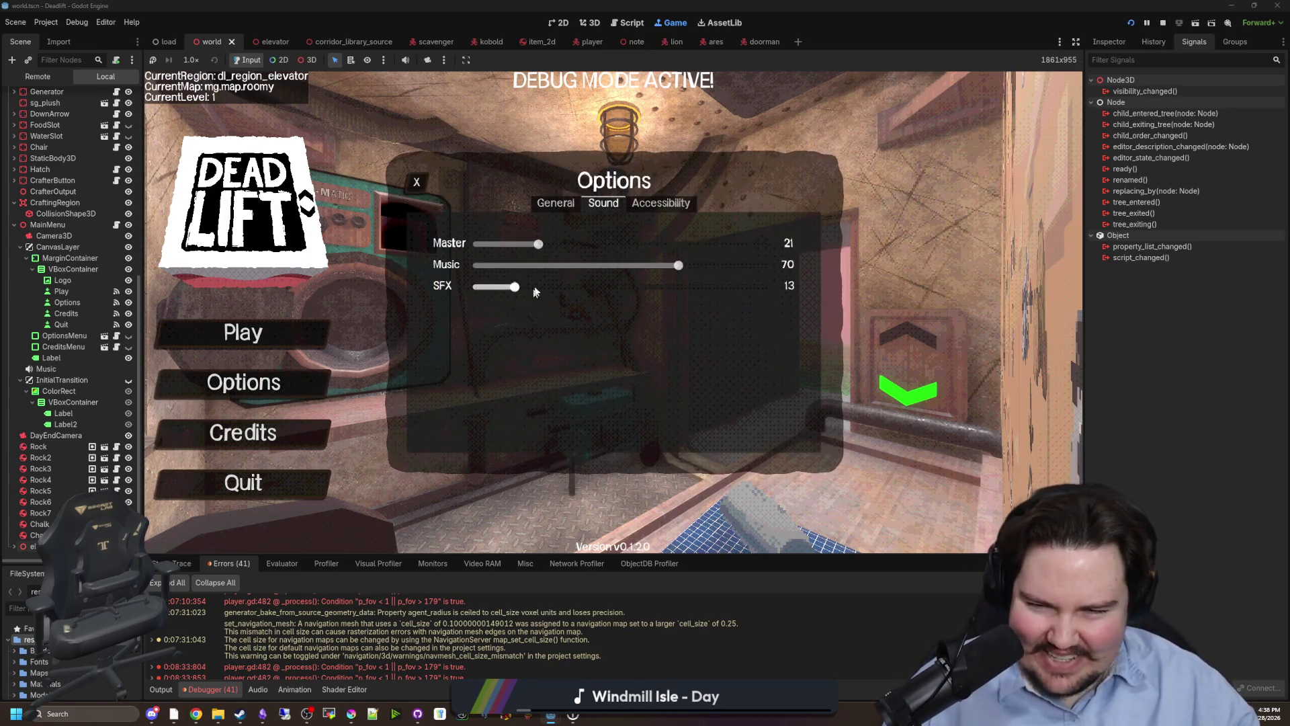
pyautogui.click(475, 265)
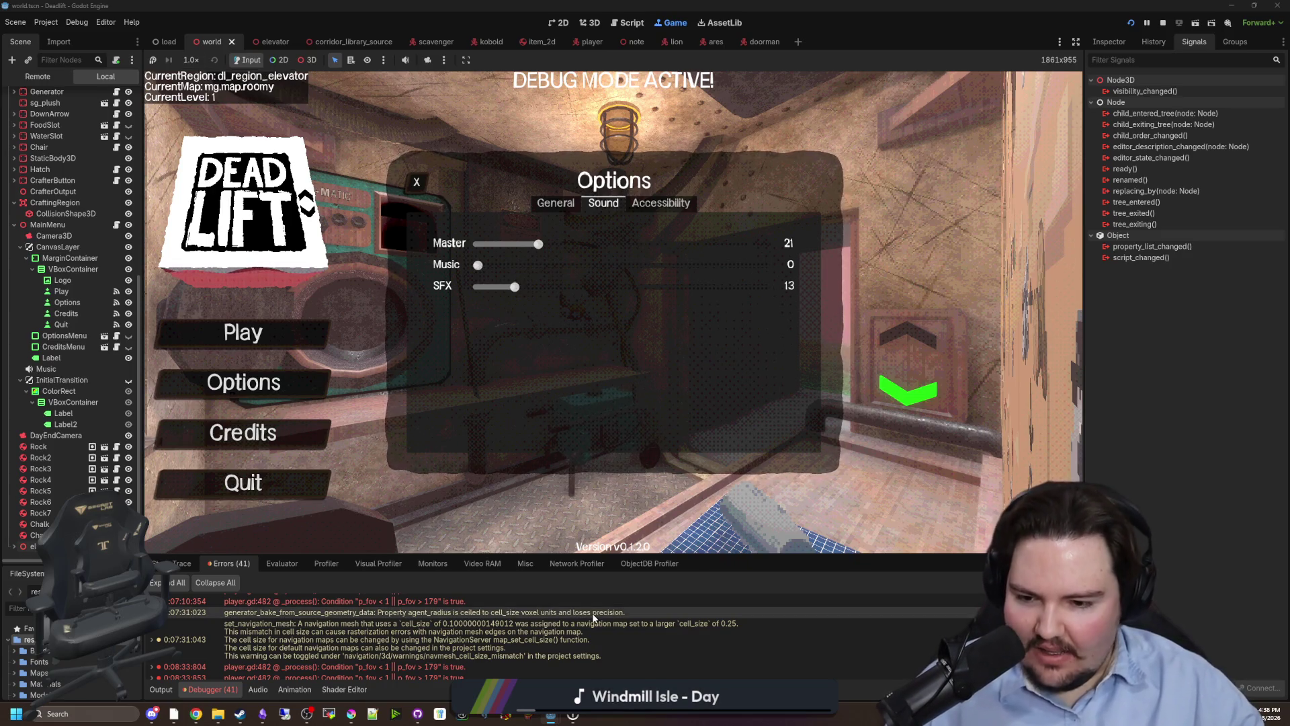
pyautogui.scroll(-3, 470, 639)
pyautogui.scroll(-5, 466, 632)
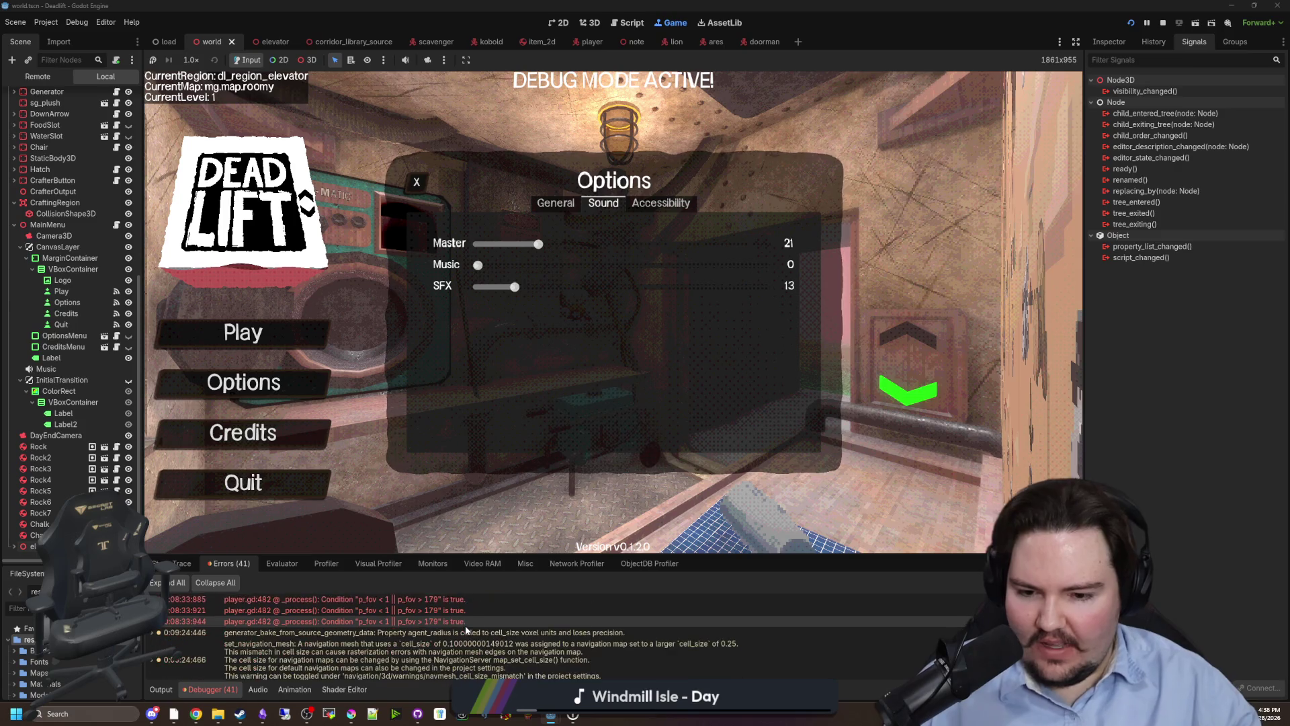
pyautogui.scroll(10, 464, 631)
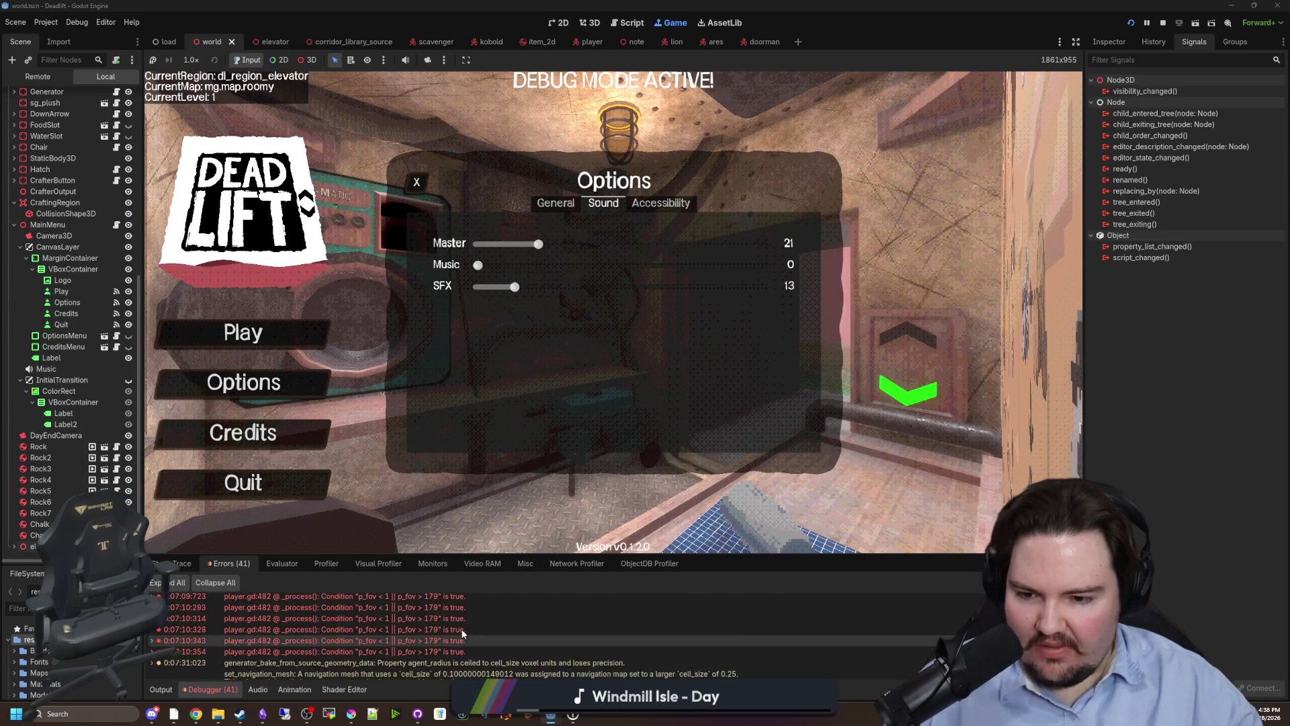
pyautogui.scroll(-10, 453, 635)
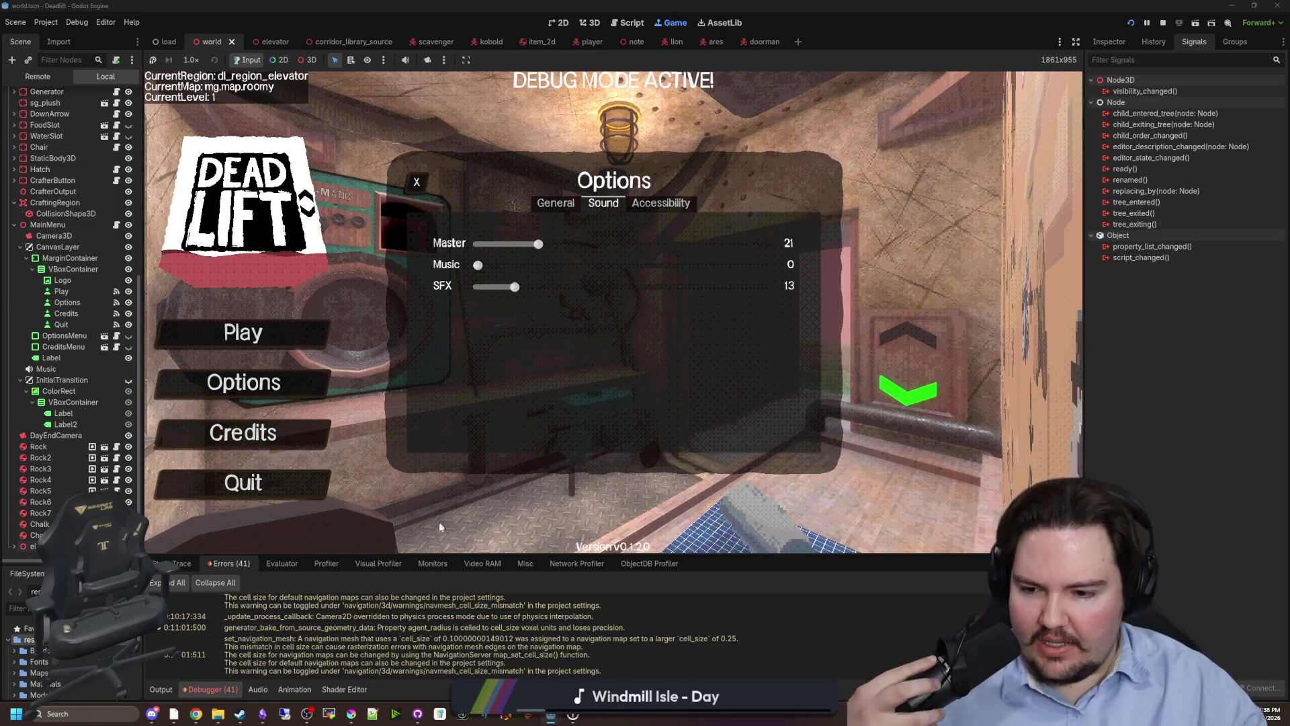
pyautogui.moveTo(381, 623)
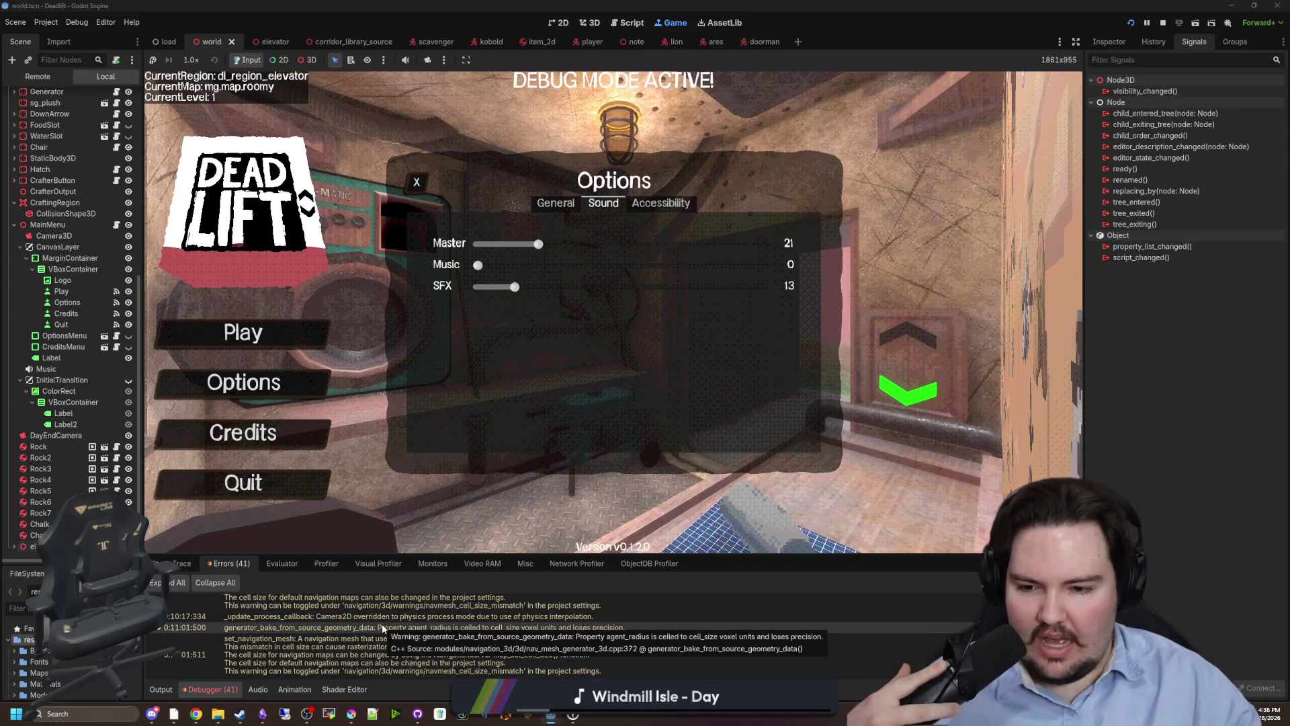
pyautogui.scroll(3, 382, 623)
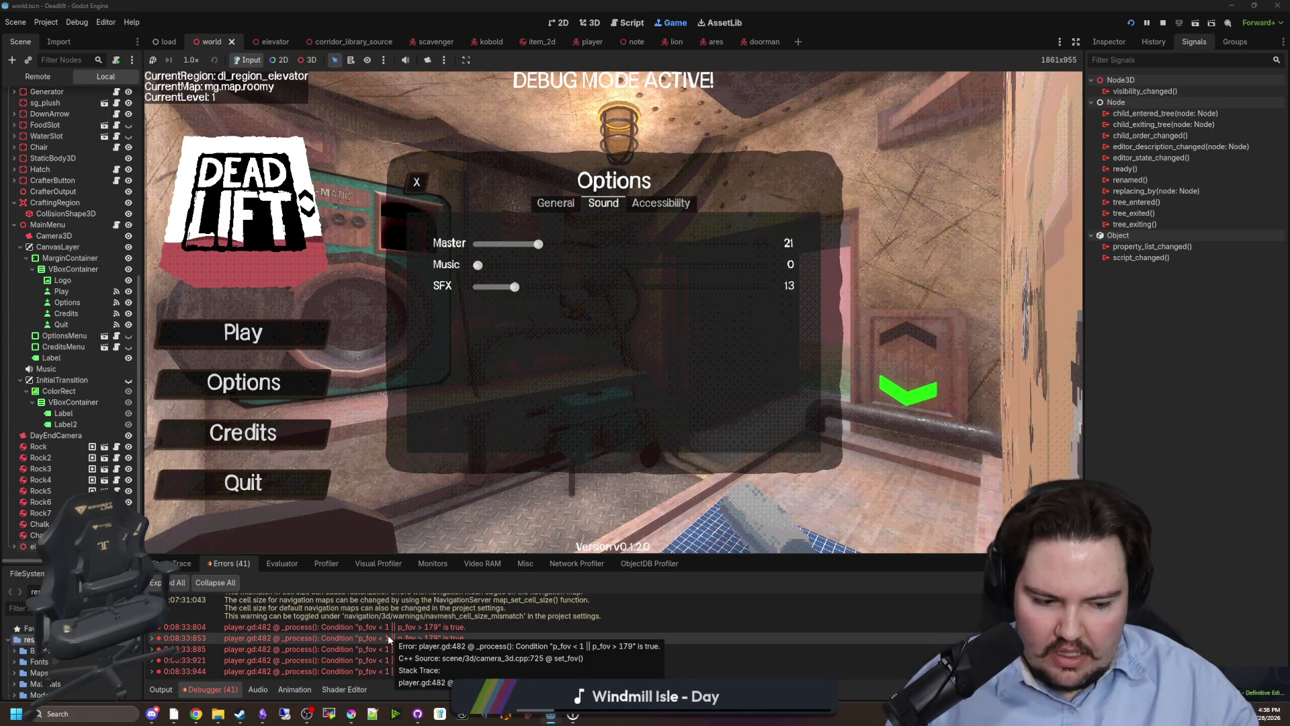
pyautogui.click(556, 203)
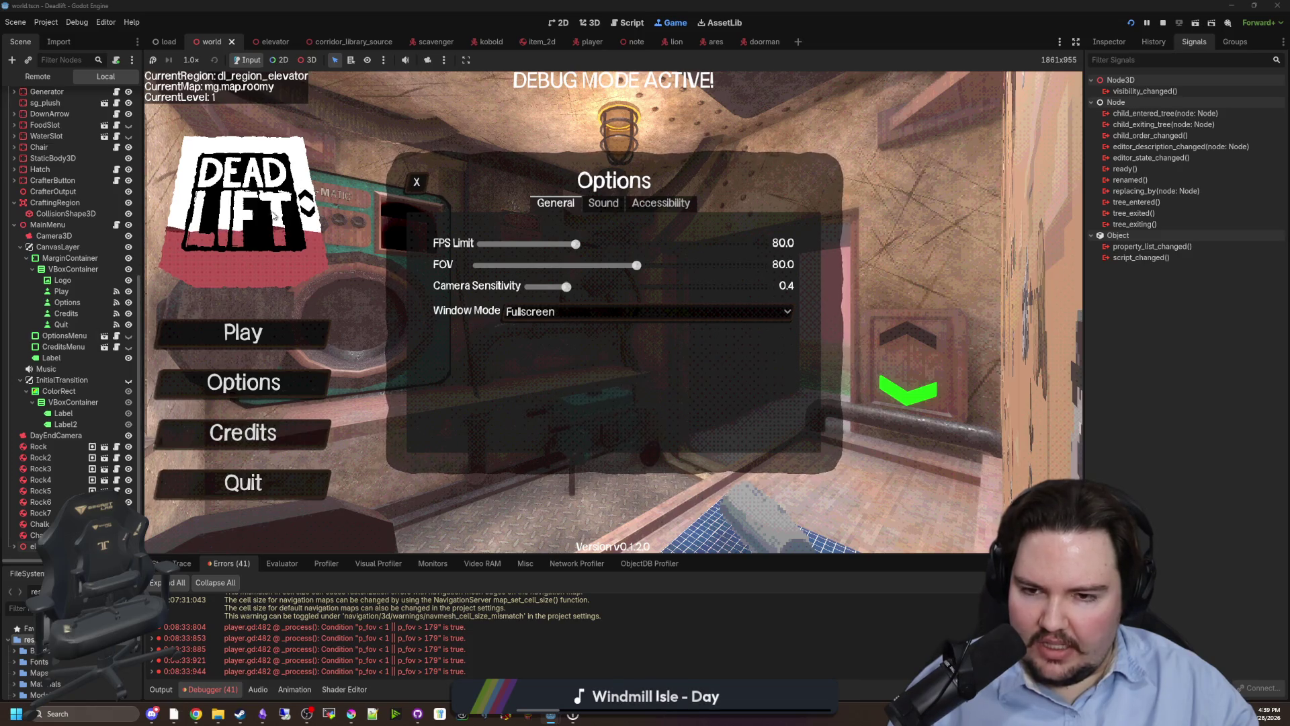
pyautogui.click(263, 385)
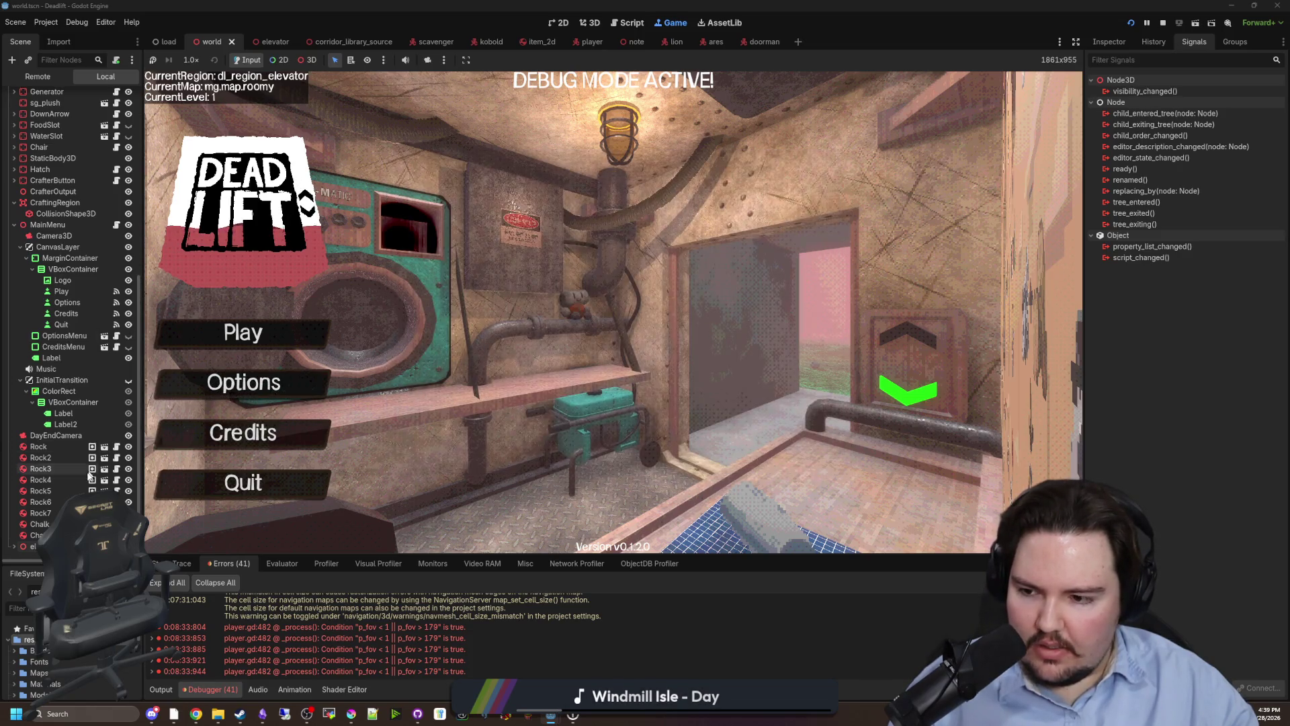
# Inspect the running game's Music and Ambience sound players in the scene tree.
pyautogui.scroll(10, 24, 201)
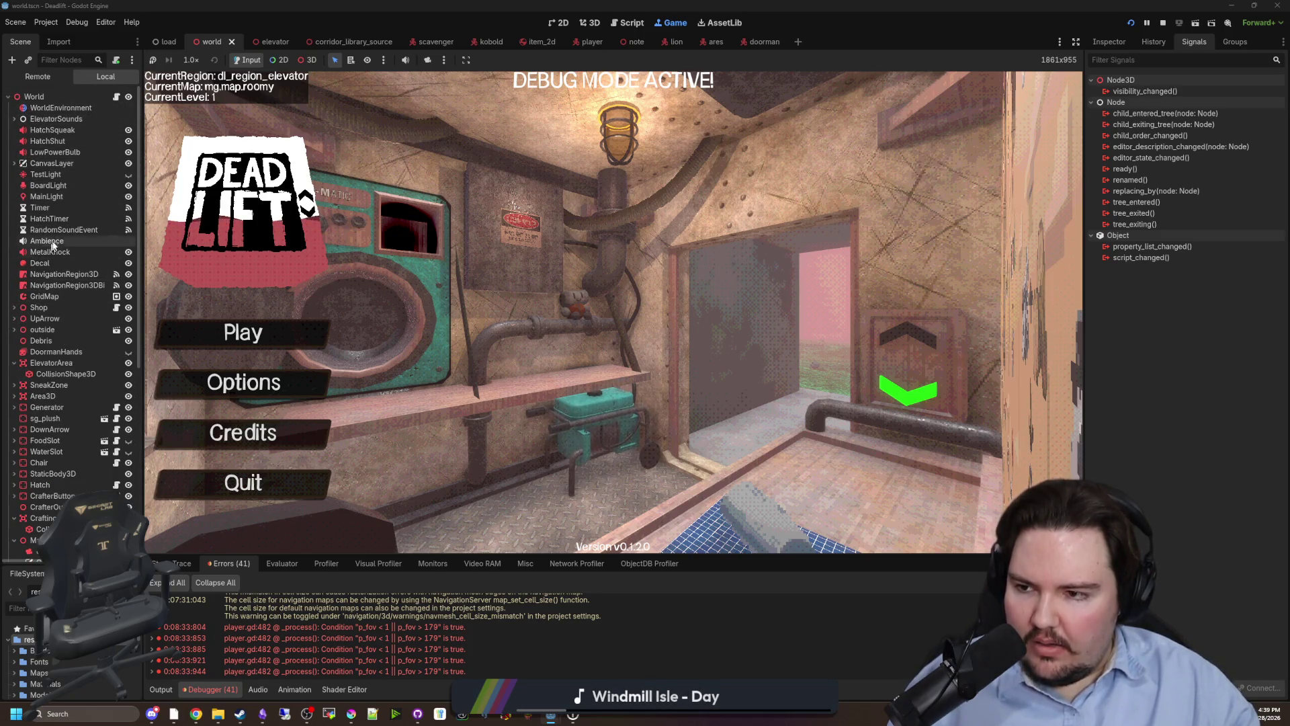
pyautogui.scroll(-5, 58, 240)
pyautogui.click(46, 370)
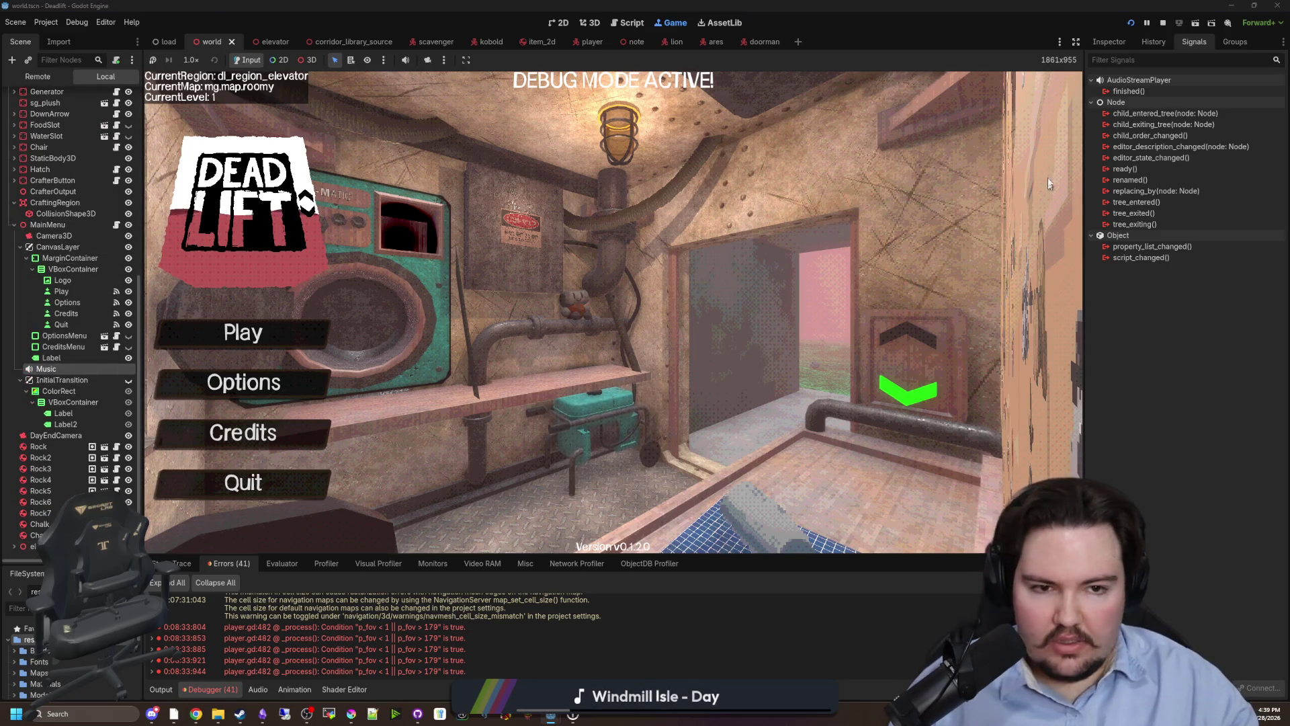
pyautogui.click(1109, 42)
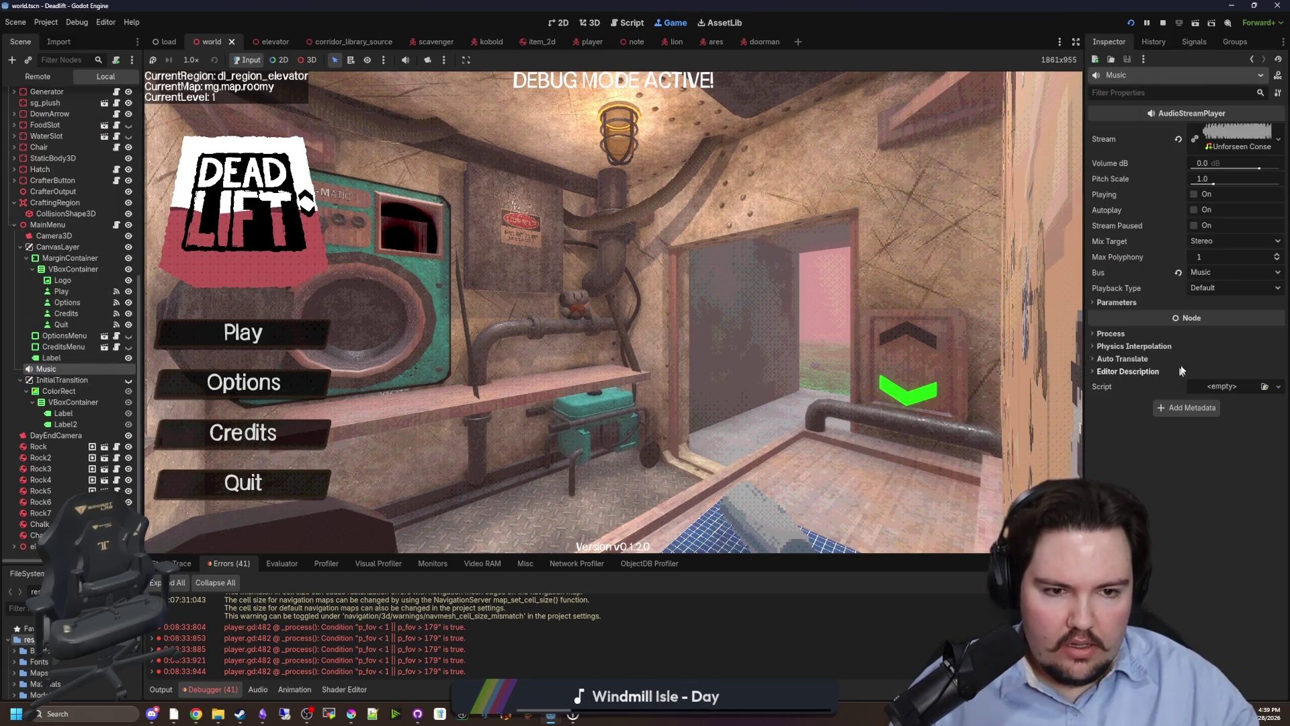
pyautogui.click(14, 224)
pyautogui.scroll(5, 57, 335)
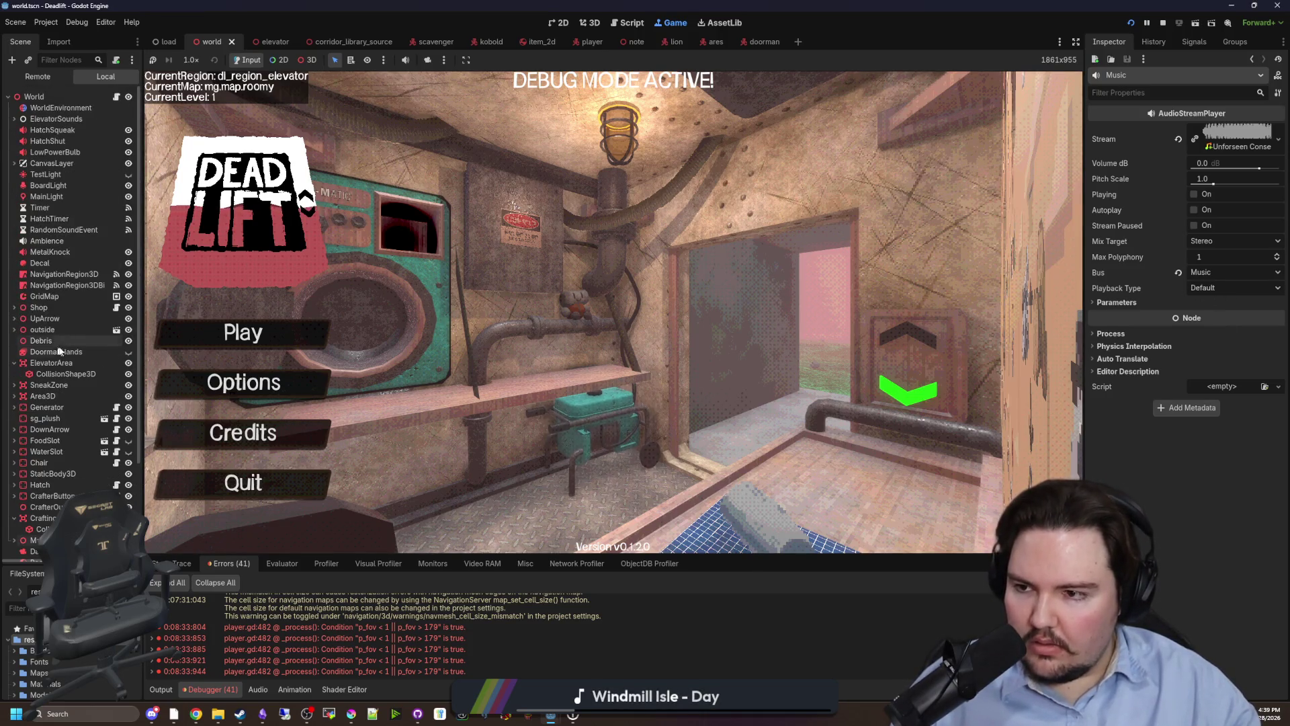
pyautogui.click(60, 241)
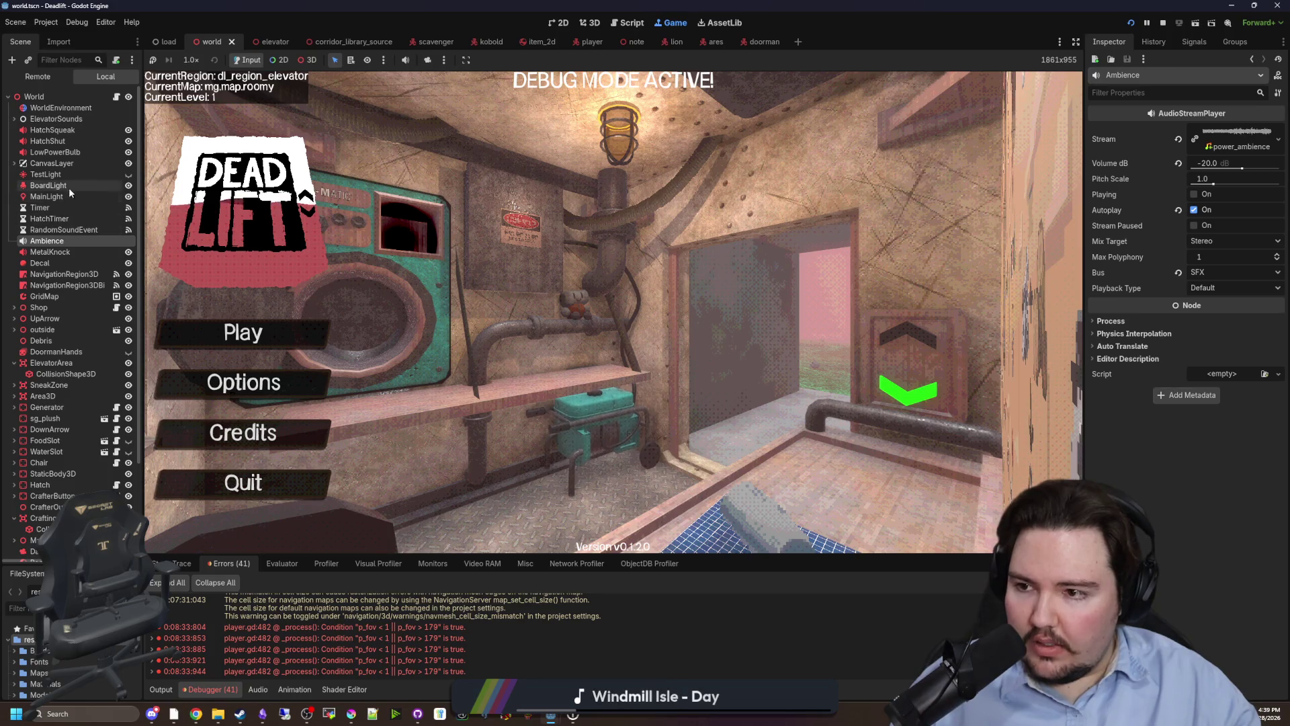
pyautogui.scroll(-5, 70, 361)
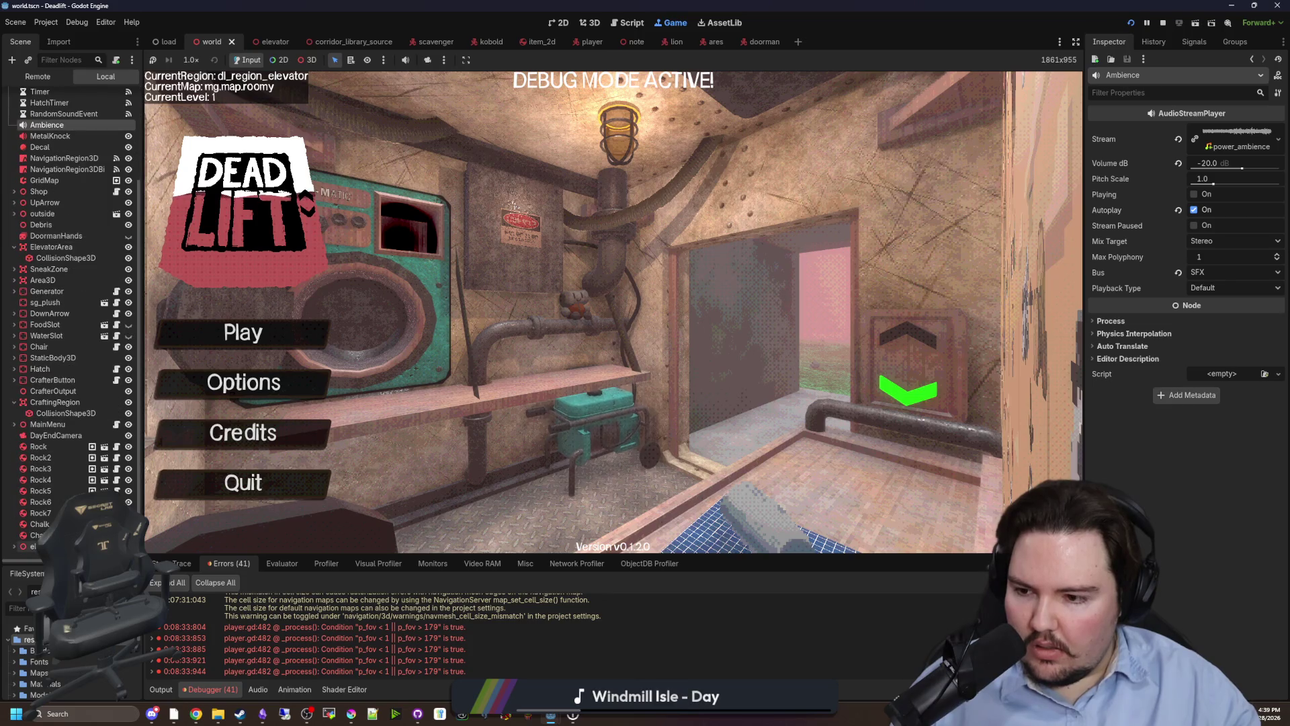
# In the elevator scene, collapse the Plane, Table, Switch, CorkBoard and ShopDoor nodes.
pyautogui.hotkey('ctrl', 'Tab')
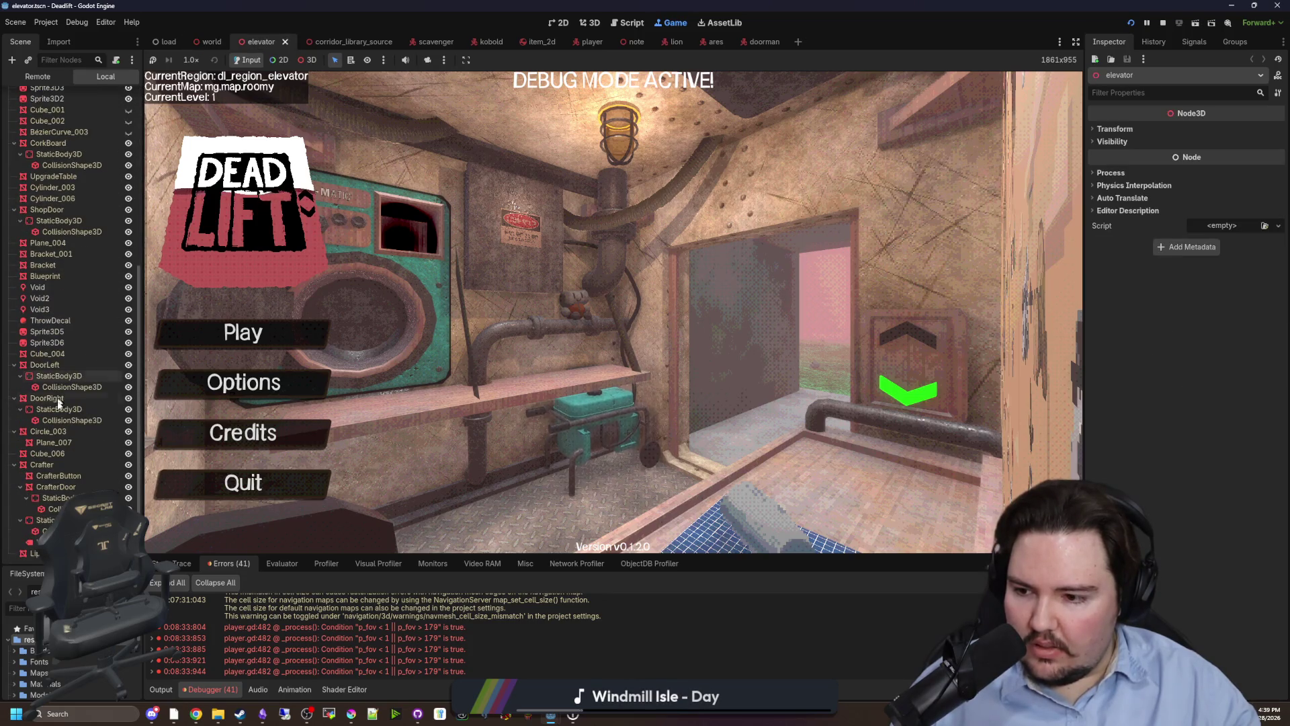
pyautogui.click(14, 108)
pyautogui.click(14, 130)
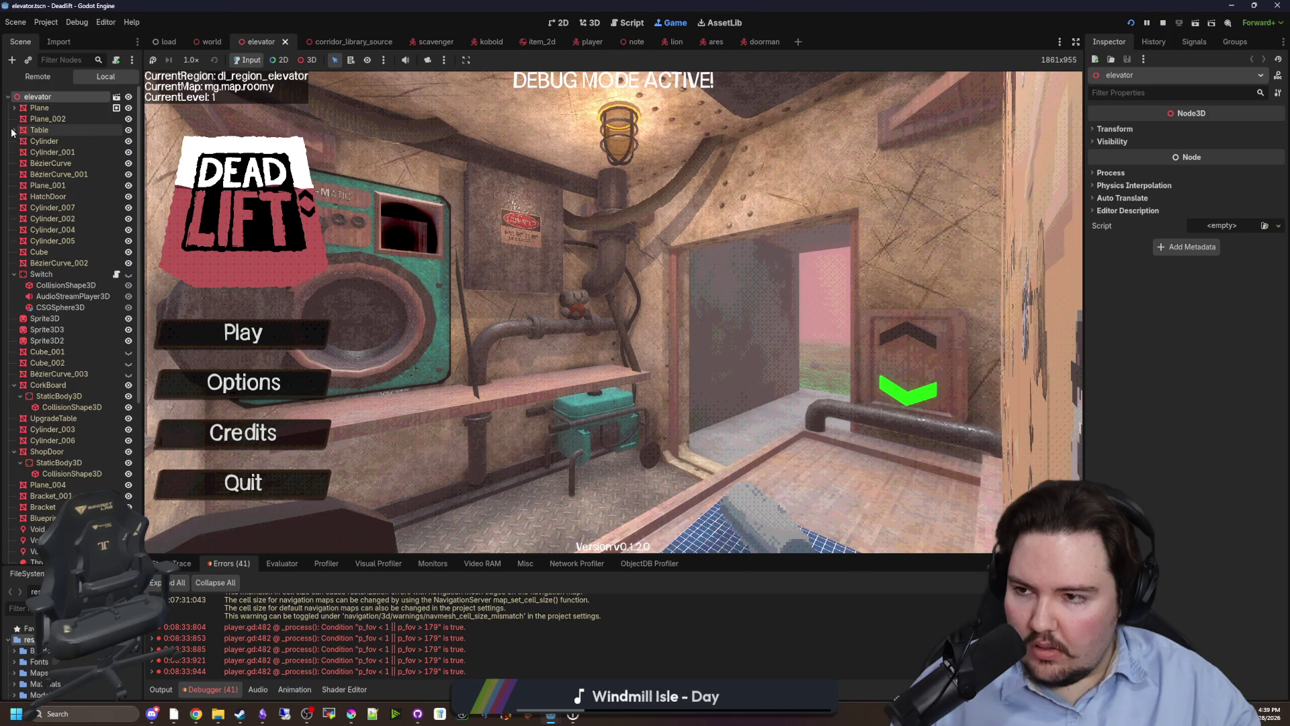
pyautogui.click(14, 274)
pyautogui.click(14, 351)
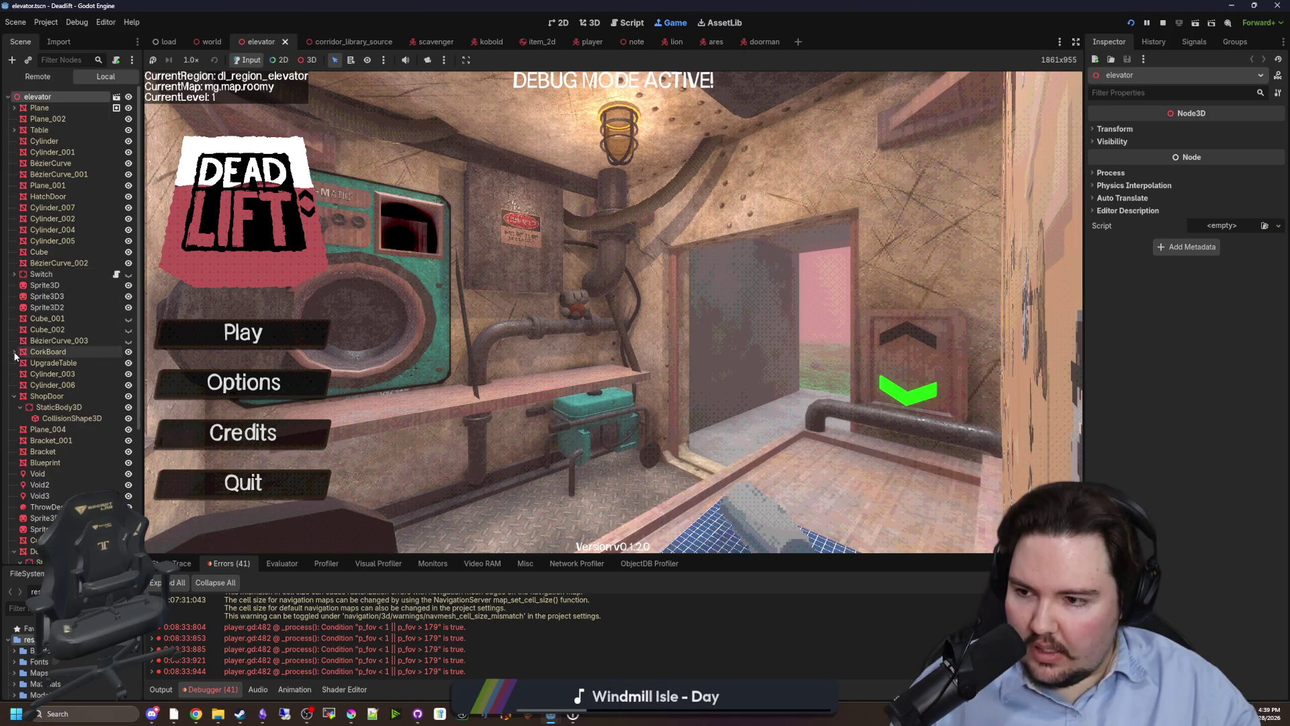
pyautogui.click(14, 396)
pyautogui.scroll(-5, 67, 474)
pyautogui.scroll(5, 67, 376)
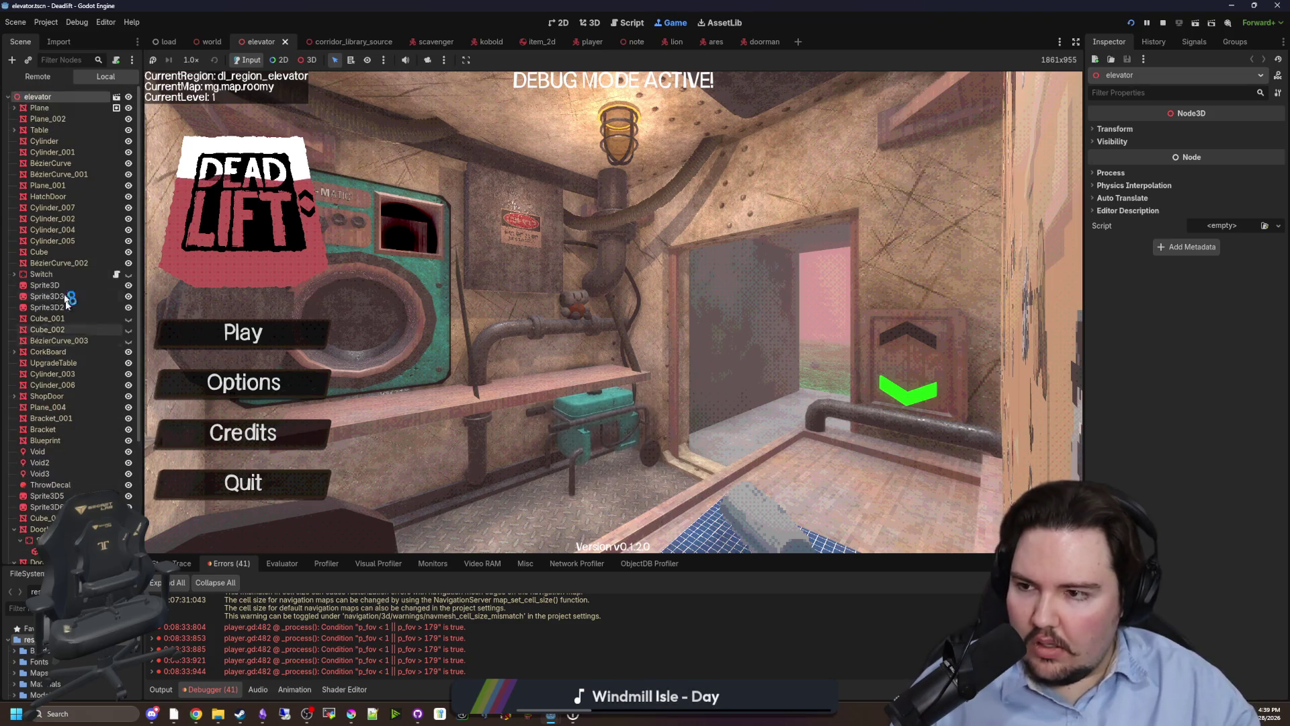
# Open world.tscn, filter the nodes by 'music' to inspect the Music node, then clear the filter.
pyautogui.write('world')
pyautogui.doubleClick(43, 673)
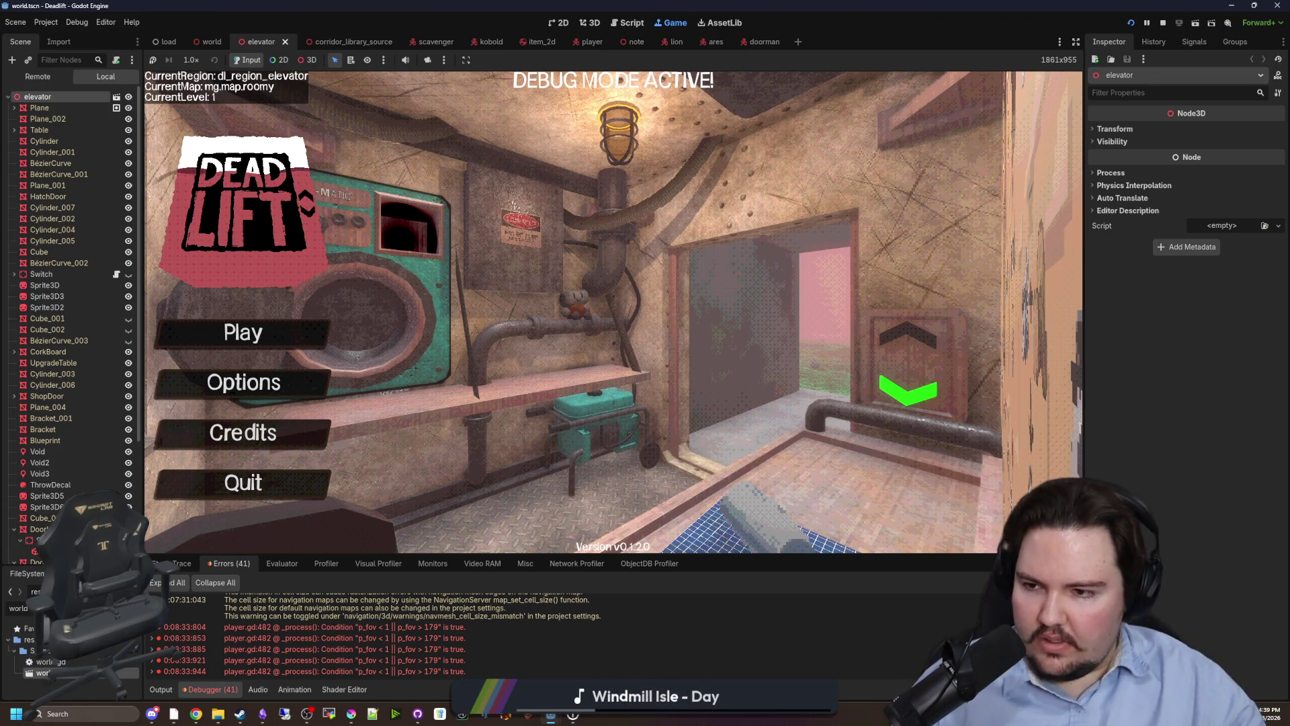
pyautogui.scroll(5, 90, 285)
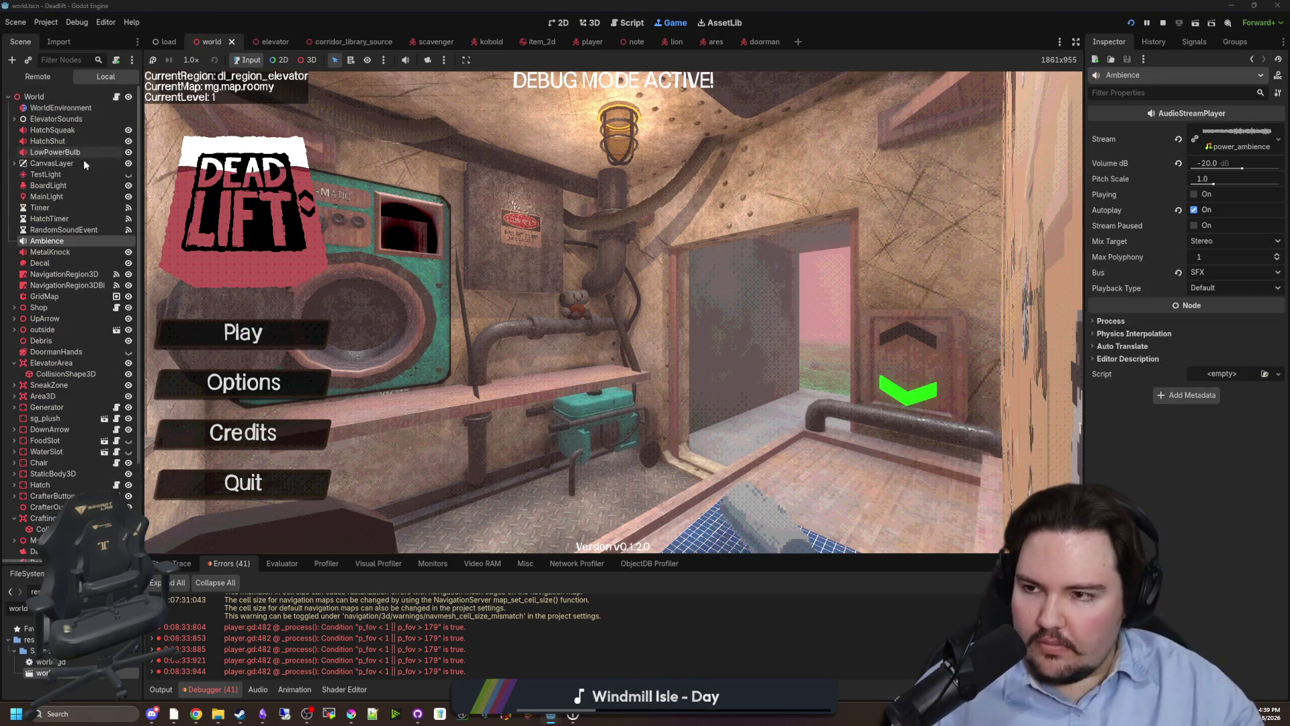
pyautogui.click(65, 60)
pyautogui.write('music')
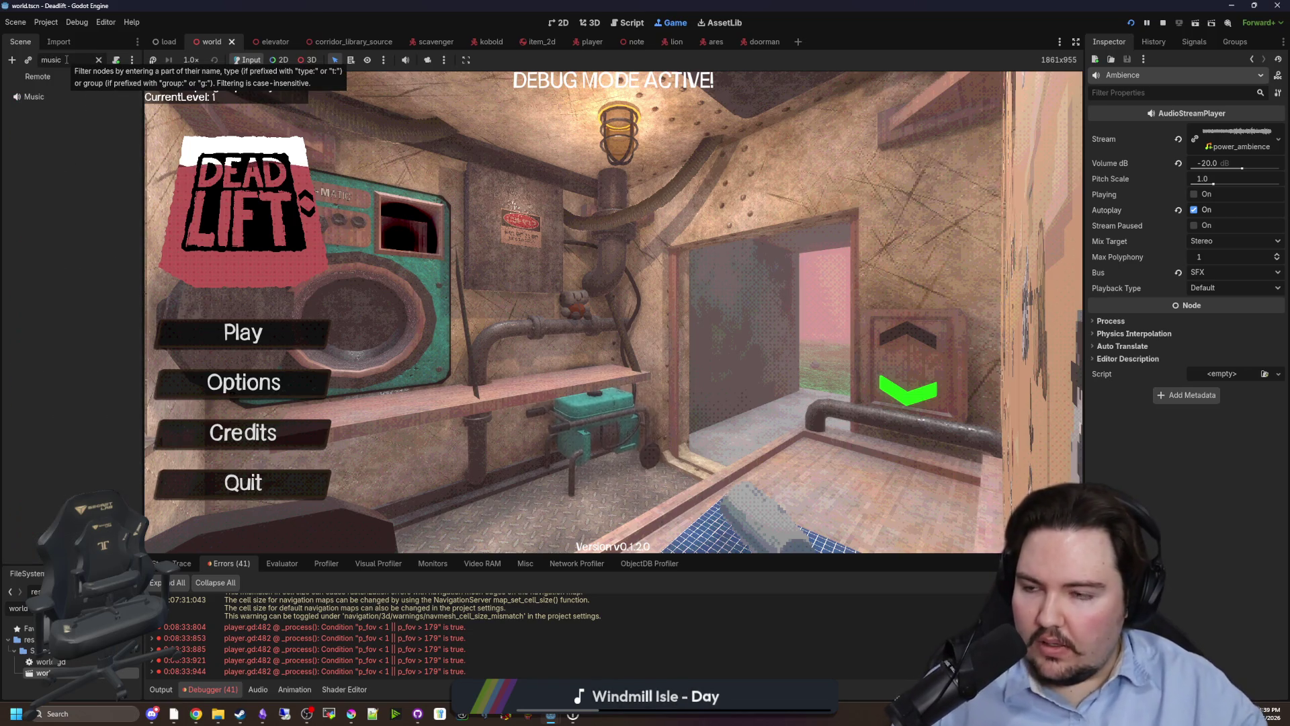
pyautogui.click(51, 94)
pyautogui.click(98, 60)
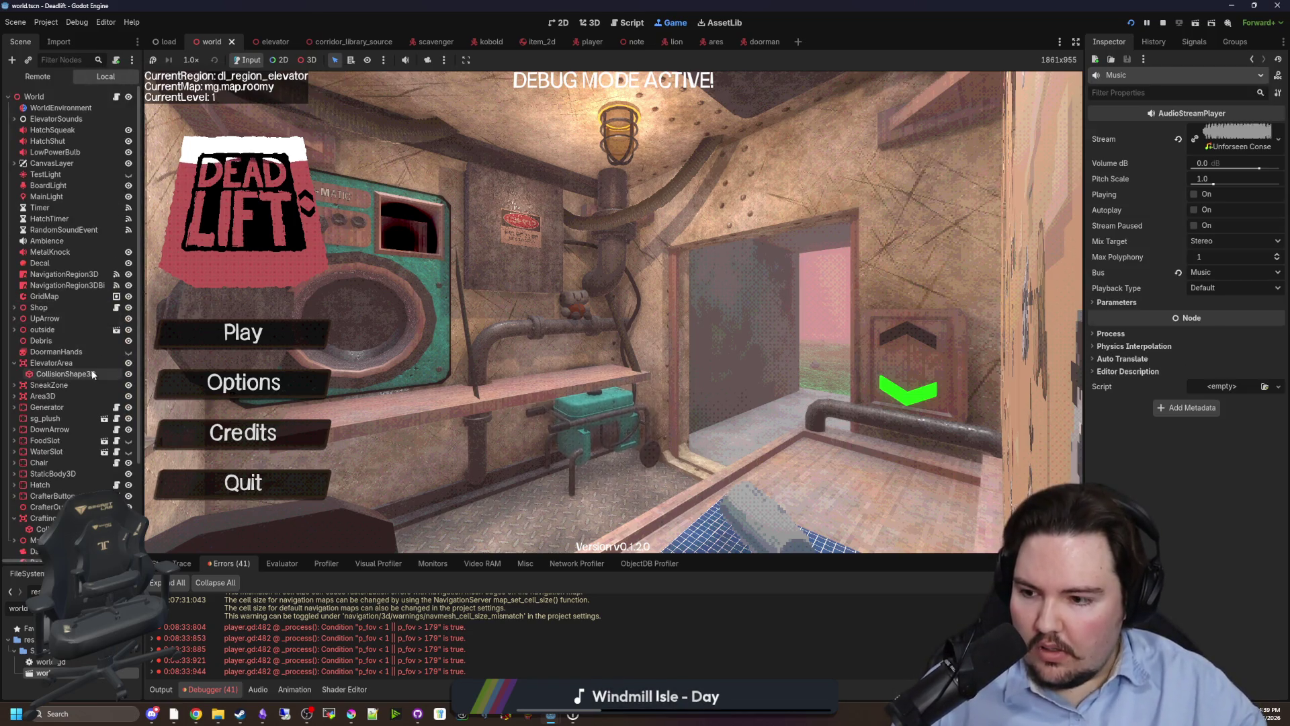
pyautogui.scroll(-3, 92, 371)
pyautogui.scroll(3, 74, 479)
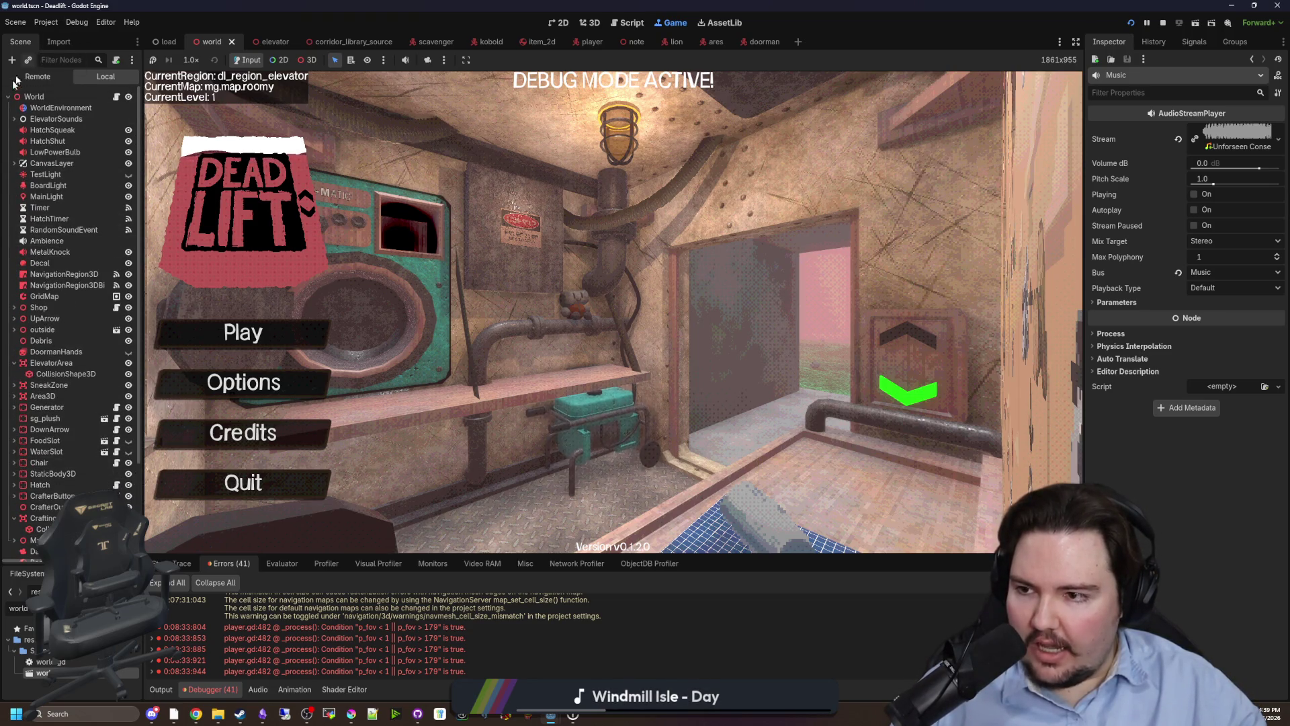
# Select ElevatorJingle under ElevatorSounds, confirm its Bus is Elevator, and show the audio bus layout.
pyautogui.click(14, 119)
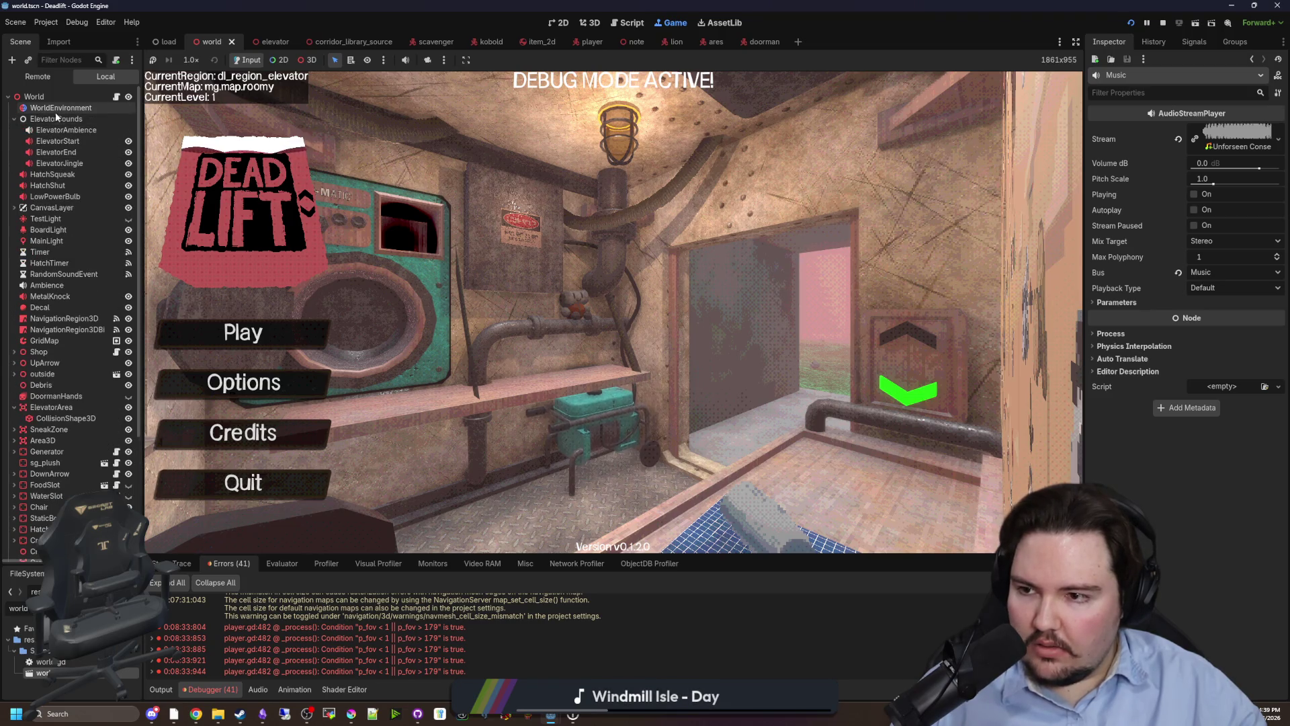
pyautogui.click(71, 164)
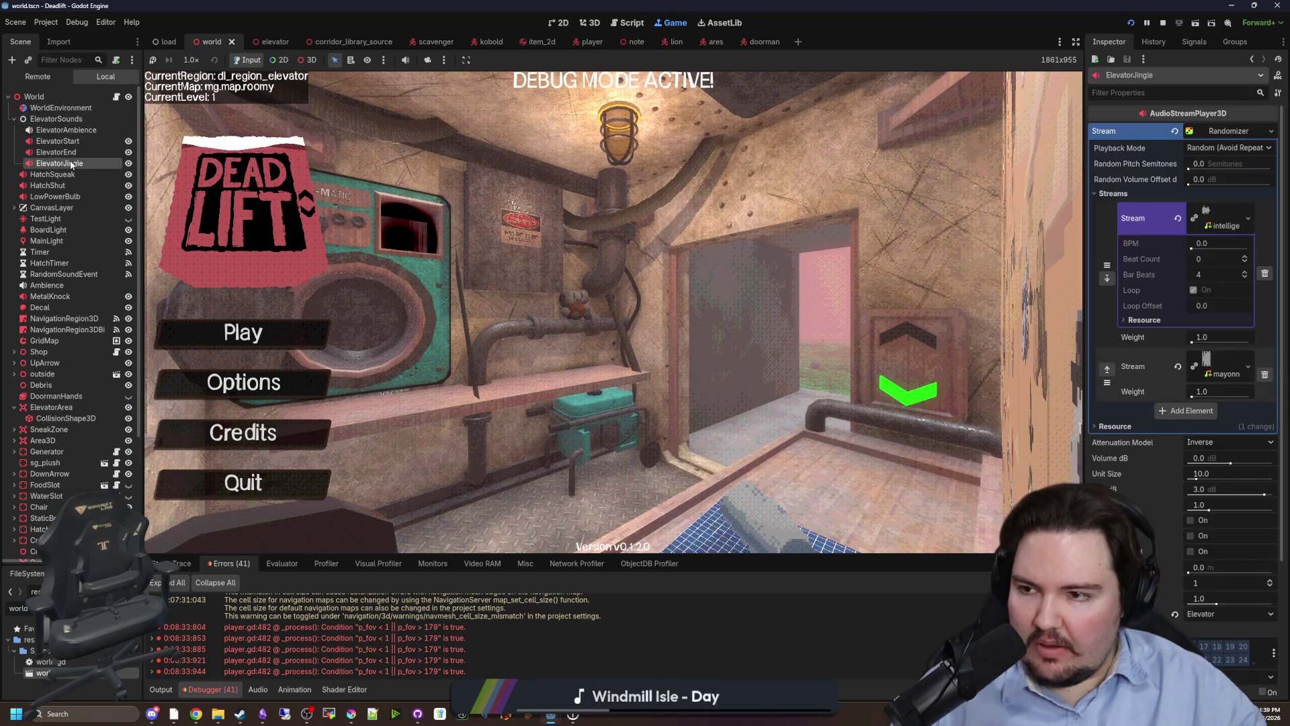
pyautogui.moveTo(1082, 247); pyautogui.dragTo(746, 245)
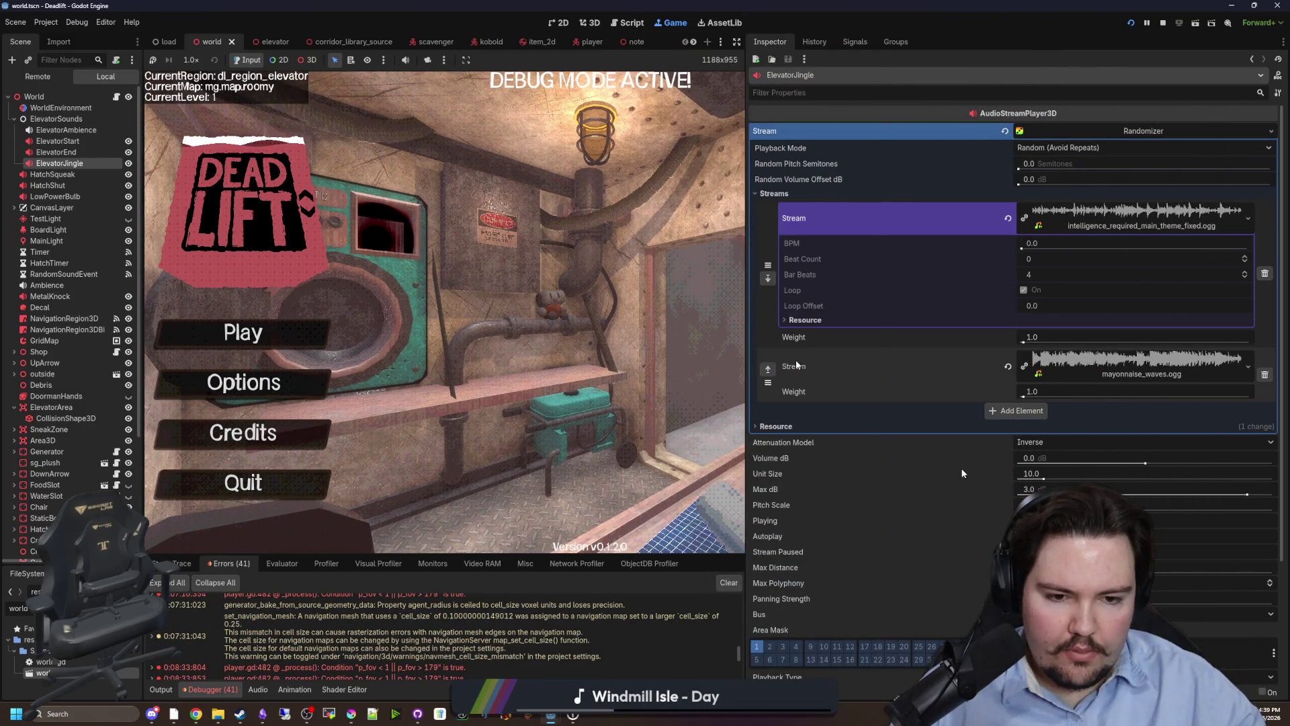
pyautogui.scroll(-5, 796, 360)
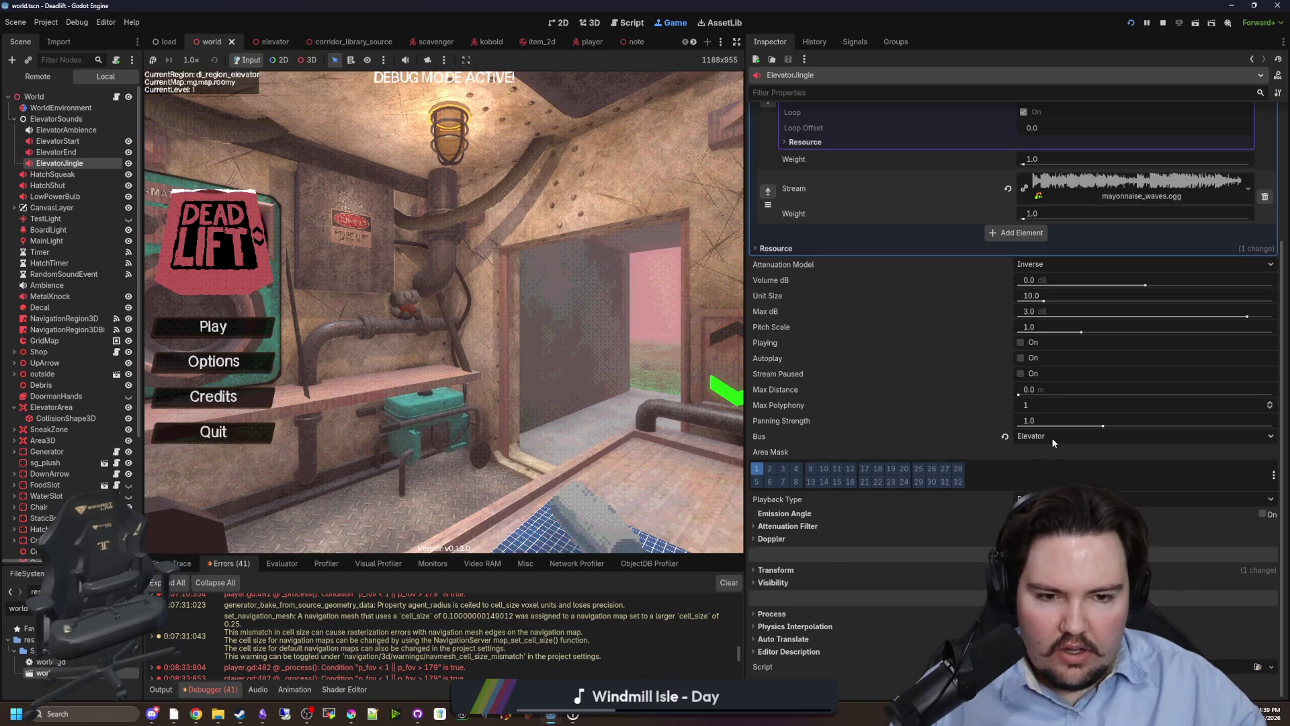
pyautogui.click(258, 689)
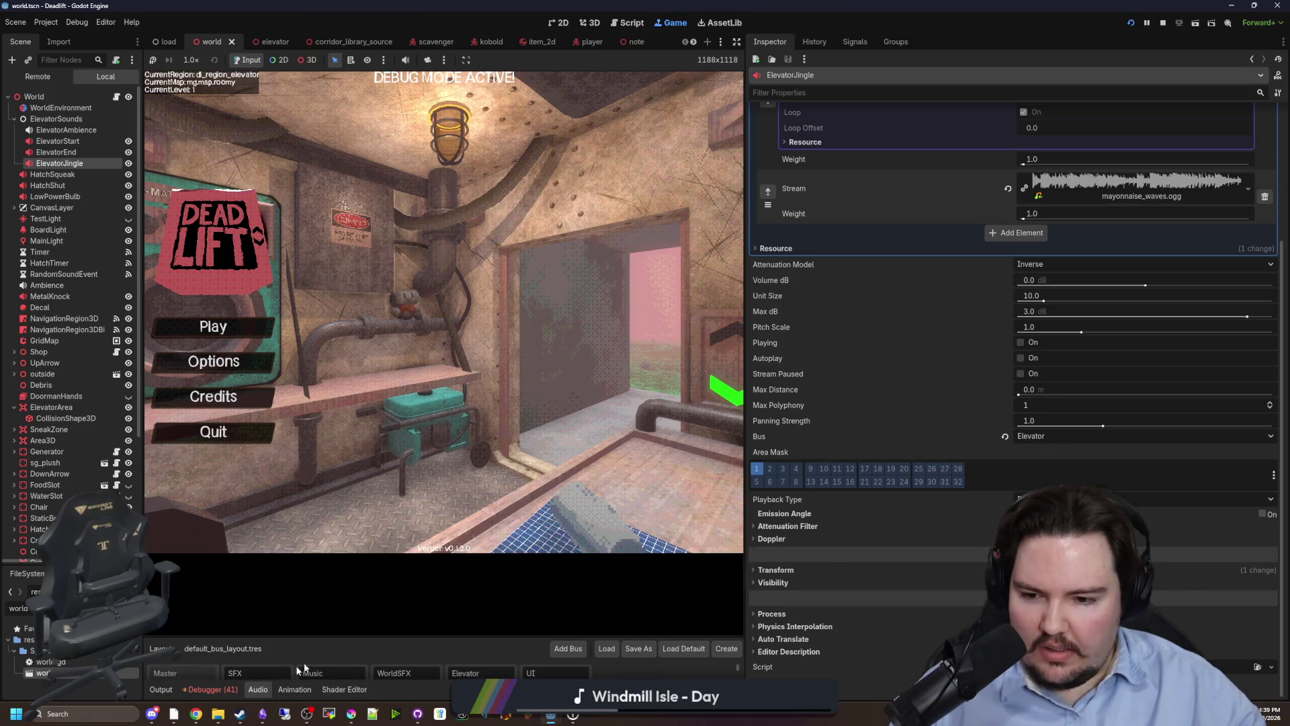
# Enlarge the bus panel and route the Elevator bus output into the Music bus.
pyautogui.moveTo(490, 636); pyautogui.dragTo(494, 442)
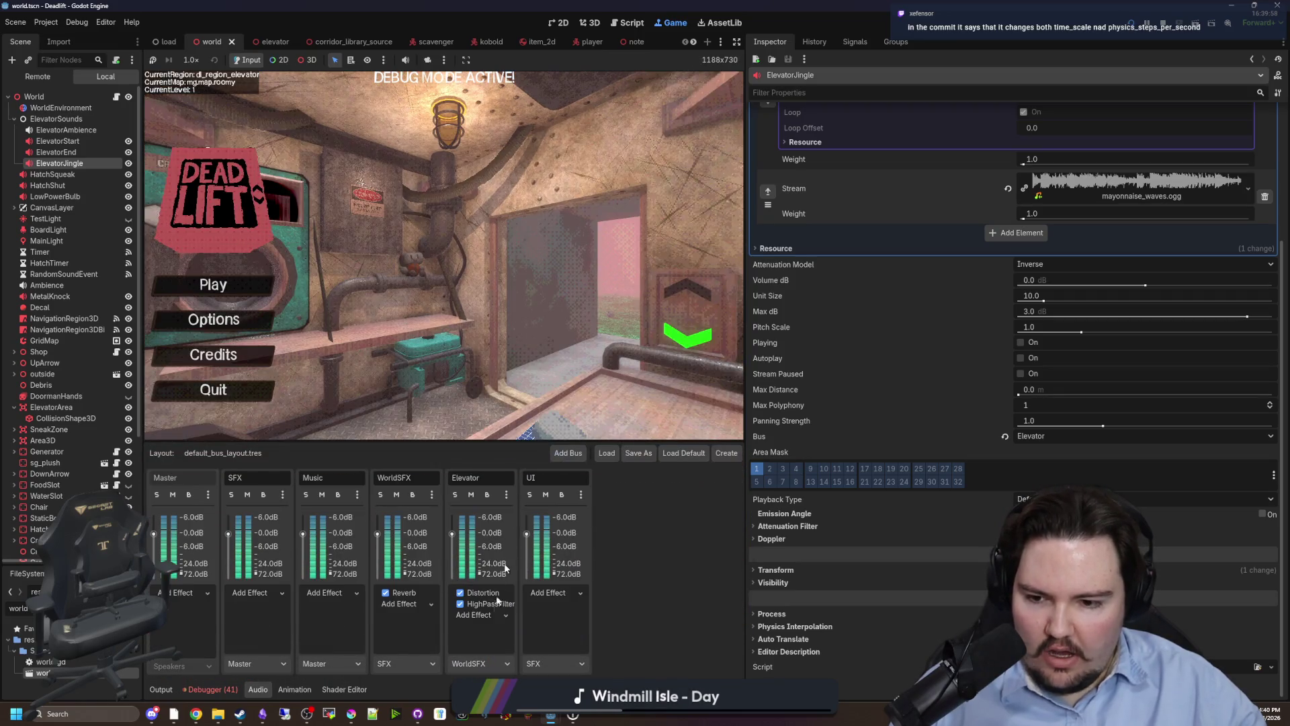
pyautogui.click(479, 664)
pyautogui.click(480, 678)
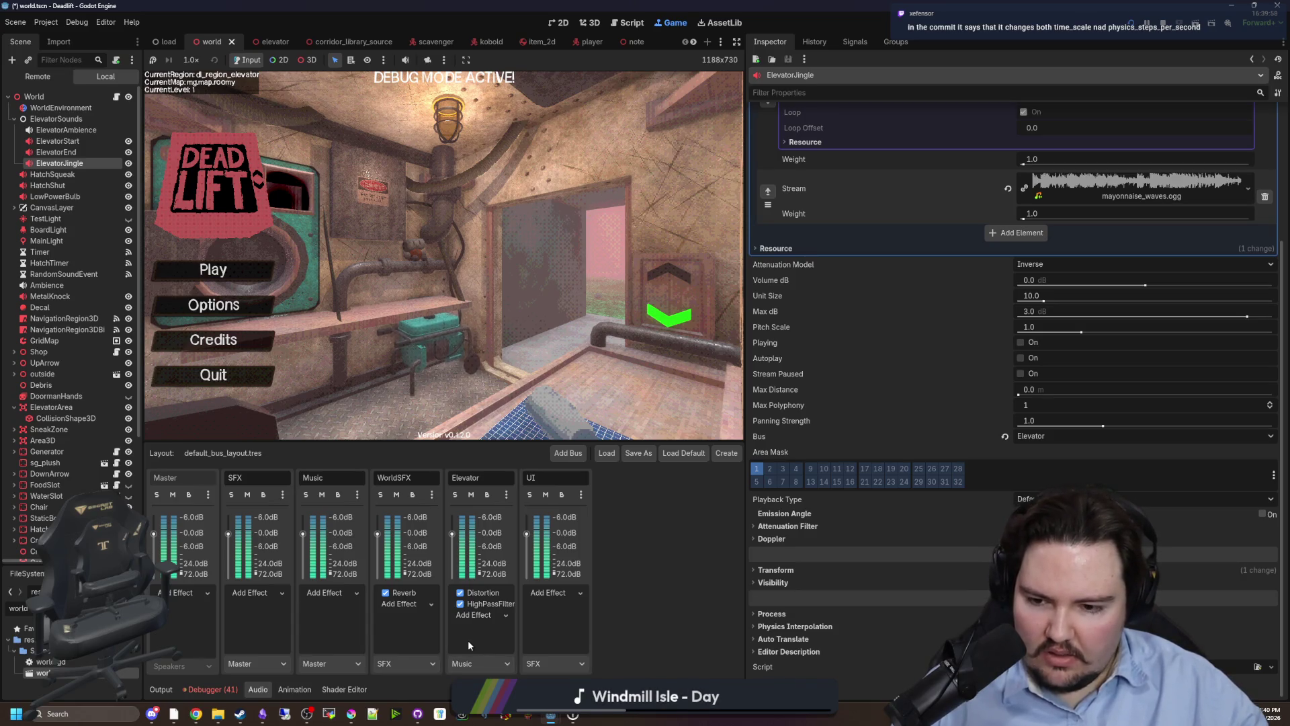
# Add a Reverb effect to the Elevator bus, keeping the WorldSFX Reverb intact.
pyautogui.click(475, 615)
pyautogui.click(409, 603)
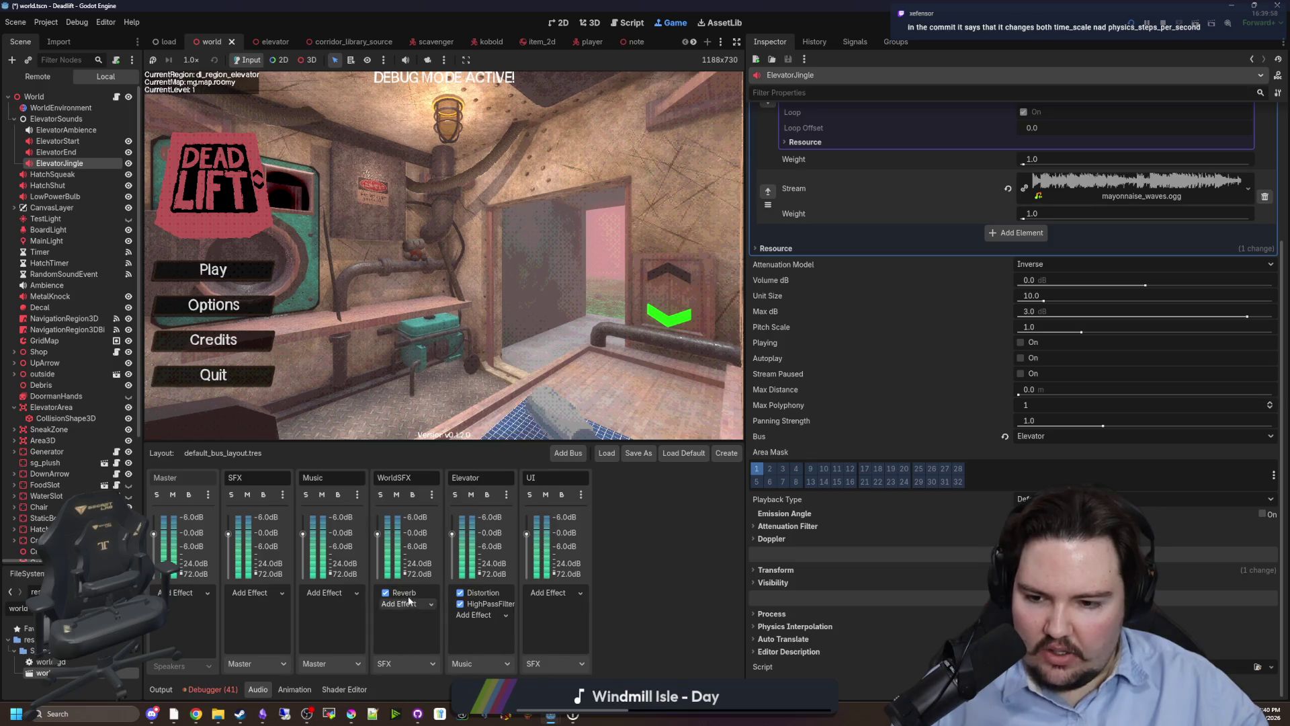
pyautogui.rightClick(411, 594)
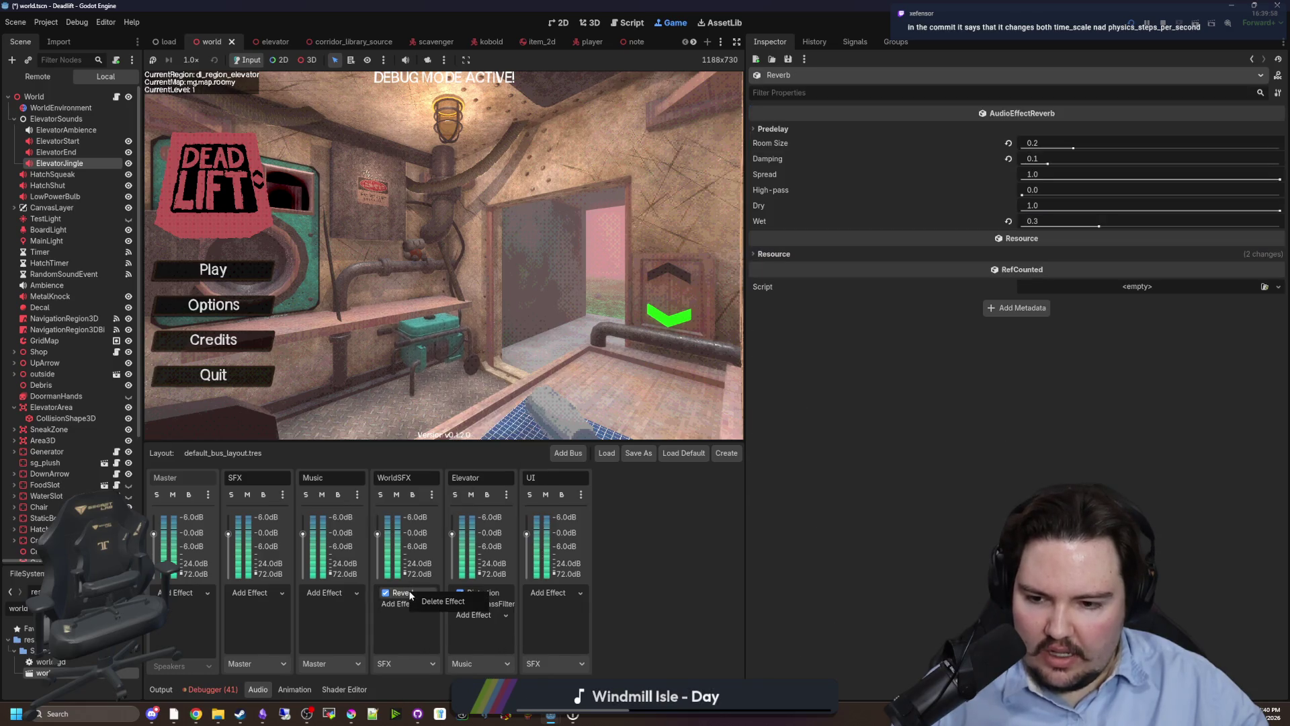
pyautogui.click(394, 643)
pyautogui.click(475, 615)
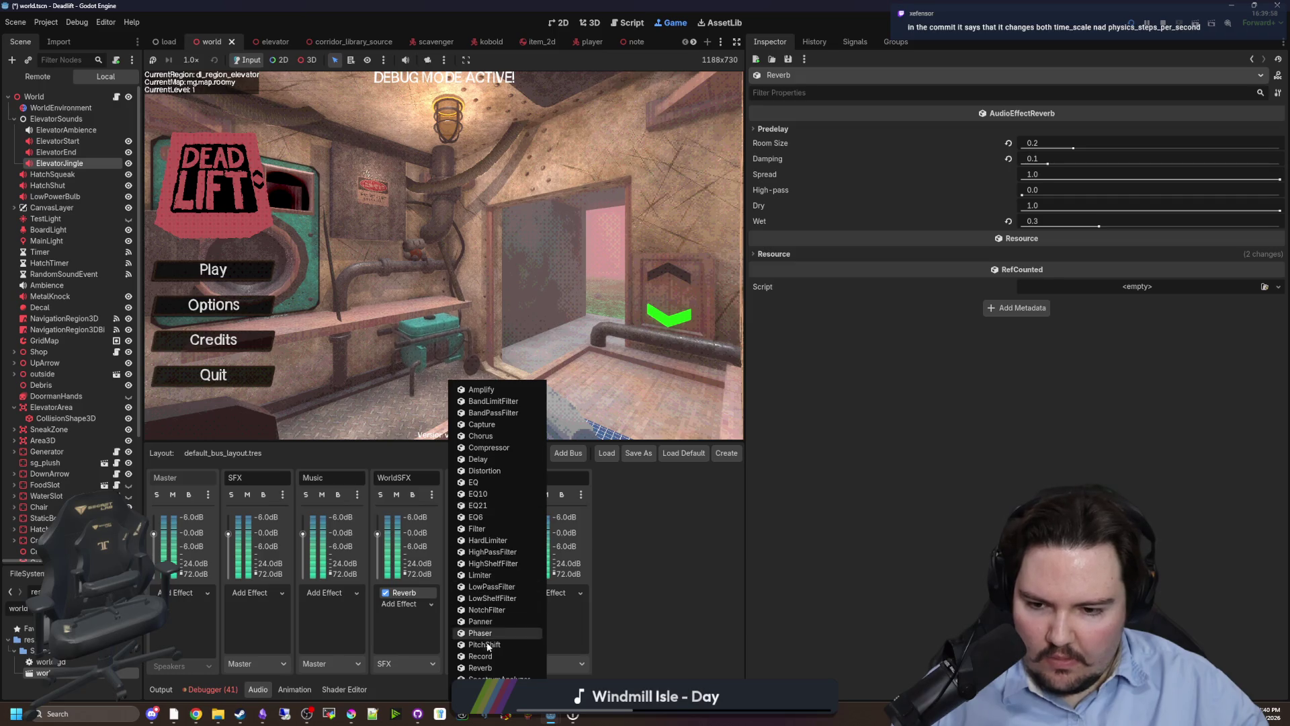
pyautogui.click(491, 667)
pyautogui.click(487, 616)
# Compare the WorldSFX Reverb settings, including Predelay, against the Elevator Reverb defaults.
pyautogui.click(415, 594)
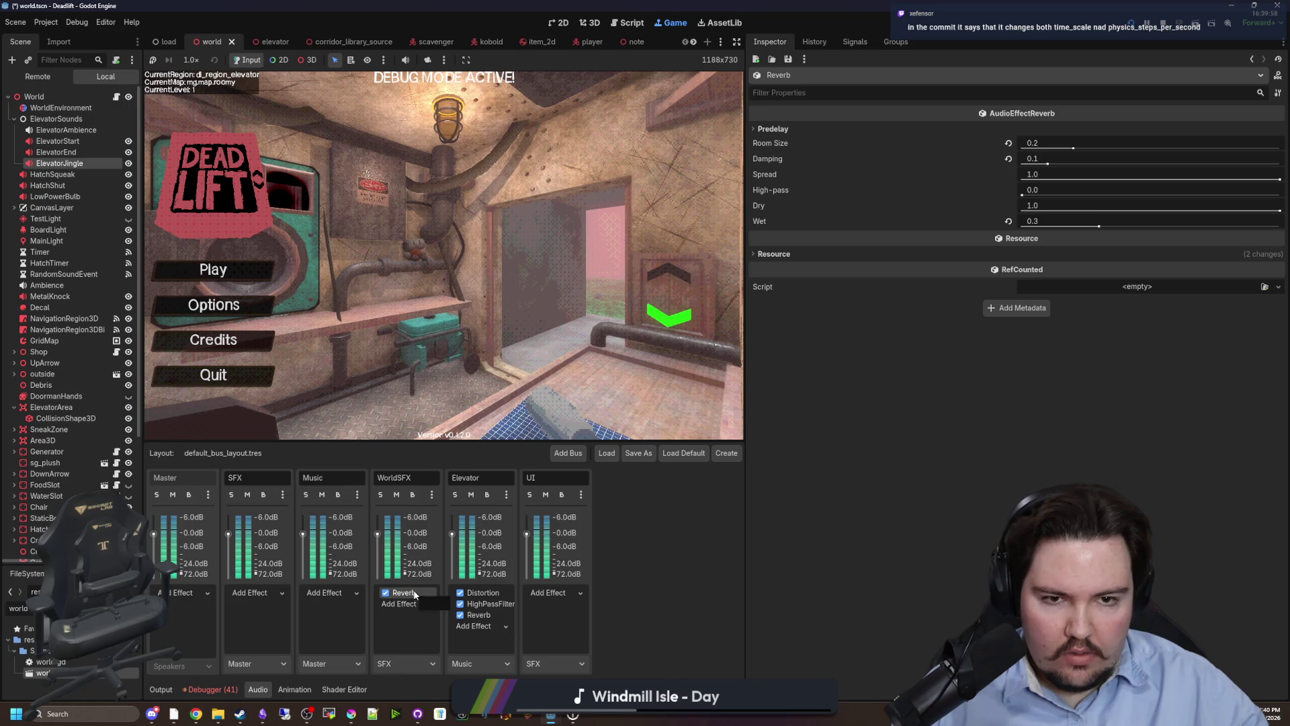
pyautogui.click(773, 129)
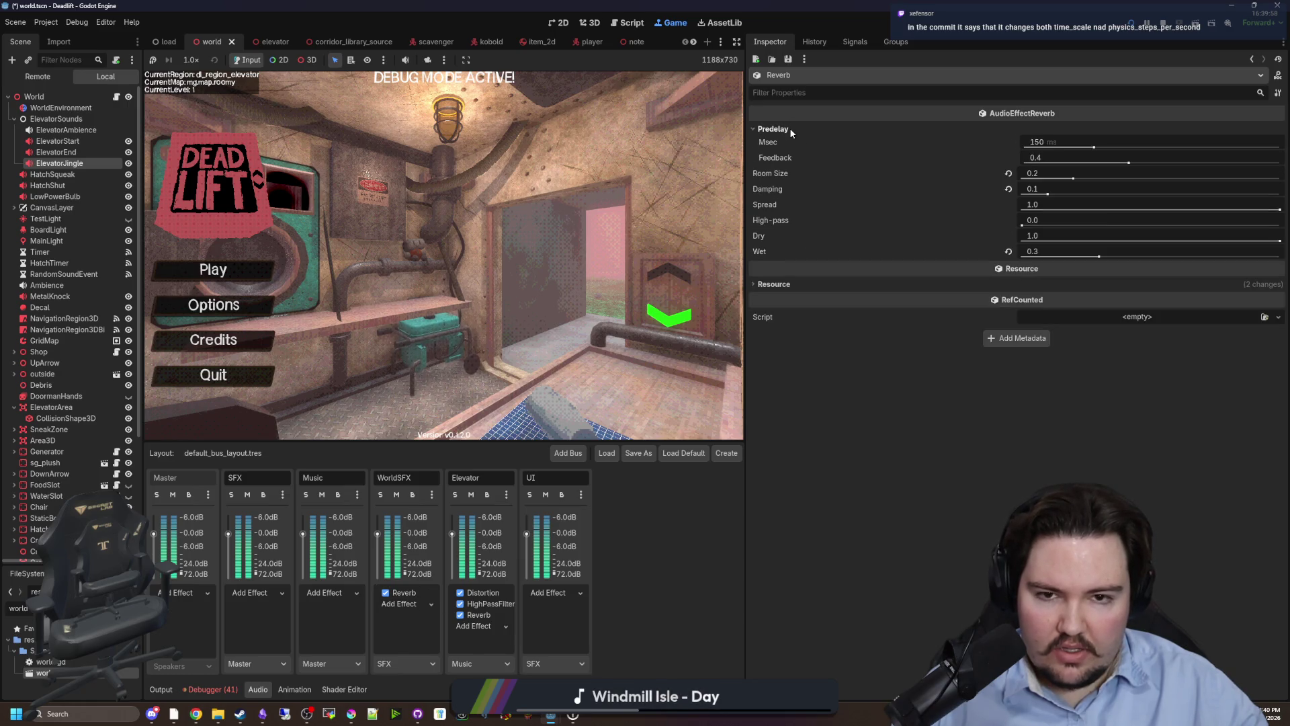
pyautogui.click(479, 617)
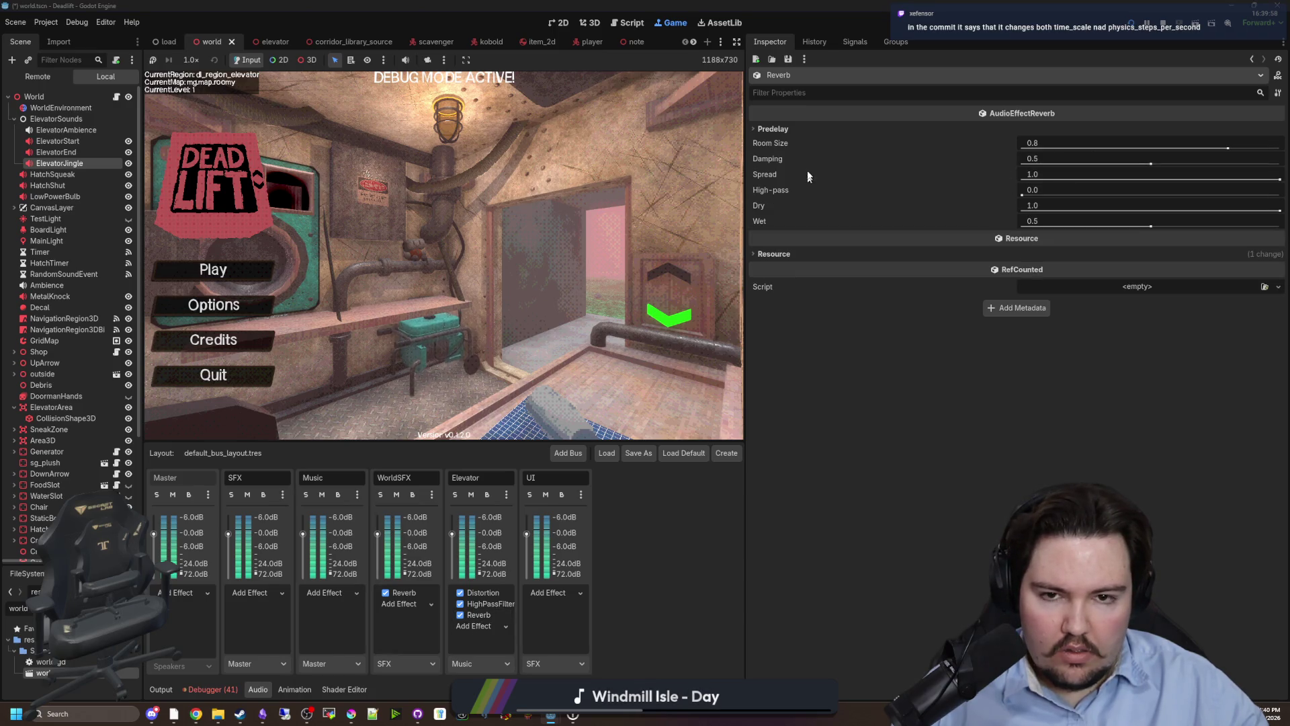
pyautogui.click(409, 594)
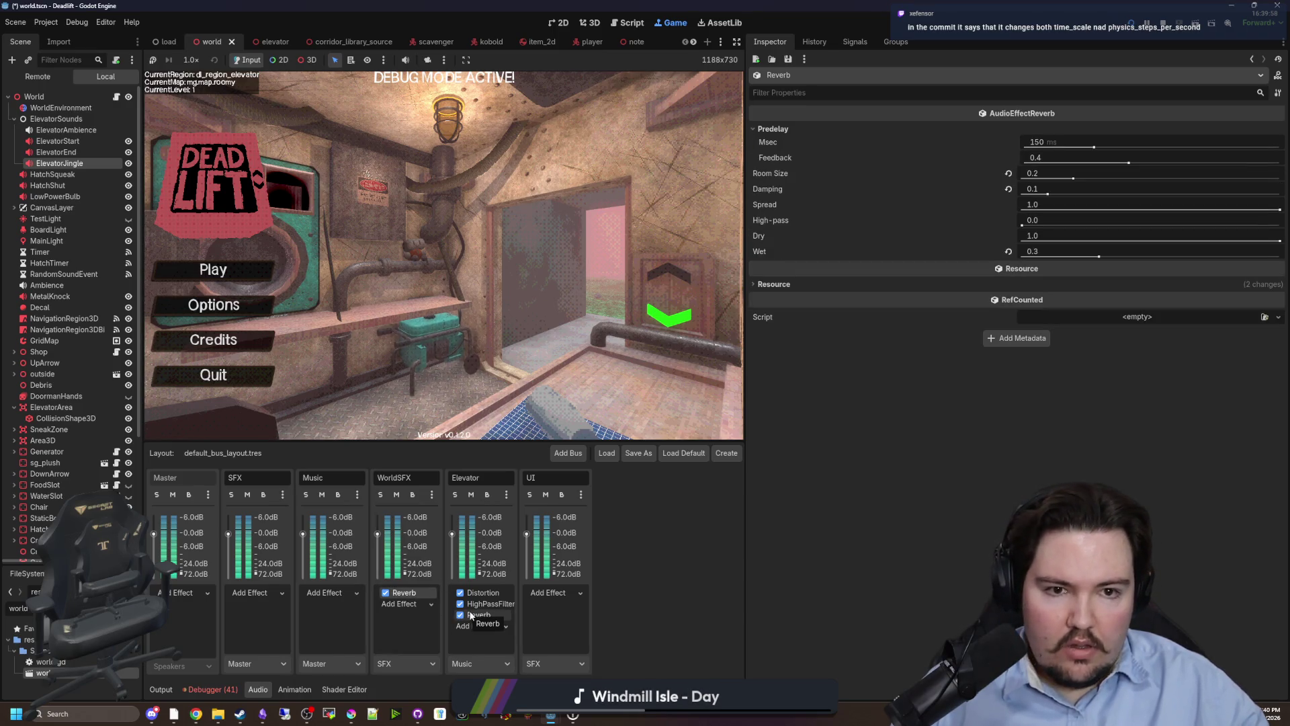
pyautogui.click(773, 128)
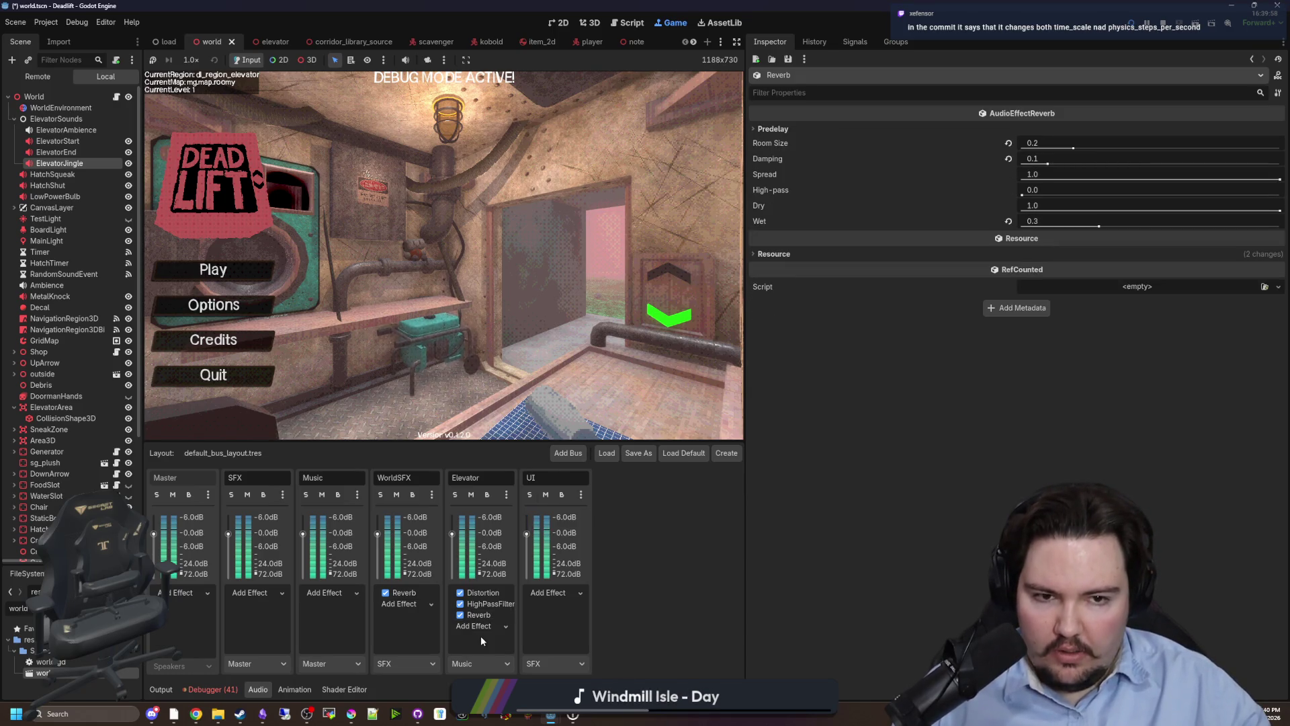
pyautogui.click(478, 615)
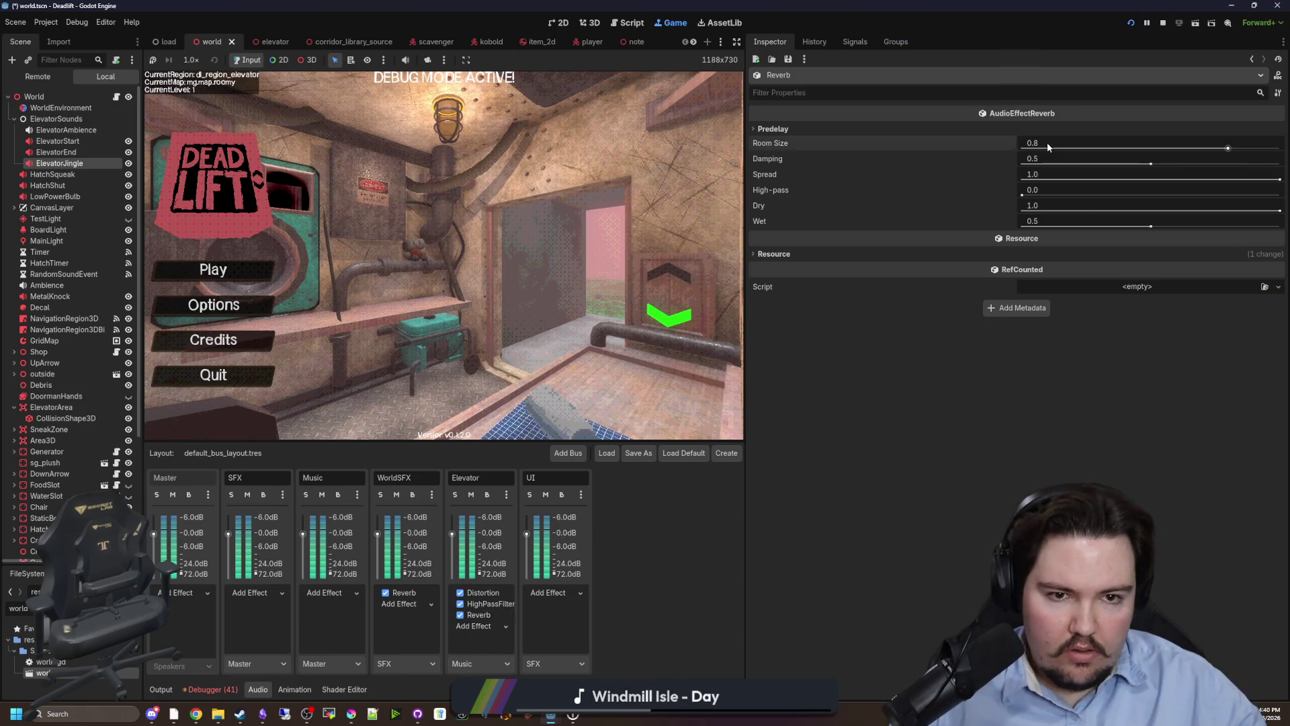
# Set the Elevator Reverb to Room Size 0.2, Damping 0.1 and Wet 0.3, and save.
pyautogui.write('0.2')
pyautogui.press('Return')
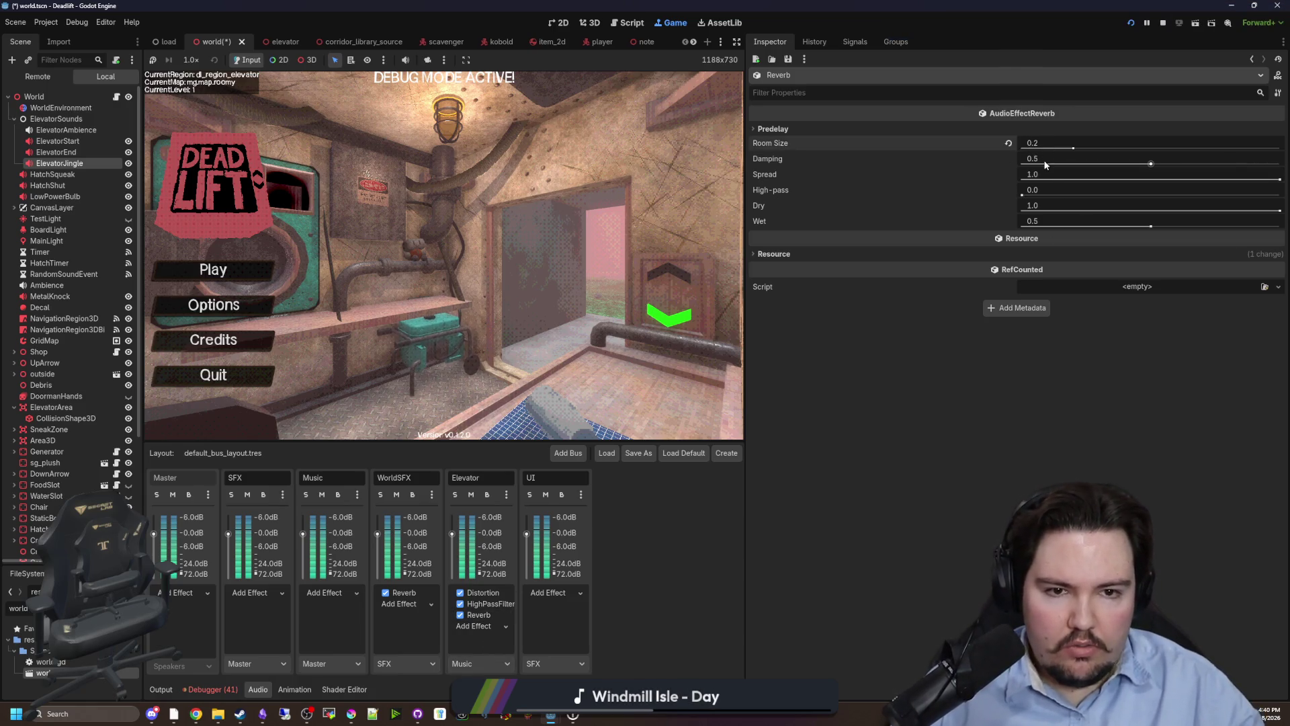
pyautogui.click(1046, 161)
pyautogui.write('.1')
pyautogui.click(1030, 222)
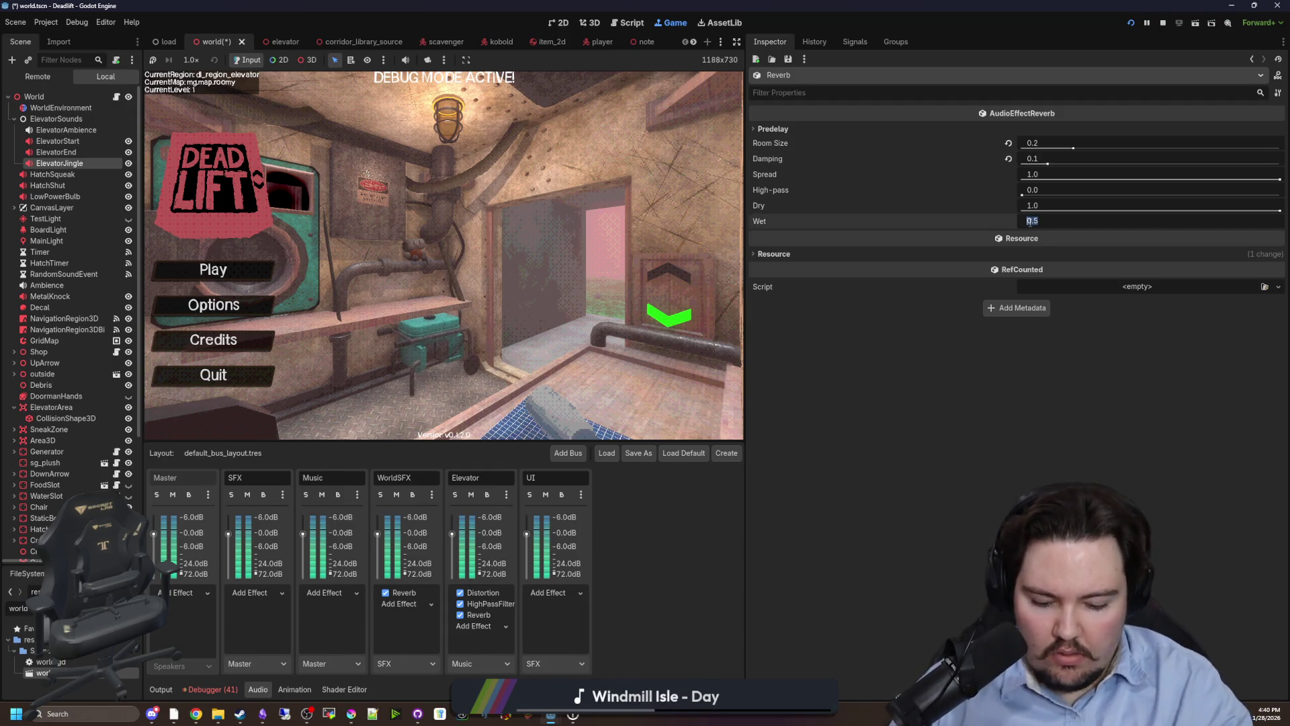
pyautogui.write('0.3')
pyautogui.hotkey('ctrl', 's')
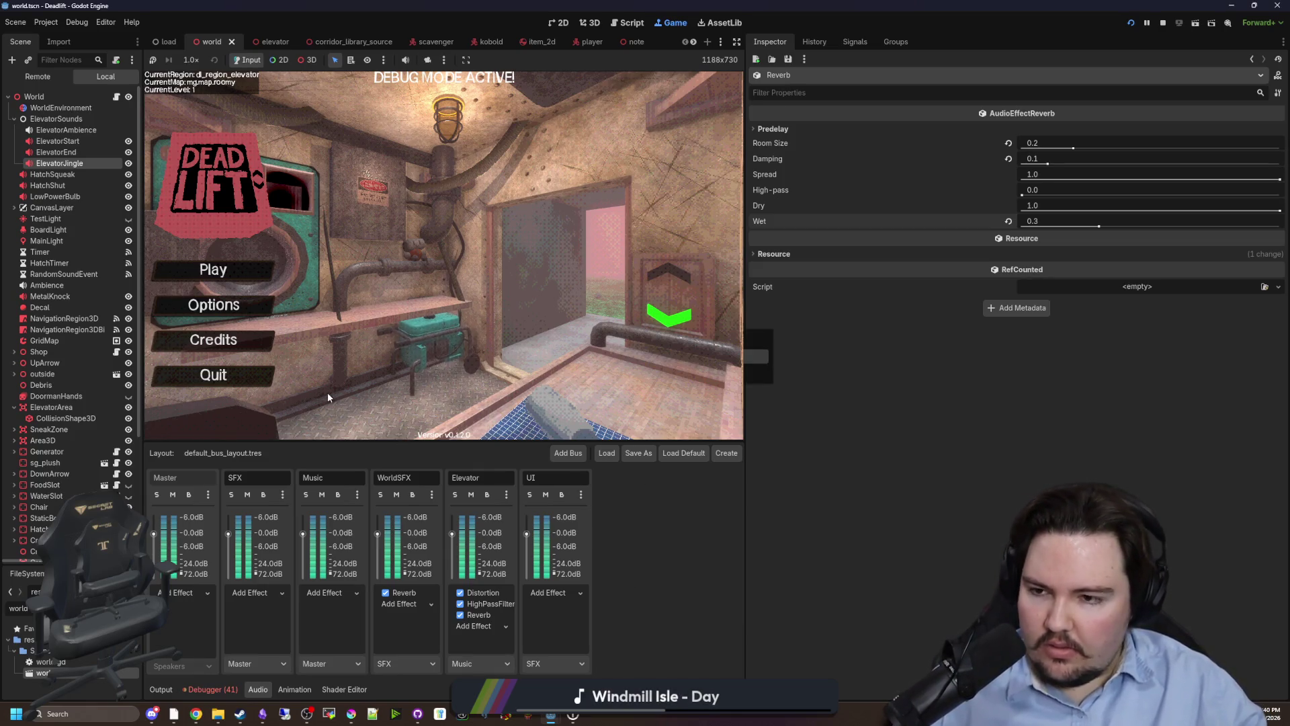
pyautogui.click(746, 379)
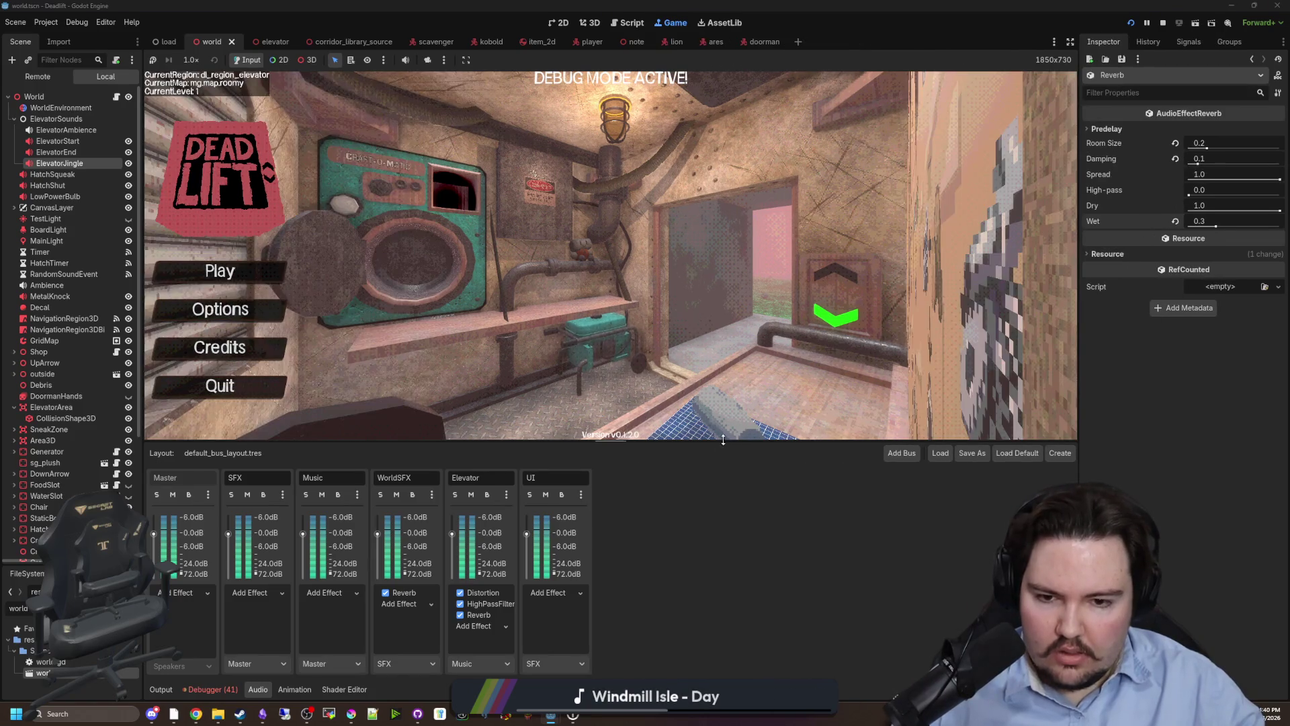
# Enlarge the game view and set SFX volume to 11 and Music to 100 in-game.
pyautogui.moveTo(705, 441); pyautogui.dragTo(703, 572)
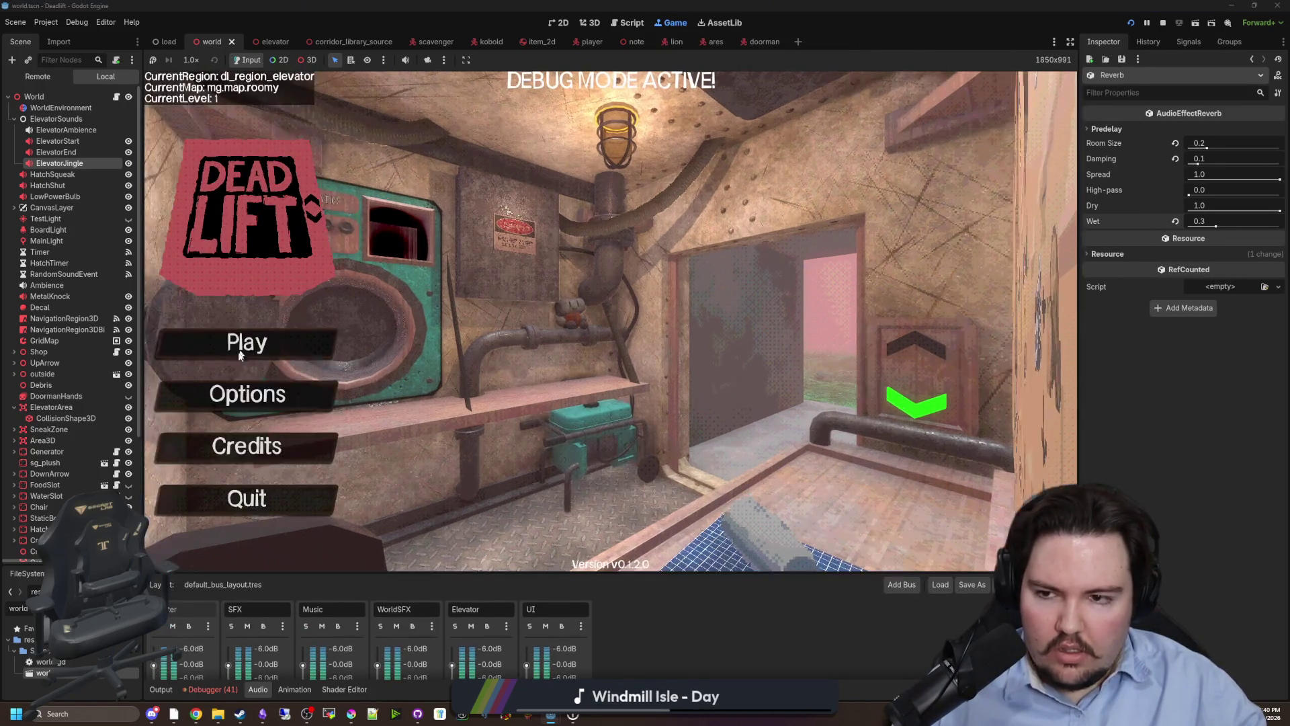
pyautogui.click(247, 394)
pyautogui.click(599, 208)
pyautogui.moveTo(526, 294); pyautogui.dragTo(503, 294)
pyautogui.moveTo(691, 269); pyautogui.dragTo(772, 270)
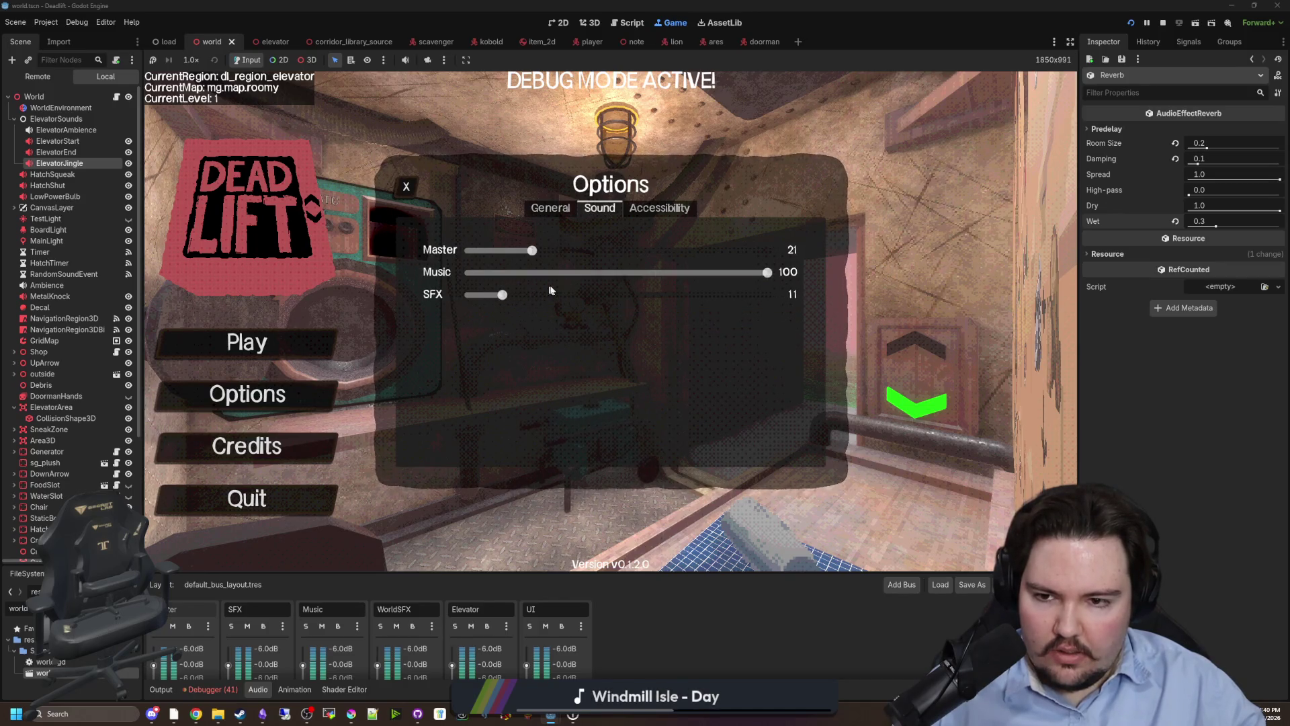
pyautogui.click(542, 209)
pyautogui.press('w')
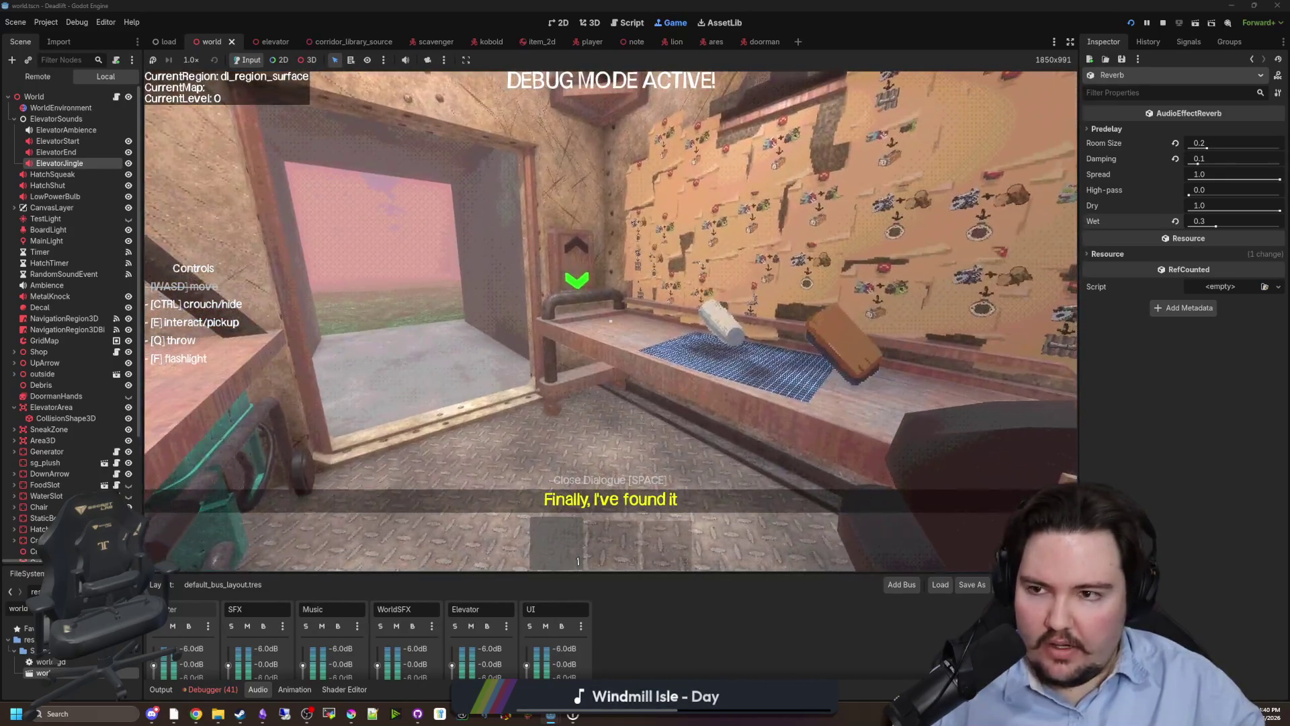
# Raise the Master volume to 100 from the pause menu, stop the game, and select ElevatorJingle.
pyautogui.press('Escape')
pyautogui.click(602, 329)
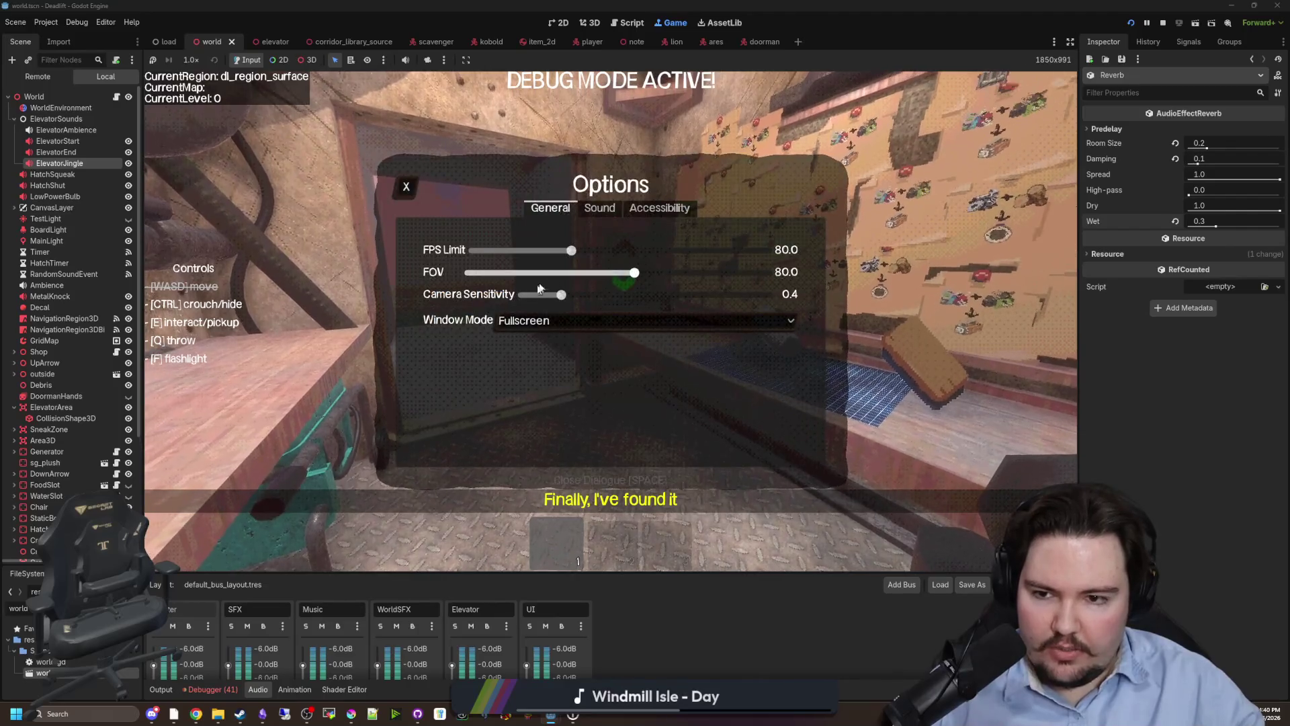
pyautogui.press('Escape')
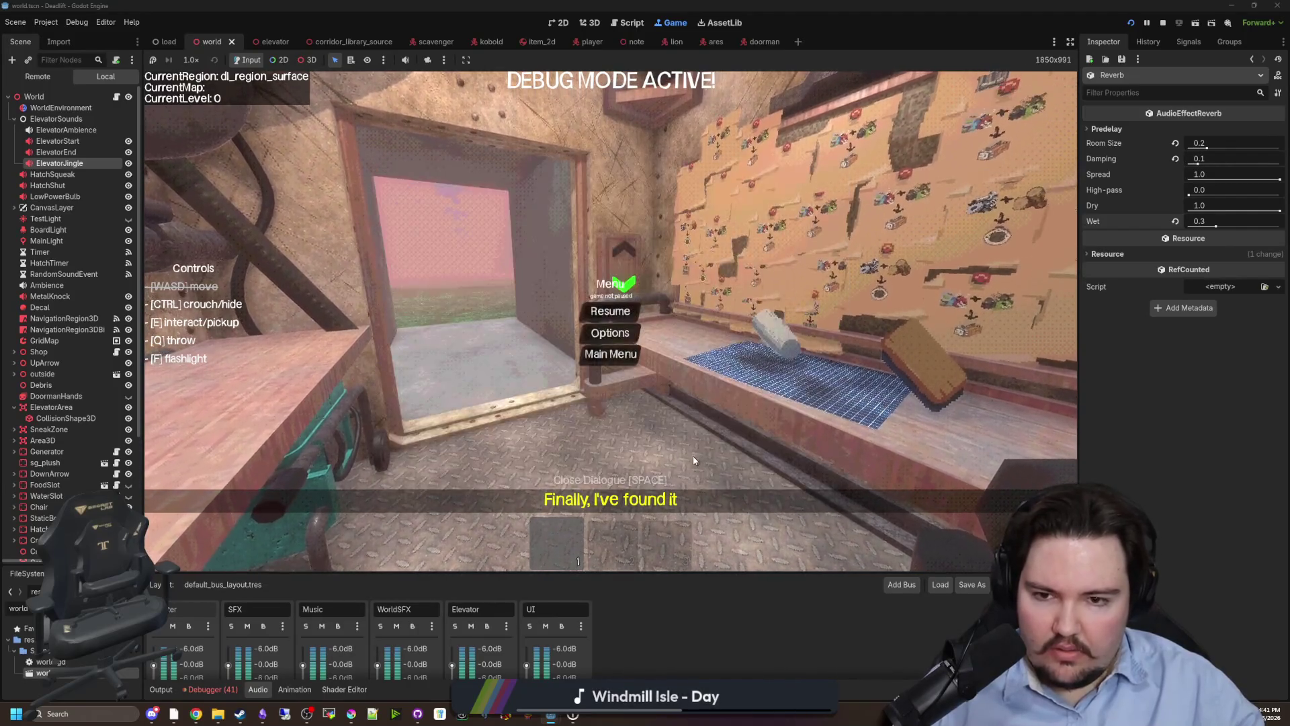
pyautogui.press('Escape')
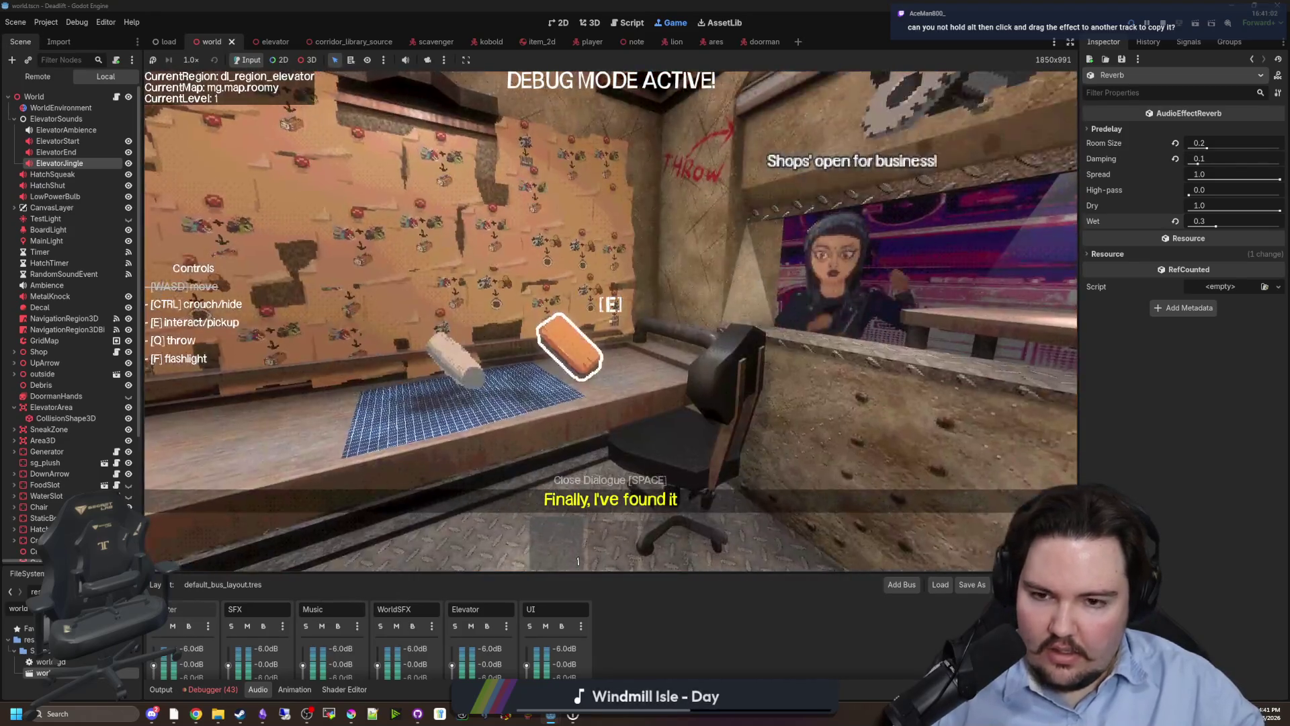
pyautogui.press('Escape')
pyautogui.click(611, 331)
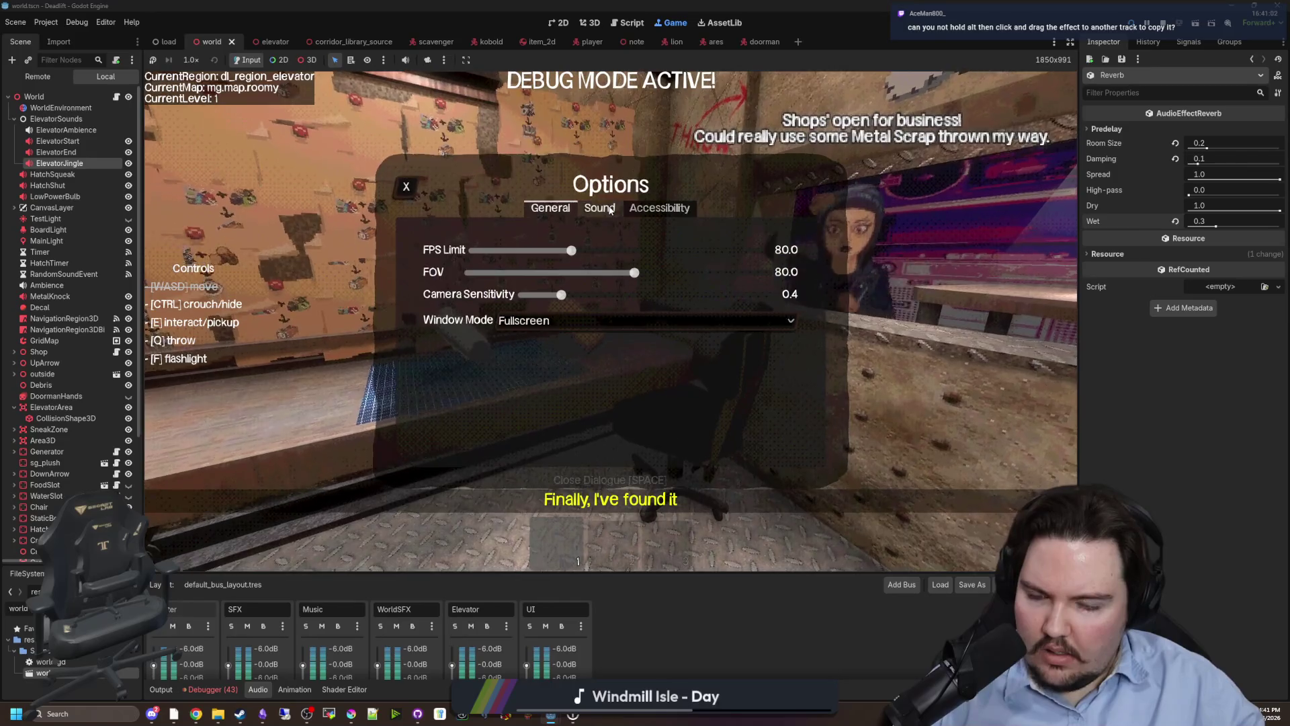
pyautogui.click(601, 210)
pyautogui.moveTo(527, 250)
pyautogui.mouseDown()
pyautogui.moveTo(796, 246)
pyautogui.moveTo(490, 280)
pyautogui.moveTo(814, 291)
pyautogui.mouseUp()
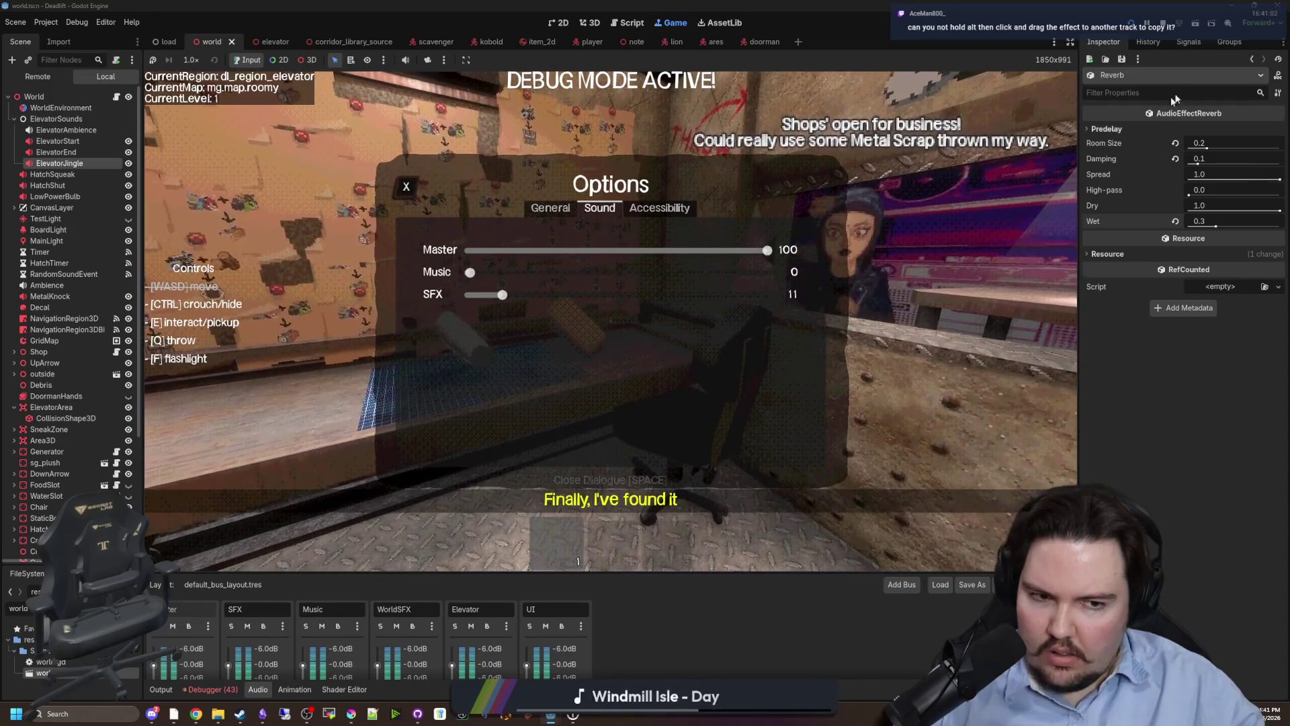
pyautogui.press('F8')
pyautogui.click(70, 147)
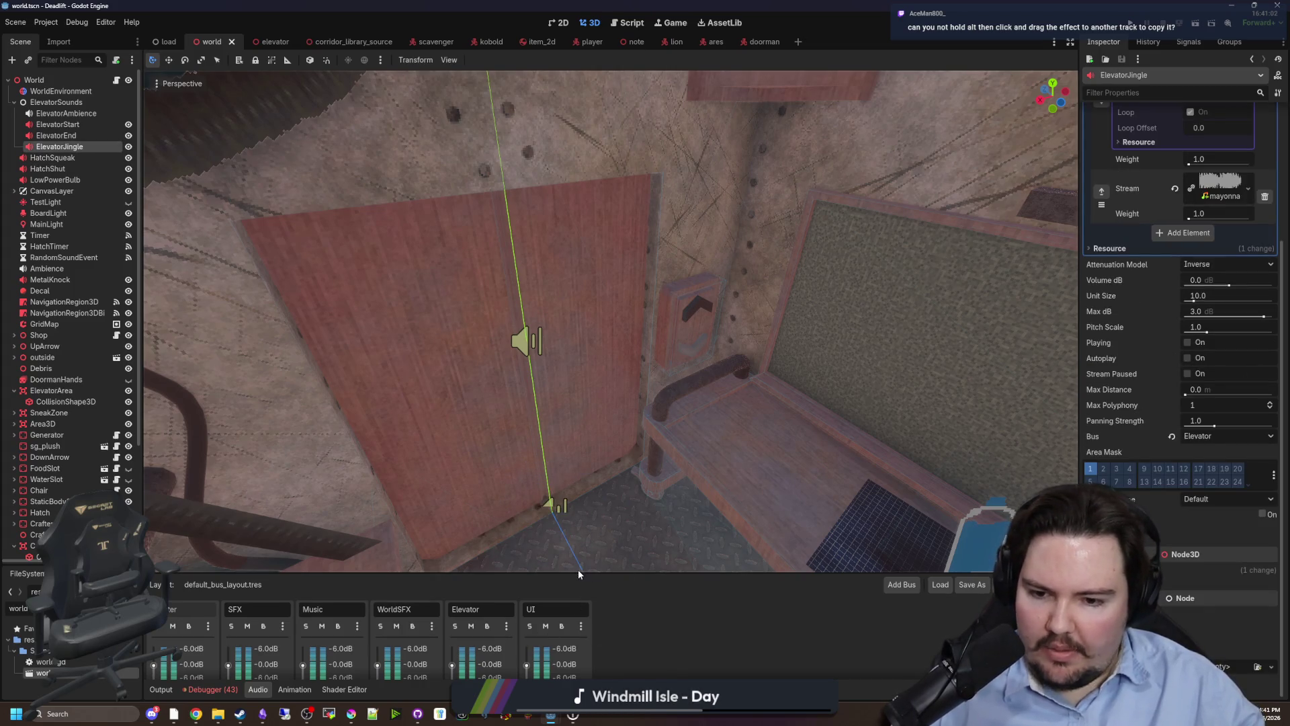
# Save the scene, show the Audio bus mixer, and try copying the WorldSFX Reverb to another bus.
pyautogui.moveTo(566, 574)
pyautogui.mouseDown()
pyautogui.moveTo(564, 424)
pyautogui.moveTo(750, 500)
pyautogui.mouseUp()
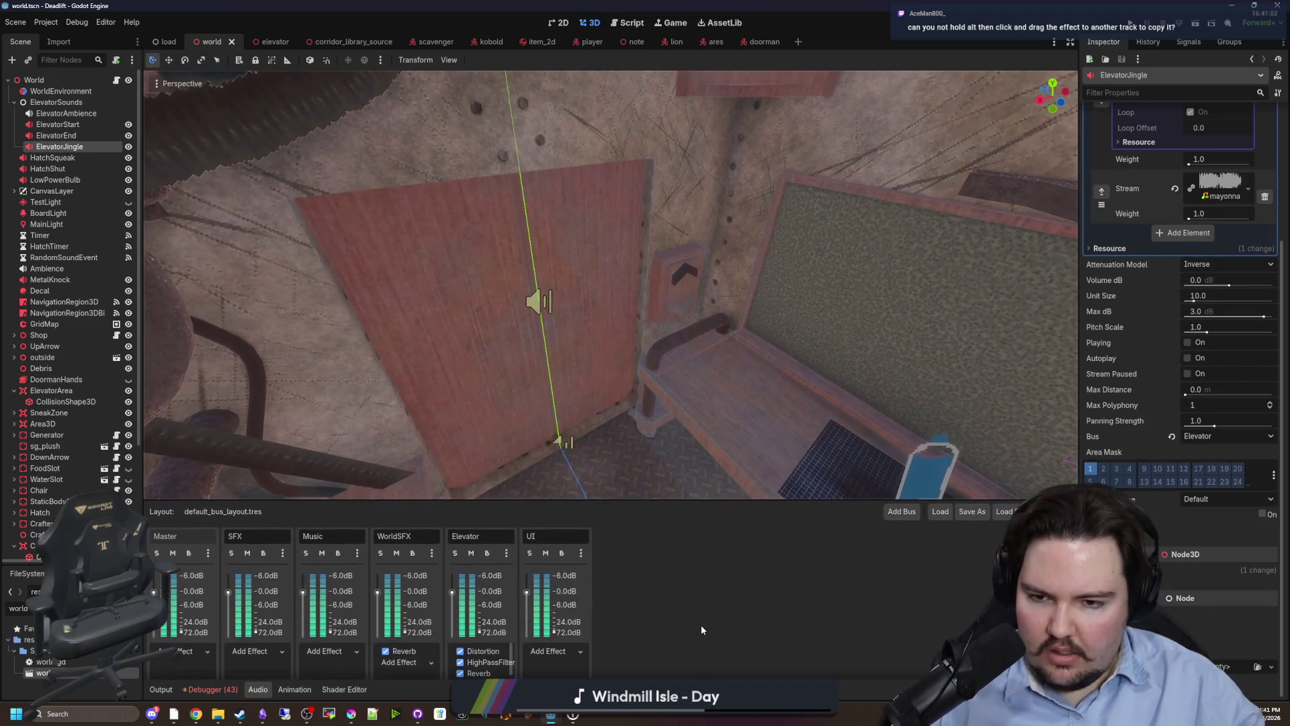
pyautogui.hotkey('ctrl', 's')
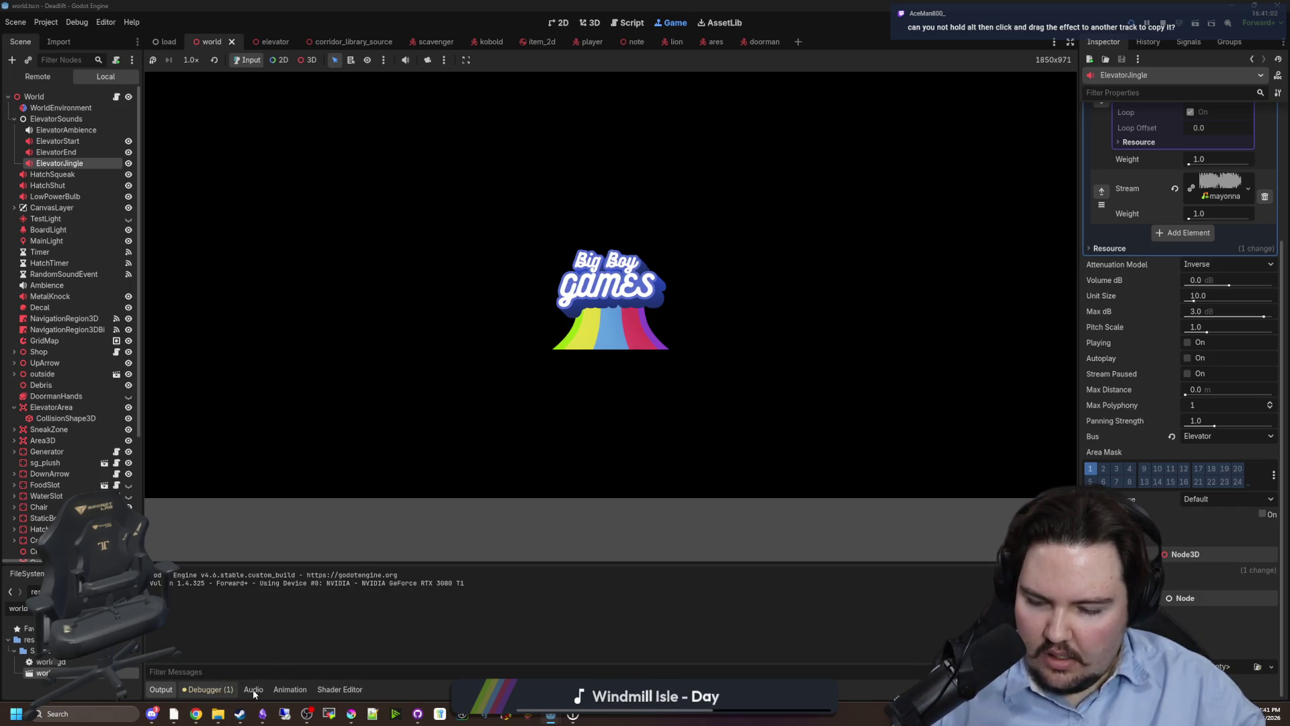
pyautogui.click(252, 688)
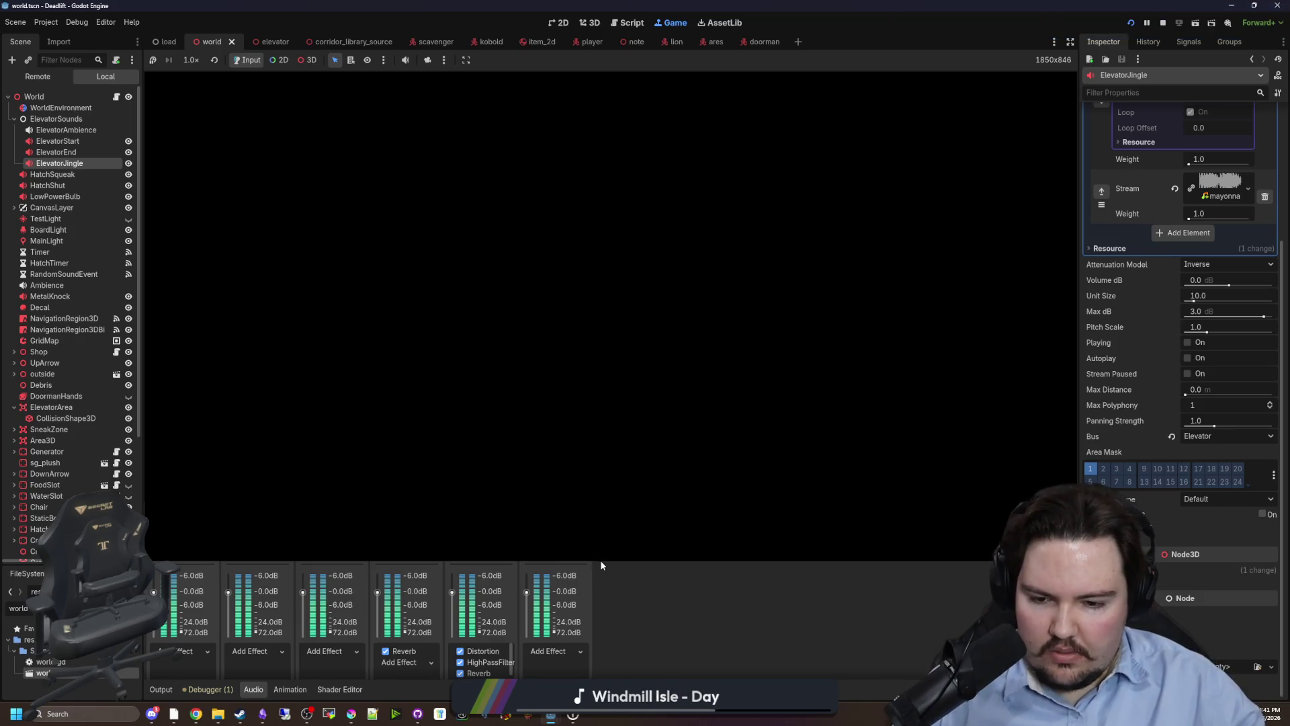
pyautogui.click(412, 636)
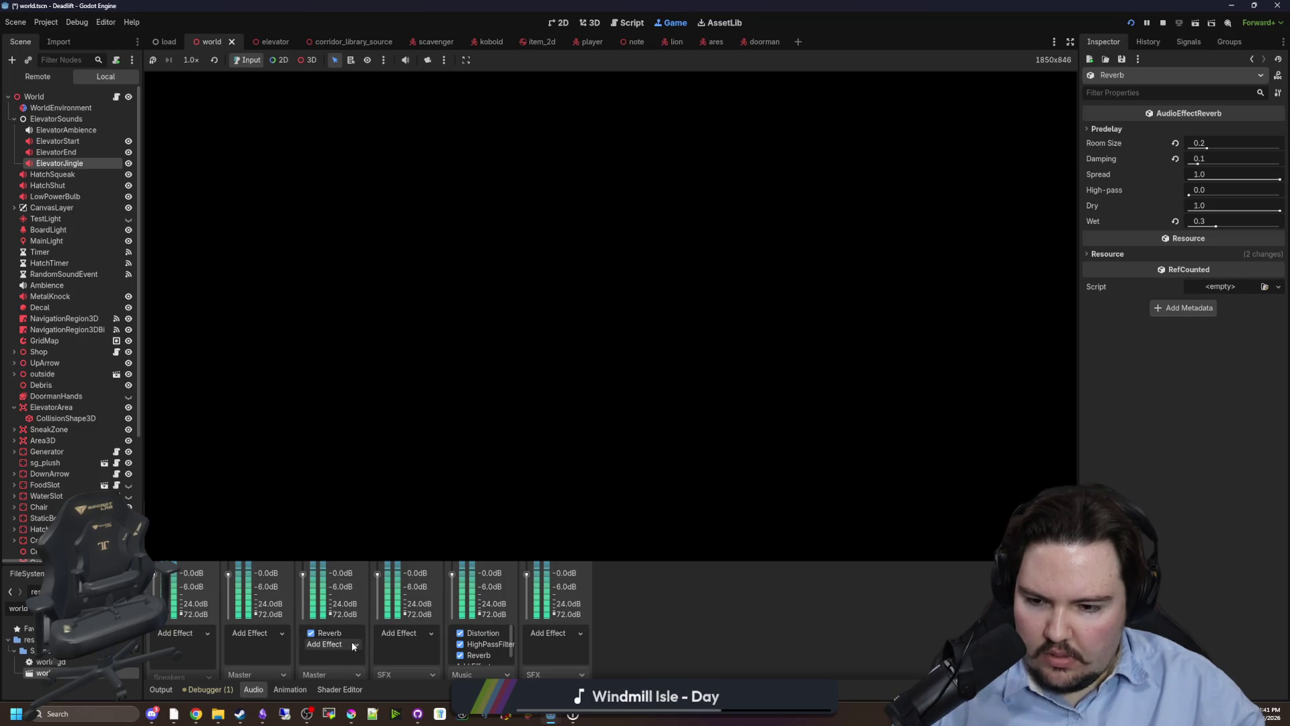
pyautogui.moveTo(356, 633); pyautogui.dragTo(397, 634)
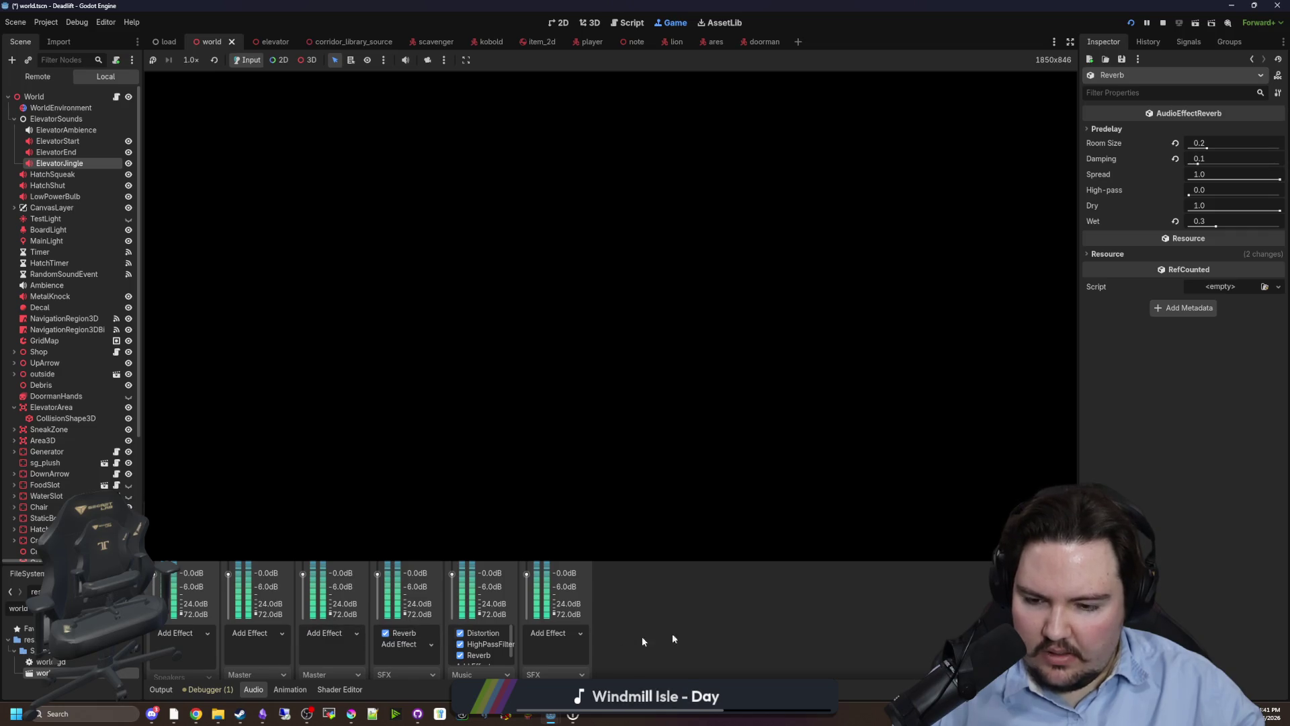
pyautogui.click(404, 634)
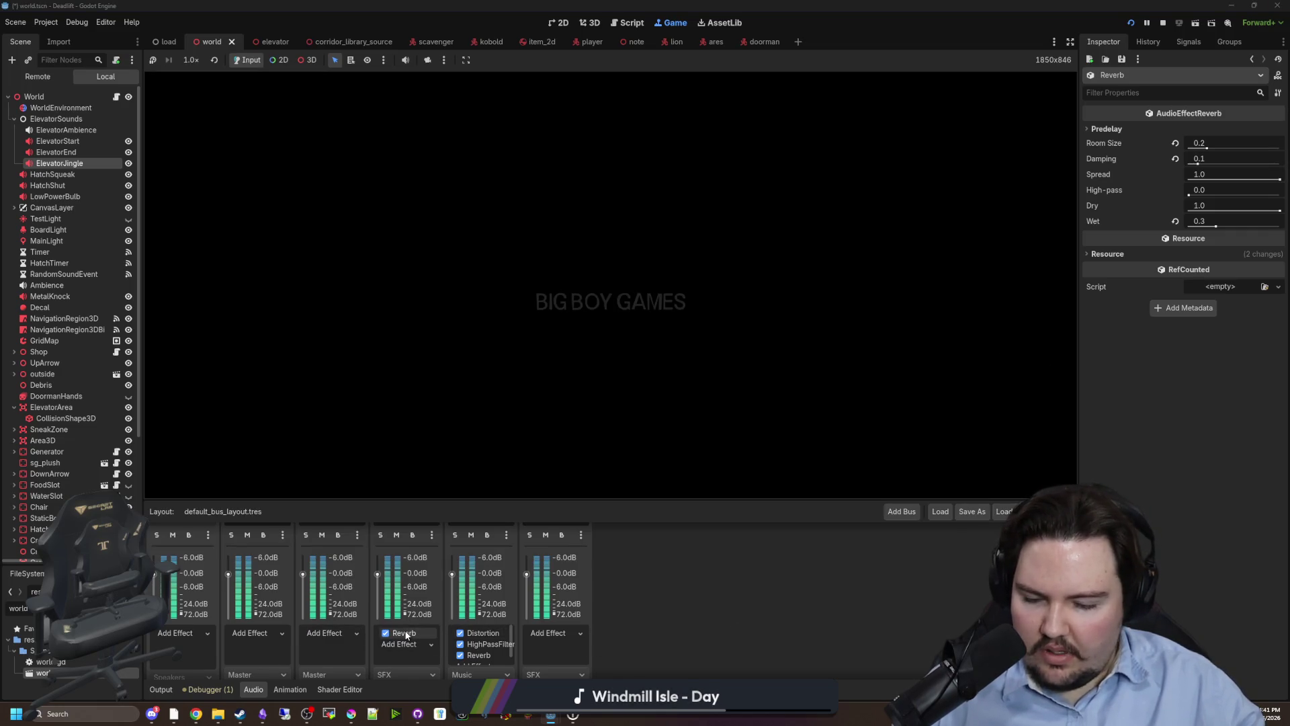
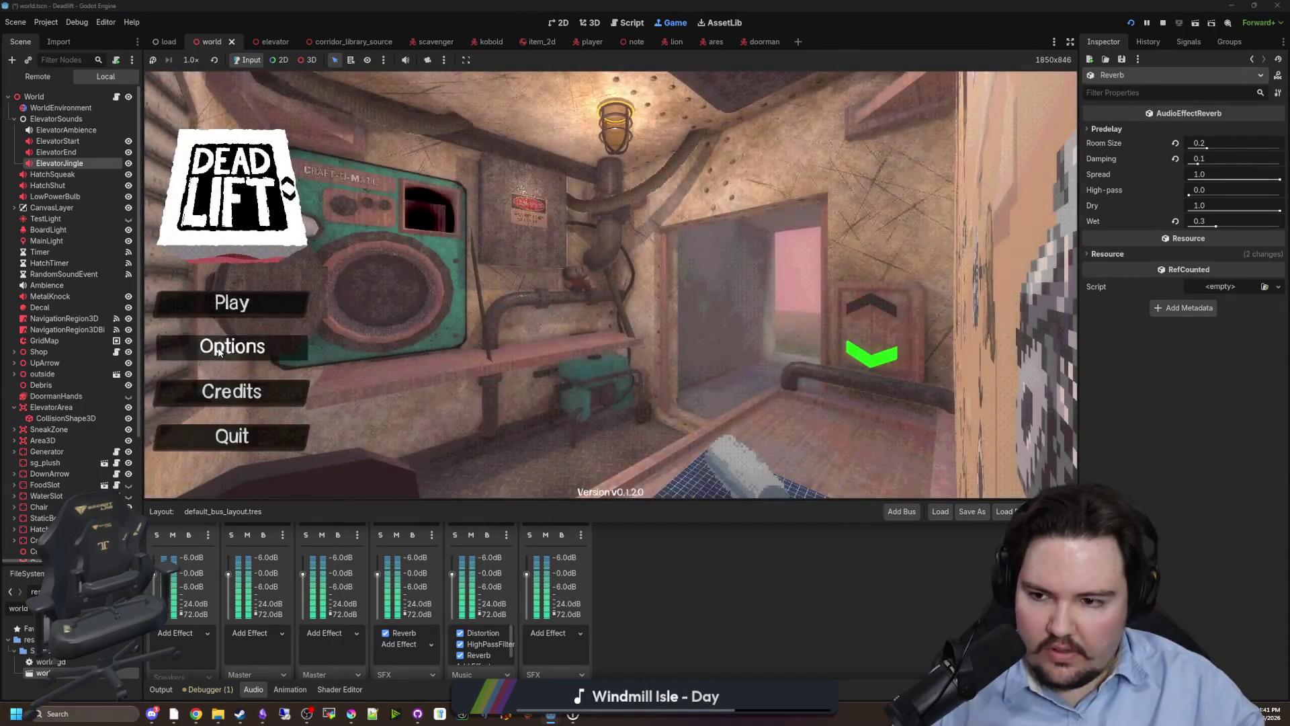
# Open main_menu.gd from the MainMenu node's script icon in the Scene dock.
pyautogui.click(234, 347)
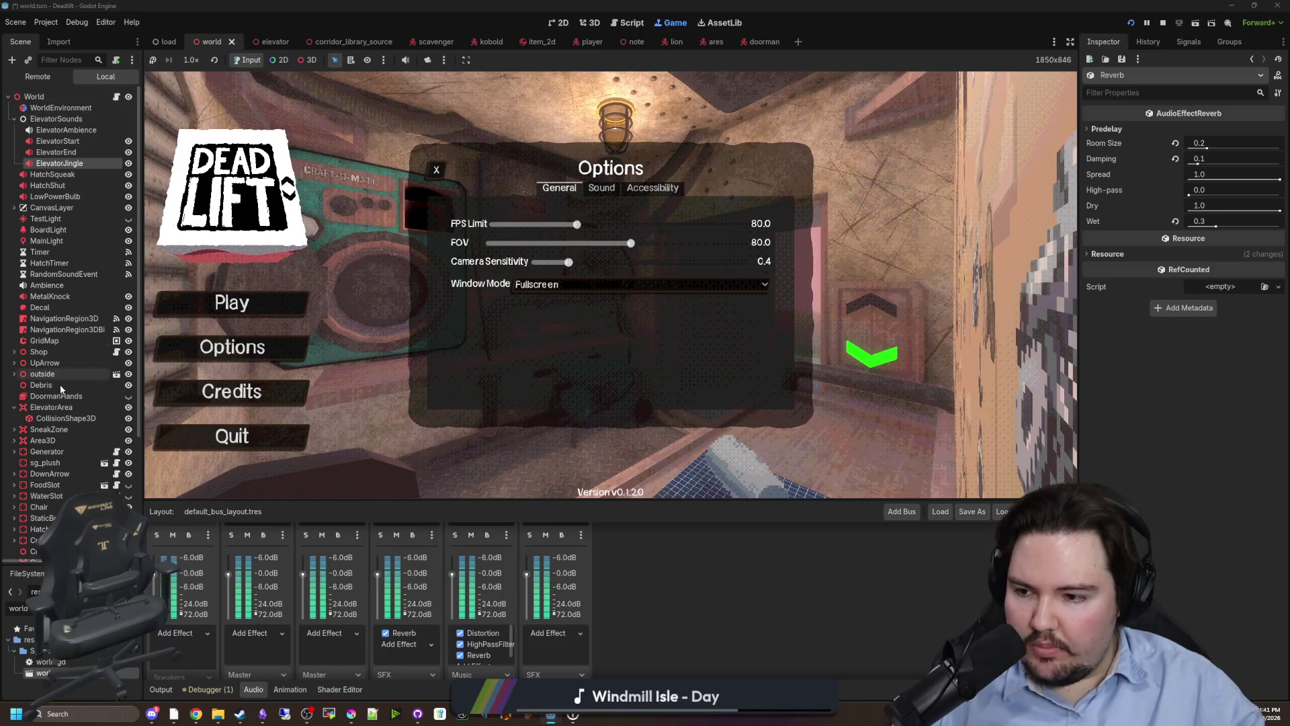
pyautogui.scroll(-5, 100, 480)
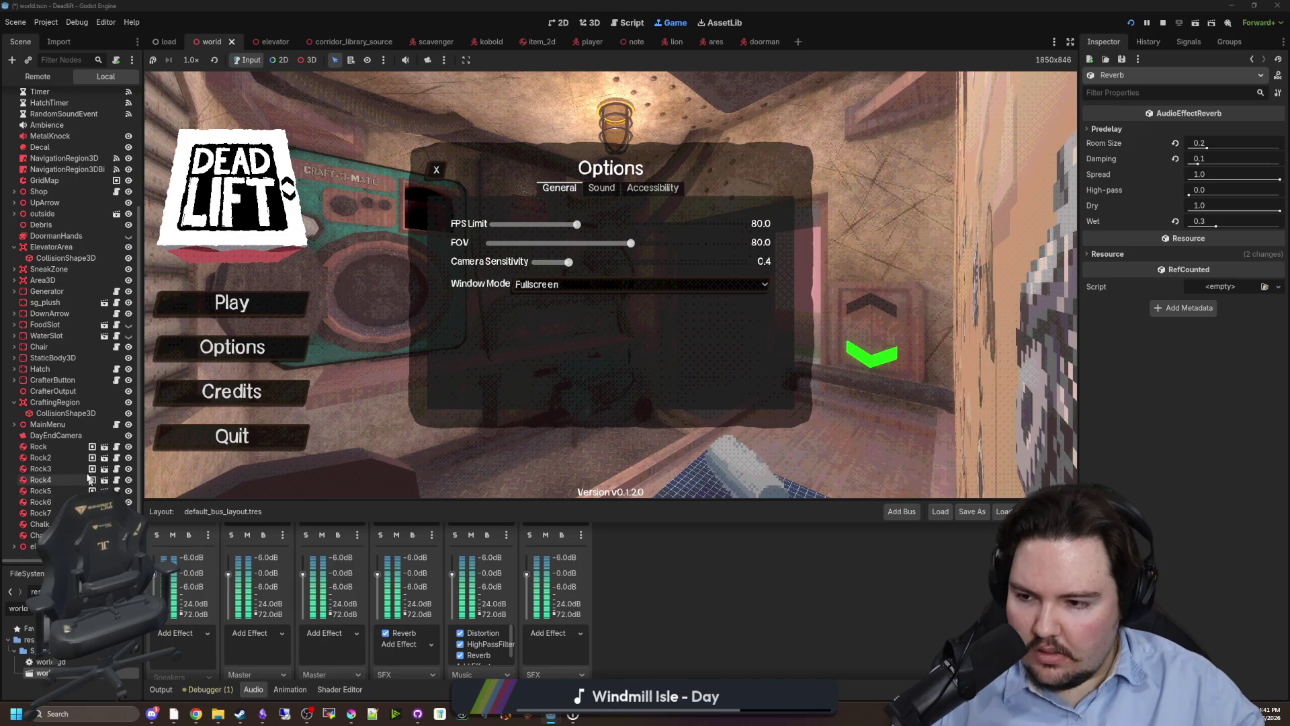
pyautogui.click(116, 424)
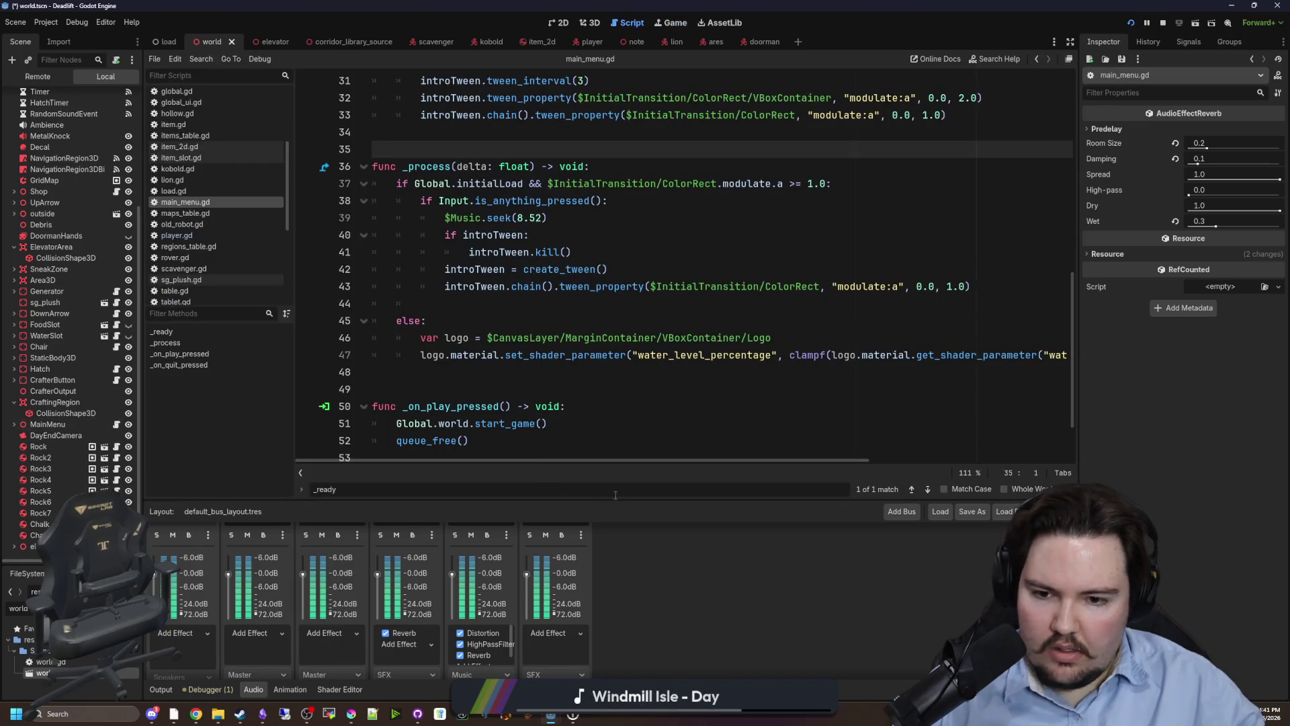
# Delete the 'Global.initialLoad && ' condition from the skip-intro check on line 37.
pyautogui.moveTo(627, 498); pyautogui.dragTo(646, 635)
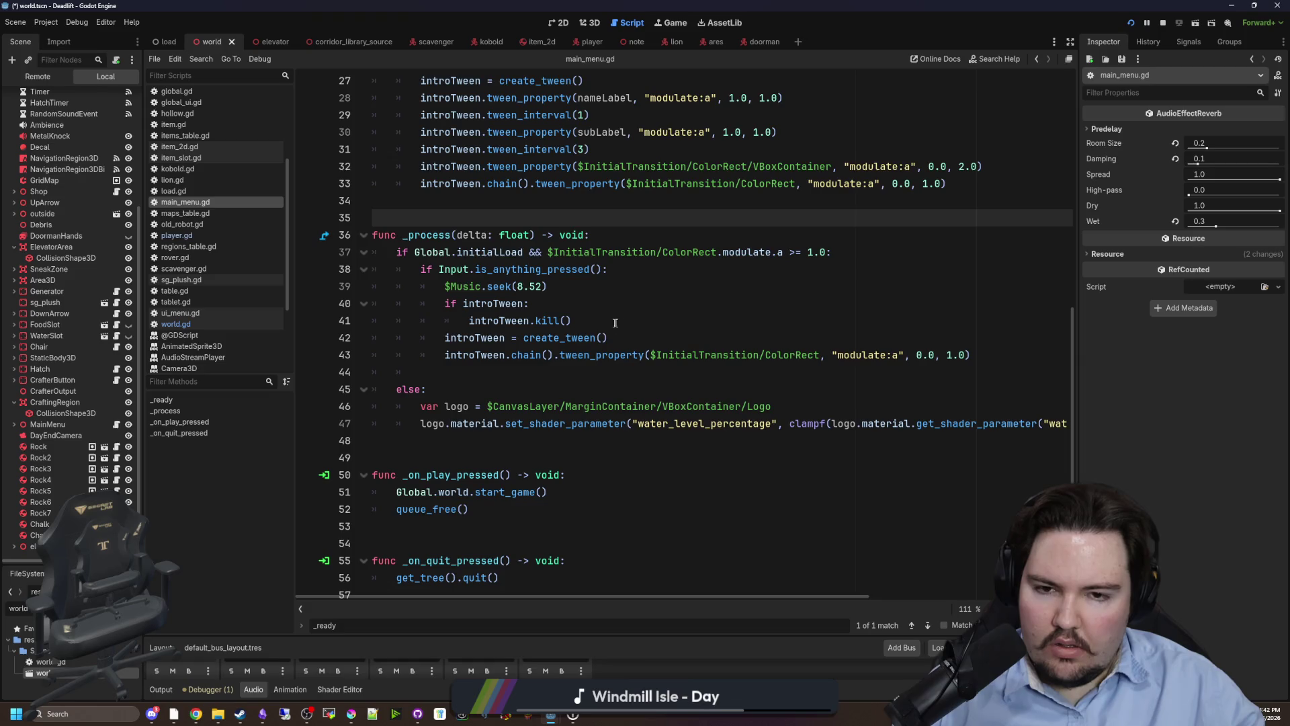
pyautogui.scroll(2, 614, 326)
pyautogui.click(546, 355)
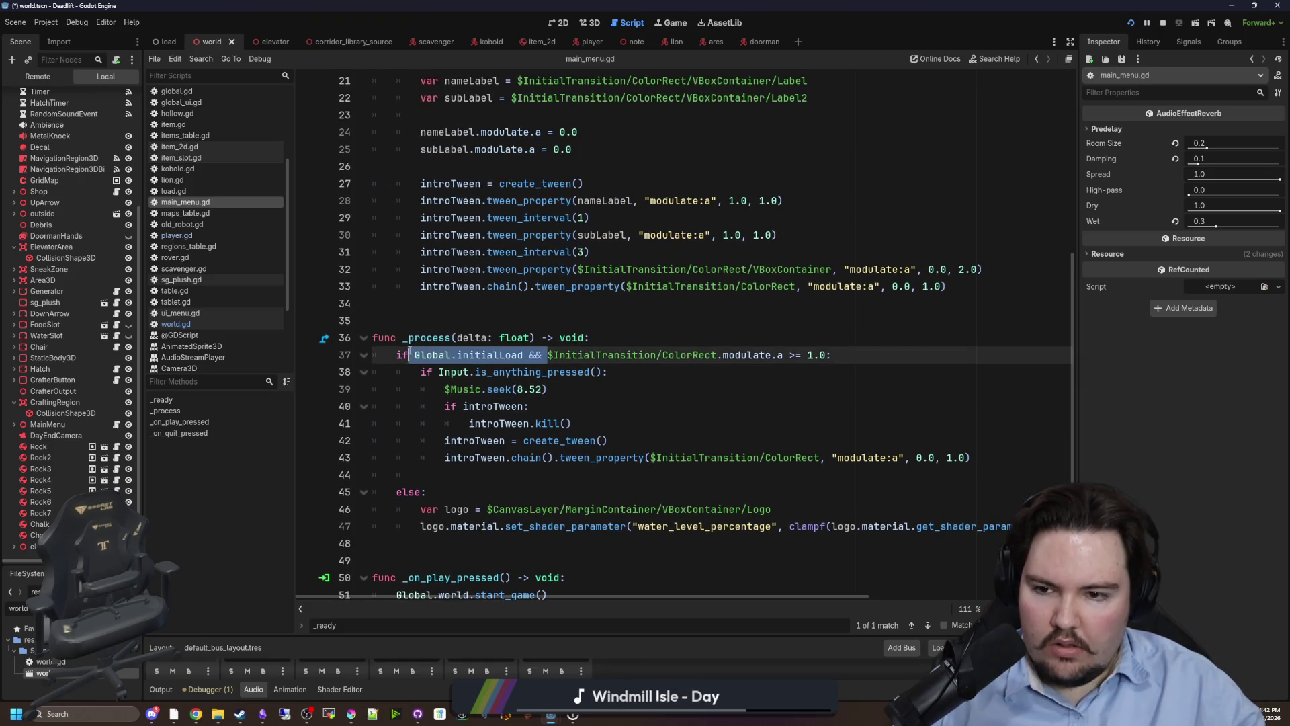
pyautogui.press('BackSpace')
pyautogui.click(688, 372)
pyautogui.scroll(-2, 688, 371)
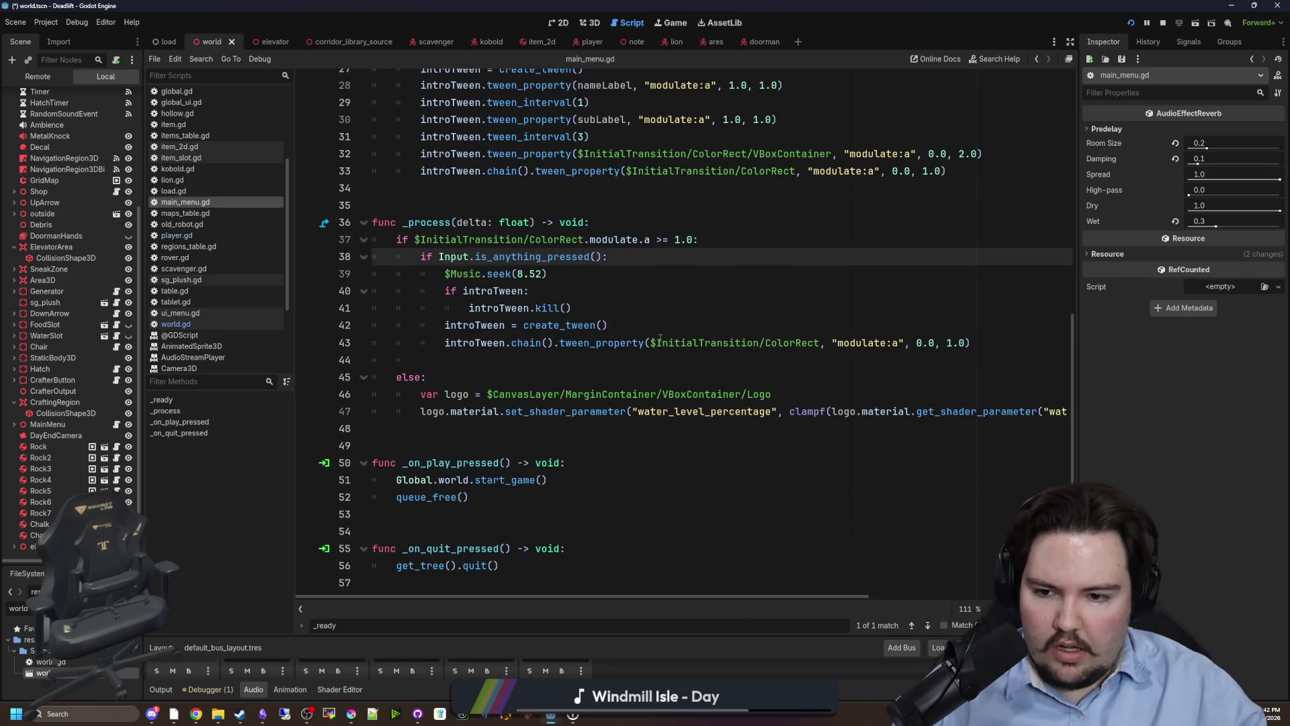
pyautogui.moveTo(592, 332)
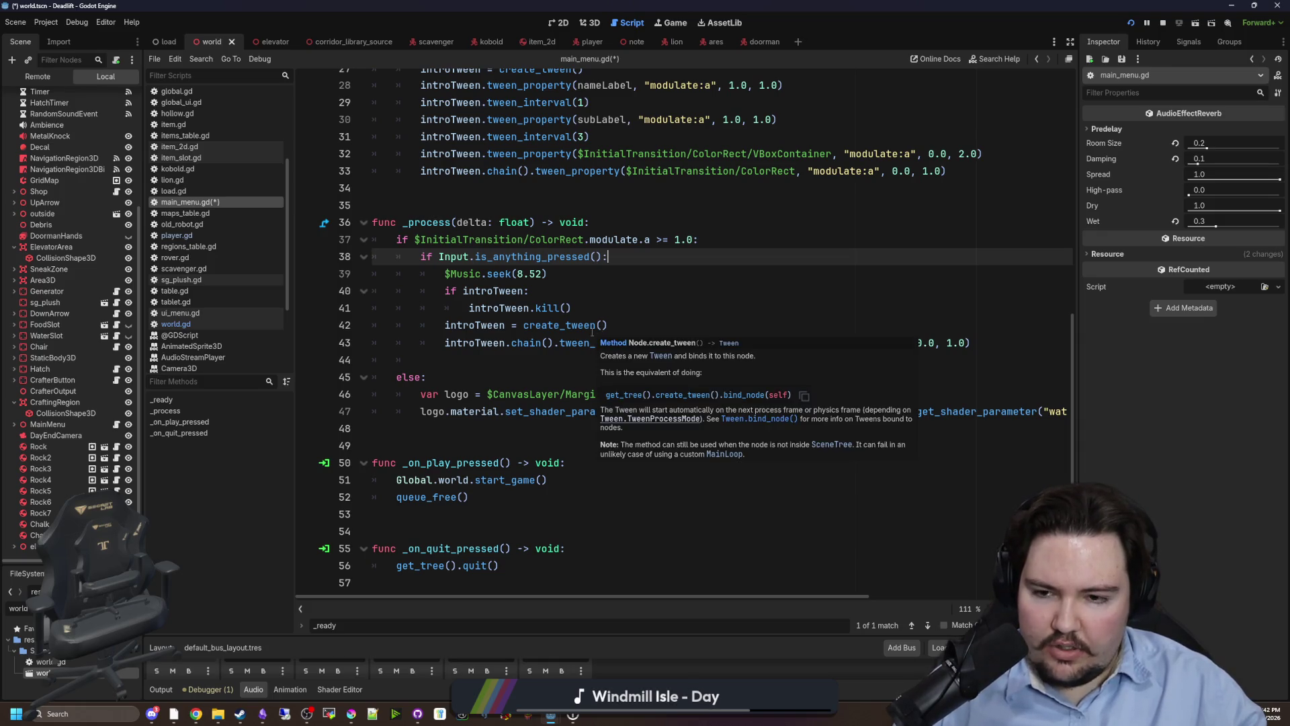
pyautogui.click(536, 293)
pyautogui.scroll(1, 536, 343)
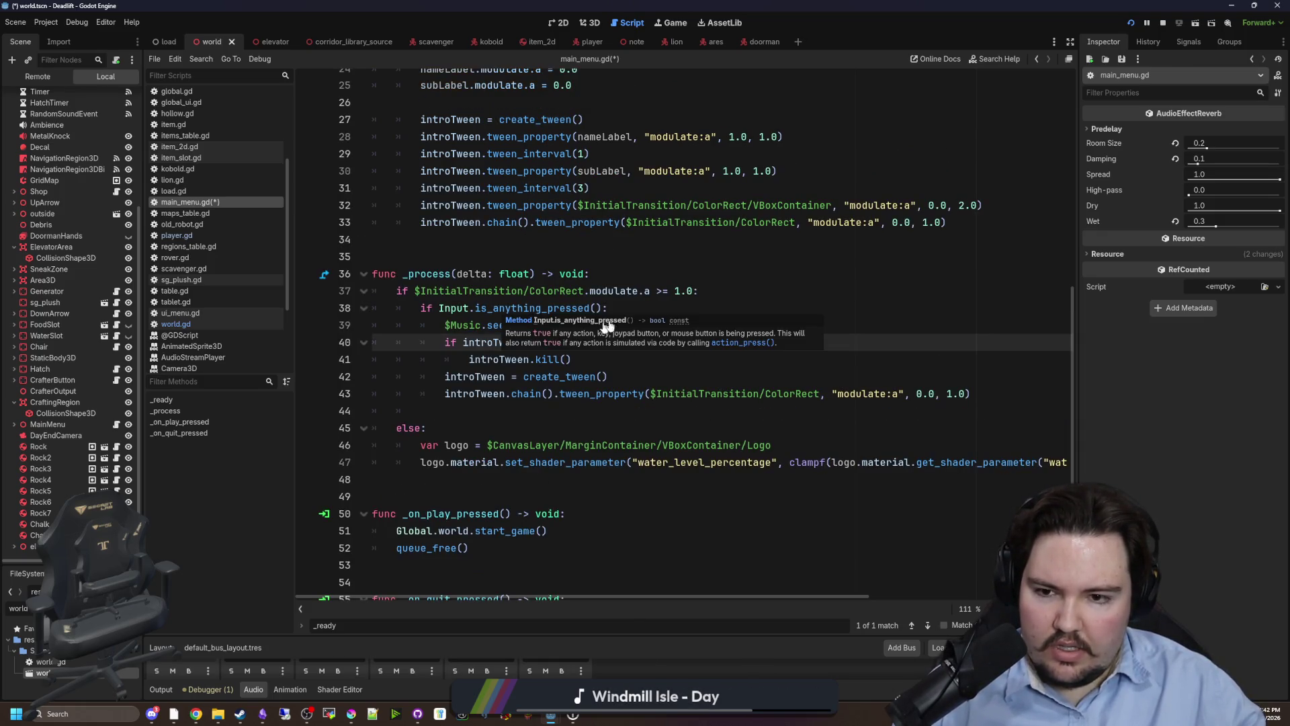
pyautogui.click(641, 303)
# Append '$InitialTransition.visible' to the line 37 check, save main_menu.gd, and return to the game.
pyautogui.moveTo(746, 291)
pyautogui.mouseDown()
pyautogui.moveTo(585, 308)
pyautogui.moveTo(414, 291)
pyautogui.mouseUp()
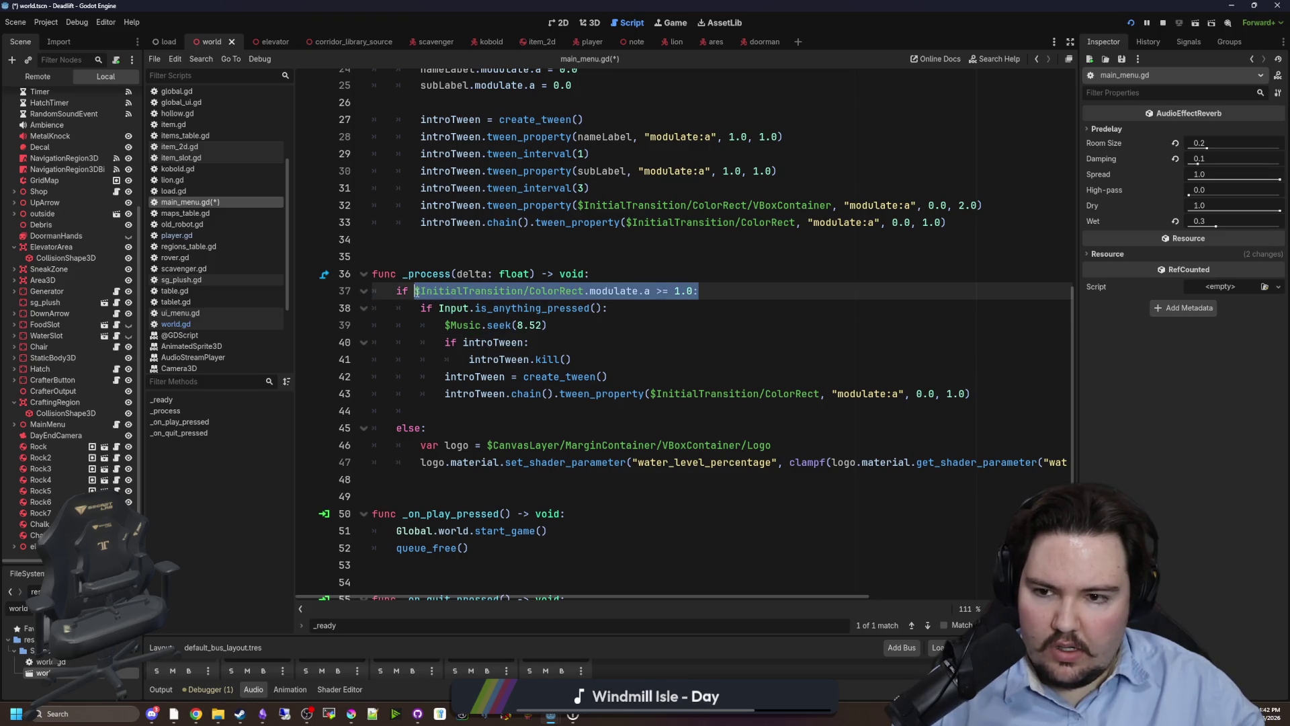
pyautogui.scroll(7, 437, 302)
pyautogui.click(501, 326)
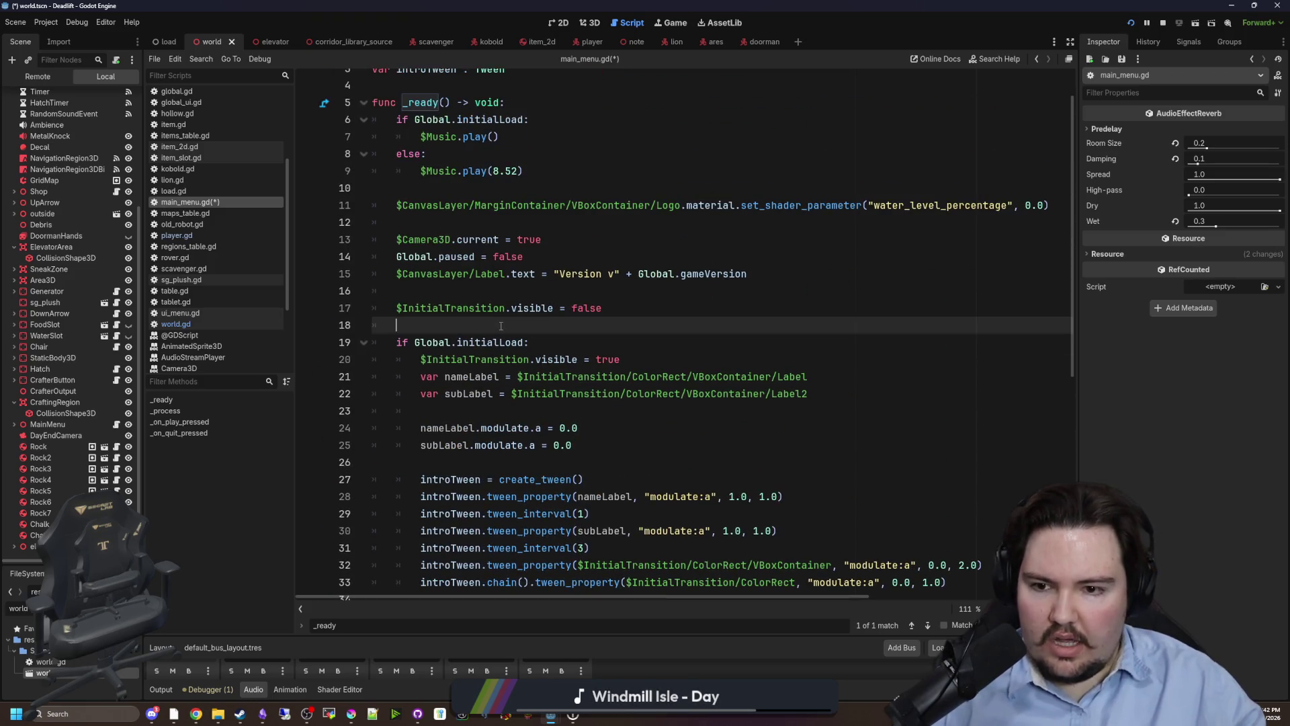
pyautogui.click(658, 363)
pyautogui.moveTo(431, 359); pyautogui.dragTo(422, 360)
pyautogui.scroll(-5, 546, 384)
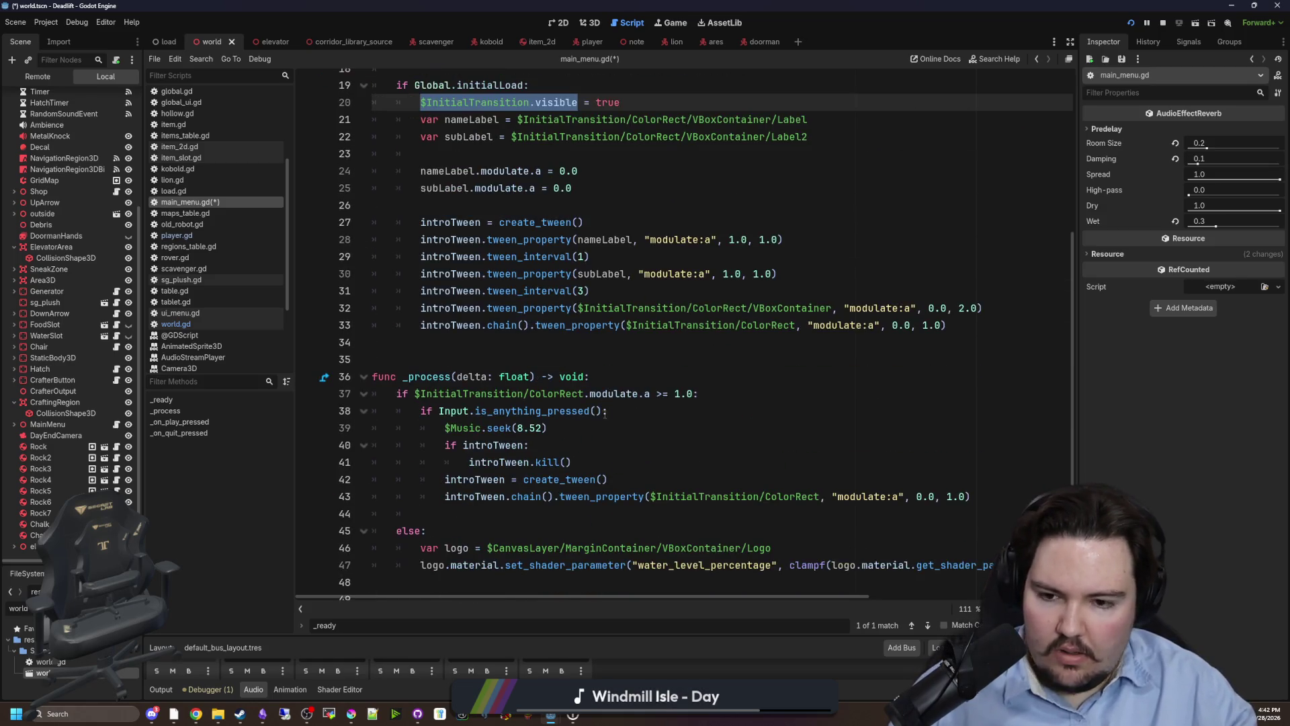
pyautogui.click(697, 395)
pyautogui.write('$InitialTransition.visible')
pyautogui.click(639, 377)
pyautogui.hotkey('ctrl', 's')
pyautogui.scroll(-3, 548, 383)
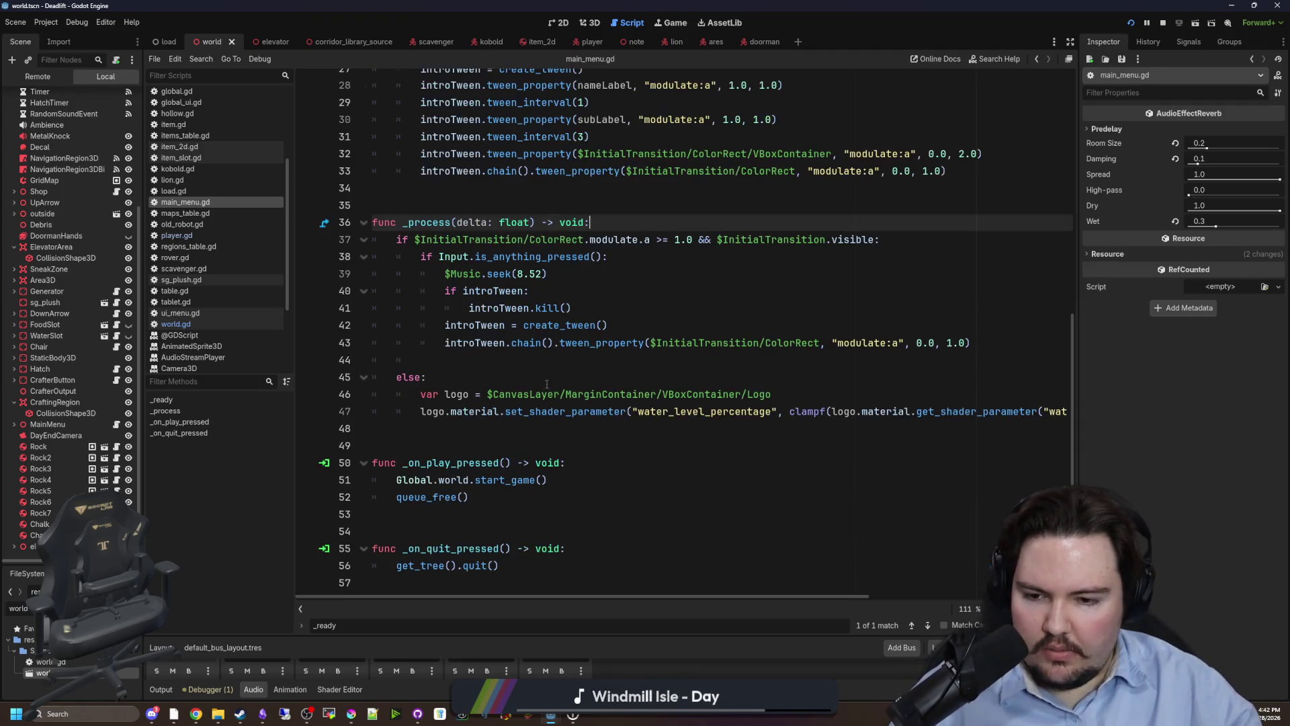
pyautogui.click(668, 22)
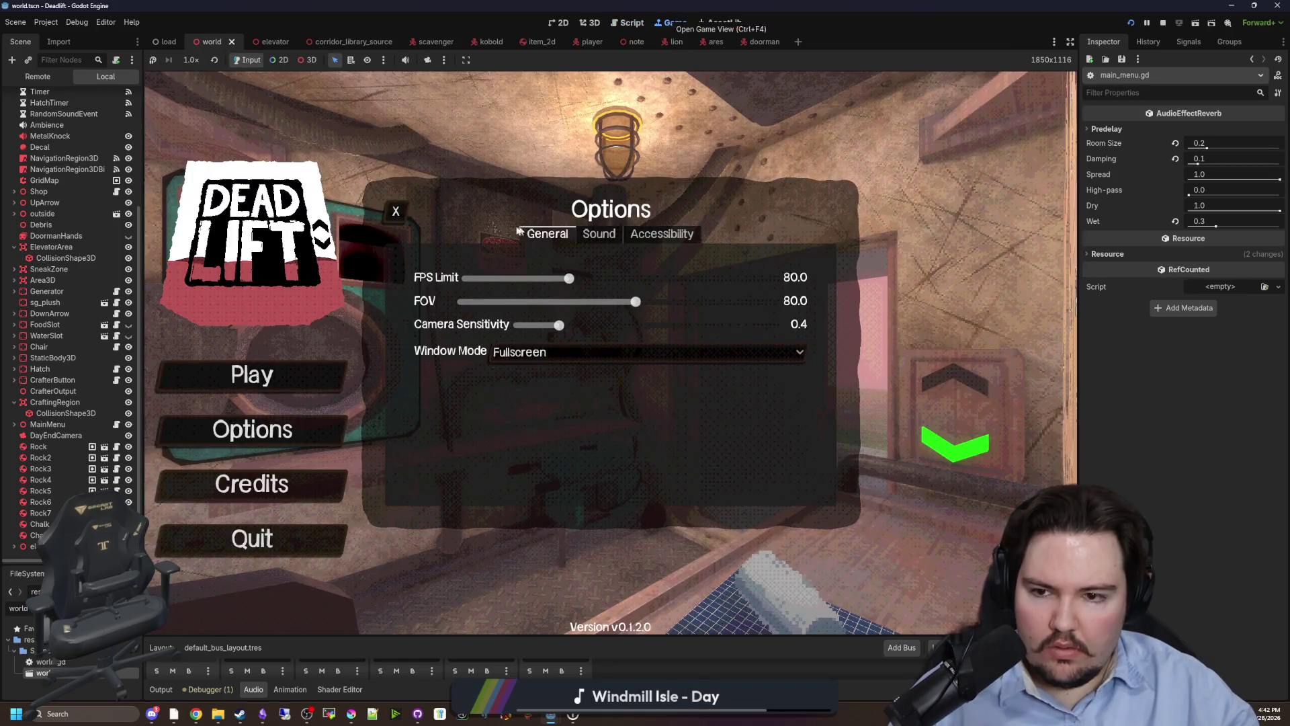
# Close the Options panel and start a game from the main menu.
pyautogui.click(397, 216)
pyautogui.write('dwasdwa')
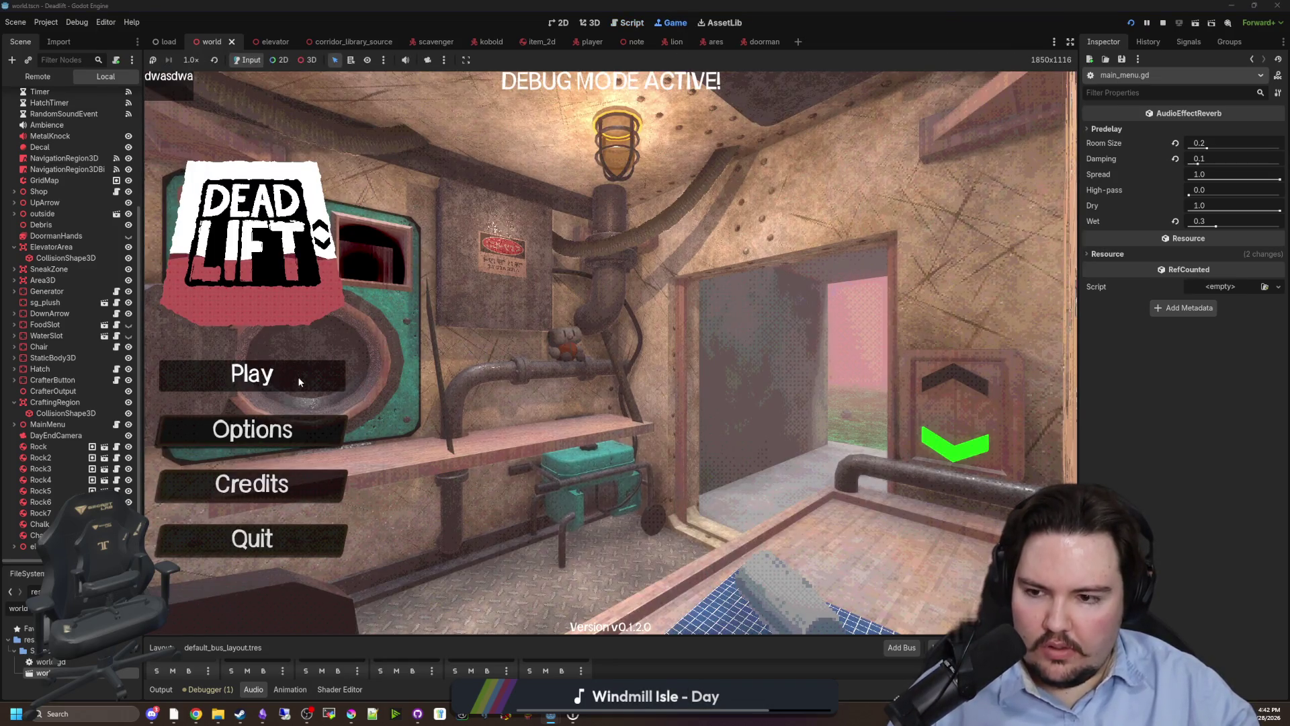
pyautogui.click(253, 374)
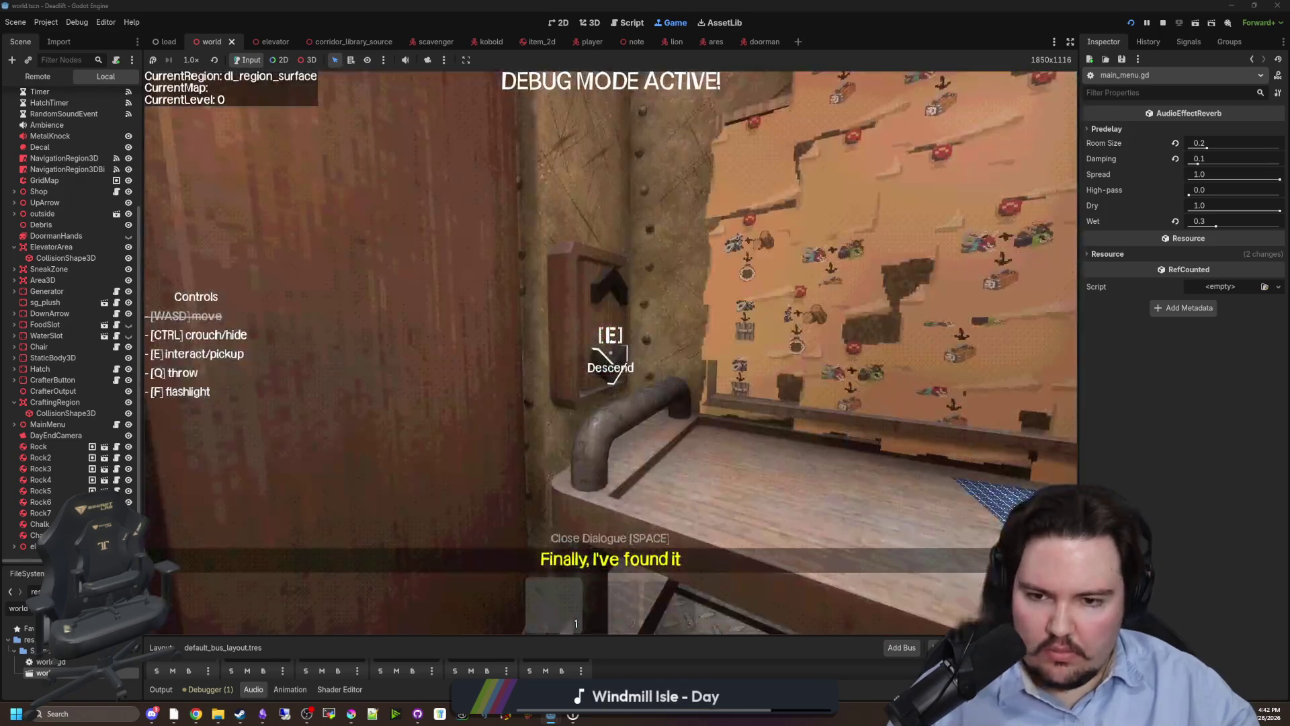
# From the pause menu's Sound options, raise the Music volume to 100 and resume.
pyautogui.press('Escape')
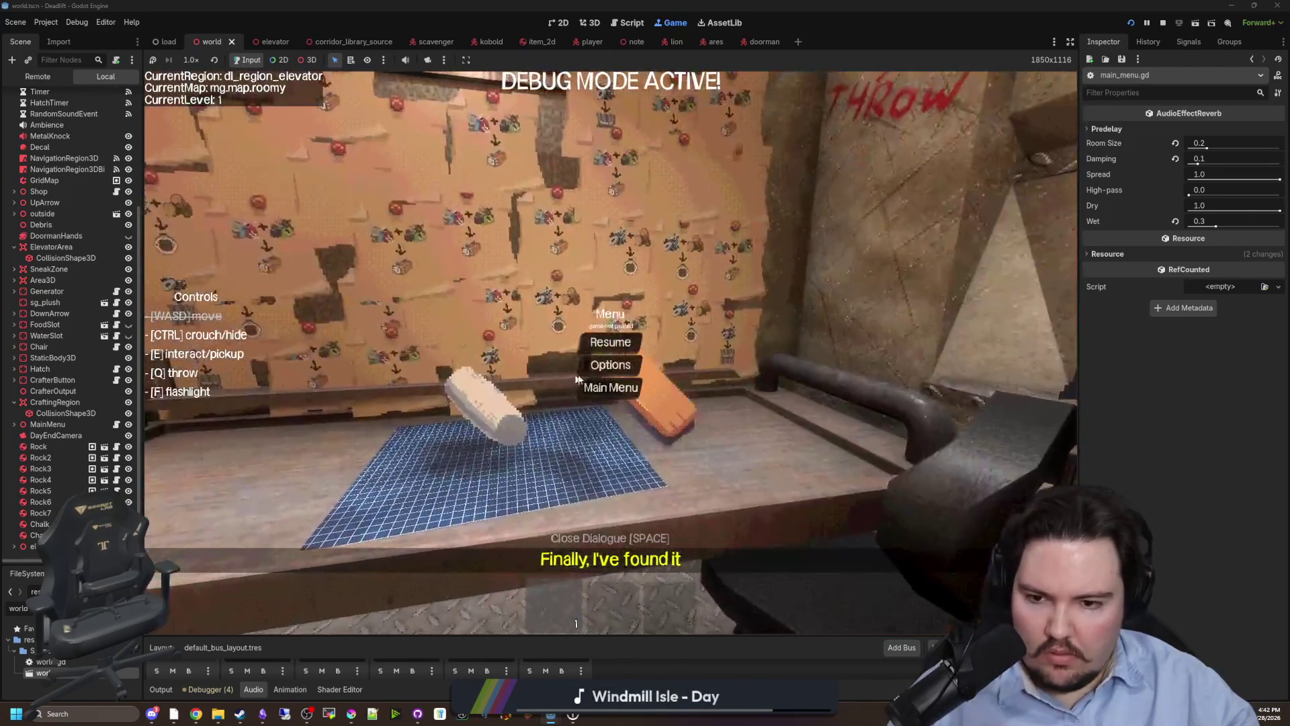
pyautogui.click(601, 363)
pyautogui.click(599, 234)
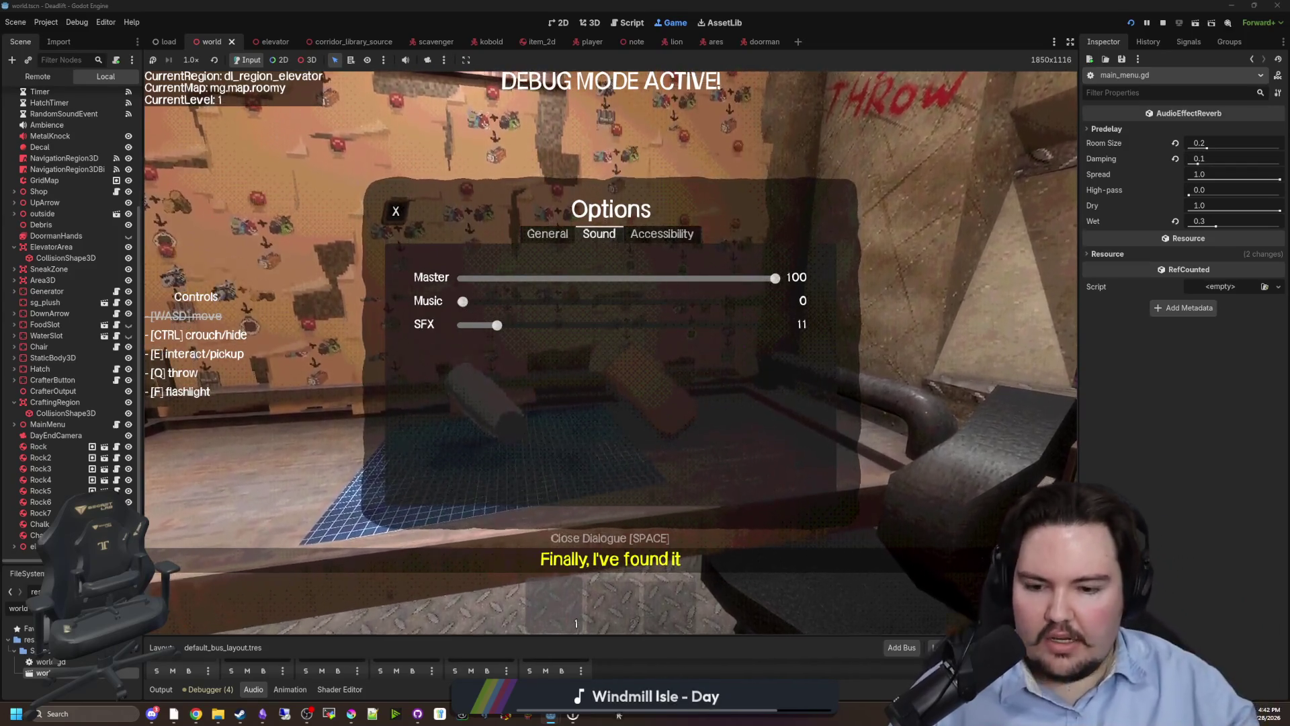
pyautogui.press('Escape')
pyautogui.press('F1')
pyautogui.click(703, 420)
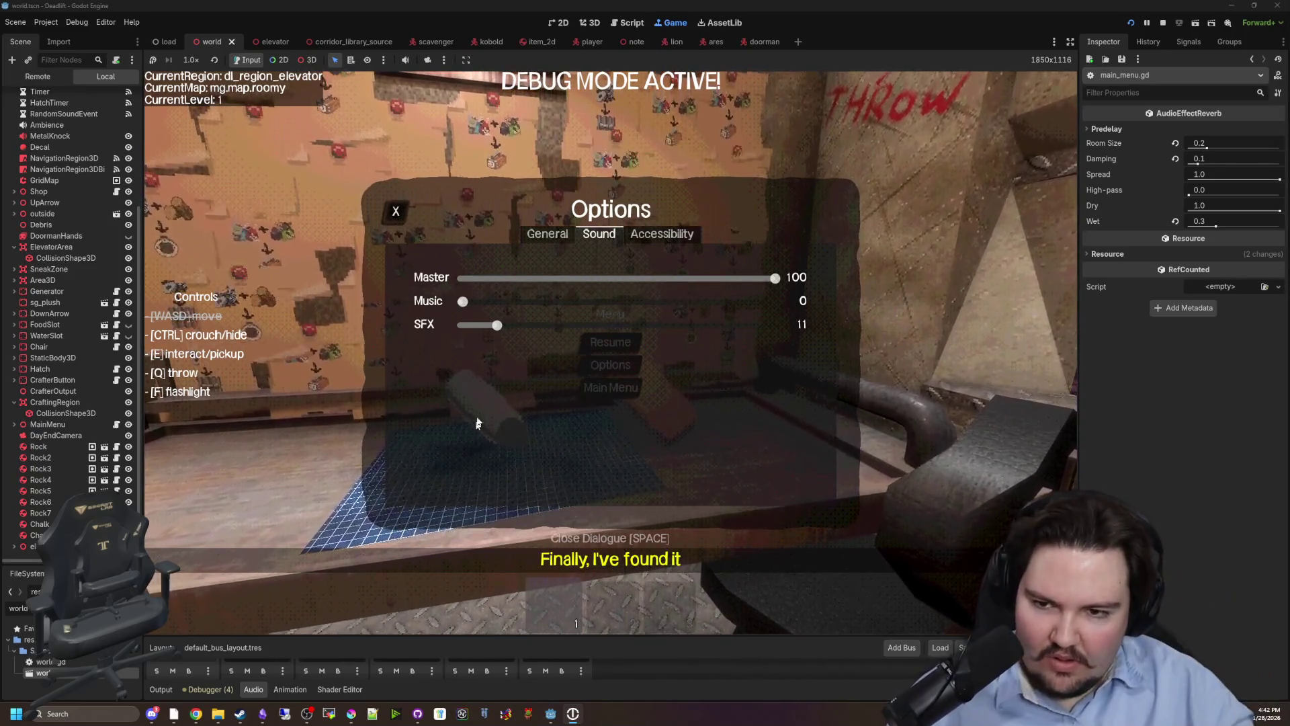
pyautogui.moveTo(462, 301)
pyautogui.mouseDown()
pyautogui.moveTo(763, 302)
pyautogui.moveTo(829, 316)
pyautogui.moveTo(746, 301)
pyautogui.moveTo(518, 302)
pyautogui.moveTo(858, 281)
pyautogui.moveTo(597, 301)
pyautogui.mouseUp()
pyautogui.press('Escape')
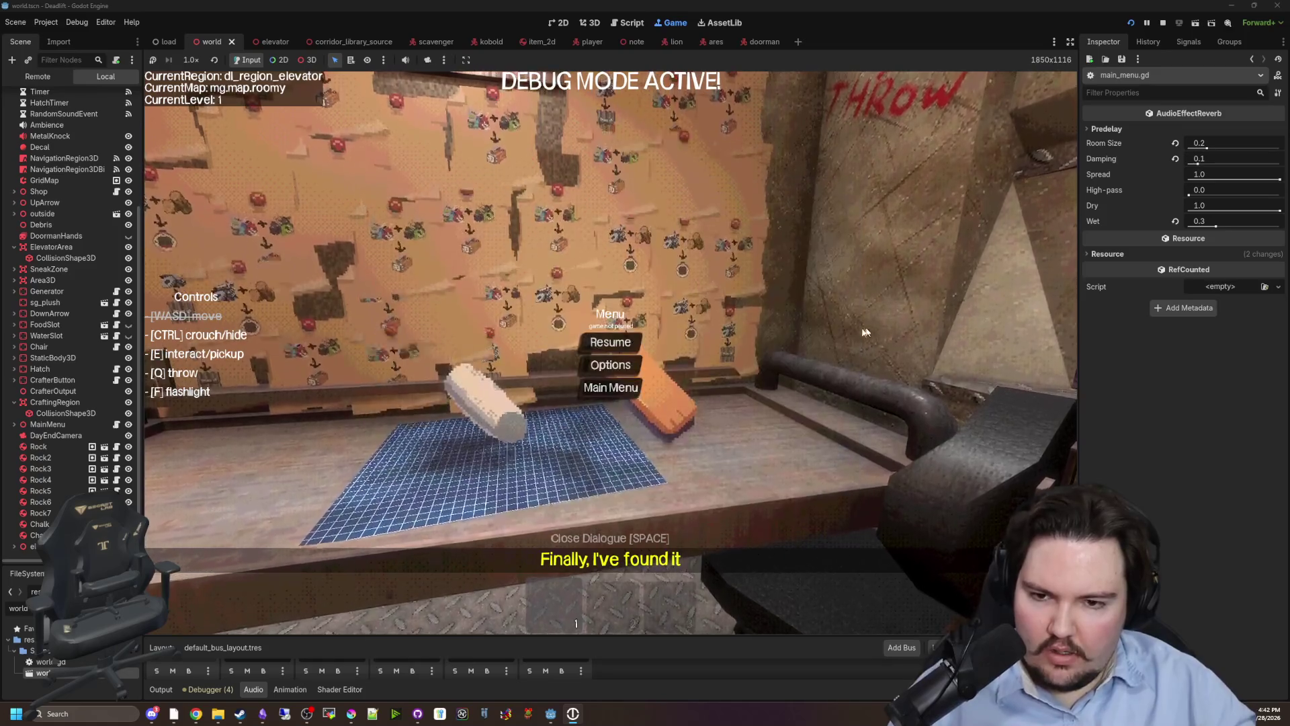
# Turn Master volume down to 0, run a music debug command, then raise Master slightly.
pyautogui.press('Escape')
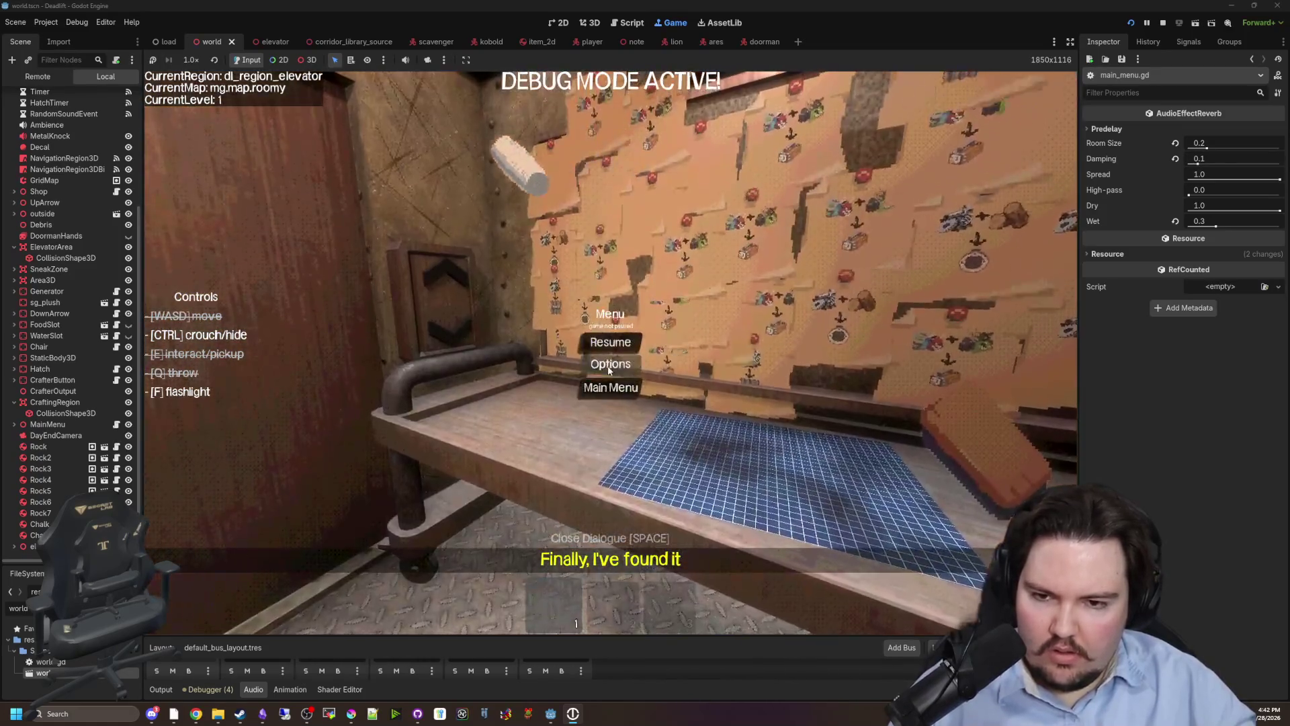
pyautogui.click(611, 363)
pyautogui.moveTo(623, 291); pyautogui.dragTo(440, 289)
pyautogui.press('F1')
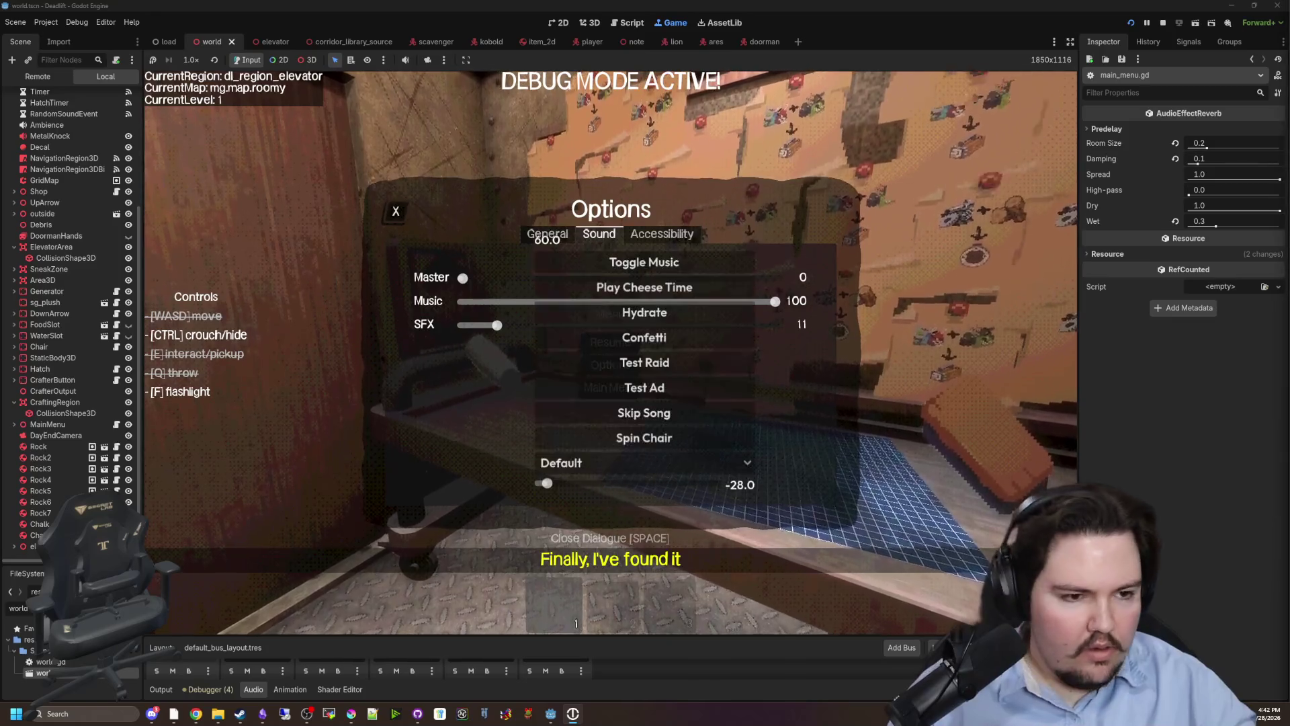
pyautogui.click(644, 262)
pyautogui.moveTo(462, 278); pyautogui.dragTo(633, 278)
pyautogui.press('Escape')
pyautogui.press('Escape')
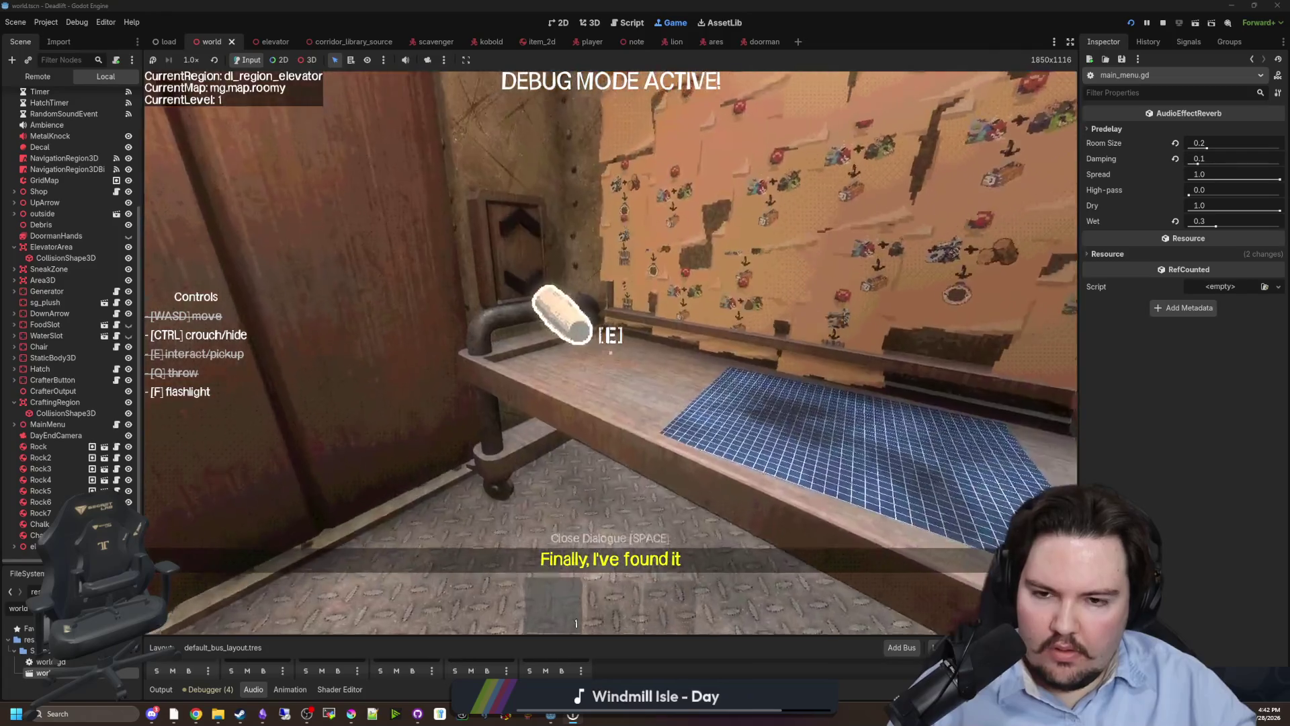
pyautogui.press('Escape')
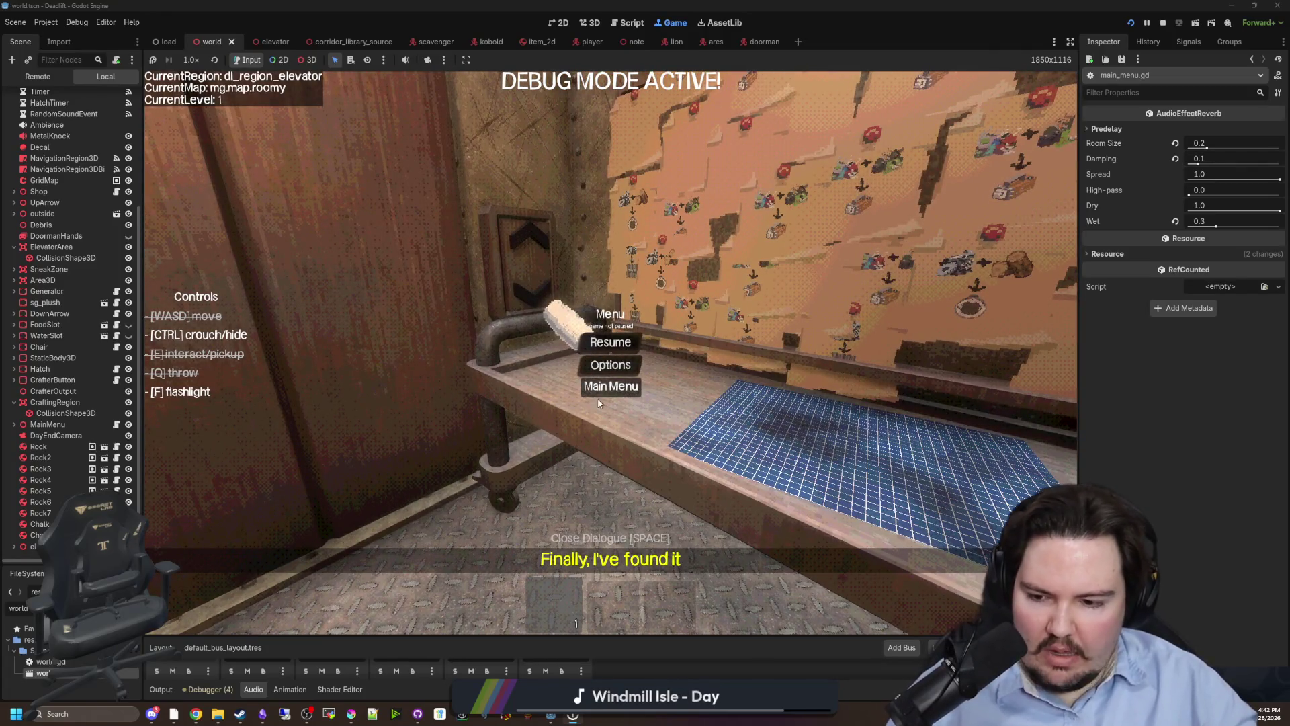
# Quit to the main menu, then open, scroll through and close the Credits.
pyautogui.click(611, 388)
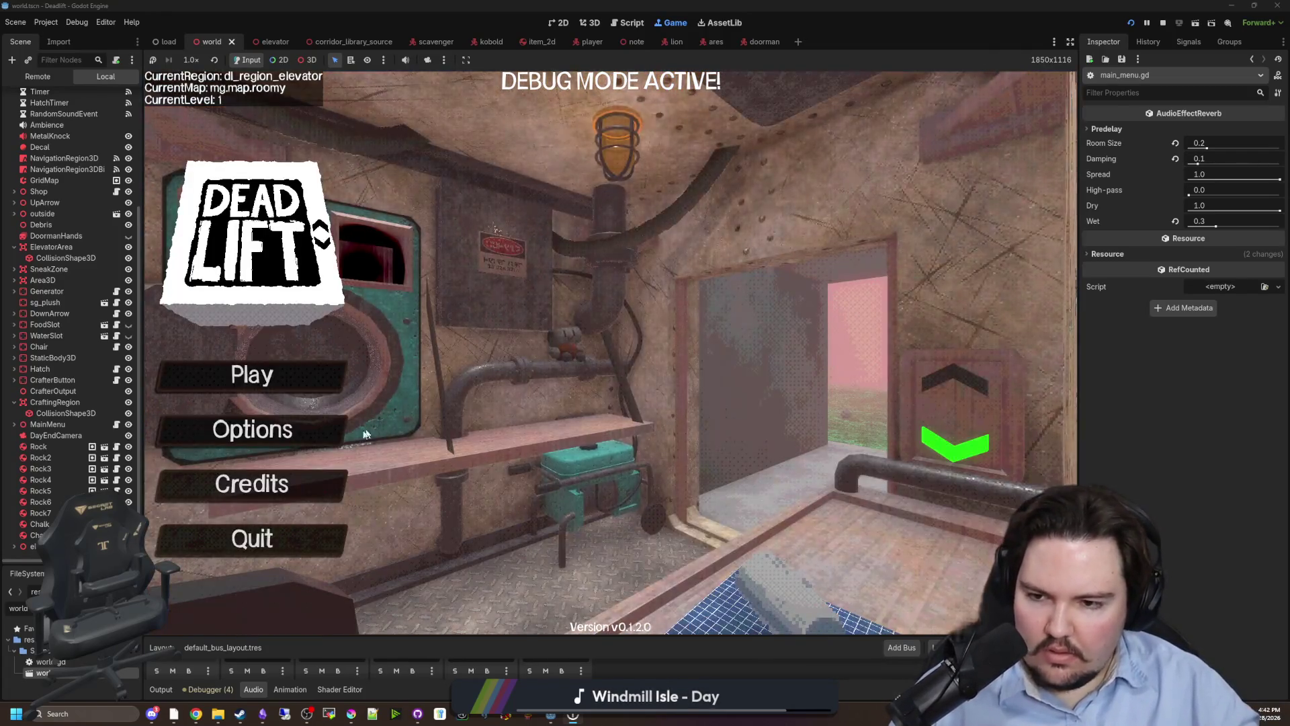
pyautogui.click(269, 485)
pyautogui.scroll(-3, 733, 319)
pyautogui.scroll(5, 516, 337)
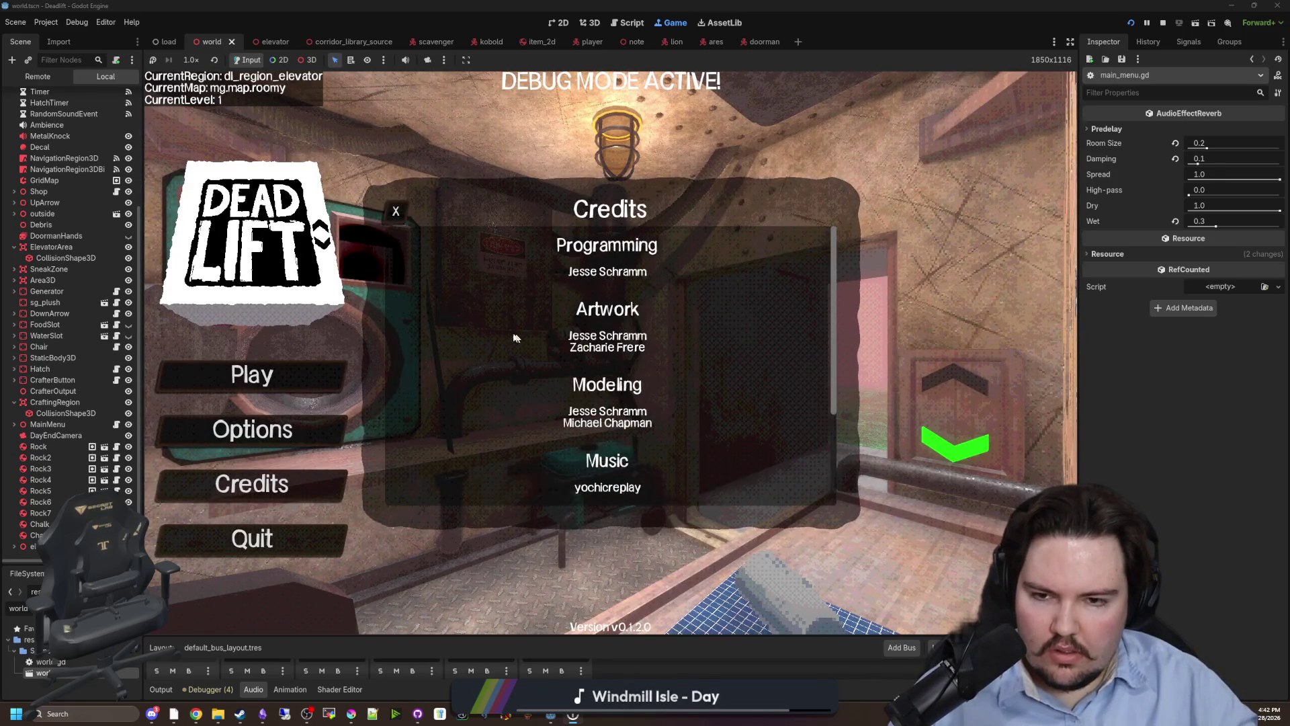
pyautogui.click(396, 211)
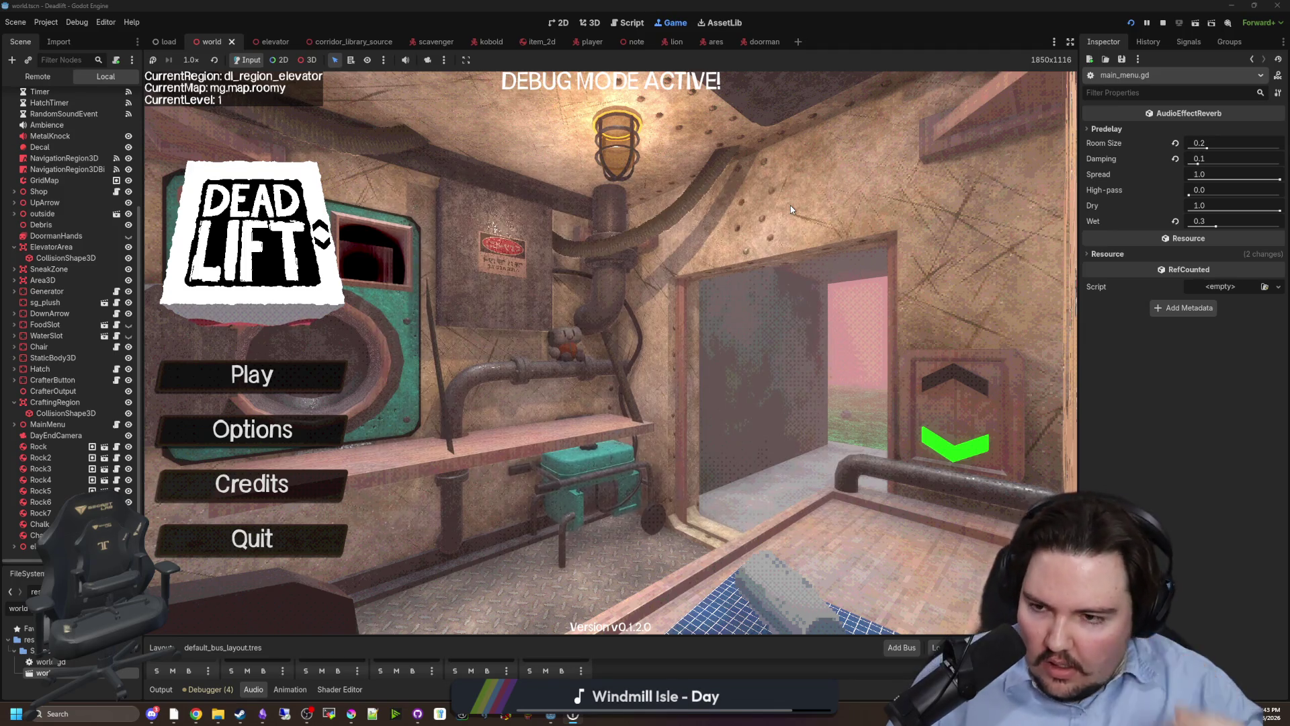
pyautogui.rightClick(549, 719)
# Launch a second Godot instance and open Lured In, keeping 'Backup project first' to duplicate it as 'Lured In (4.5)'.
pyautogui.click(539, 638)
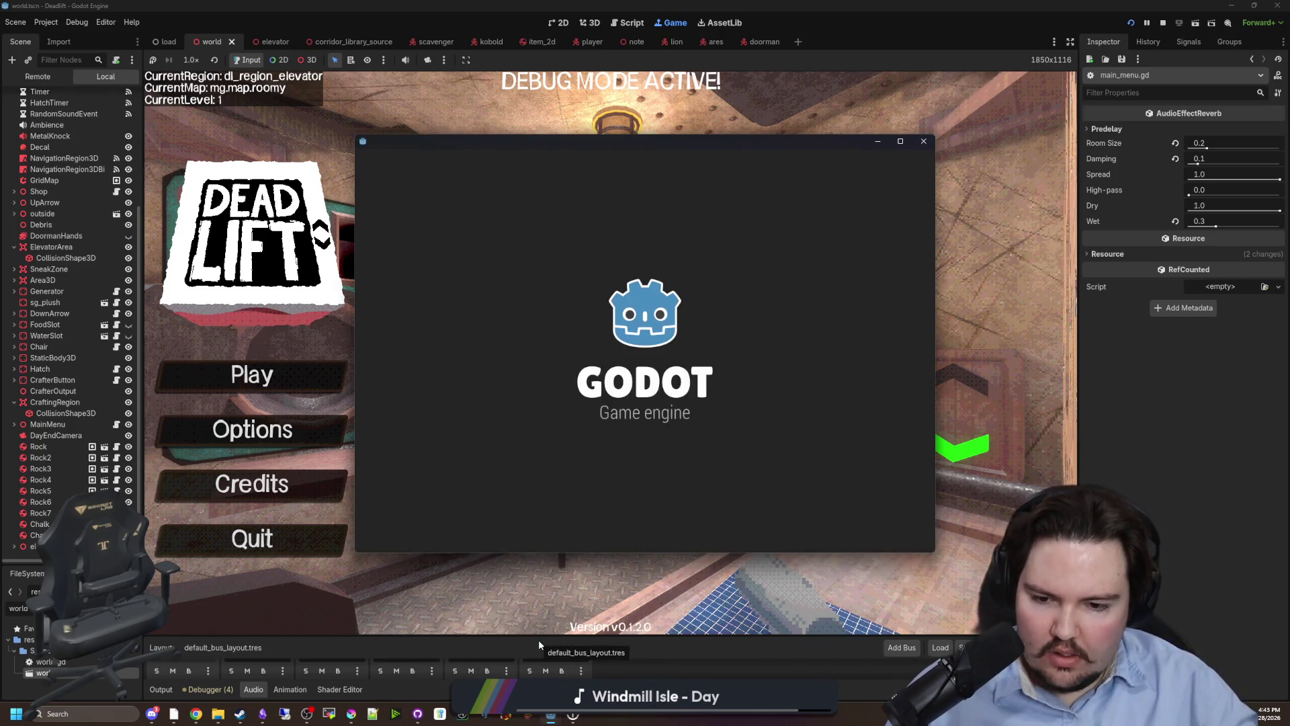
pyautogui.click(492, 291)
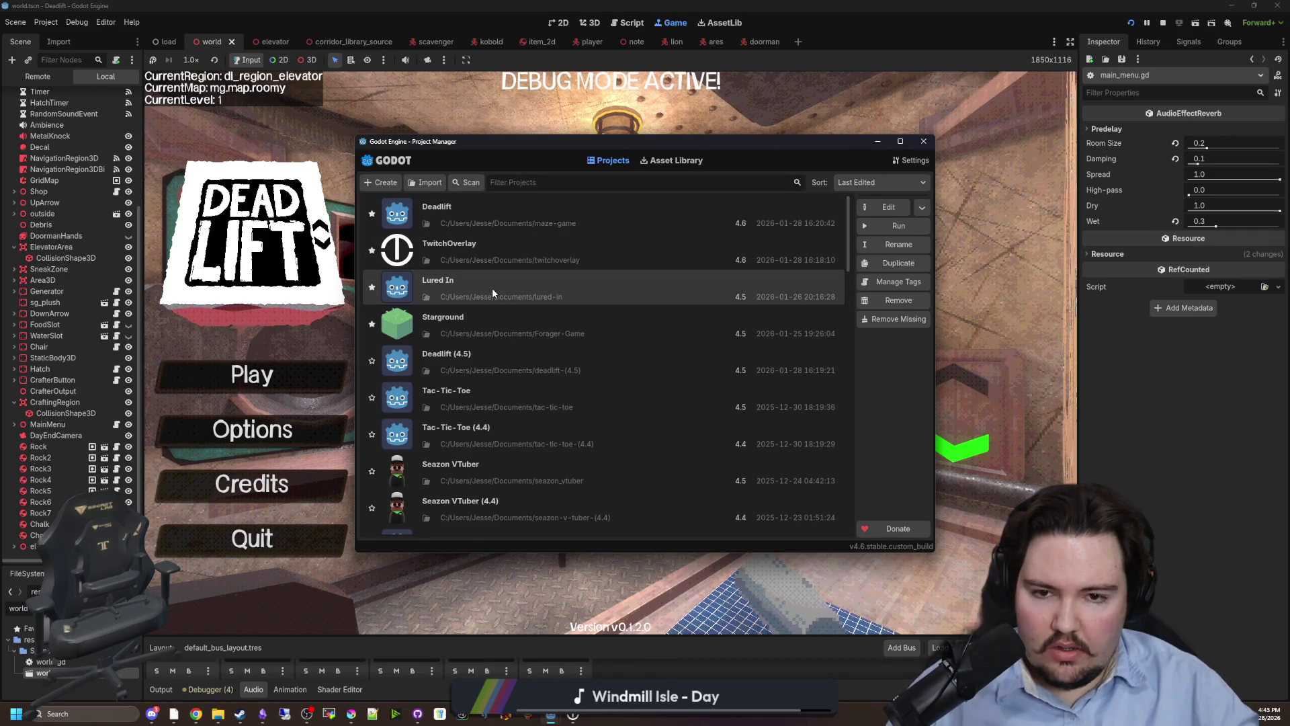
pyautogui.doubleClick(493, 292)
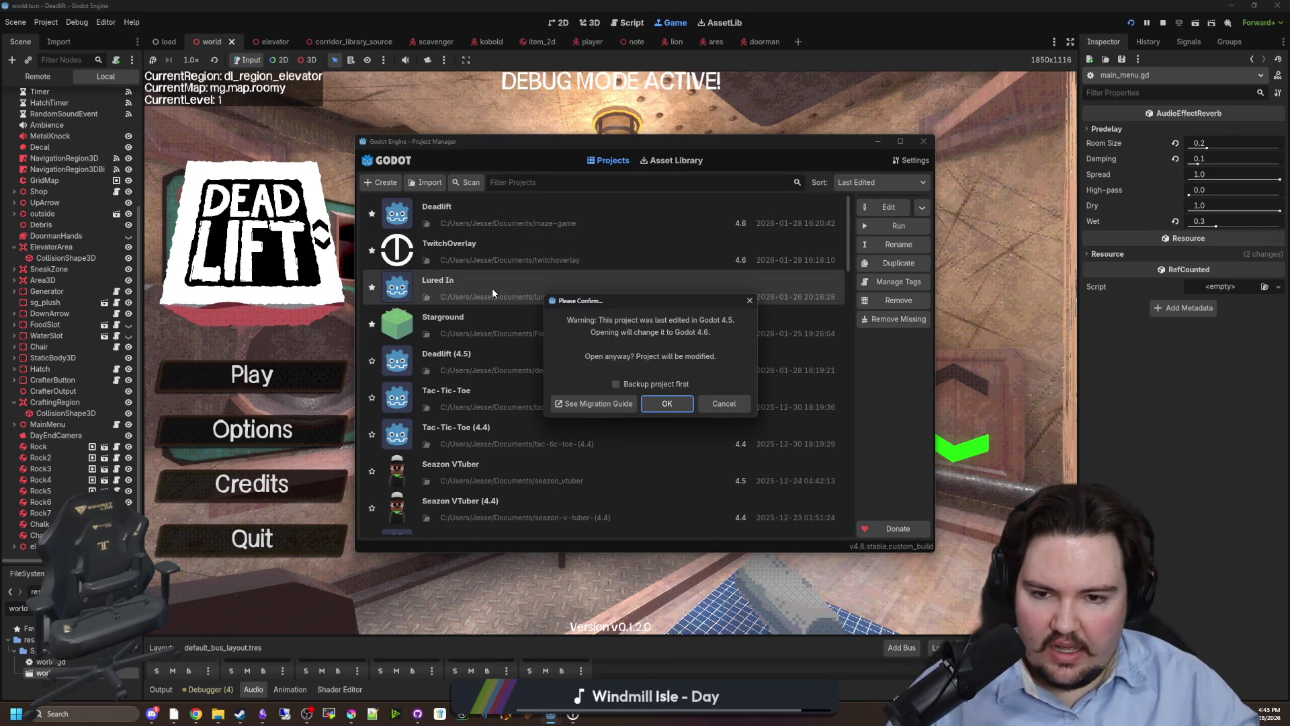
pyautogui.click(651, 383)
pyautogui.click(658, 403)
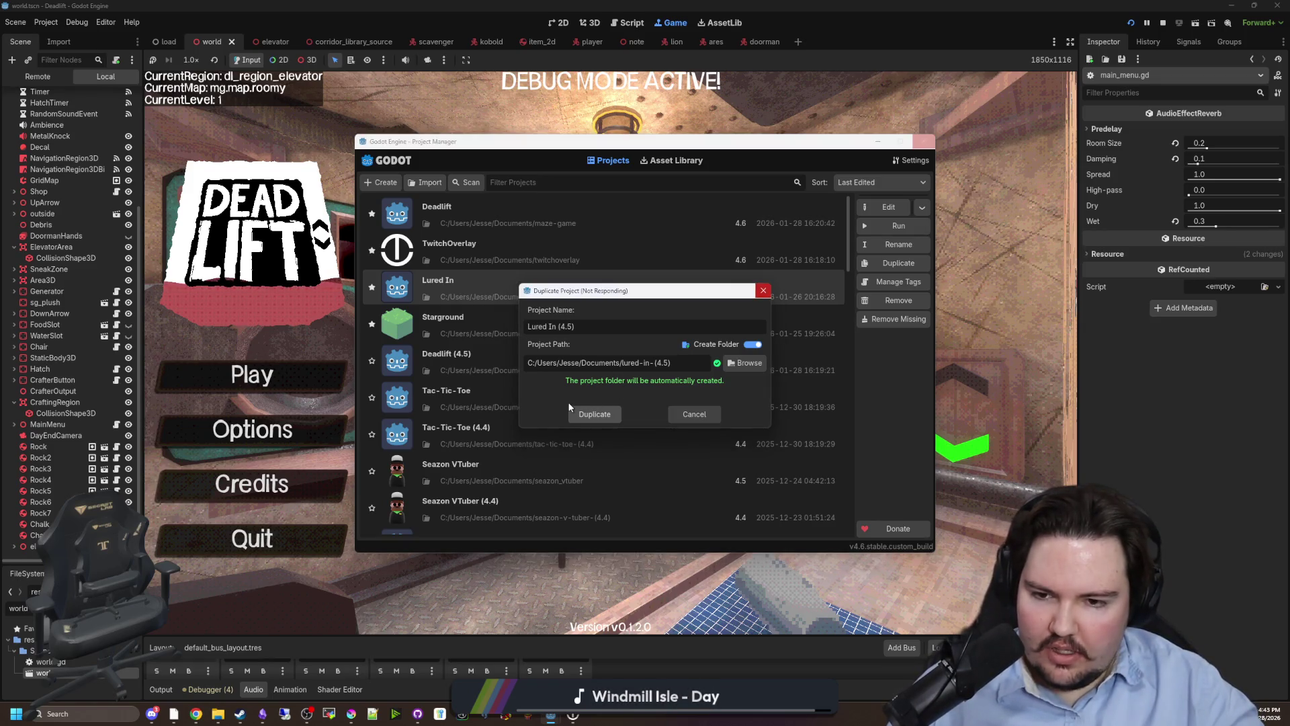
pyautogui.click(323, 271)
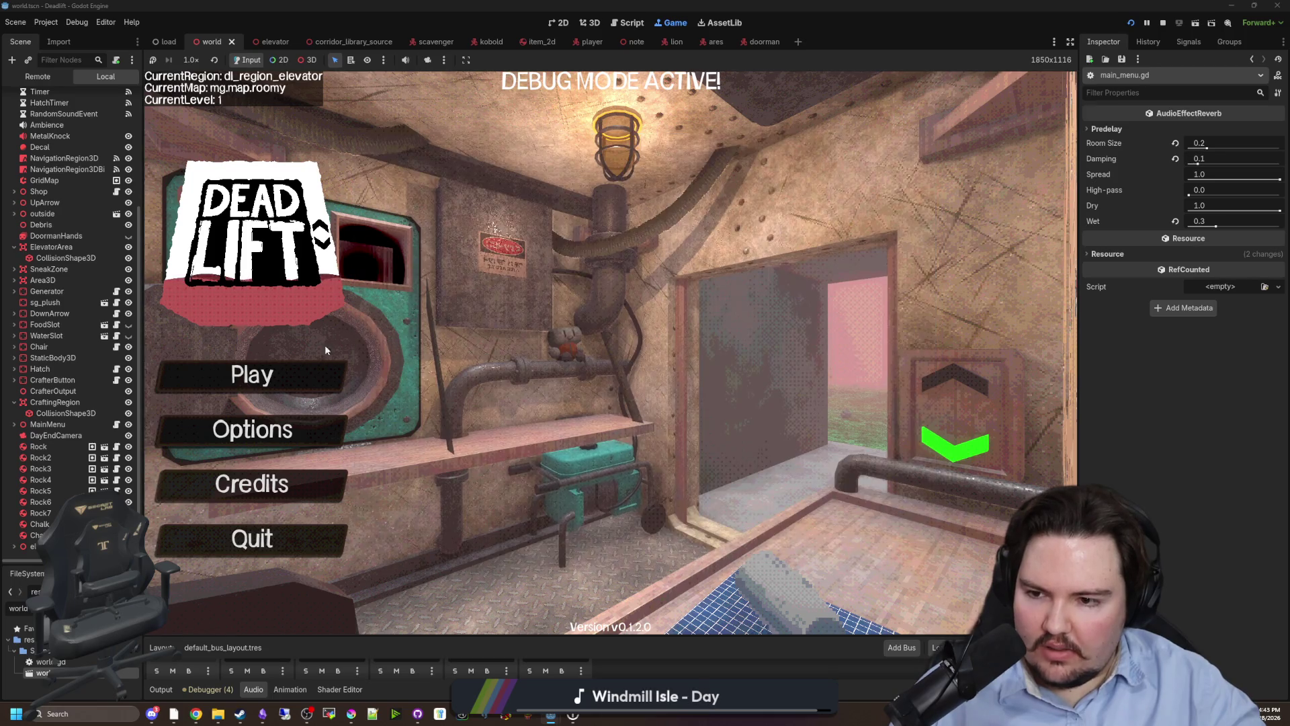
# Open and close the game's Options panel, then start a game from the main menu.
pyautogui.click(332, 417)
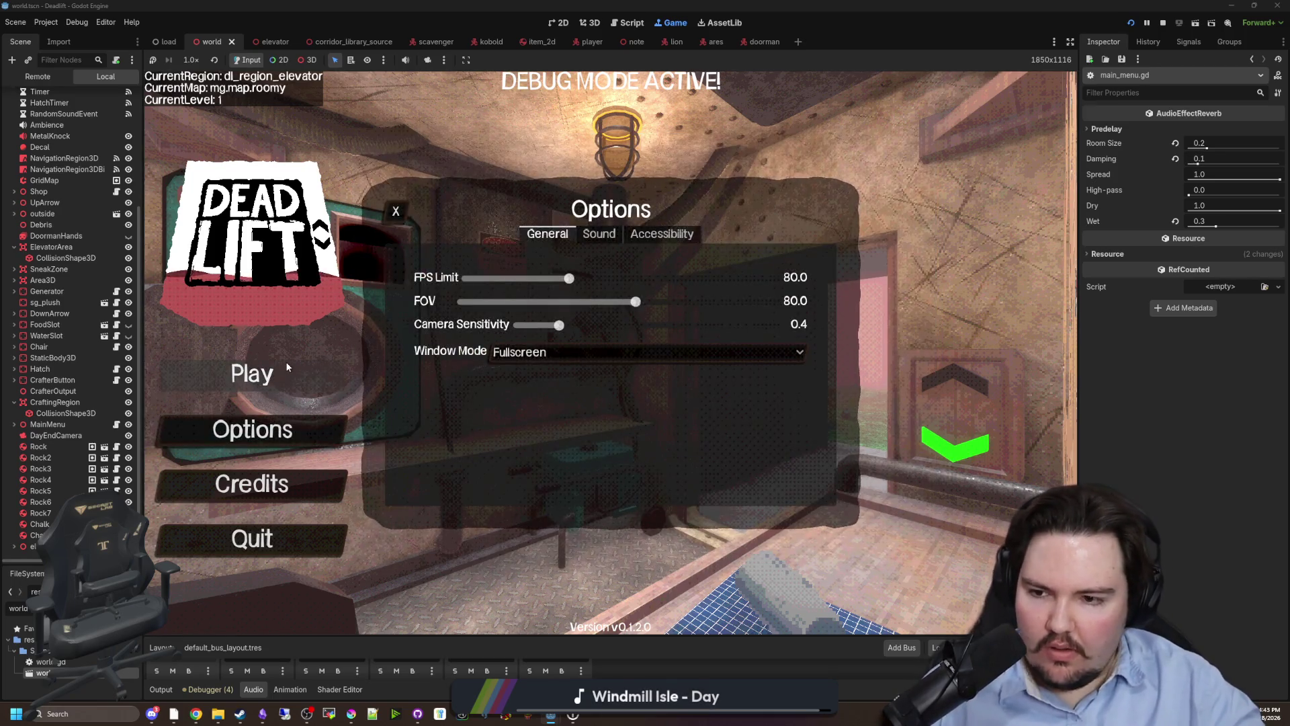
pyautogui.click(396, 211)
pyautogui.click(304, 384)
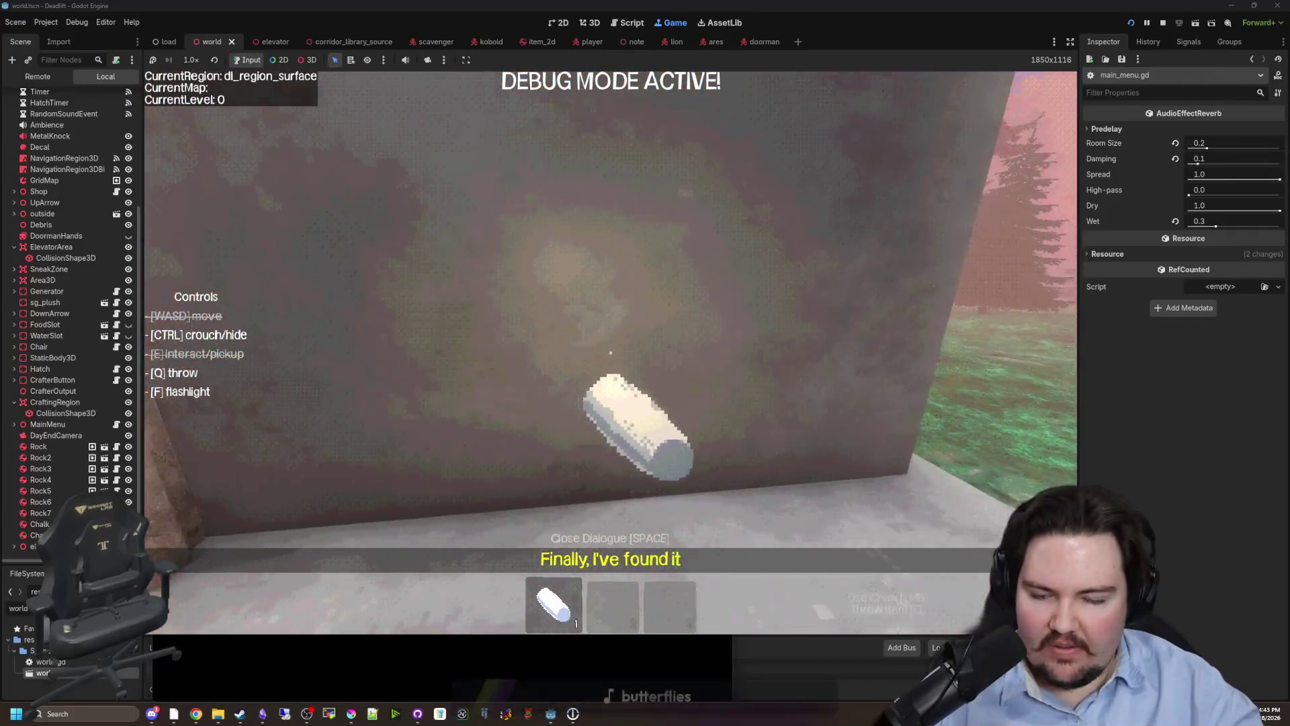
# Draw a chalk stroke, walk through the elevator and freezer corridor to the butchery, and pause.
pyautogui.moveTo(610, 352); pyautogui.dragTo(611, 352)
pyautogui.press('q')
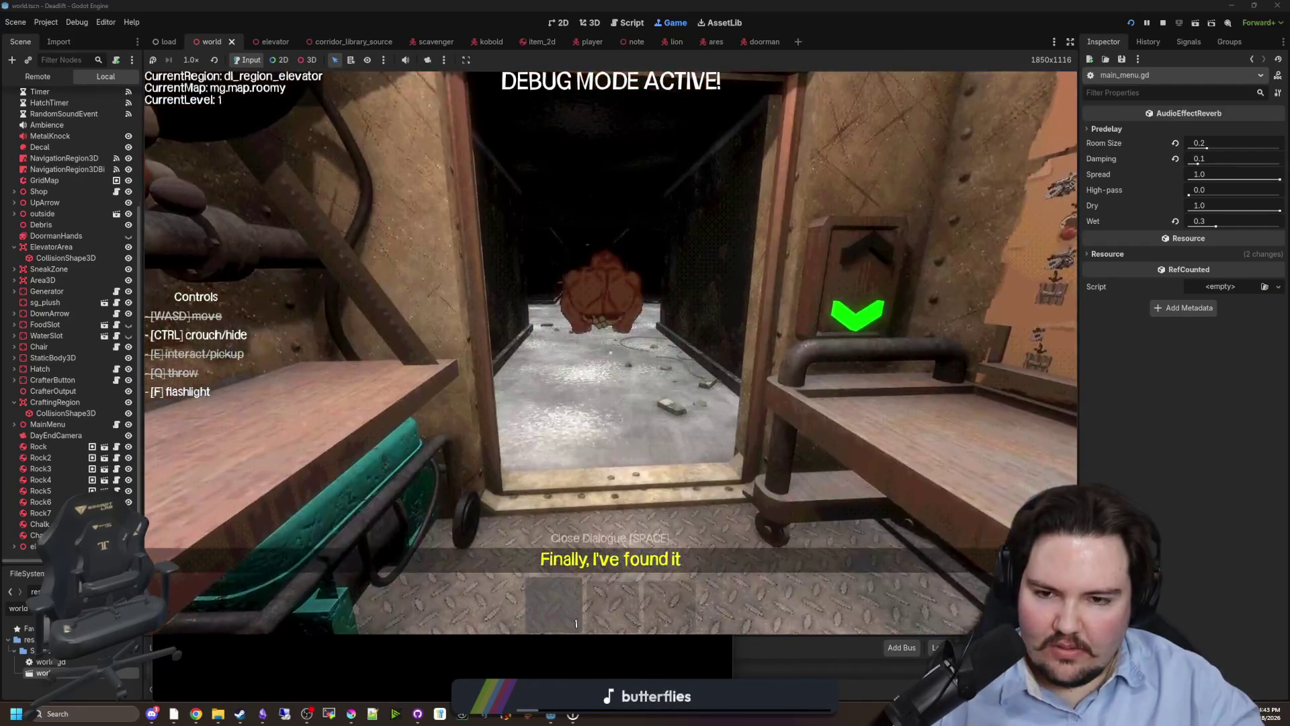
pyautogui.press('w')
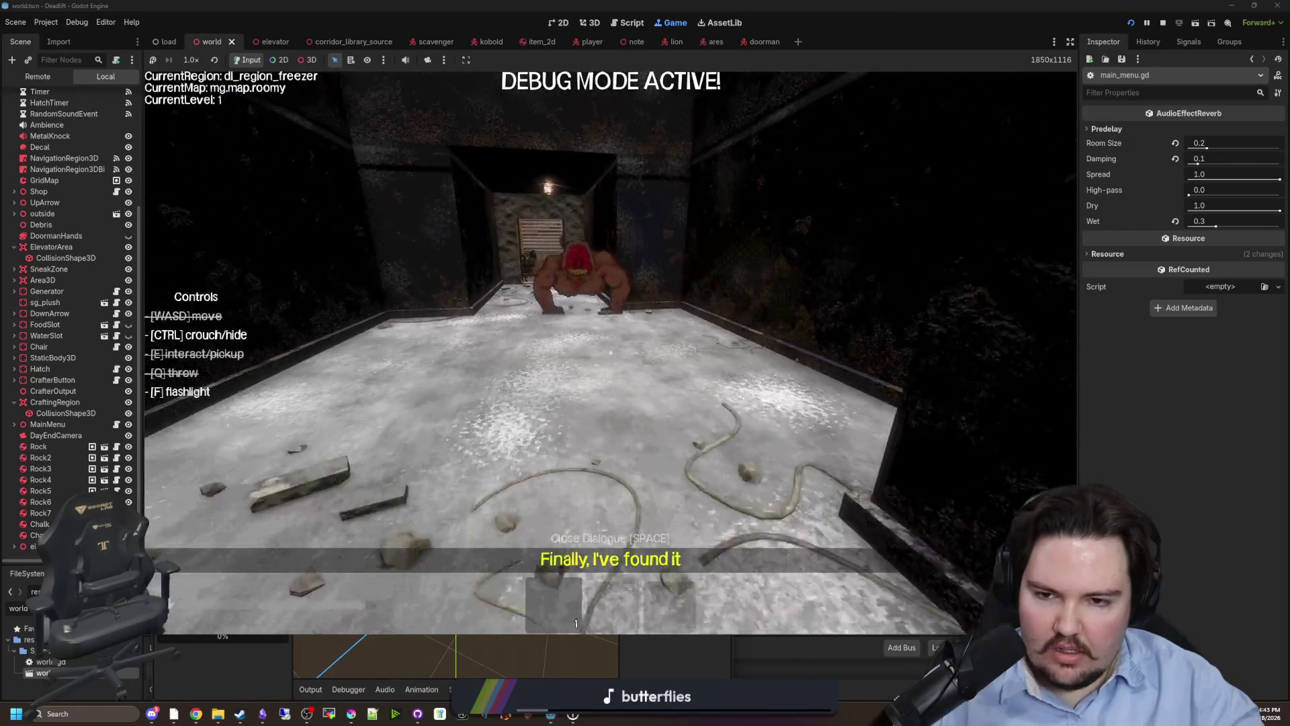
pyautogui.press('w')
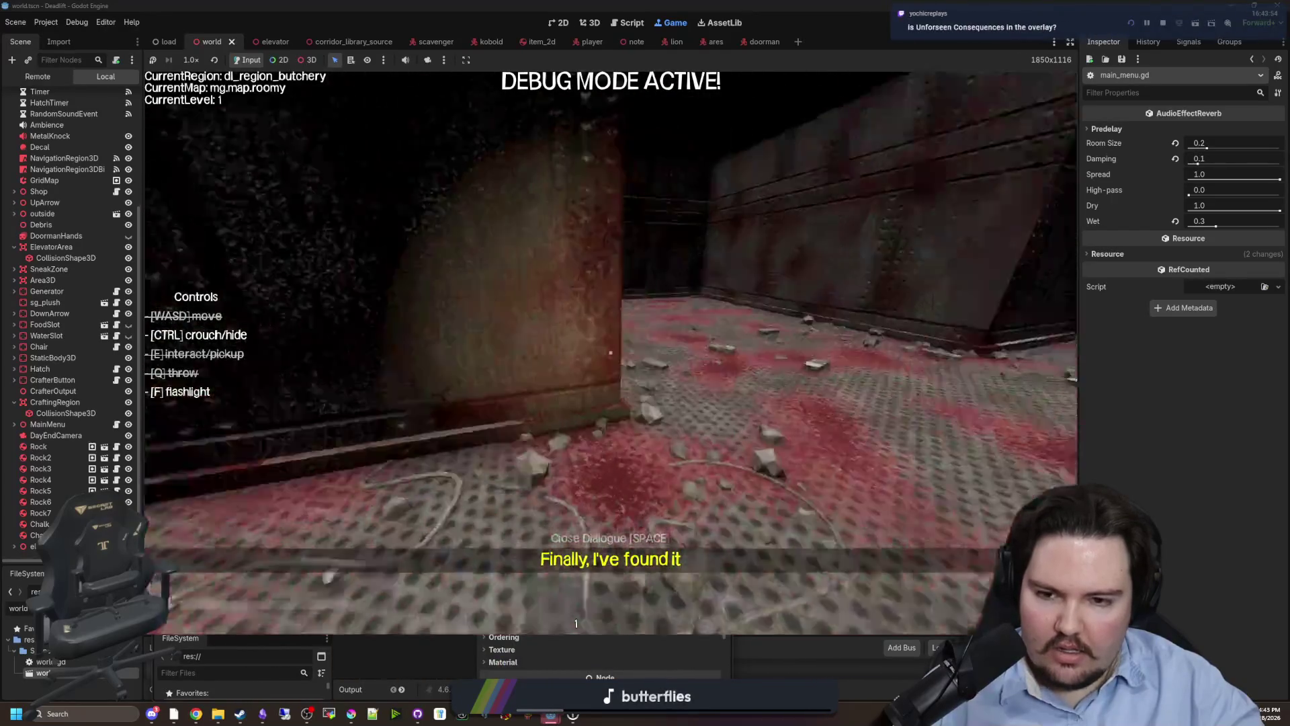
pyautogui.press('Escape')
pyautogui.moveTo(550, 718)
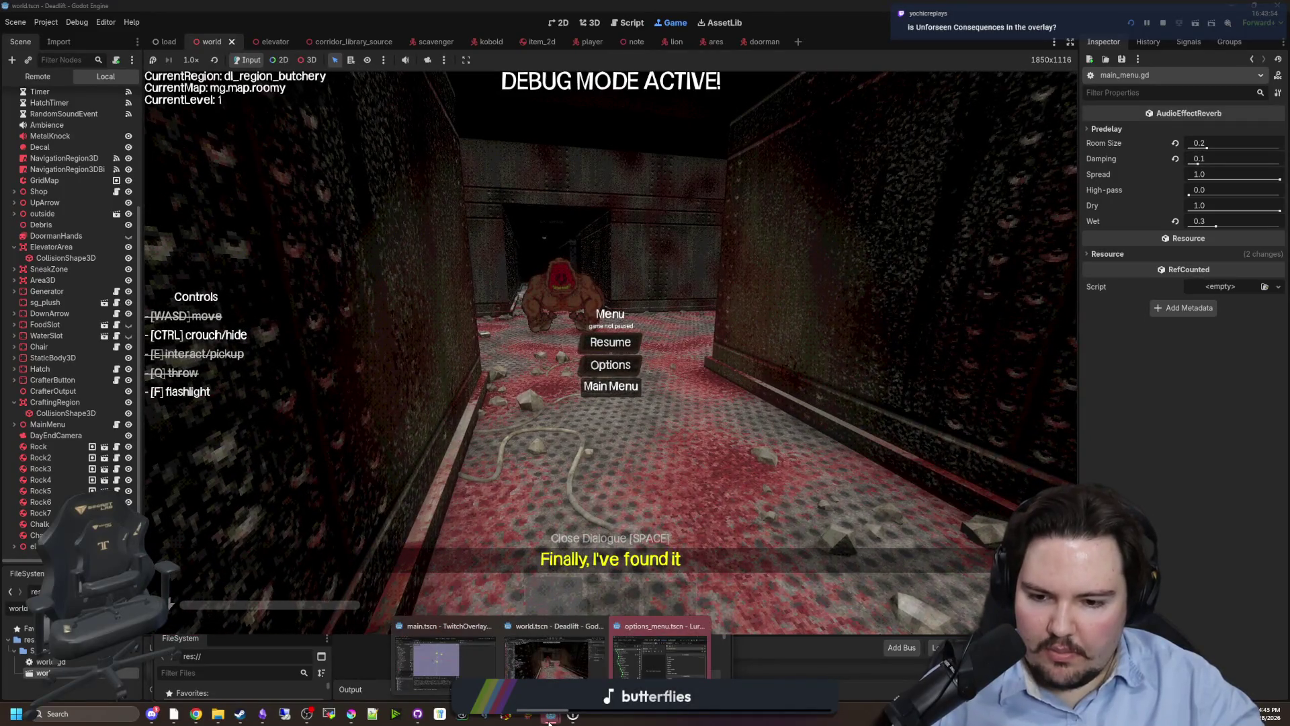
pyautogui.click(643, 669)
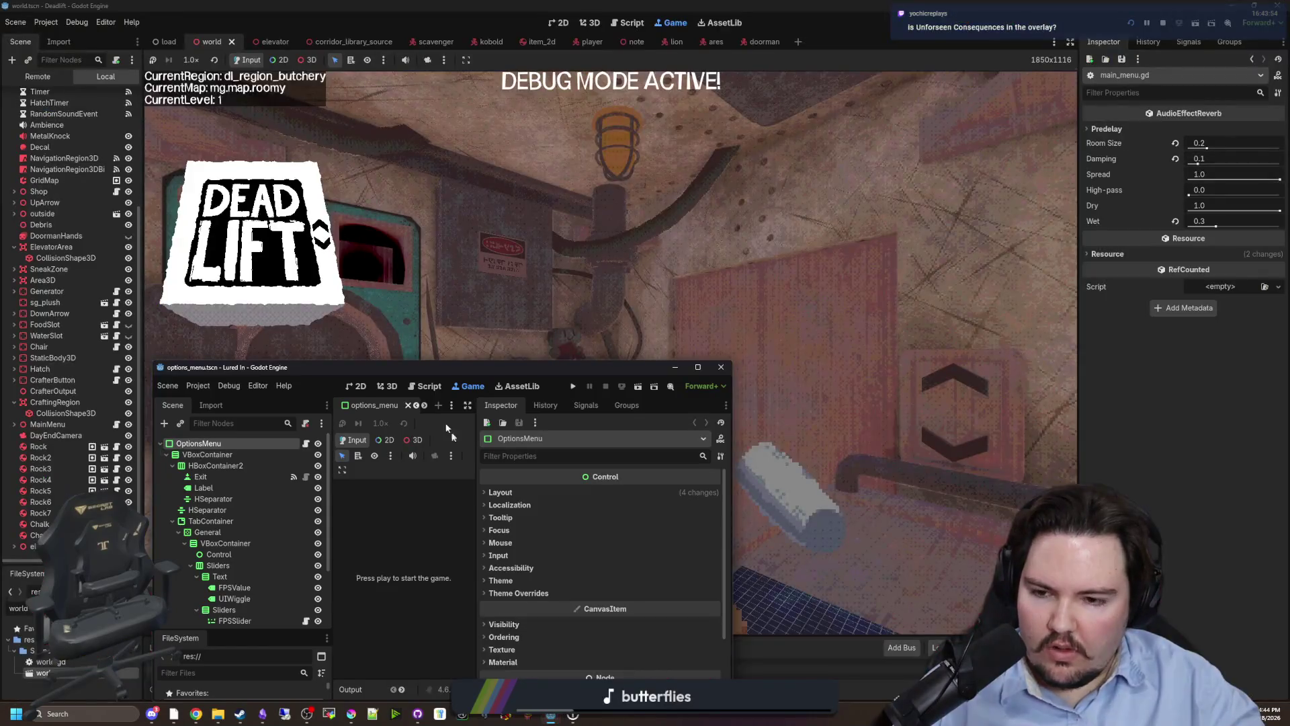
# Maximize the Lured In editor and run Project > Tools > Upgrade Project Files with Restart & Upgrade.
pyautogui.doubleClick(449, 366)
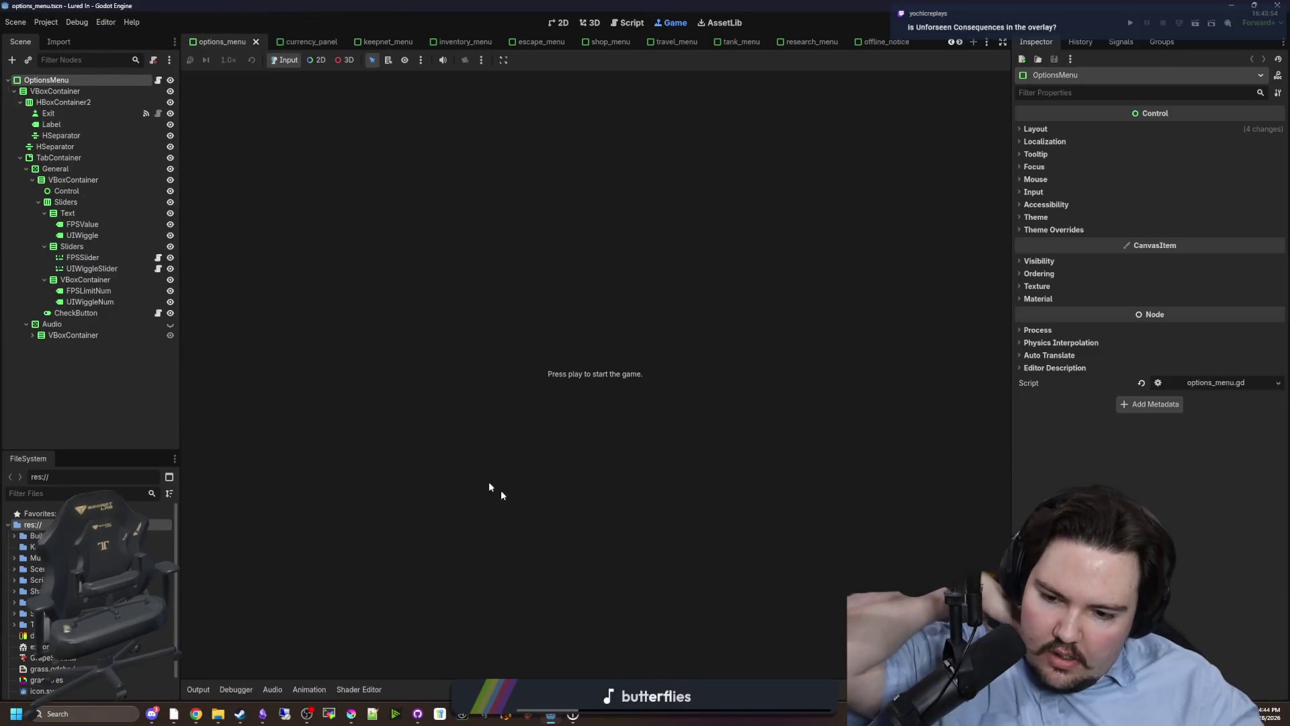
pyautogui.click(15, 22)
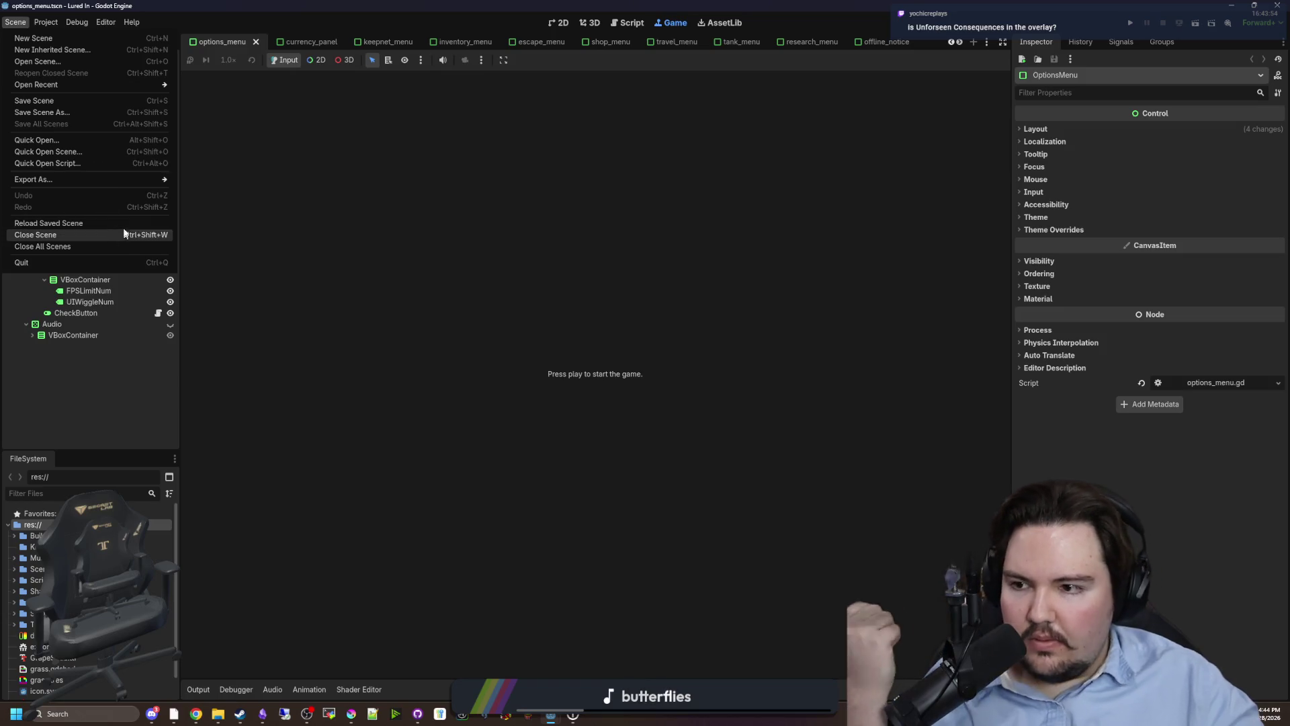
pyautogui.click(46, 22)
pyautogui.moveTo(149, 133)
pyautogui.click(291, 156)
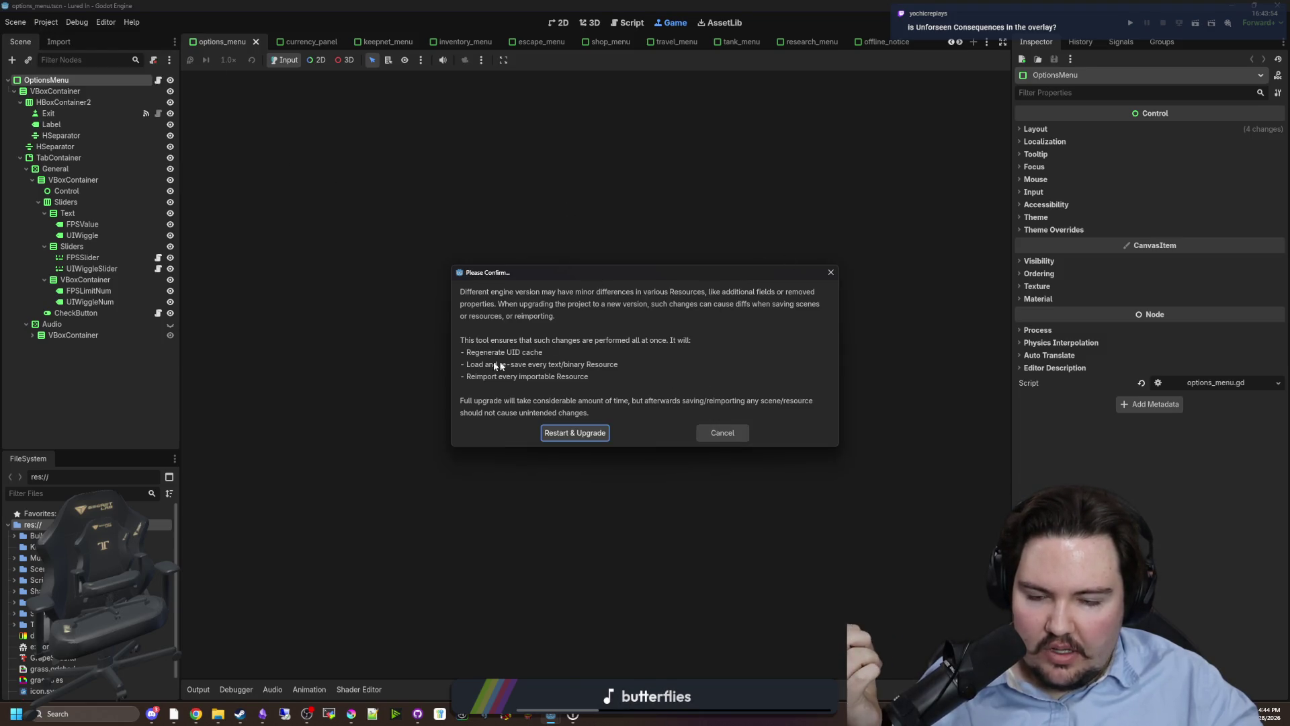
pyautogui.click(582, 434)
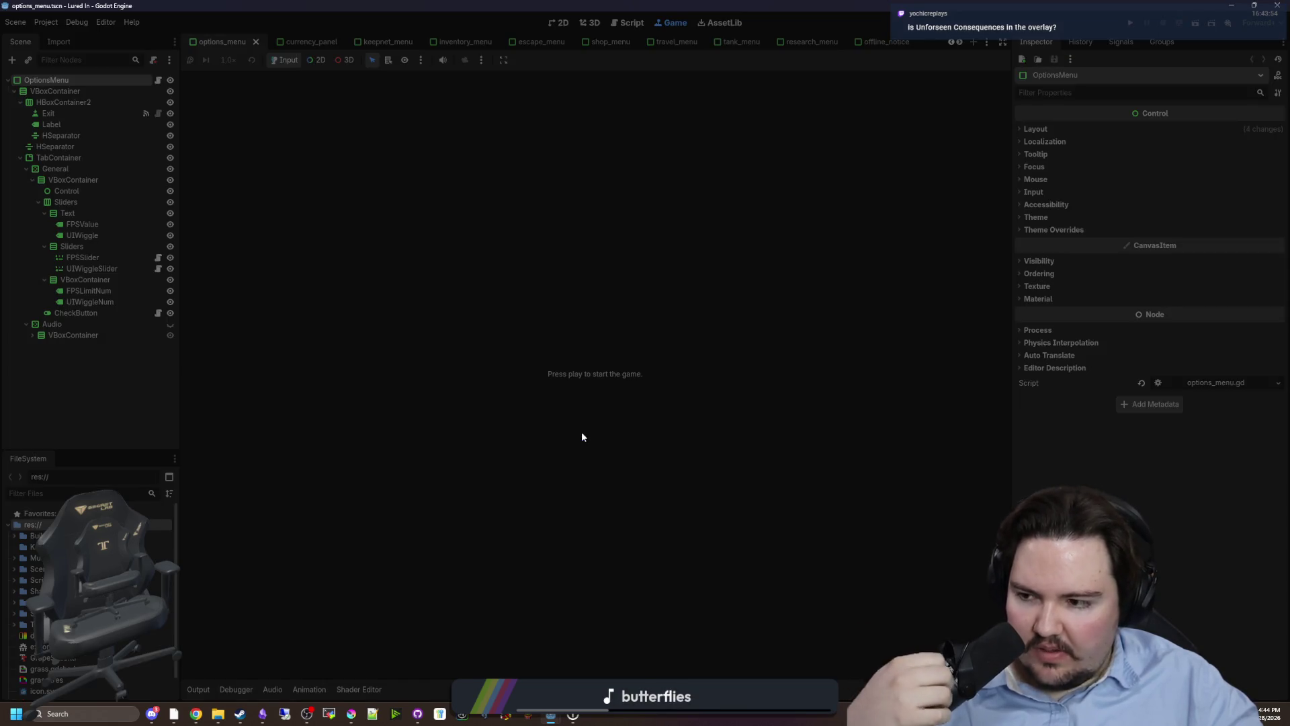
pyautogui.hotkey('alt', 'Tab')
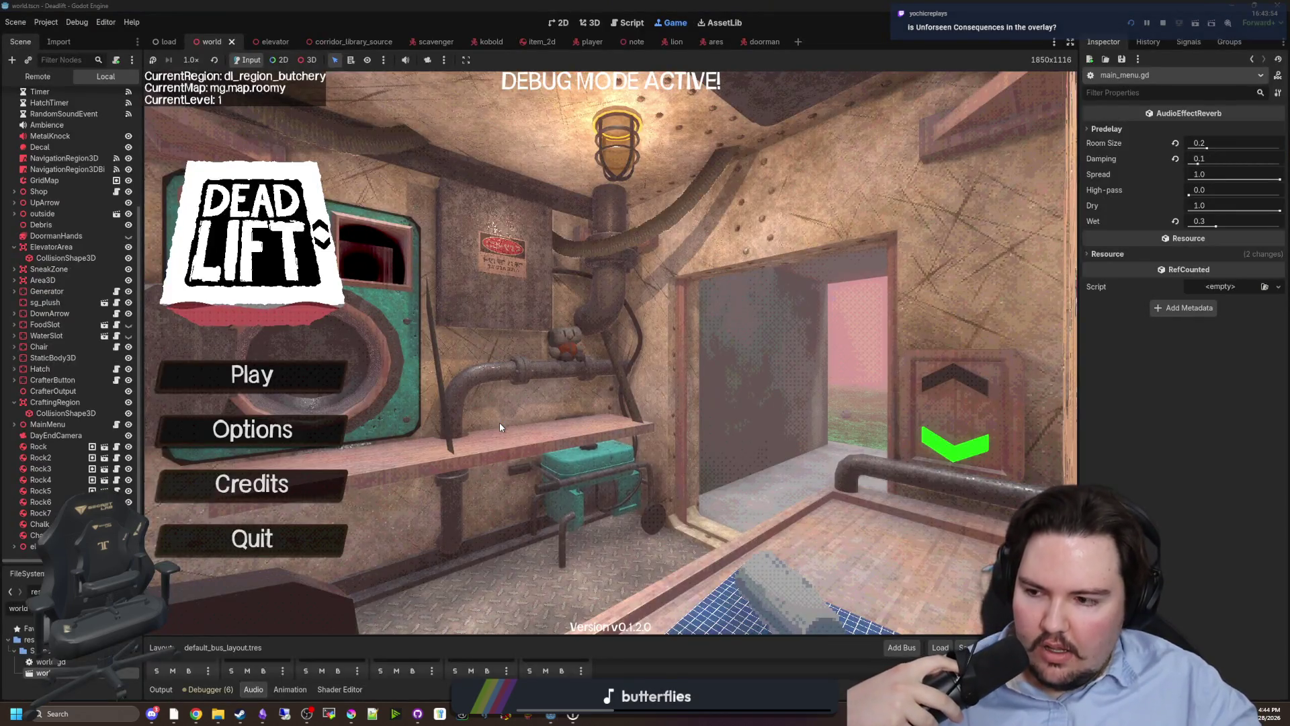
pyautogui.press('F5')
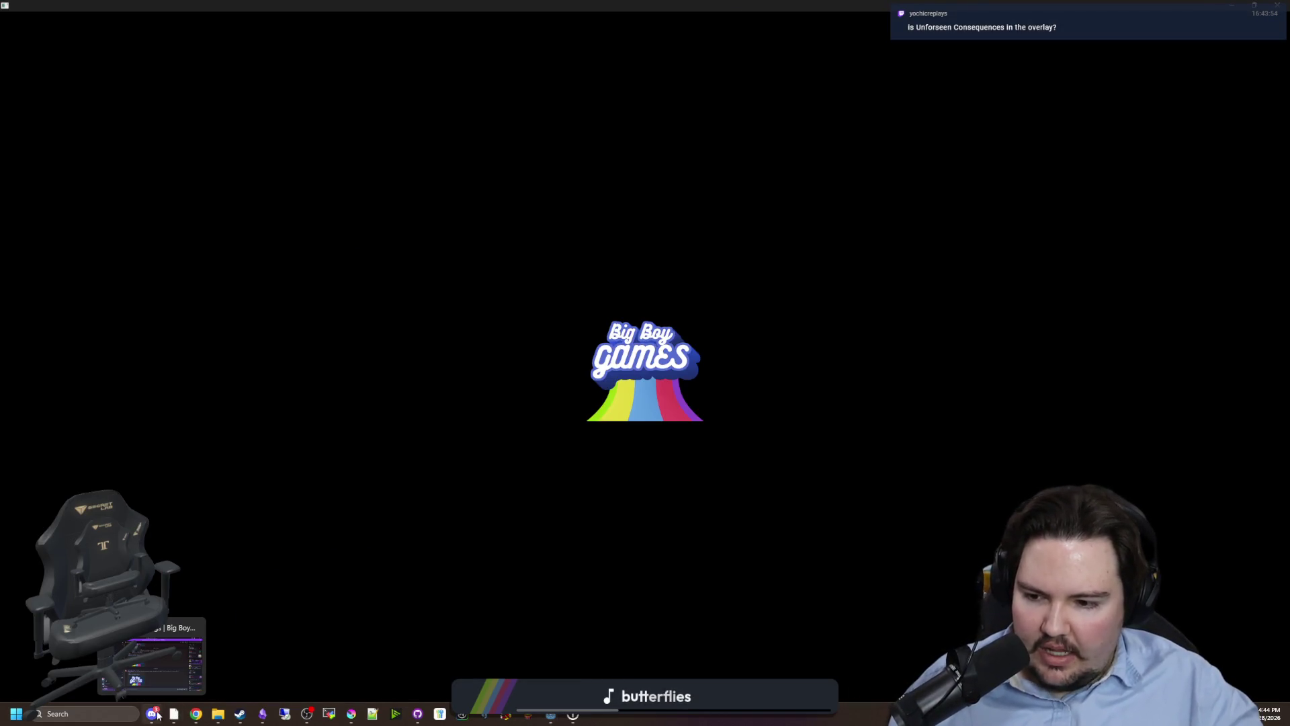
# Wait while Lured In reimports assets and re-saves scenes, then return to the world.tscn Deadlift editor.
pyautogui.click(158, 715)
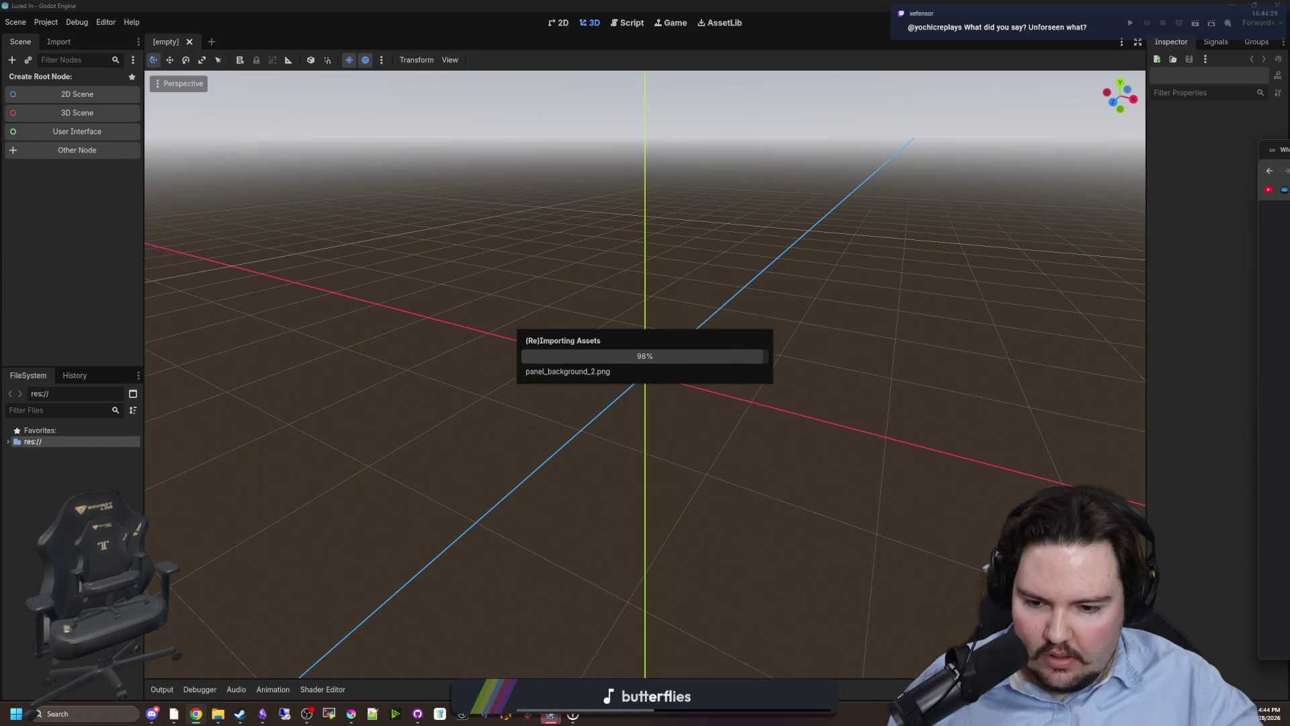
pyautogui.moveTo(551, 717)
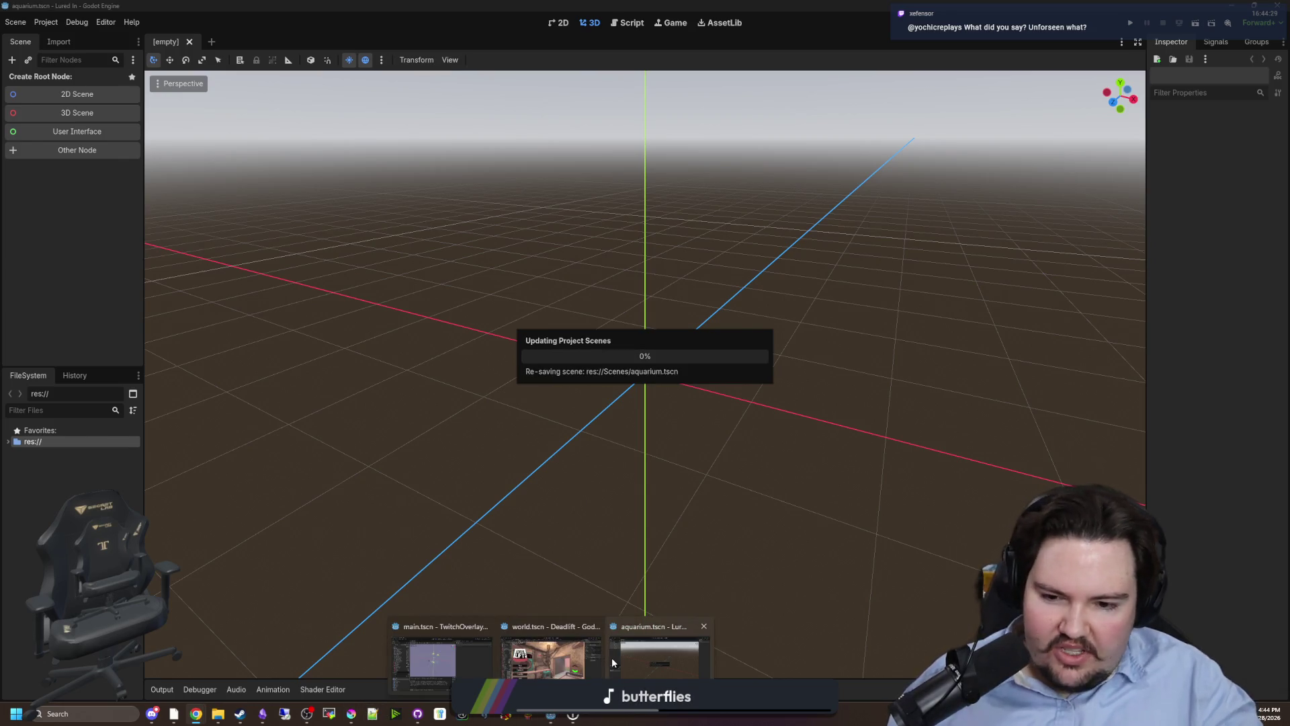
pyautogui.click(558, 669)
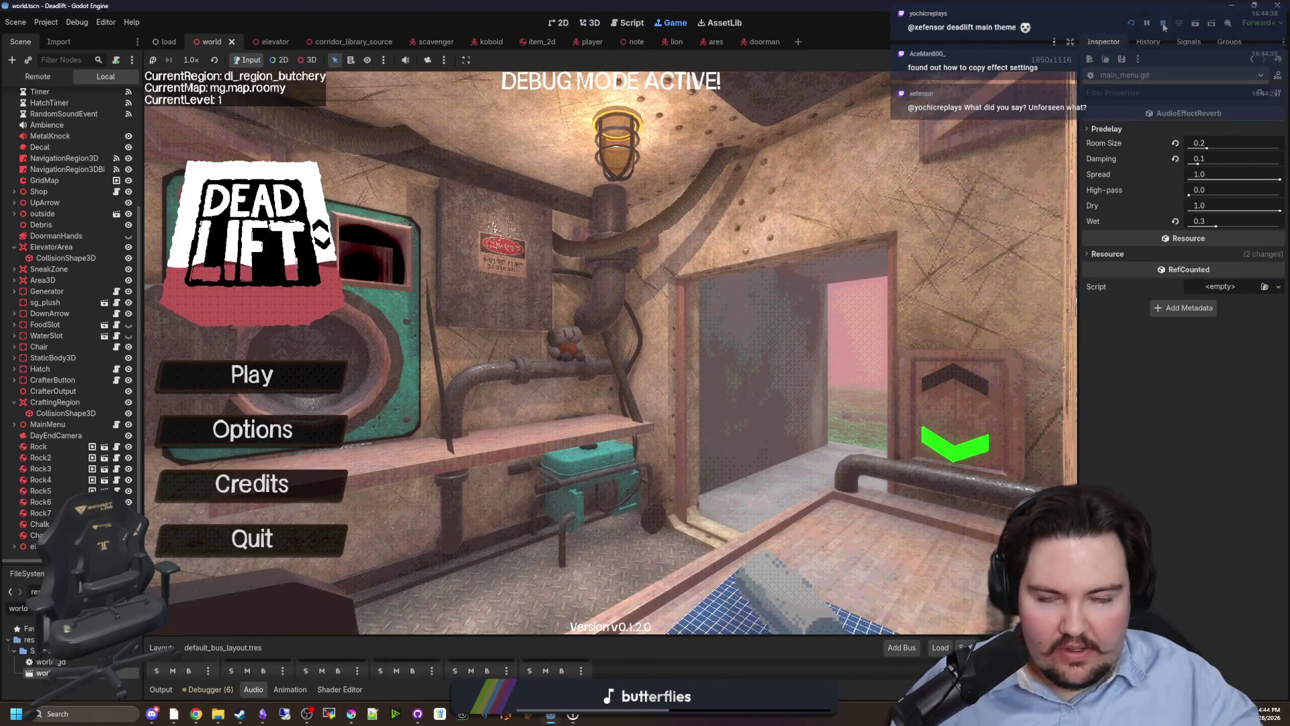
# Switch to the 3D view and select the main menu opening .ogg in FileSystem's Sounds/Music folder.
pyautogui.hotkey('ctrl', 'F2')
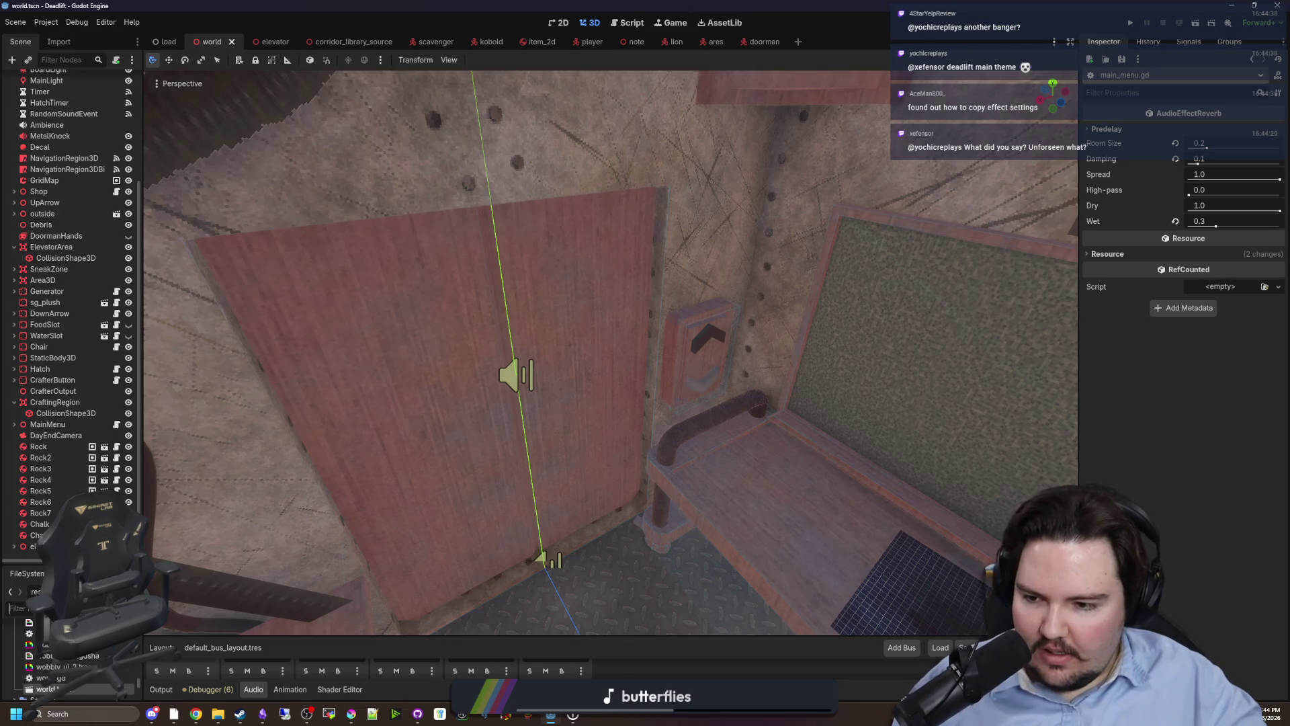
pyautogui.moveTo(74, 565)
pyautogui.mouseDown()
pyautogui.moveTo(74, 386)
pyautogui.moveTo(285, 379)
pyautogui.mouseUp()
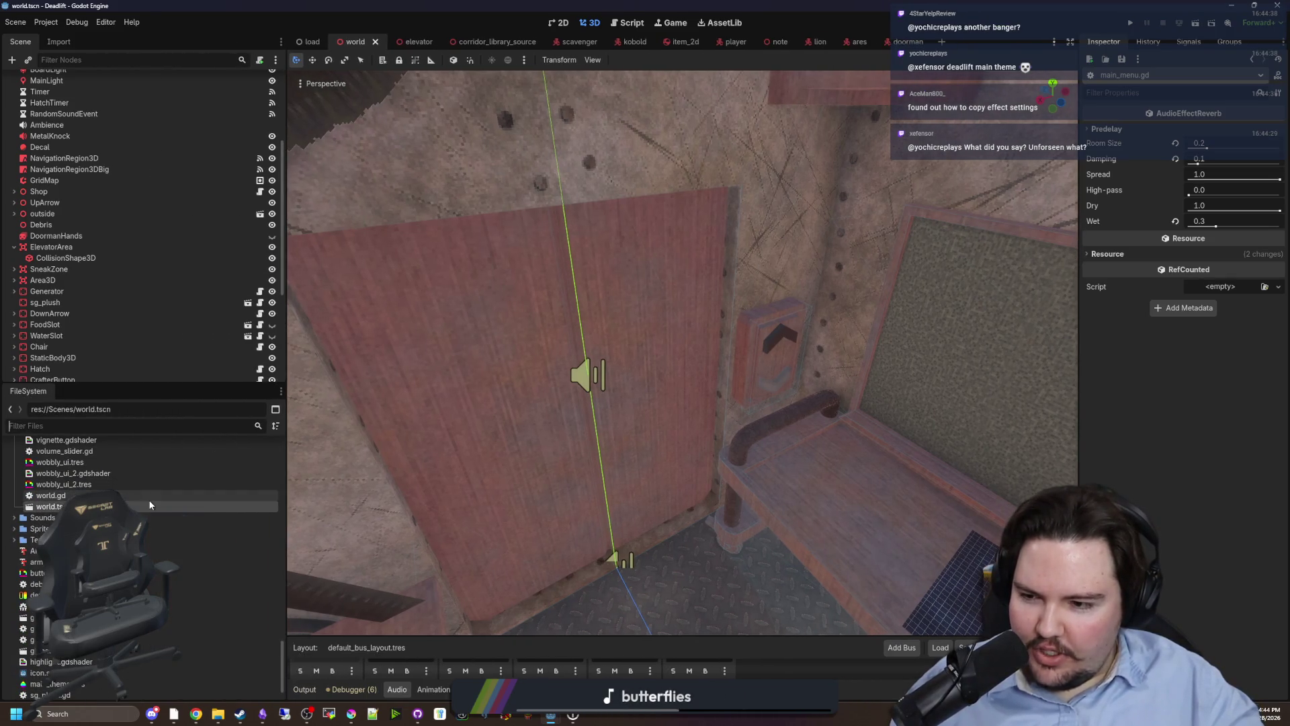
pyautogui.scroll(10, 12, 541)
pyautogui.click(13, 535)
pyautogui.click(31, 546)
pyautogui.click(13, 545)
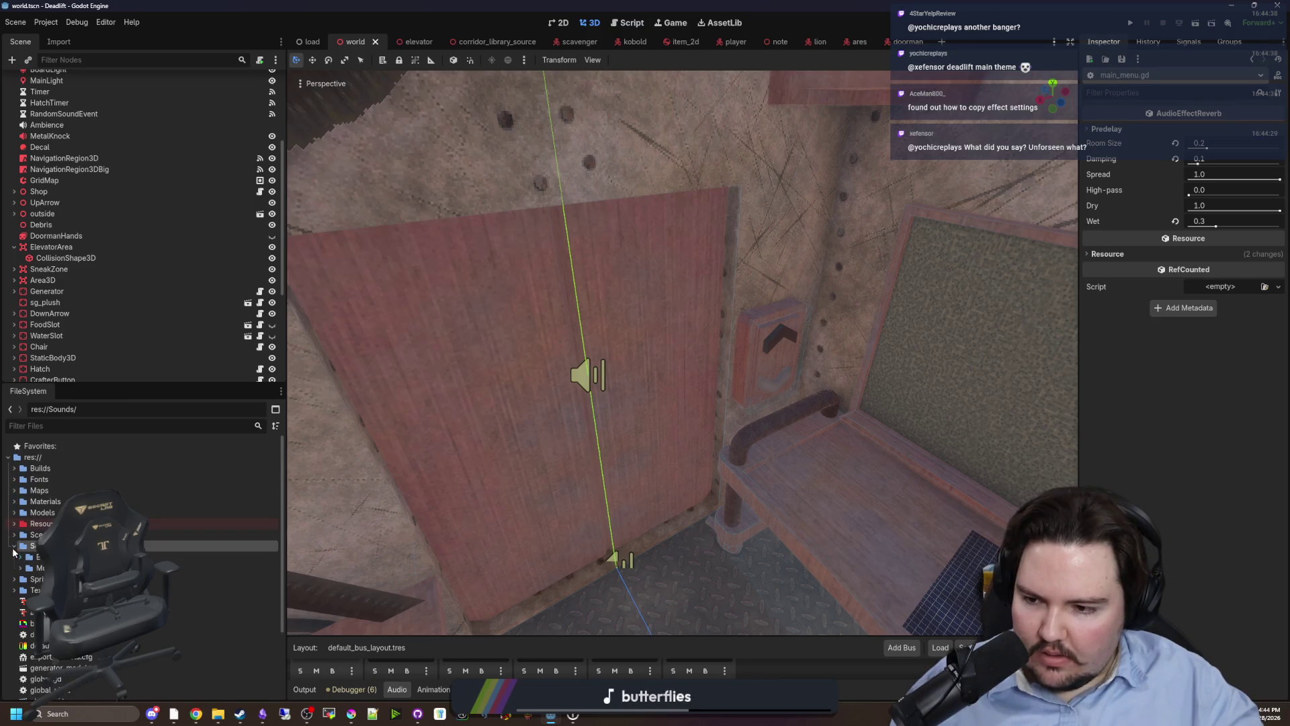
pyautogui.click(21, 568)
pyautogui.click(81, 601)
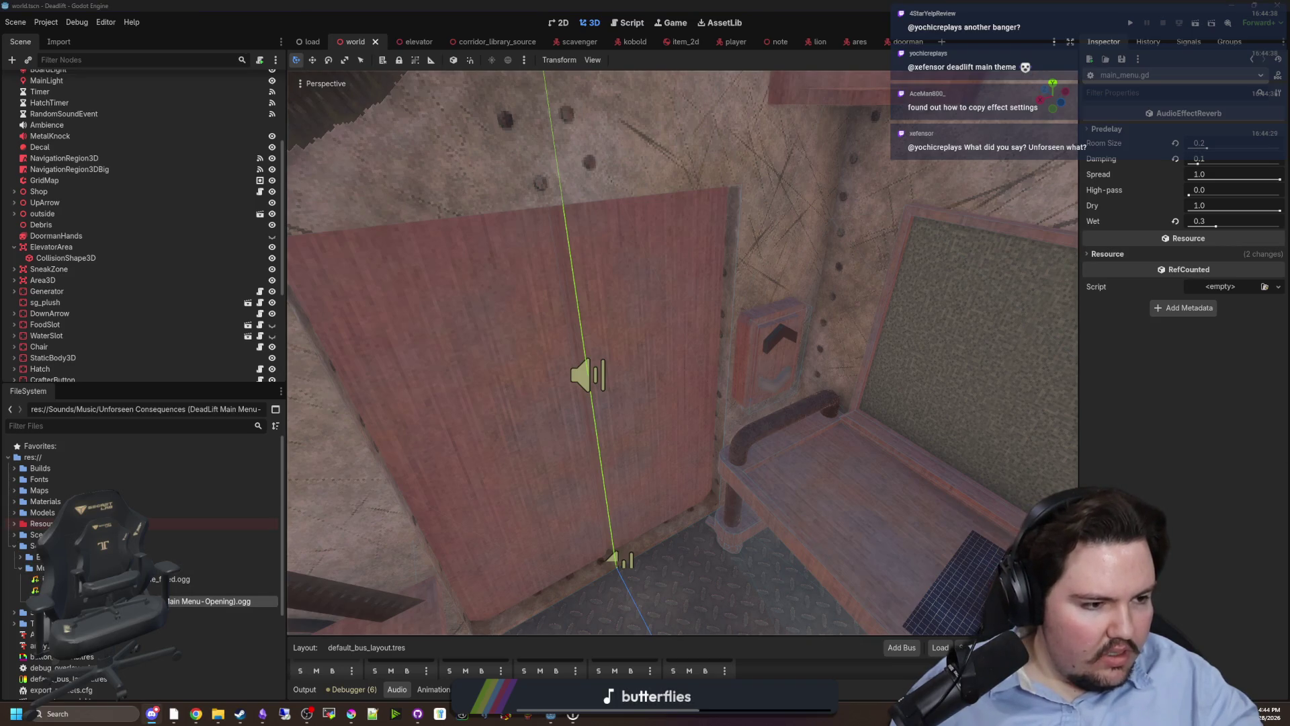
pyautogui.click(217, 714)
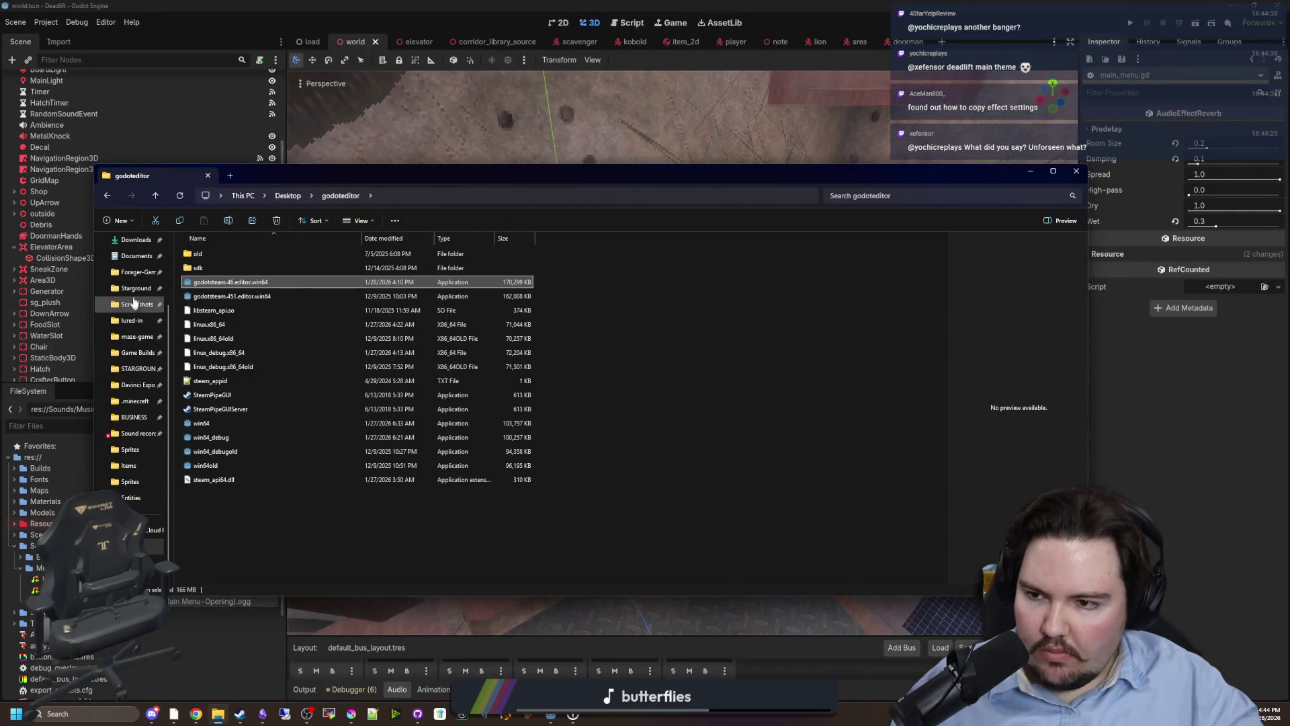
# Copy the new Unforseen Consequences .ogg from Downloads into Music, then delete the old track.
pyautogui.scroll(2, 135, 316)
pyautogui.click(137, 325)
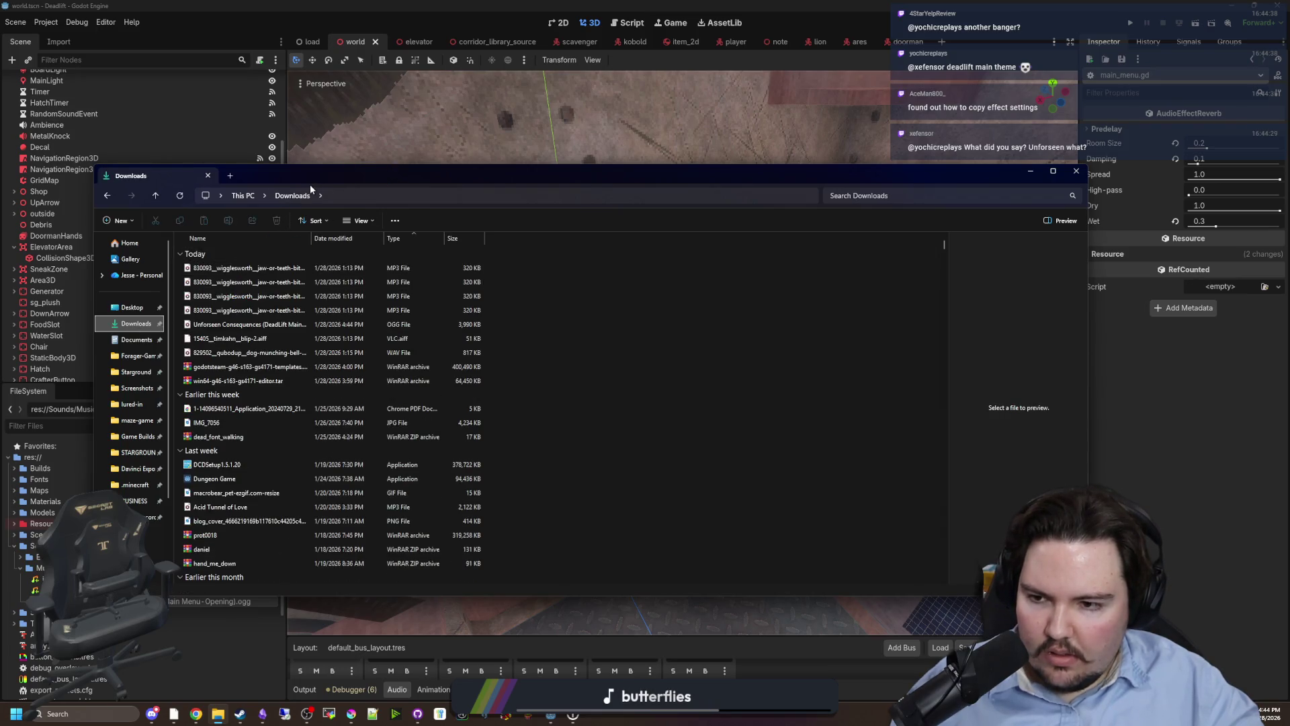
pyautogui.hotkey('alt', 'Tab')
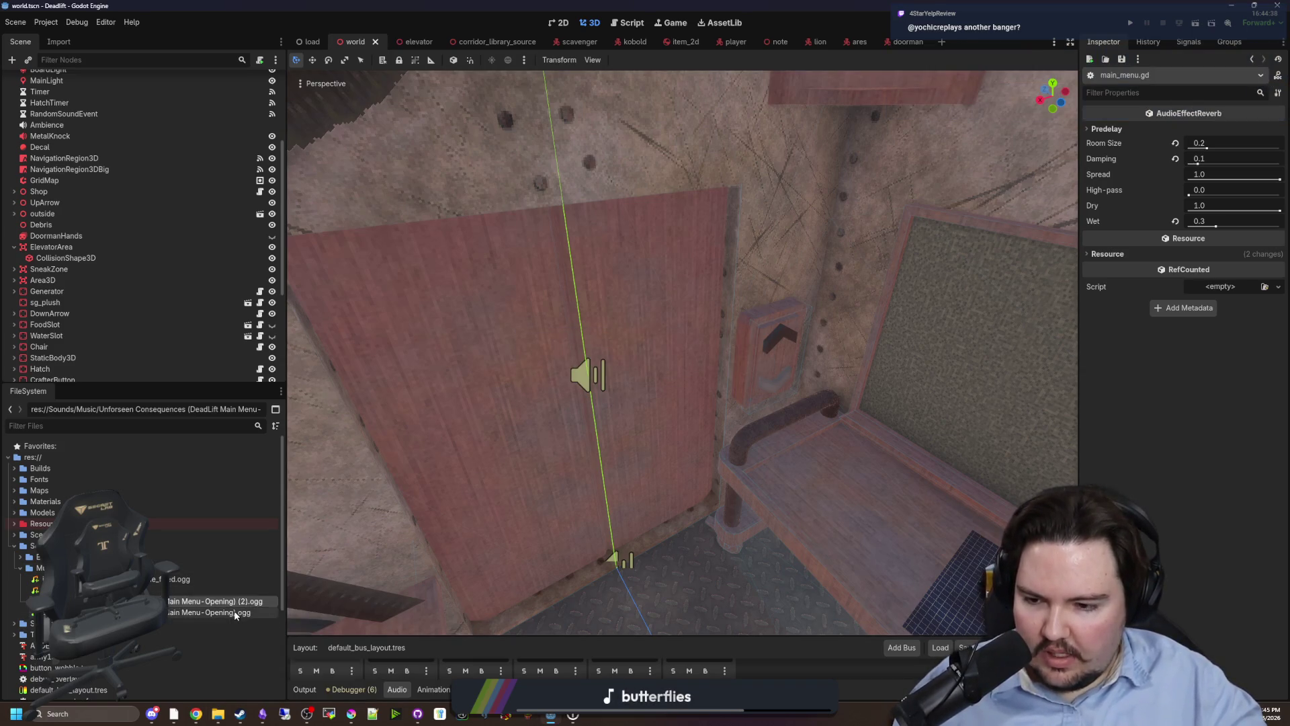
pyautogui.press('Delete')
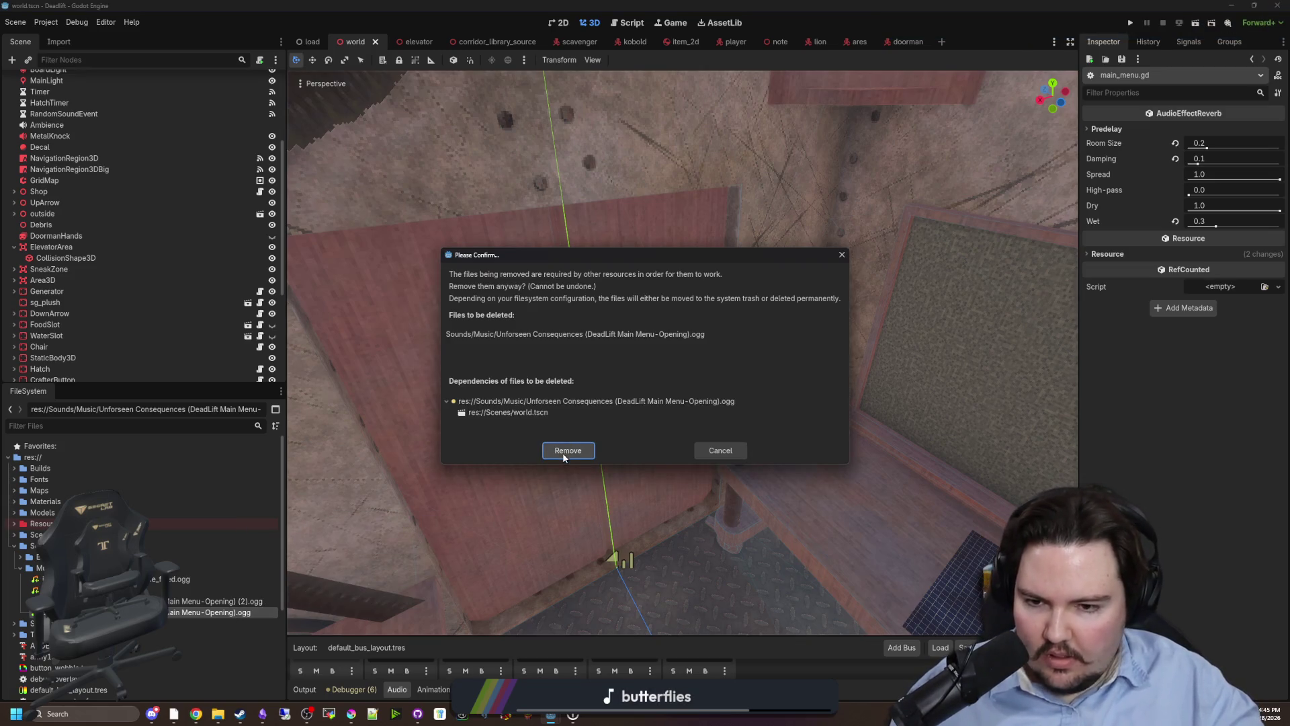
# Confirm removing the old track and rename the '(2)' copy to the original file name.
pyautogui.click(564, 454)
pyautogui.rightClick(250, 603)
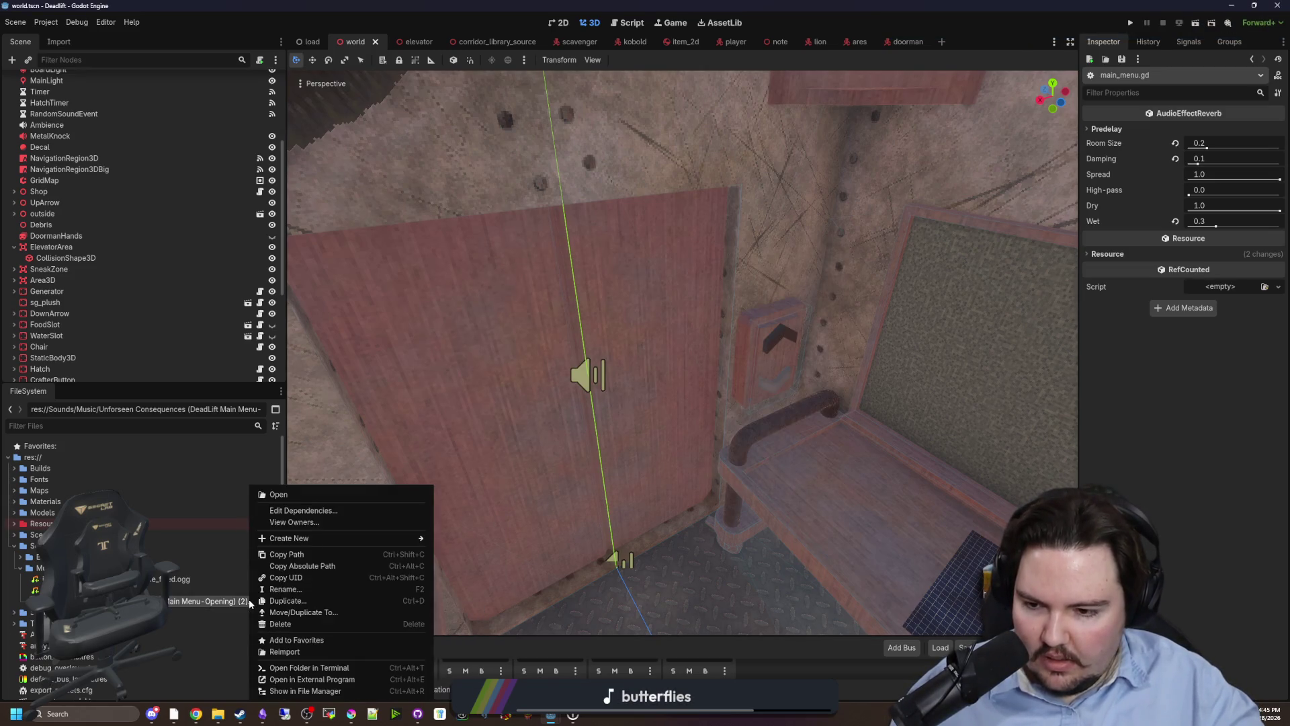
pyautogui.click(277, 592)
pyautogui.click(241, 602)
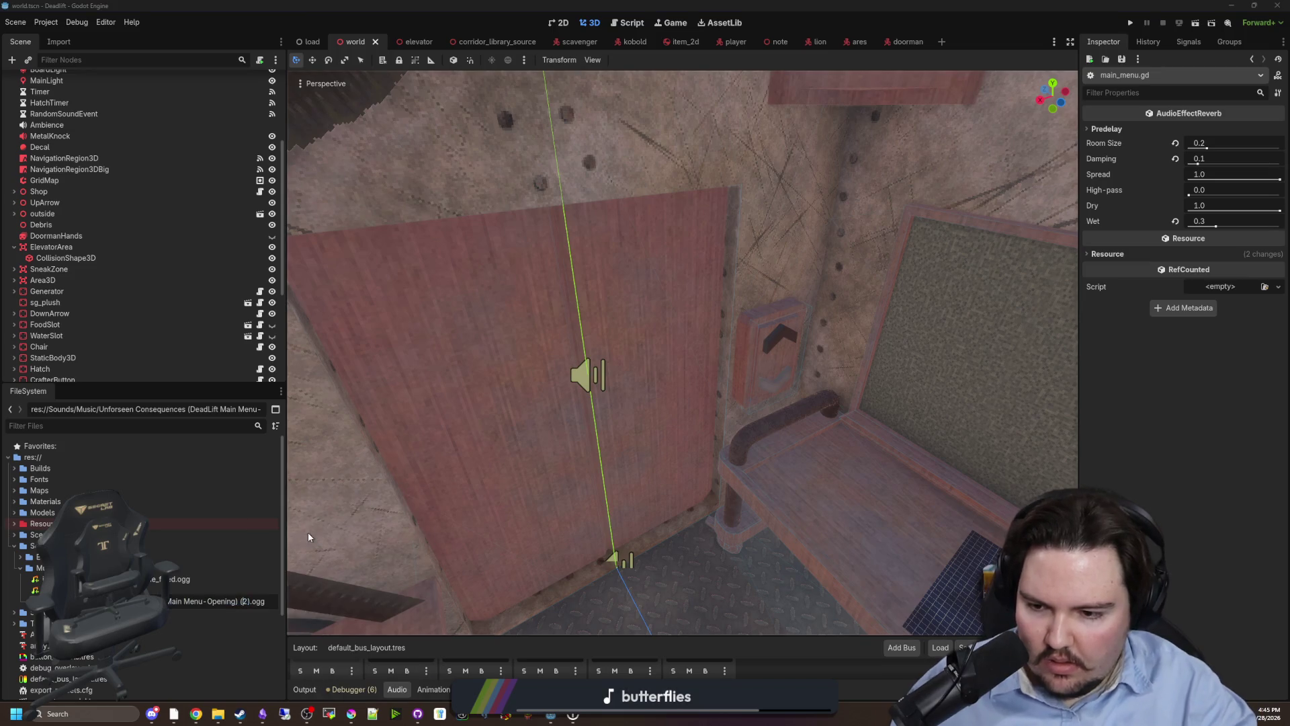
pyautogui.press('Delete')
pyautogui.press('Delete')
pyautogui.press('Delete')
pyautogui.press('Return')
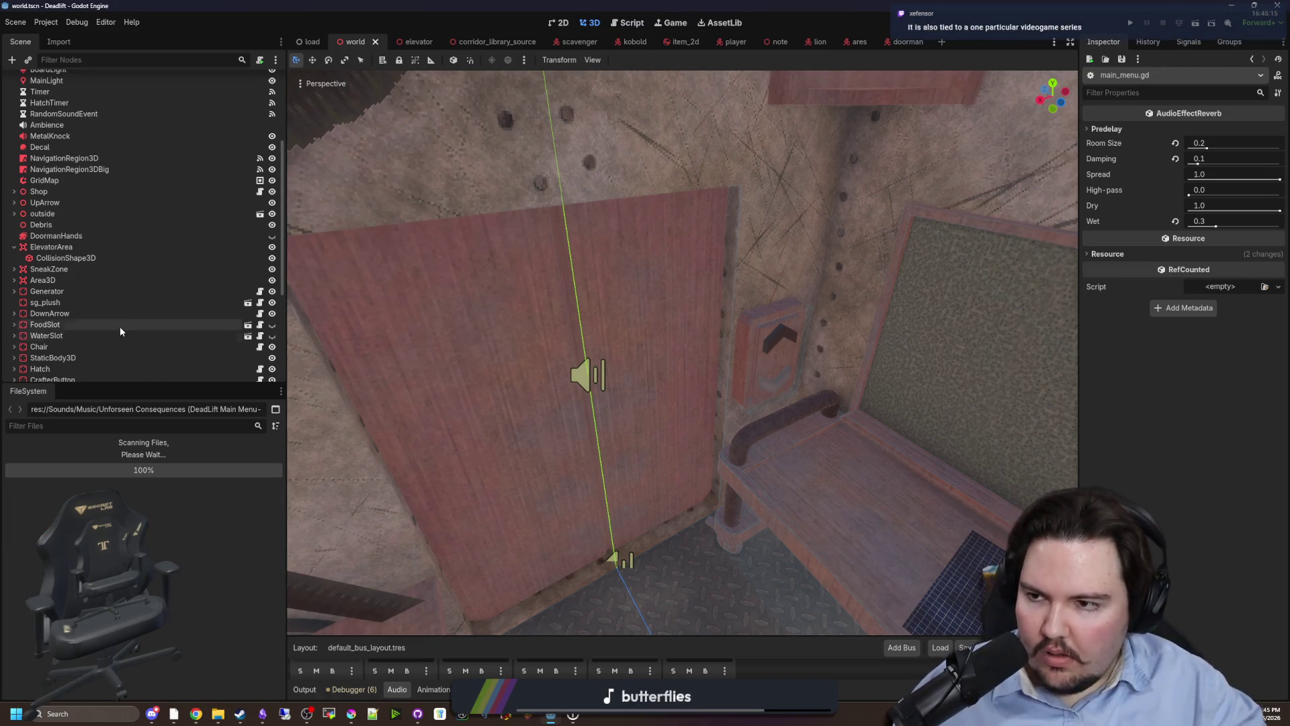
# Expand MainMenu in the Scene dock and select its Music node.
pyautogui.scroll(5, 76, 288)
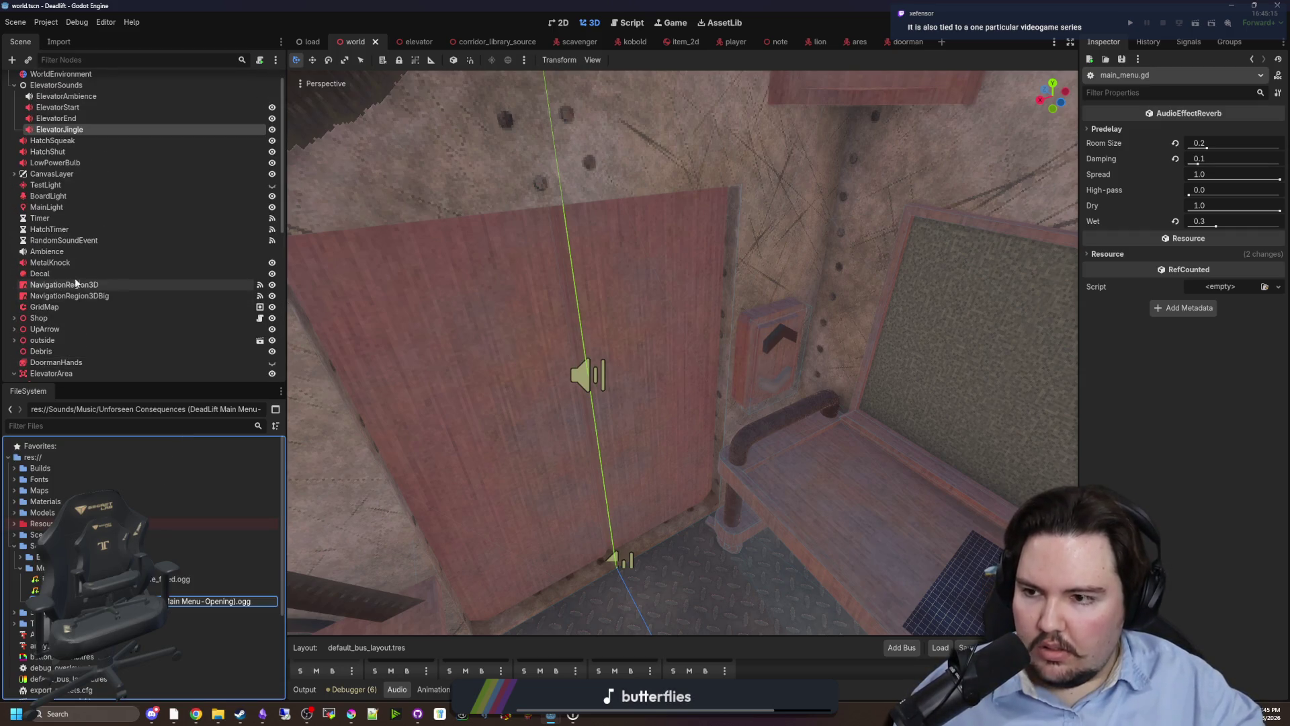
pyautogui.scroll(-10, 76, 268)
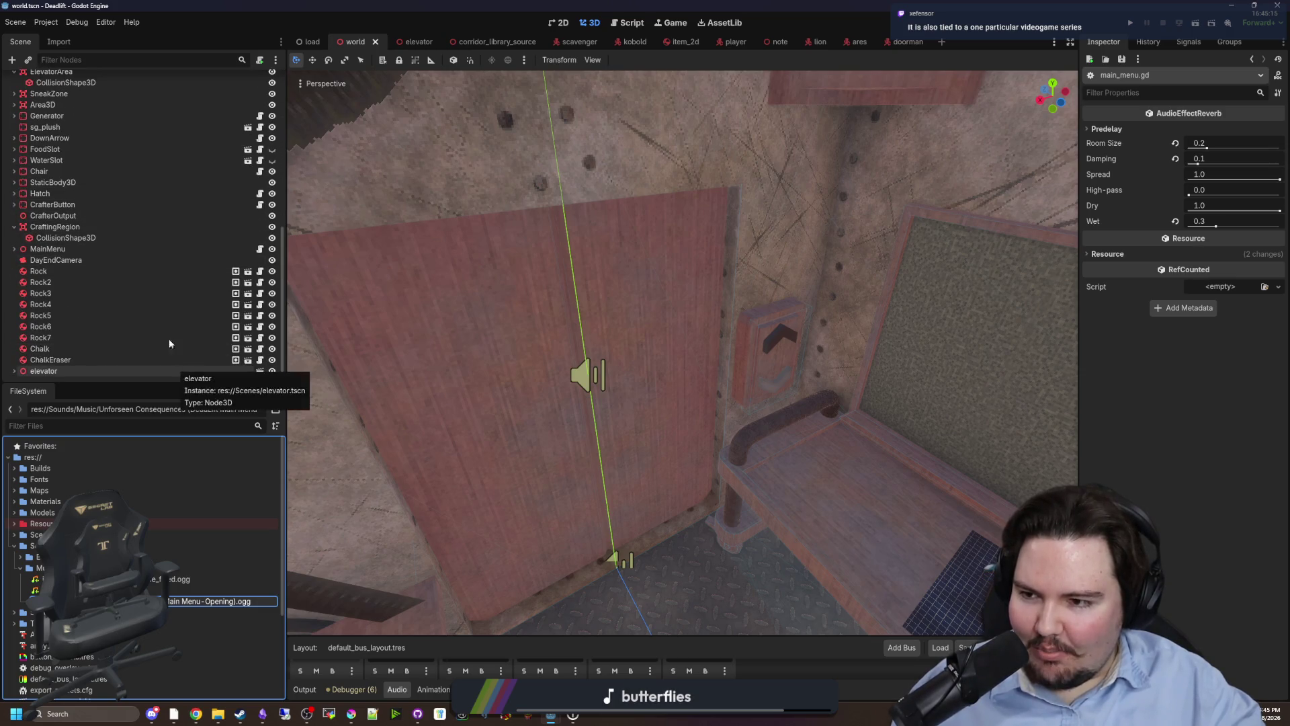
pyautogui.click(14, 249)
pyautogui.scroll(-5, 78, 278)
pyautogui.click(46, 242)
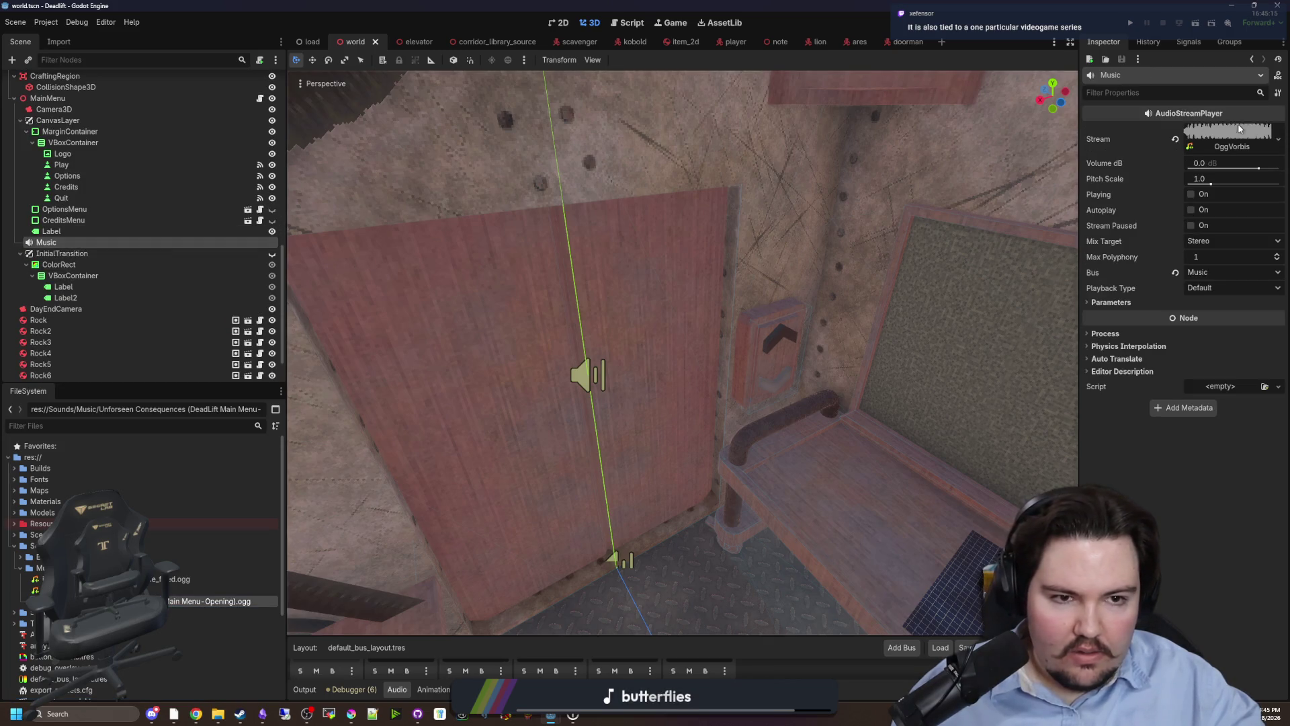
# Assign the Unforseen Consequences ogg to the Music node's Stream and set it playing.
pyautogui.click(1238, 128)
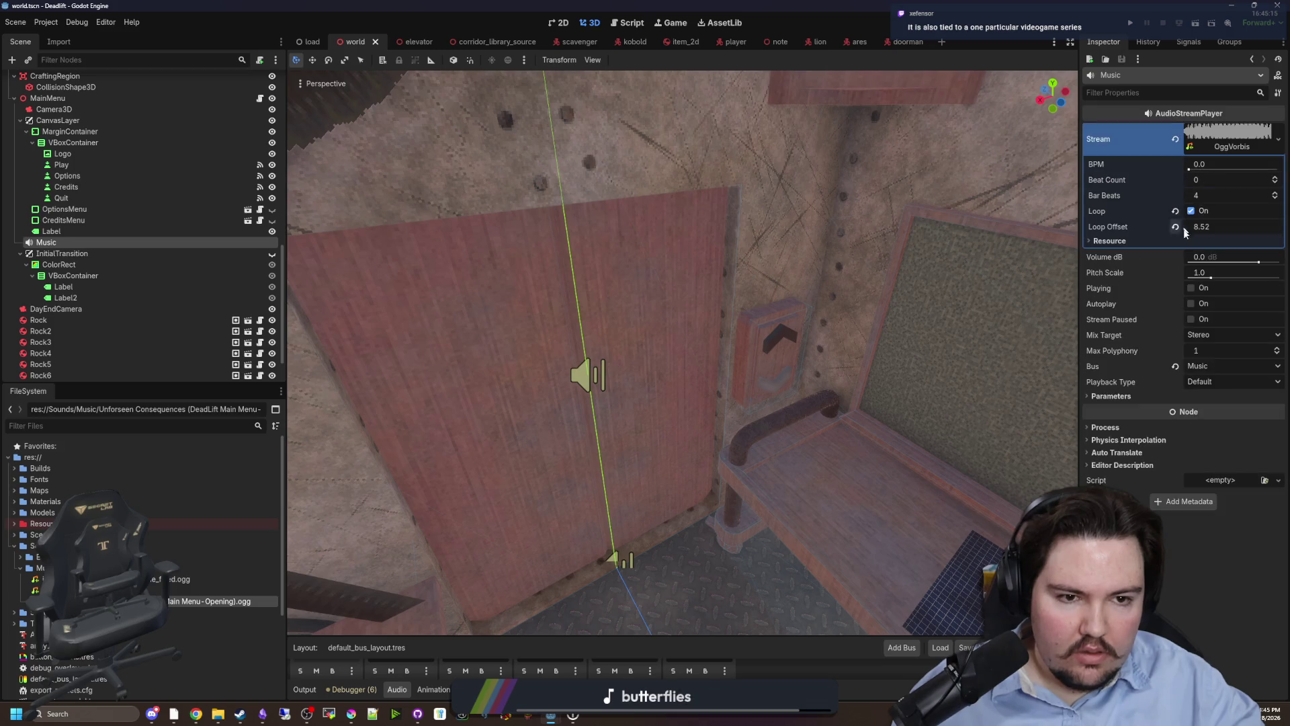
pyautogui.click(1193, 288)
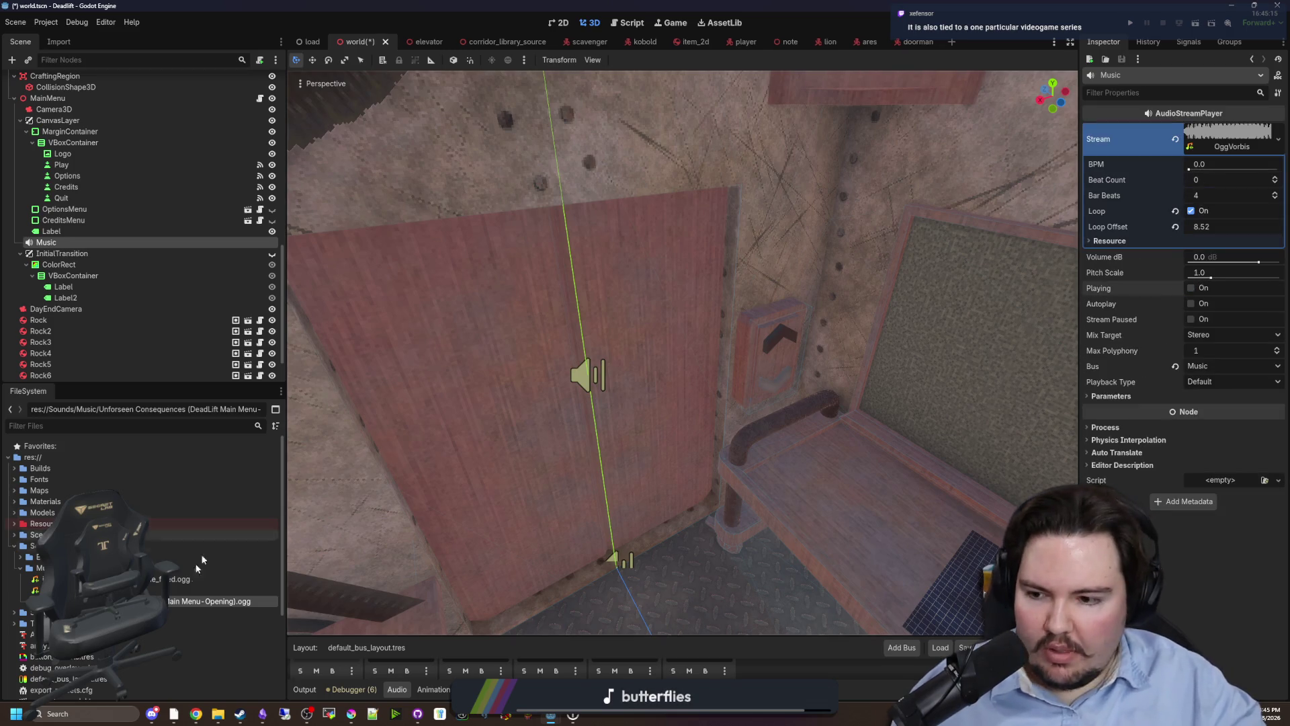
pyautogui.click(1176, 146)
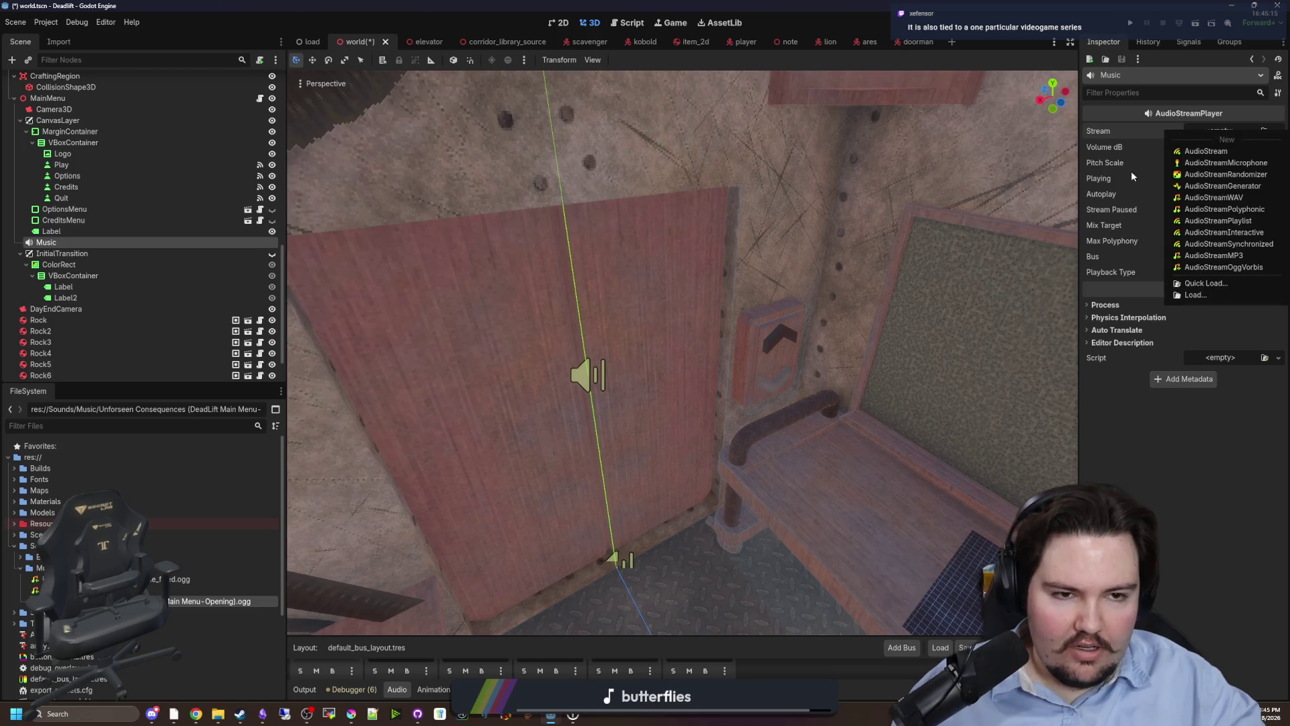
pyautogui.moveTo(201, 601)
pyautogui.mouseDown()
pyautogui.moveTo(1216, 131)
pyautogui.moveTo(1233, 137)
pyautogui.mouseUp()
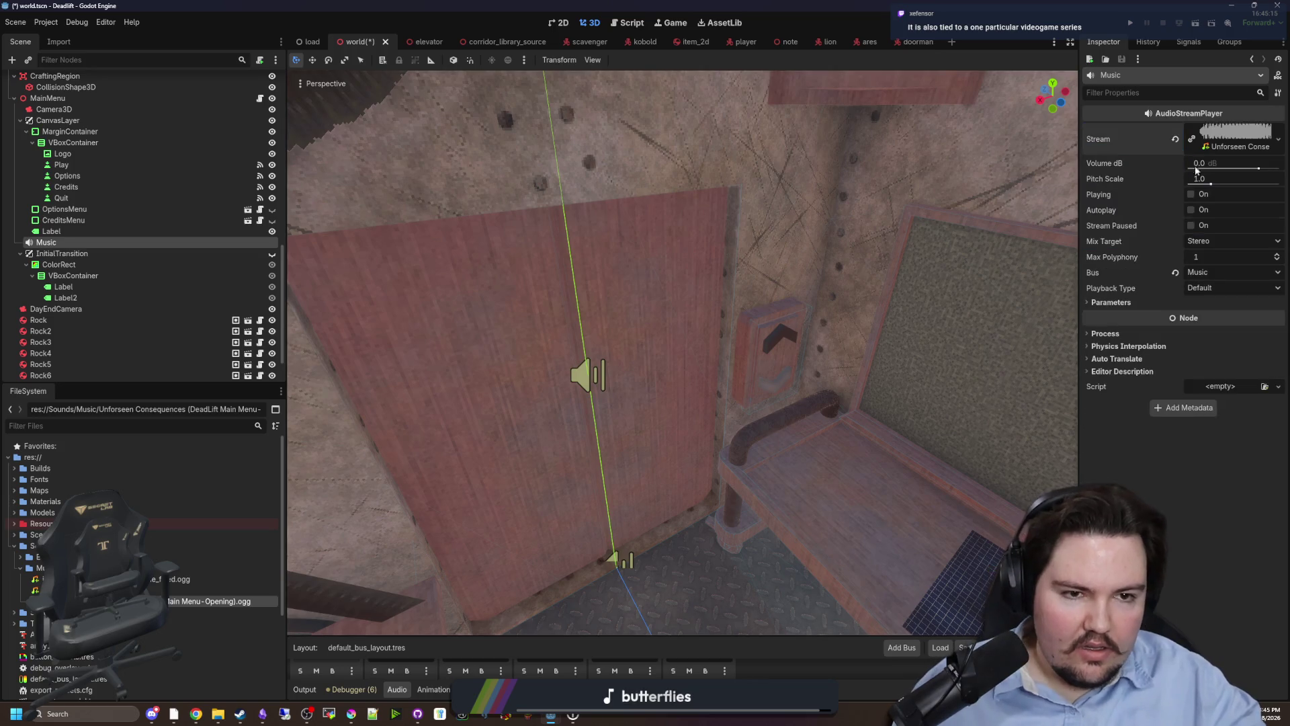
pyautogui.click(1219, 142)
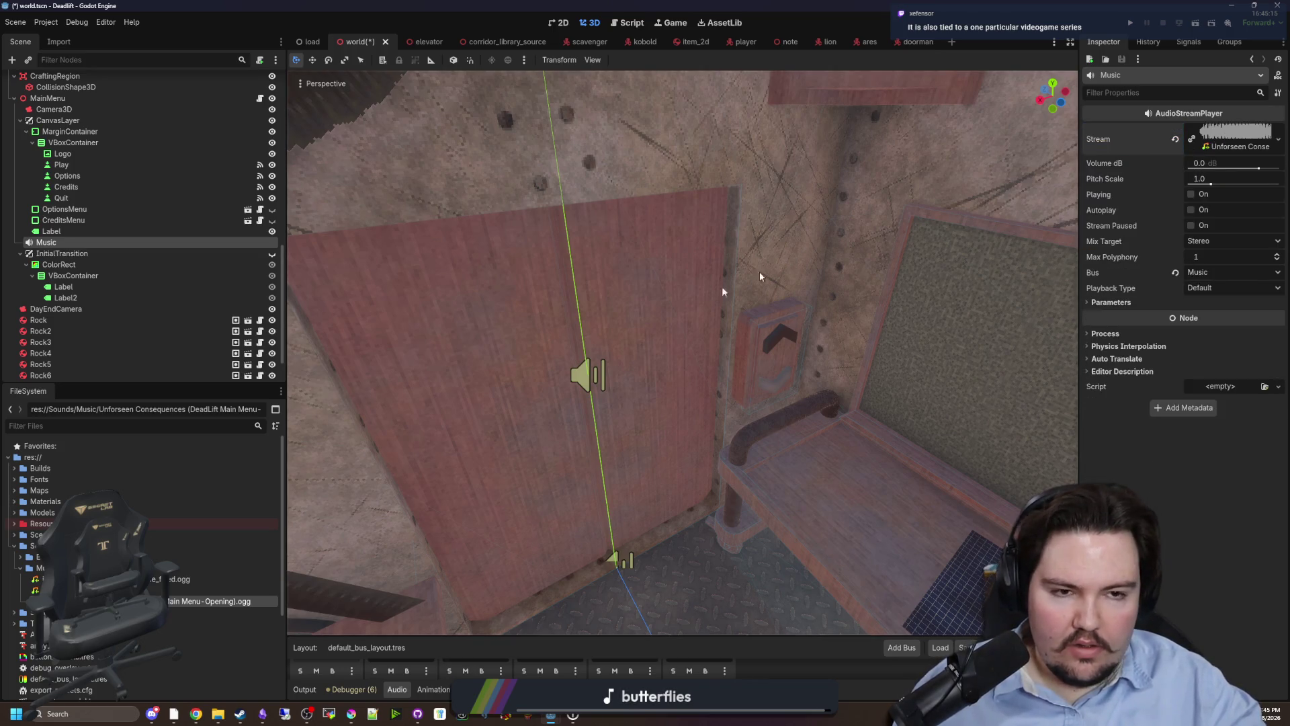
pyautogui.click(1247, 131)
pyautogui.click(1237, 135)
pyautogui.click(1191, 194)
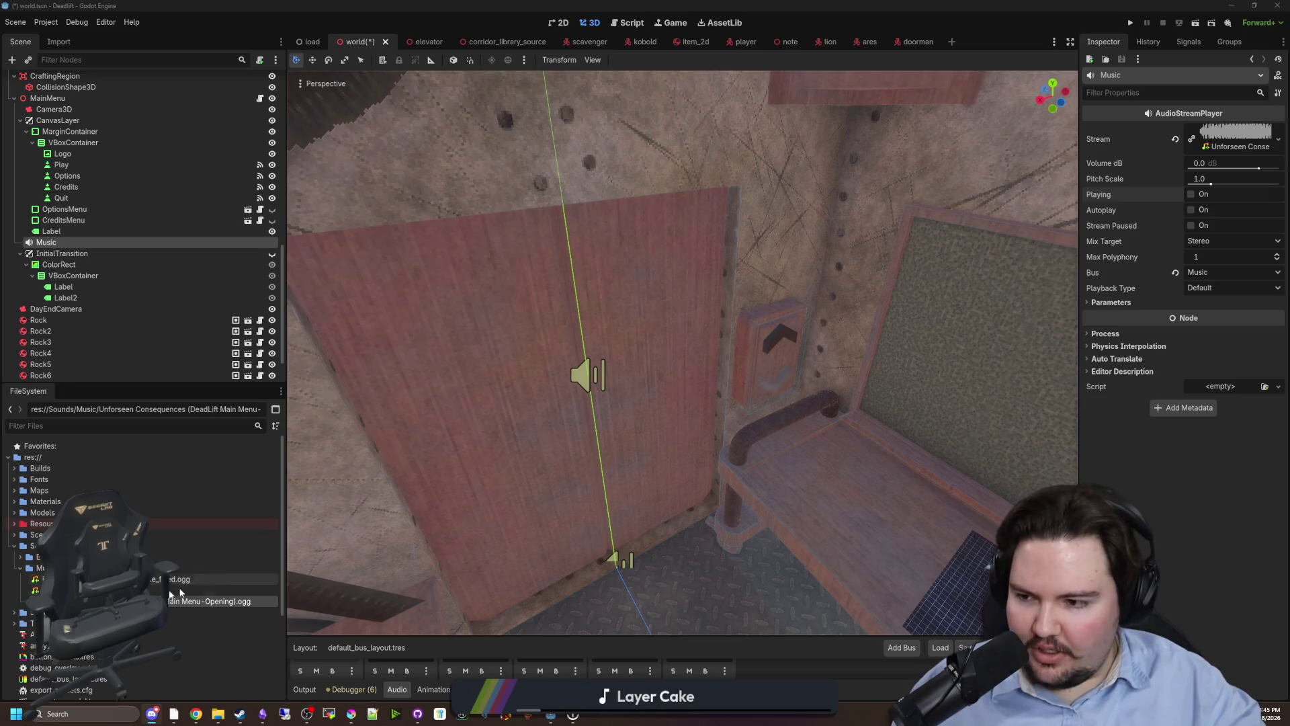
# Reimport the Unforseen Consequences track, then clear the Music node's Stream property.
pyautogui.doubleClick(208, 601)
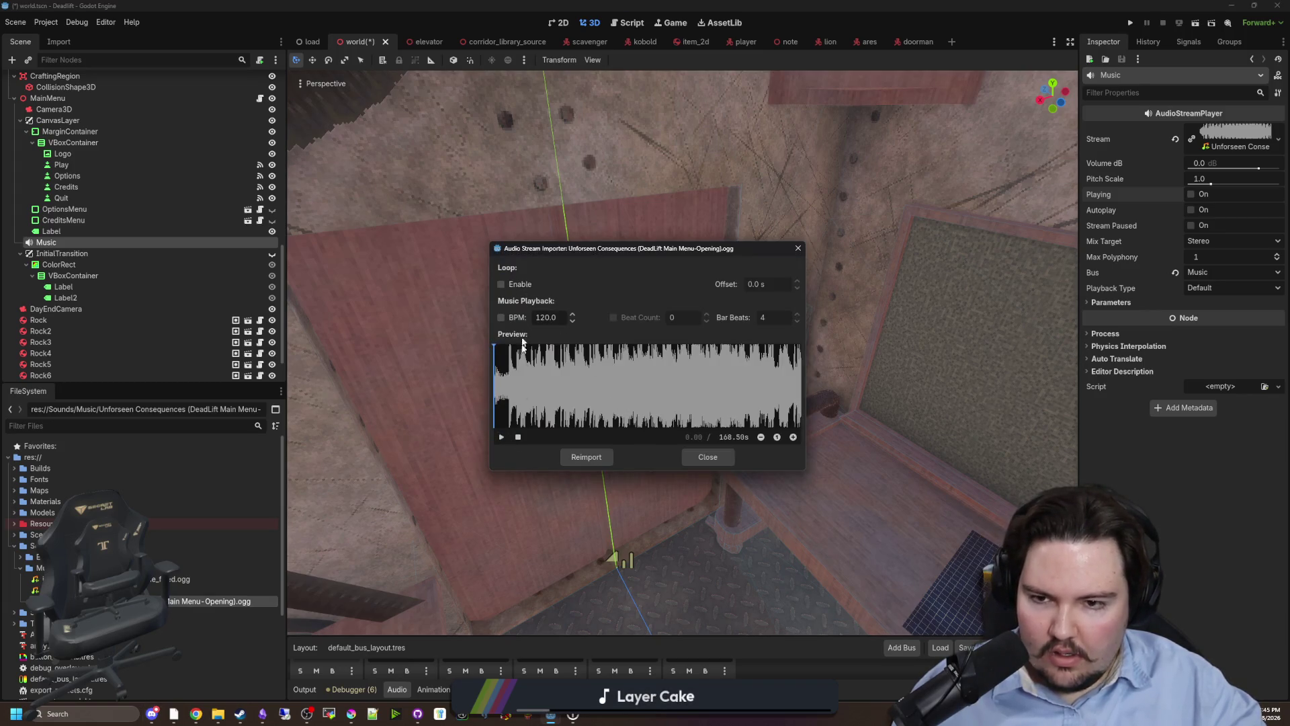
pyautogui.click(583, 460)
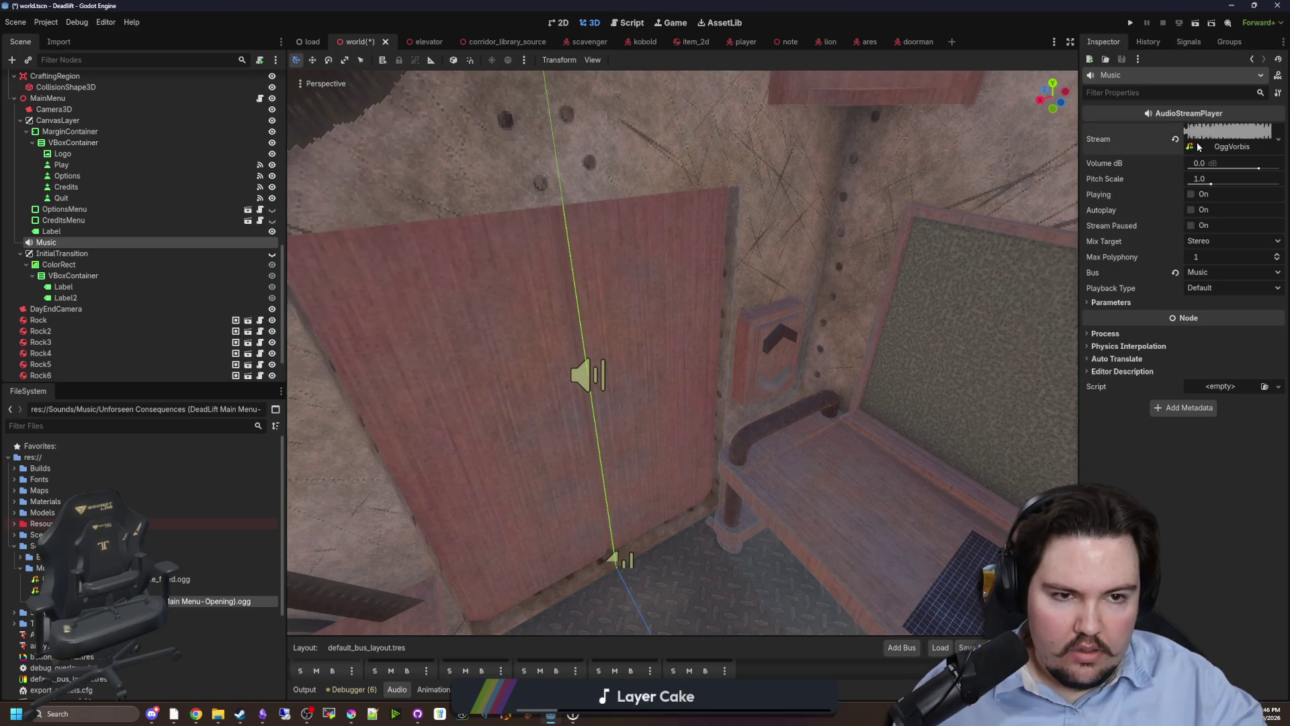
pyautogui.click(1226, 135)
pyautogui.click(1177, 138)
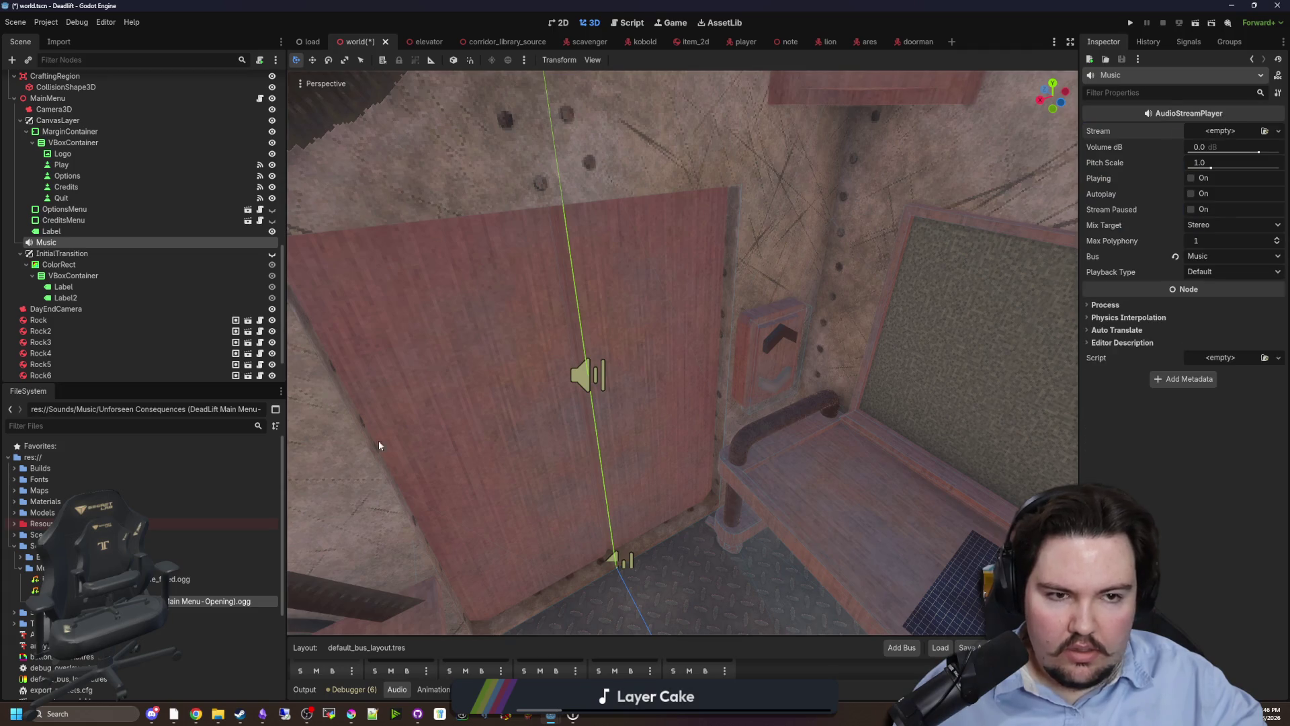
# Quick-load the 'unfor' match, Unforseen Consequences, as the Music Stream and tick Playing.
pyautogui.click(1264, 131)
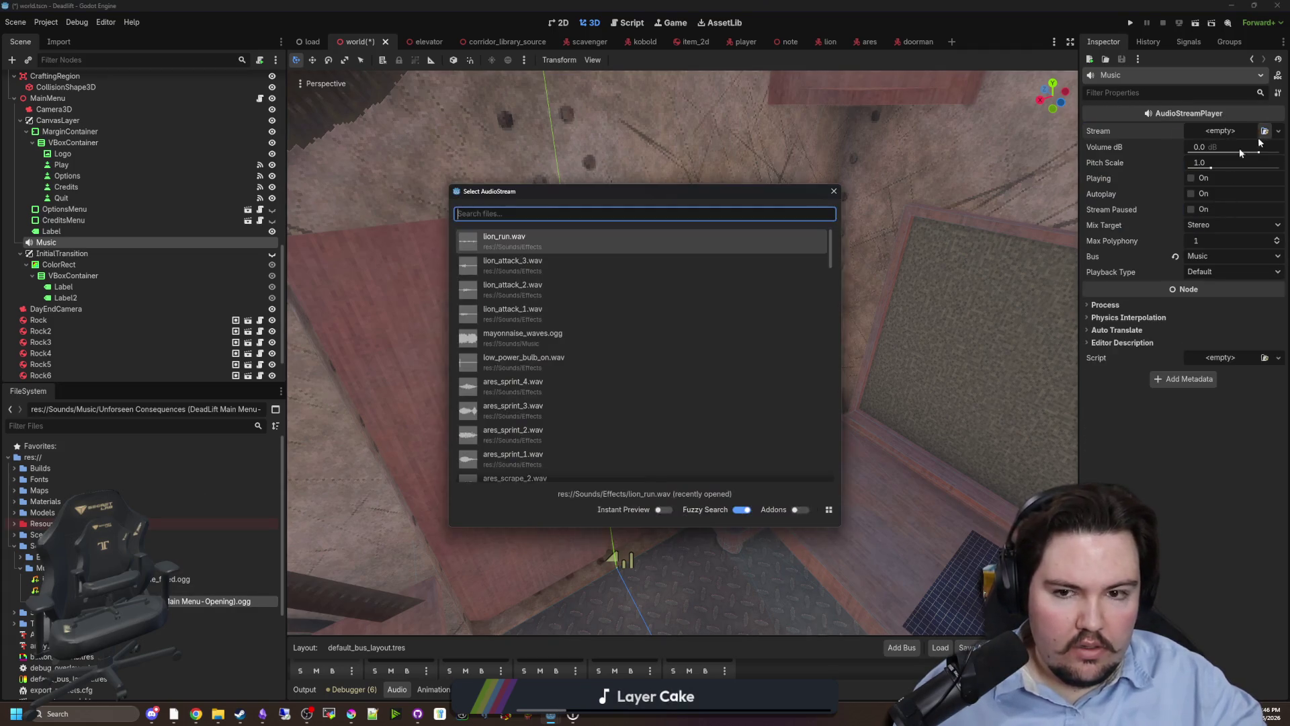
pyautogui.write('unfor')
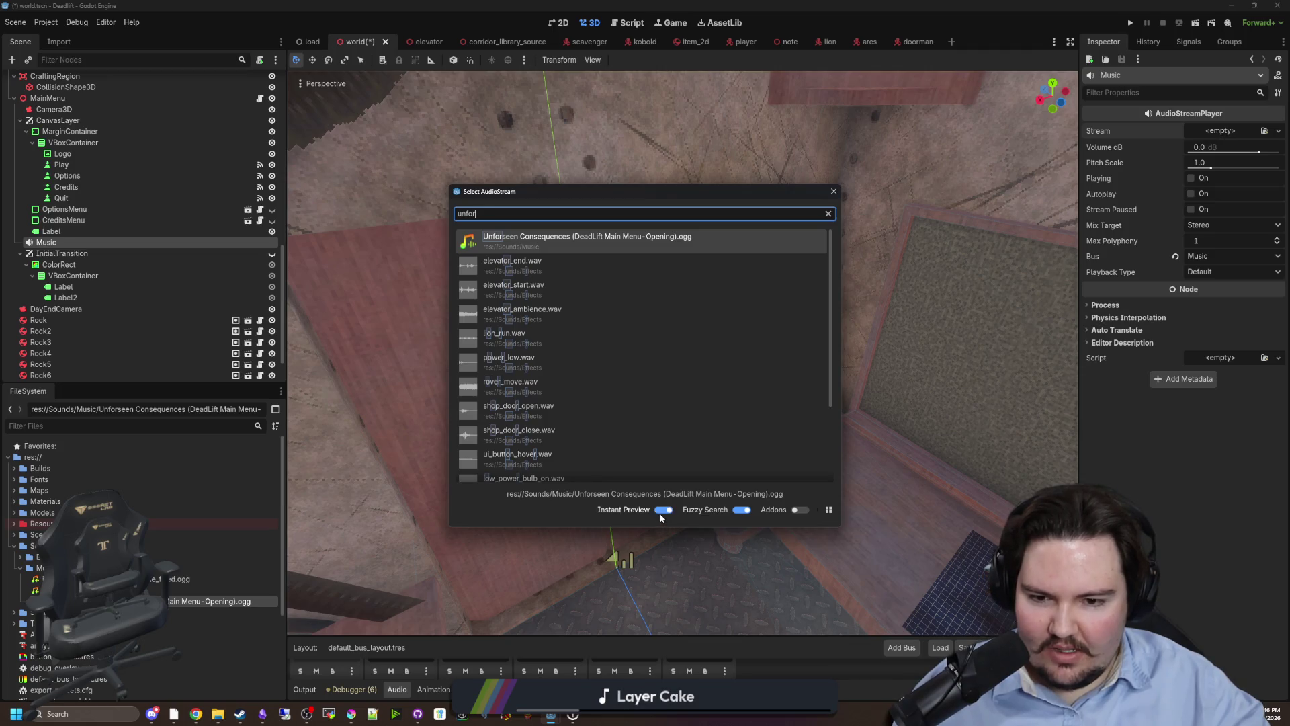
pyautogui.doubleClick(548, 240)
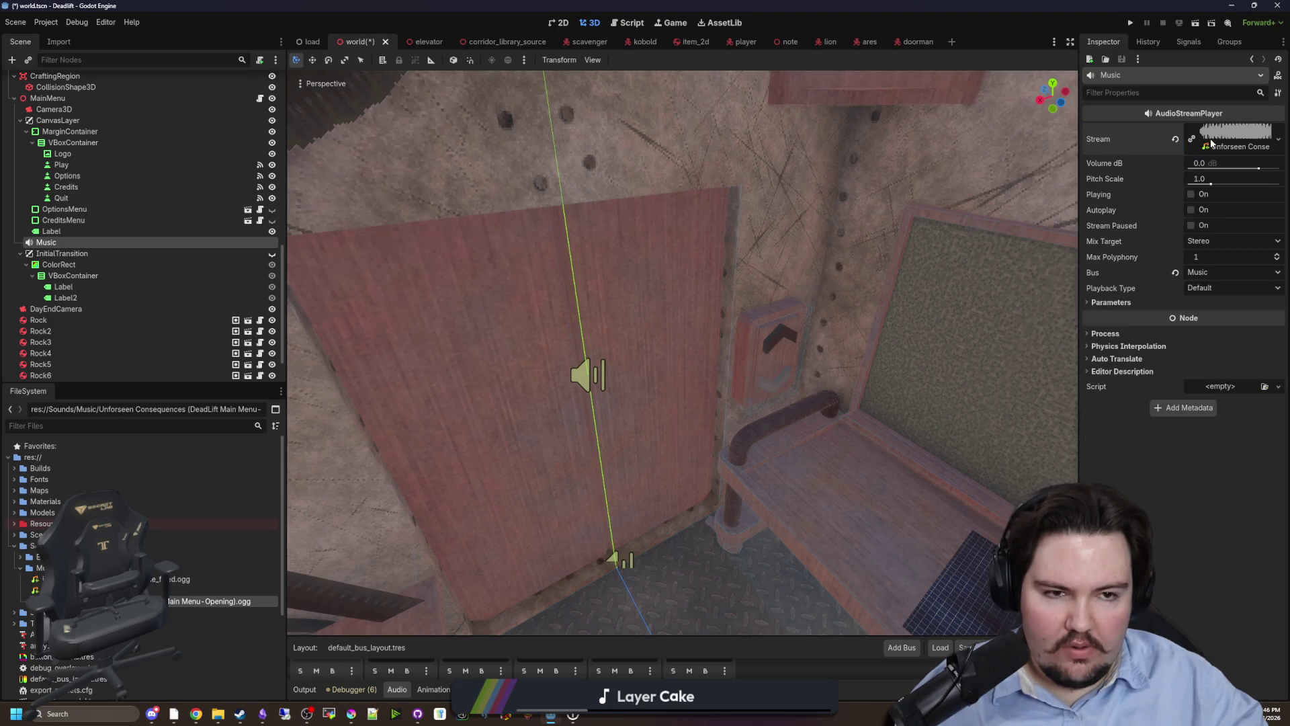
pyautogui.click(1192, 288)
# Save the world scene with Ctrl+S and shrink the editor window.
pyautogui.hotkey('ctrl', 's')
pyautogui.hotkey('ctrl', 's')
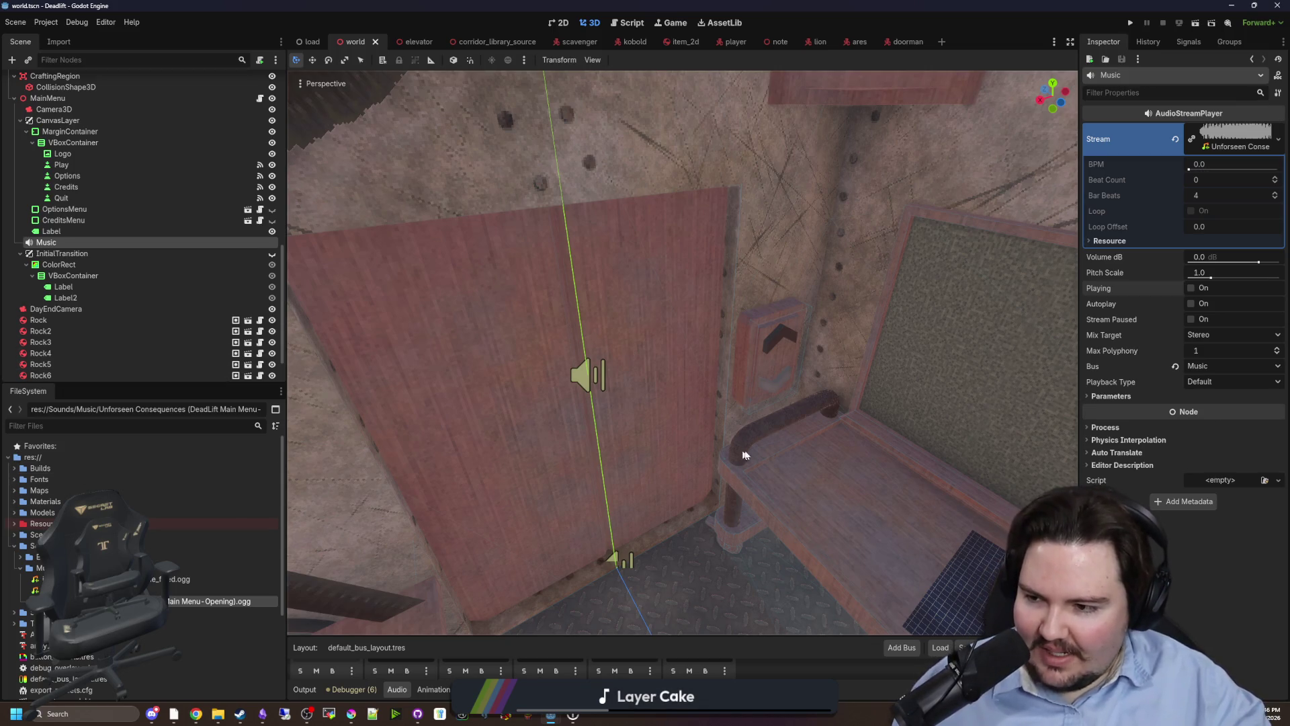
pyautogui.hotkey('ctrl', 's')
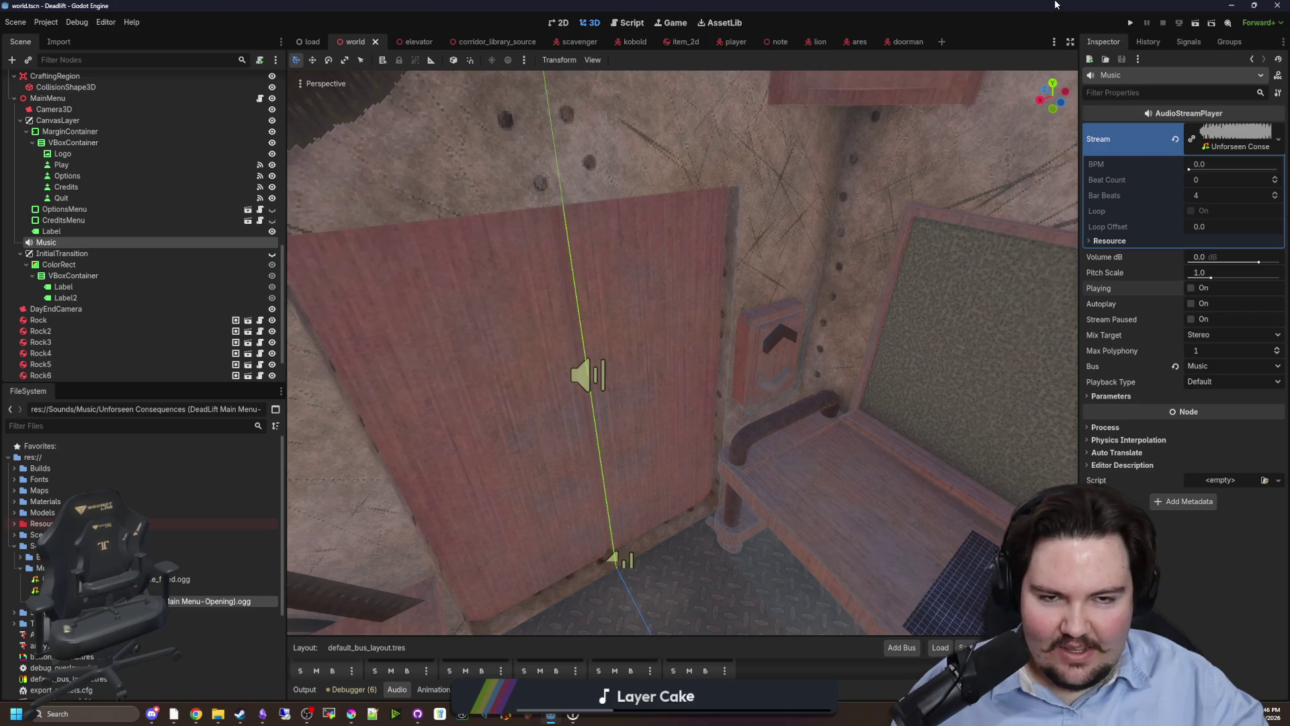
pyautogui.moveTo(929, 5); pyautogui.dragTo(758, 446)
# Bring the TwitchOverlay project's editor window to the front.
pyautogui.click(938, 444)
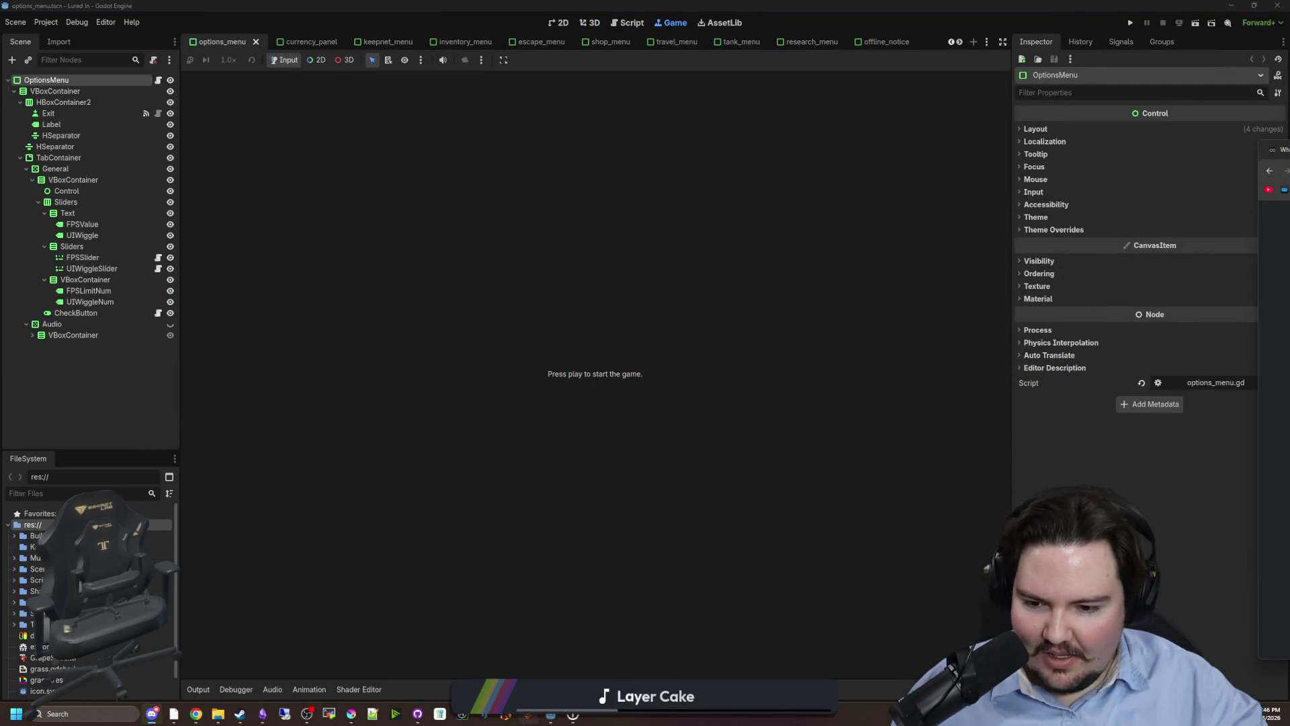
pyautogui.moveTo(550, 716)
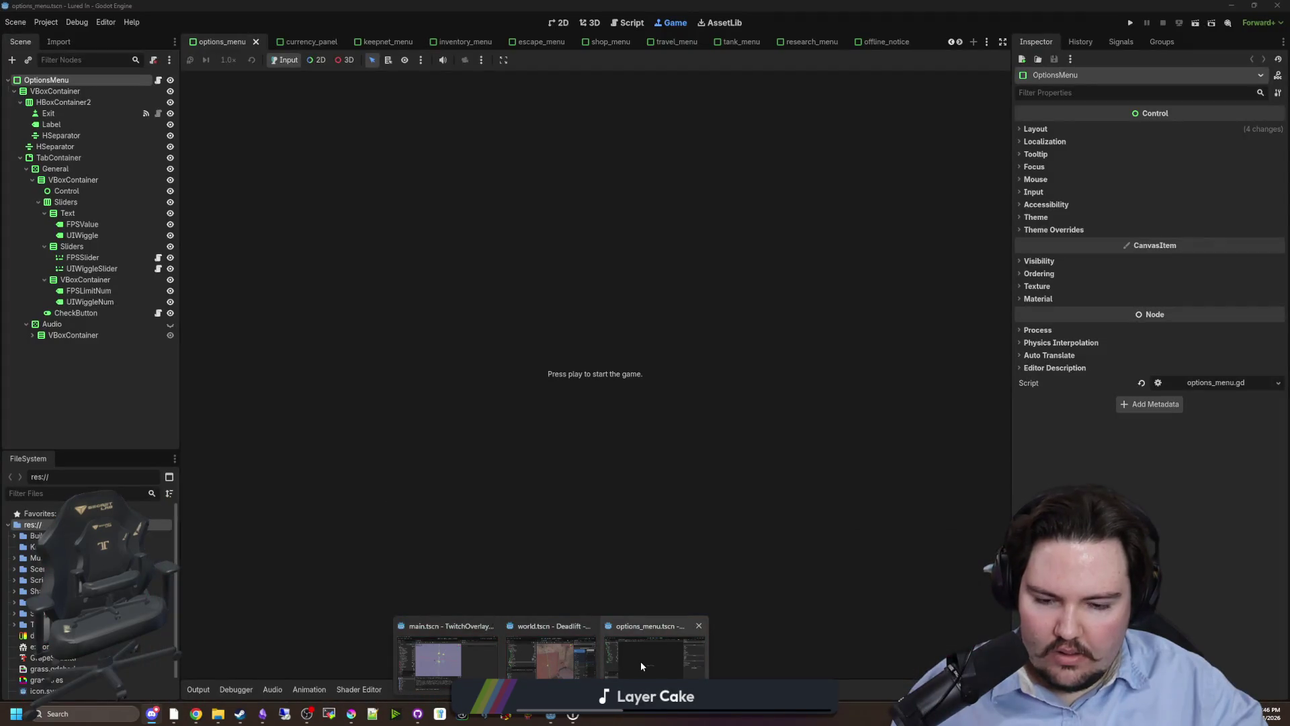
pyautogui.click(641, 665)
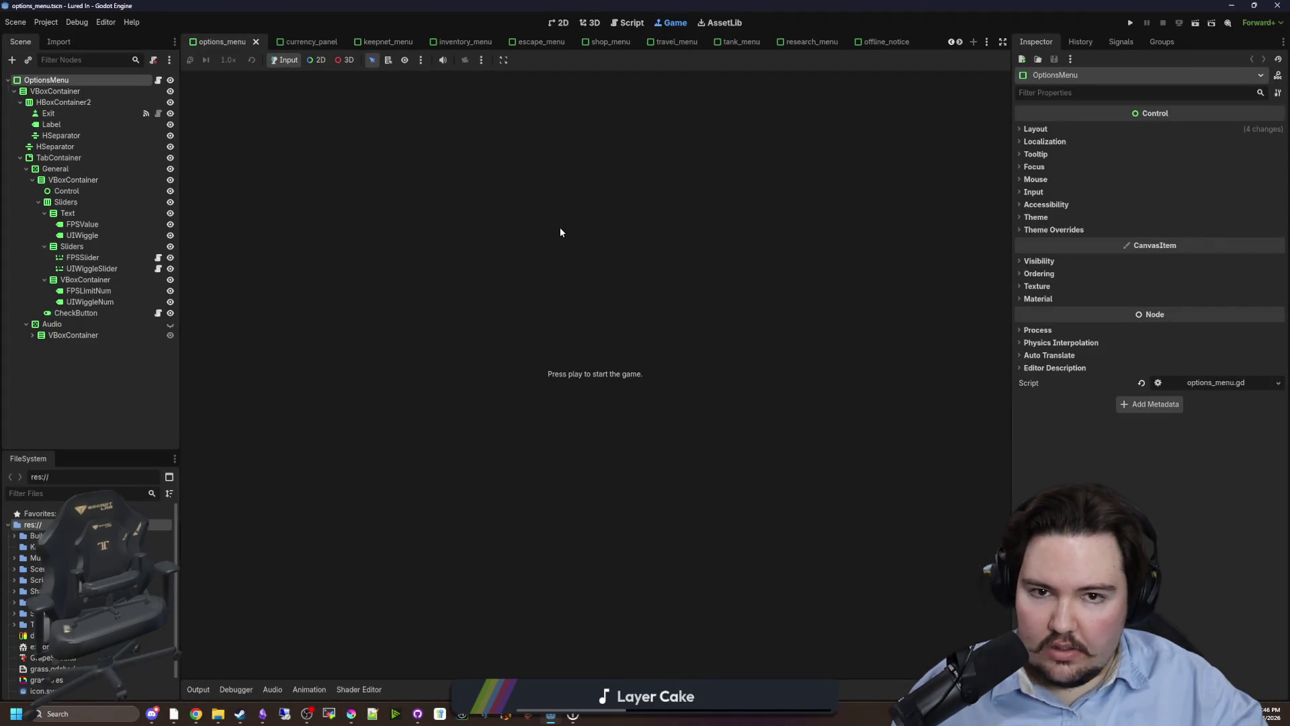
pyautogui.hotkey('alt', 'o')
pyautogui.moveTo(559, 714)
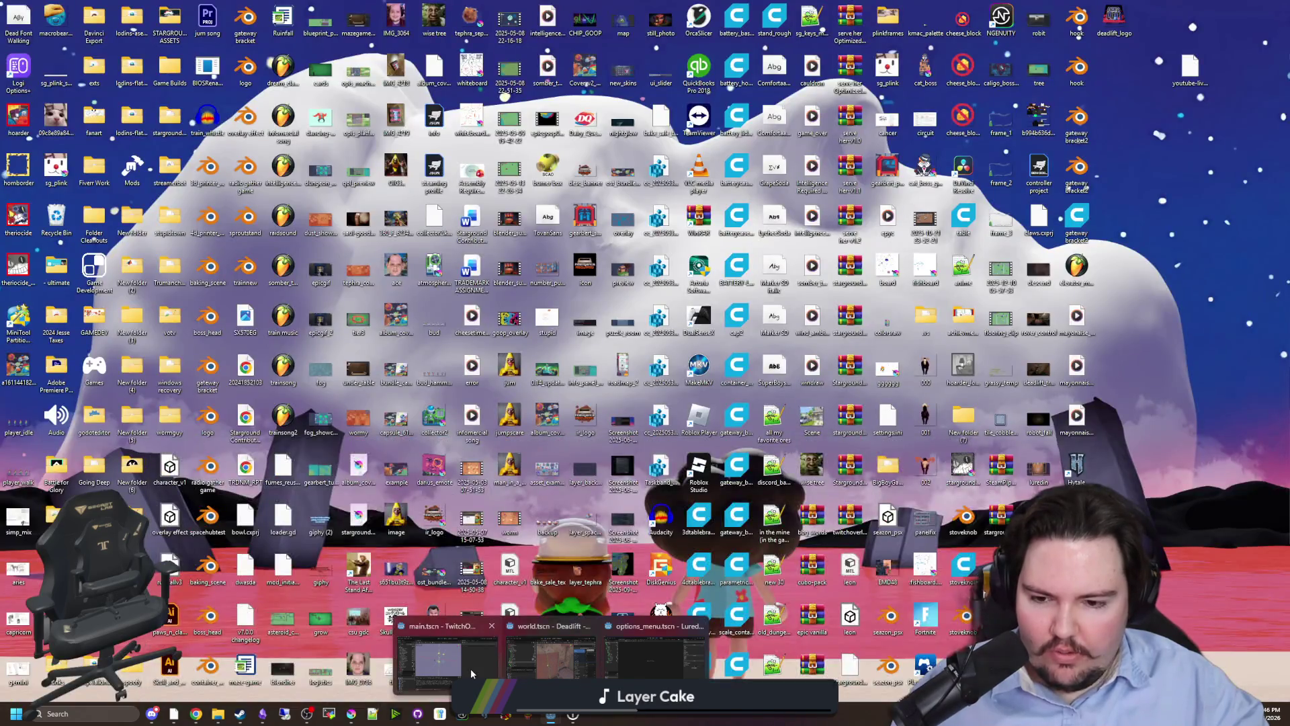
pyautogui.click(471, 668)
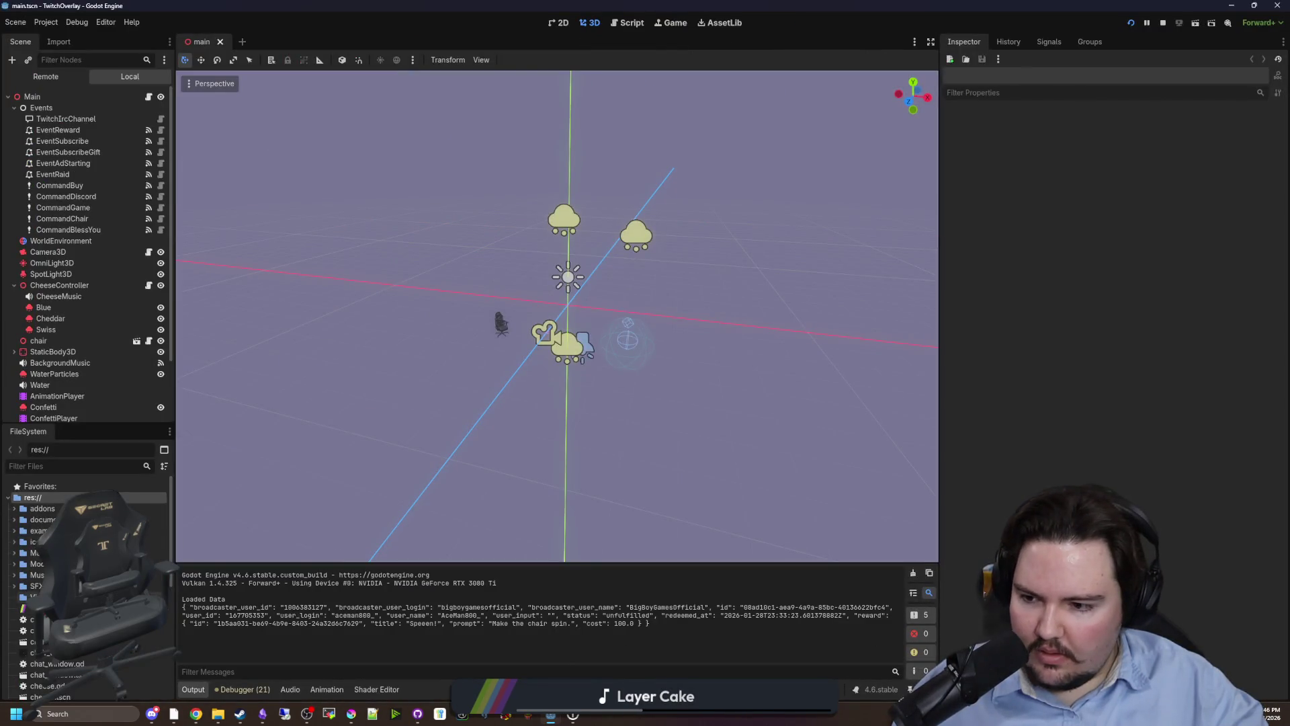
# Filter FileSystem for 'unfor' and delete the Unforseen Consequences PREVIEW.ogg file.
pyautogui.click(15, 575)
pyautogui.click(20, 588)
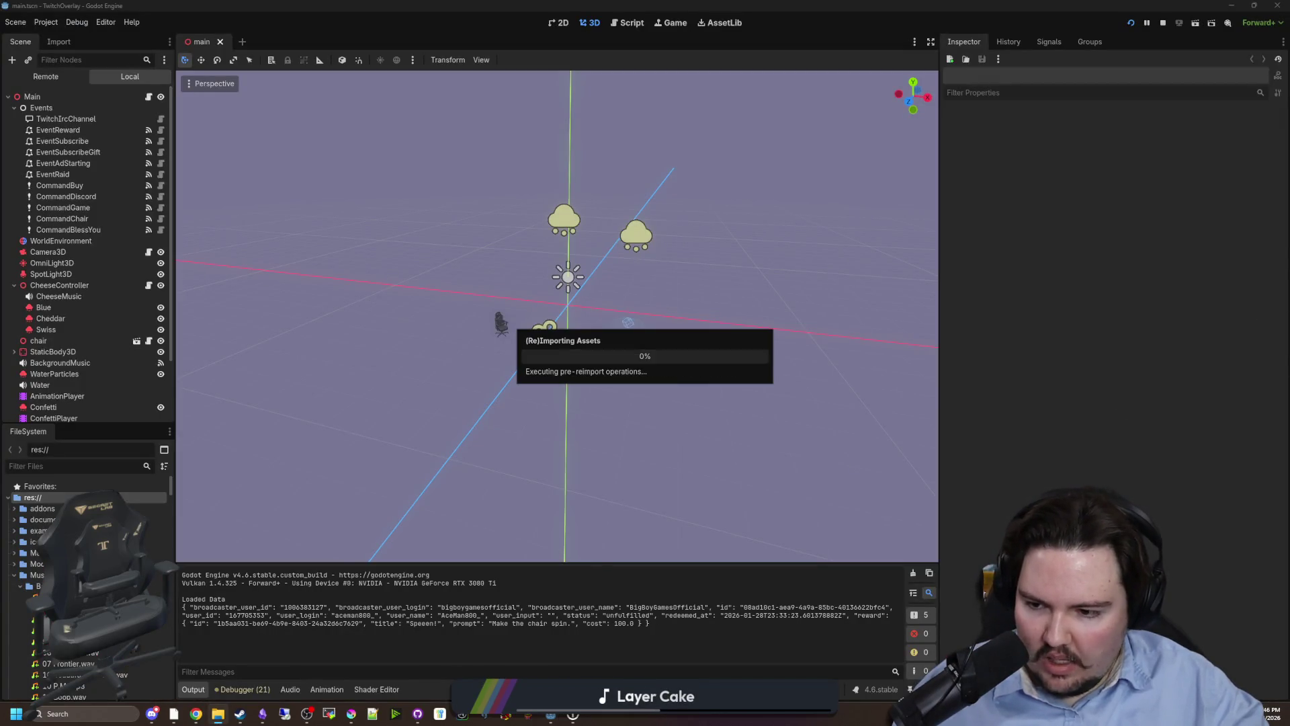
pyautogui.click(137, 464)
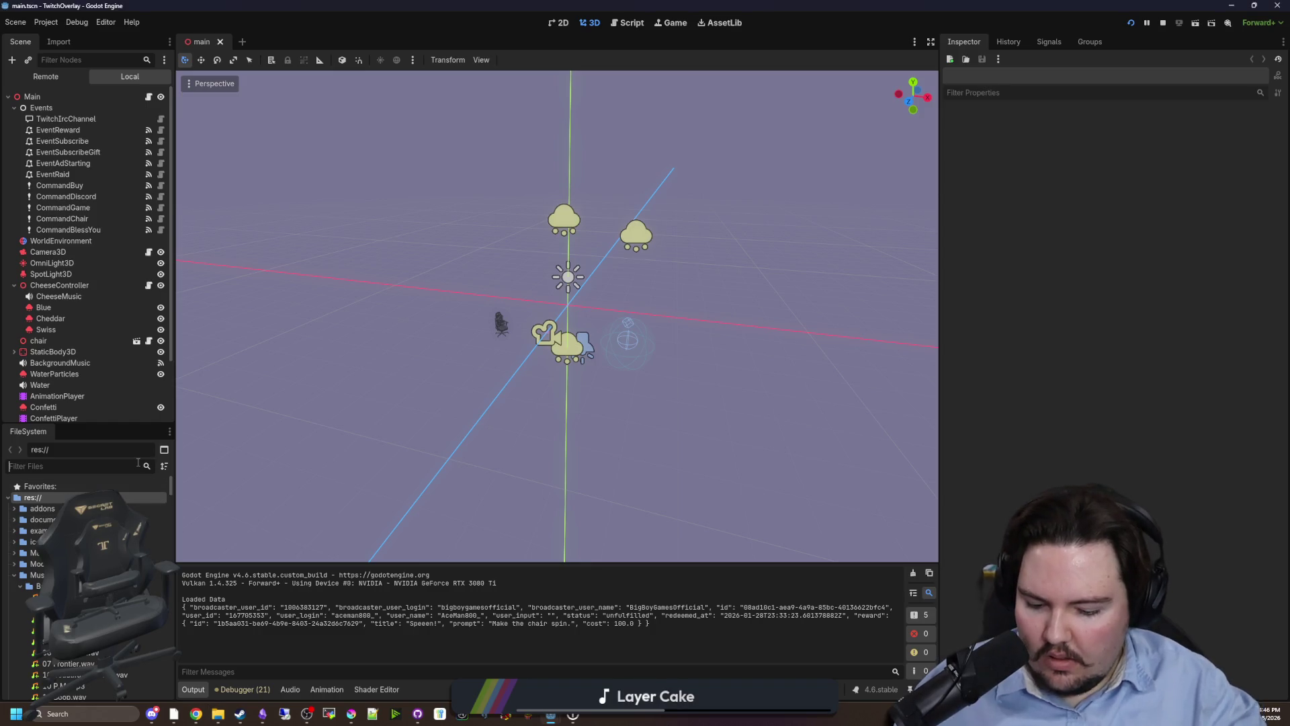
pyautogui.write('unfor')
pyautogui.moveTo(172, 528); pyautogui.dragTo(451, 528)
pyautogui.click(268, 541)
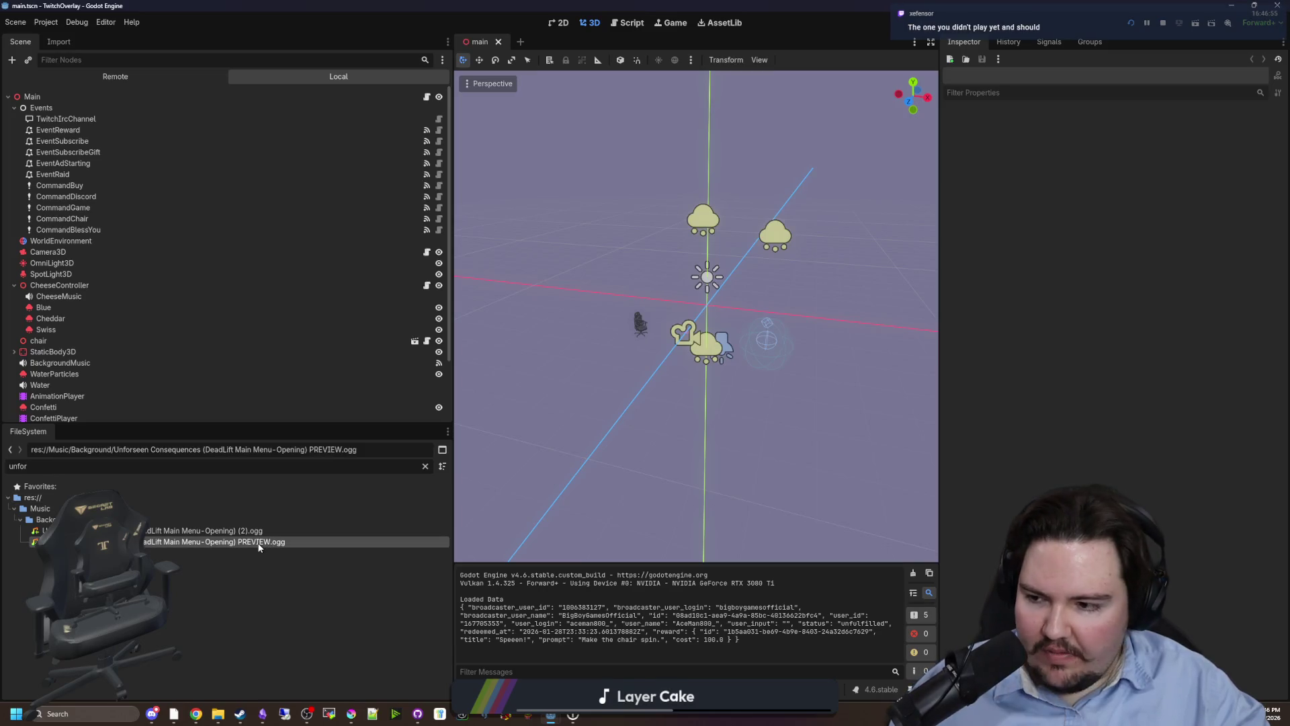
pyautogui.rightClick(266, 542)
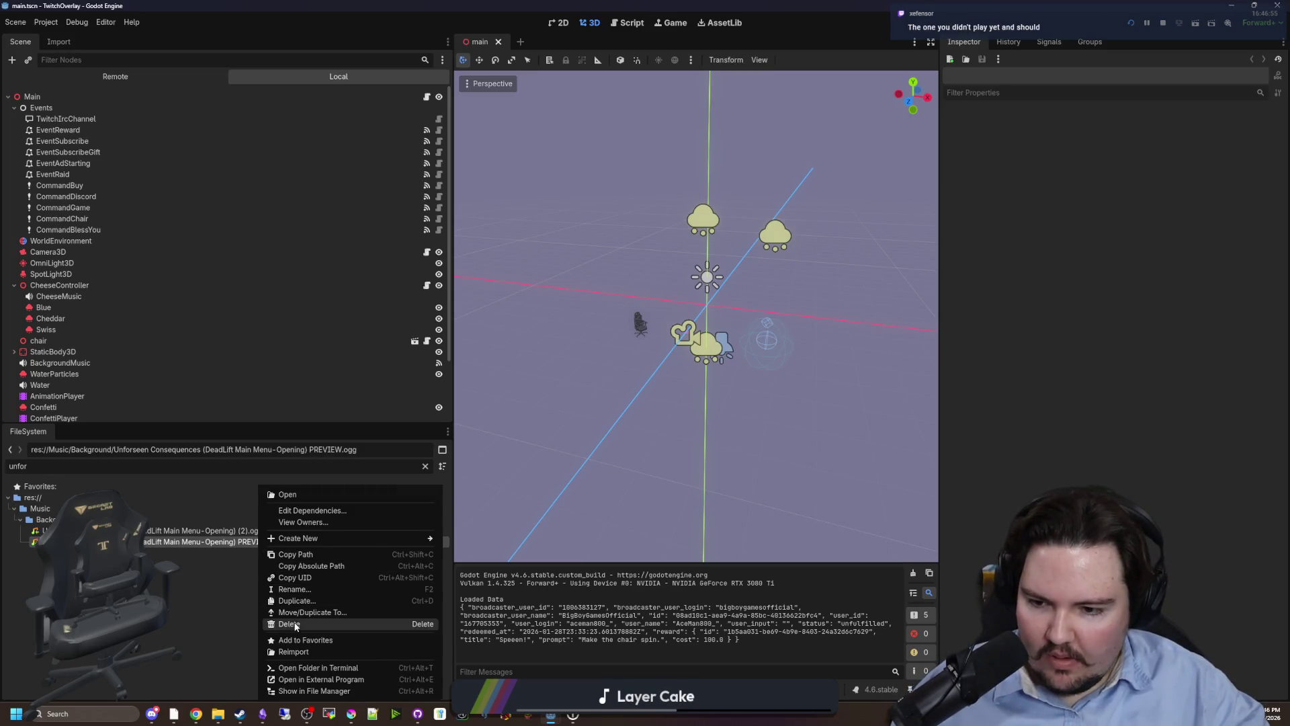
pyautogui.click(294, 624)
pyautogui.click(569, 409)
# Rename the '(2)' copy to the plain Unforseen Consequences name and save the scene.
pyautogui.rightClick(235, 532)
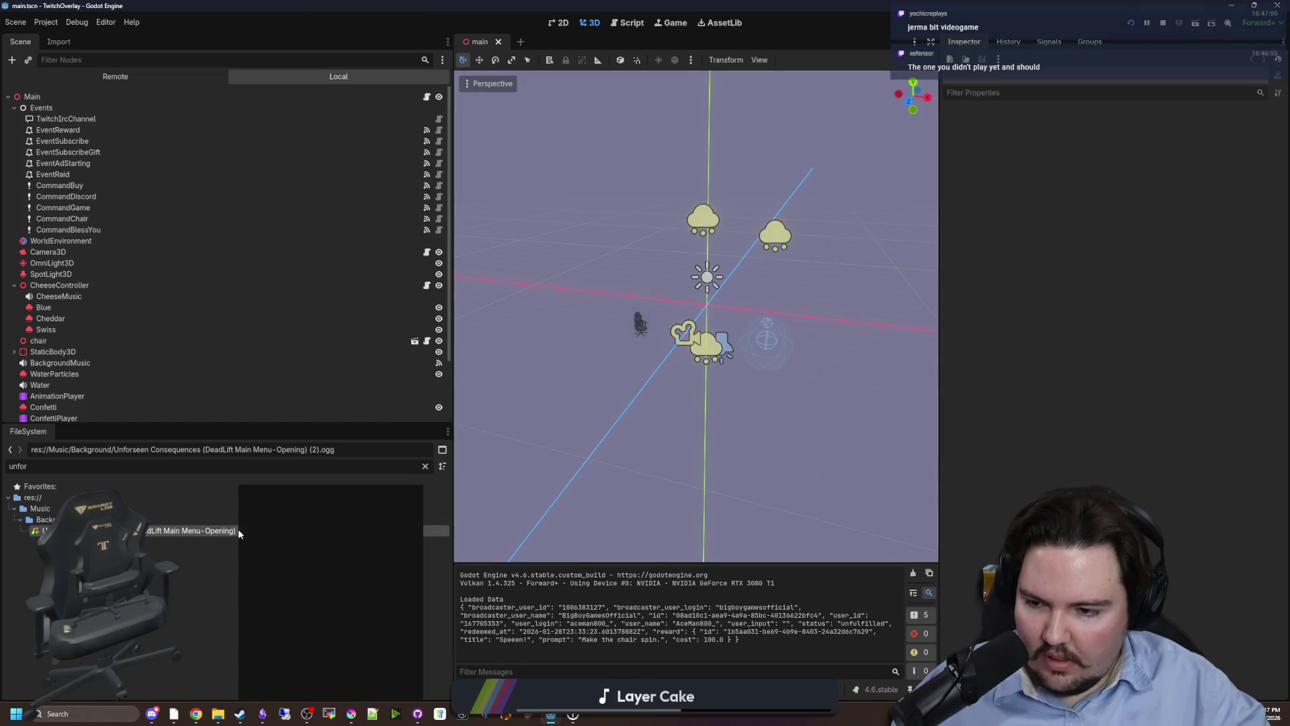
pyautogui.click(277, 590)
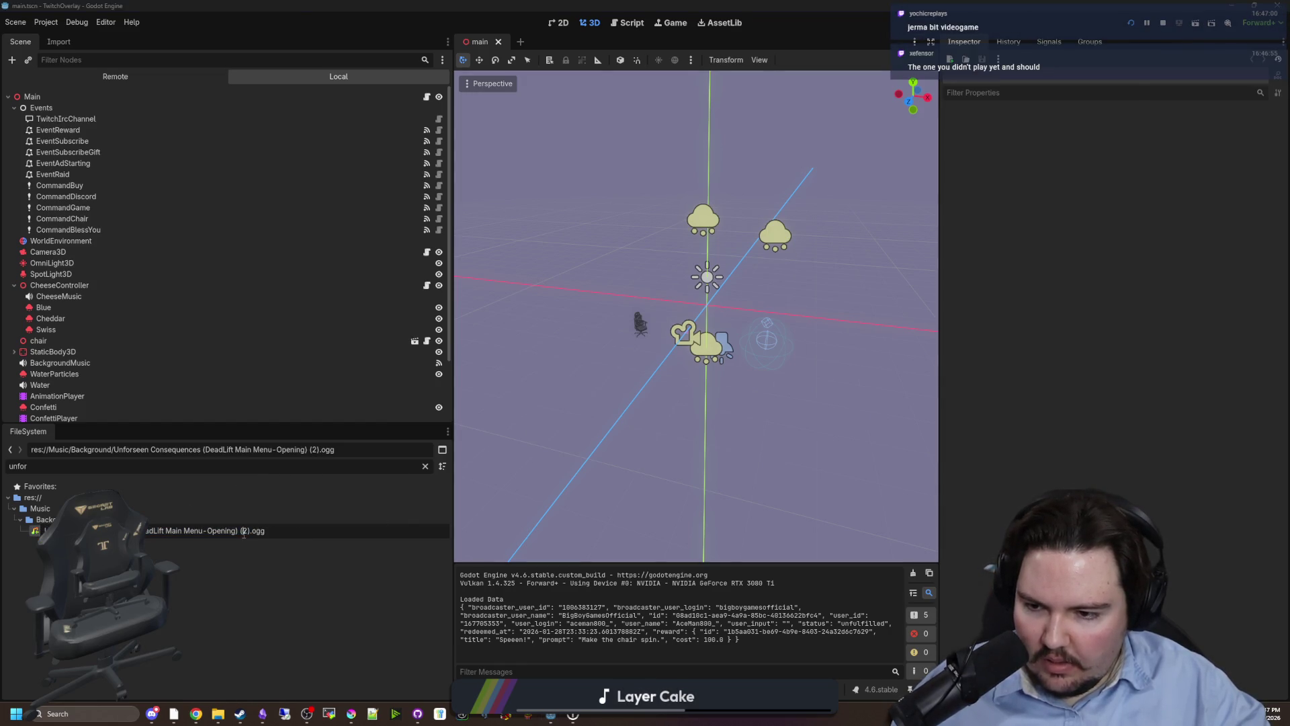
pyautogui.press('BackSpace')
pyautogui.press('BackSpace')
pyautogui.press('BackSpace')
pyautogui.press('Return')
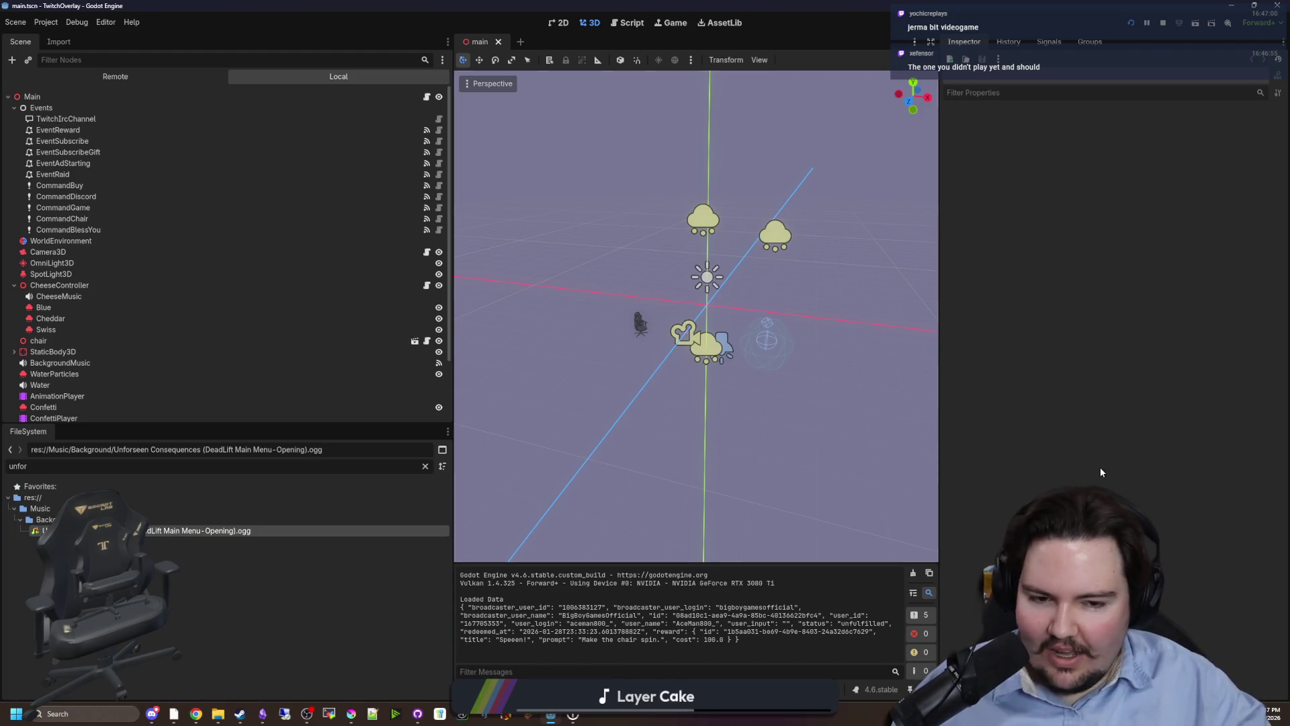
pyautogui.hotkey('ctrl', 's')
pyautogui.hotkey('alt', 'Tab')
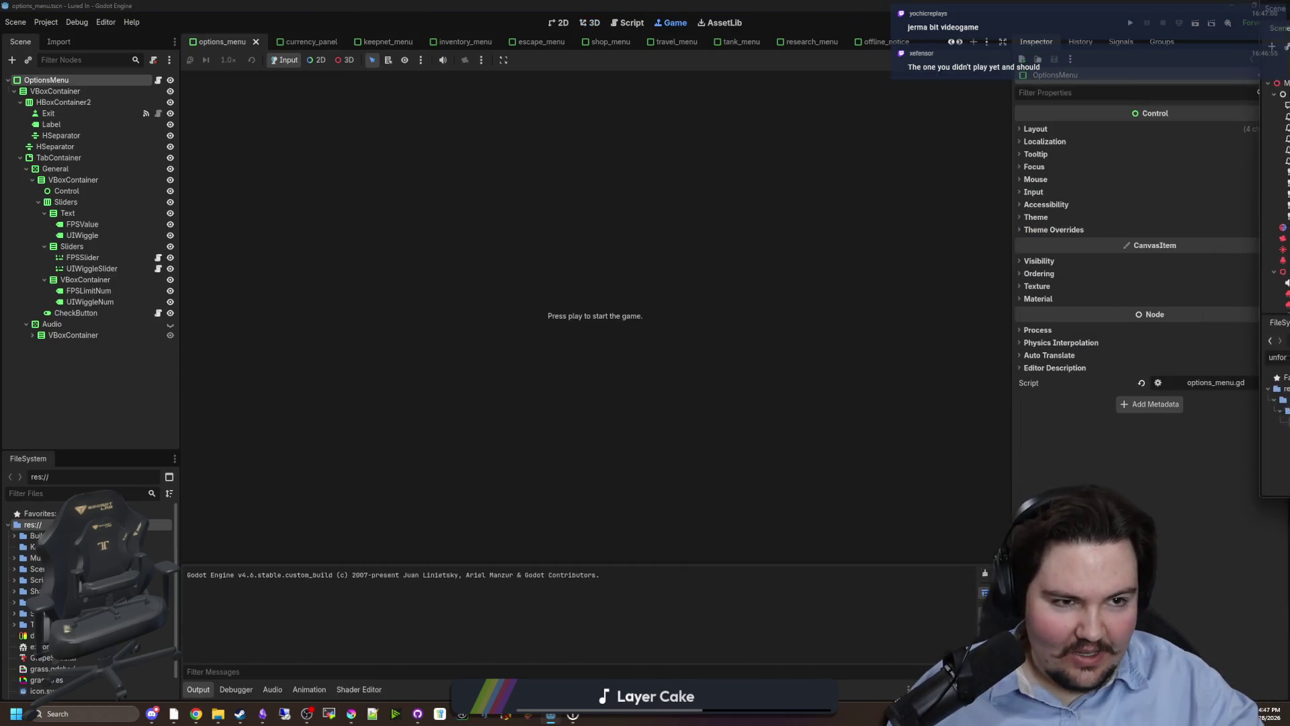
# Save the options menu scene, run the game, and adjust master and music volume sliders.
pyautogui.hotkey('ctrl', 's')
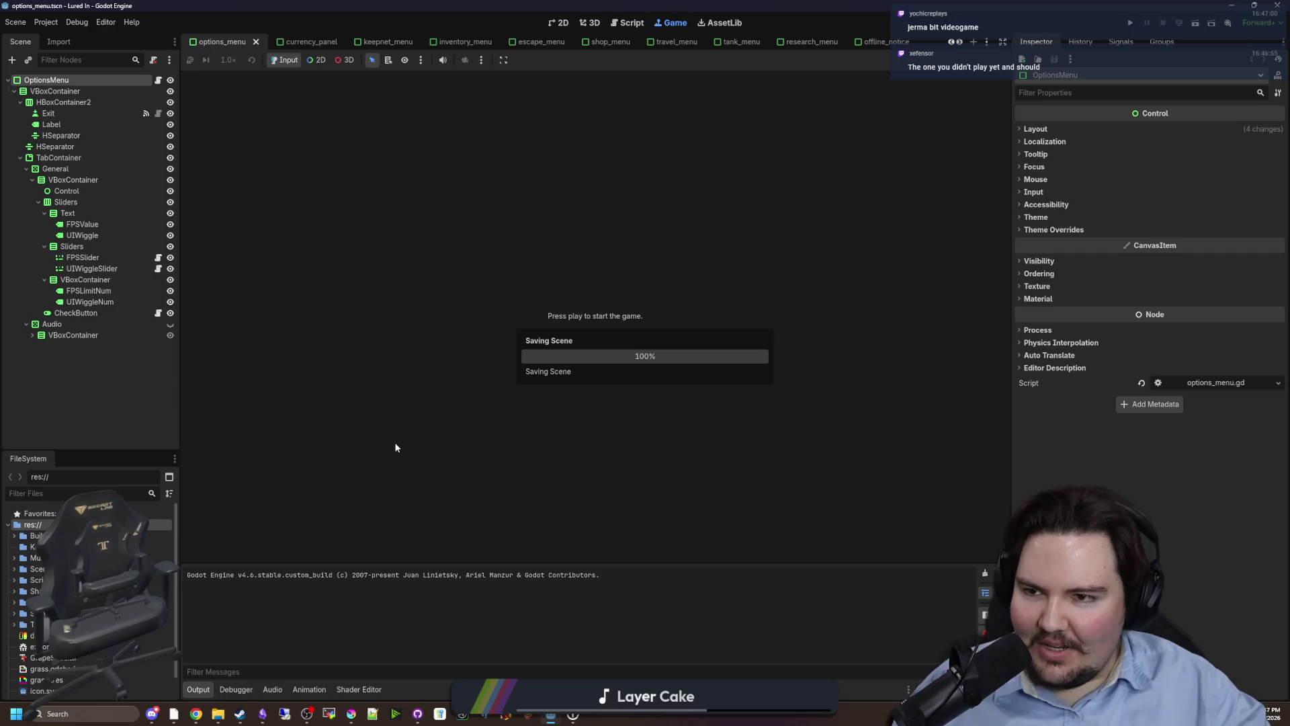
pyautogui.click(1131, 26)
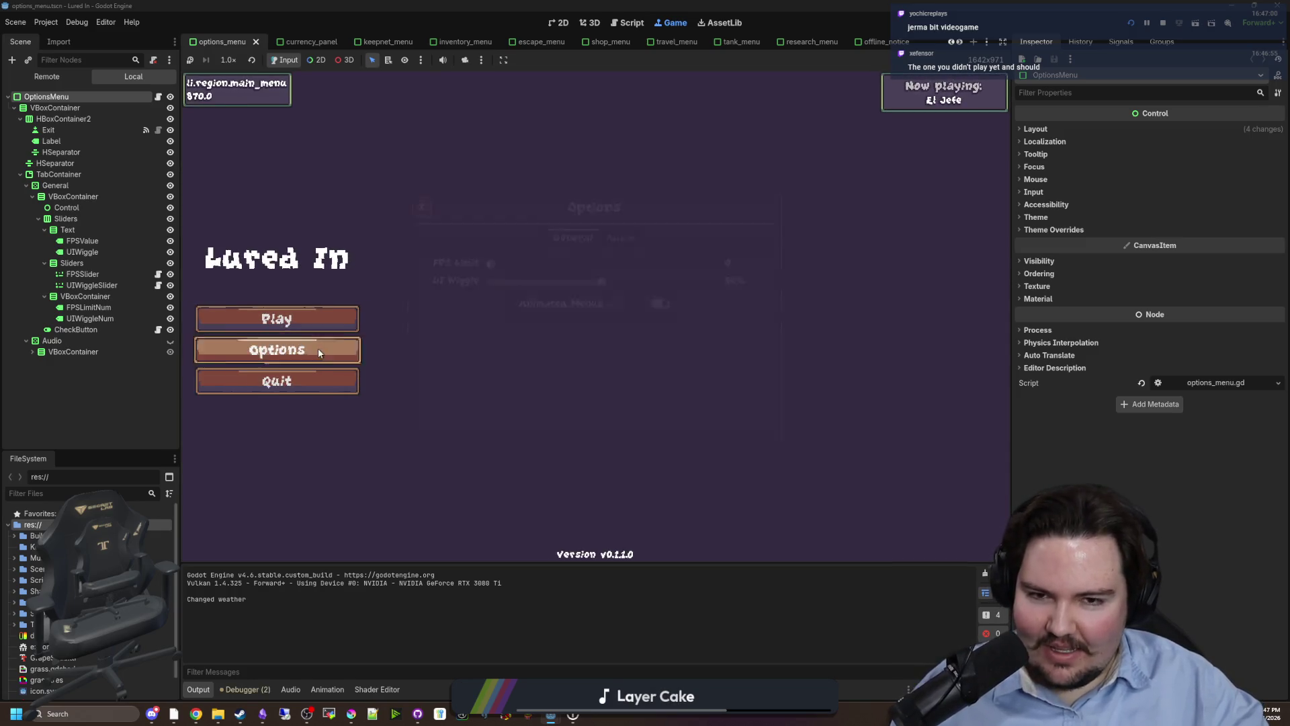
pyautogui.click(316, 348)
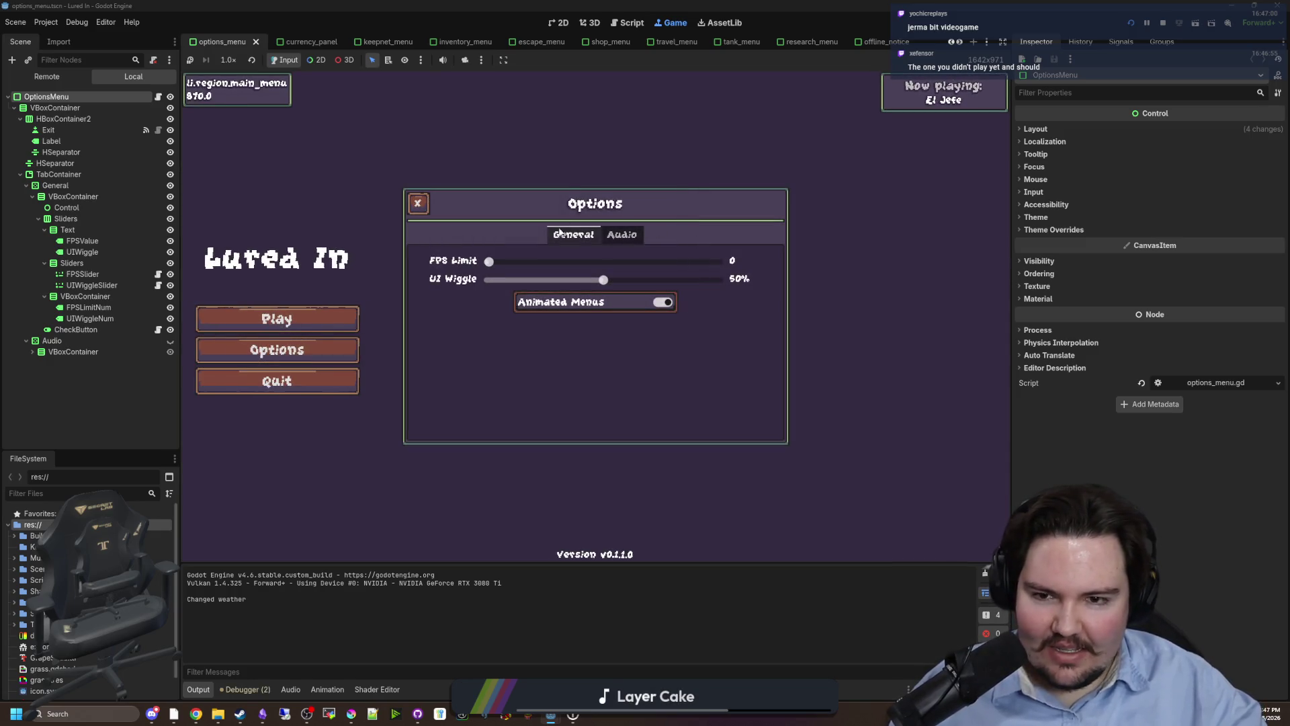
pyautogui.click(615, 236)
pyautogui.moveTo(560, 261); pyautogui.dragTo(518, 262)
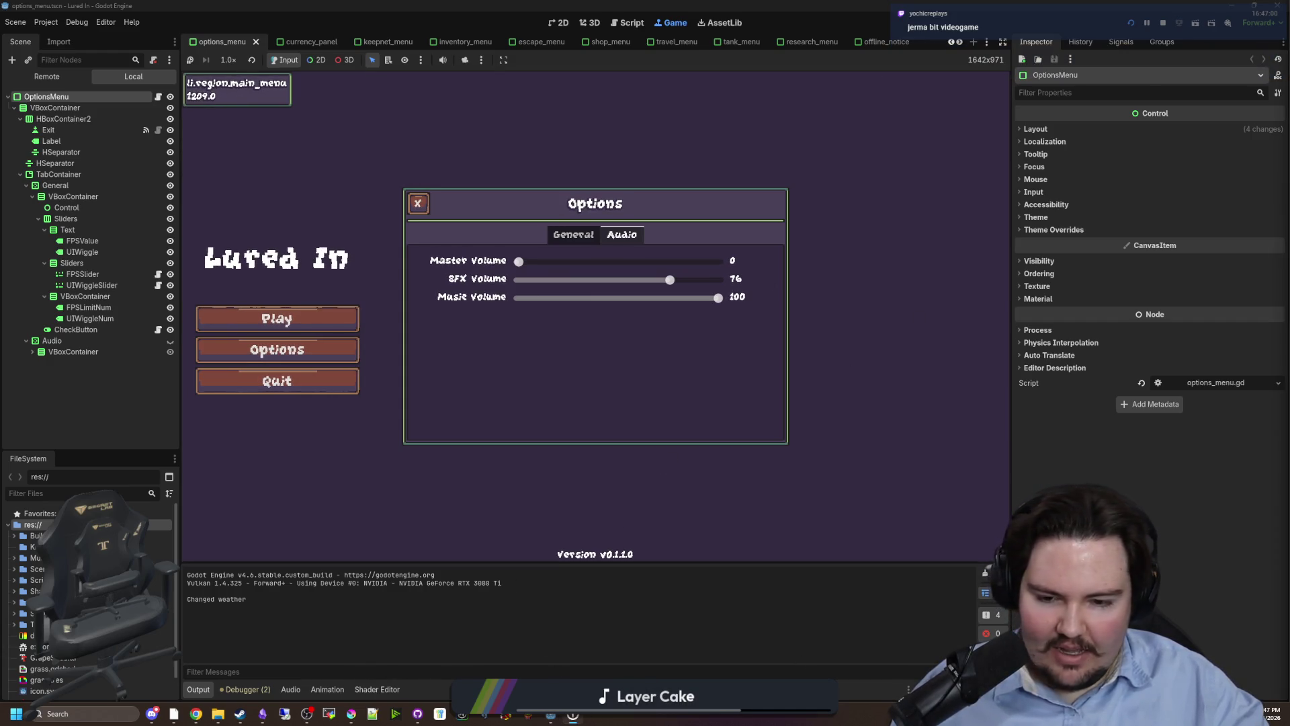
pyautogui.press('F1')
pyautogui.press('F1')
pyautogui.moveTo(518, 261); pyautogui.dragTo(533, 266)
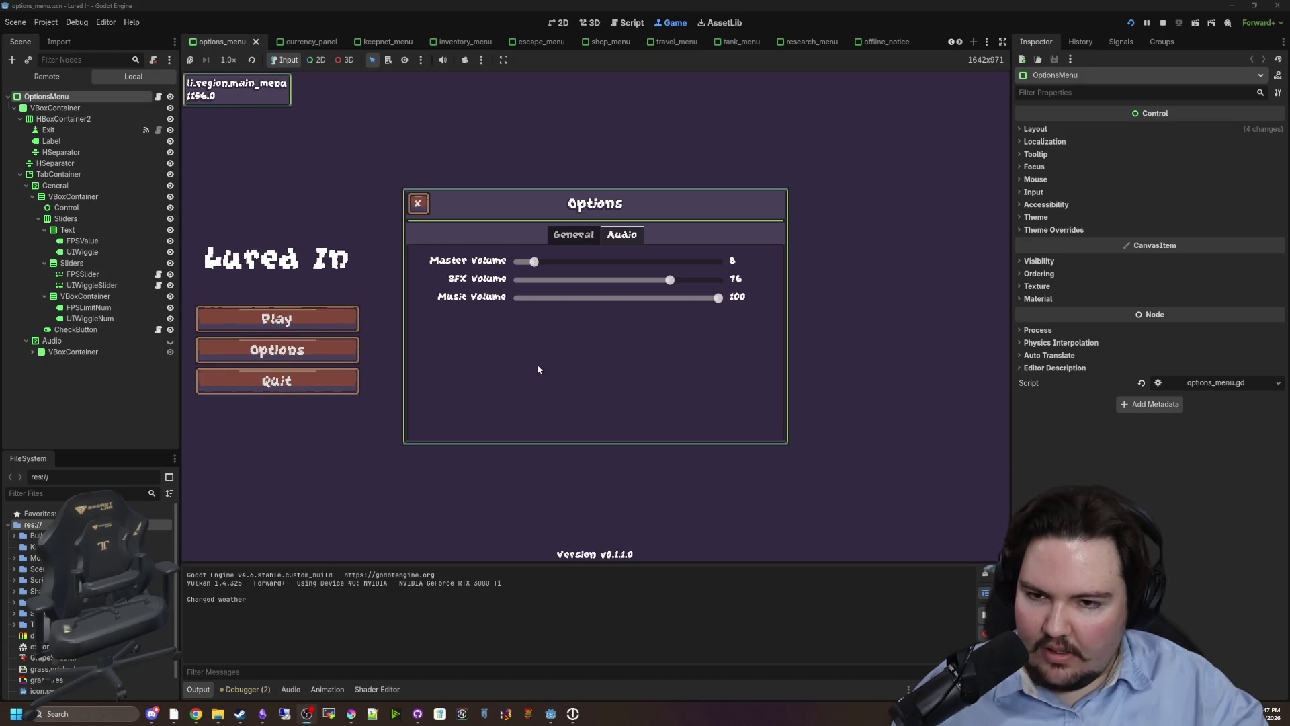
pyautogui.moveTo(717, 297); pyautogui.dragTo(638, 297)
pyautogui.moveTo(538, 261)
pyautogui.mouseDown()
pyautogui.moveTo(692, 262)
pyautogui.moveTo(594, 261)
pyautogui.mouseUp()
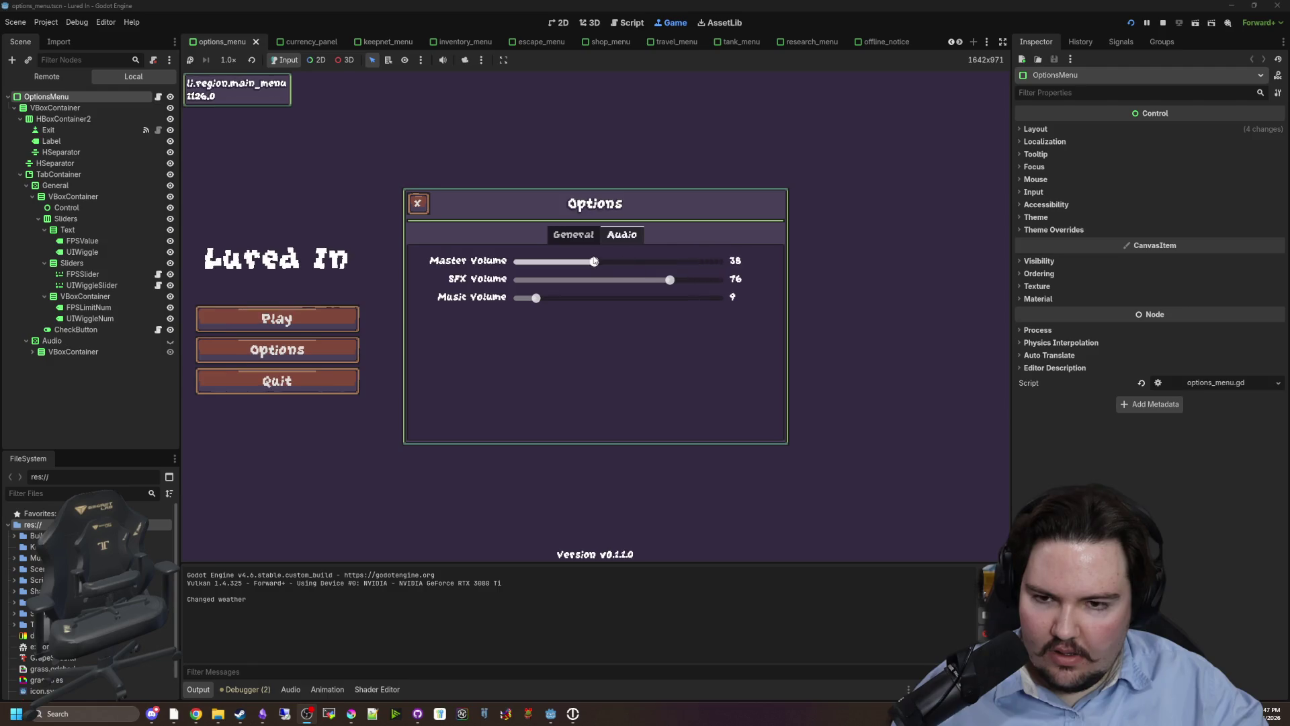
pyautogui.click(558, 267)
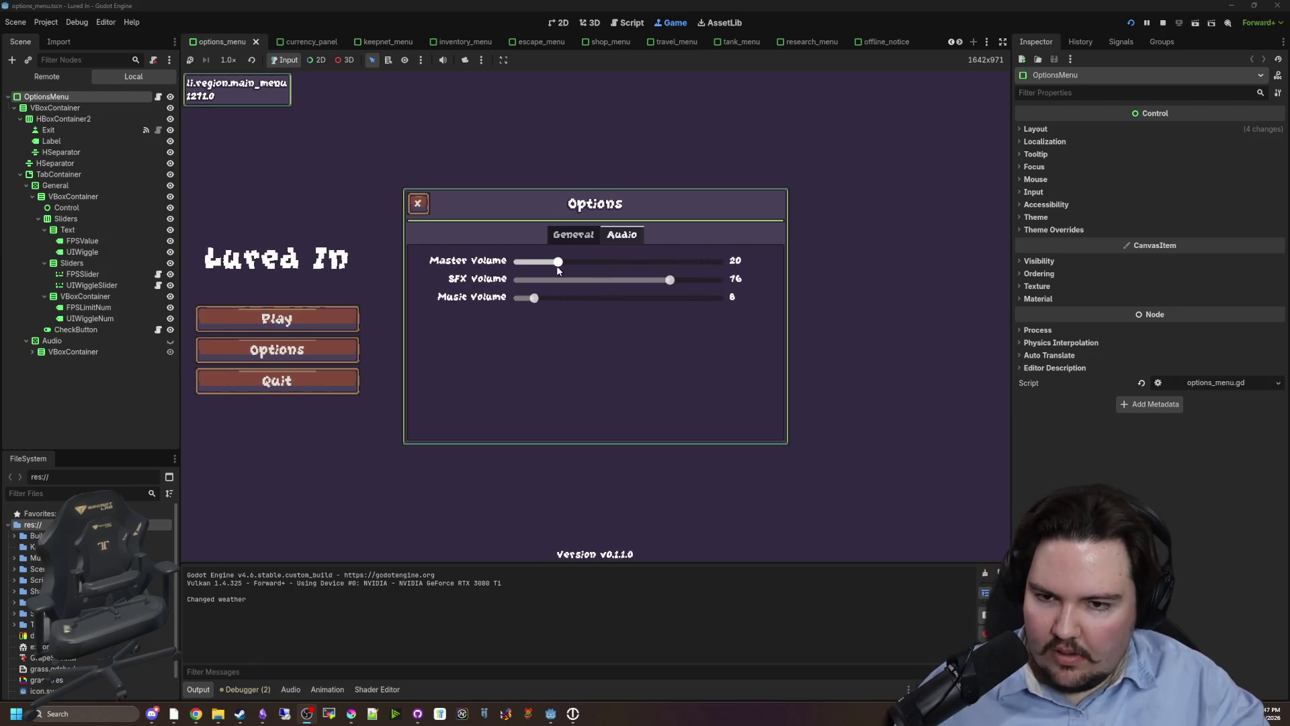
# Repeatedly close and reopen the Options dialog to test its animation.
pyautogui.click(418, 203)
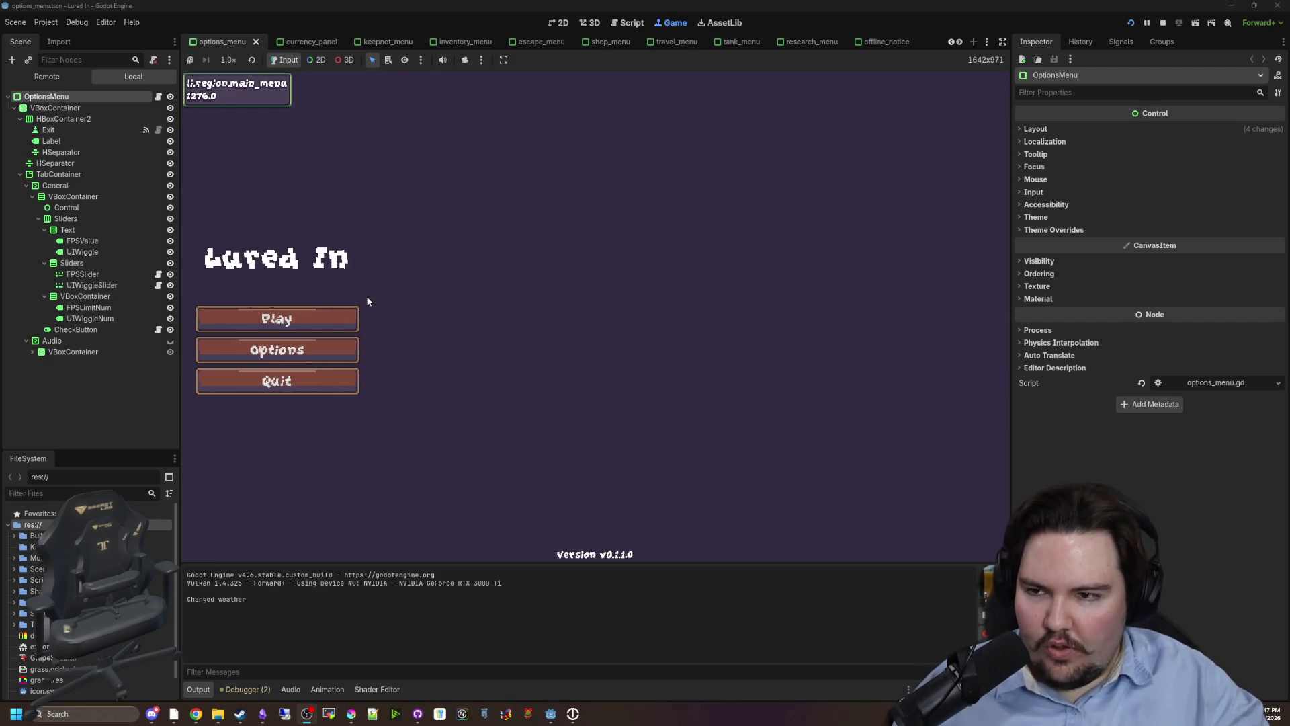
pyautogui.click(327, 354)
pyautogui.click(419, 203)
pyautogui.click(314, 344)
pyautogui.click(420, 205)
pyautogui.click(310, 342)
pyautogui.click(420, 205)
pyautogui.click(316, 346)
pyautogui.click(420, 205)
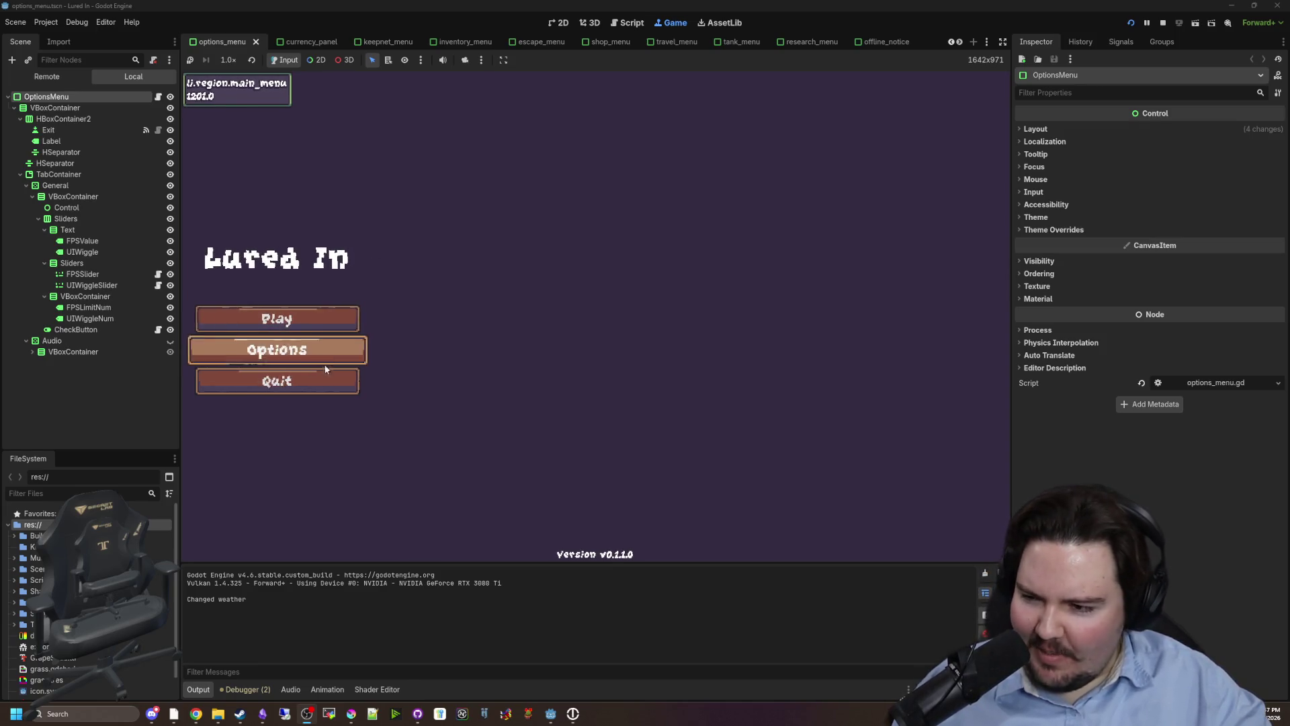
pyautogui.click(336, 349)
pyautogui.click(418, 203)
pyautogui.click(346, 348)
pyautogui.click(418, 204)
pyautogui.click(316, 347)
pyautogui.click(418, 204)
pyautogui.click(340, 346)
pyautogui.click(418, 204)
pyautogui.click(336, 350)
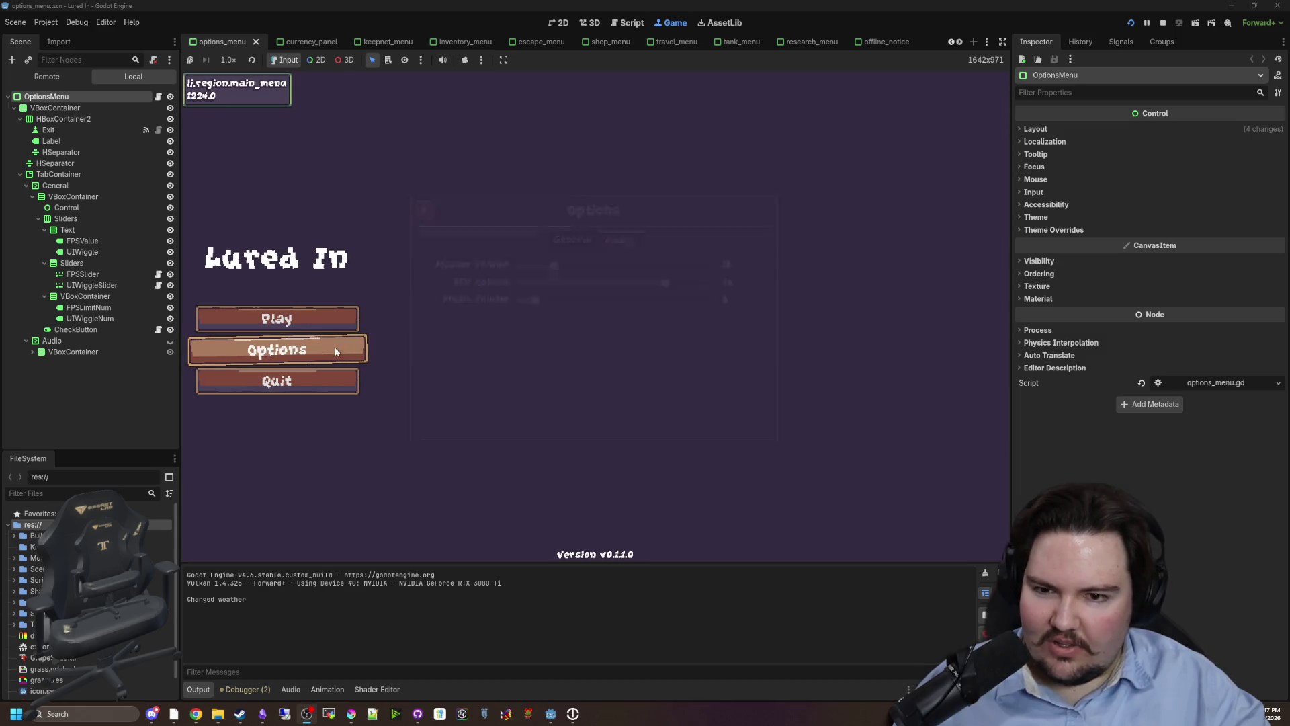
# In General settings, sweep UI Wiggle between 100% and 0%, leaving it at 50%.
pyautogui.click(574, 235)
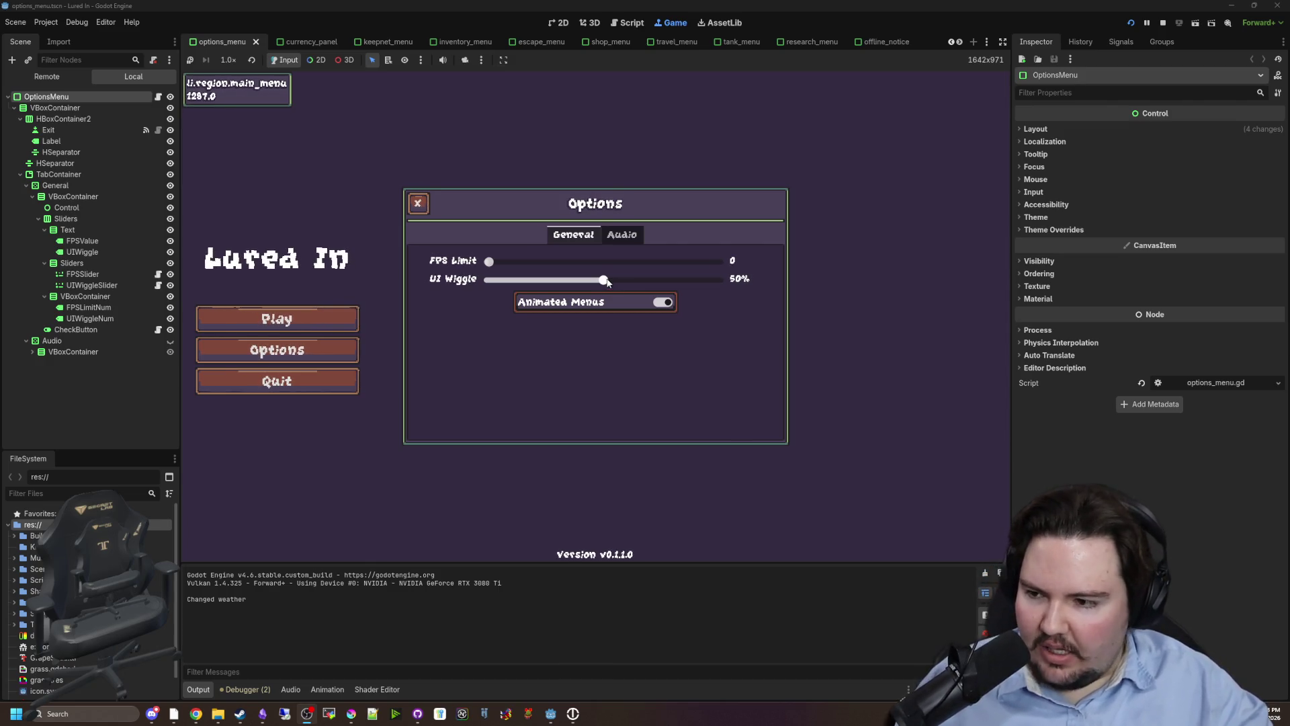
pyautogui.click(418, 204)
pyautogui.click(322, 346)
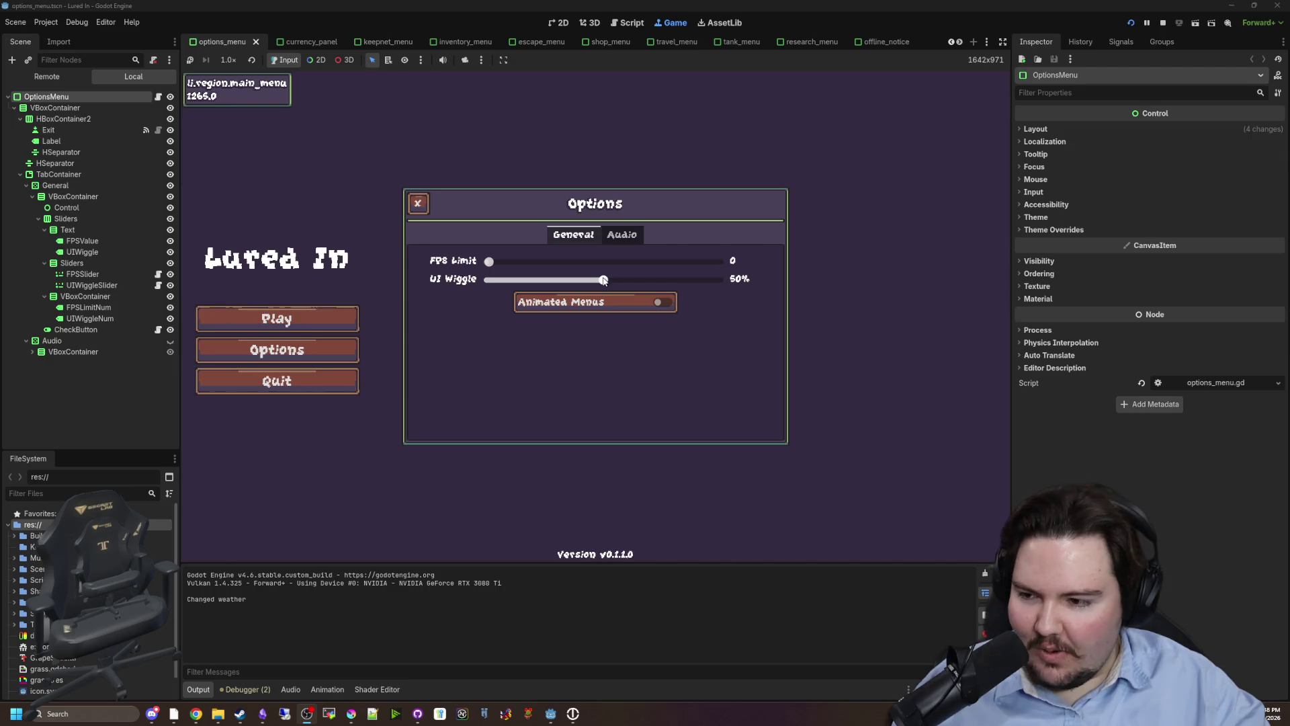
pyautogui.moveTo(608, 281)
pyautogui.mouseDown()
pyautogui.moveTo(881, 273)
pyautogui.moveTo(325, 233)
pyautogui.mouseUp()
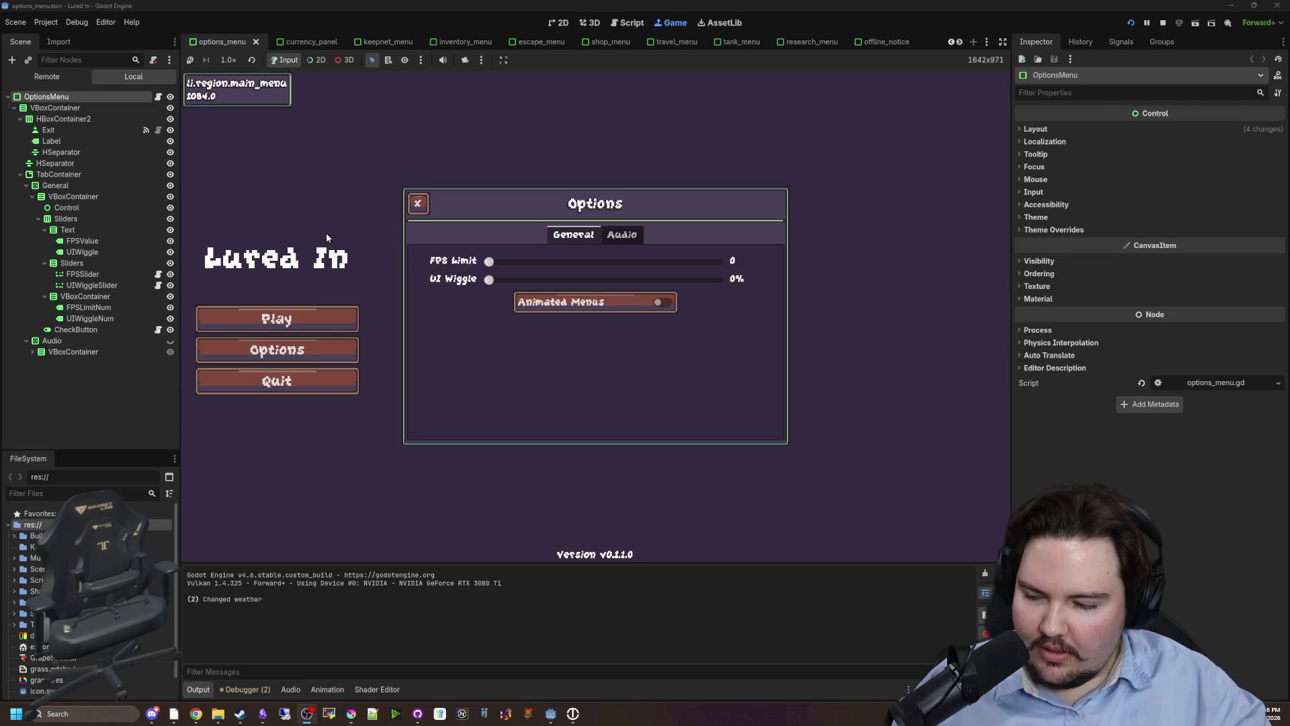
pyautogui.moveTo(327, 237); pyautogui.dragTo(597, 306)
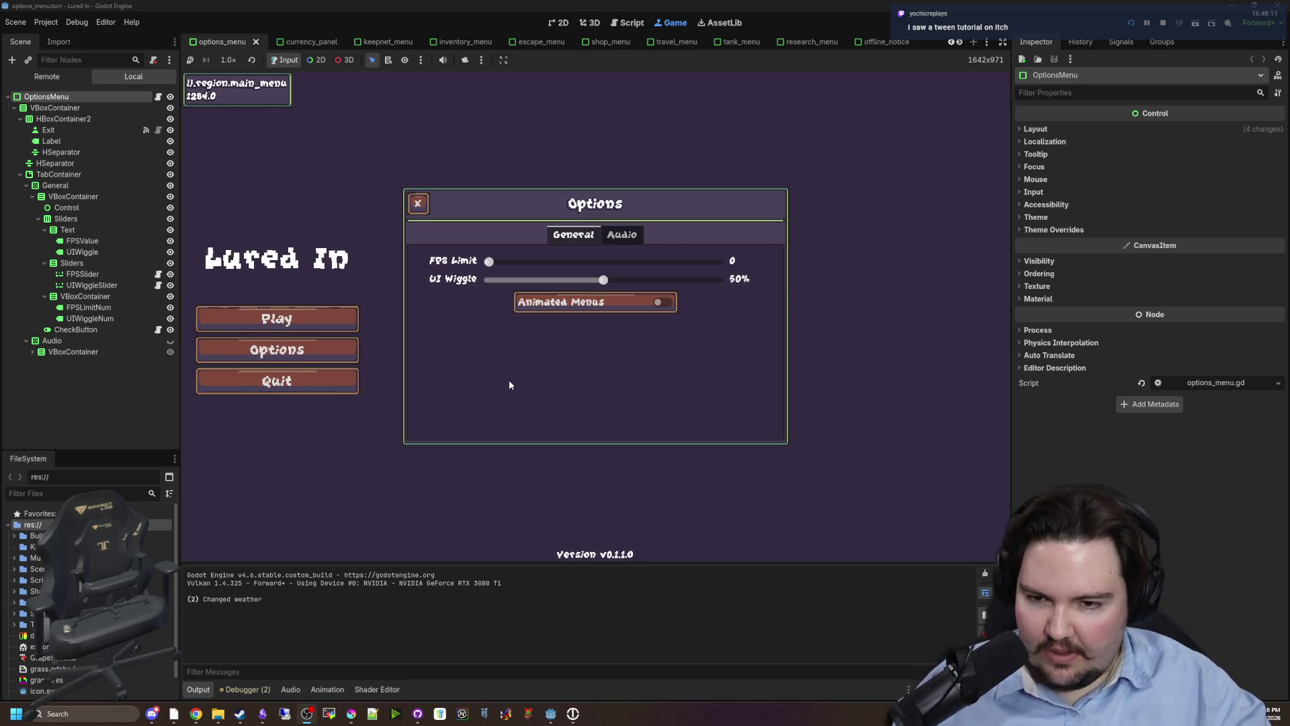
# Check the Audio tab, close Options, and start the game with Play.
pyautogui.click(622, 235)
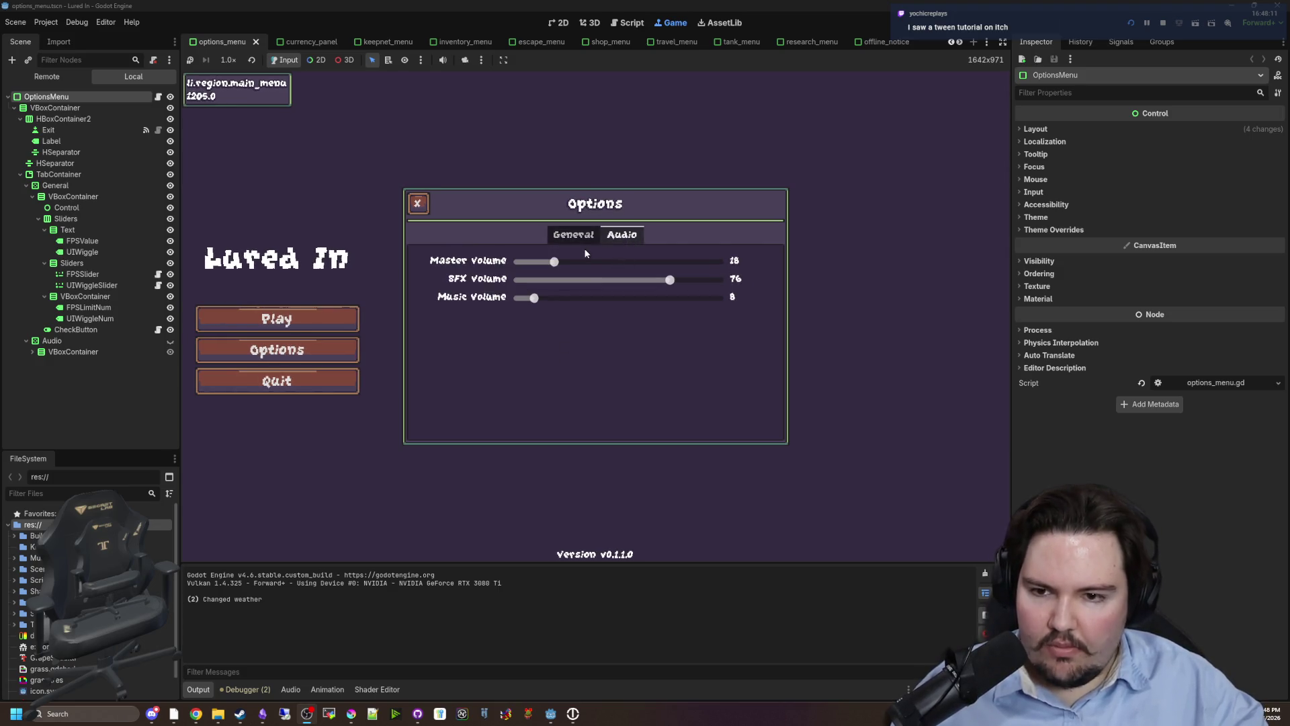
pyautogui.click(574, 235)
pyautogui.click(417, 203)
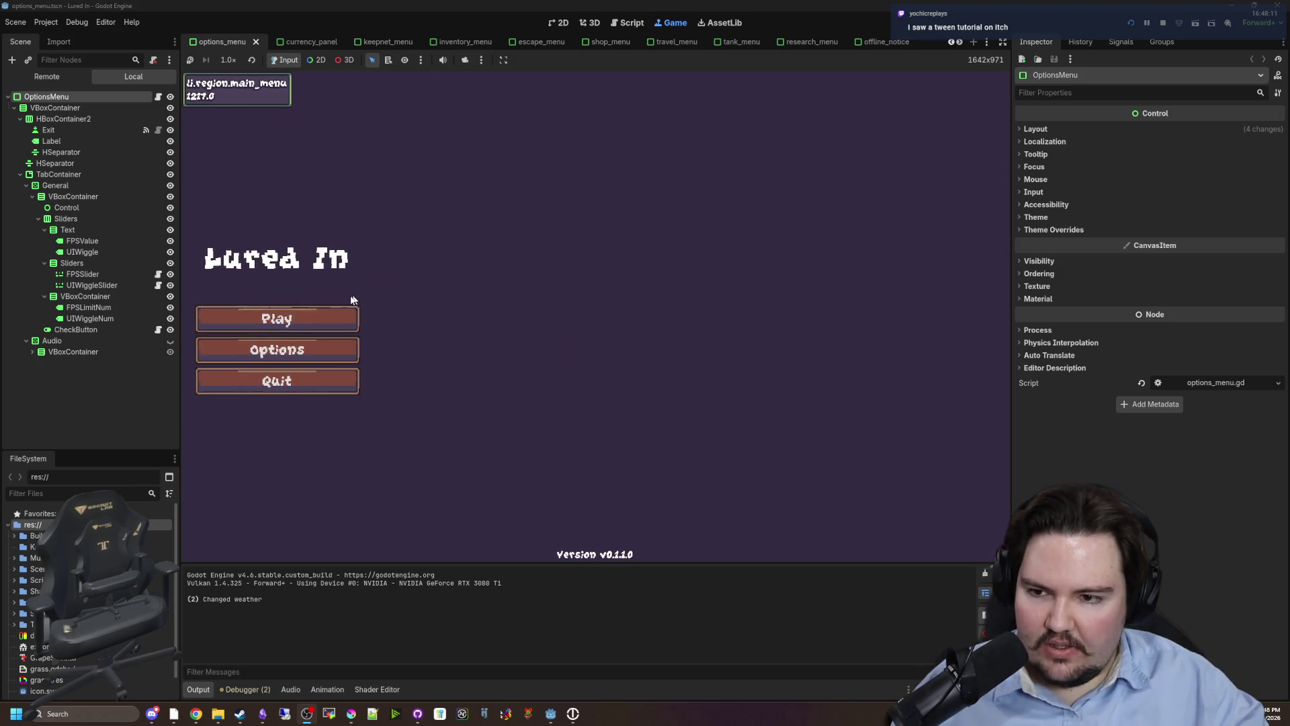
pyautogui.click(332, 350)
pyautogui.click(417, 203)
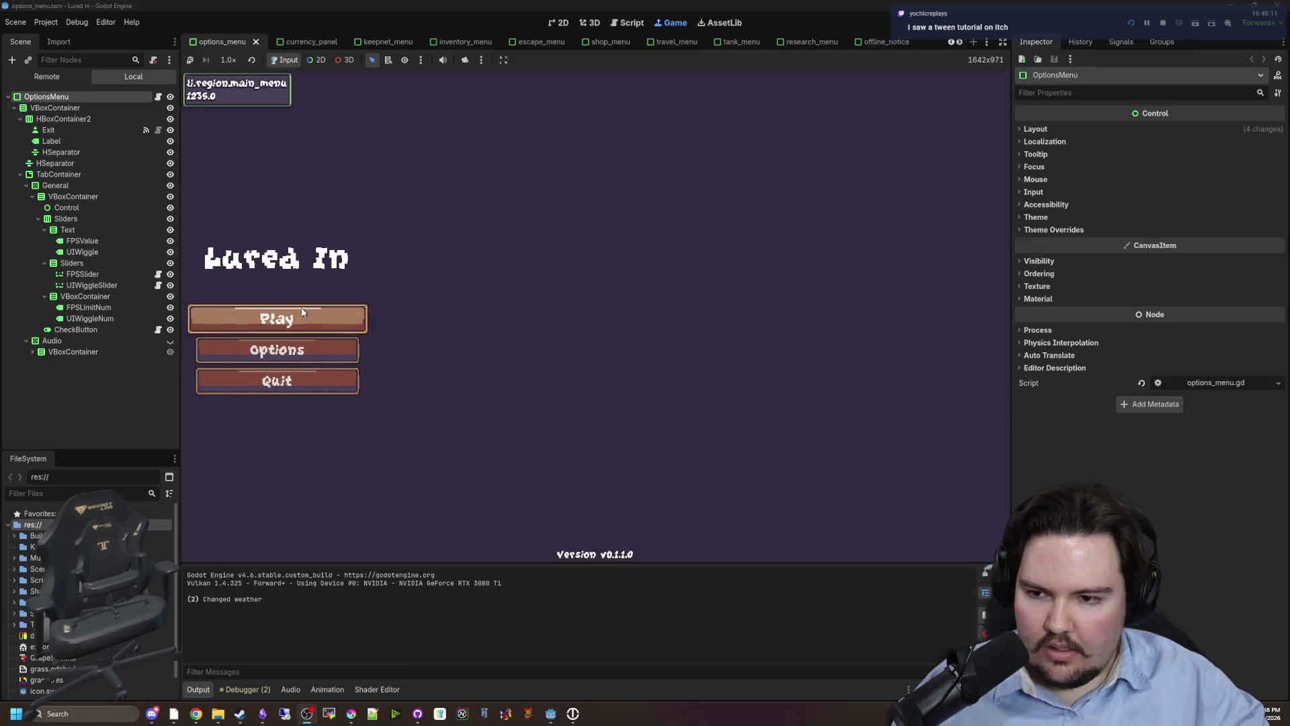
pyautogui.click(340, 320)
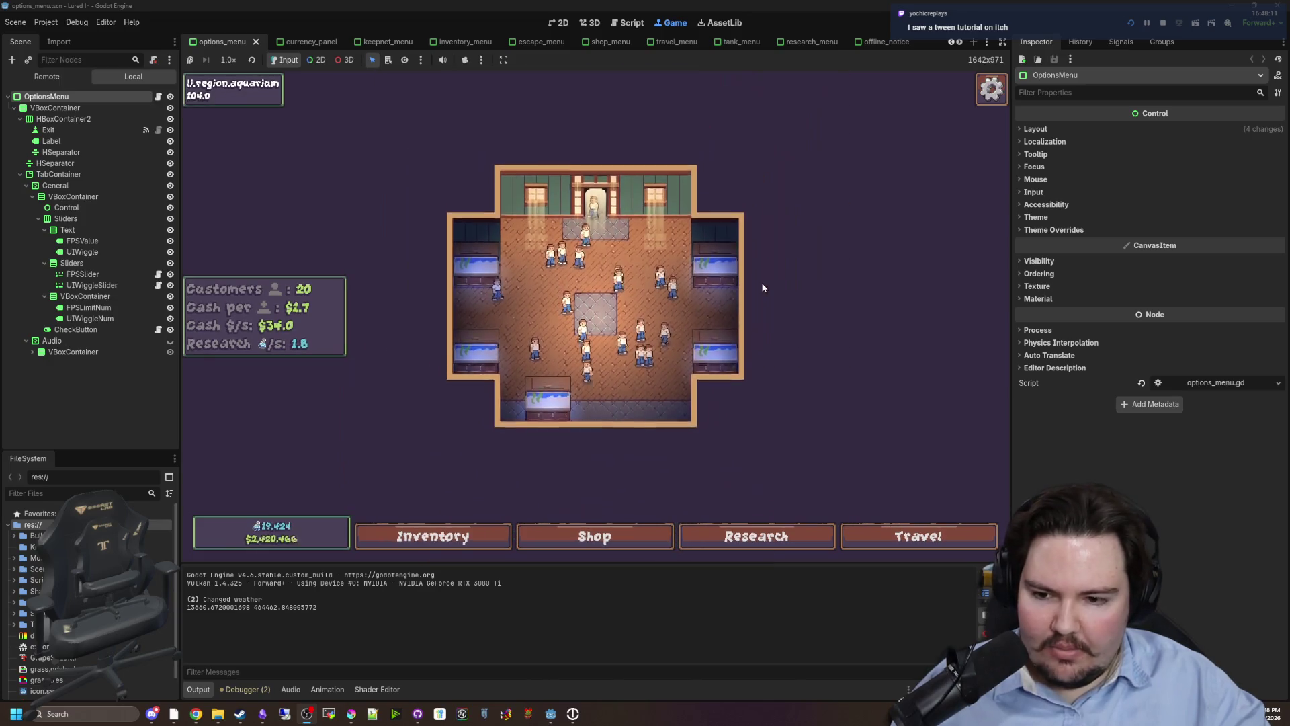
# Try the in-game Inventory, Shop and Research panels.
pyautogui.click(991, 88)
pyautogui.click(595, 288)
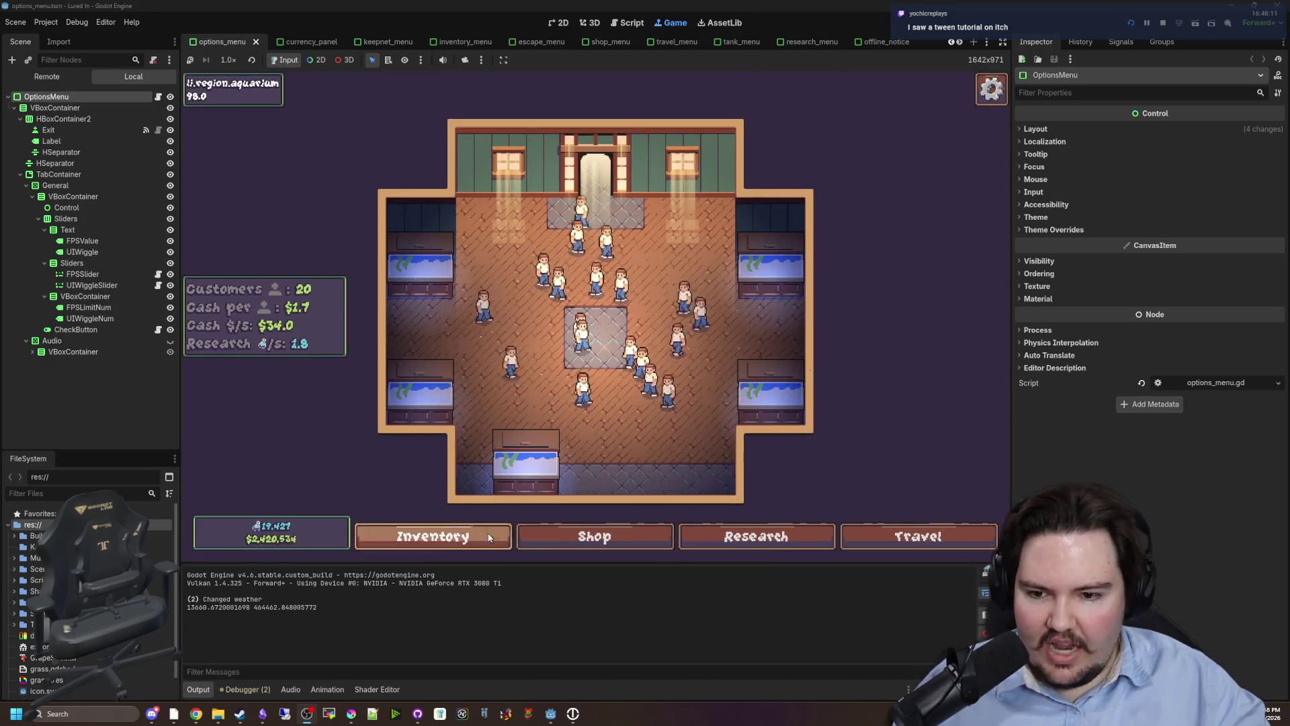
pyautogui.click(433, 536)
pyautogui.click(594, 536)
pyautogui.click(725, 546)
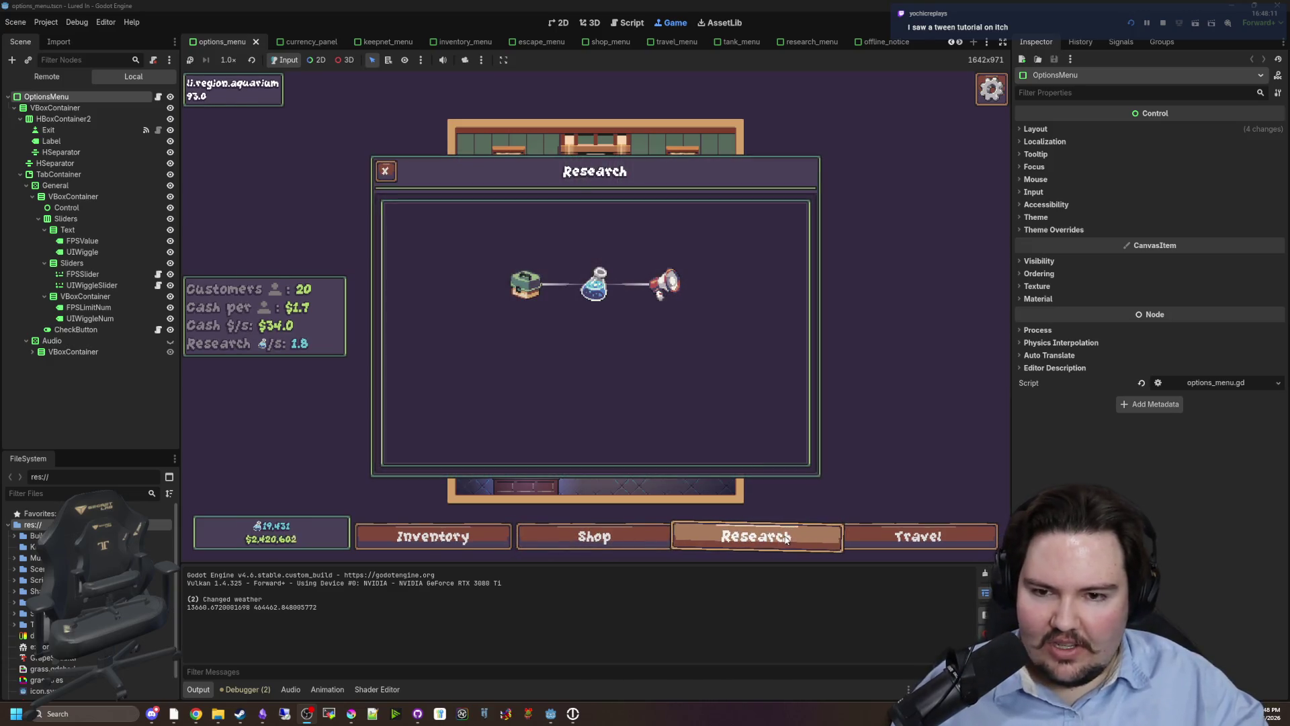
pyautogui.click(705, 542)
pyautogui.click(491, 541)
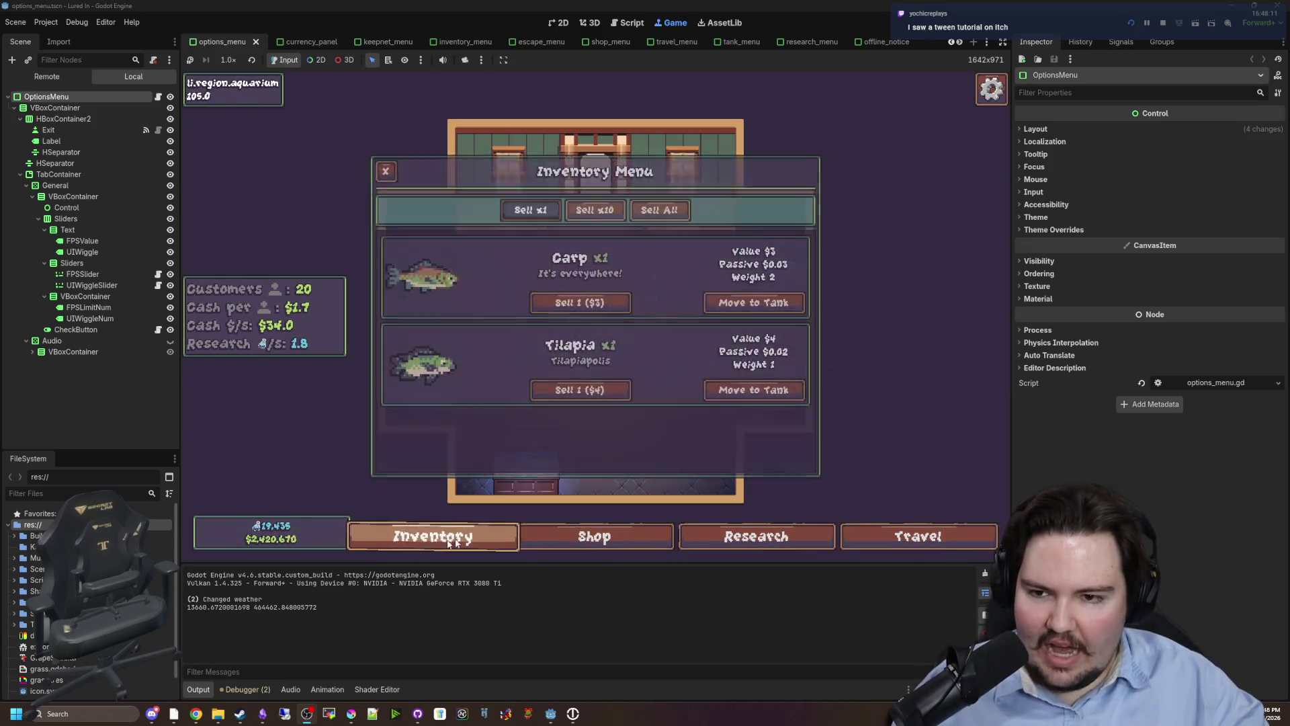
pyautogui.click(565, 545)
pyautogui.click(477, 542)
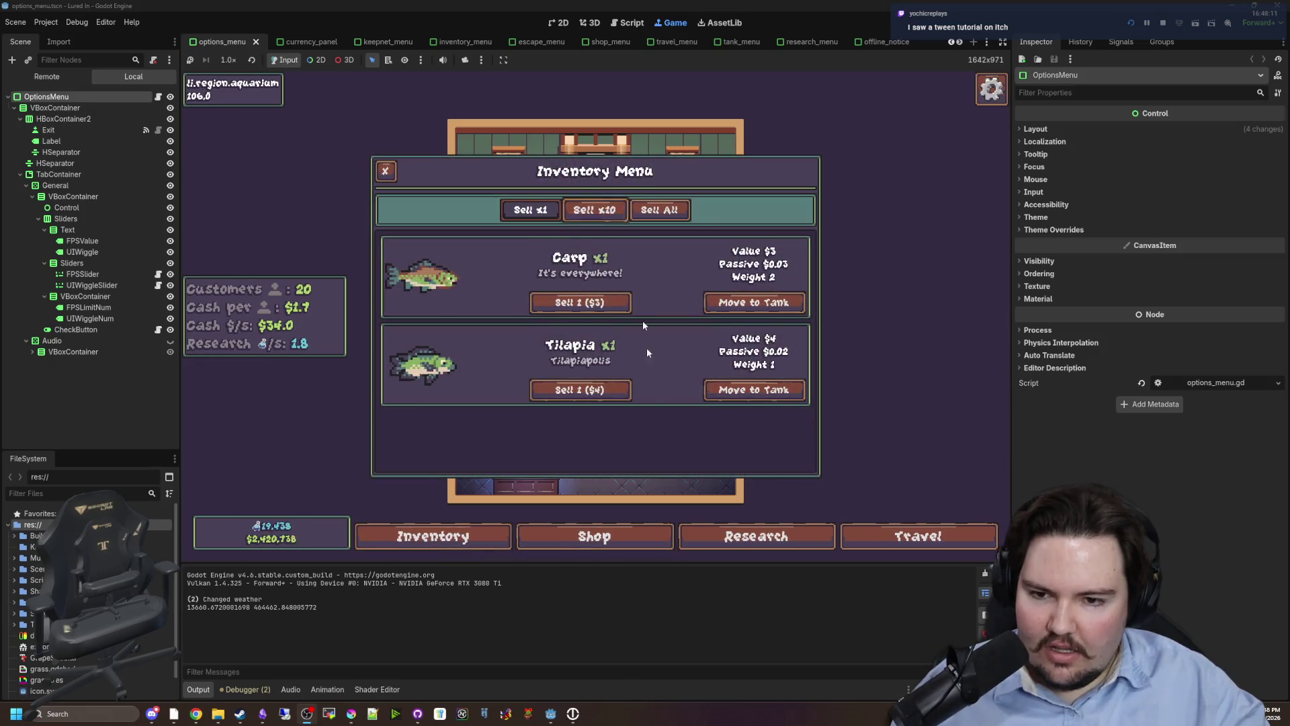
# Toggle the Shop panel repeatedly to test its animation, then try Research and Travel.
pyautogui.click(622, 532)
pyautogui.click(621, 535)
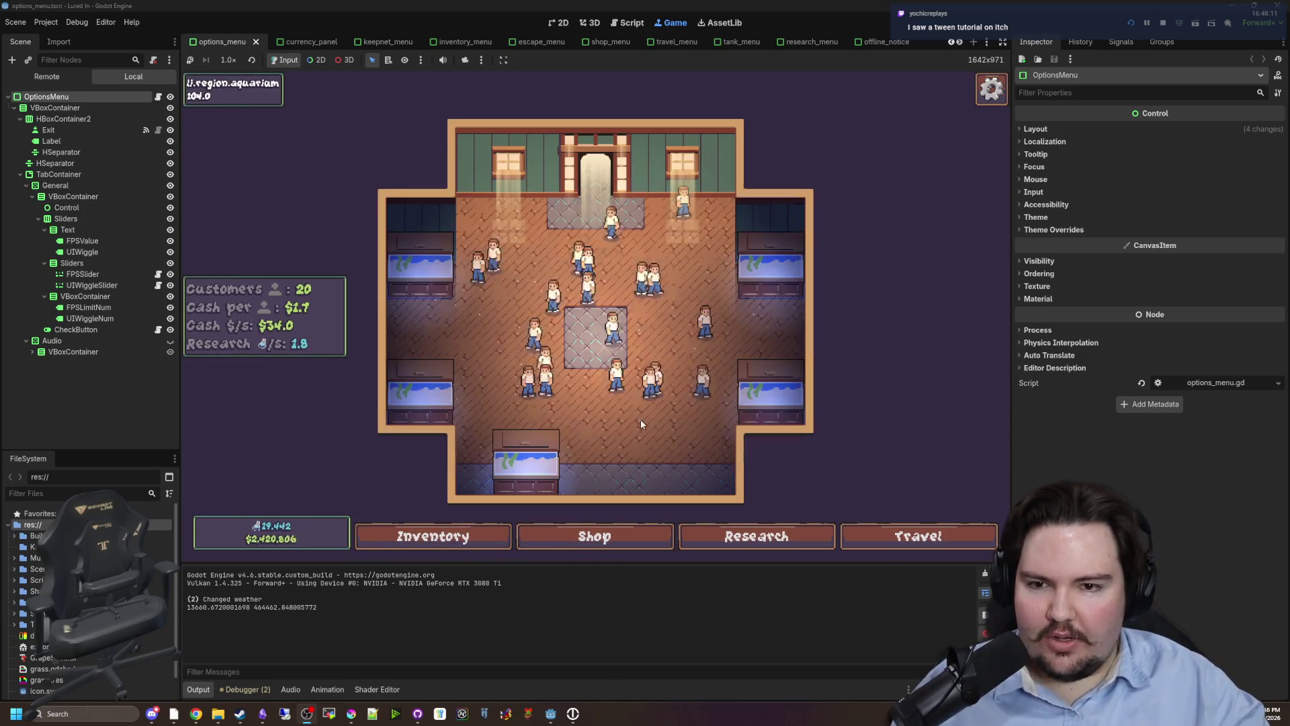
pyautogui.click(622, 536)
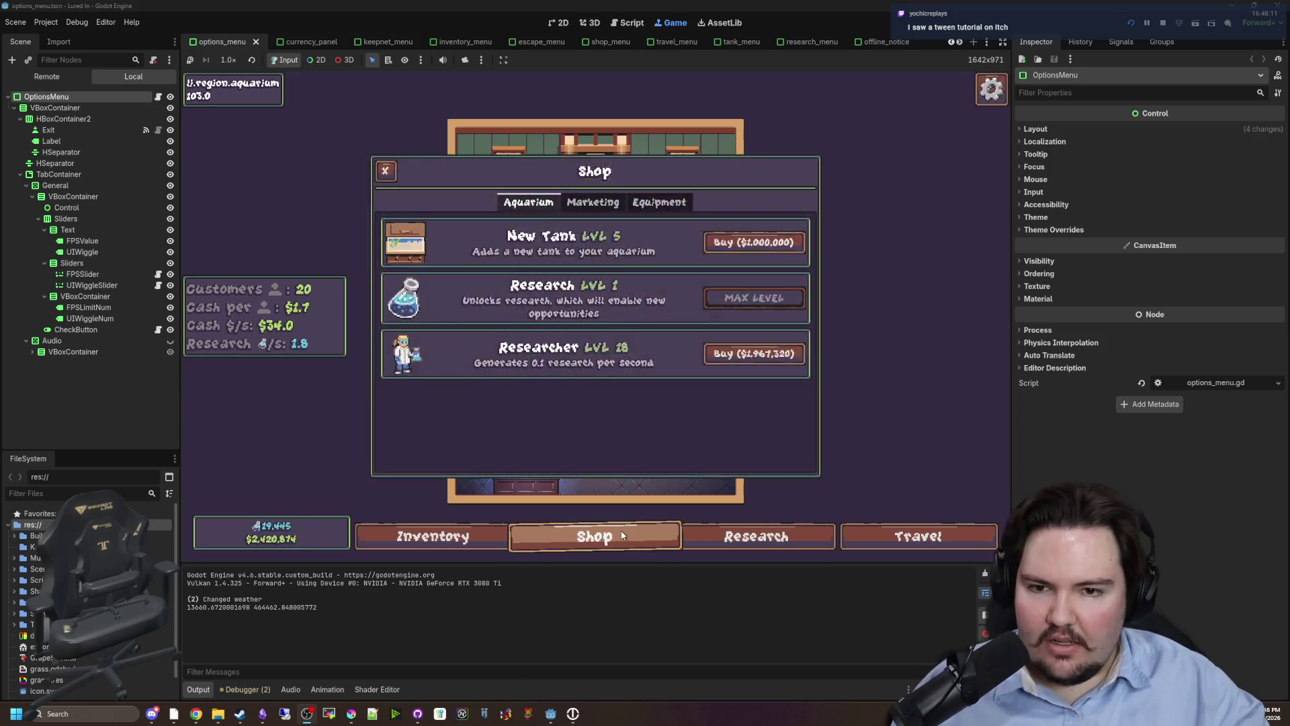
pyautogui.click(622, 535)
pyautogui.click(622, 536)
pyautogui.click(622, 535)
pyautogui.click(620, 531)
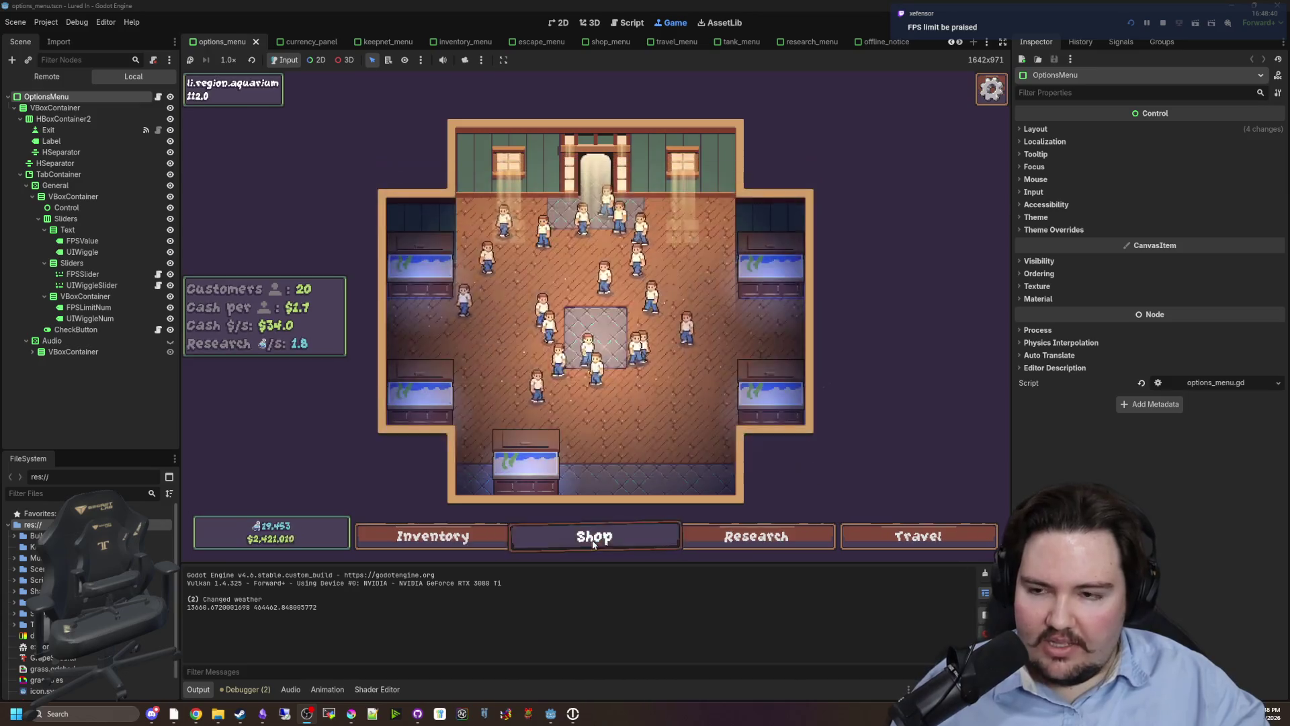
pyautogui.click(546, 542)
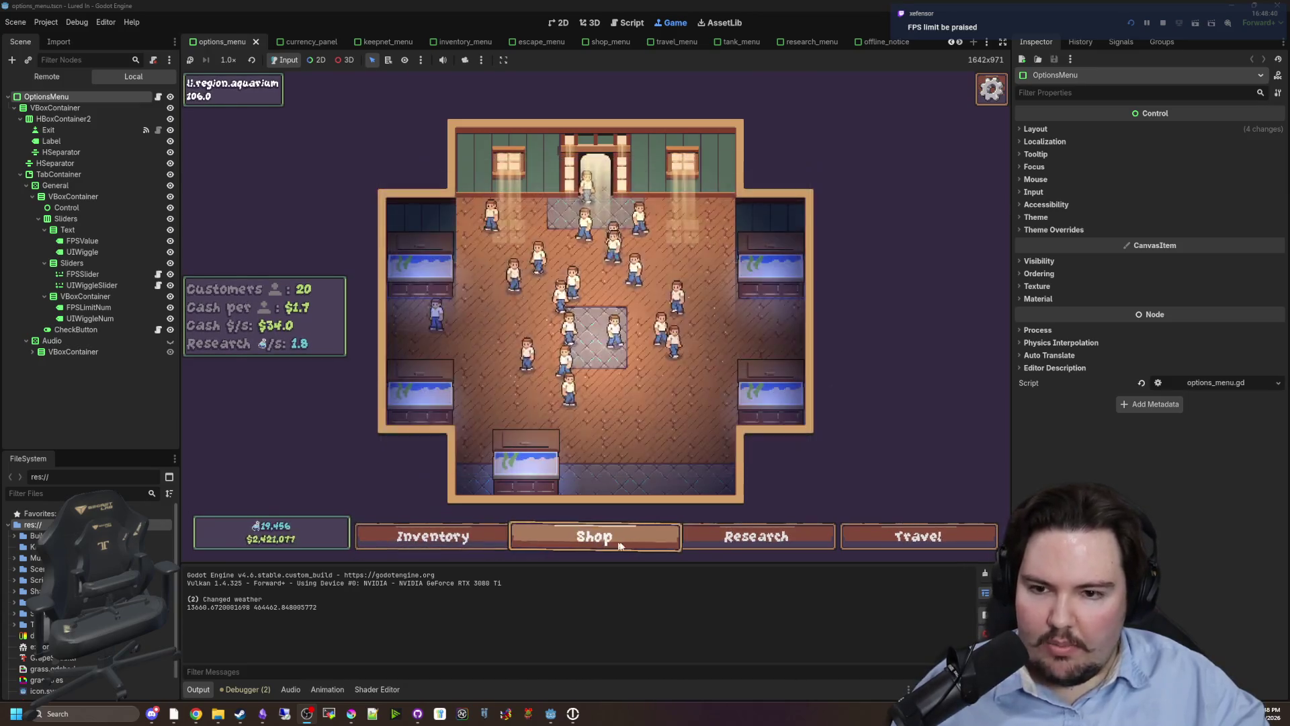
pyautogui.click(757, 541)
pyautogui.click(889, 541)
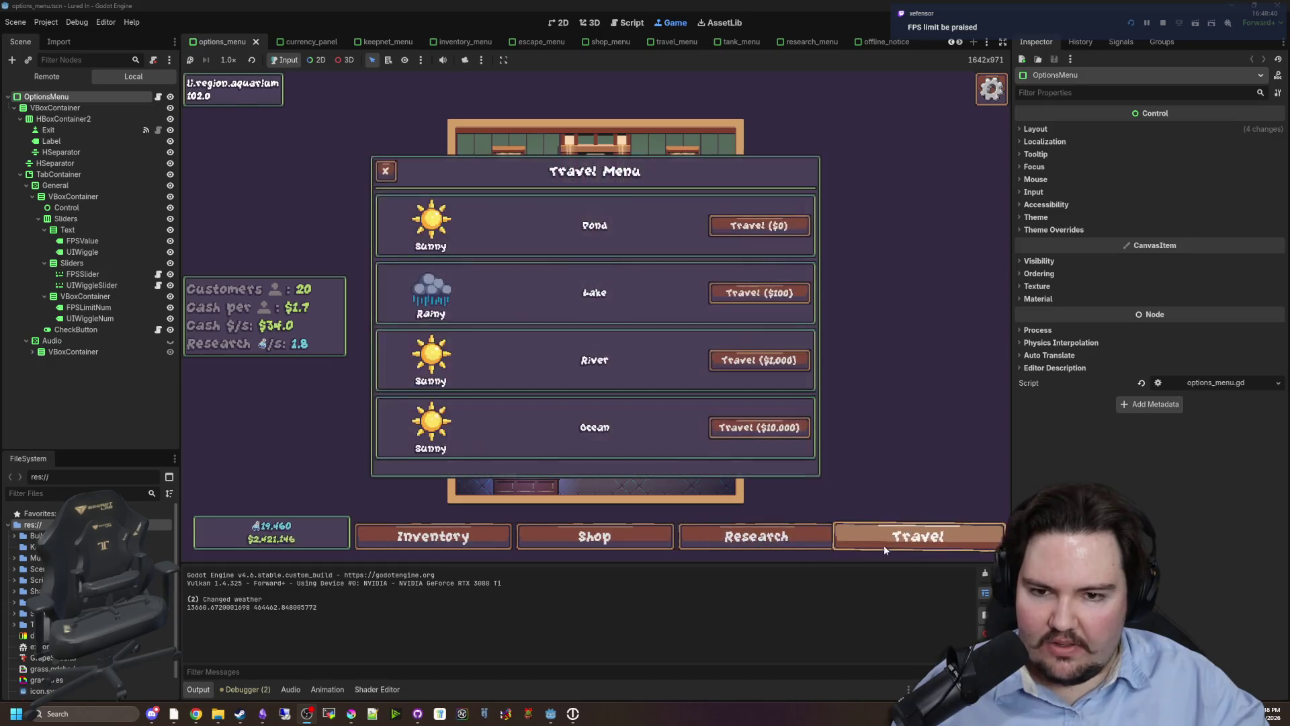
pyautogui.click(392, 180)
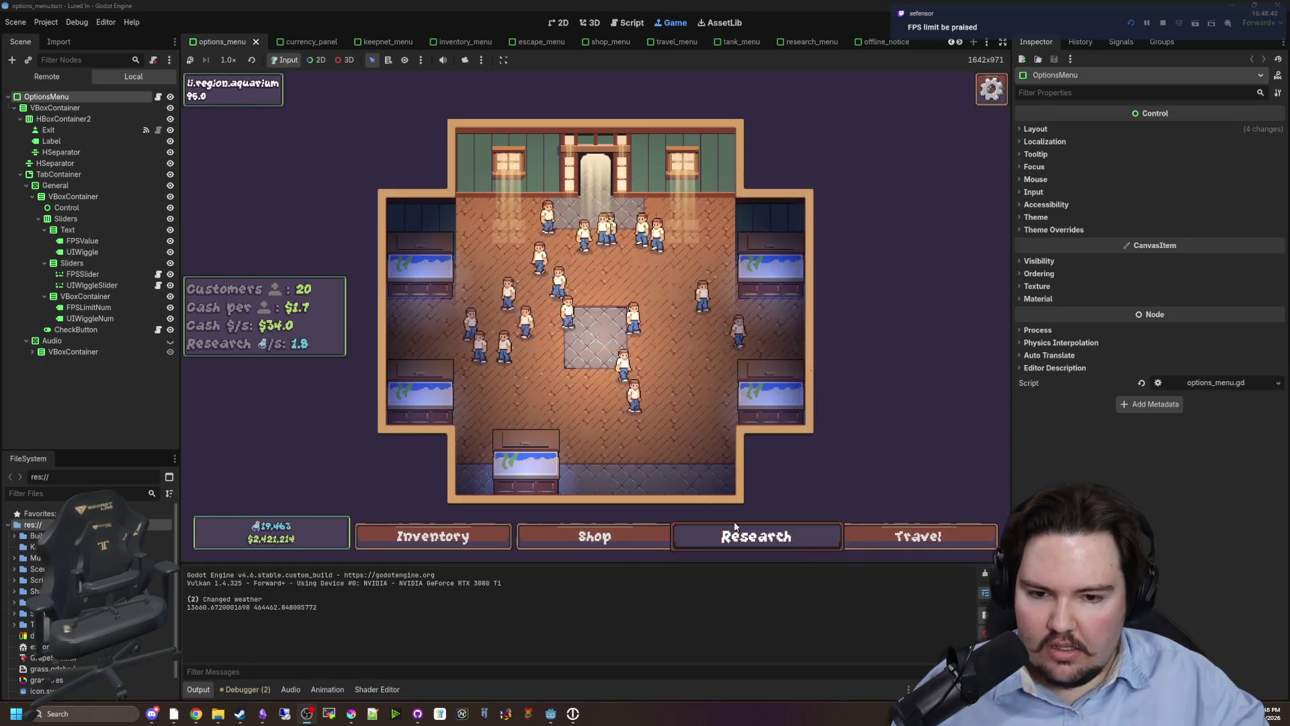
pyautogui.click(456, 536)
# Travel to the Pond and toggle the keepnet panel there.
pyautogui.click(900, 536)
pyautogui.click(739, 222)
pyautogui.click(676, 536)
pyautogui.click(675, 536)
# Check the FPS Limit slider in the pond's Options, left at 60, then return to the aquarium.
pyautogui.press('Escape')
pyautogui.press('Escape')
pyautogui.press('Escape')
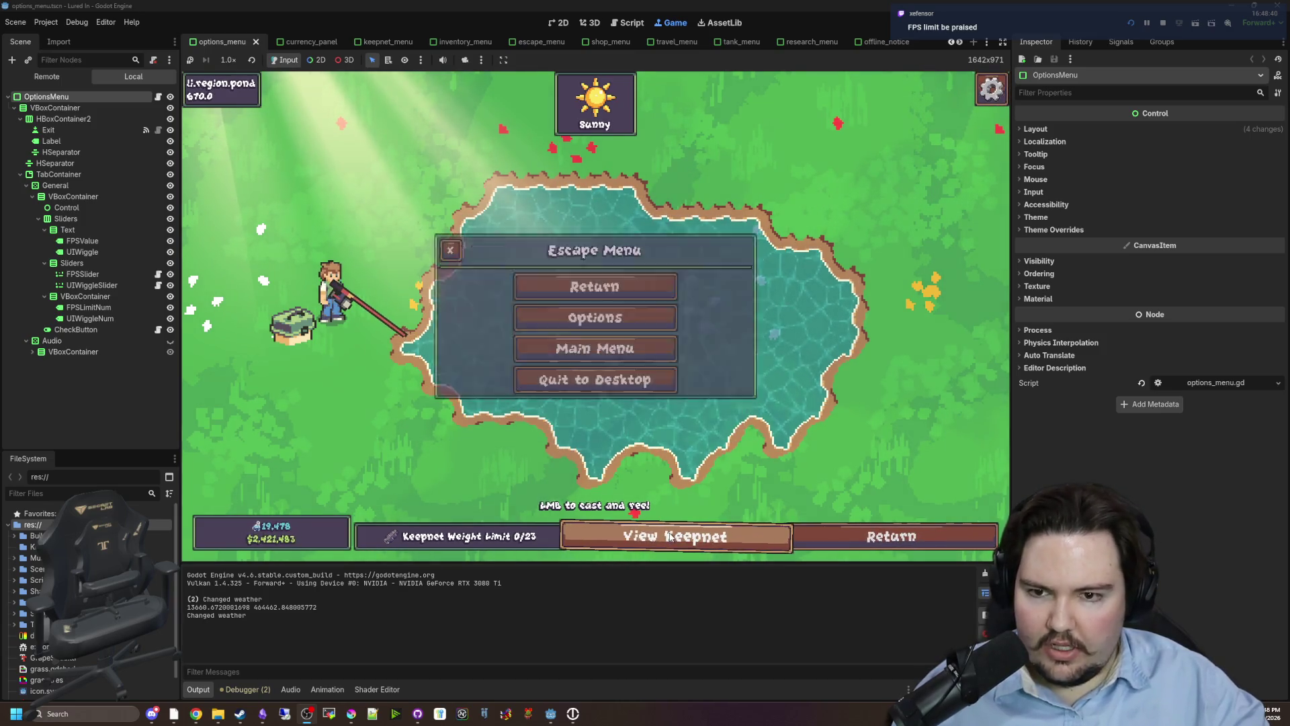
pyautogui.press('Escape')
pyautogui.press('Escape')
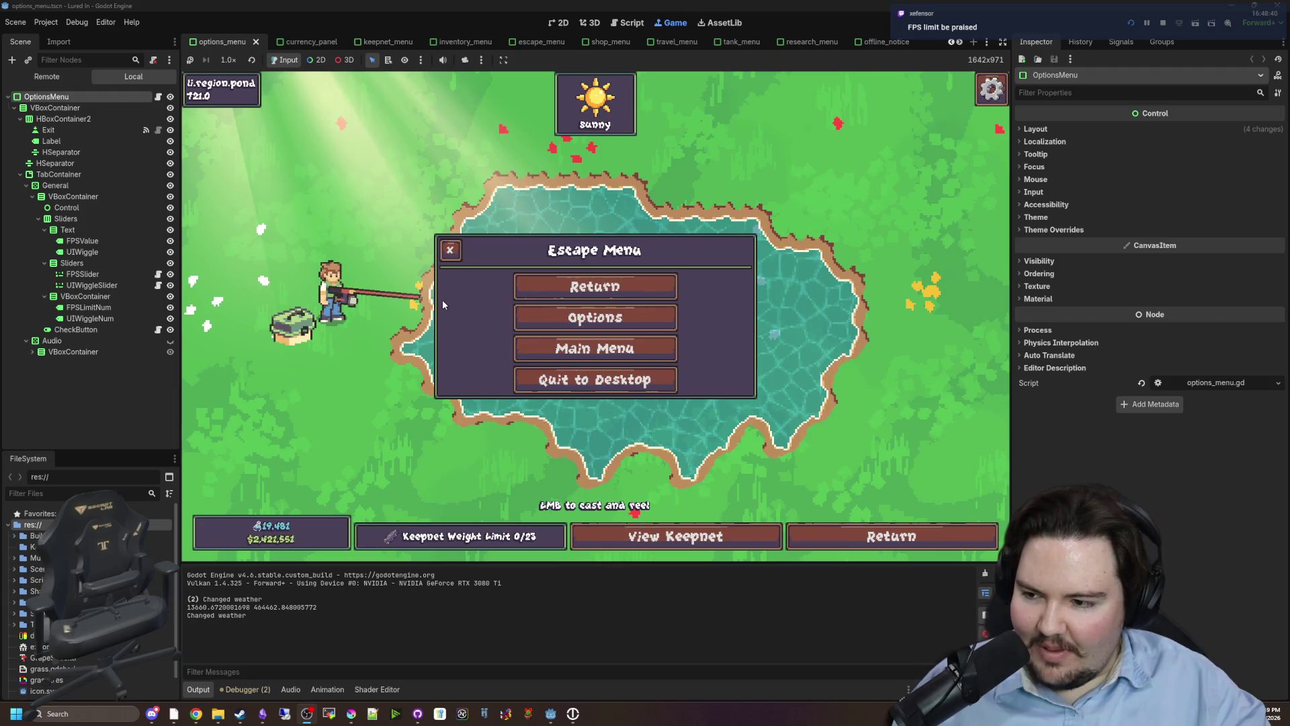
pyautogui.click(593, 317)
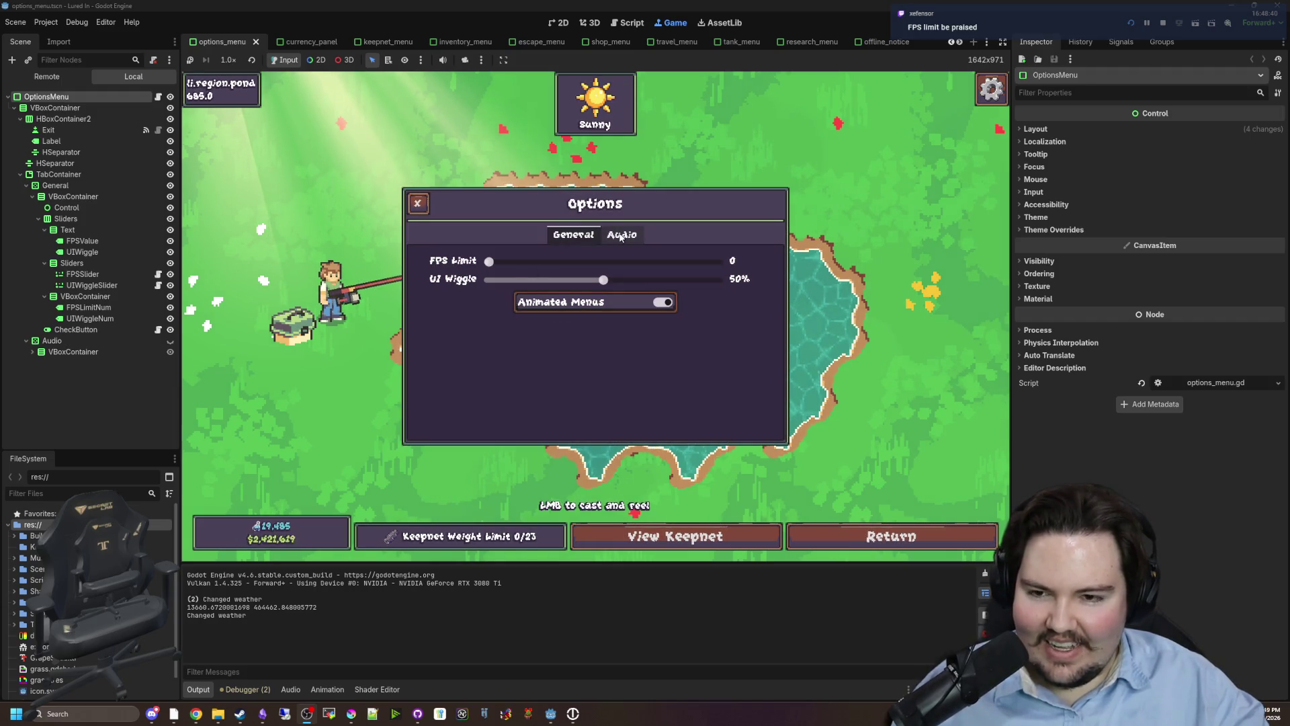
pyautogui.click(499, 261)
pyautogui.moveTo(580, 257); pyautogui.dragTo(487, 262)
pyautogui.click(873, 543)
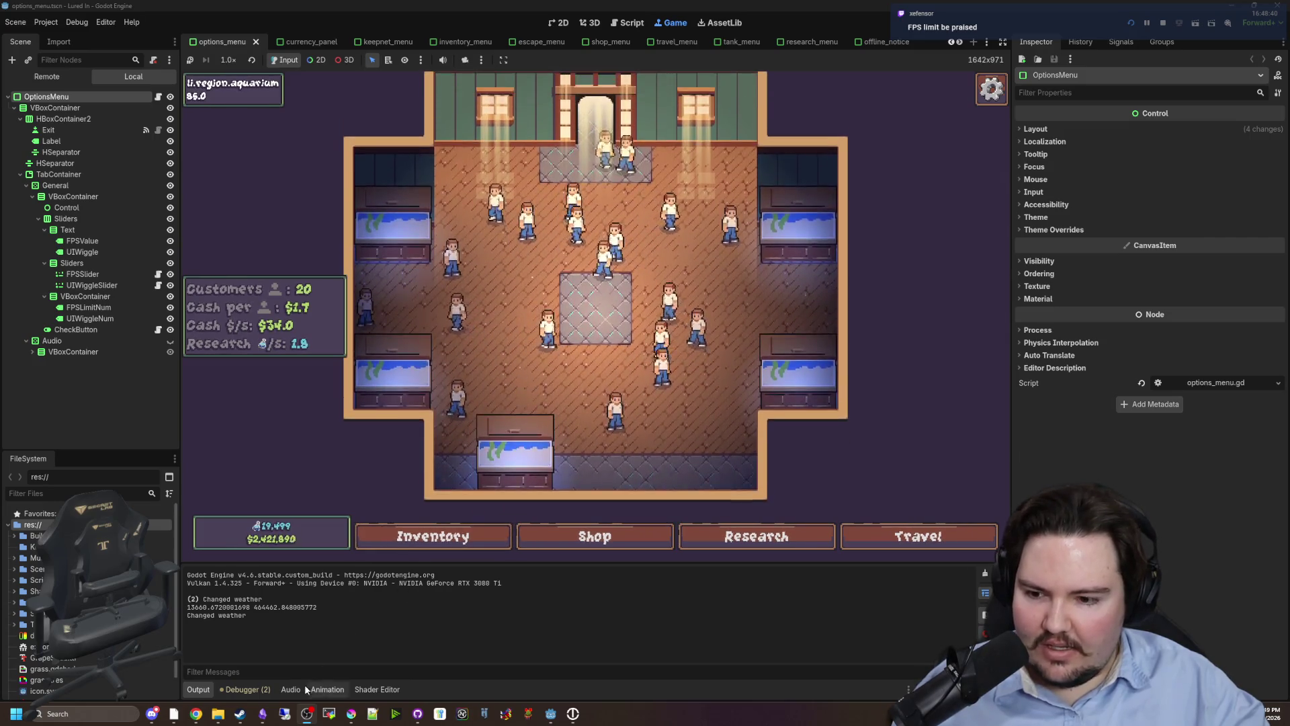
# Record a Debugger Profiler capture of the aquarium in an enlarged panel, stop it, and switch to 3D.
pyautogui.click(245, 690)
pyautogui.click(355, 567)
pyautogui.click(199, 583)
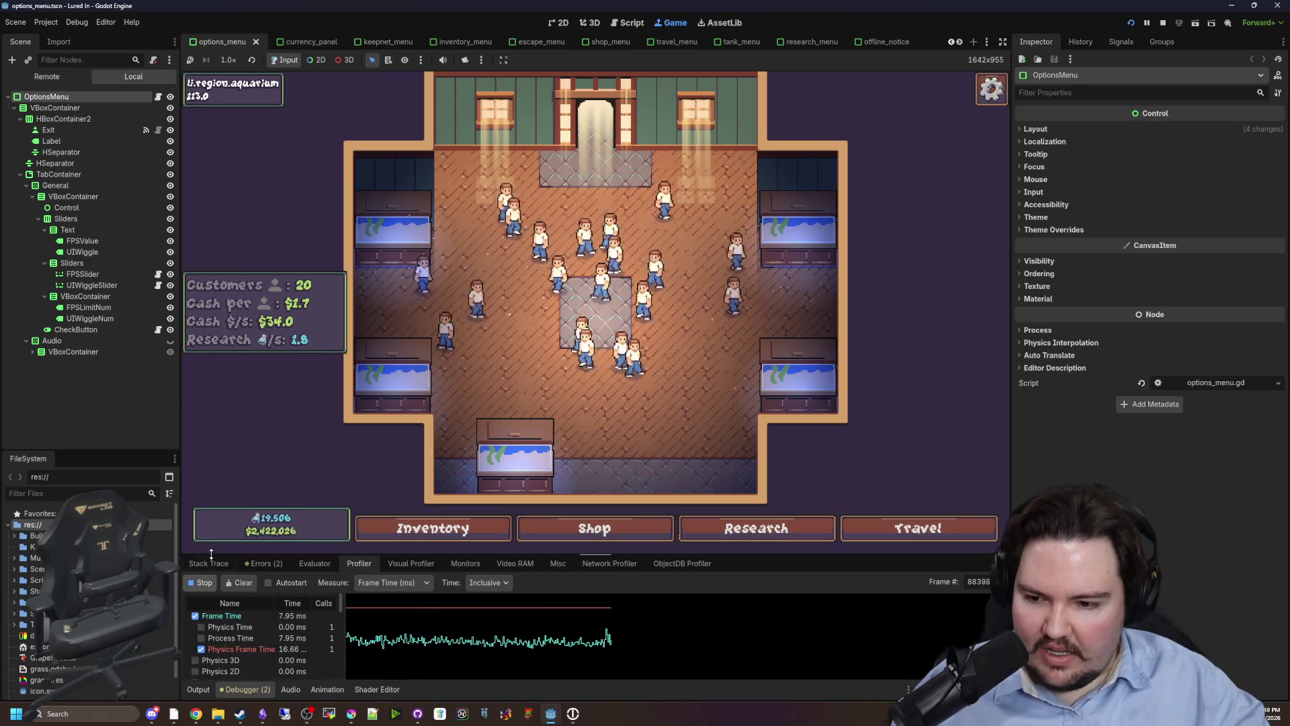
pyautogui.moveTo(646, 552); pyautogui.dragTo(269, 469)
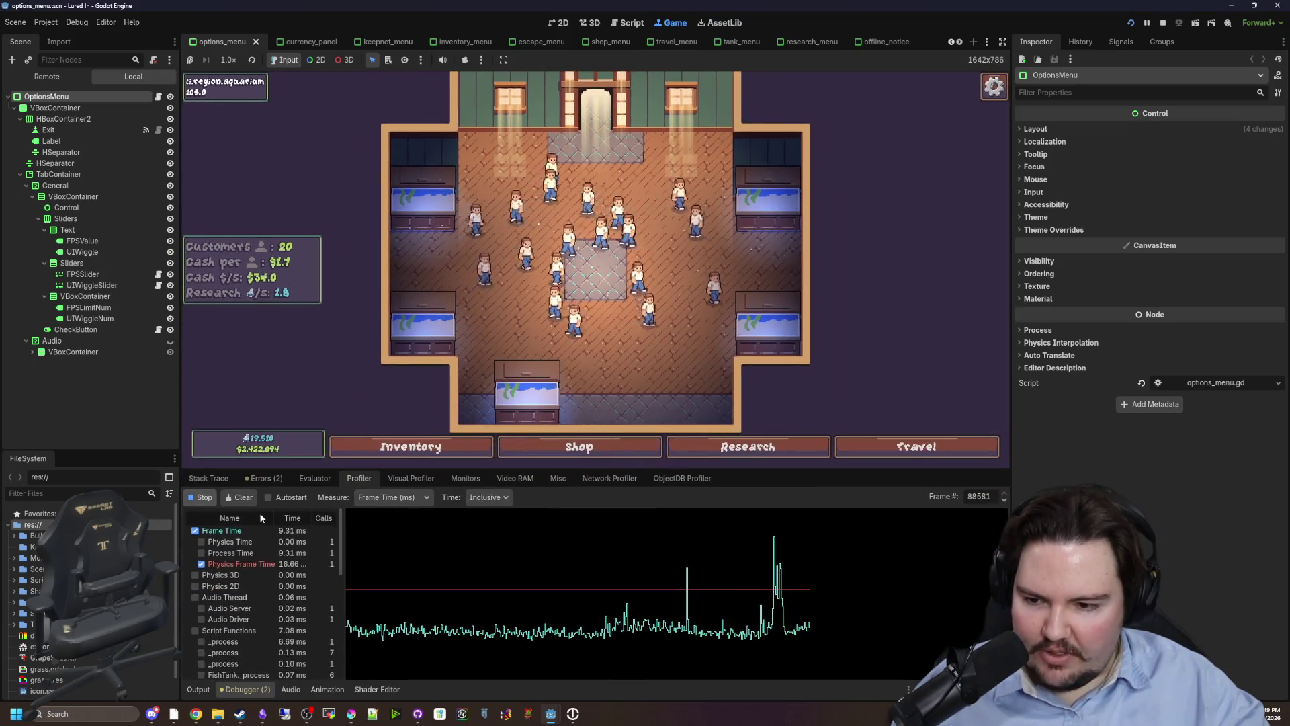
pyautogui.click(201, 497)
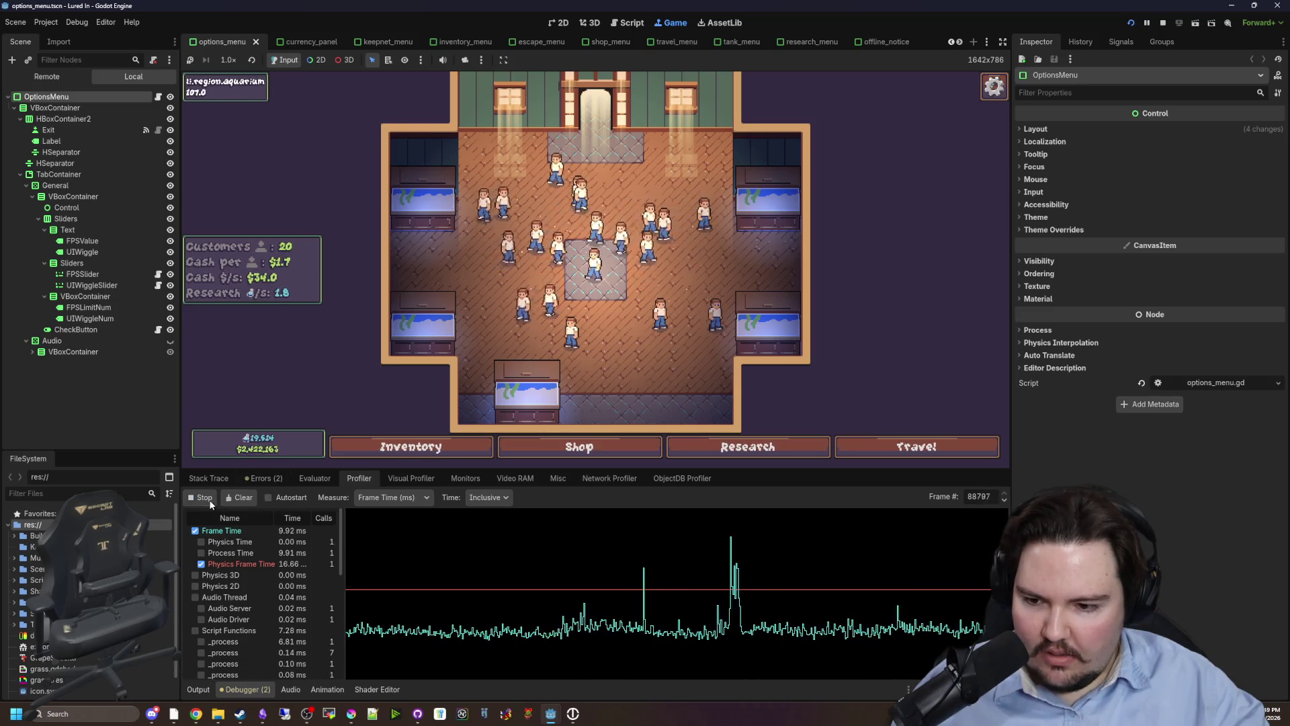
pyautogui.scroll(-5, 248, 640)
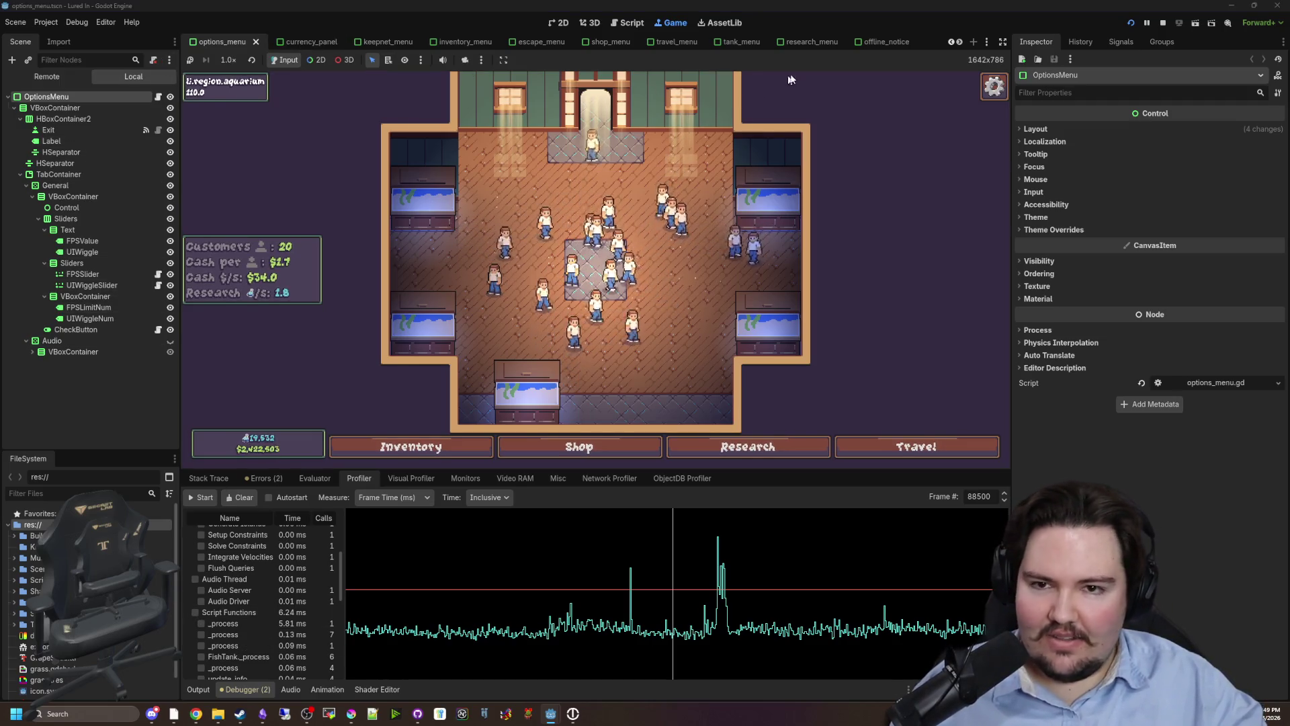
pyautogui.click(589, 23)
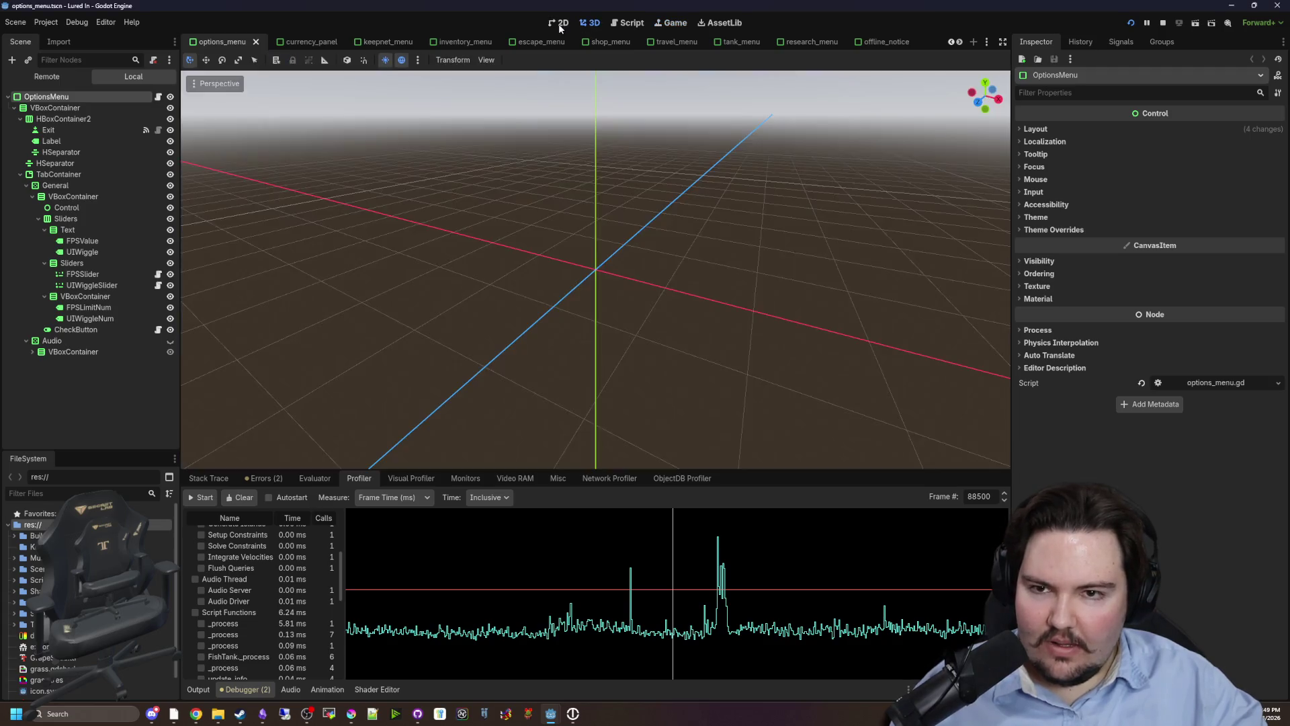
# Open shop_stats.gd in the script editor.
pyautogui.click(558, 23)
pyautogui.scroll(-4, 457, 132)
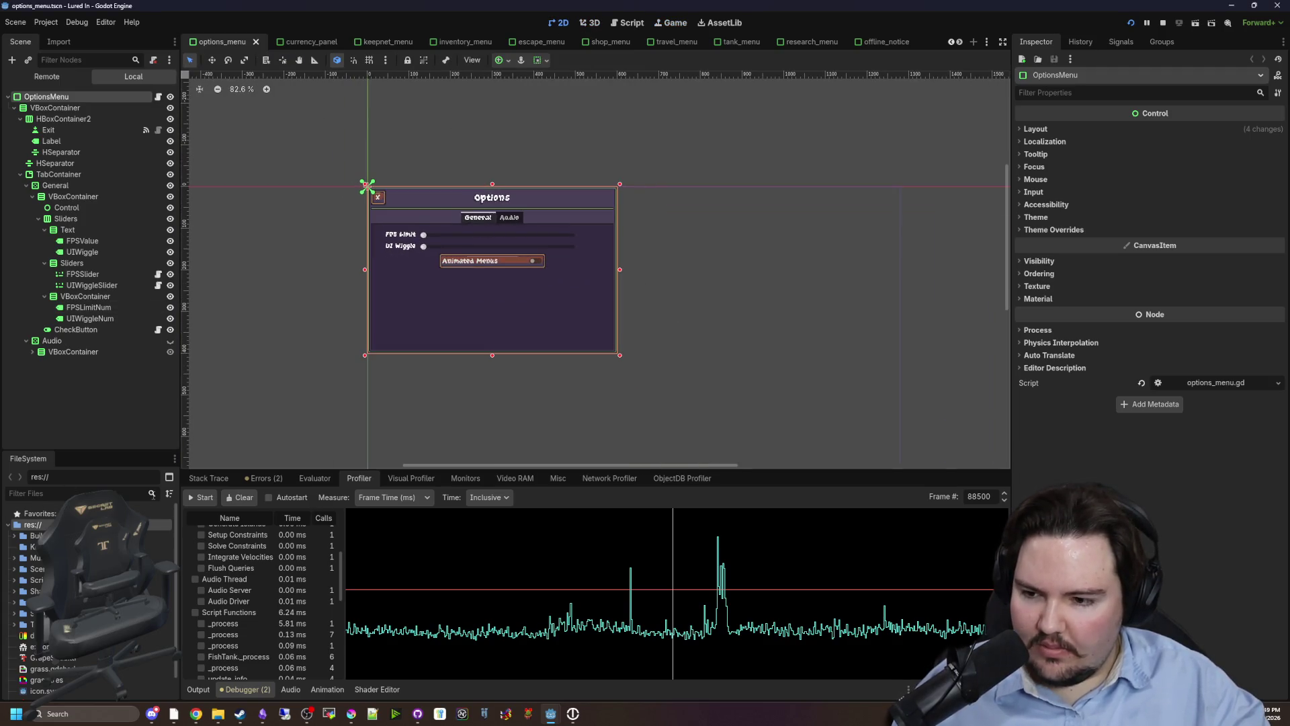
pyautogui.write('shop_')
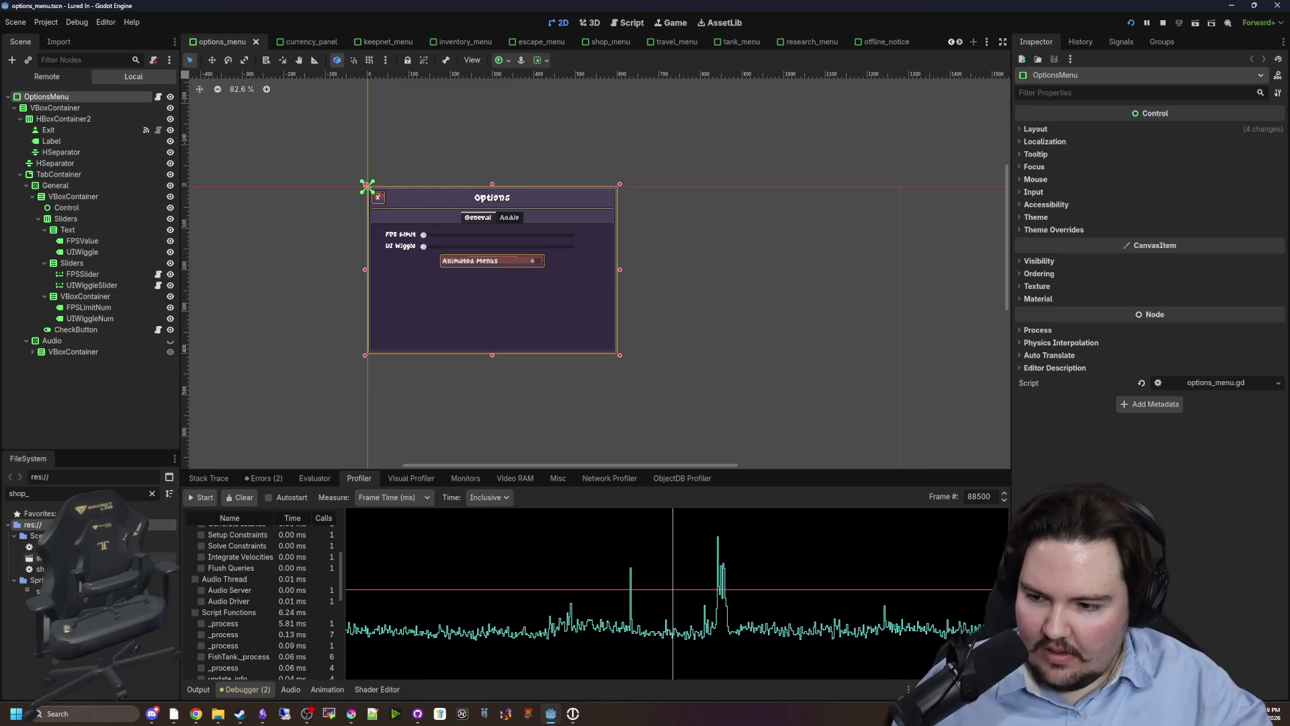
pyautogui.press('Return')
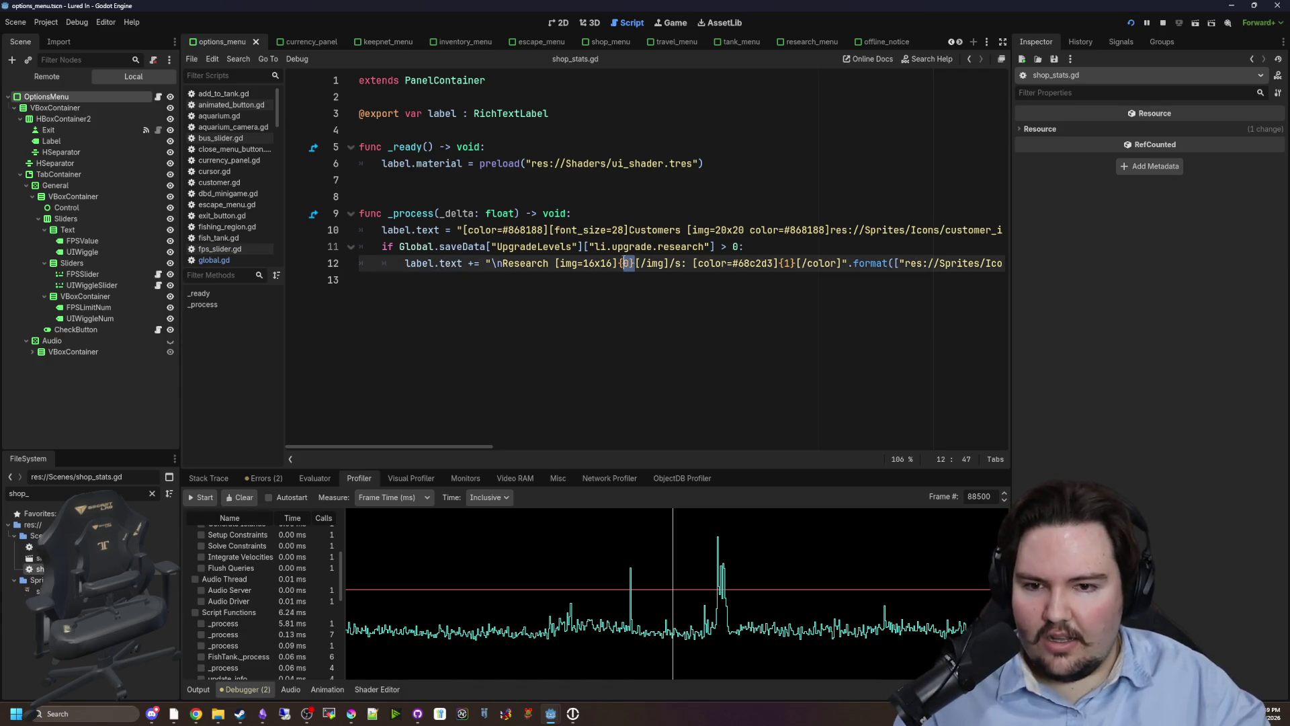
# Narrow the Scene and Inspector docks to widen the code, and set Profiler time to Self.
pyautogui.moveTo(441, 445)
pyautogui.mouseDown()
pyautogui.moveTo(970, 445)
pyautogui.moveTo(339, 435)
pyautogui.mouseUp()
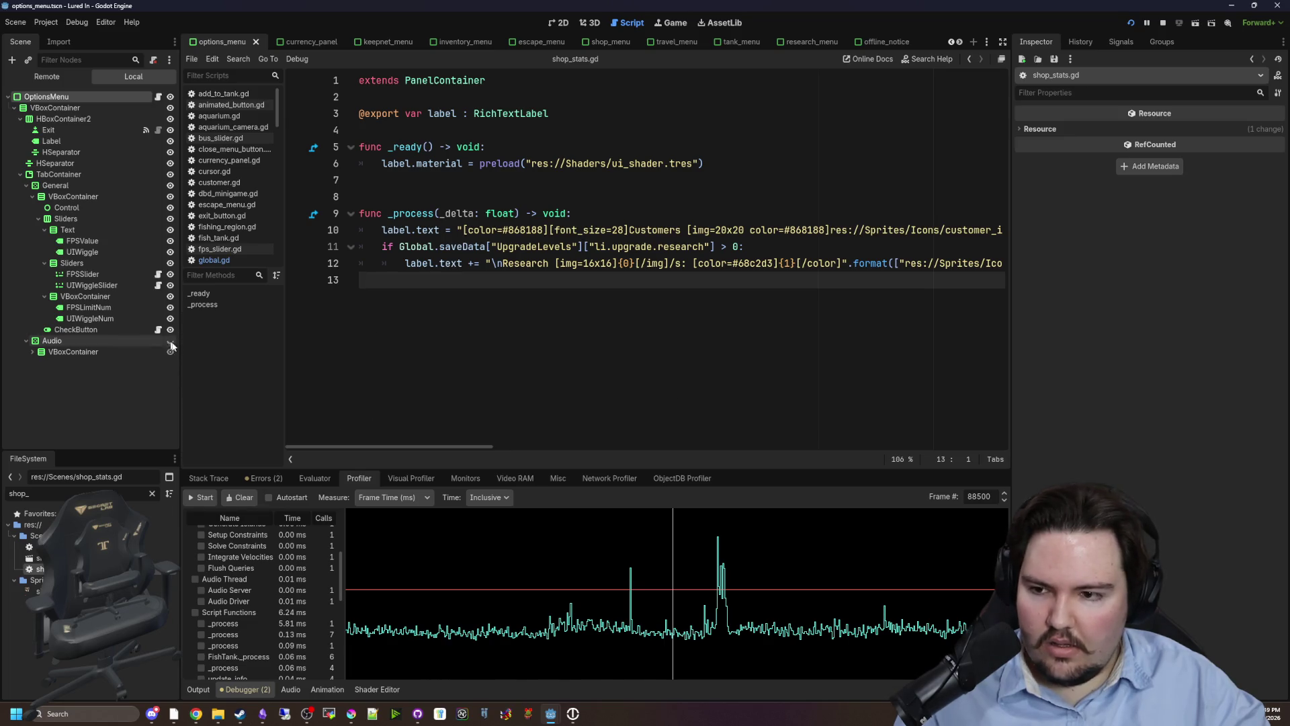
pyautogui.moveTo(179, 343); pyautogui.dragTo(90, 343)
pyautogui.moveTo(1008, 307); pyautogui.dragTo(1248, 322)
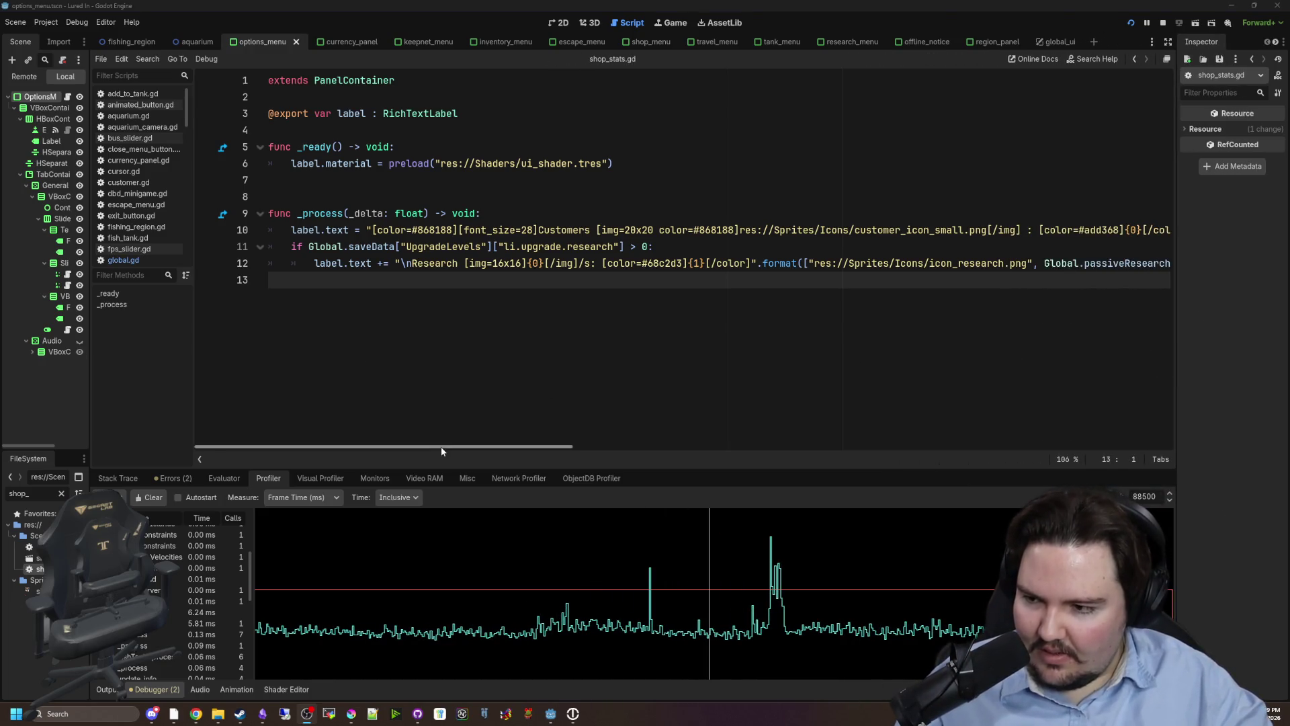
pyautogui.moveTo(466, 449)
pyautogui.mouseDown()
pyautogui.moveTo(663, 433)
pyautogui.moveTo(453, 438)
pyautogui.mouseUp()
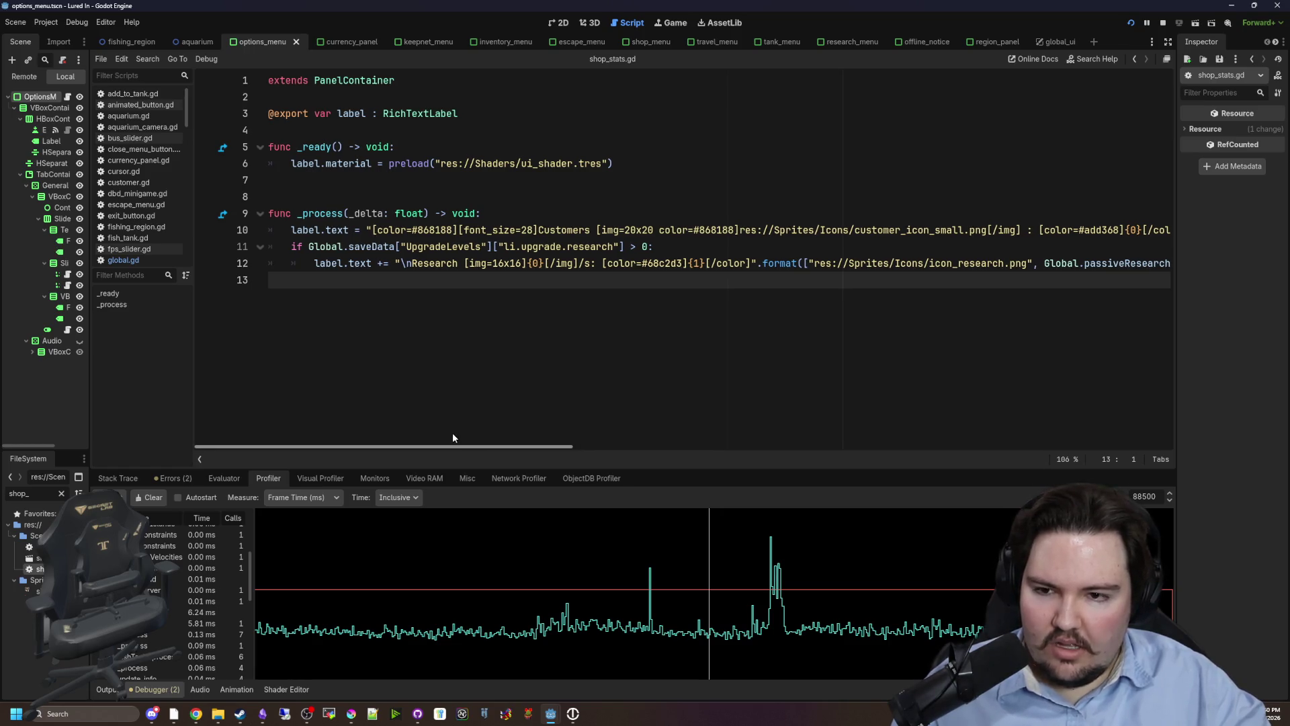
pyautogui.moveTo(453, 437)
pyautogui.mouseDown()
pyautogui.moveTo(772, 429)
pyautogui.moveTo(1095, 444)
pyautogui.moveTo(421, 506)
pyautogui.mouseUp()
pyautogui.click(408, 529)
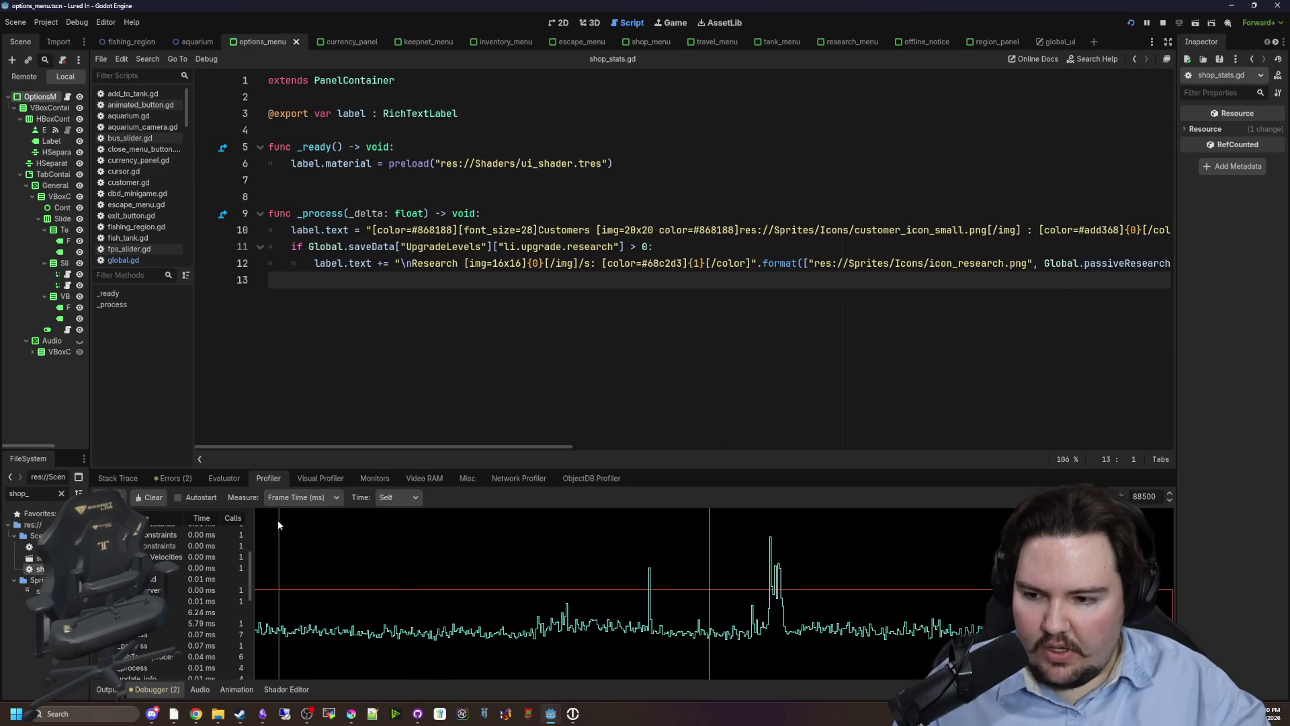
# Clear the Profiler readings while the game runs in the Game workspace.
pyautogui.click(671, 22)
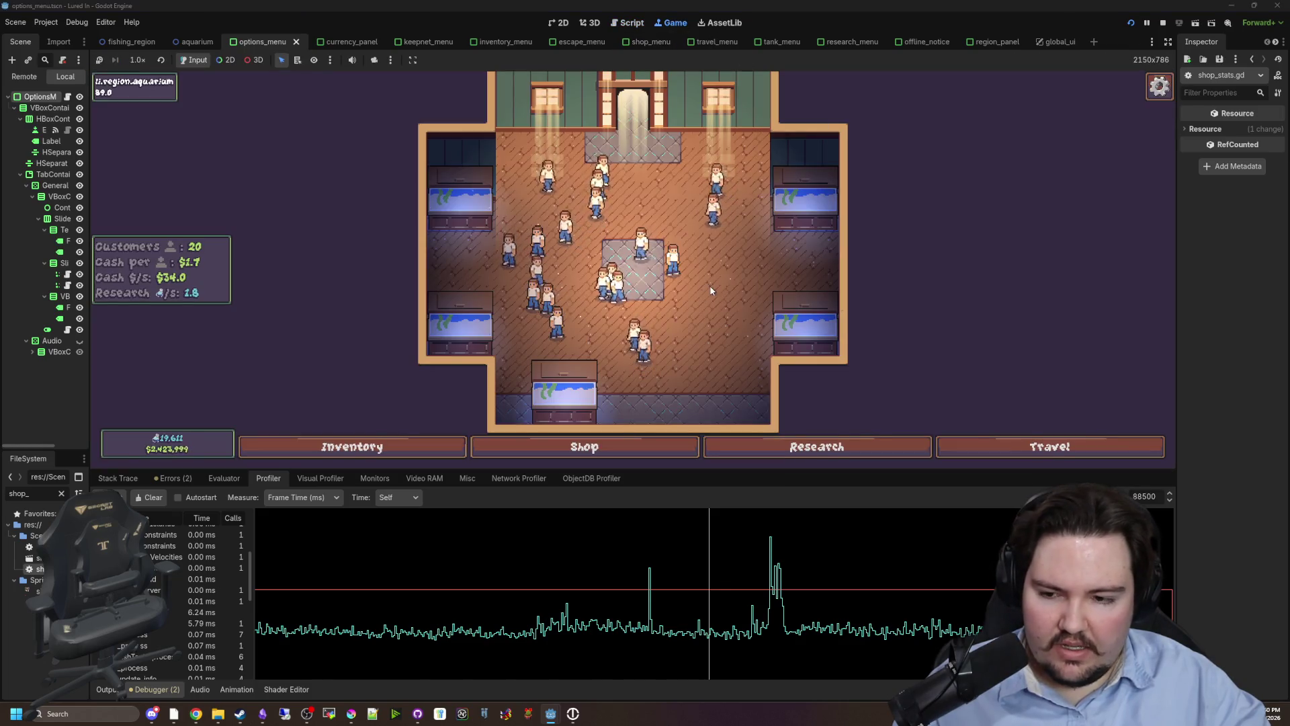
pyautogui.click(149, 497)
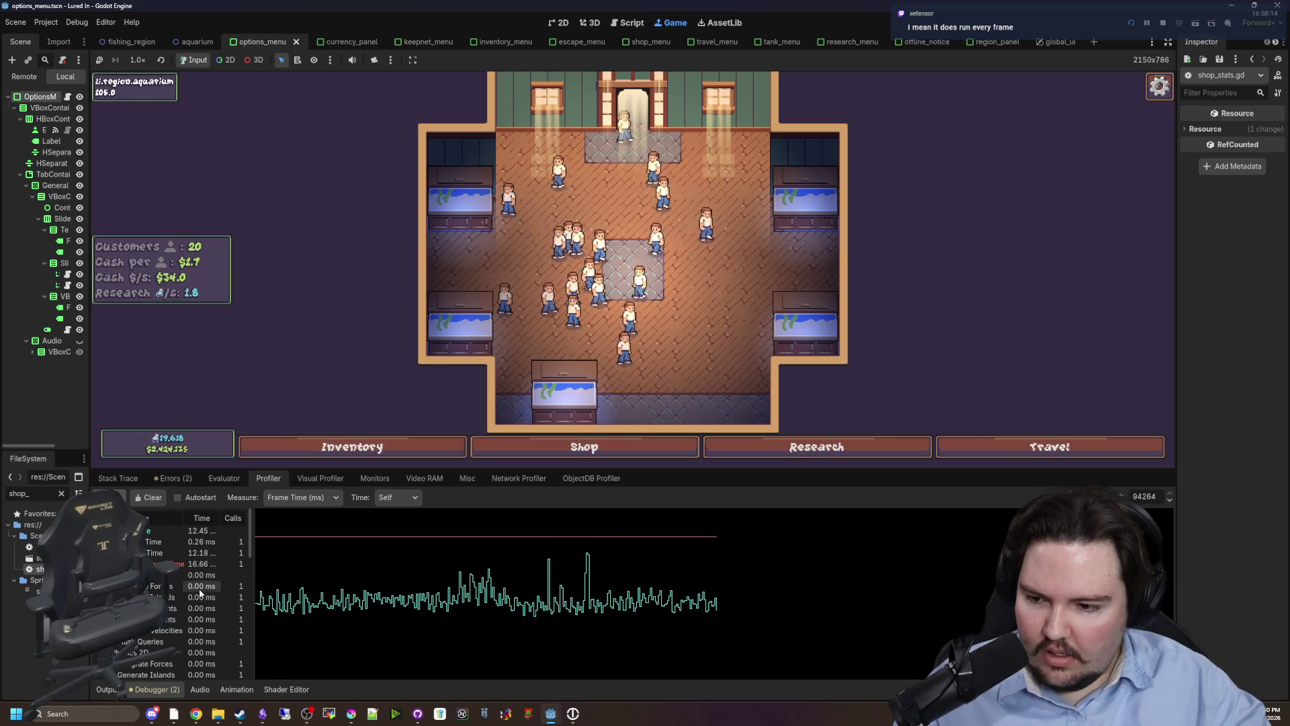
pyautogui.scroll(-5, 181, 591)
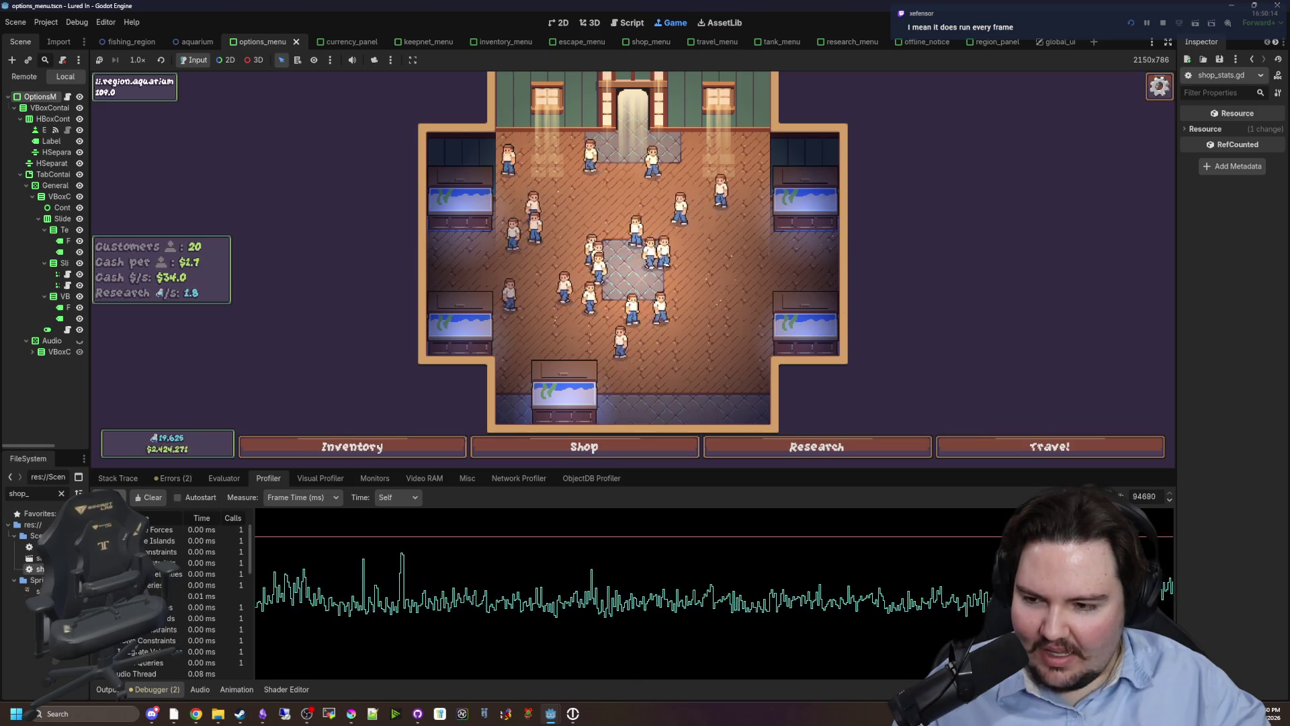
pyautogui.scroll(5, 181, 598)
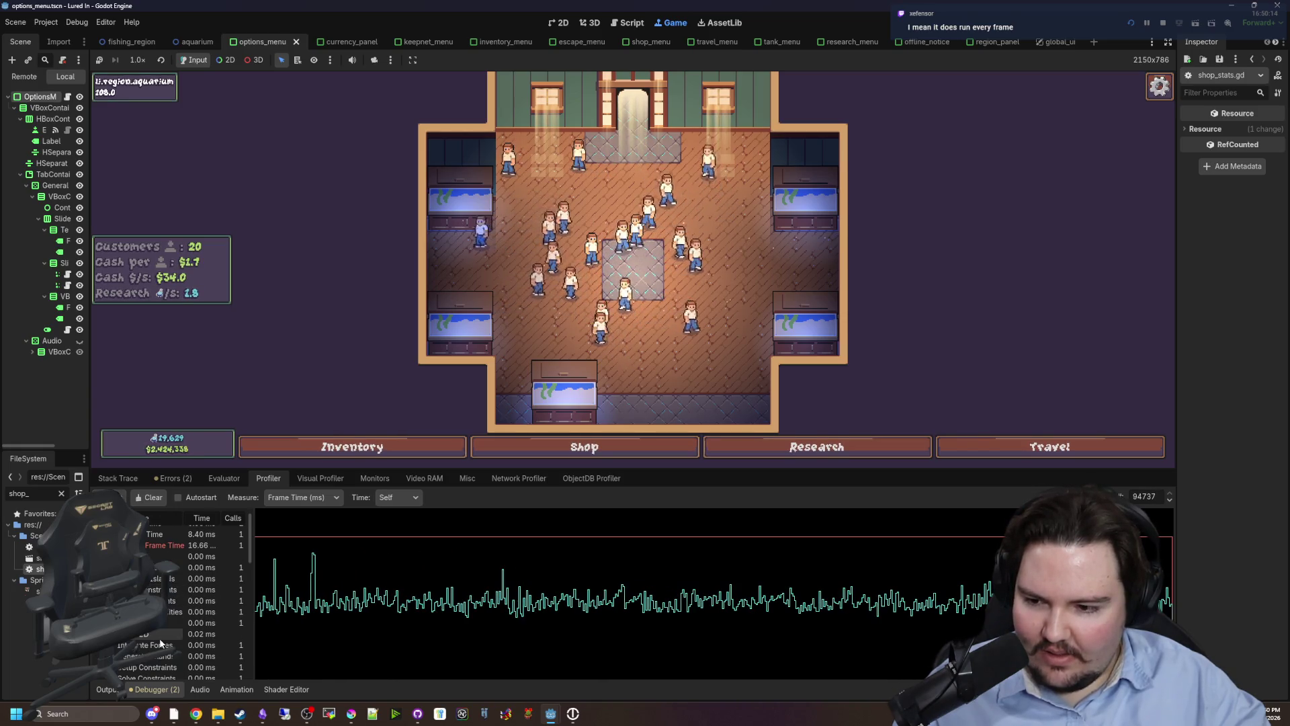
pyautogui.scroll(-5, 182, 599)
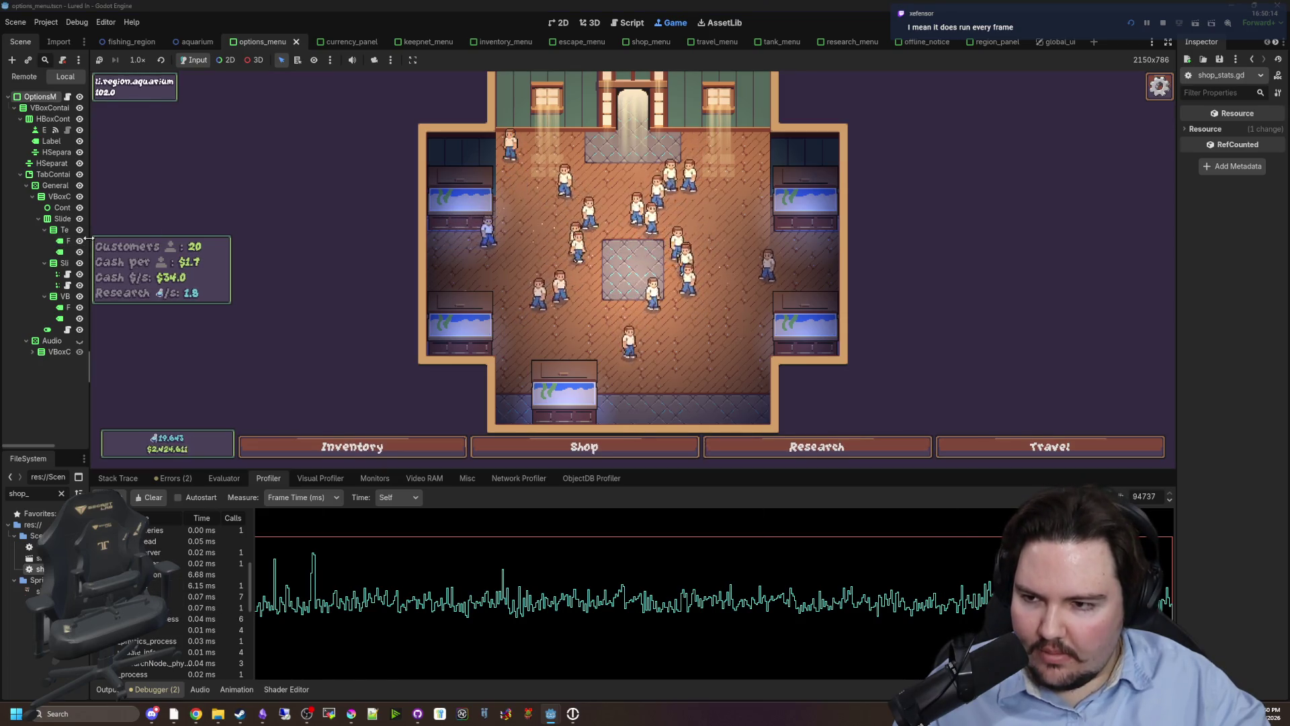
# Widen the Scene dock back to full size and reopen the shop_stats.gd script.
pyautogui.moveTo(88, 239); pyautogui.dragTo(229, 239)
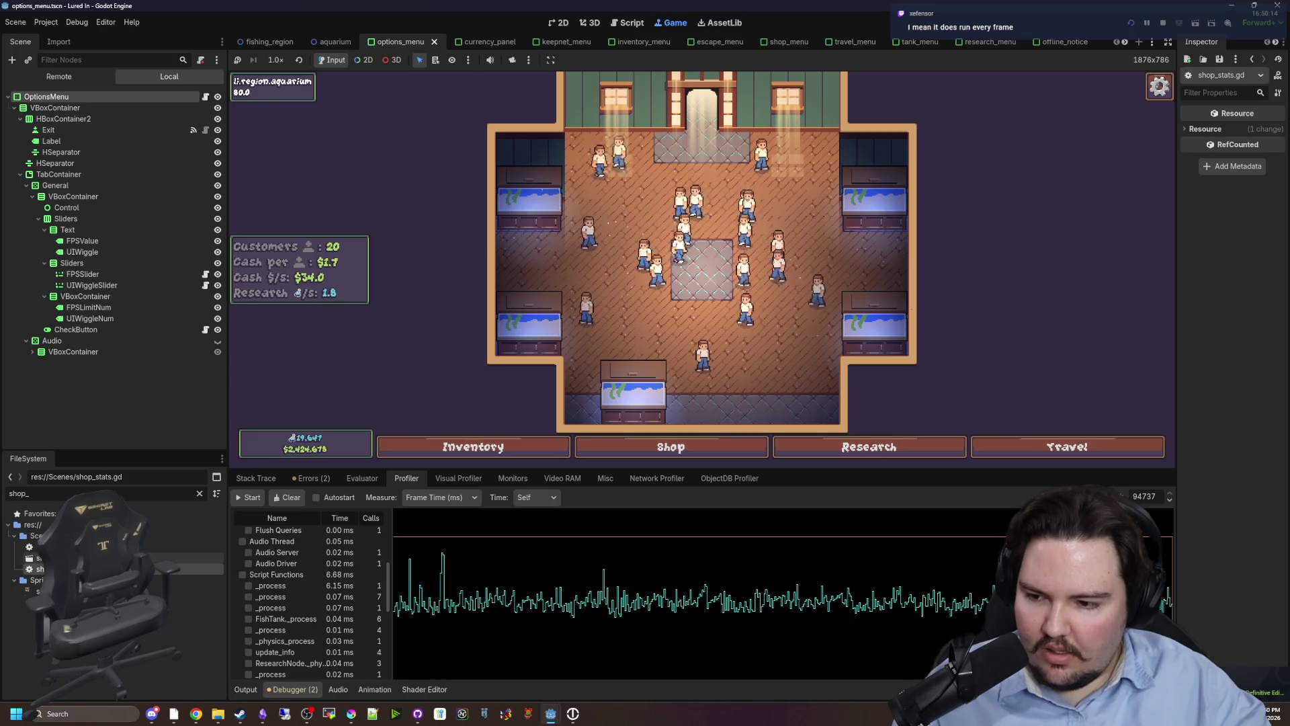
pyautogui.hotkey('ctrl', 'F3')
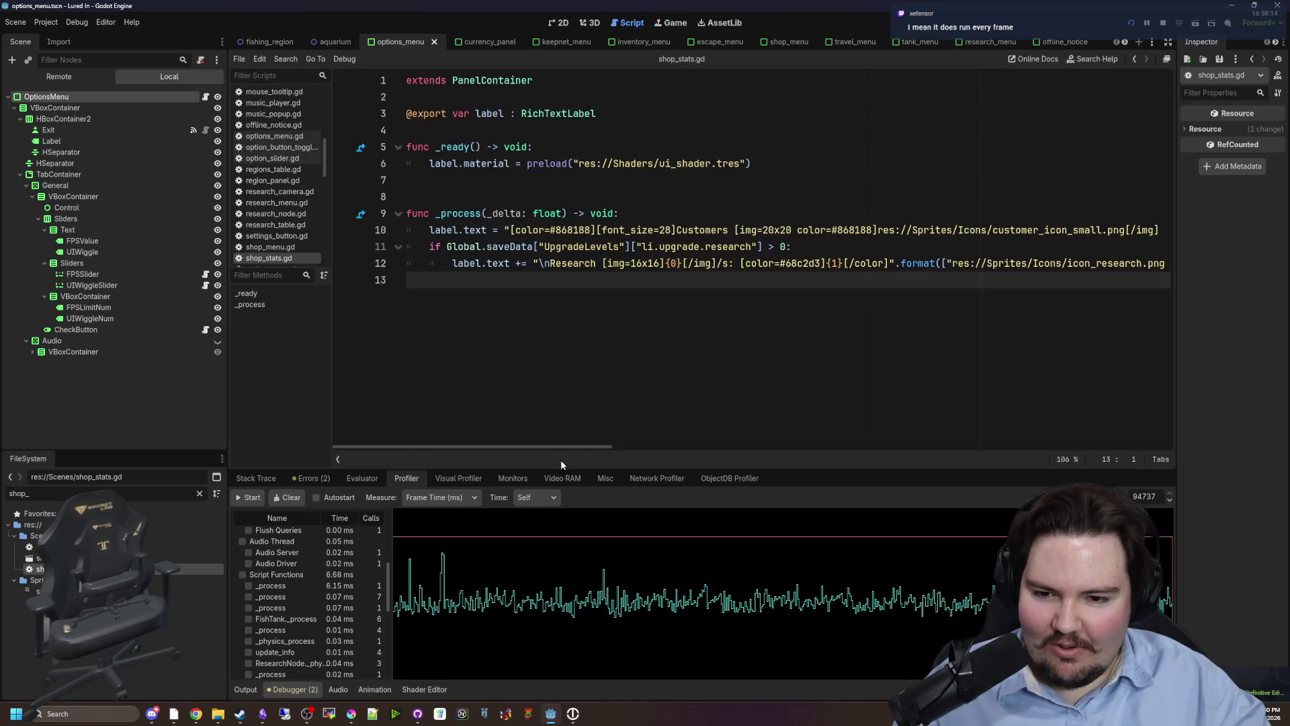
pyautogui.moveTo(573, 447); pyautogui.dragTo(665, 428)
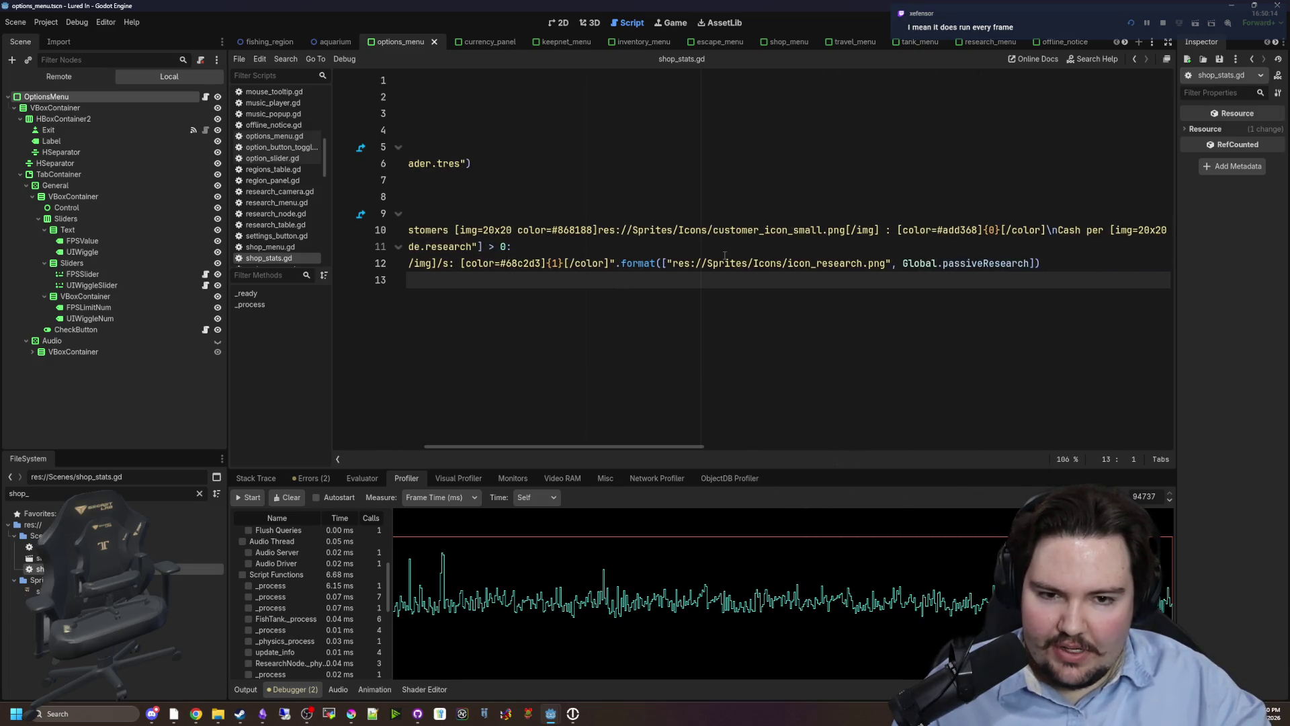
pyautogui.moveTo(719, 263); pyautogui.dragTo(802, 263)
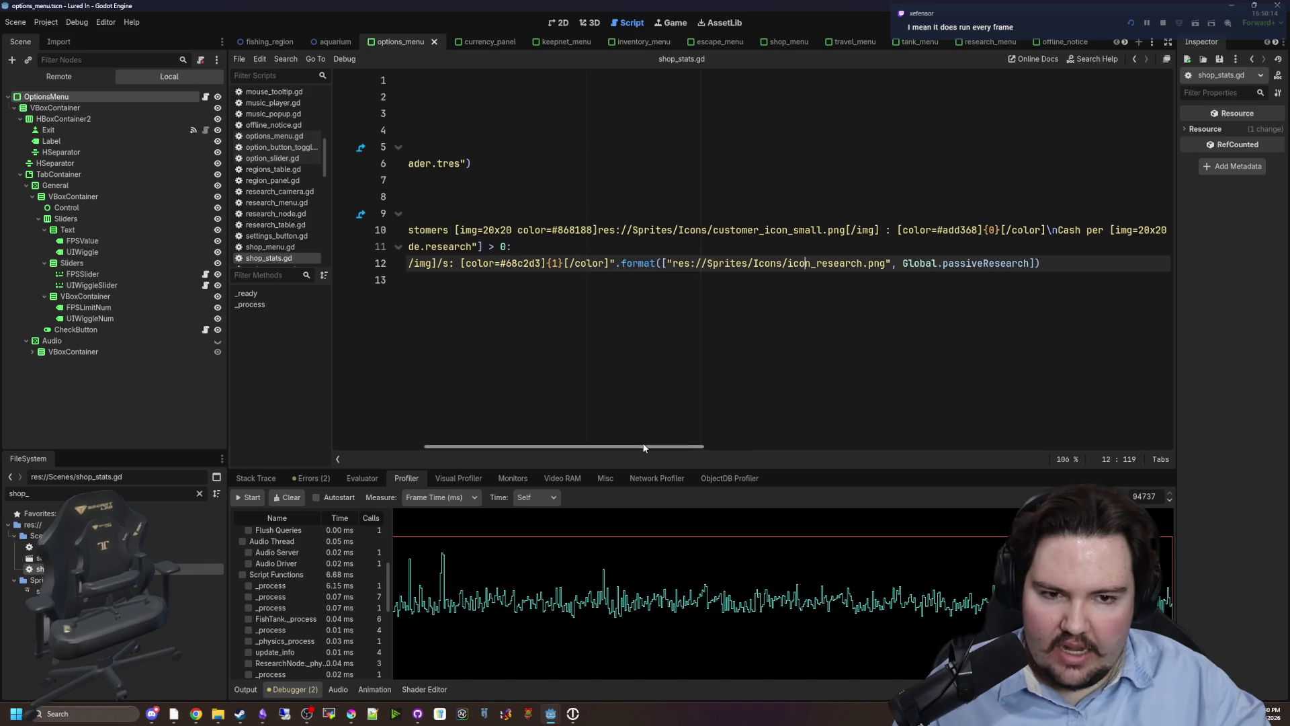
pyautogui.moveTo(644, 449); pyautogui.dragTo(430, 450)
pyautogui.click(505, 285)
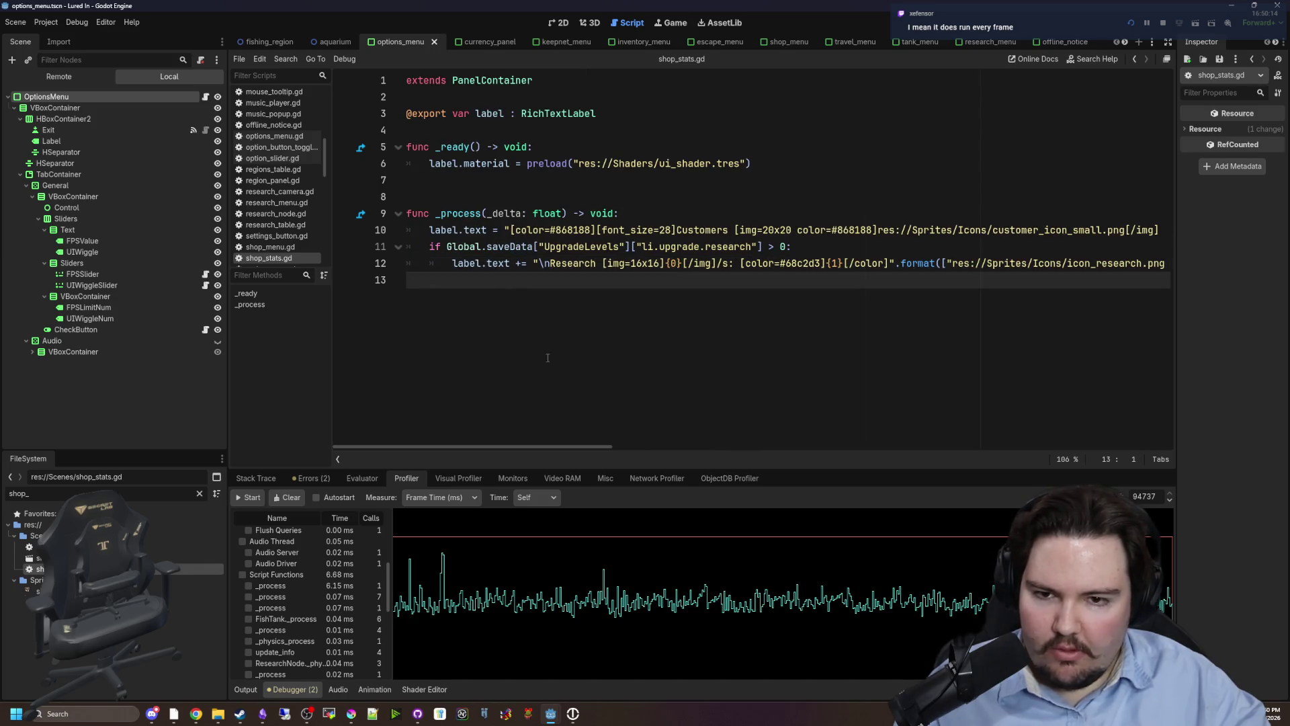
# Select the label.text = text at the start of line 10 in _process.
pyautogui.moveTo(562, 449)
pyautogui.mouseDown()
pyautogui.moveTo(1152, 459)
pyautogui.moveTo(865, 485)
pyautogui.moveTo(434, 457)
pyautogui.mouseUp()
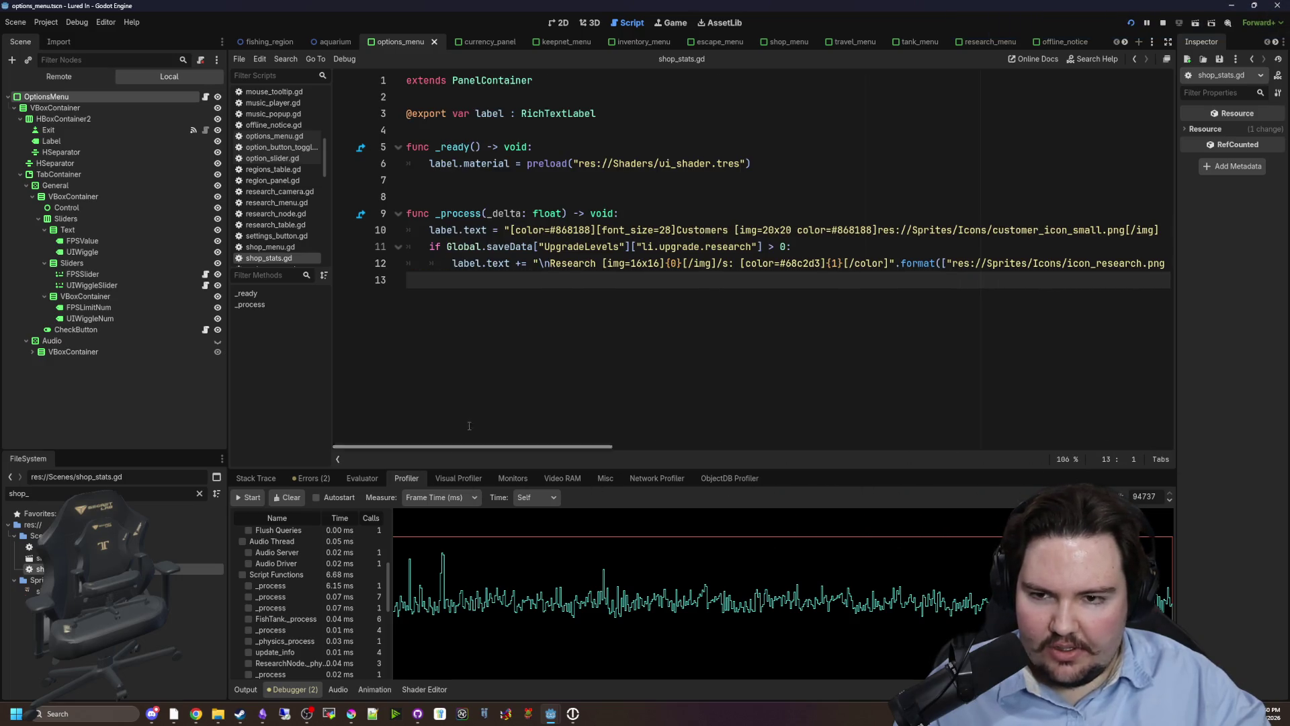
pyautogui.click(619, 214)
pyautogui.moveTo(562, 449); pyautogui.dragTo(754, 441)
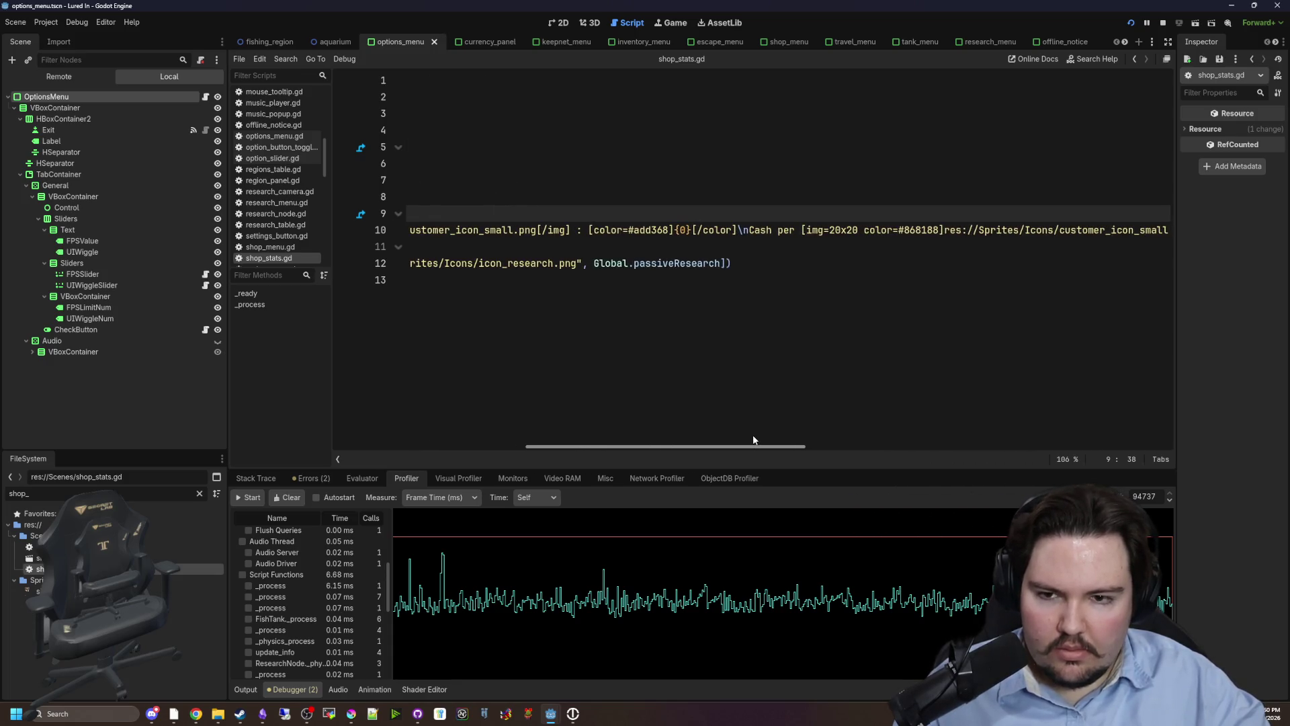
pyautogui.moveTo(754, 445)
pyautogui.mouseDown()
pyautogui.moveTo(1002, 430)
pyautogui.moveTo(1136, 450)
pyautogui.mouseUp()
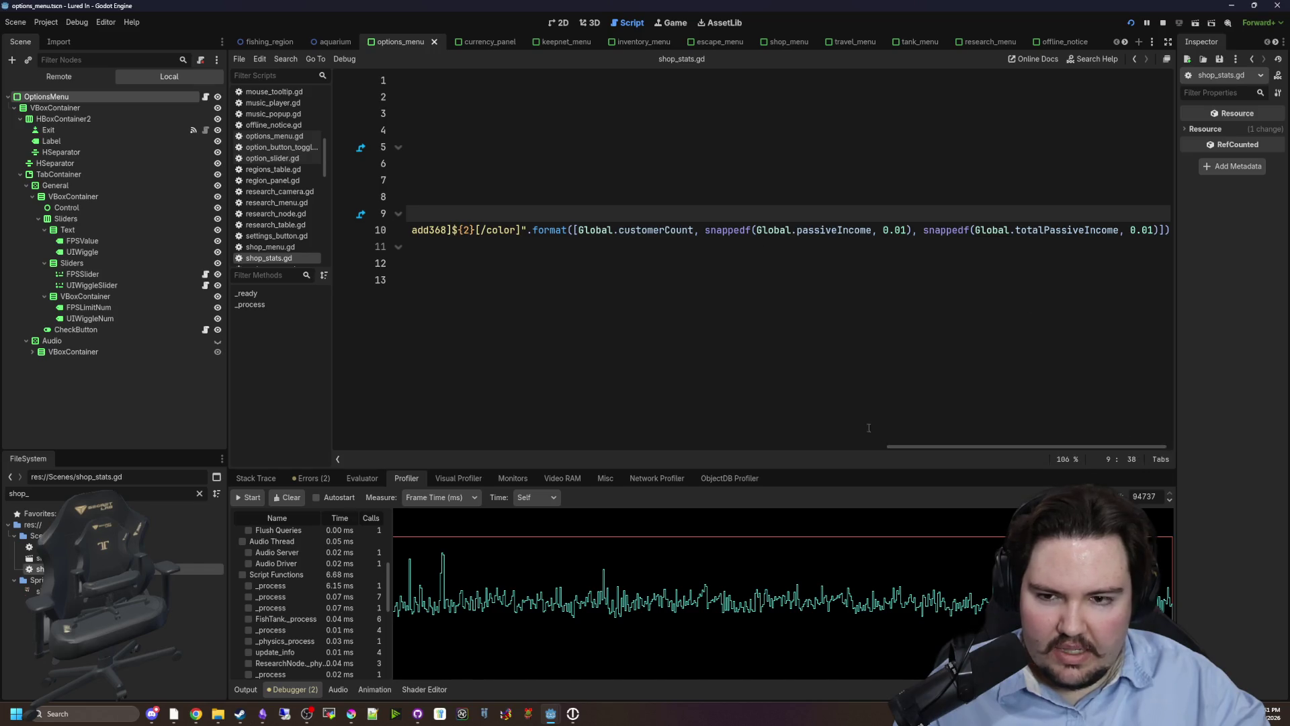
pyautogui.moveTo(943, 446)
pyautogui.mouseDown()
pyautogui.moveTo(796, 448)
pyautogui.moveTo(598, 411)
pyautogui.moveTo(318, 392)
pyautogui.mouseUp()
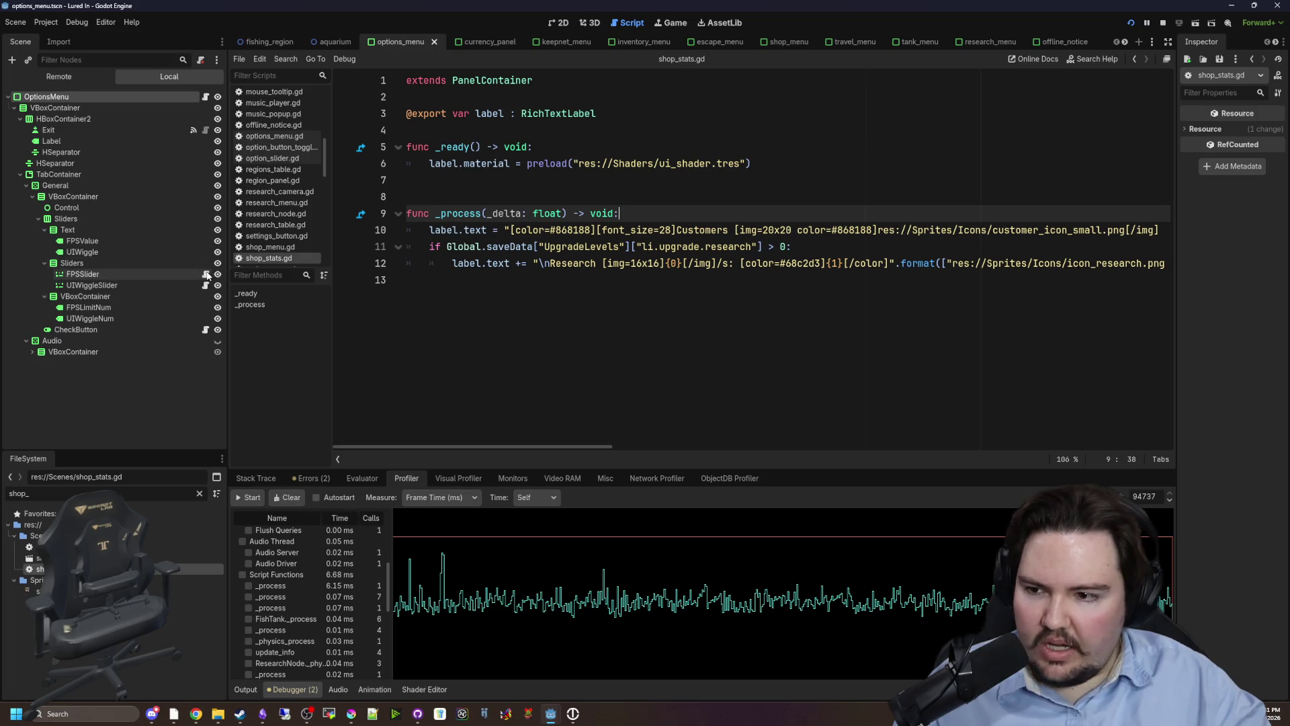
pyautogui.doubleClick(436, 230)
pyautogui.click(509, 202)
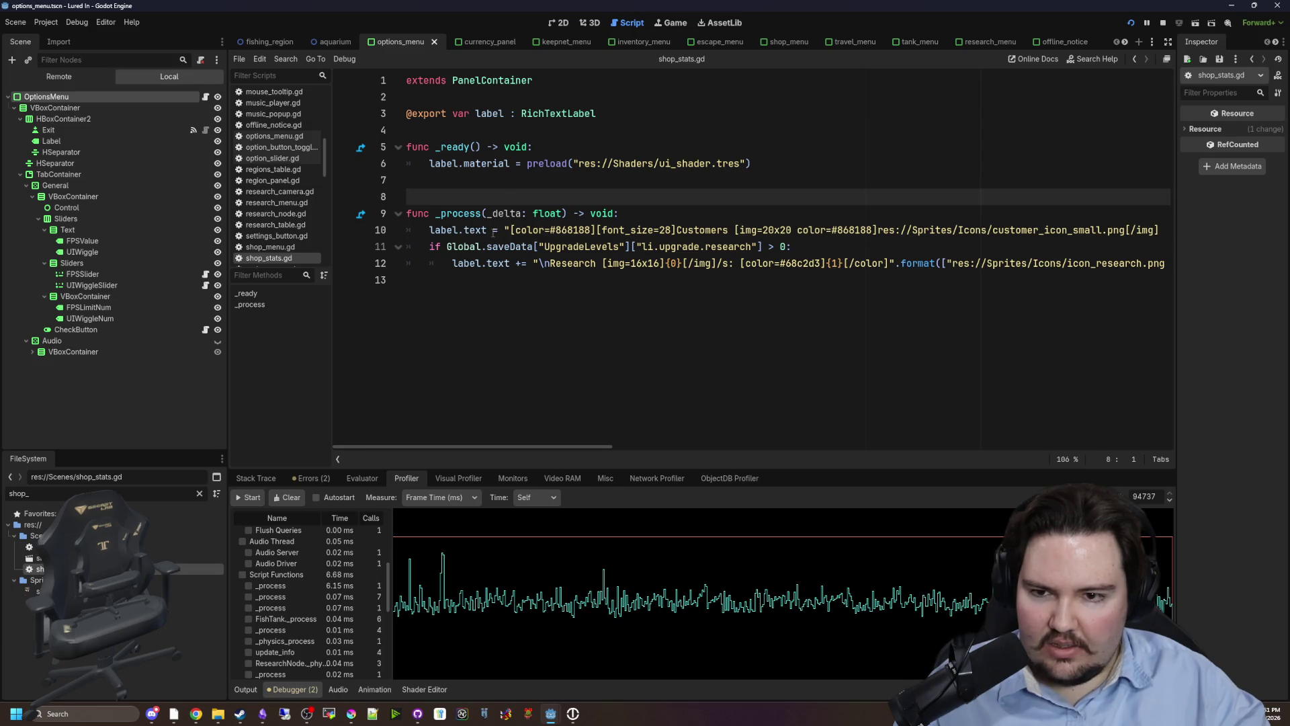
pyautogui.moveTo(501, 230); pyautogui.dragTo(429, 230)
# Add a new line 10 reading label.text = "" above the original label assignment.
pyautogui.hotkey('ctrl', 'c')
pyautogui.press('Home')
pyautogui.press('Return')
pyautogui.press('Up')
pyautogui.hotkey('ctrl', 'v')
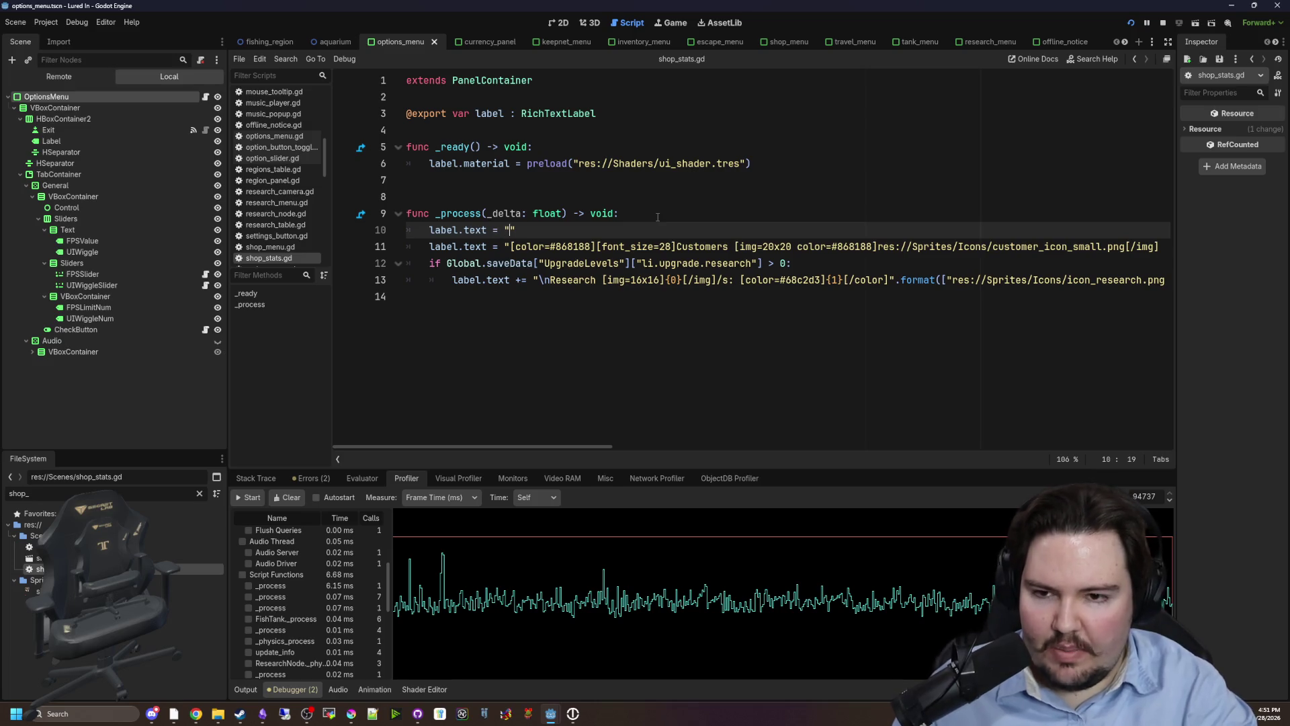
# Turn line 11's Customers assignment into a label.append_text(...) call.
pyautogui.click(501, 247)
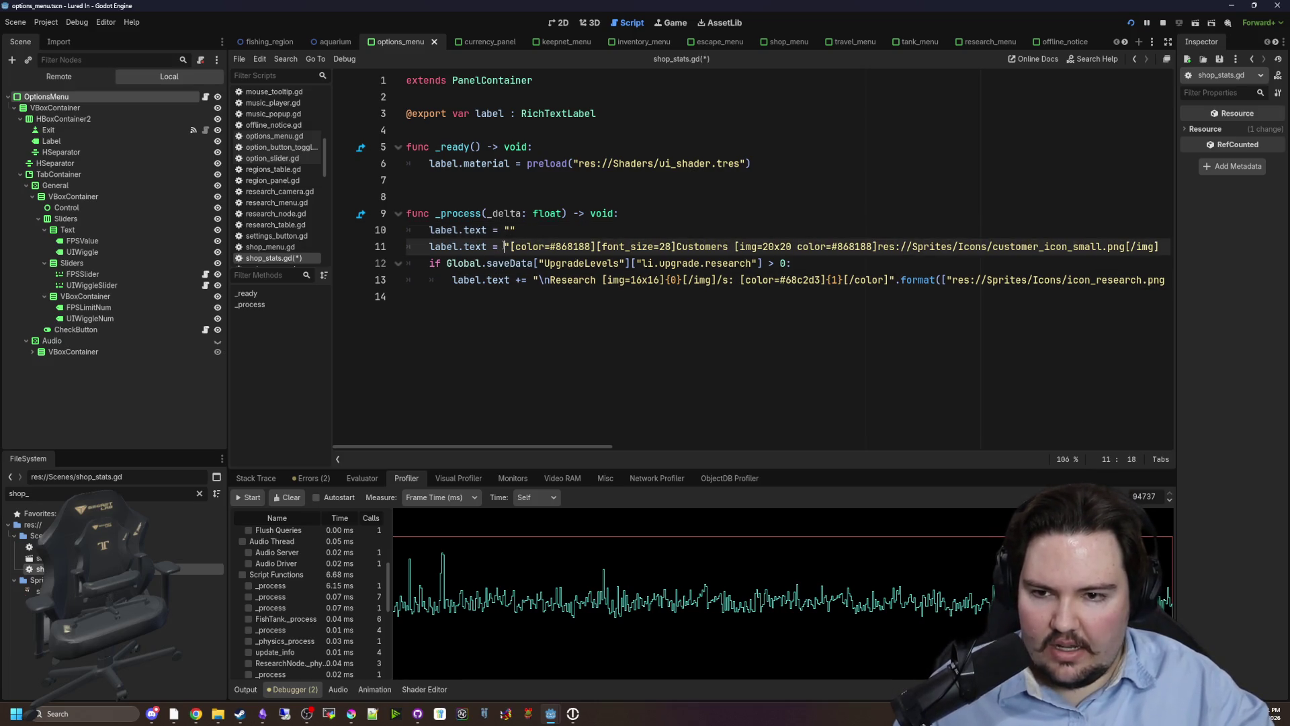
pyautogui.press('BackSpace')
pyautogui.press('BackSpace')
pyautogui.press('BackSpace')
pyautogui.write('.append_text(')
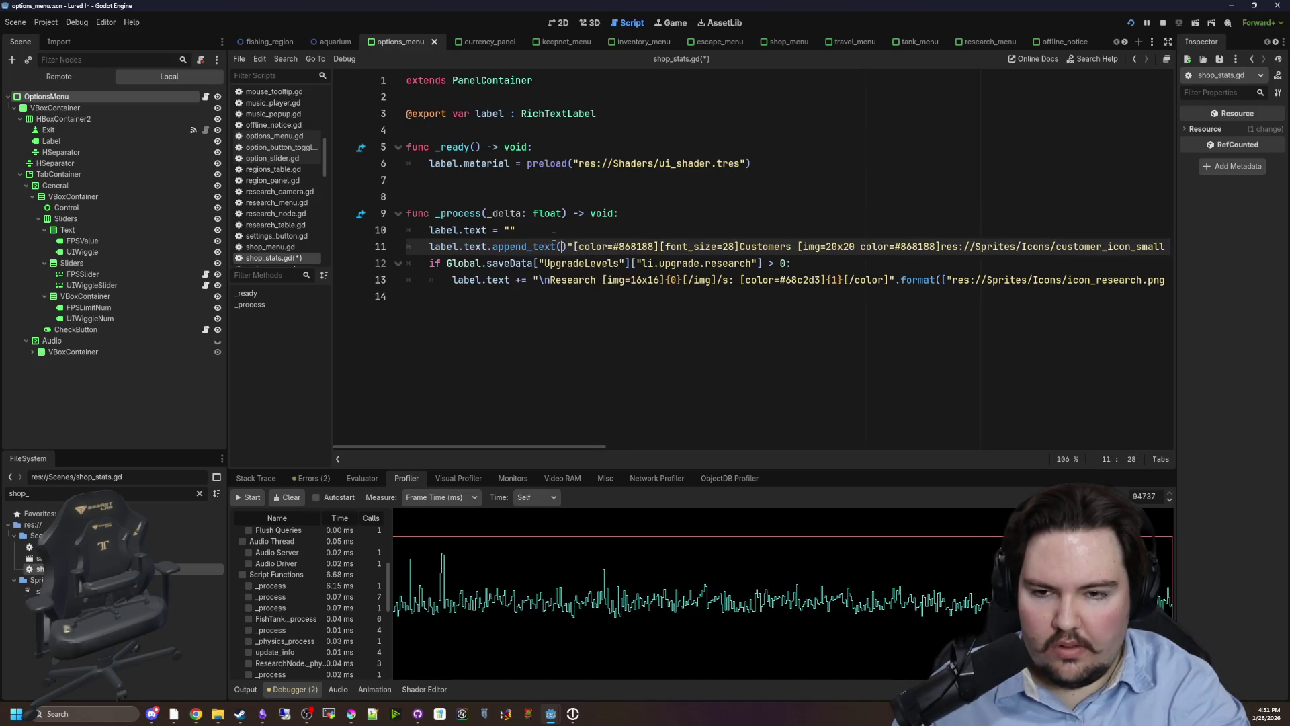
pyautogui.press('BackSpace')
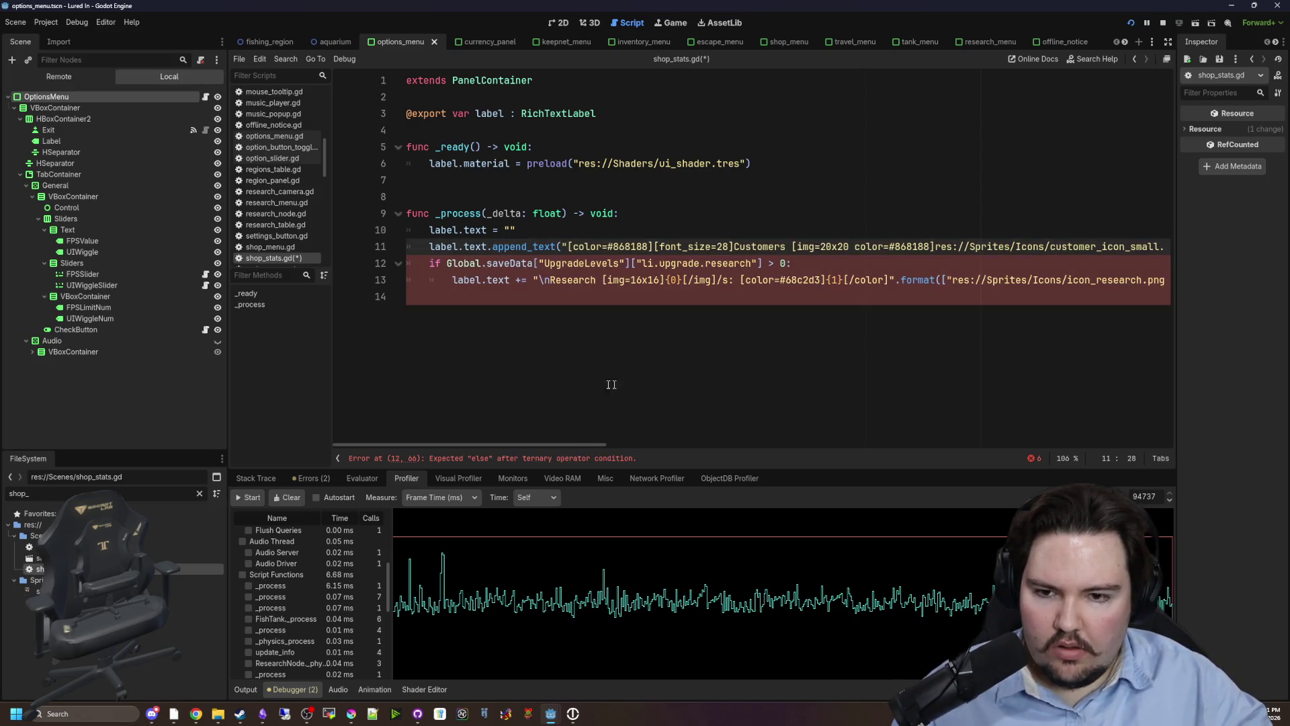
pyautogui.moveTo(574, 445); pyautogui.dragTo(1159, 414)
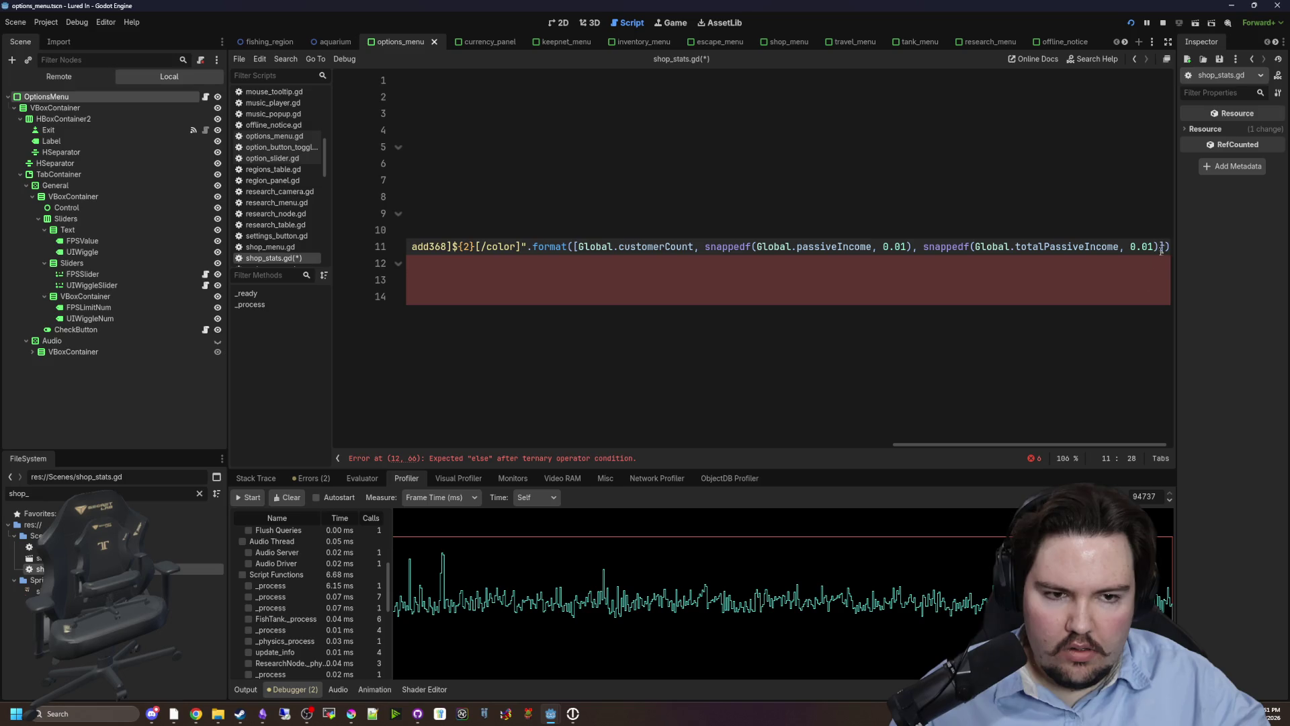
pyautogui.write(')')
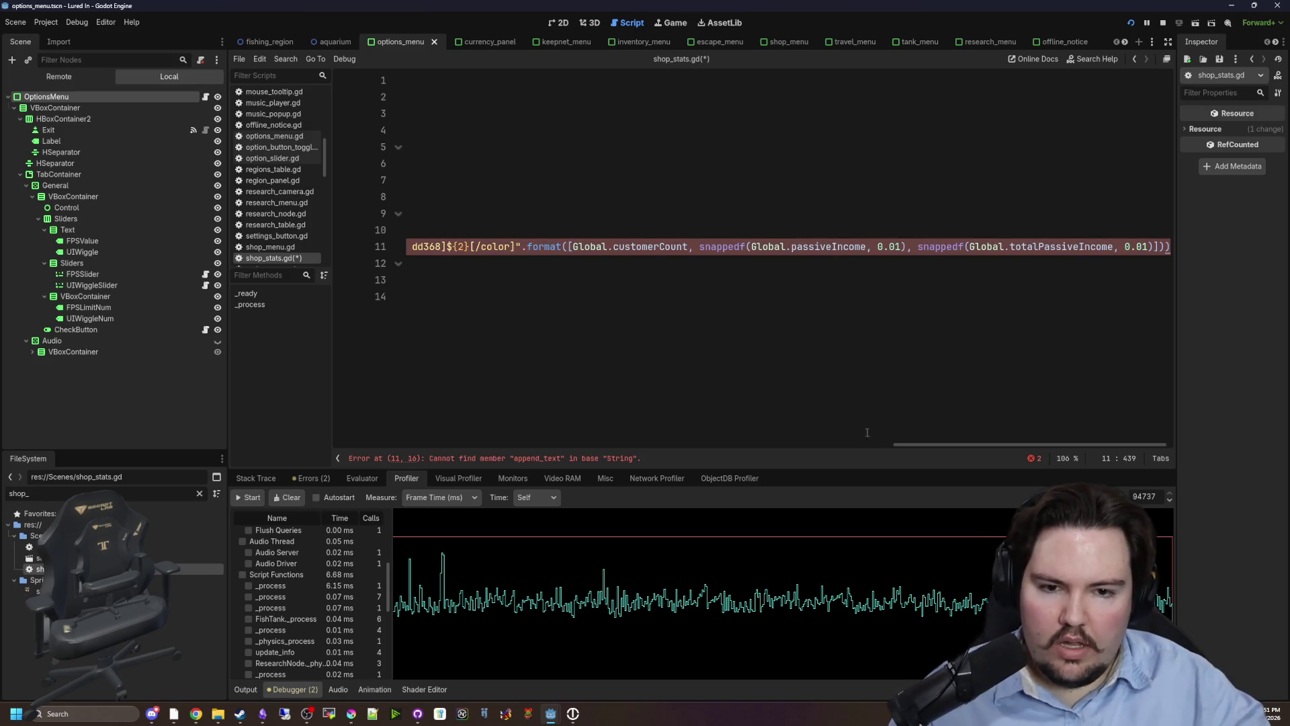
pyautogui.moveTo(941, 442)
pyautogui.mouseDown()
pyautogui.moveTo(443, 418)
pyautogui.moveTo(435, 343)
pyautogui.mouseUp()
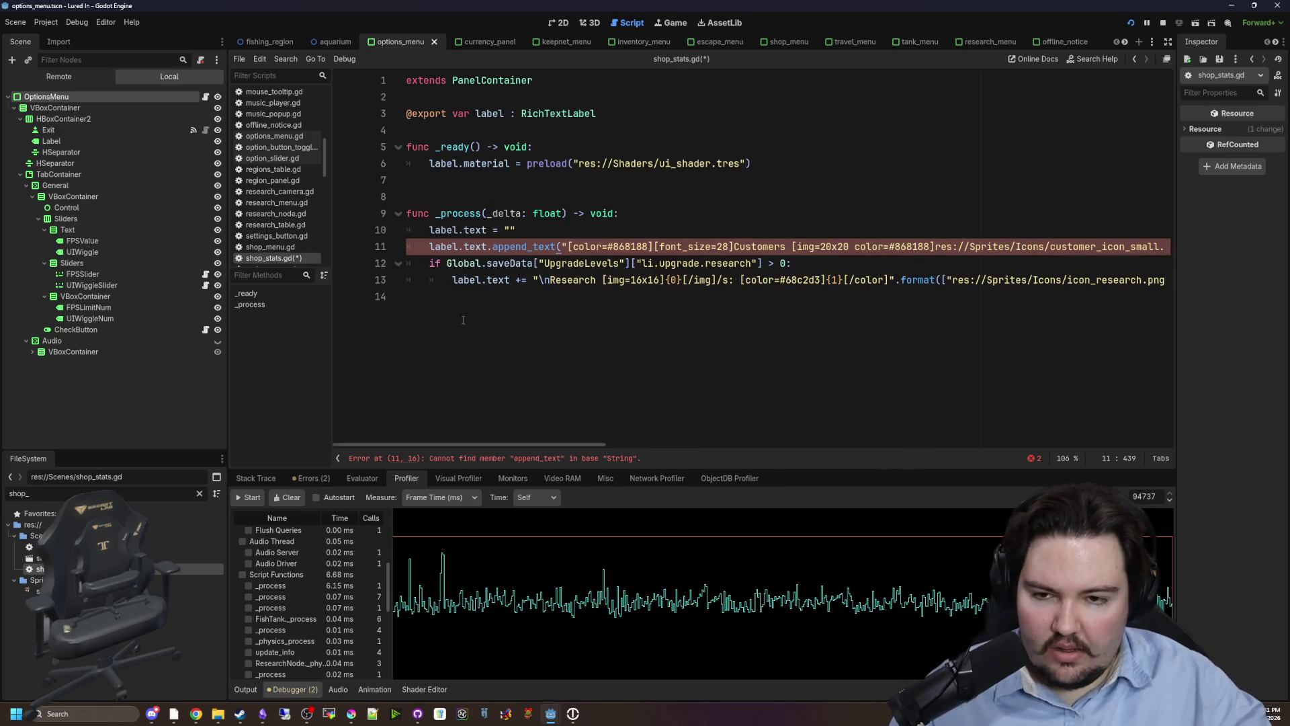
pyautogui.keyDown('ctrl'); pyautogui.click(478, 248); pyautogui.keyUp('ctrl')
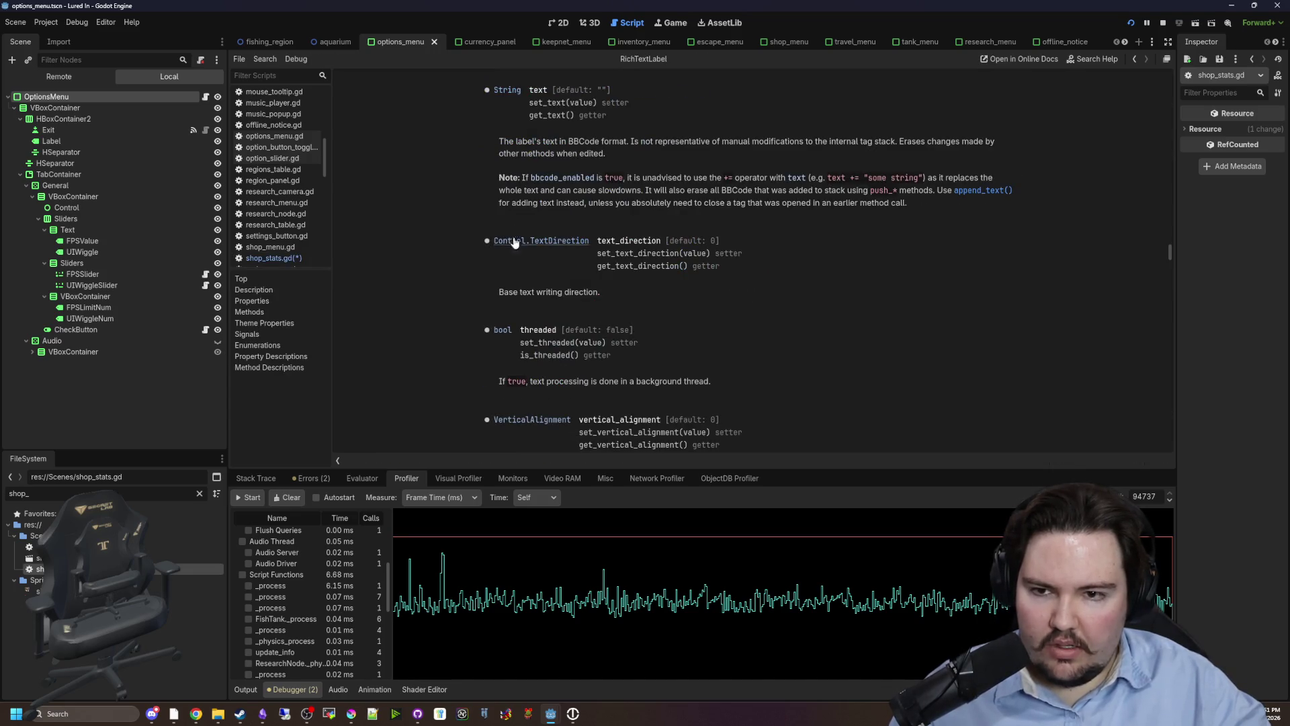
pyautogui.hotkey('alt', 'Left')
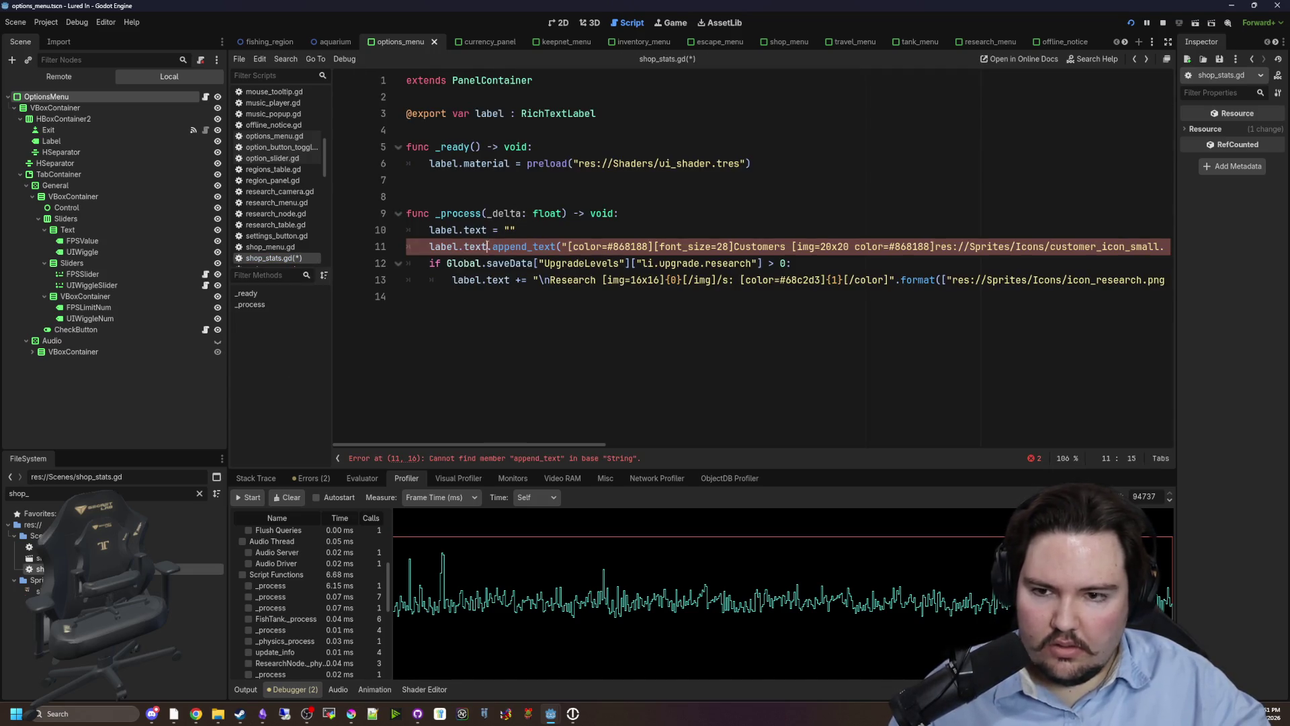
pyautogui.press('BackSpace')
pyautogui.press('BackSpace')
pyautogui.press('BackSpace')
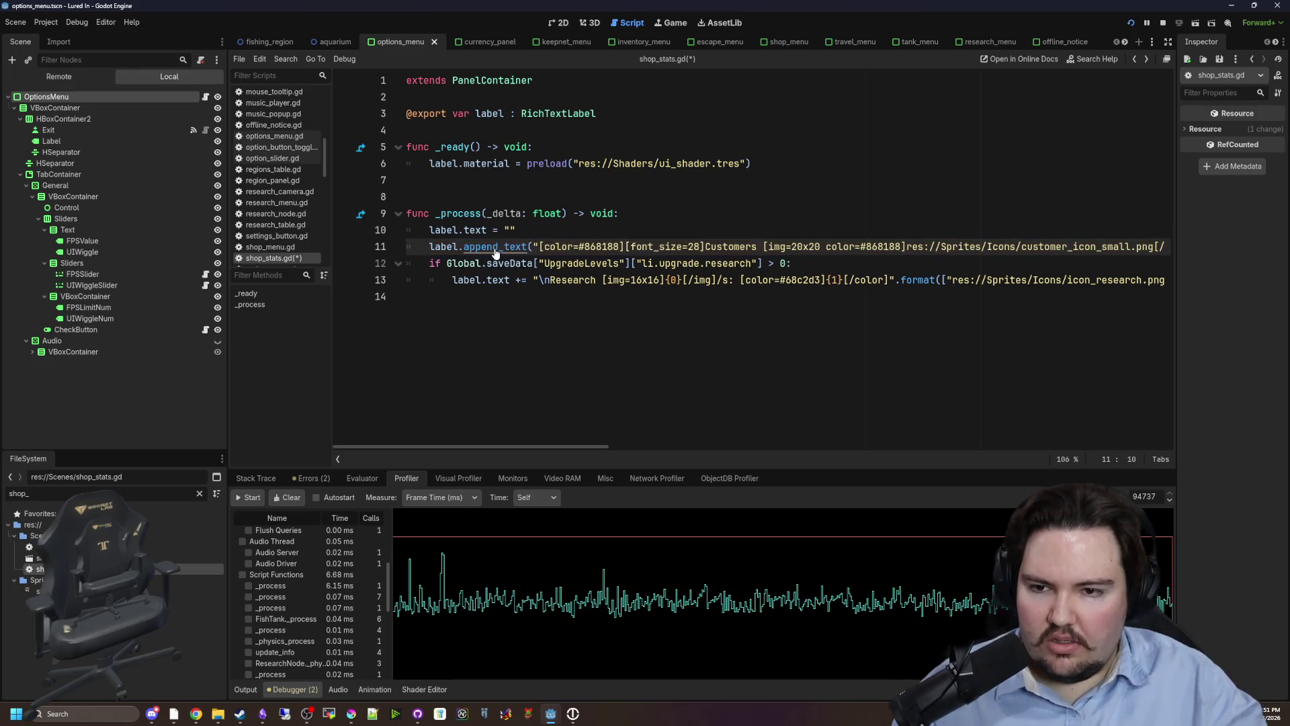
# Read the append_text performance note in the RichTextLabel documentation.
pyautogui.keyDown('ctrl'); pyautogui.click(495, 249); pyautogui.keyUp('ctrl')
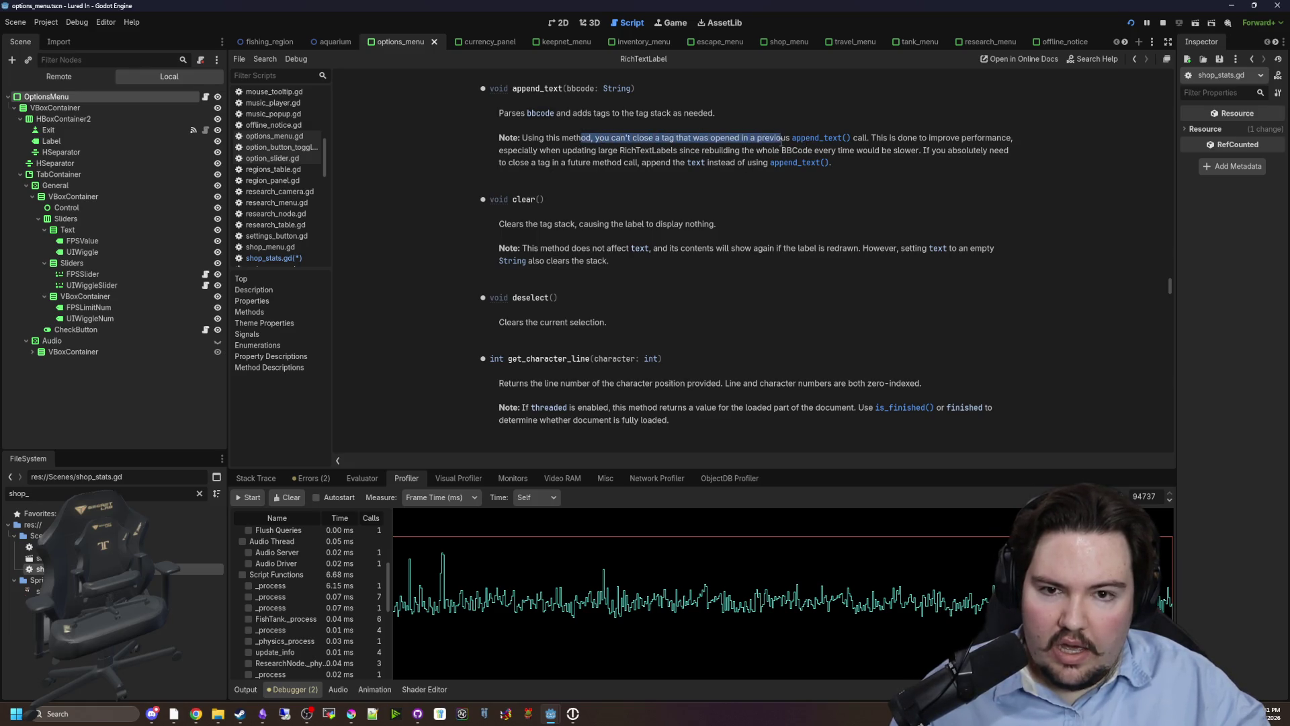
pyautogui.click(863, 141)
pyautogui.moveTo(923, 137)
pyautogui.mouseDown()
pyautogui.moveTo(1018, 141)
pyautogui.moveTo(617, 156)
pyautogui.moveTo(874, 152)
pyautogui.mouseUp()
pyautogui.click(594, 156)
pyautogui.click(874, 154)
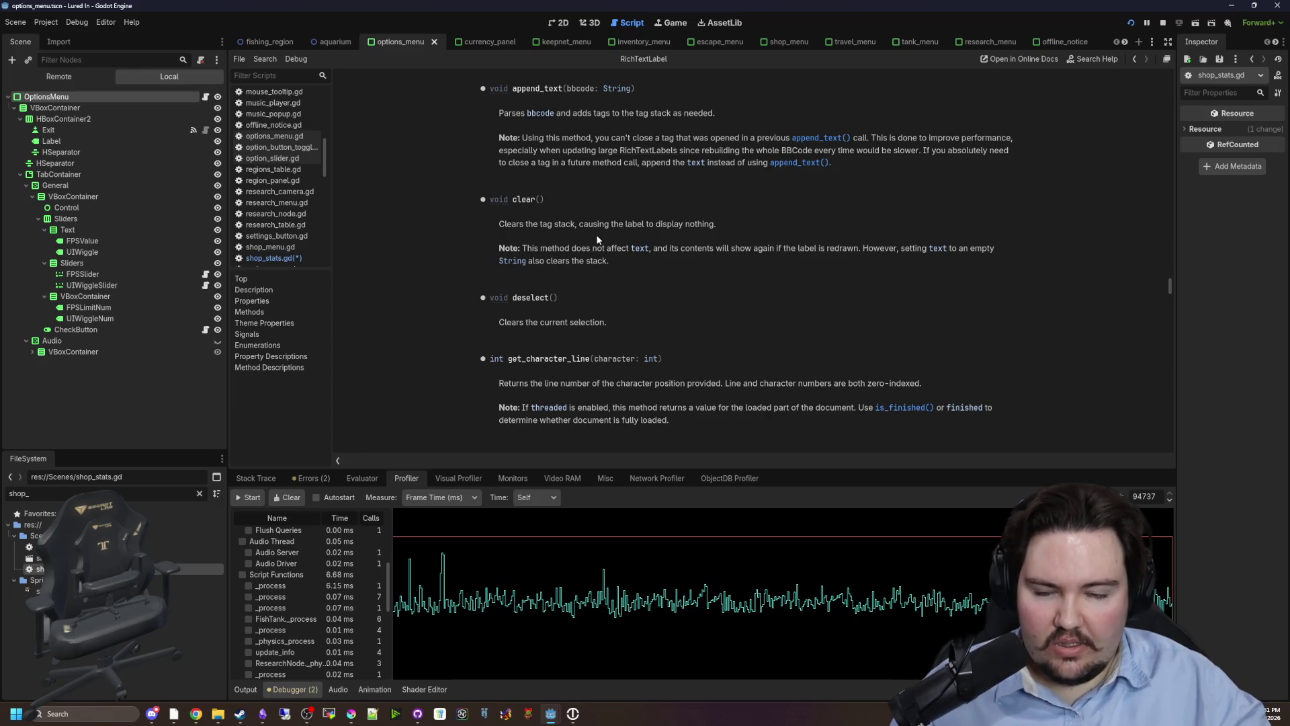
pyautogui.hotkey('alt', 'Left')
# Replace label.text += on line 13 with append_text( and add the closing parenthesis.
pyautogui.click(548, 295)
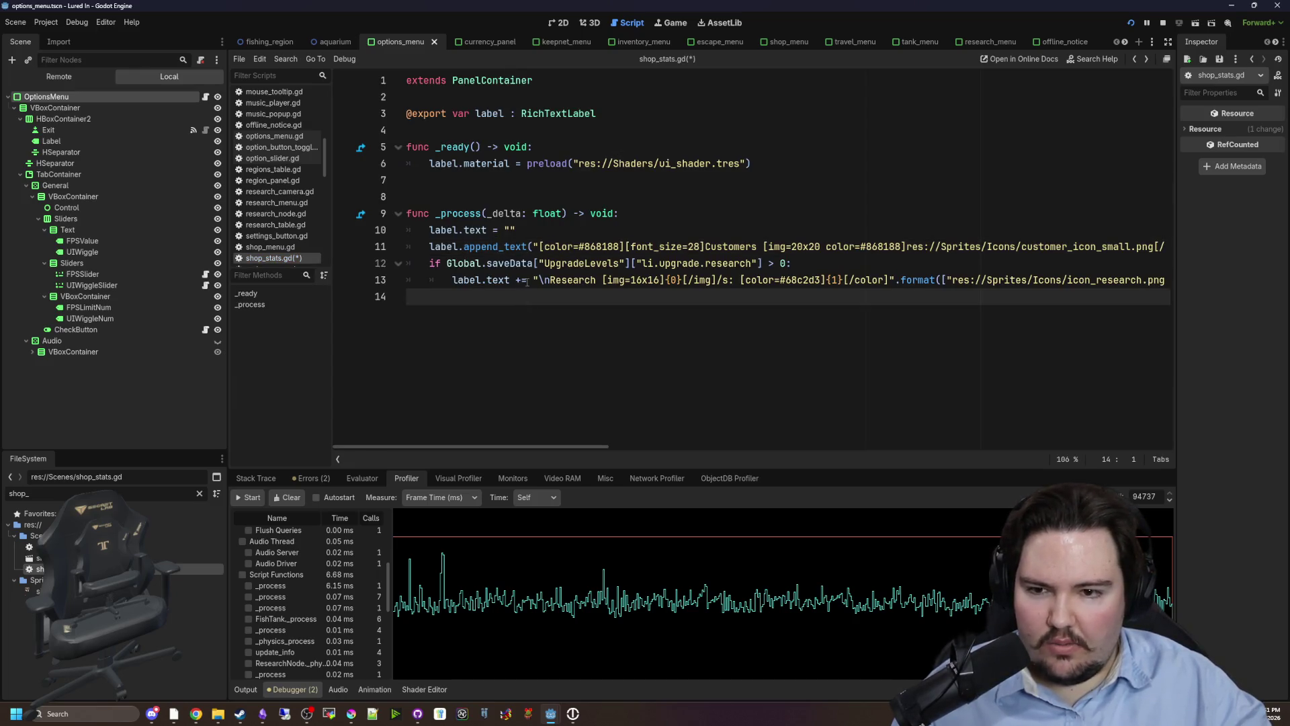
pyautogui.moveTo(532, 247); pyautogui.dragTo(460, 247)
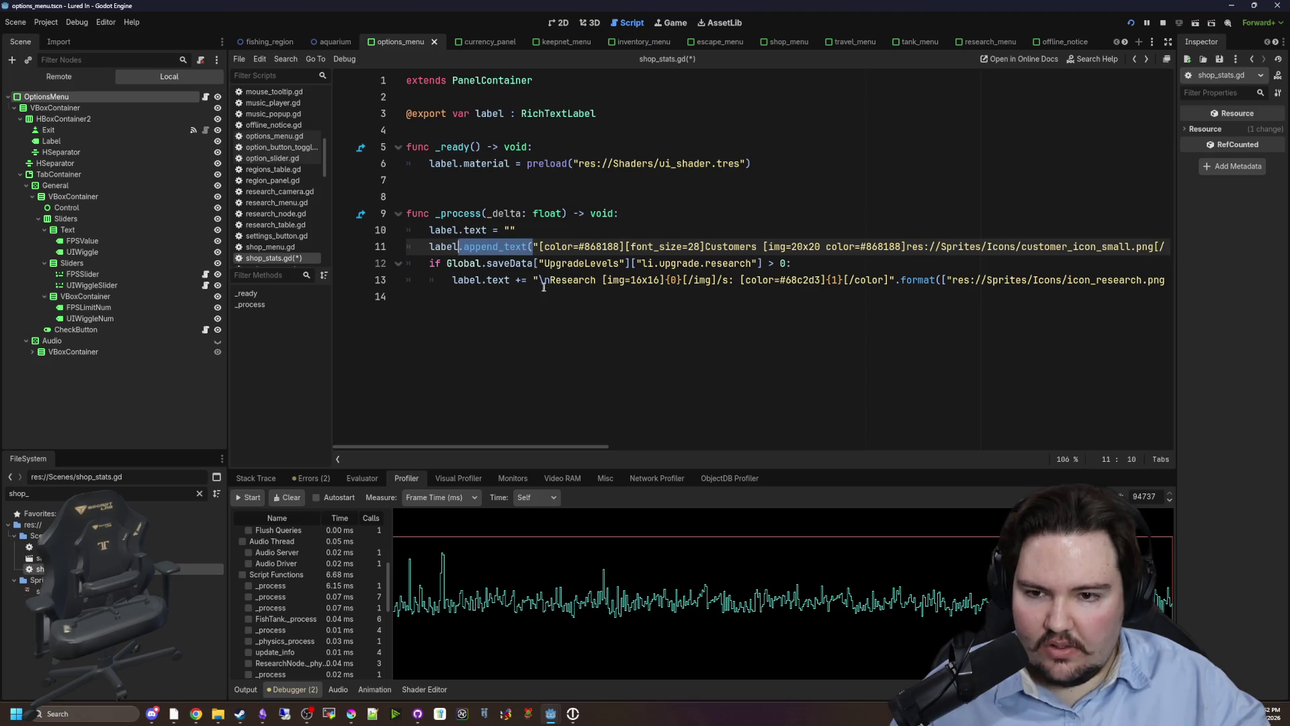
pyautogui.moveTo(535, 280); pyautogui.dragTo(509, 279)
pyautogui.write('.append_text(')
pyautogui.doubleClick(497, 280)
pyautogui.press('BackSpace')
pyautogui.click(768, 304)
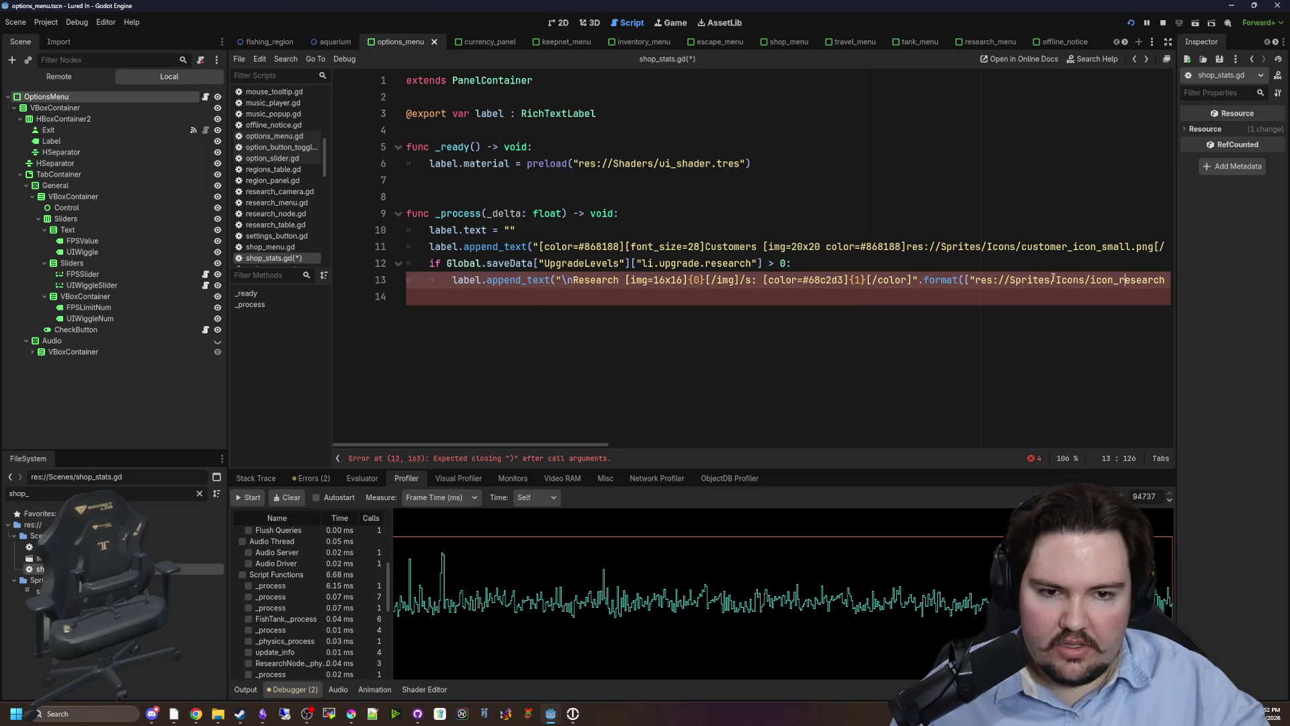
pyautogui.moveTo(1049, 280); pyautogui.dragTo(1244, 285)
pyautogui.click(1160, 280)
pyautogui.write(')')
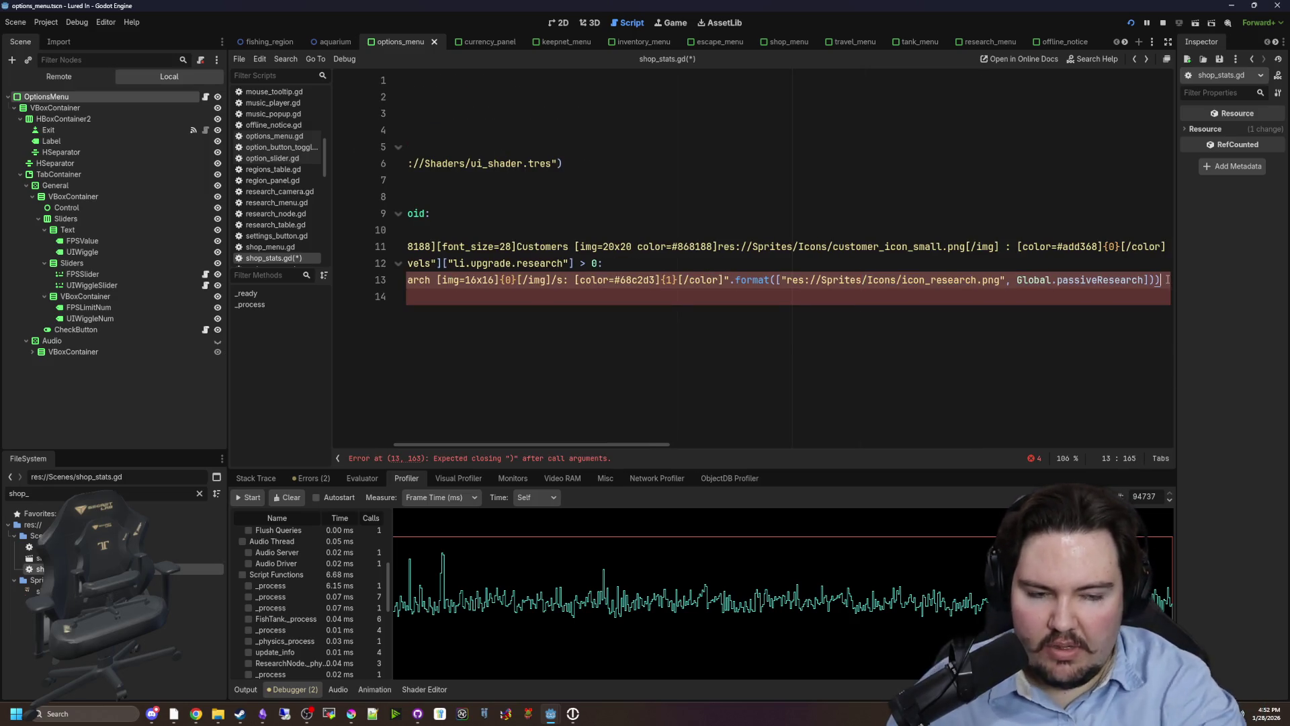
# Save shop_stats.gd and return to the running game.
pyautogui.click(441, 373)
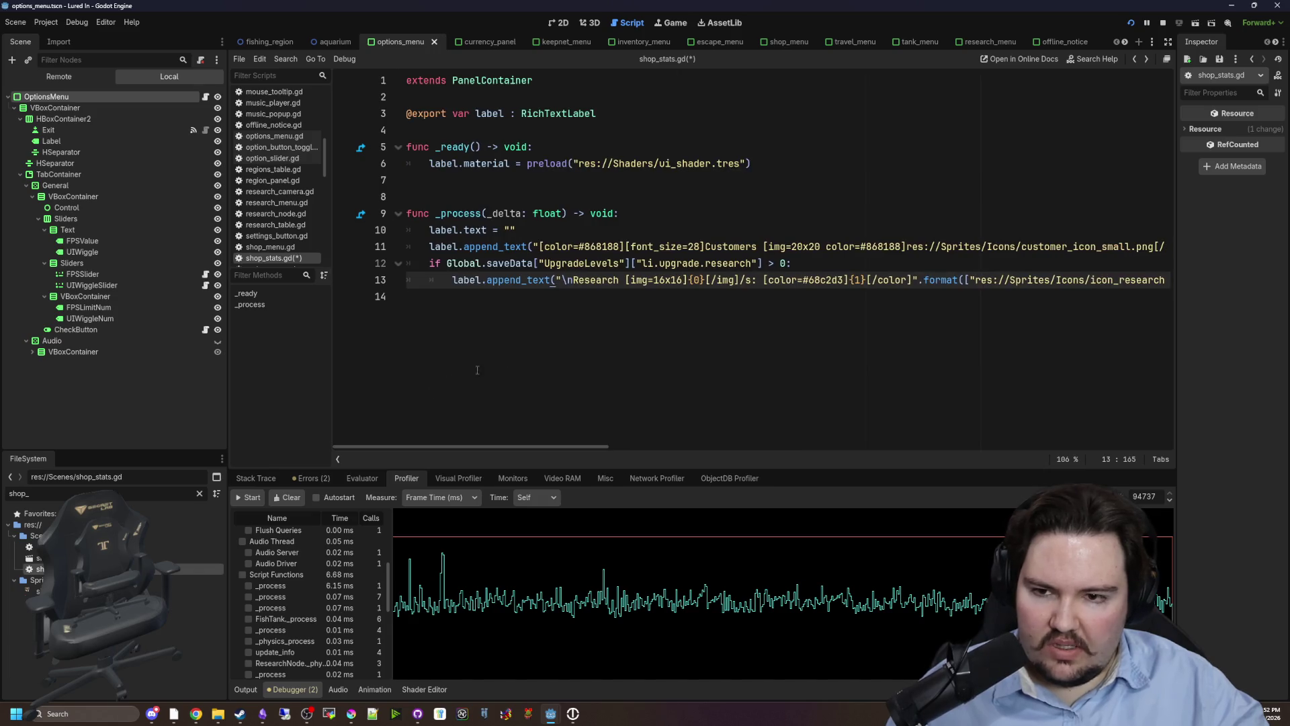
pyautogui.hotkey('ctrl', 's')
pyautogui.click(675, 24)
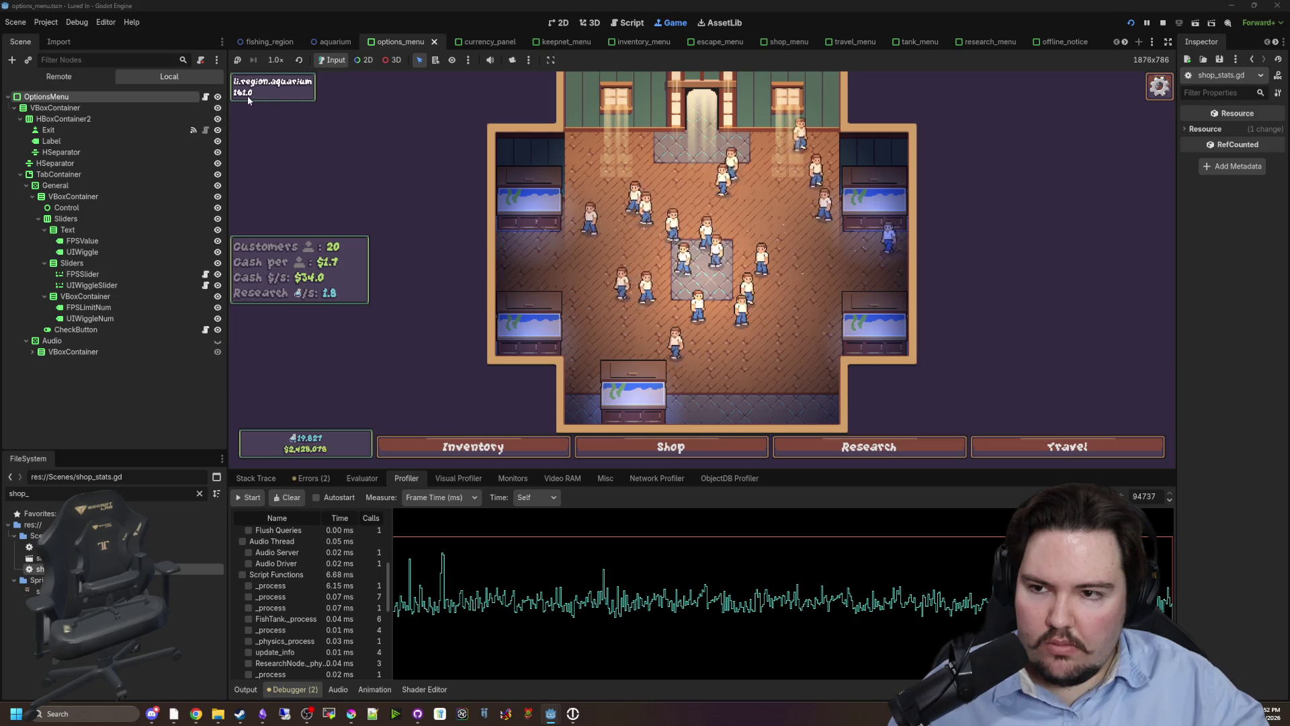
# Record a brief Profiler capture of the game's frame times using Start then Stop.
pyautogui.click(251, 497)
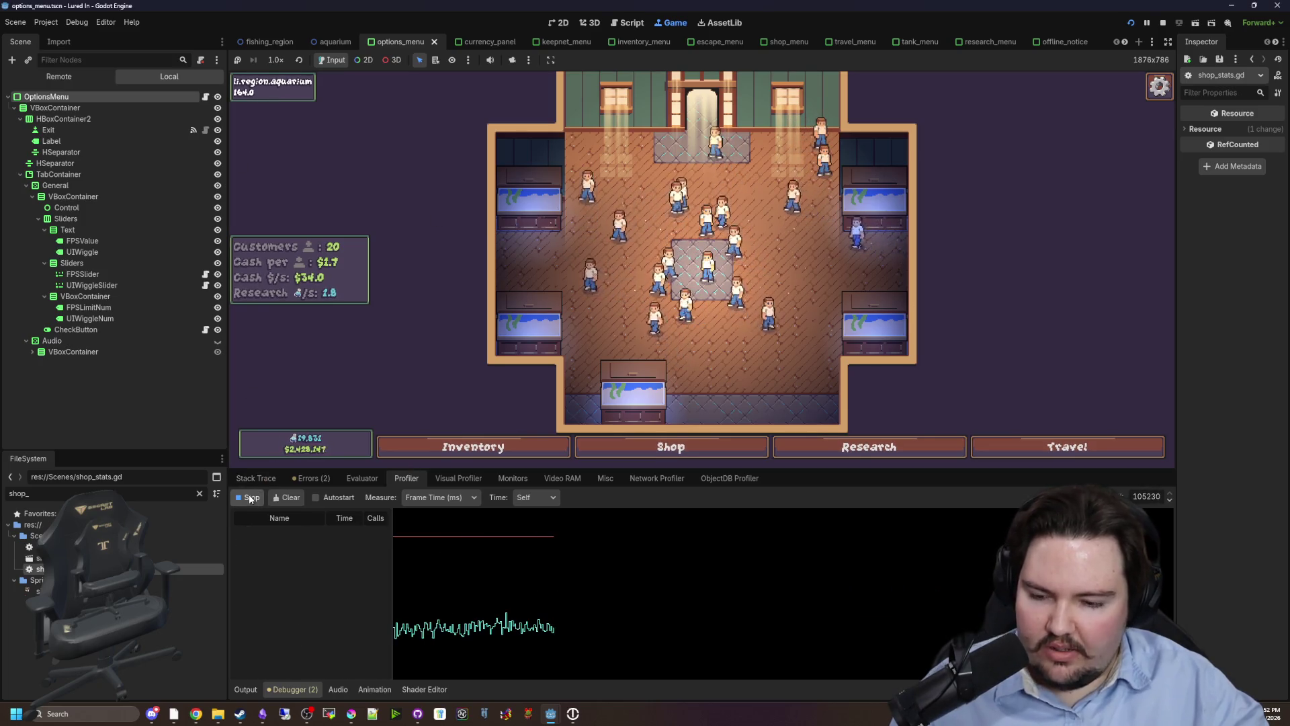
pyautogui.click(251, 498)
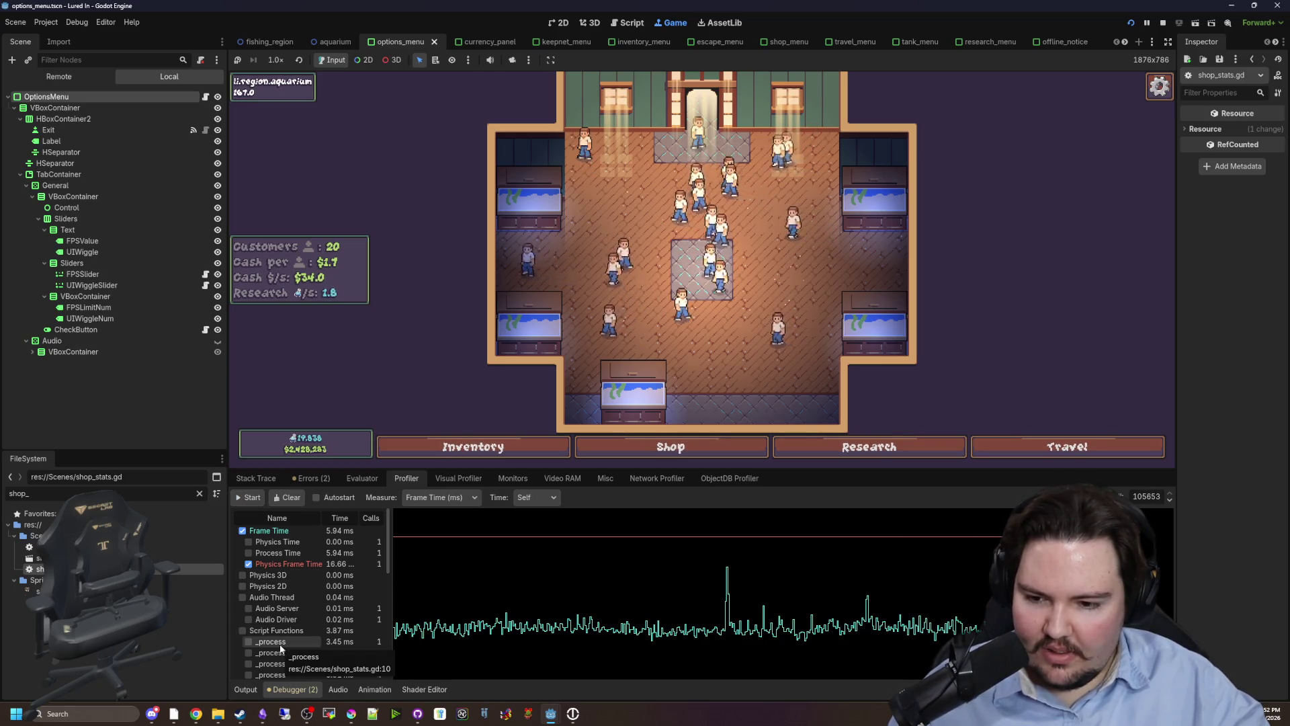
pyautogui.scroll(-2, 575, 261)
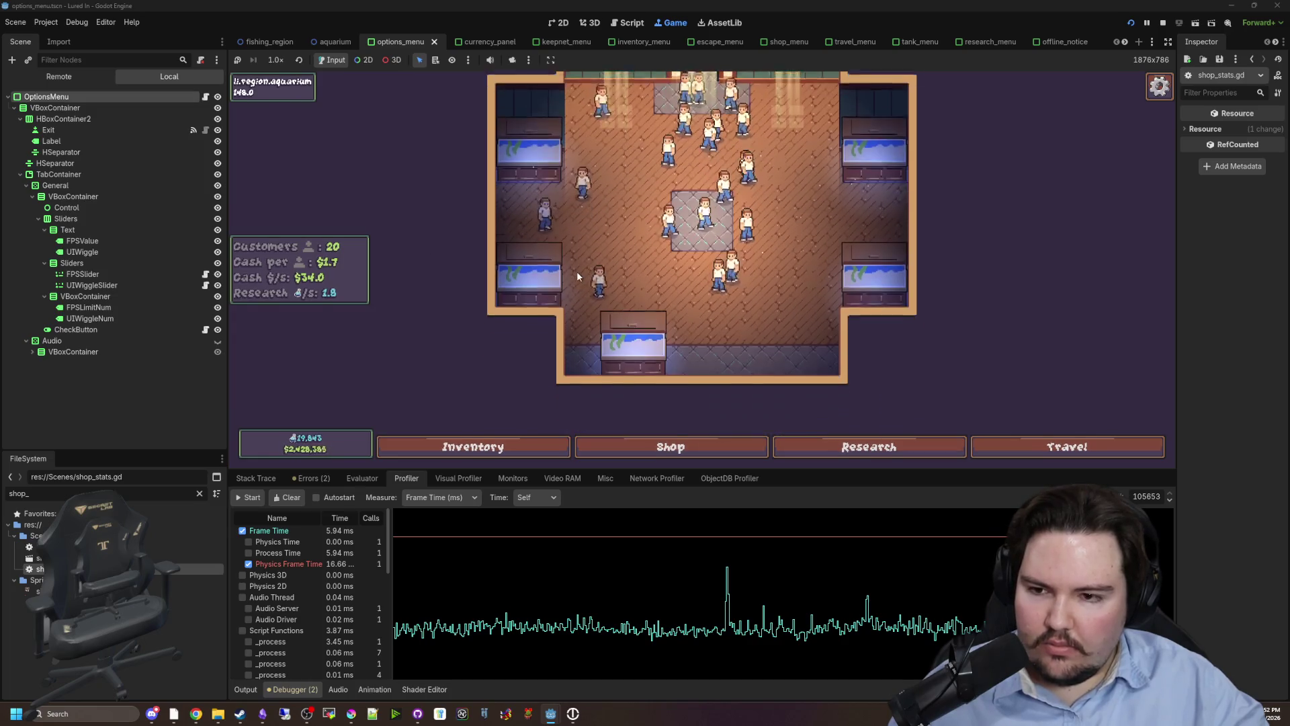
pyautogui.scroll(-3, 571, 269)
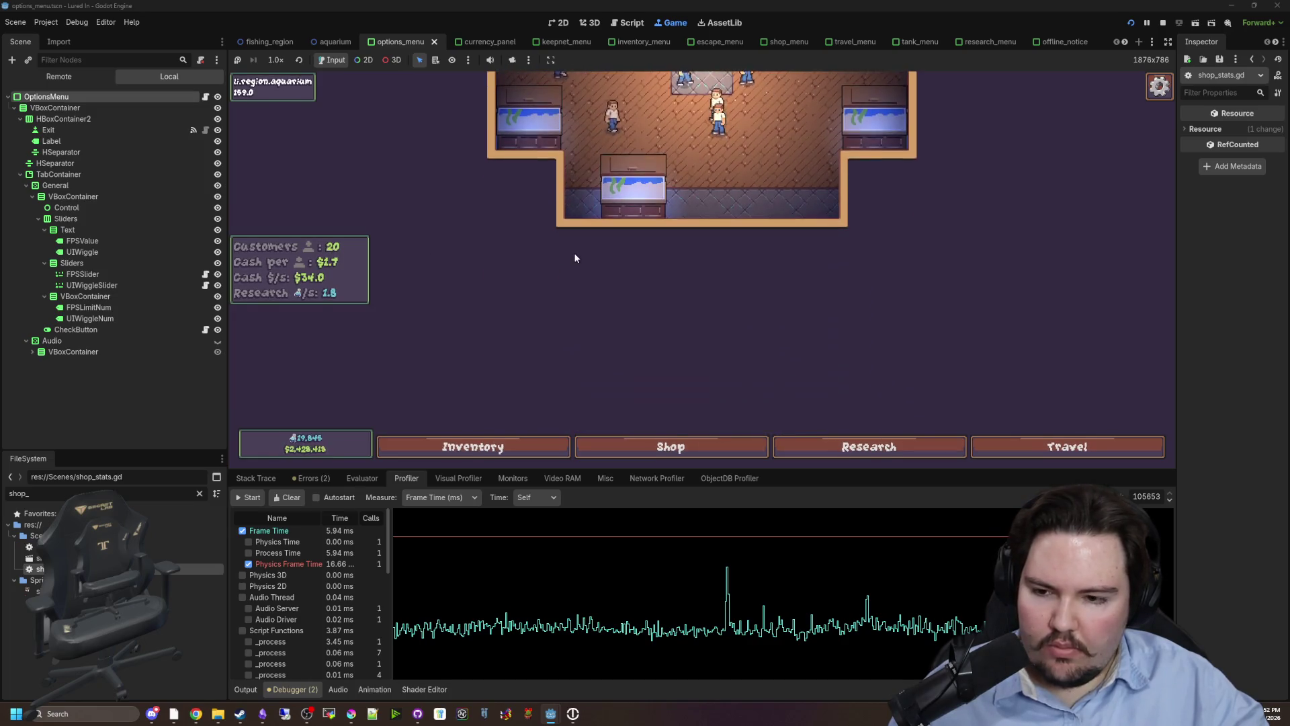
pyautogui.scroll(4, 571, 262)
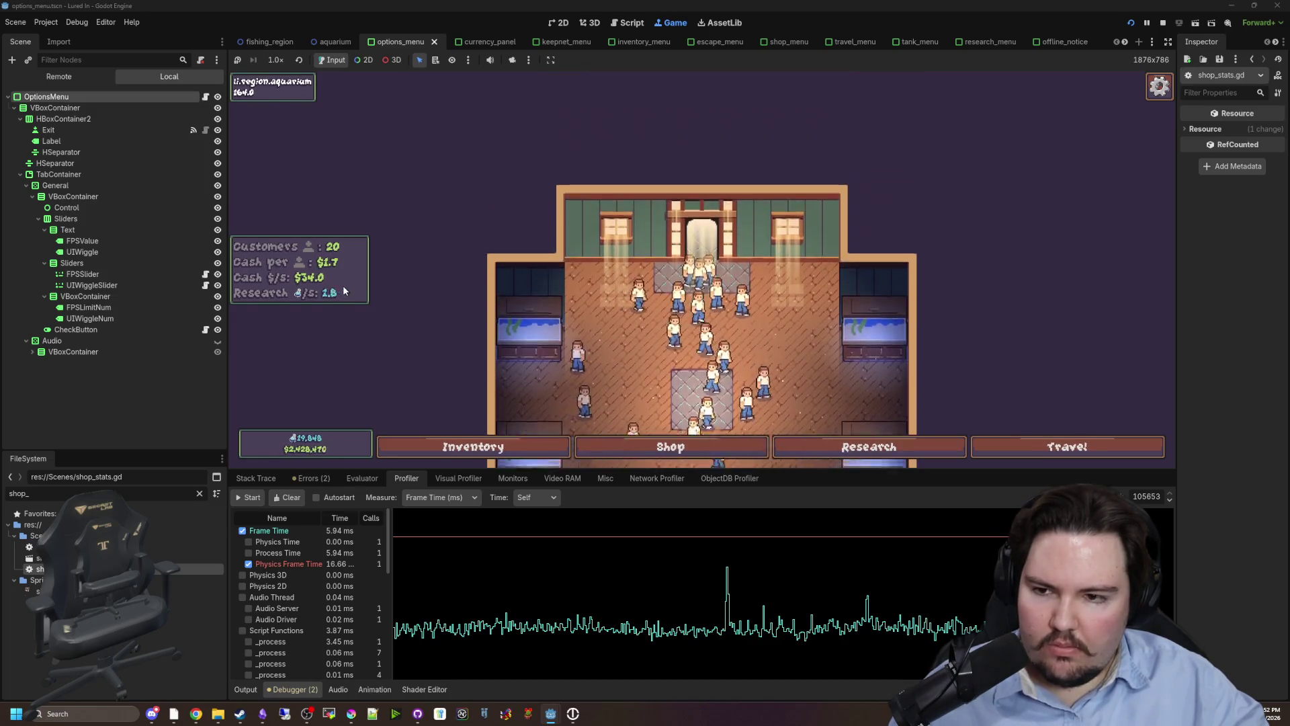
pyautogui.scroll(2, 377, 283)
pyautogui.scroll(-2, 363, 276)
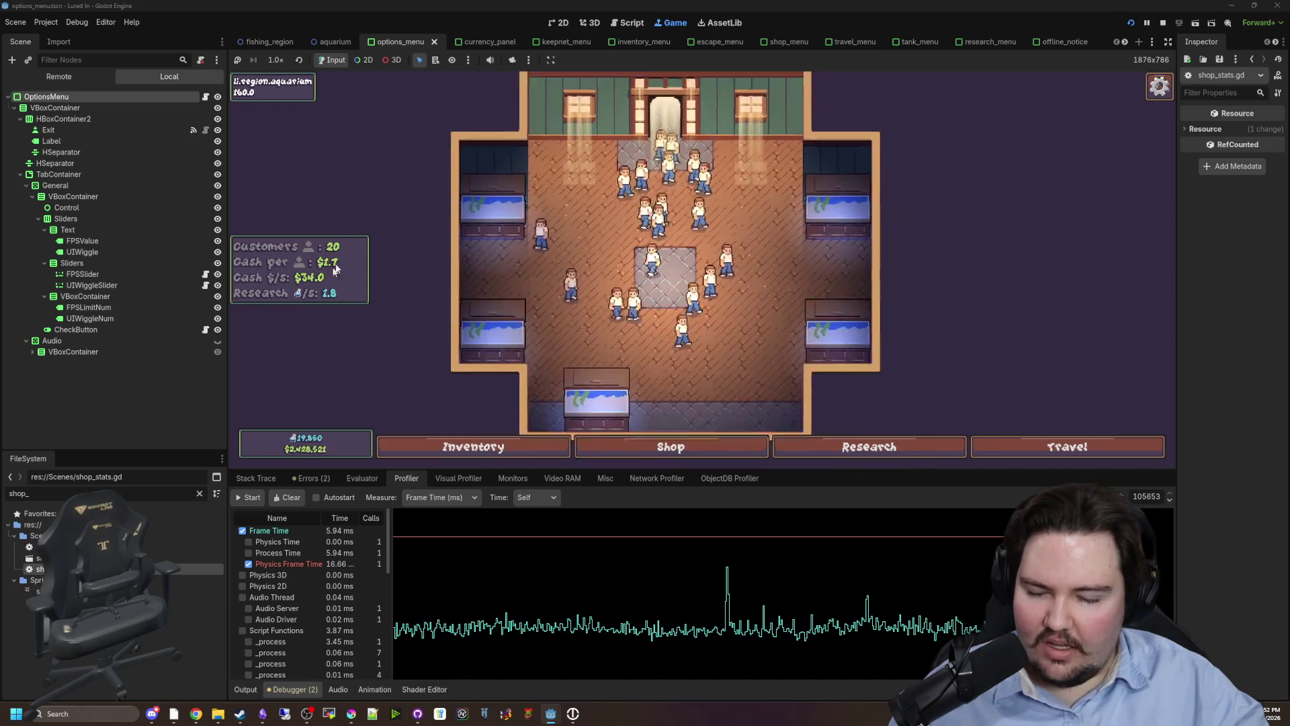
pyautogui.scroll(-2, 329, 275)
pyautogui.scroll(3, 313, 297)
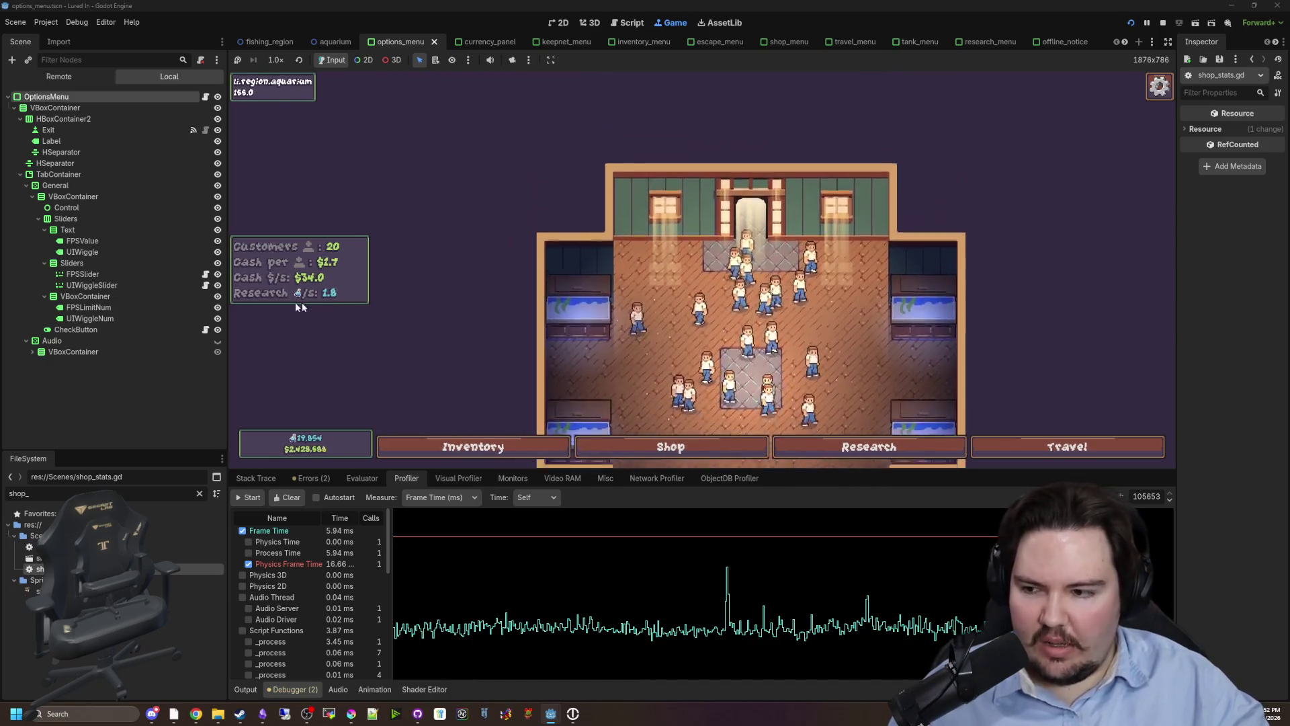
pyautogui.scroll(-3, 309, 268)
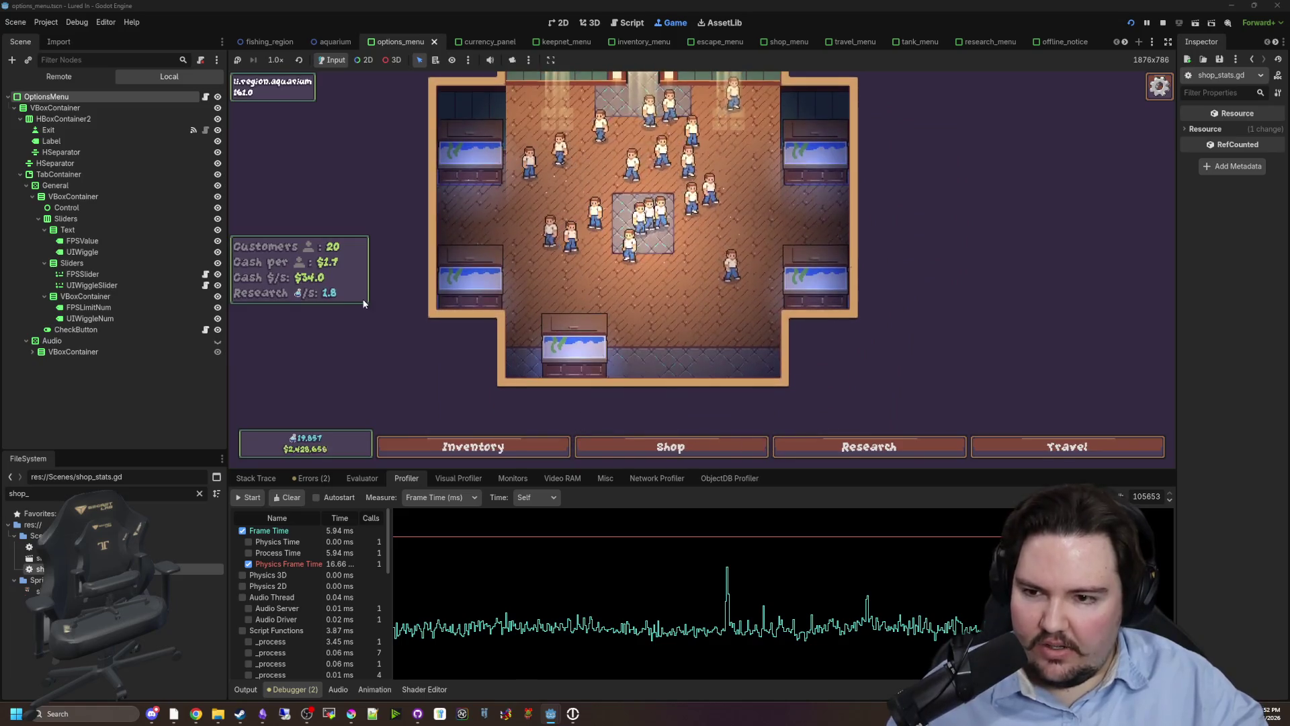
pyautogui.scroll(2, 363, 304)
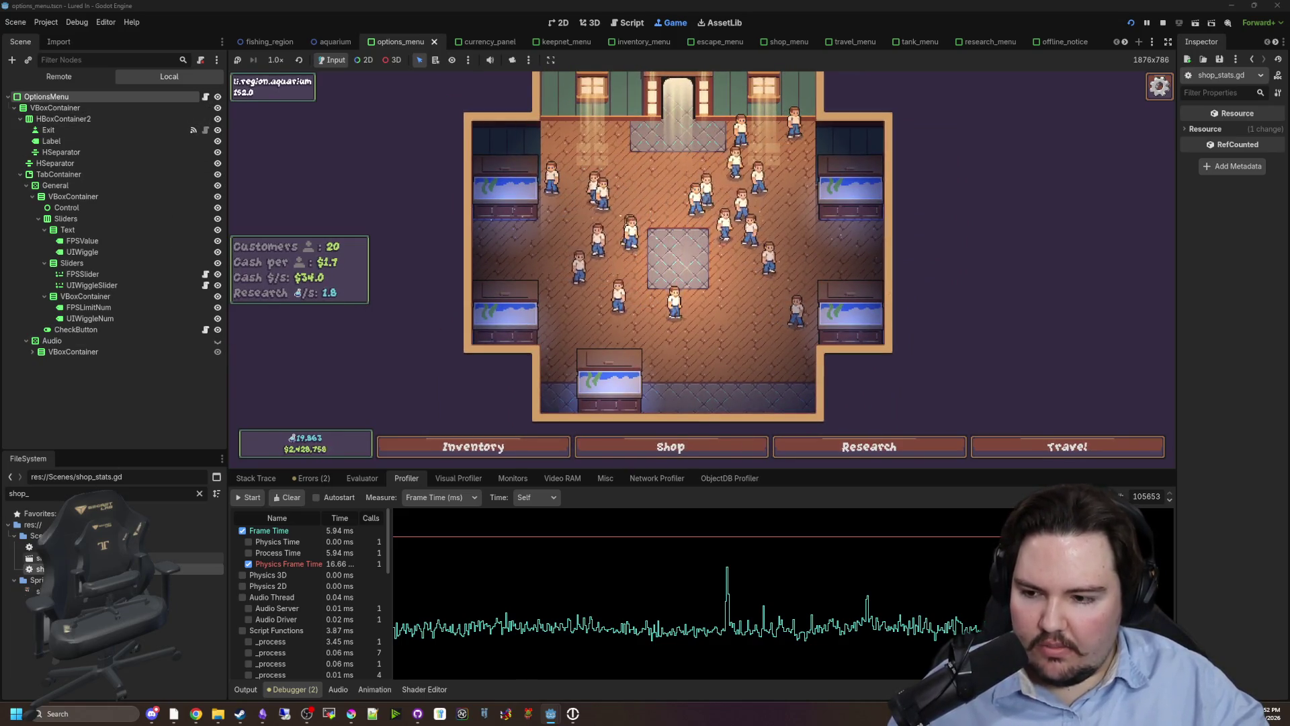
pyautogui.hotkey('ctrl', 'F3')
# Indent line 12 into func update() to fix the unexpected indent error, and save.
pyautogui.click(505, 458)
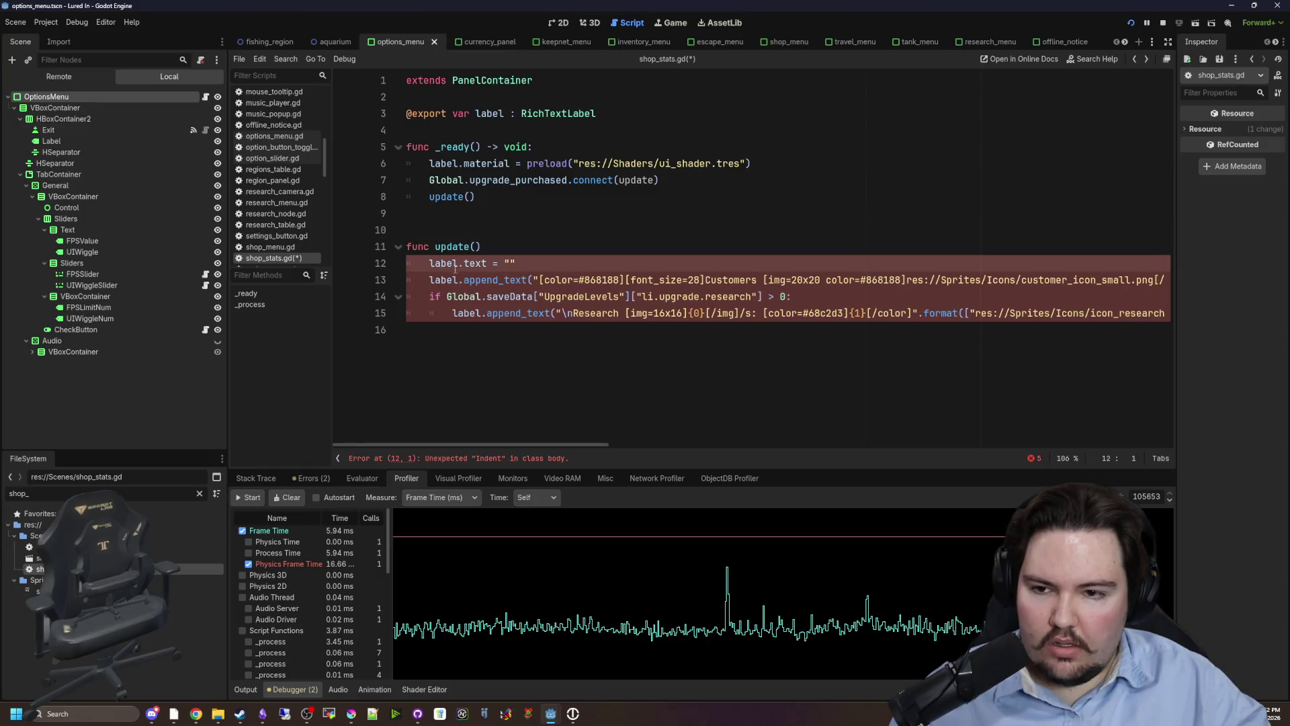
pyautogui.press('Tab')
pyautogui.click(502, 250)
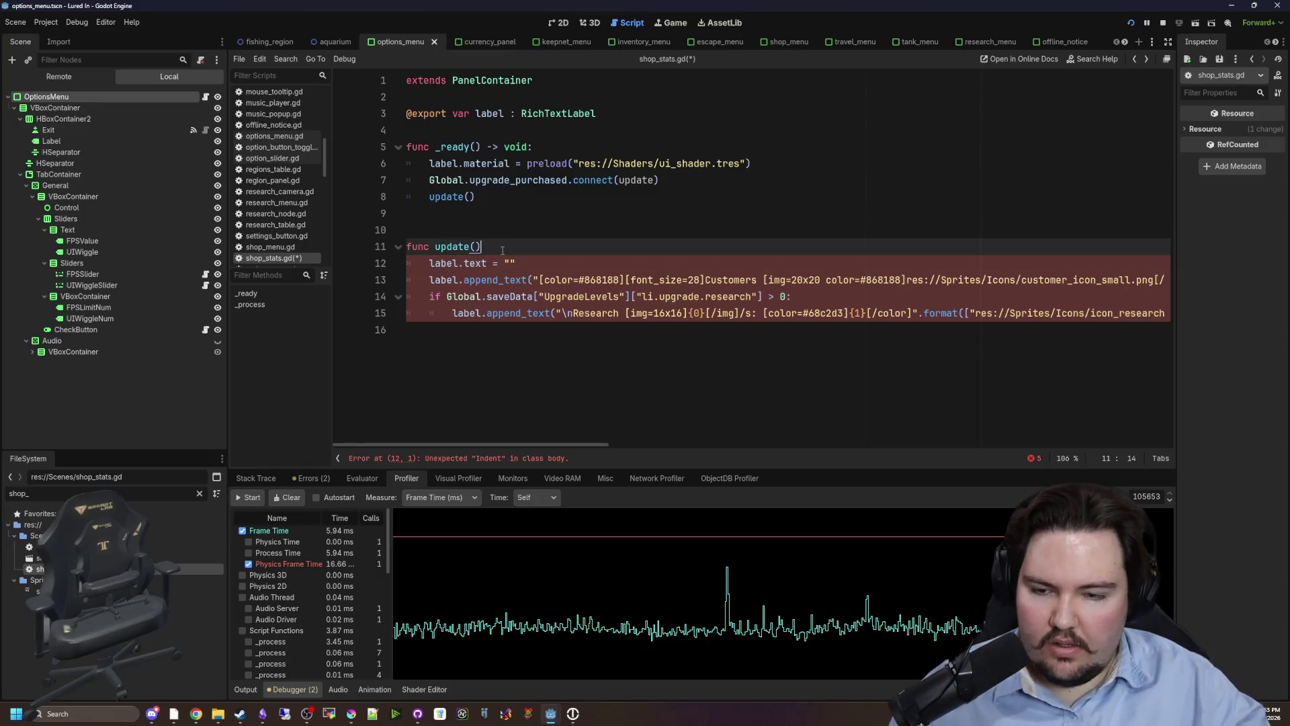
pyautogui.write(':')
pyautogui.click(557, 193)
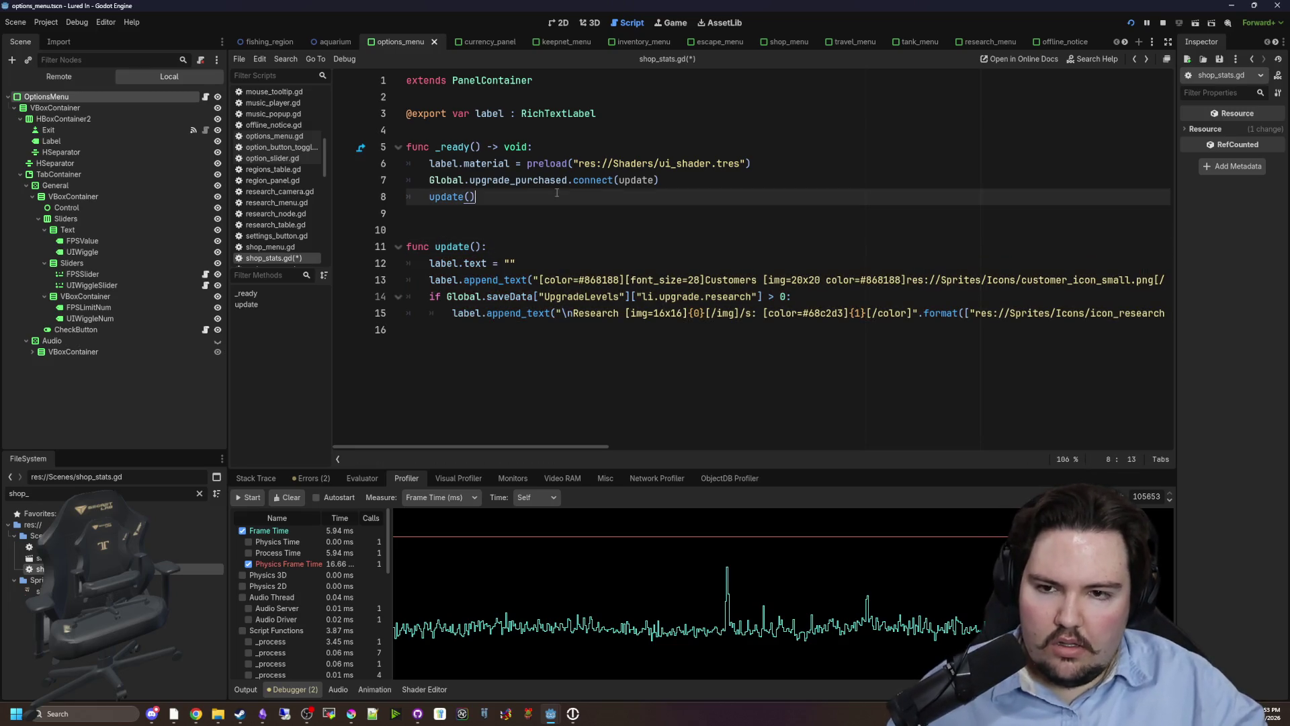
pyautogui.click(521, 224)
pyautogui.click(544, 208)
pyautogui.hotkey('ctrl', 's')
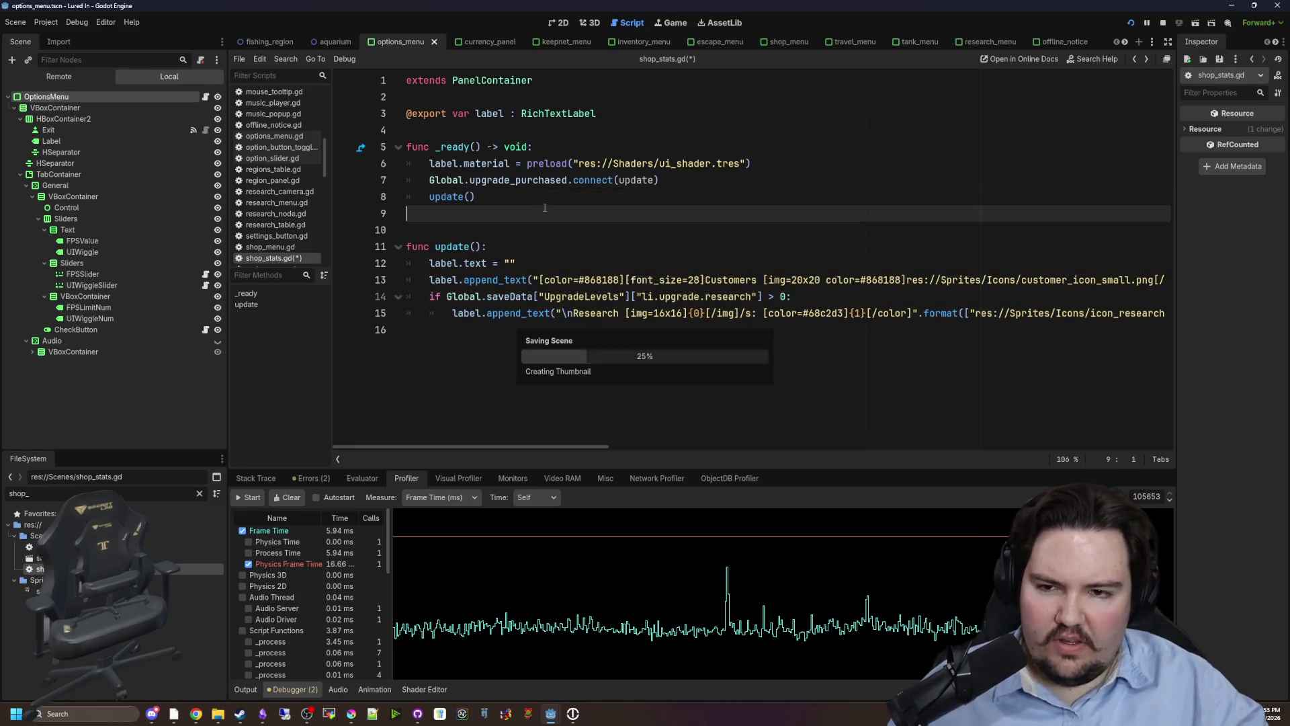
# Delete the shader material preload line from _ready and save the script.
pyautogui.click(543, 197)
pyautogui.moveTo(759, 156); pyautogui.dragTo(374, 166)
pyautogui.press('BackSpace')
pyautogui.press('BackSpace')
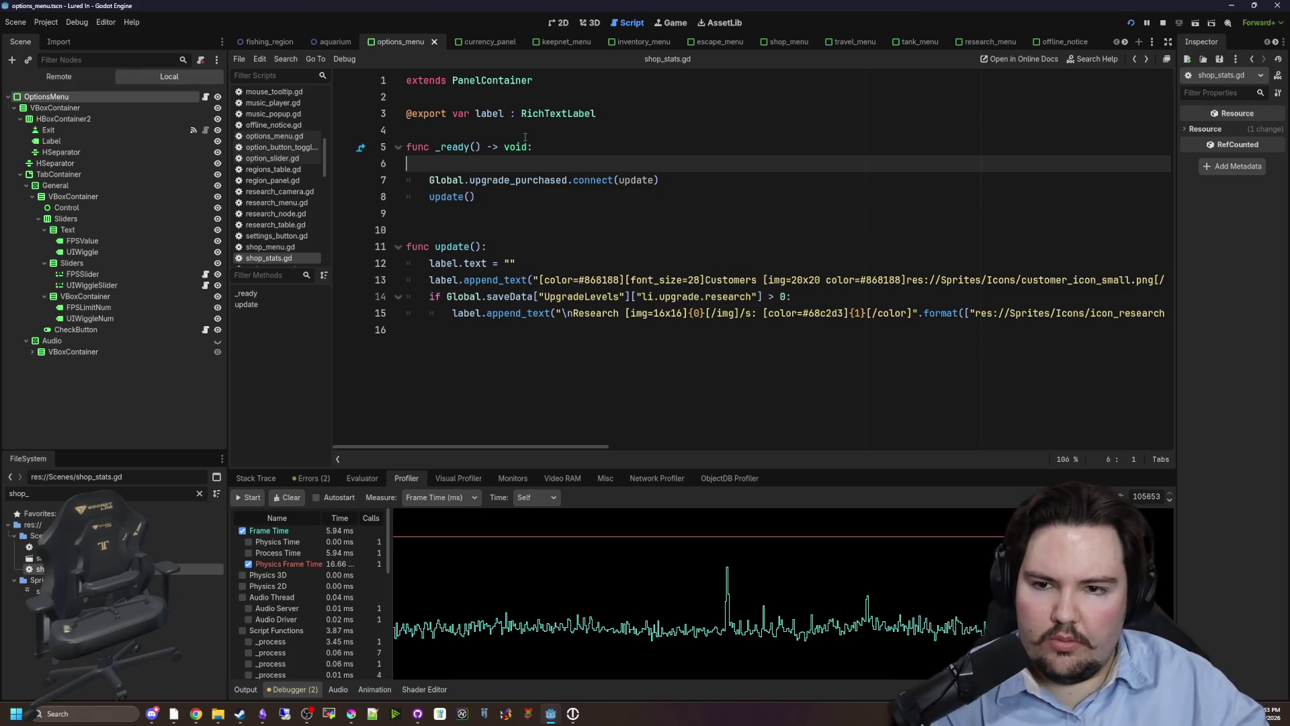
pyautogui.click(456, 127)
pyautogui.hotkey('ctrl', 's')
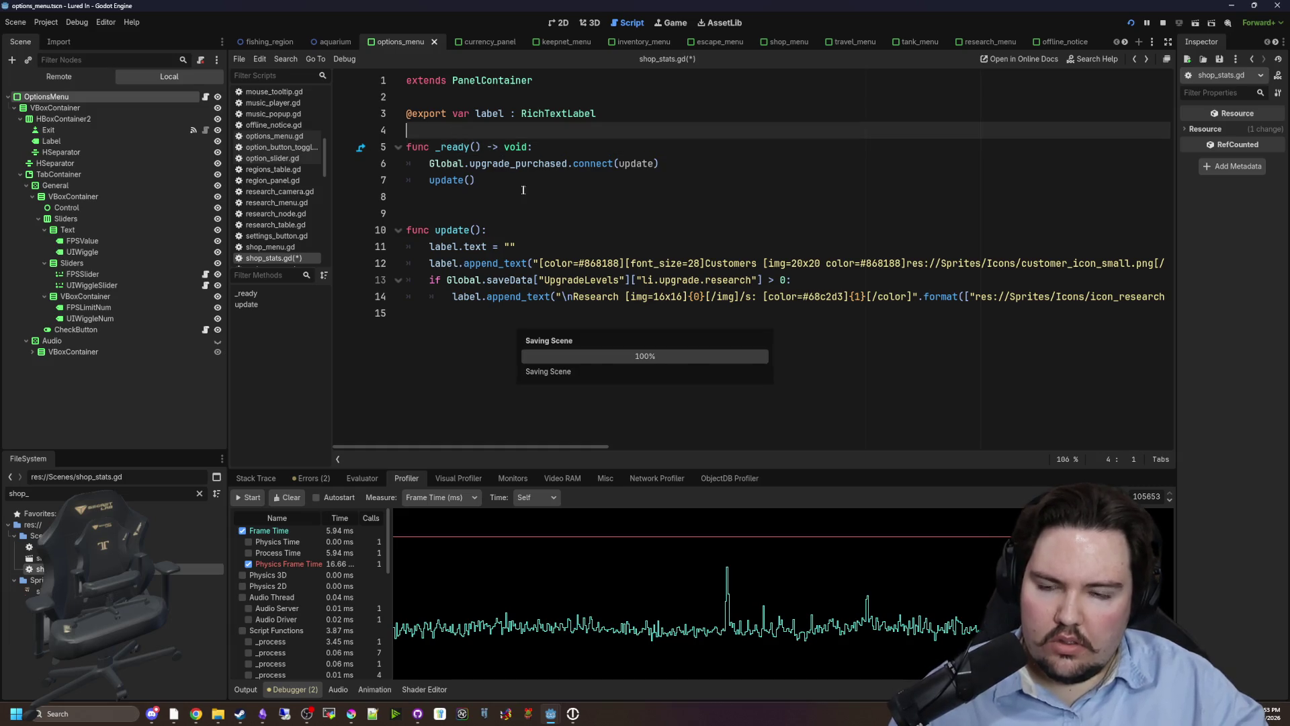
pyautogui.click(554, 176)
pyautogui.hotkey('ctrl', 's')
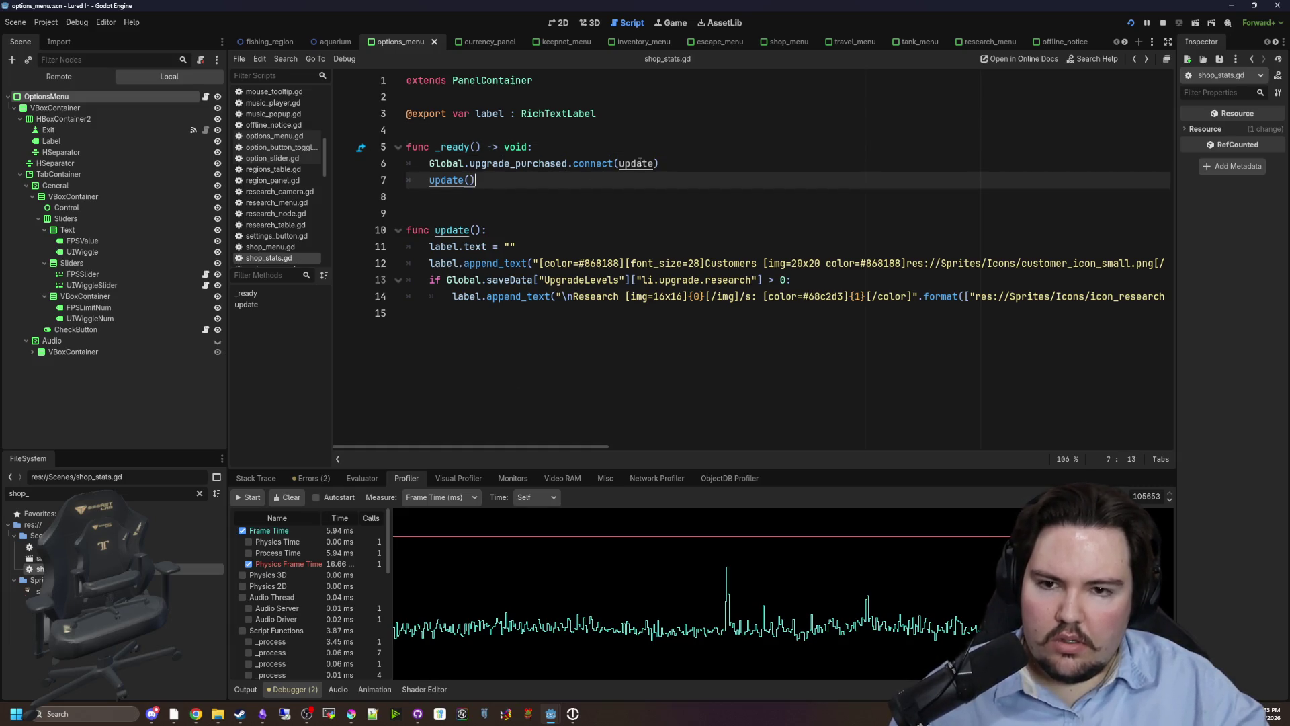
pyautogui.hotkey('ctrl', 's')
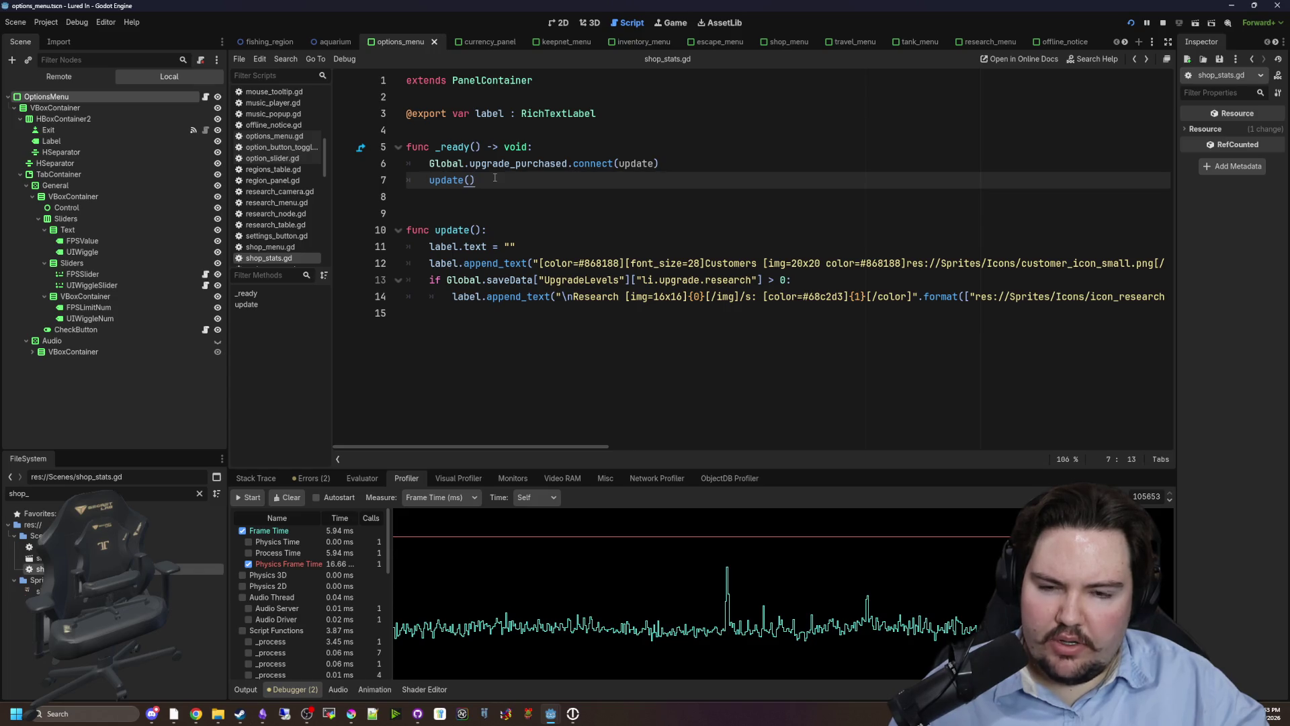
pyautogui.hotkey('ctrl', 's')
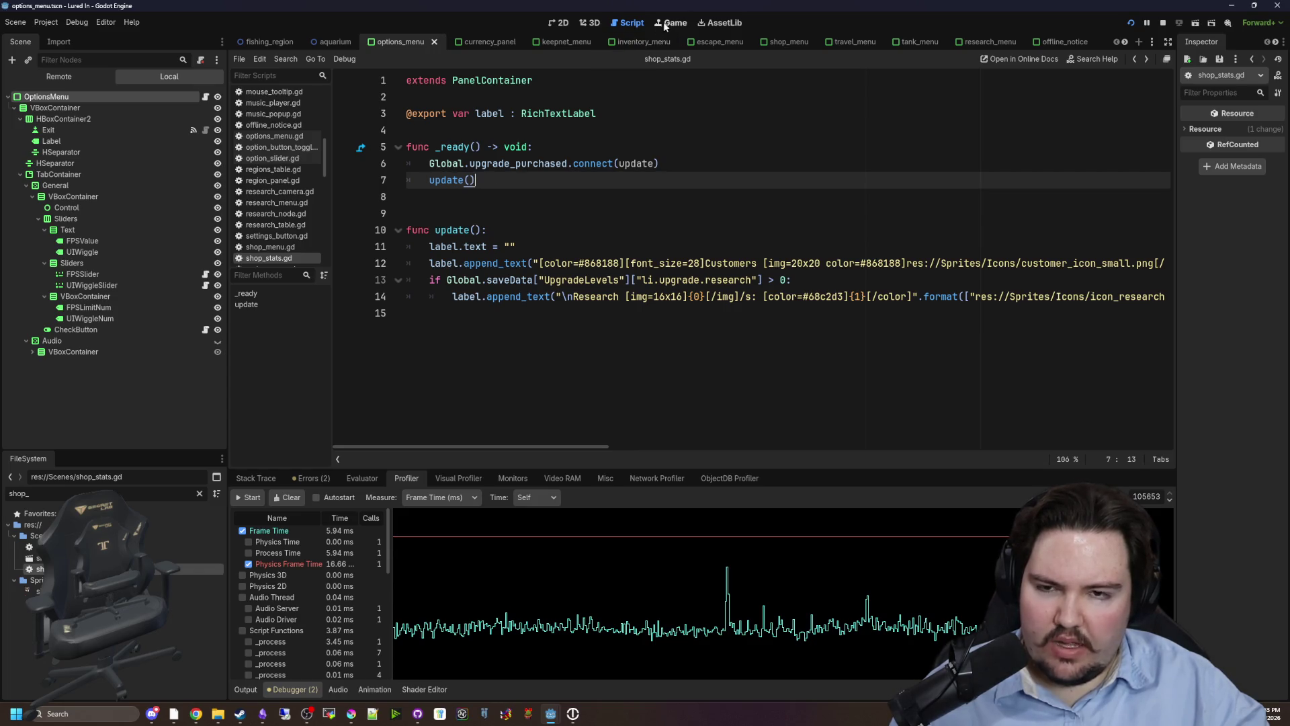
# Run the project with F5, restart it via Stop and Play, and start a game.
pyautogui.press('F5')
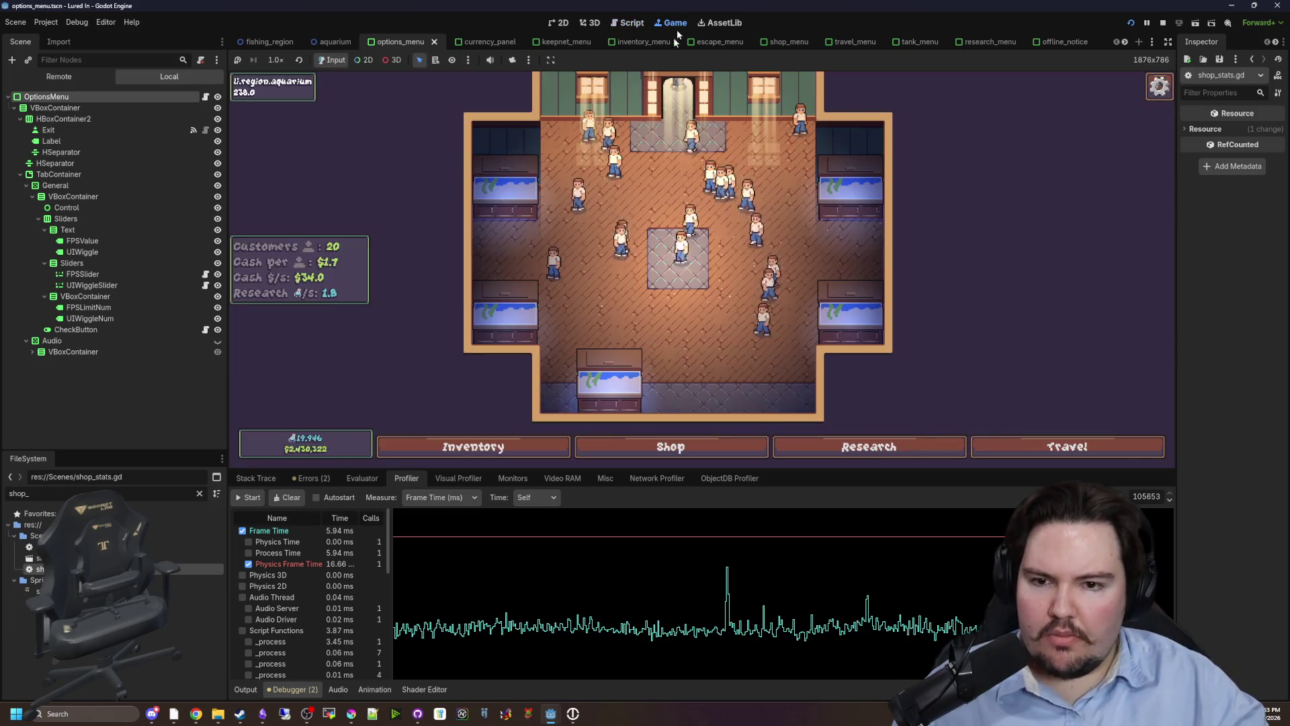
pyautogui.press('Escape')
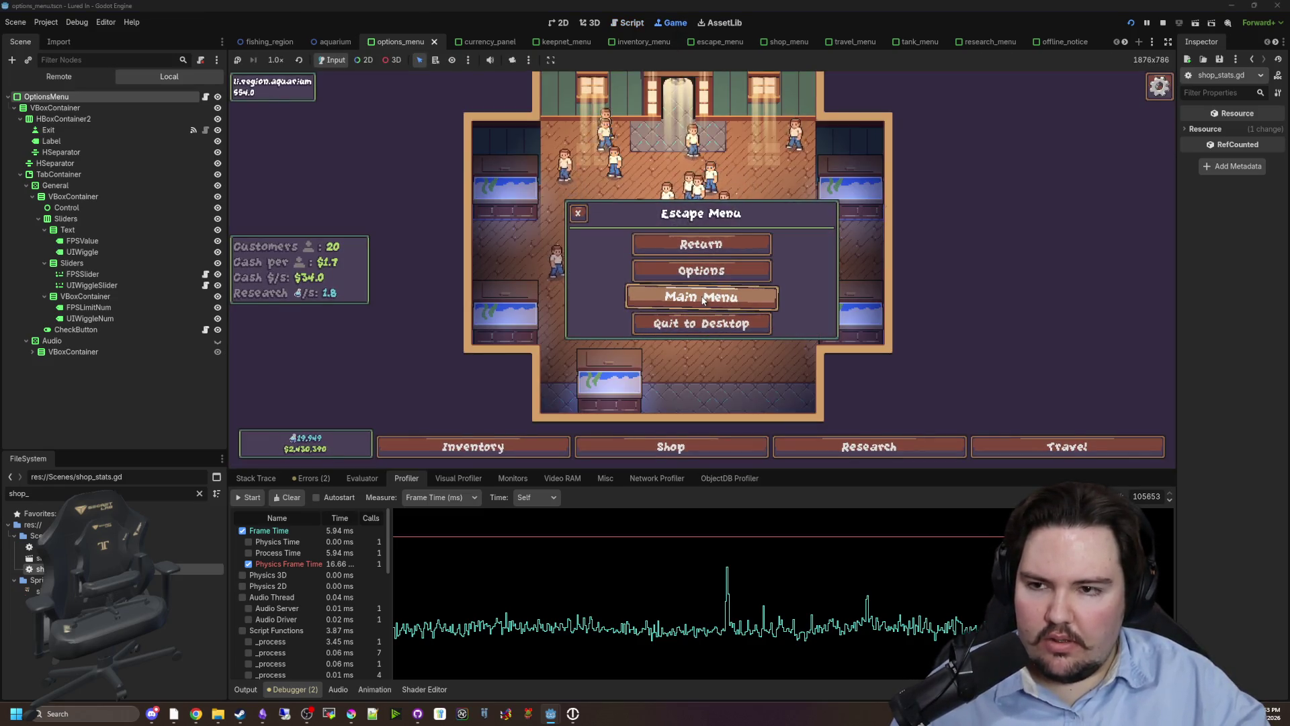
pyautogui.click(701, 297)
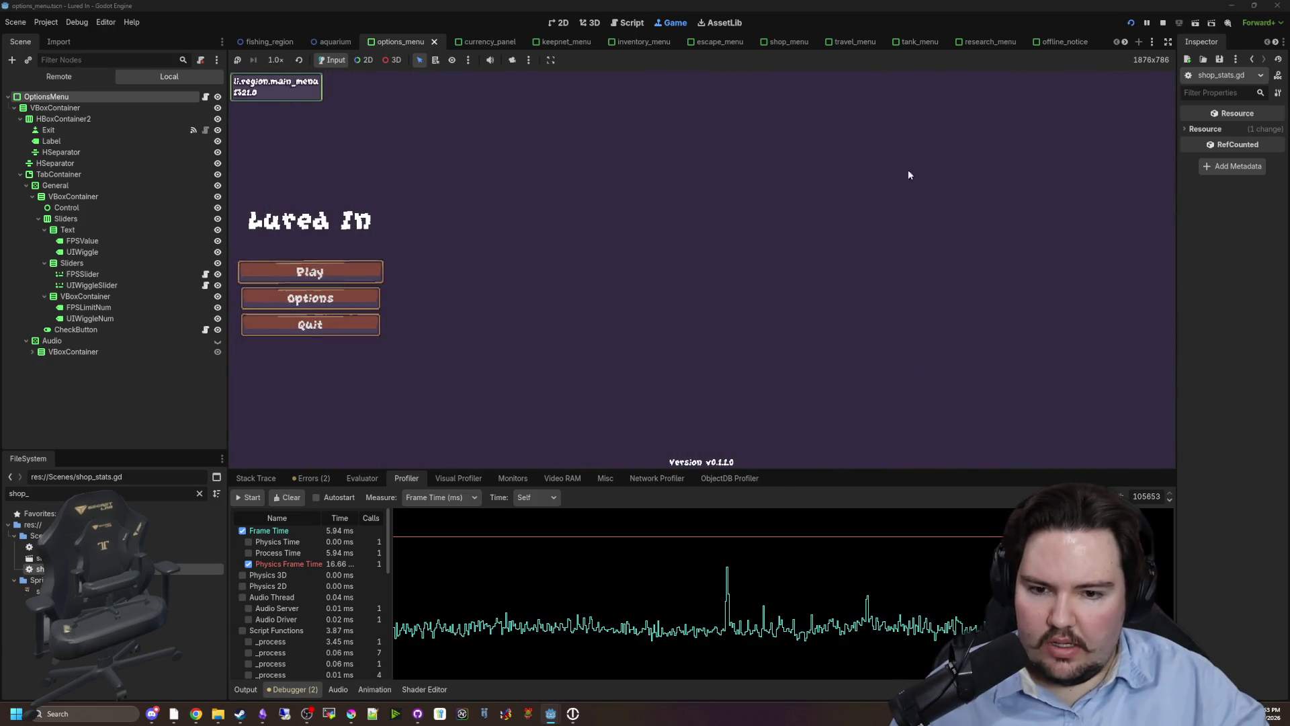
pyautogui.click(1163, 23)
pyautogui.click(1130, 21)
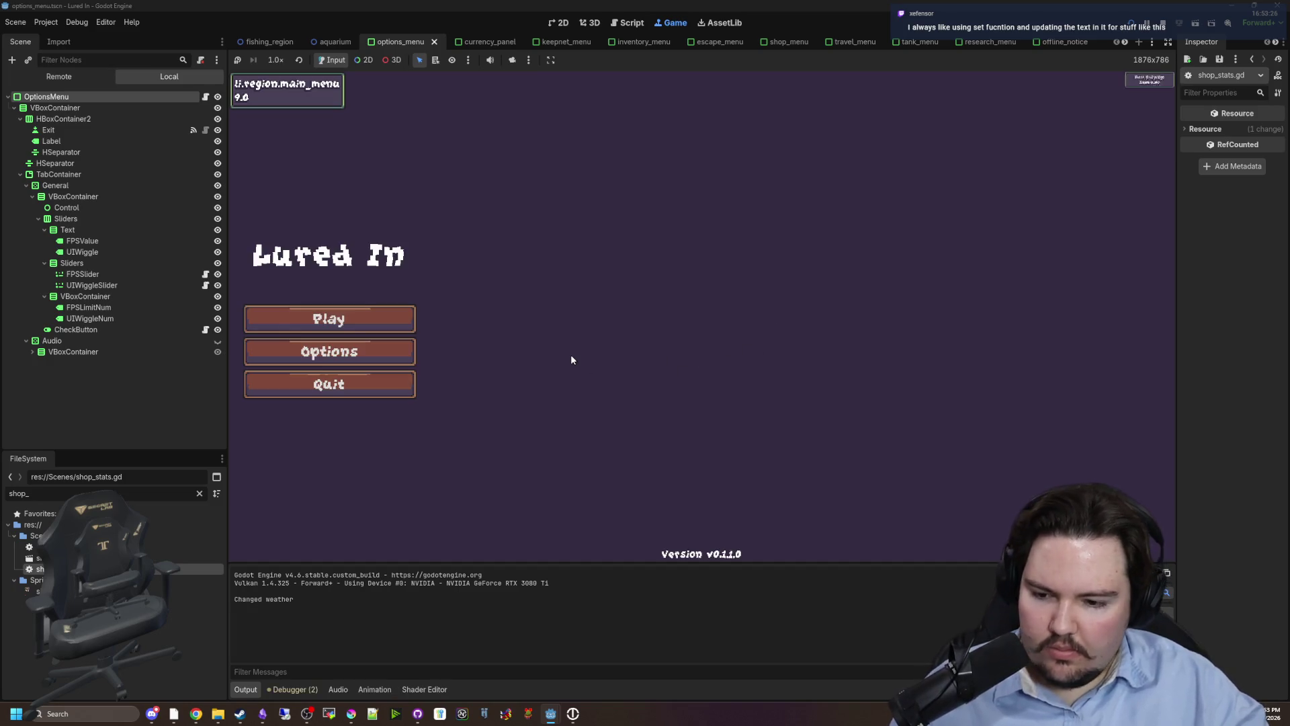
pyautogui.click(354, 313)
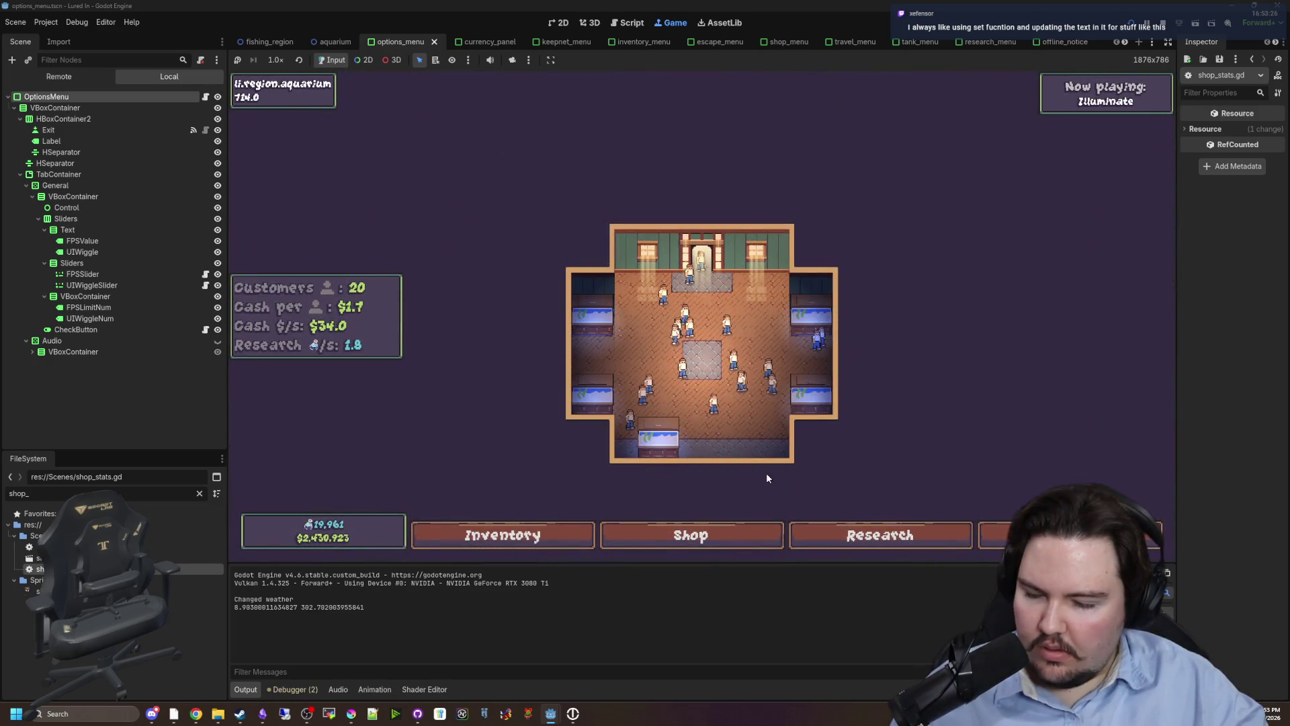
pyautogui.scroll(3, 759, 454)
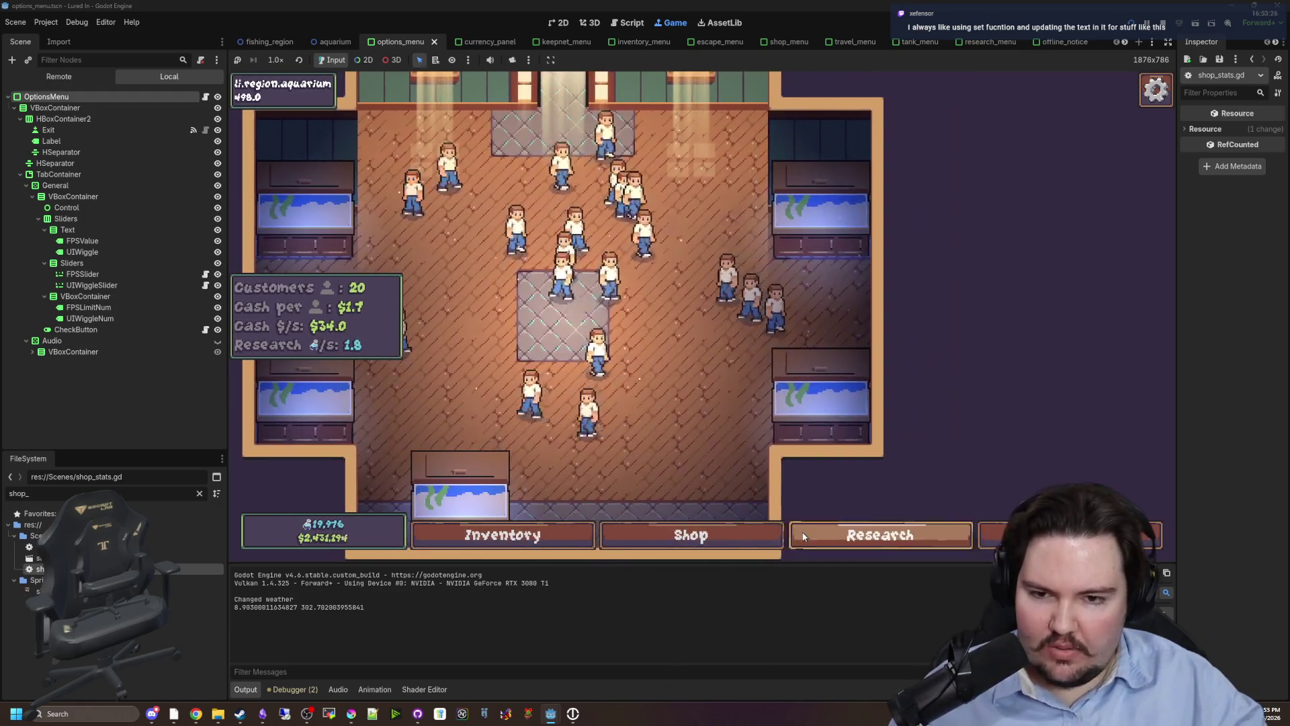
# Buy three Advertising upgrades in Shop > Marketing, raising it from level 19 to 22.
pyautogui.click(692, 535)
pyautogui.click(702, 199)
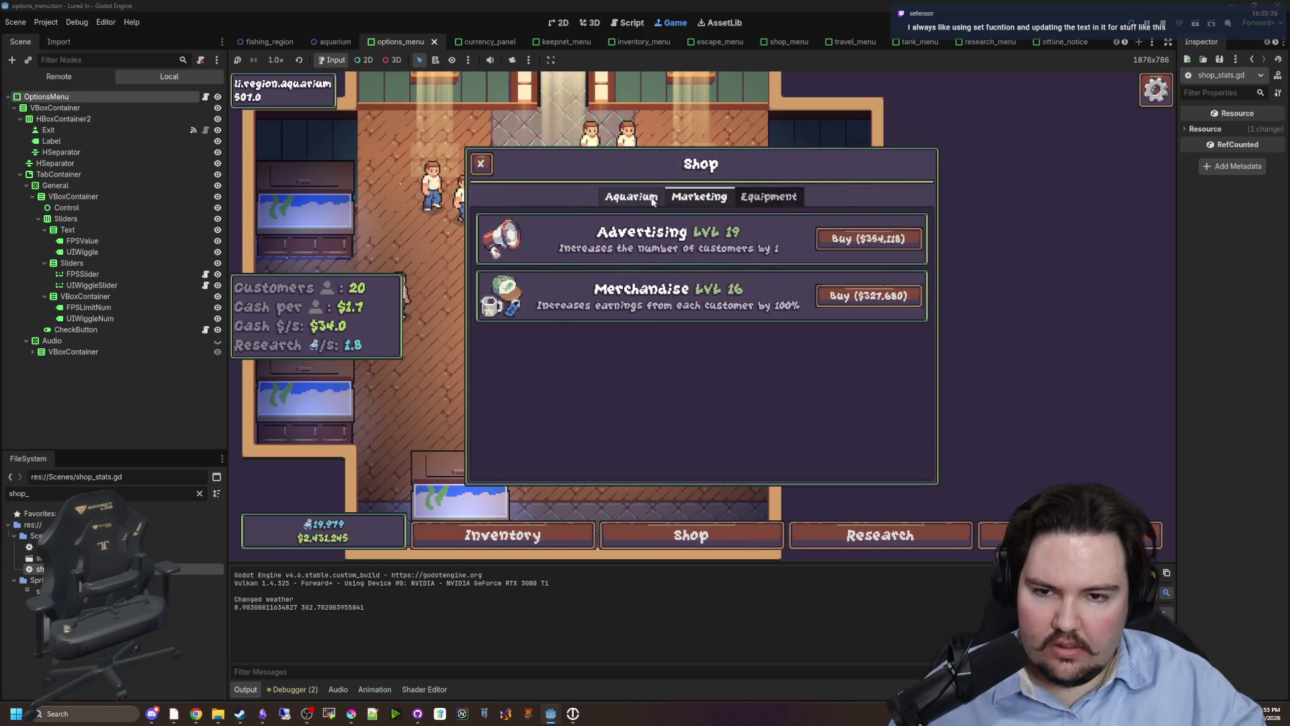
pyautogui.click(857, 246)
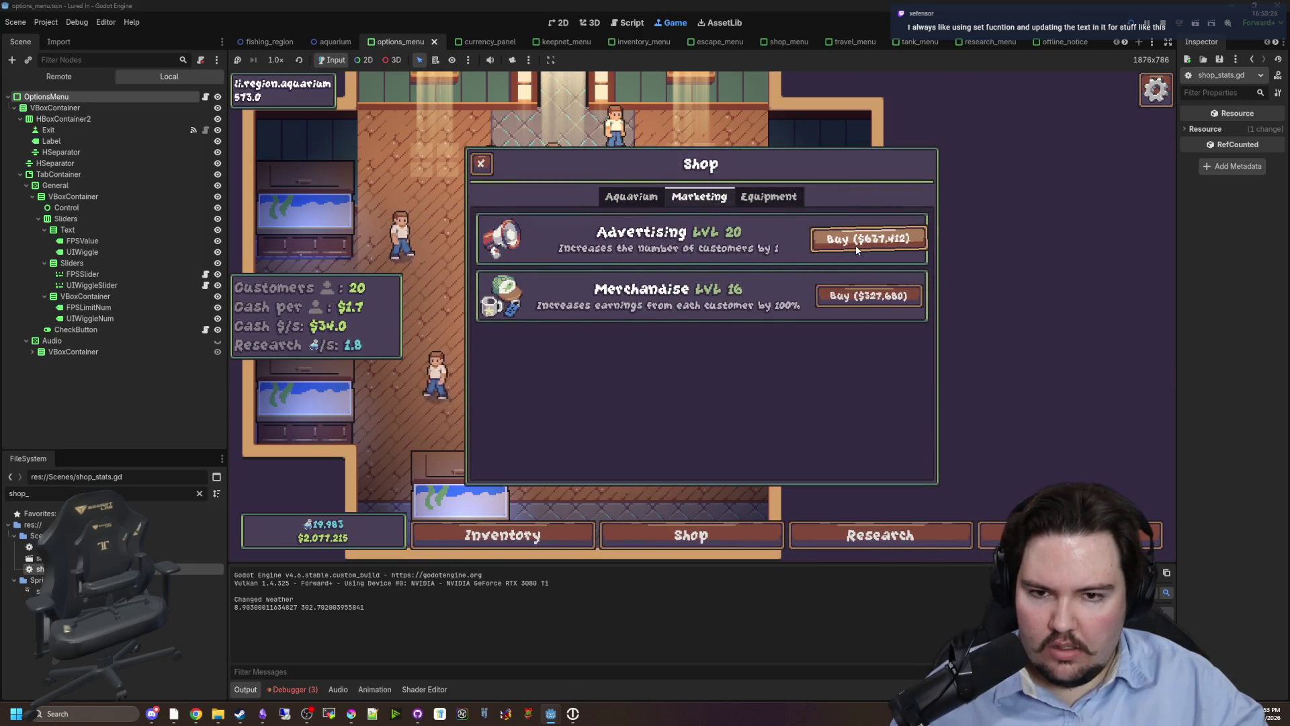
pyautogui.click(864, 244)
pyautogui.click(865, 244)
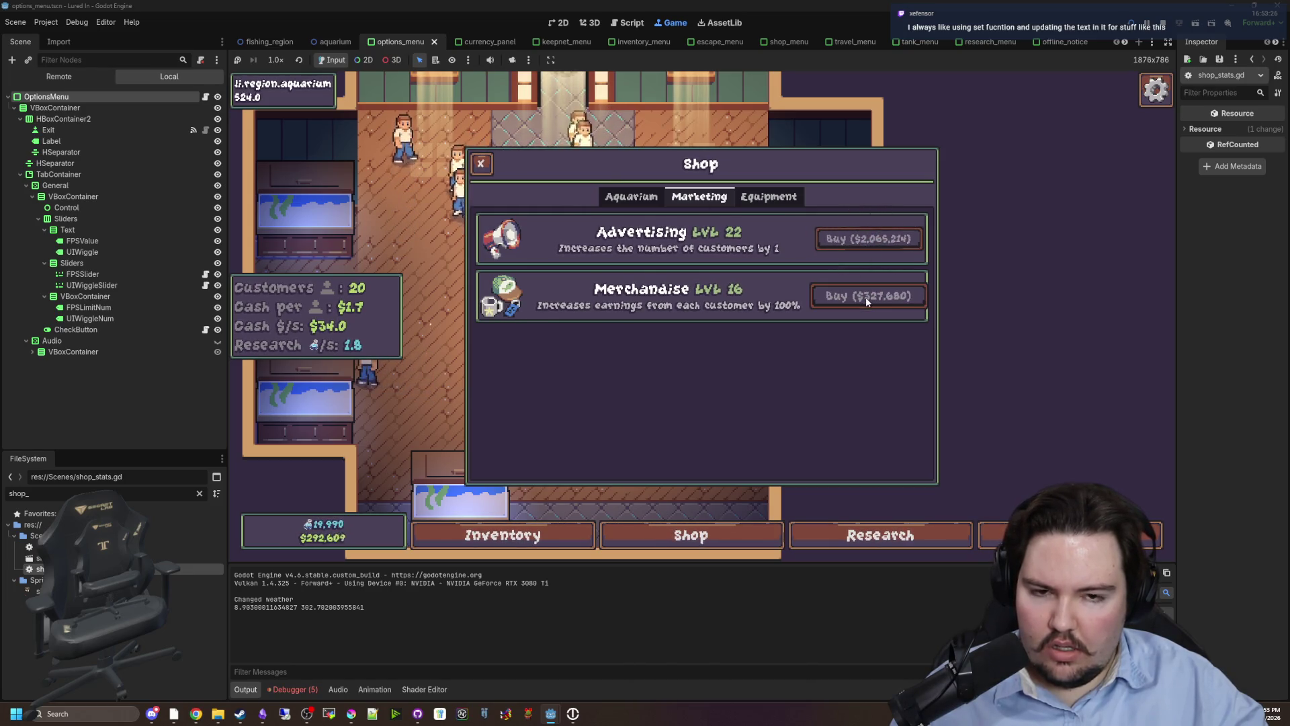
pyautogui.hotkey('ctrl', 'F3')
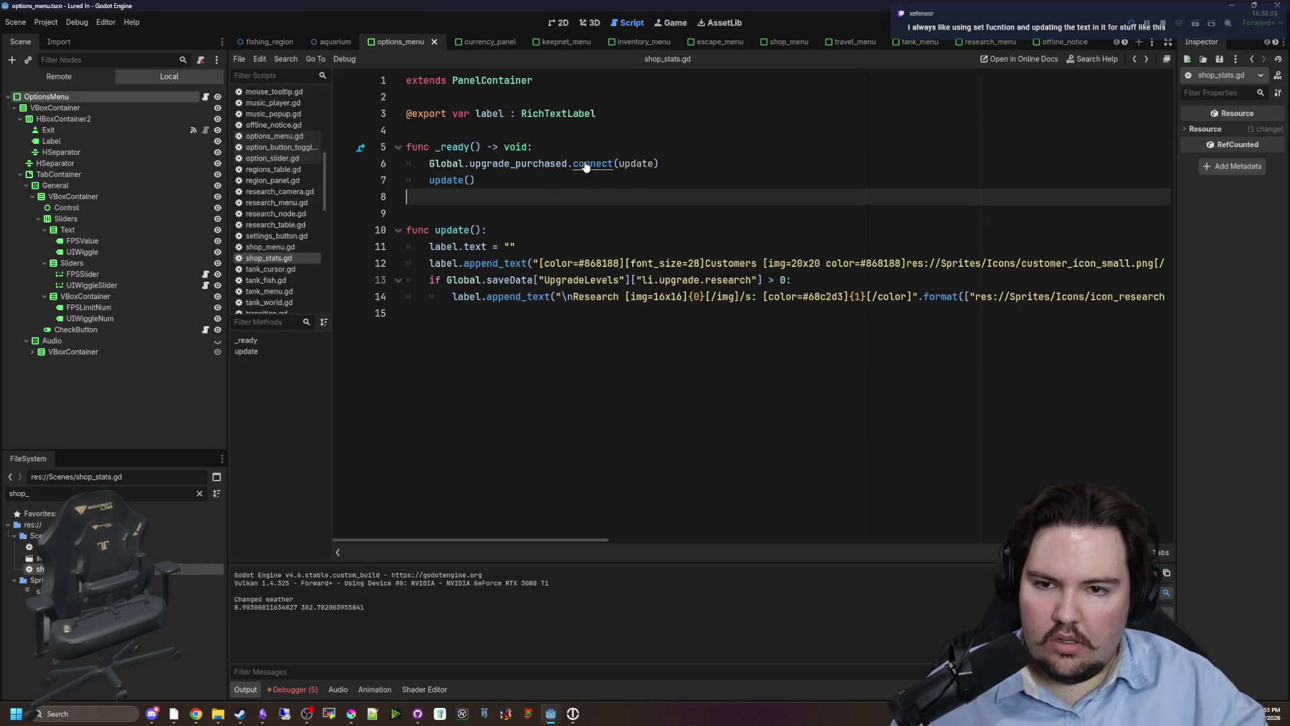
# Show the Debugger's error list under shop_stats.gd instead of the output log.
pyautogui.moveTo(578, 540)
pyautogui.mouseDown()
pyautogui.moveTo(887, 535)
pyautogui.moveTo(1158, 508)
pyautogui.moveTo(612, 537)
pyautogui.mouseUp()
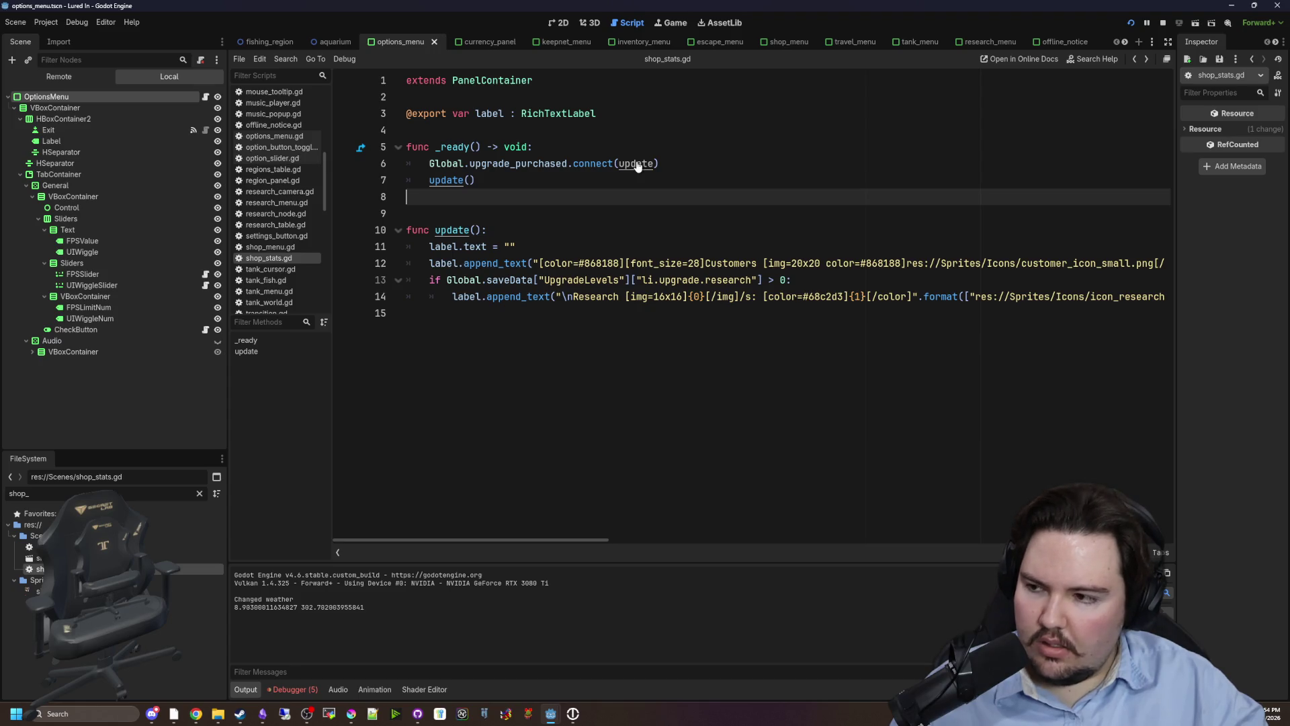
pyautogui.press('Down')
pyautogui.press('Down')
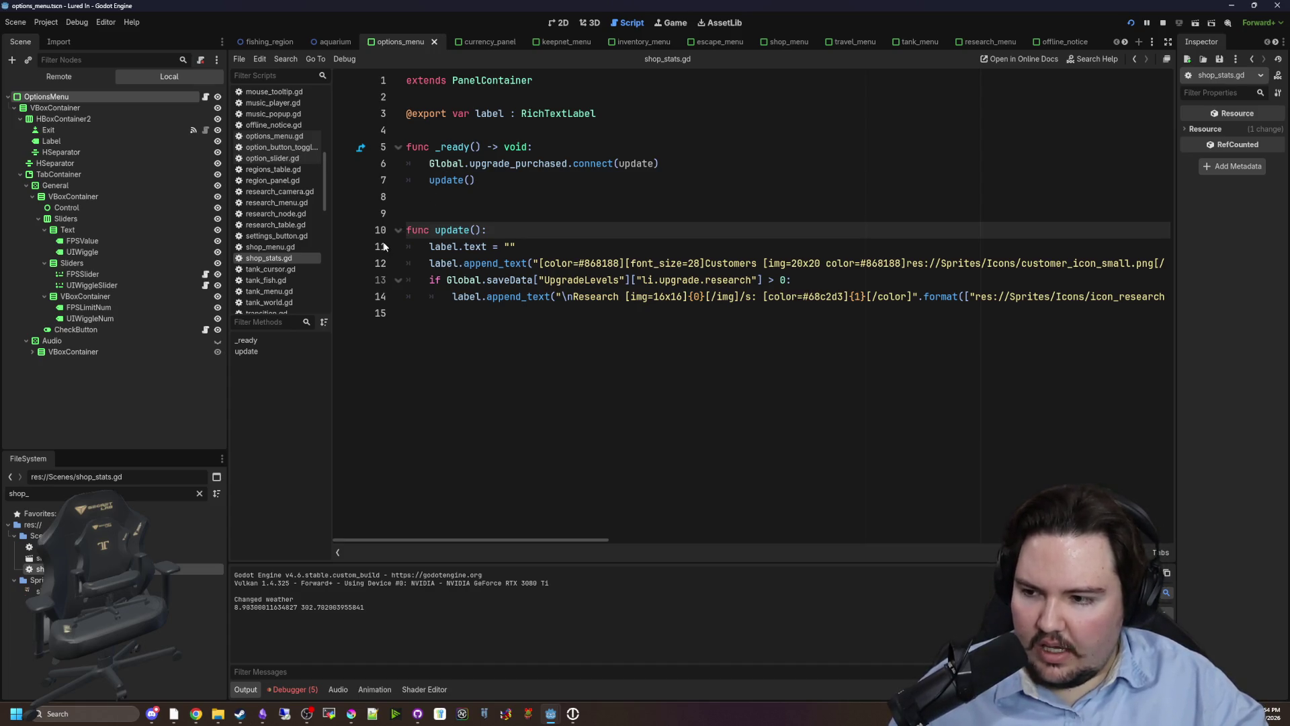
pyautogui.click(451, 216)
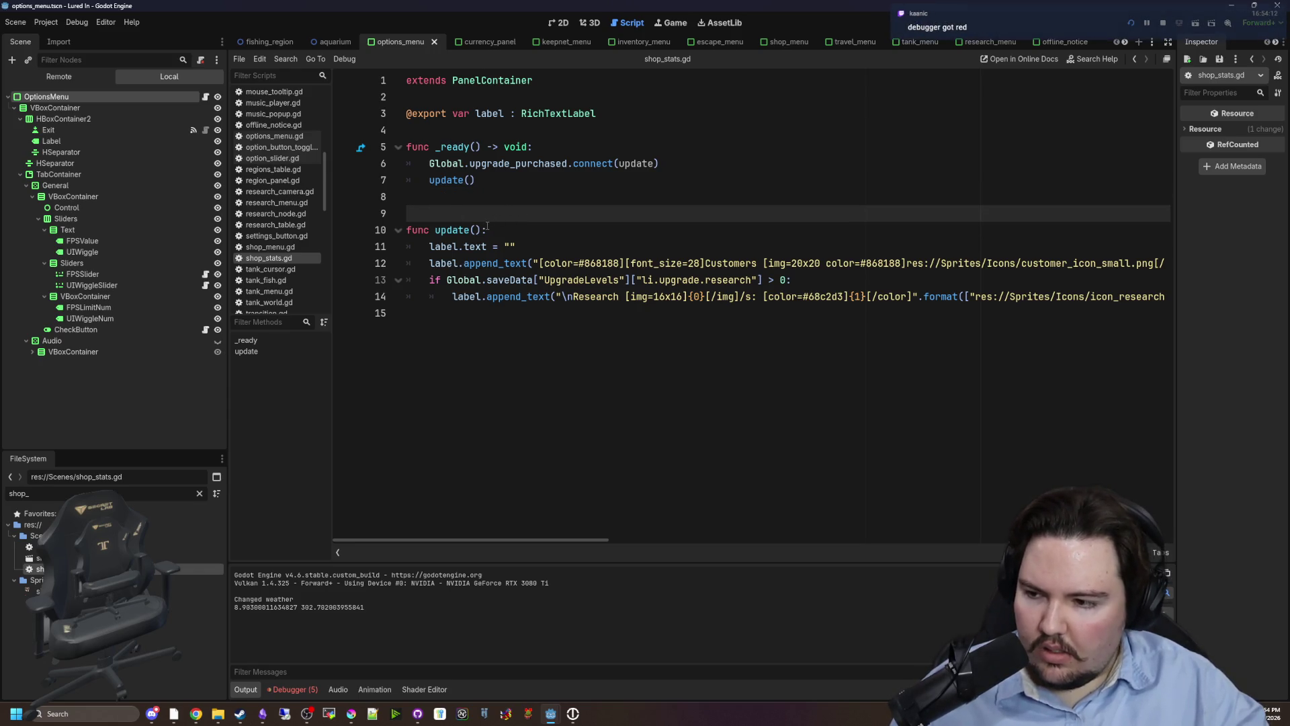
pyautogui.click(313, 690)
pyautogui.click(310, 478)
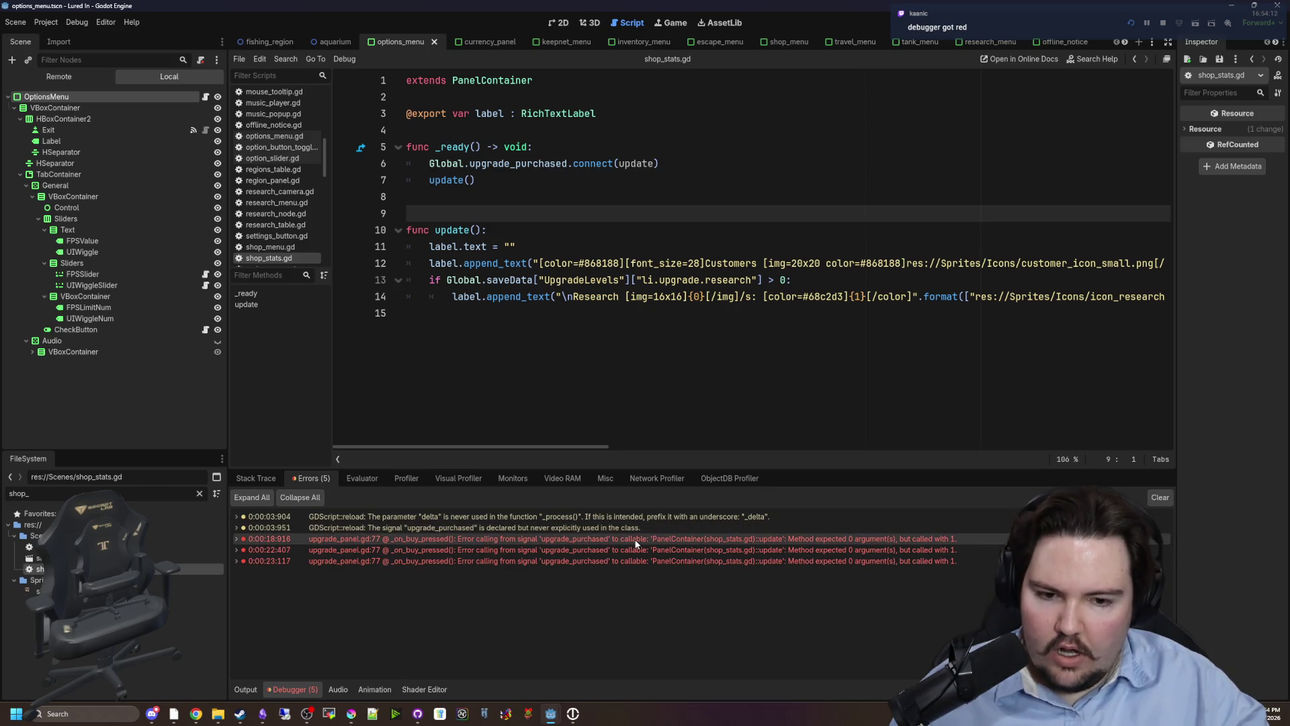
# Change the signature to func update(_upgradeID = ""): and relaunch the game with F5.
pyautogui.moveTo(637, 544)
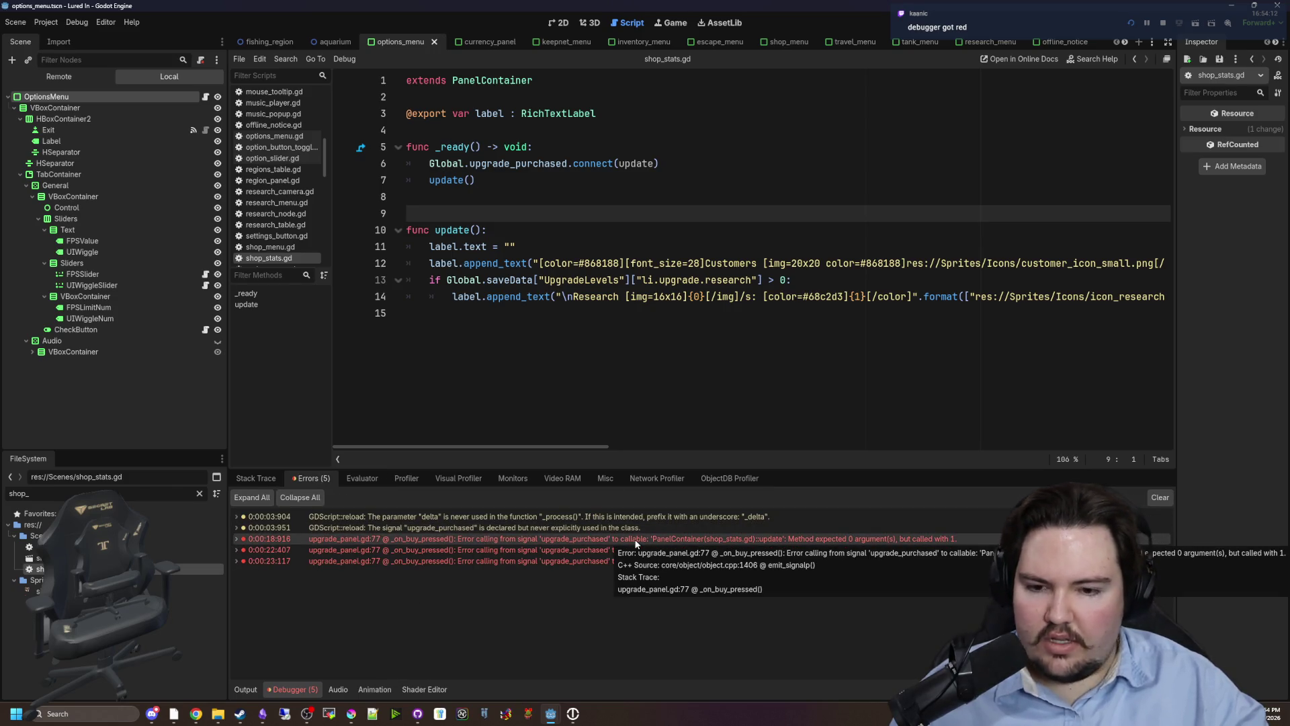
pyautogui.click(500, 230)
pyautogui.click(656, 163)
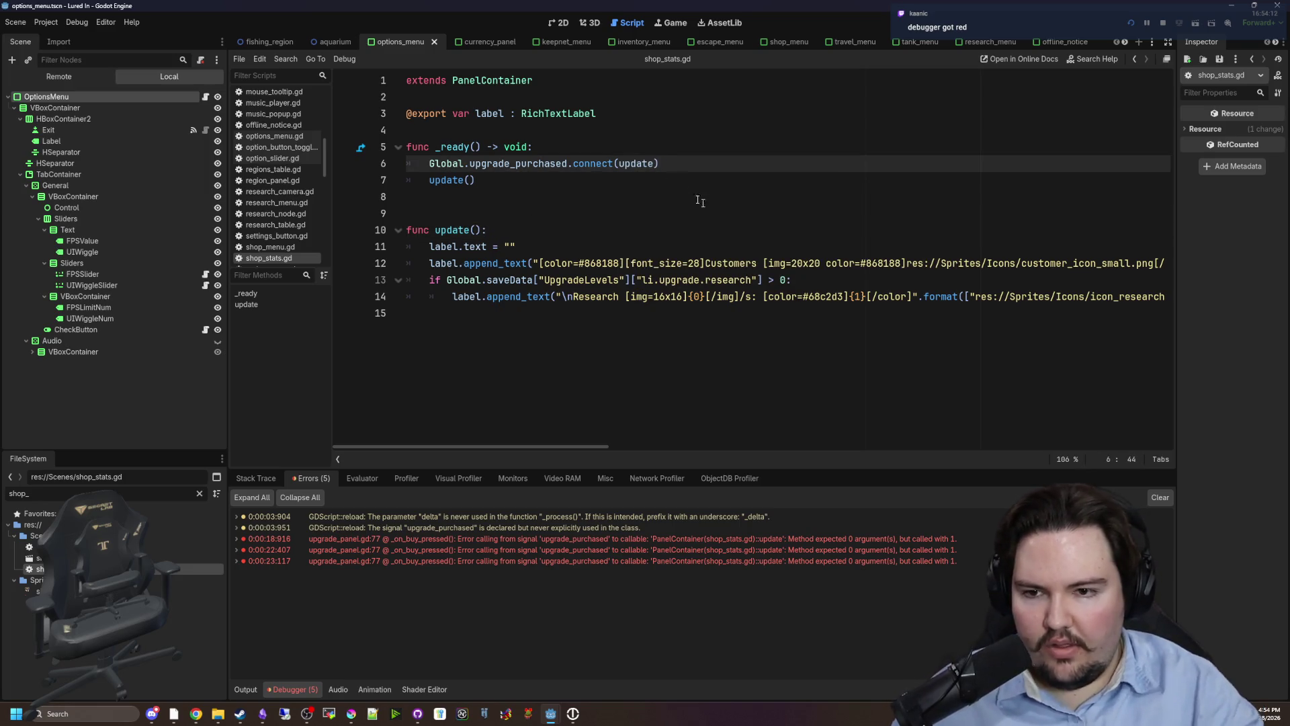
pyautogui.click(476, 230)
pyautogui.write('upgradeID')
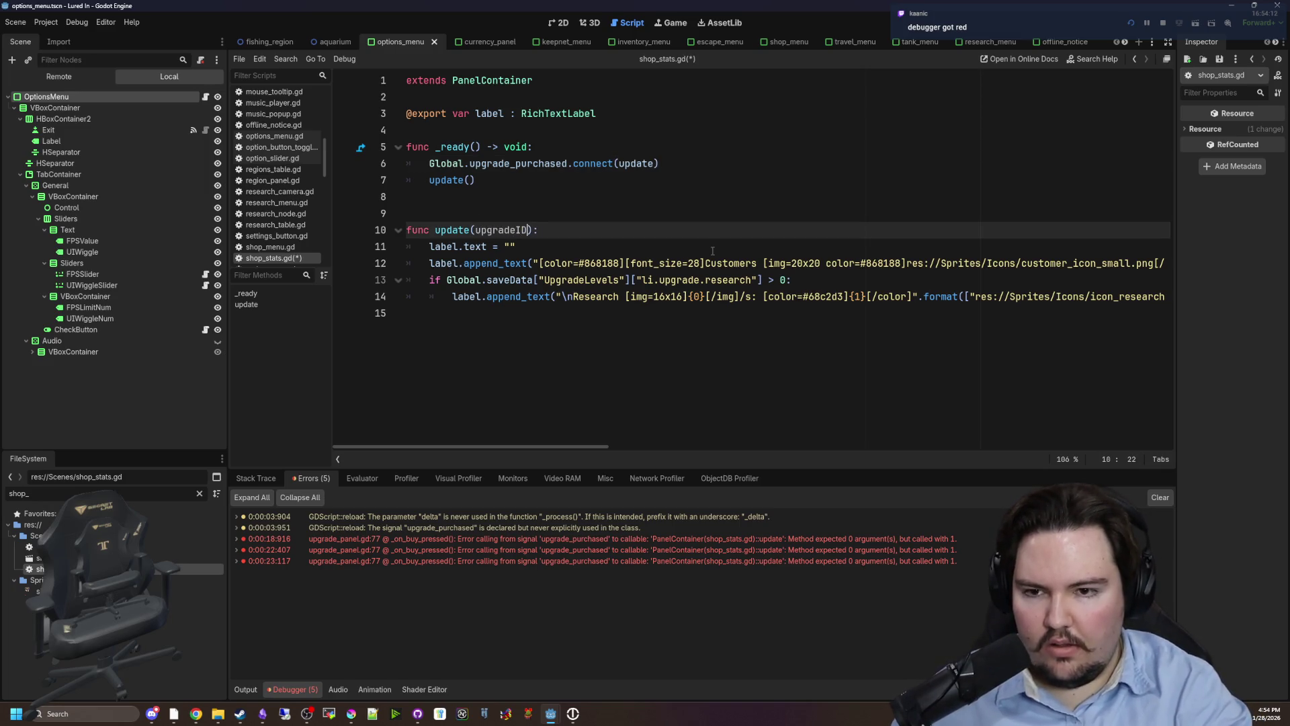
pyautogui.hotkey('ctrl', 'Left')
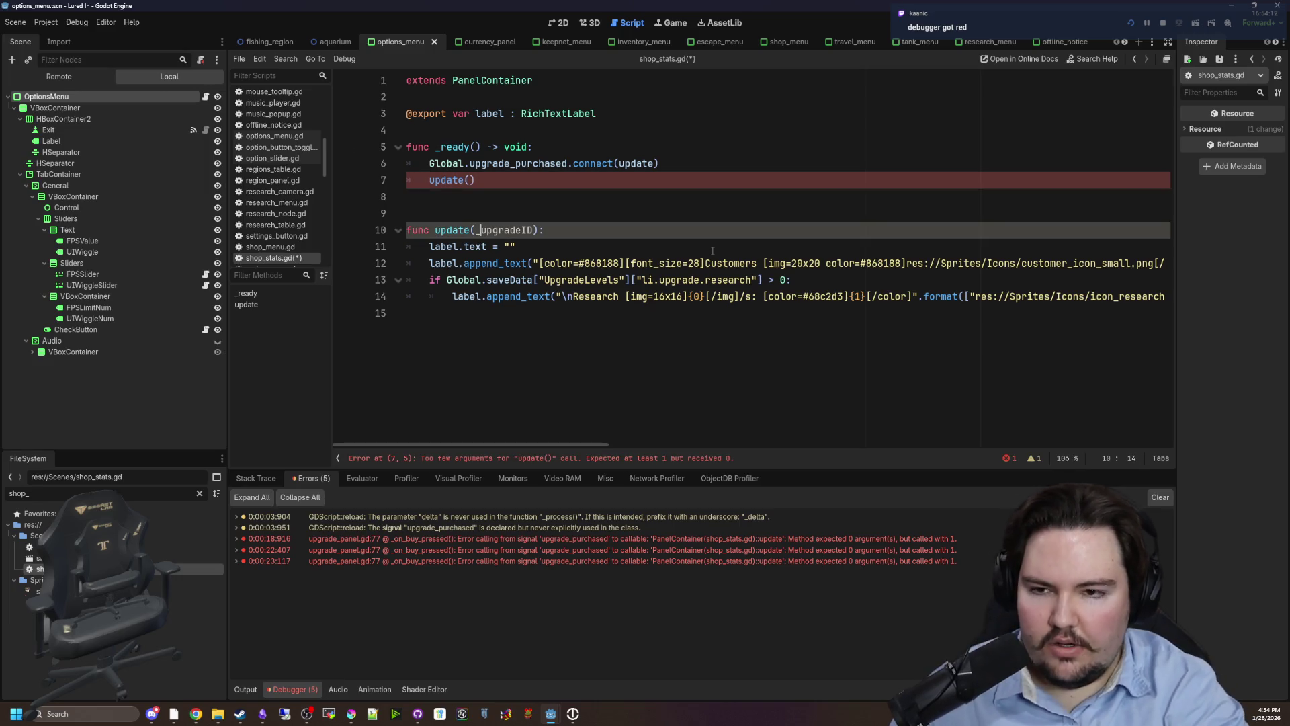
pyautogui.click(713, 250)
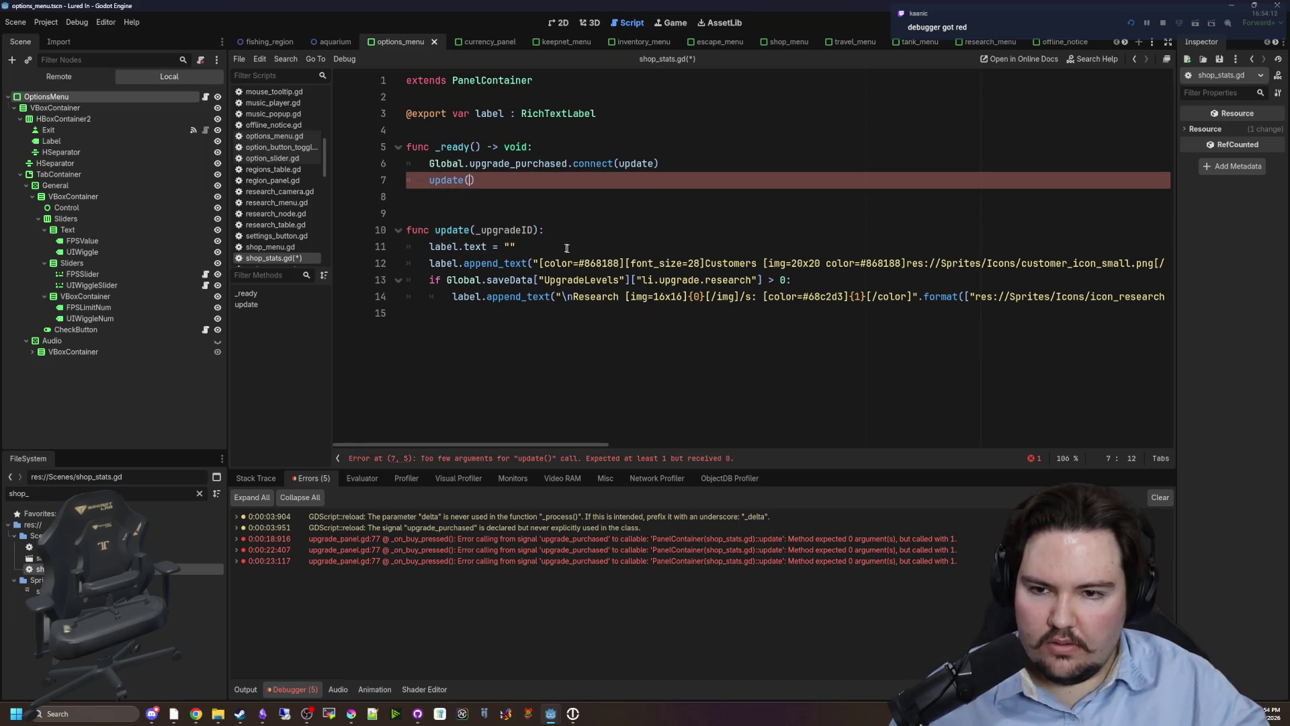
pyautogui.click(538, 229)
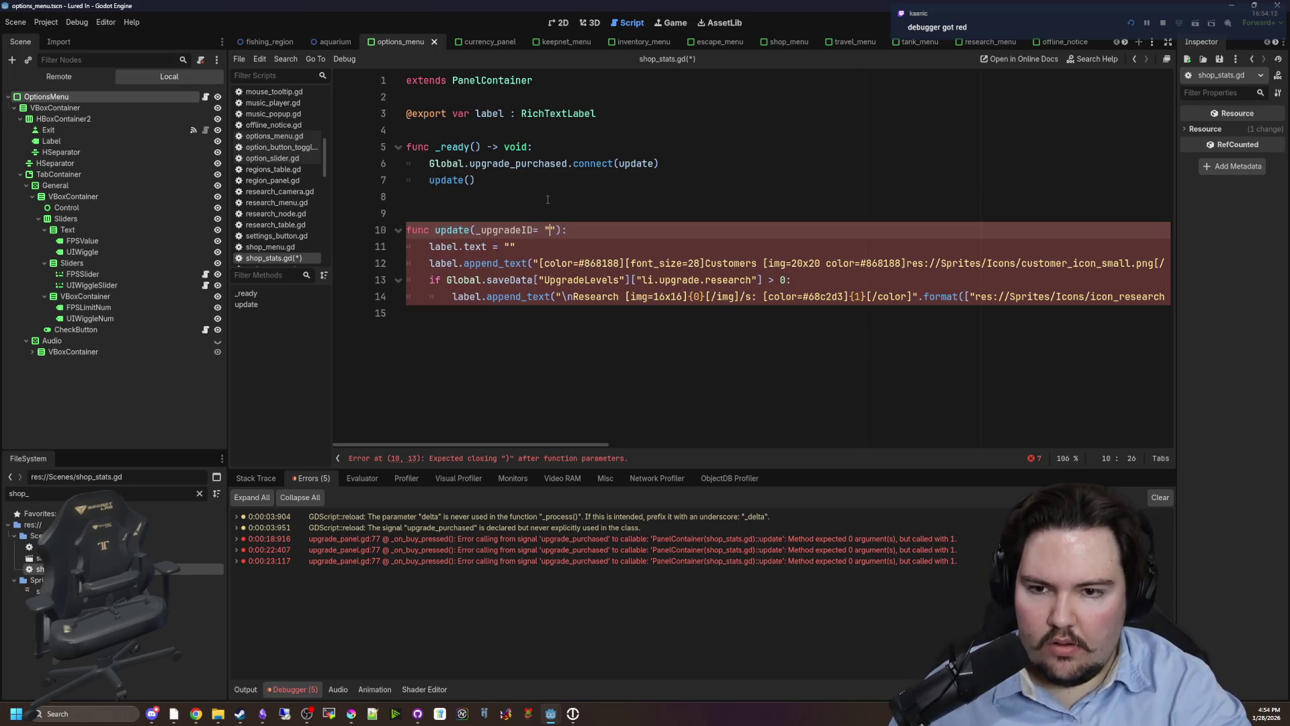
pyautogui.press('F5')
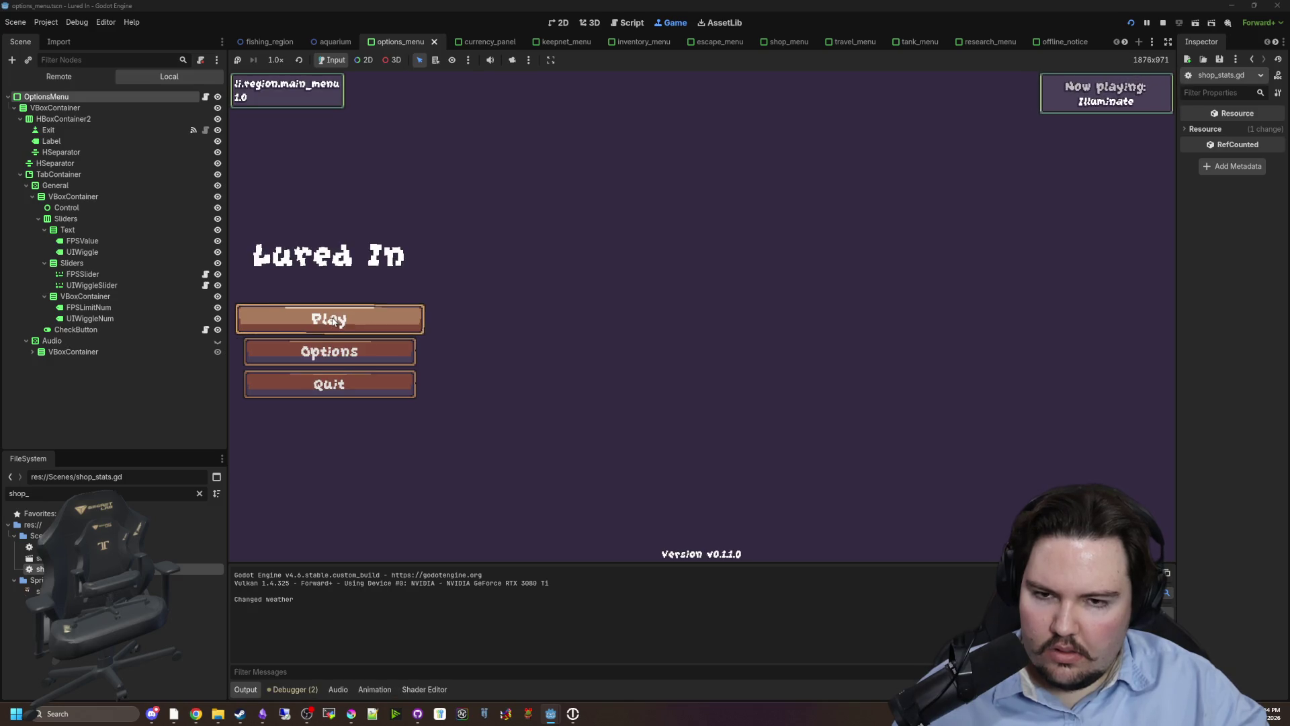
# Start a game, open Shop > Marketing, and buy one Merchandise upgrade.
pyautogui.click(334, 320)
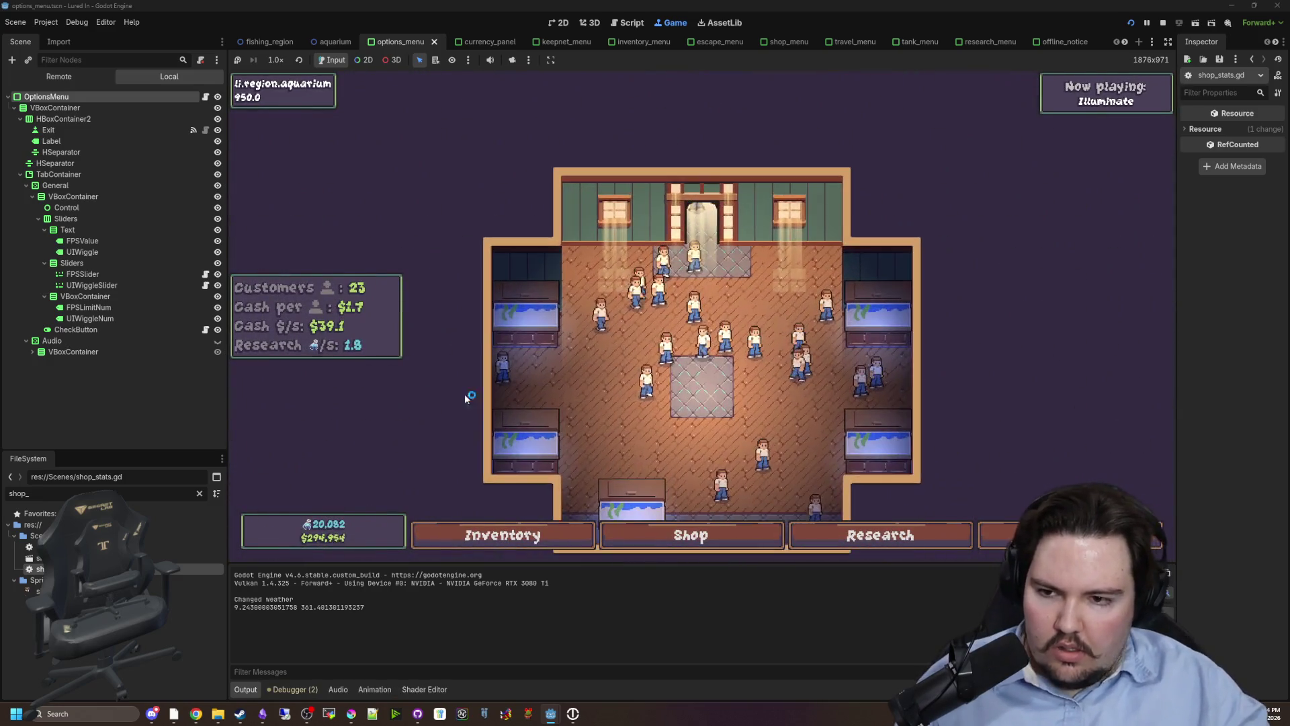
pyautogui.click(691, 535)
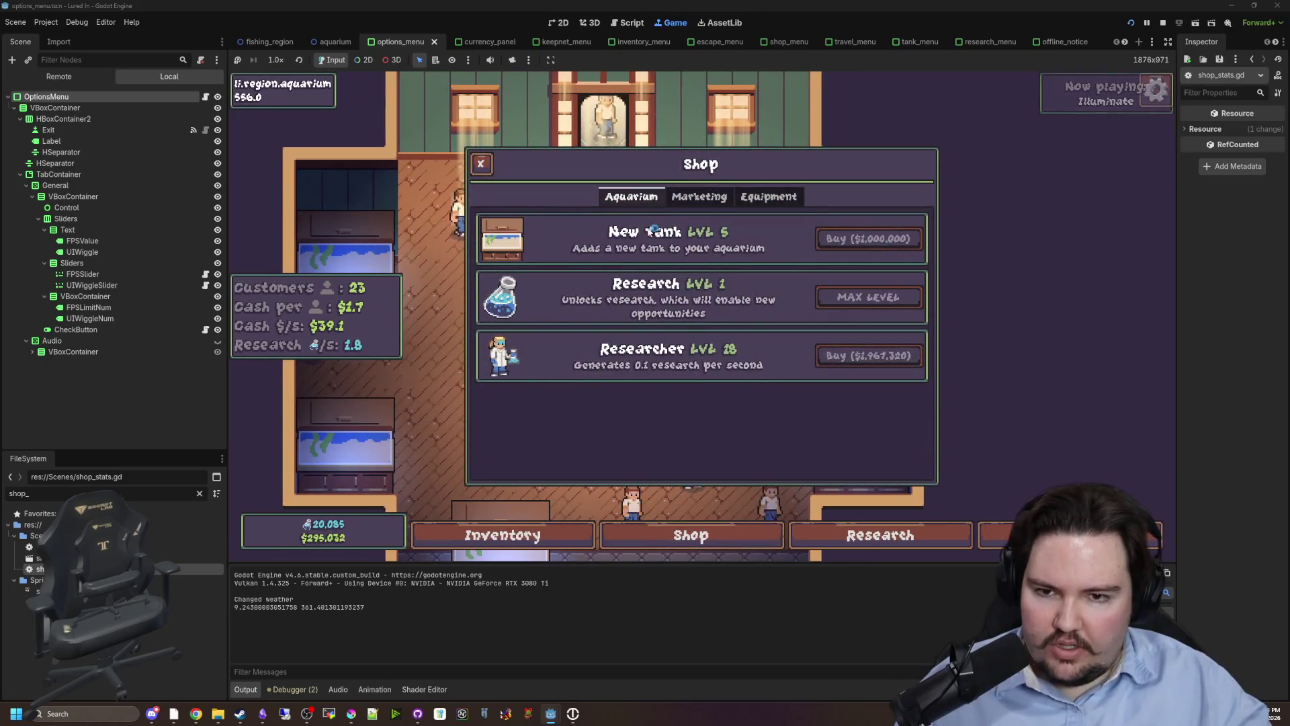
pyautogui.click(720, 203)
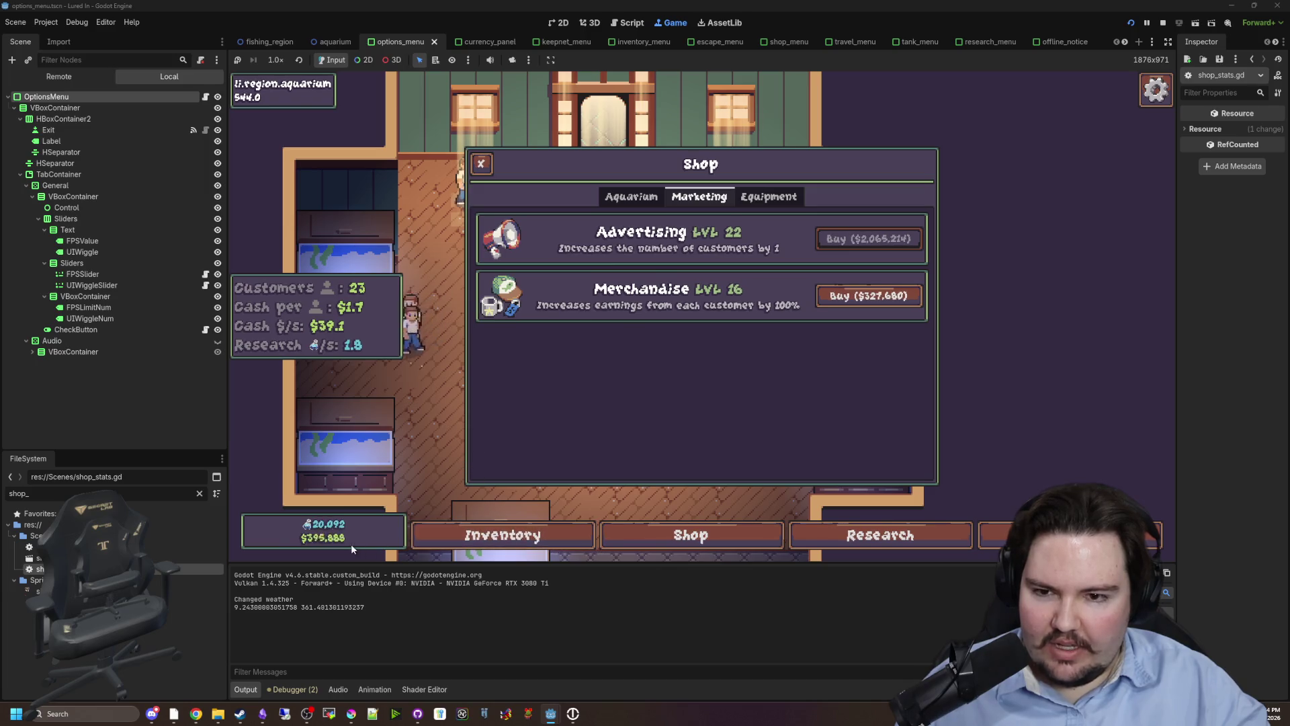
pyautogui.click(885, 297)
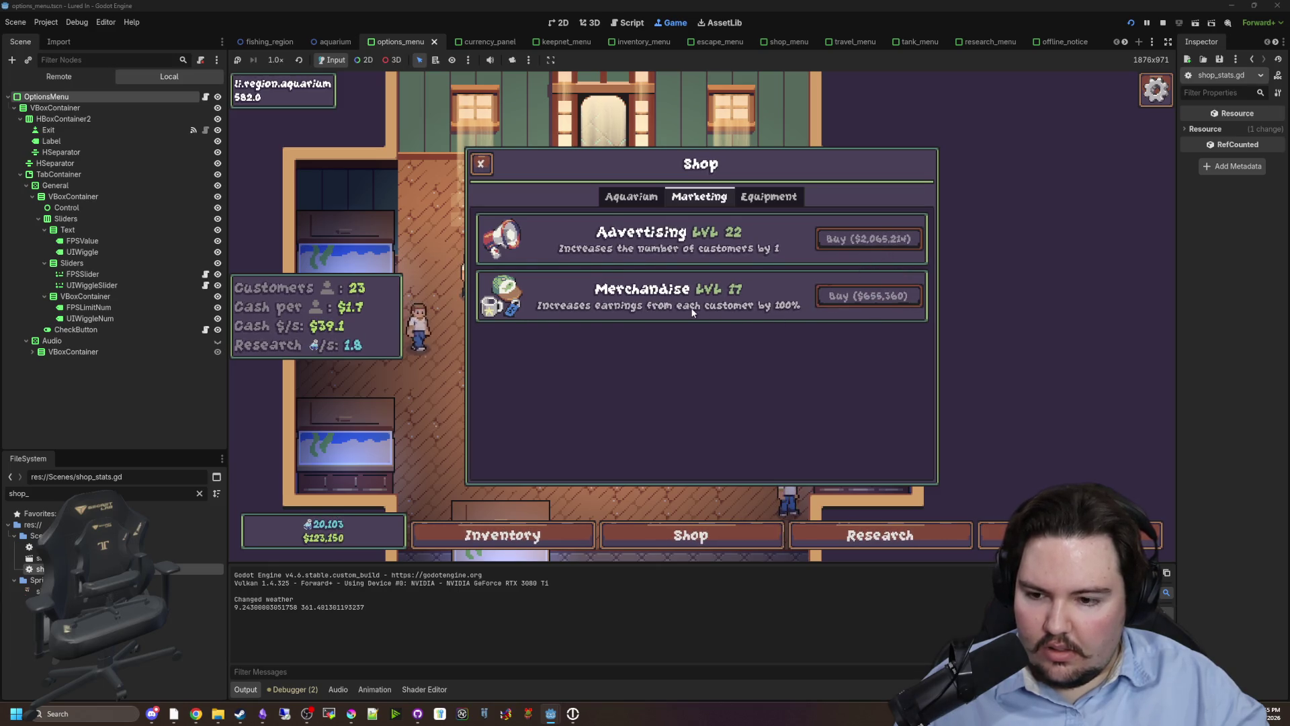
pyautogui.click(292, 689)
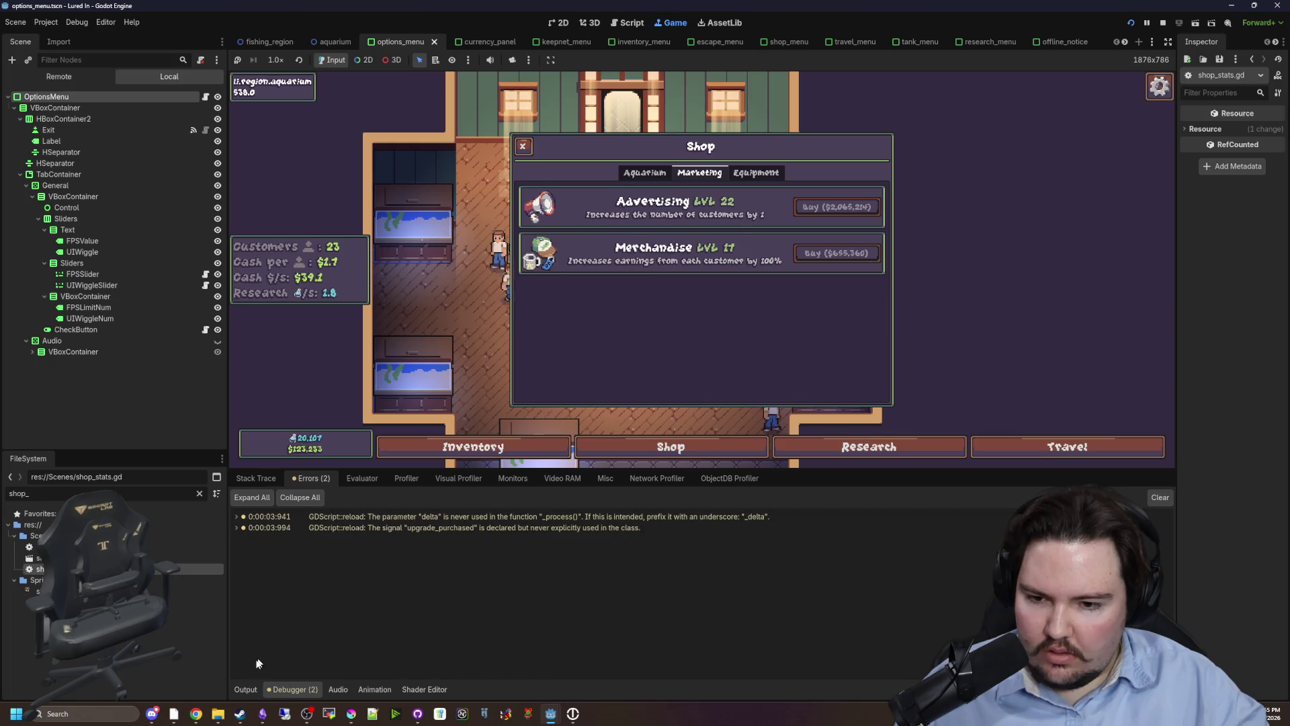
pyautogui.click(242, 689)
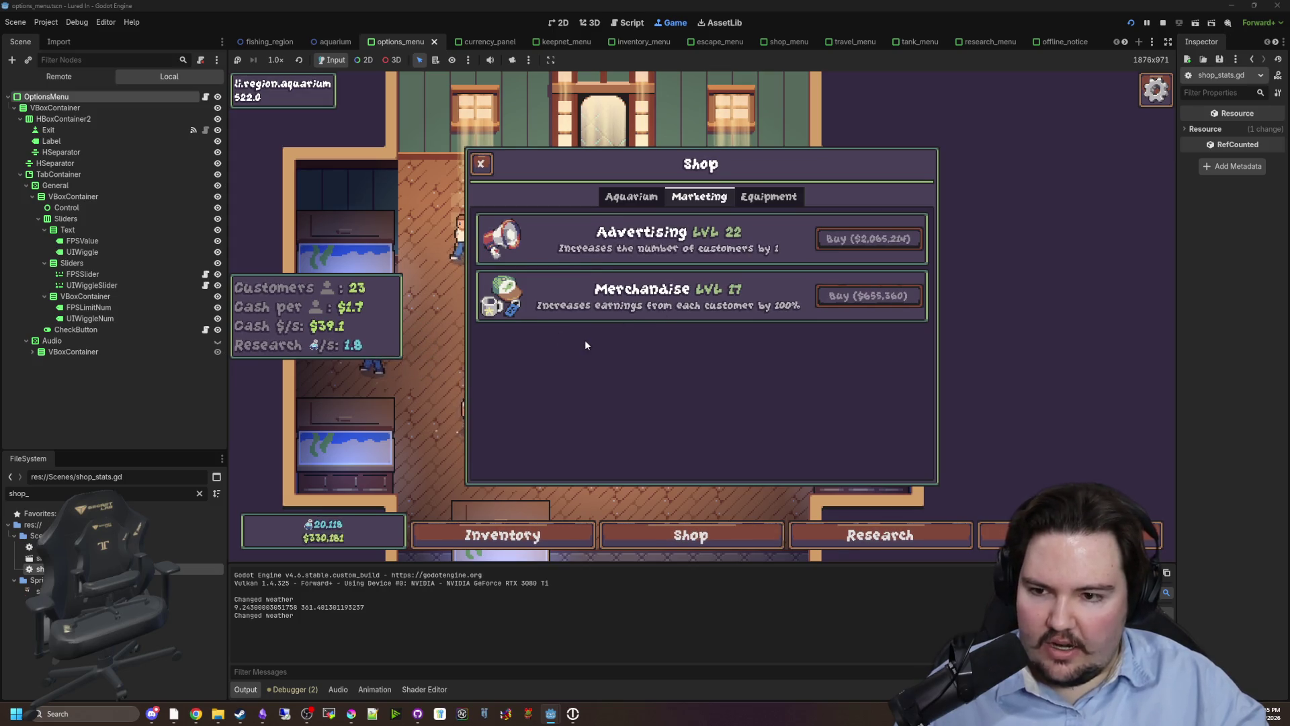
# Buy a second Merchandise upgrade to reach level 18 ($1.8 per customer), then stop the game.
pyautogui.click(638, 201)
pyautogui.click(747, 197)
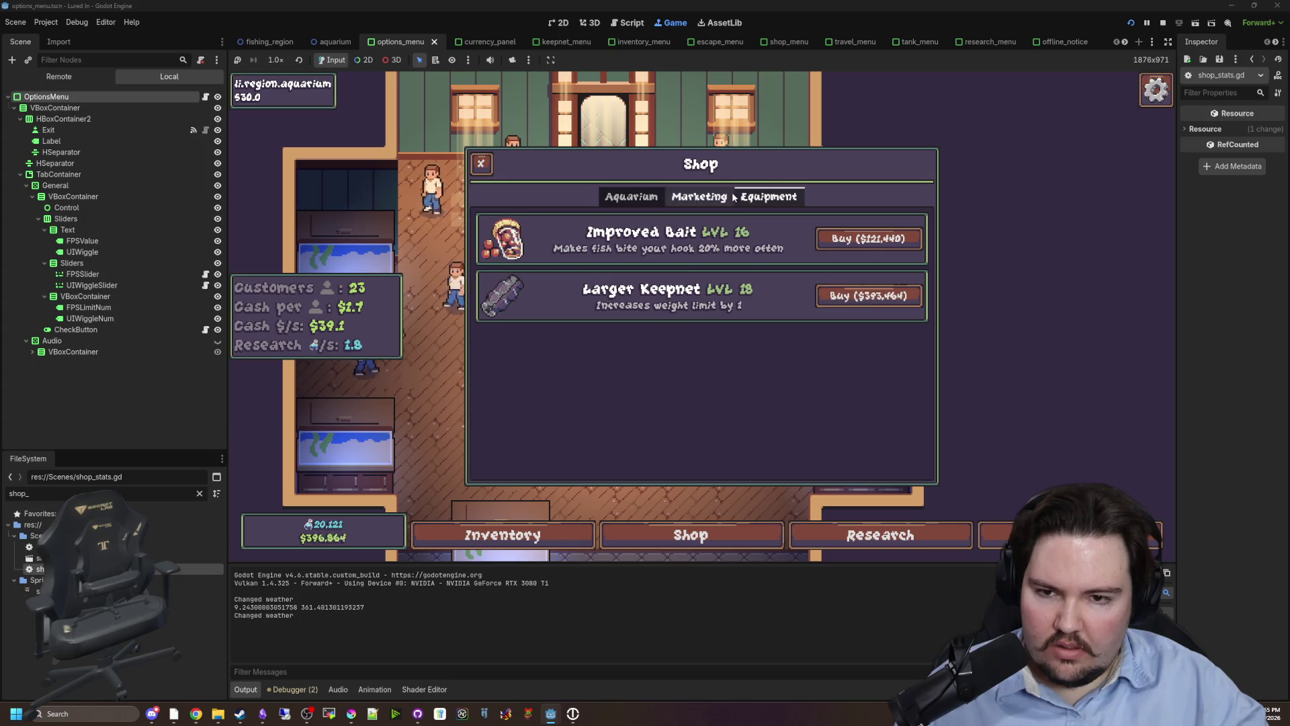
pyautogui.click(709, 198)
pyautogui.click(645, 197)
pyautogui.click(674, 196)
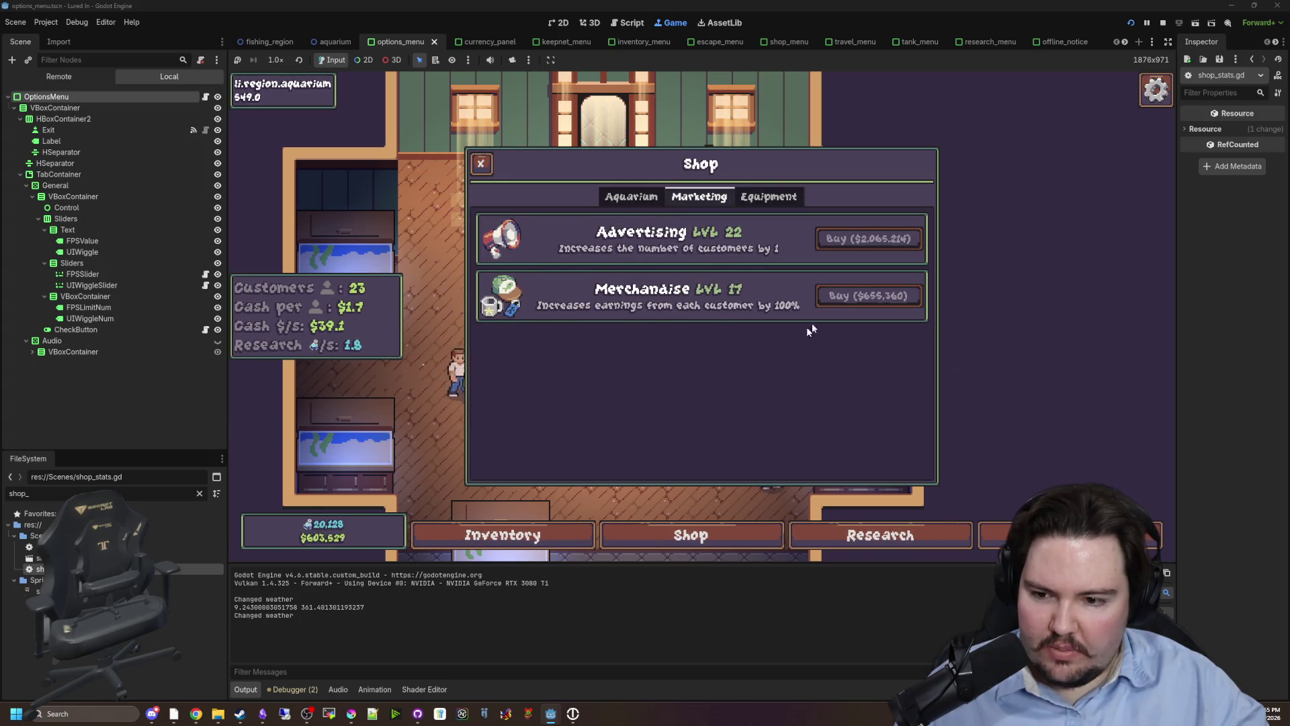
pyautogui.click(874, 302)
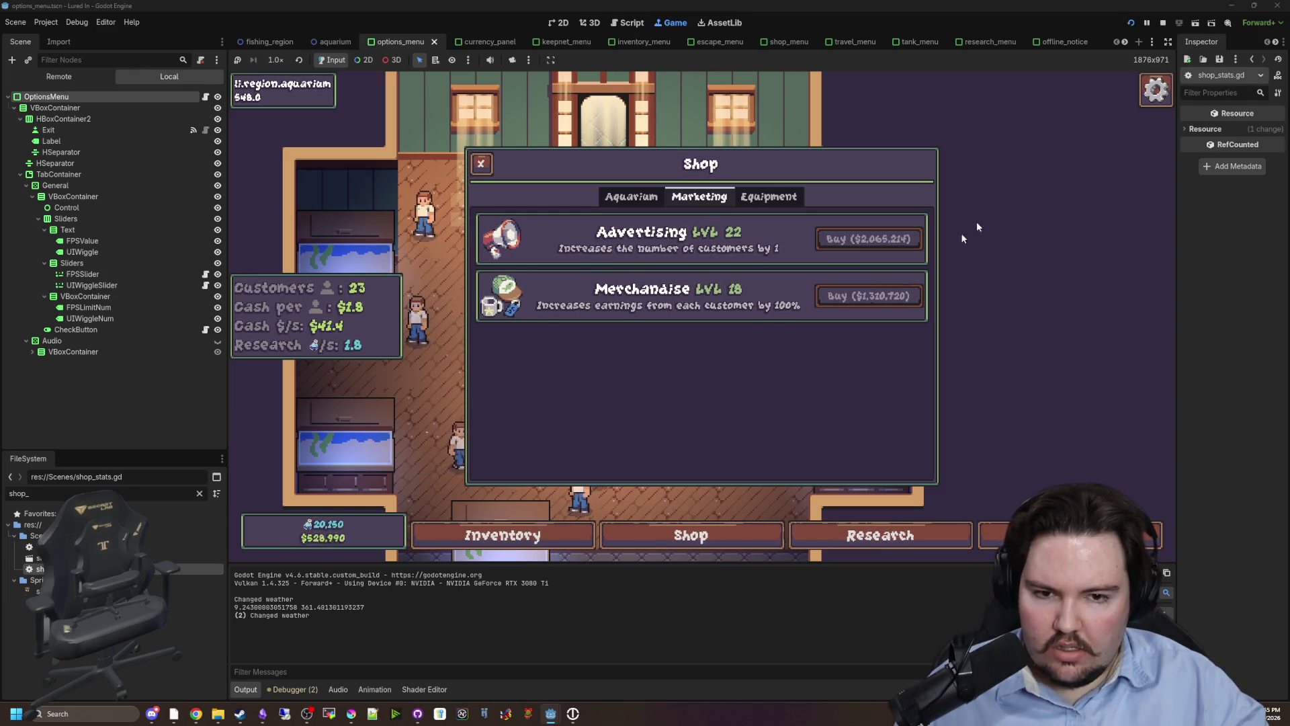
pyautogui.click(1164, 23)
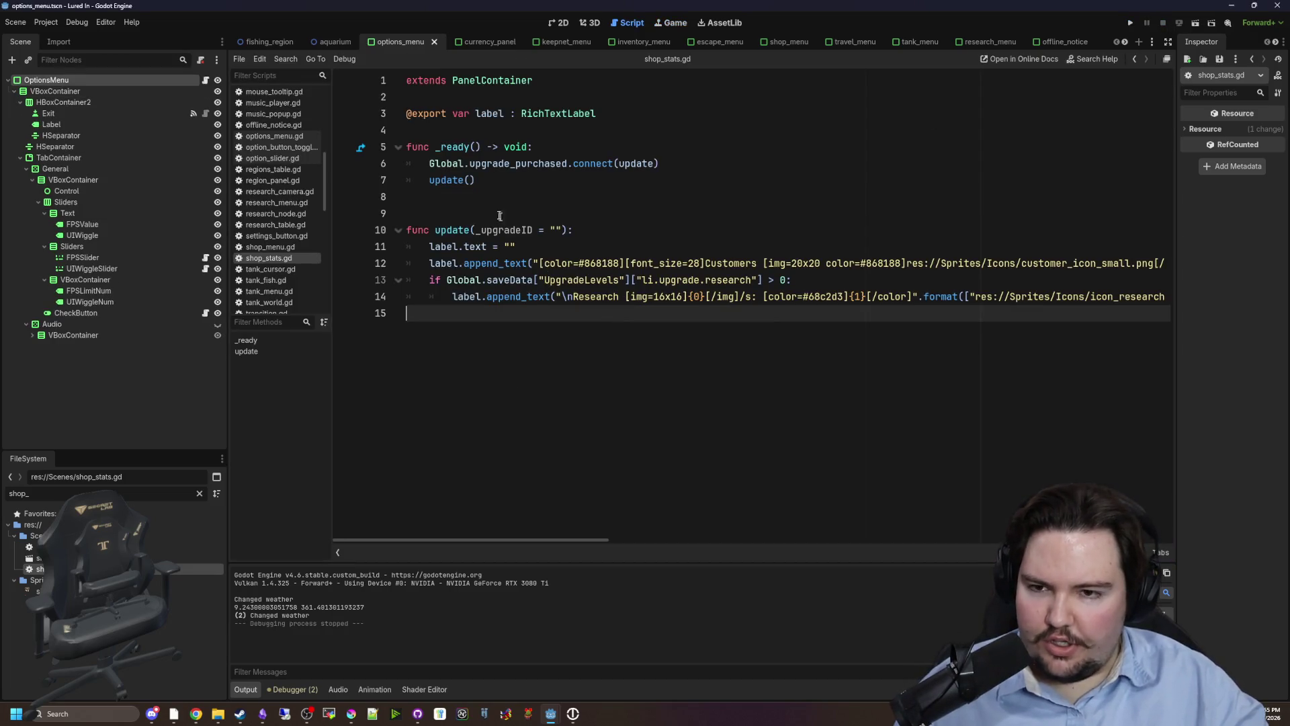
pyautogui.click(468, 196)
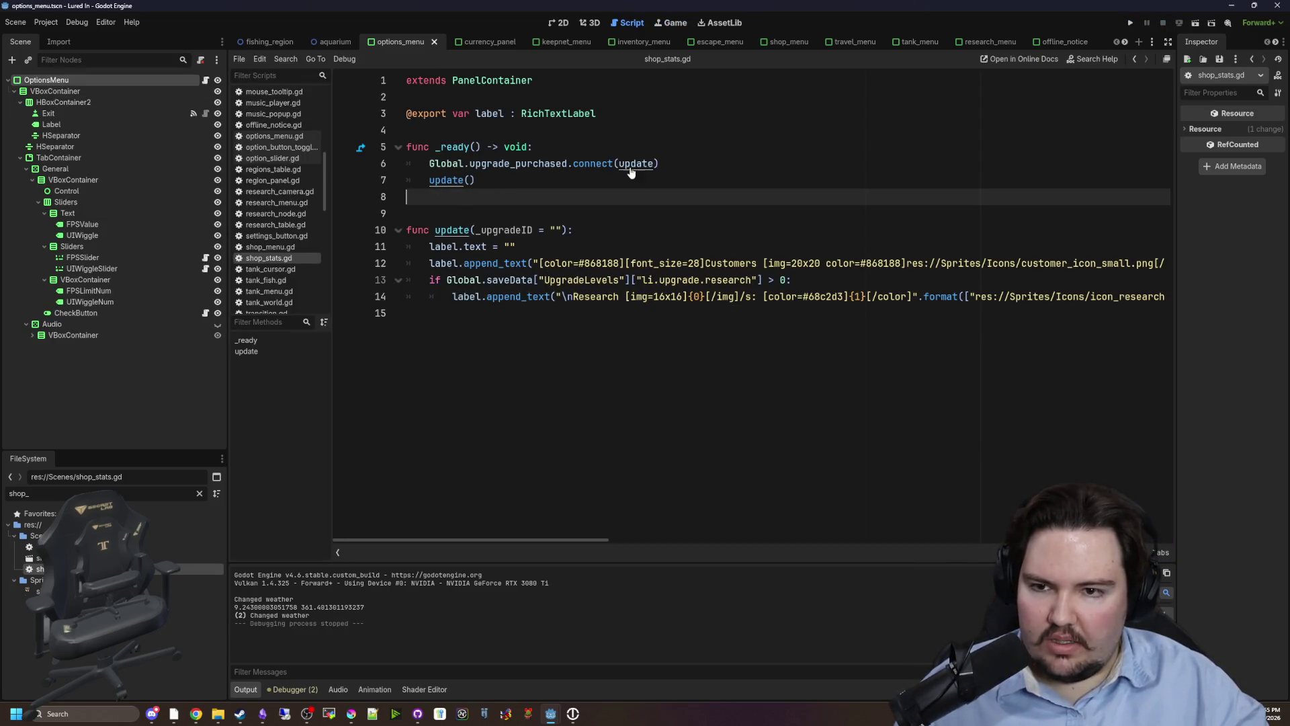
pyautogui.moveTo(598, 542); pyautogui.dragTo(1199, 538)
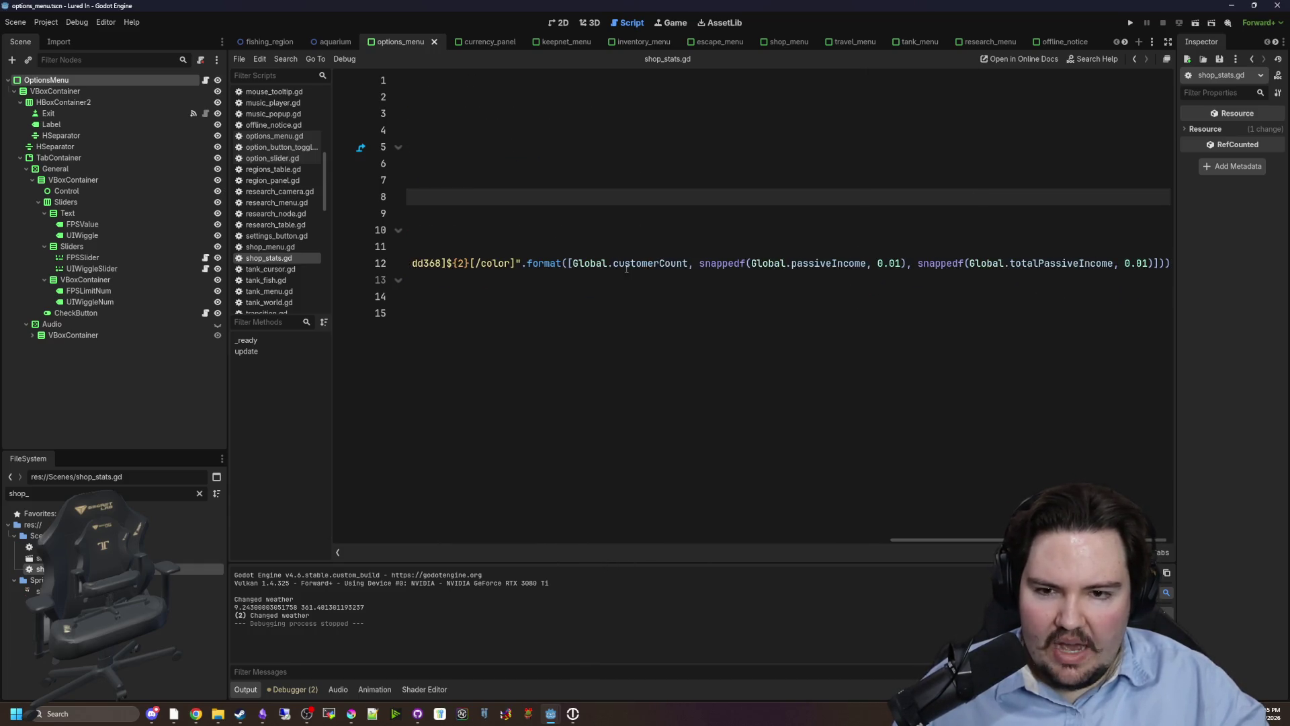
pyautogui.moveTo(614, 263); pyautogui.dragTo(1229, 262)
pyautogui.click(885, 249)
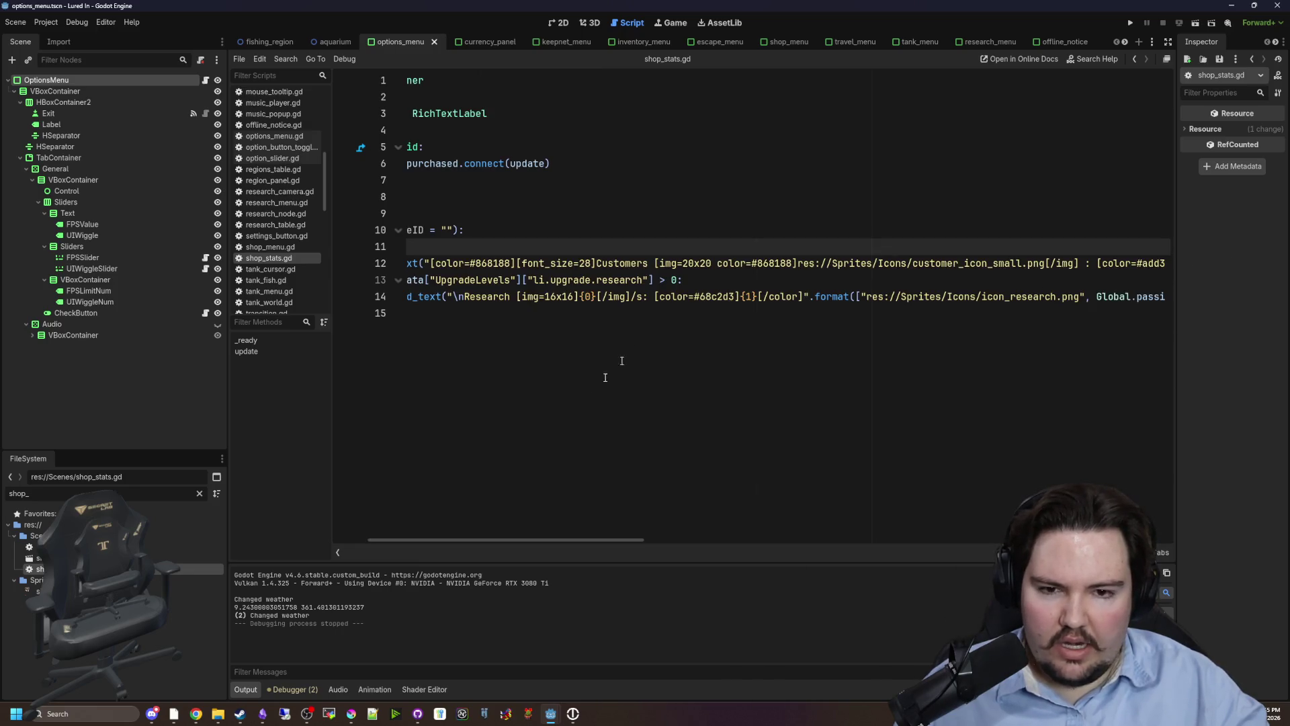
pyautogui.moveTo(537, 535); pyautogui.dragTo(1061, 536)
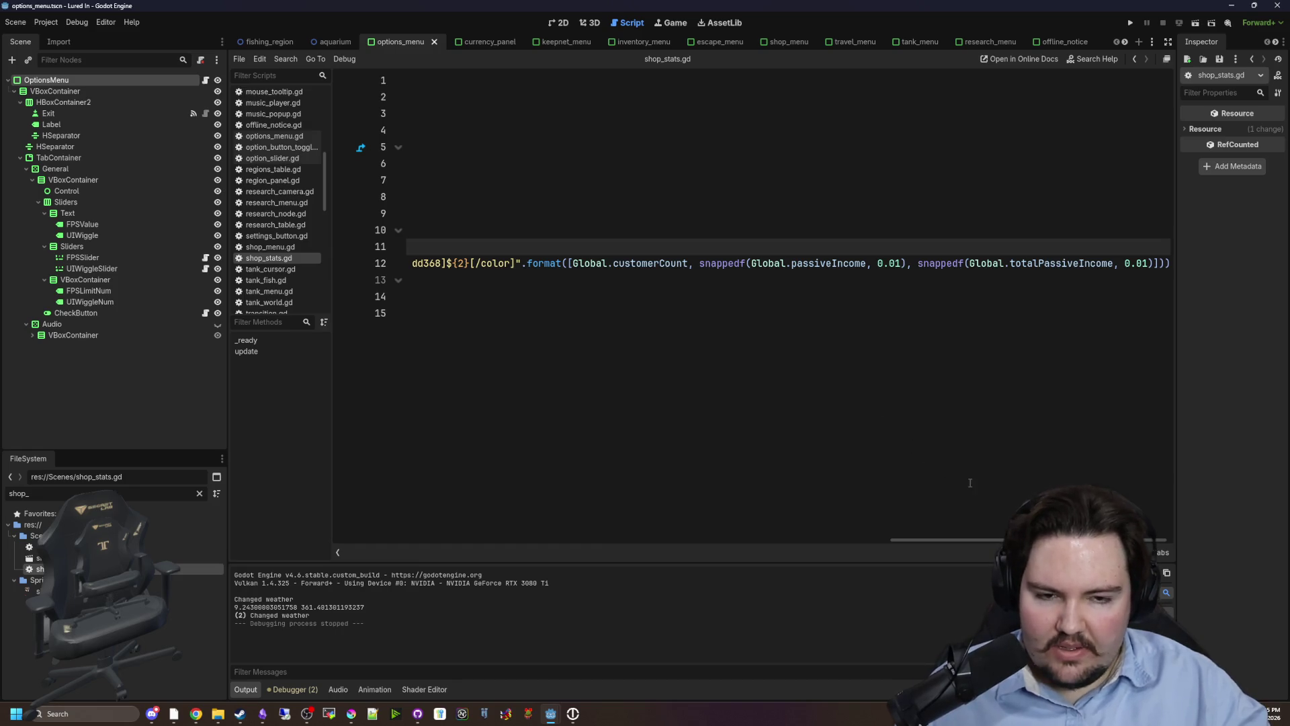
pyautogui.moveTo(997, 548); pyautogui.dragTo(369, 486)
pyautogui.click(580, 193)
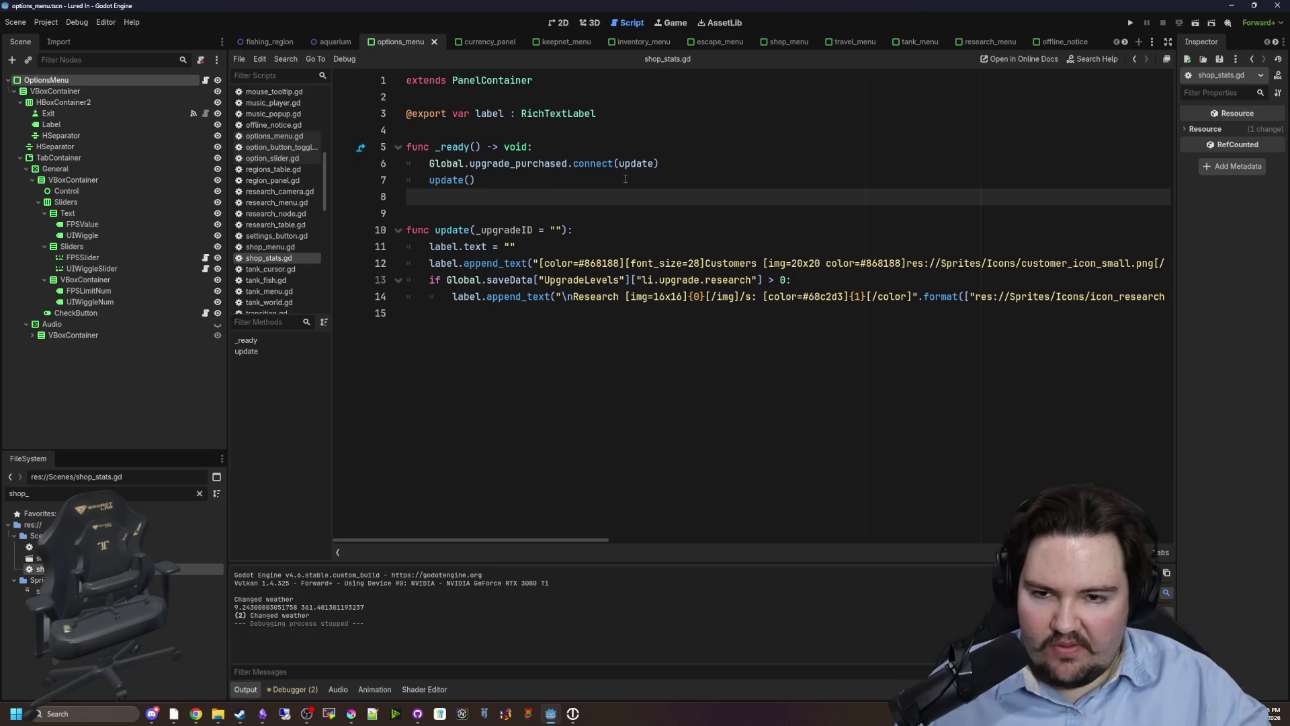
# Insert an await get_Tree().process_frame line at the start of update() and save the script.
pyautogui.click(589, 231)
pyautogui.press('Return')
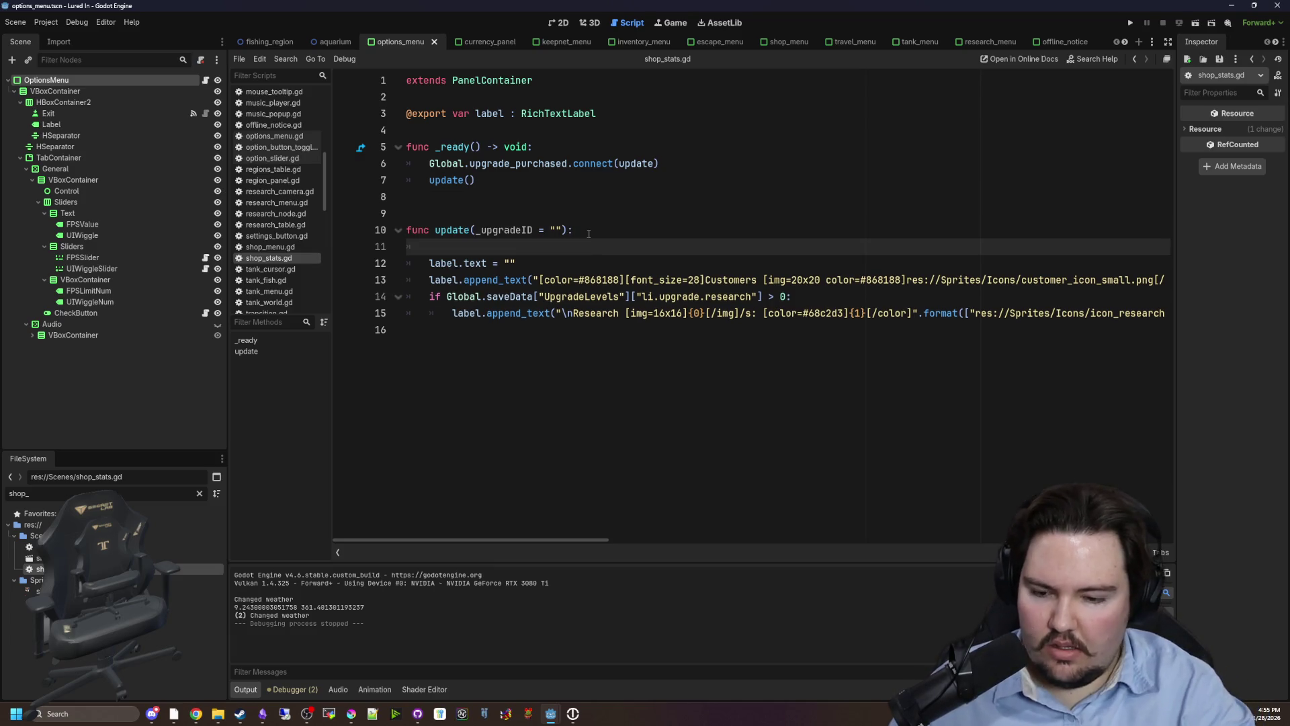
pyautogui.write('await _')
pyautogui.press('BackSpace')
pyautogui.write('get_Tree()')
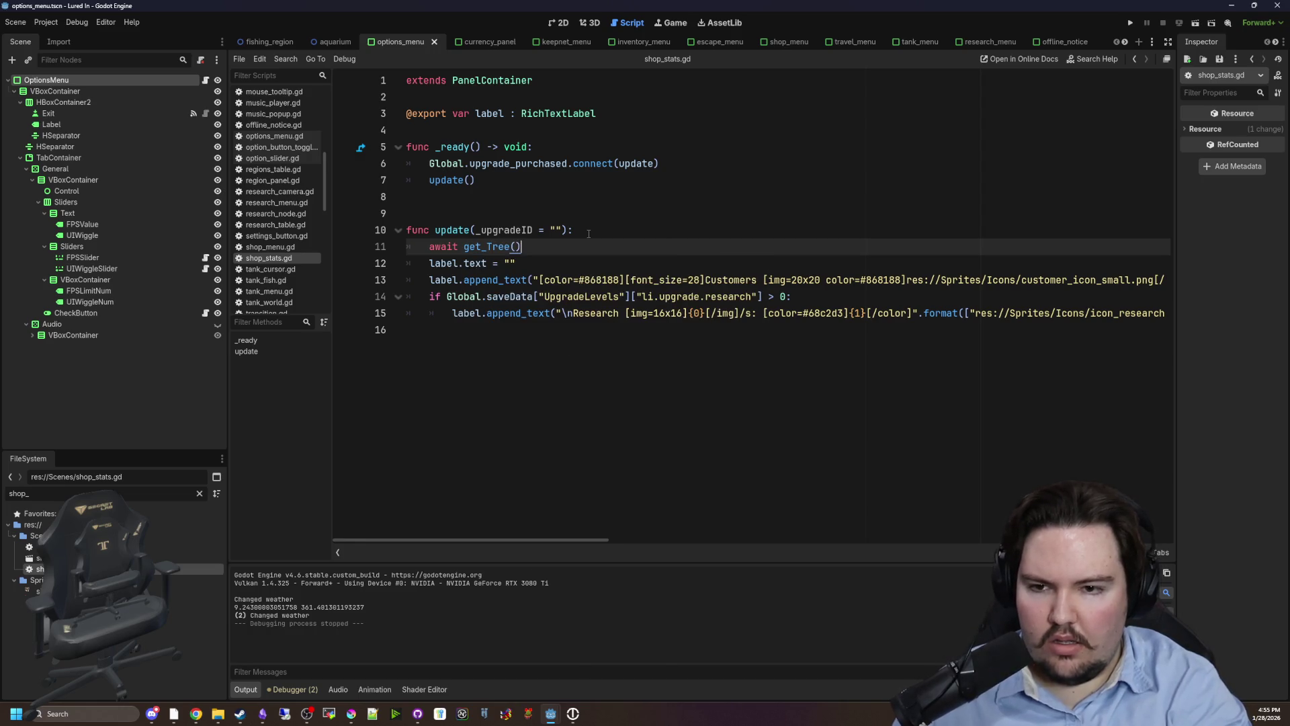
pyautogui.write('.process_frame')
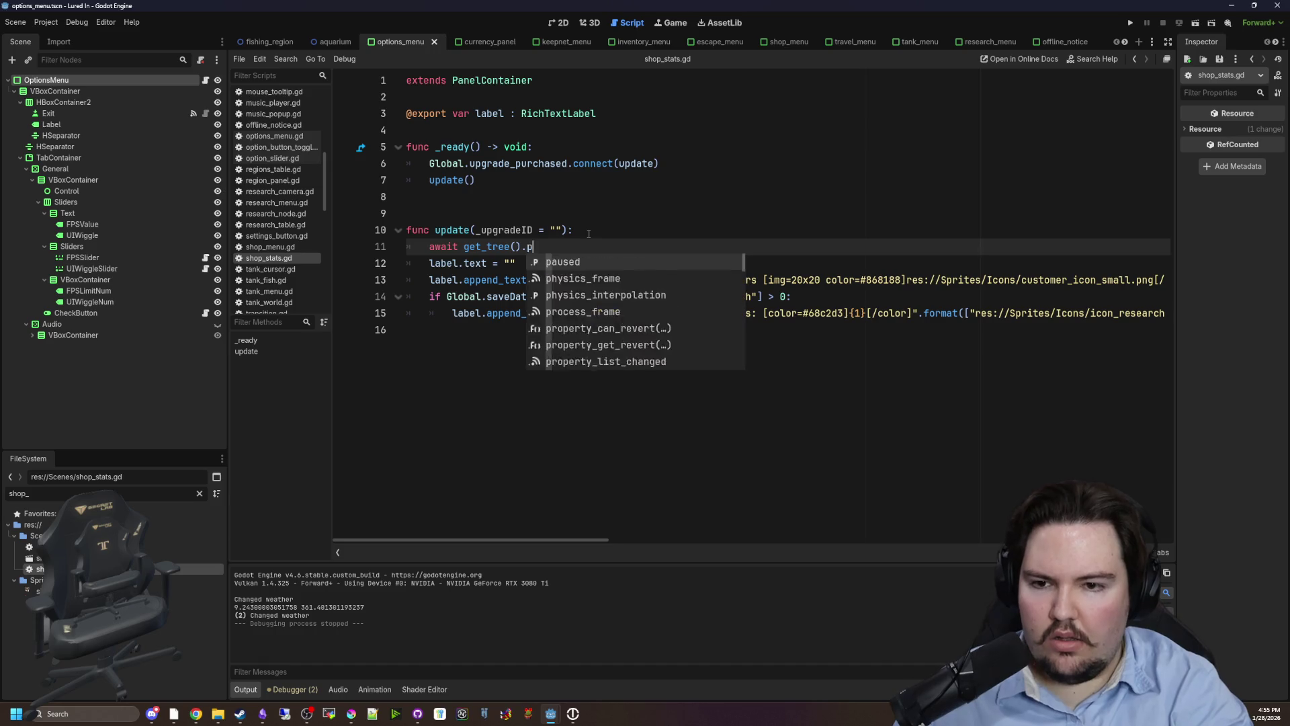
pyautogui.click(589, 233)
pyautogui.hotkey('ctrl', 's')
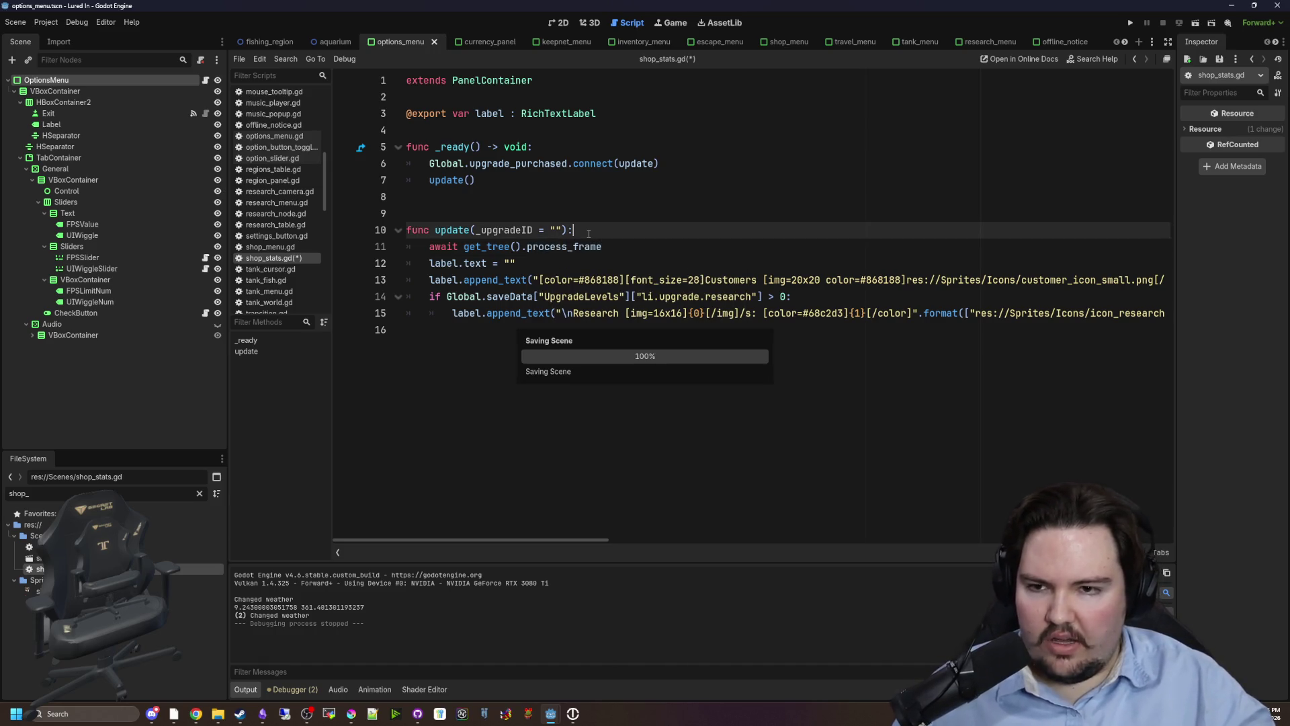
pyautogui.press('Up')
pyautogui.press('Up')
pyautogui.hotkey('ctrl', 's')
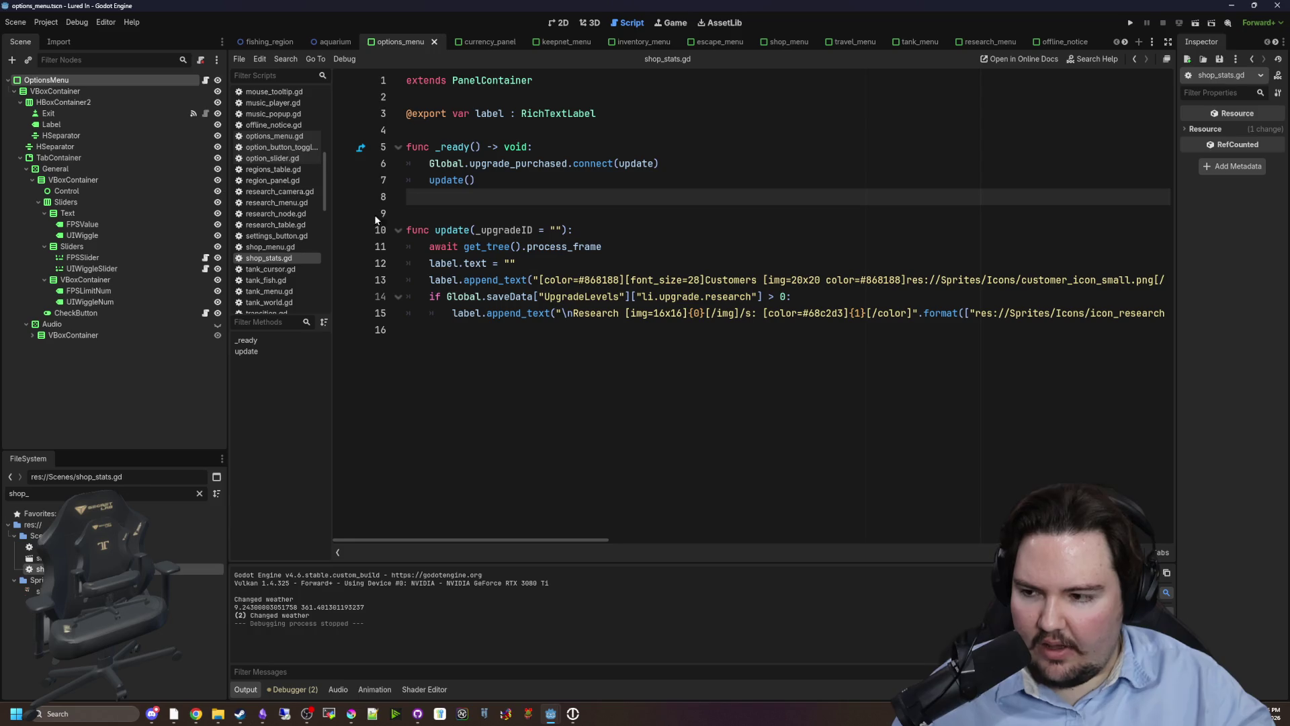
pyautogui.hotkey('ctrl', 's')
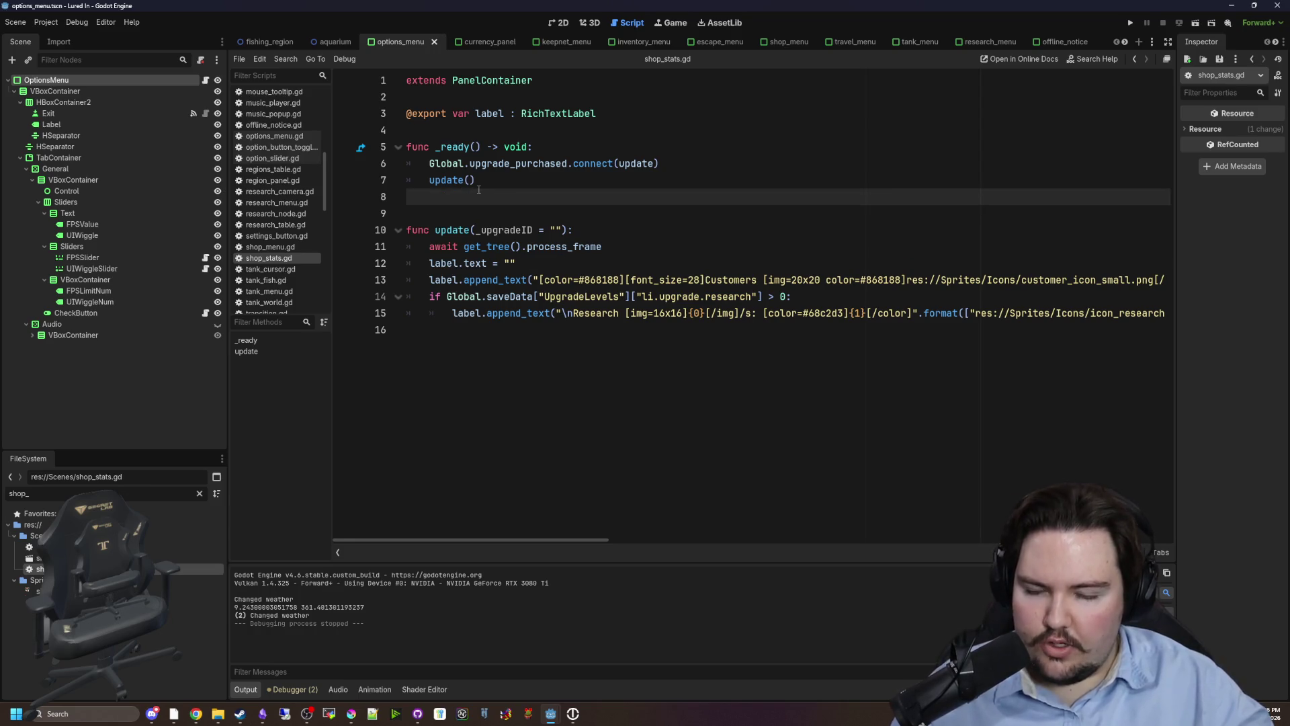
# Open a File Explorer window on Downloads and drag it over the Godot editor.
pyautogui.click(458, 211)
pyautogui.hotkey('ctrl', 's')
pyautogui.hotkey('ctrl', 's')
pyautogui.click(551, 201)
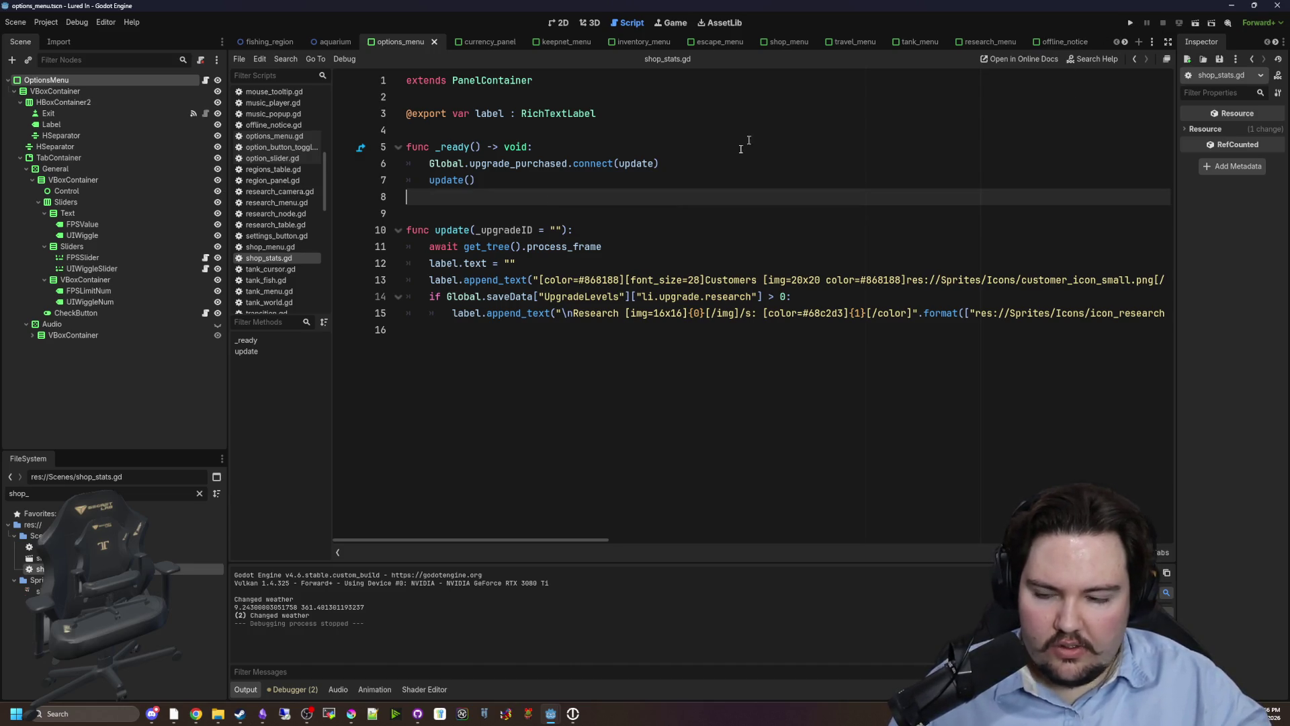
pyautogui.click(217, 720)
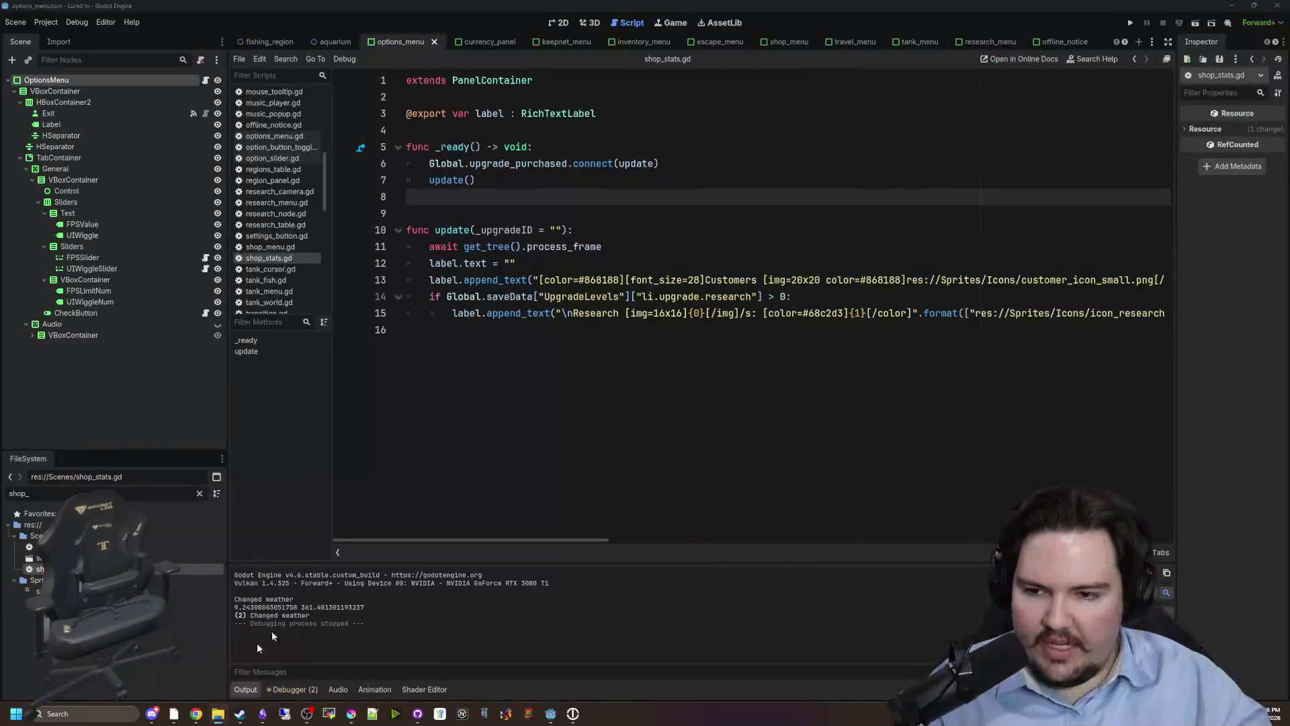
pyautogui.moveTo(0, 164); pyautogui.dragTo(342, 164)
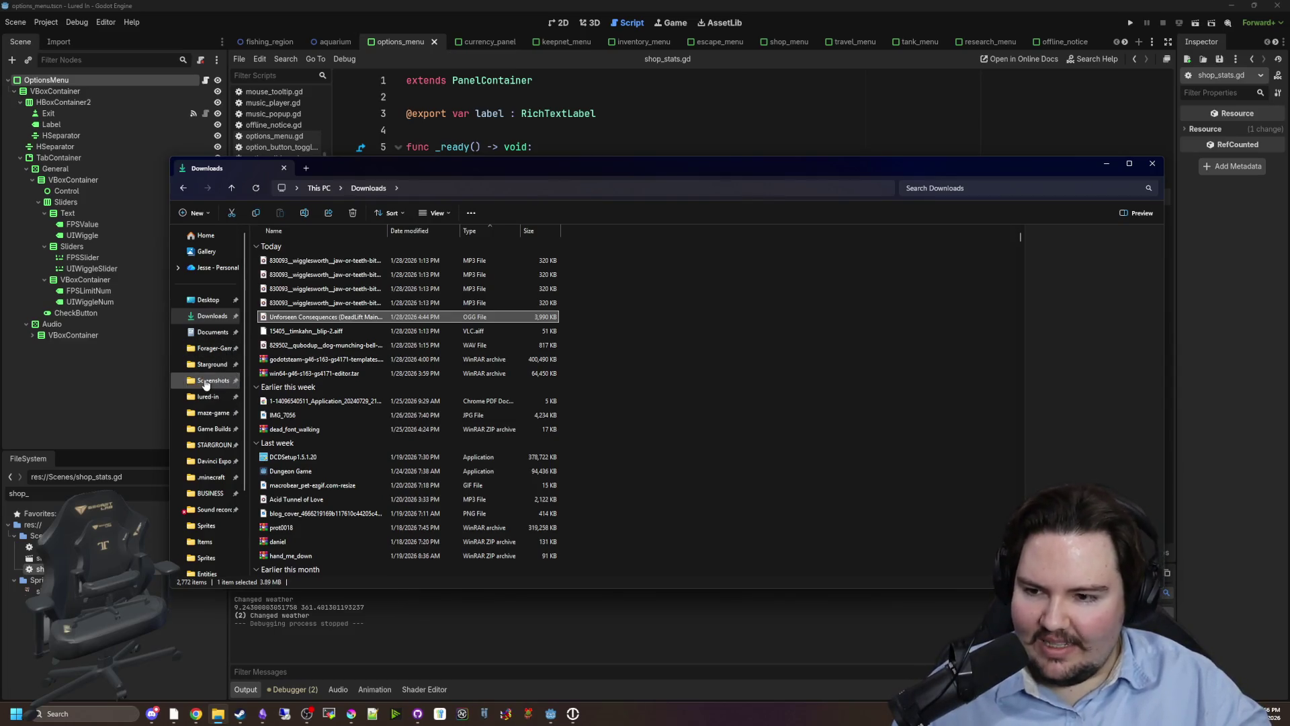
# Search %appdata% from the taskbar and open the Roaming folder.
pyautogui.click(99, 710)
pyautogui.write('%appdata%')
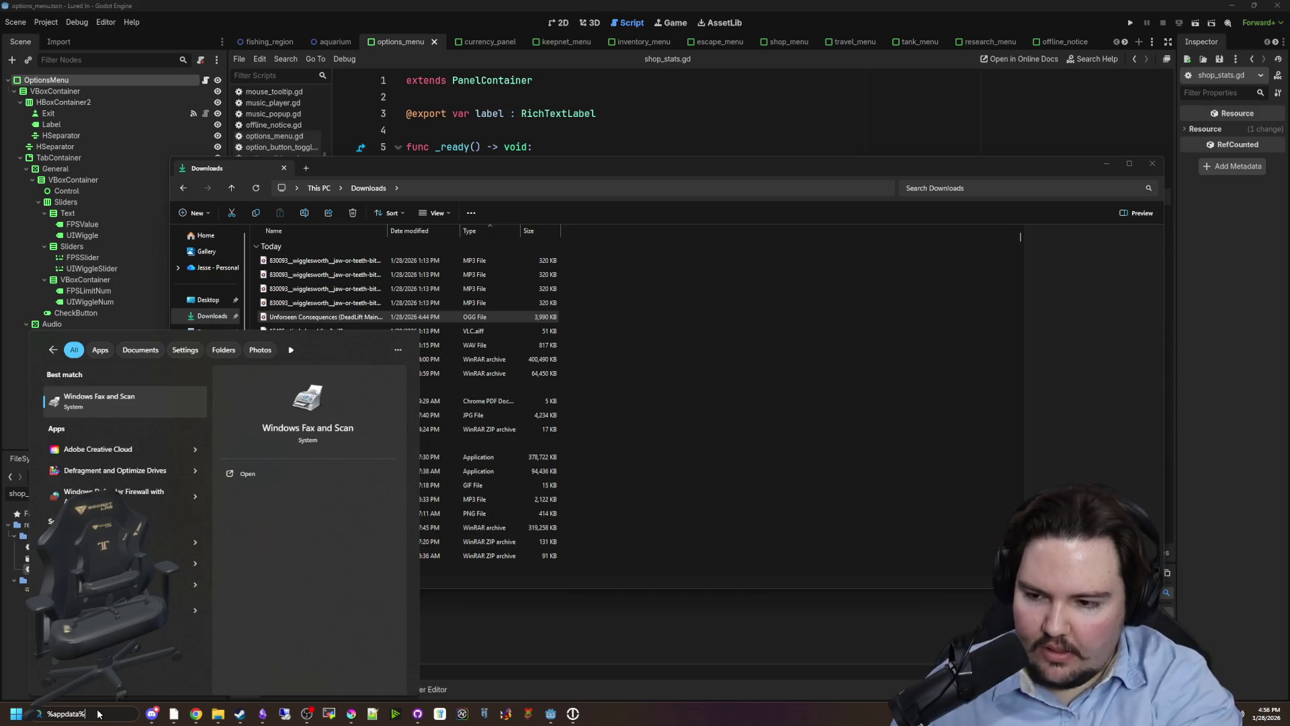
pyautogui.click(129, 402)
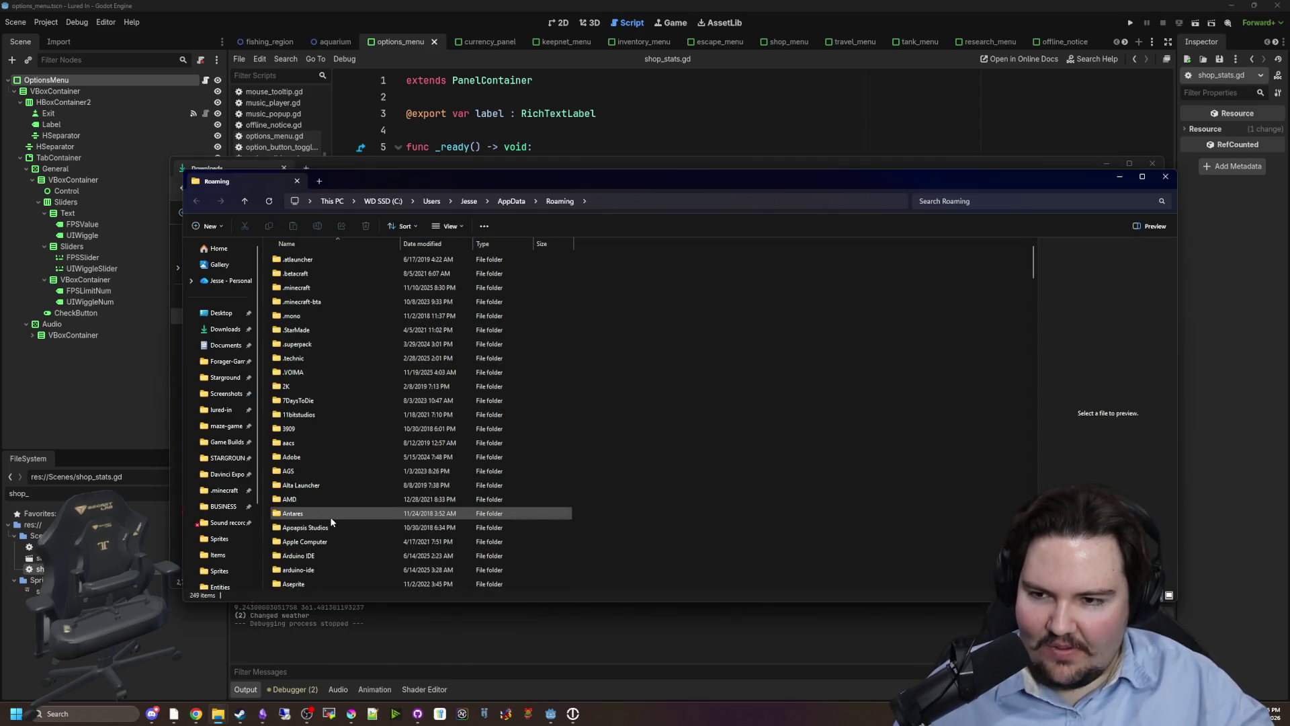
pyautogui.scroll(-10, 320, 433)
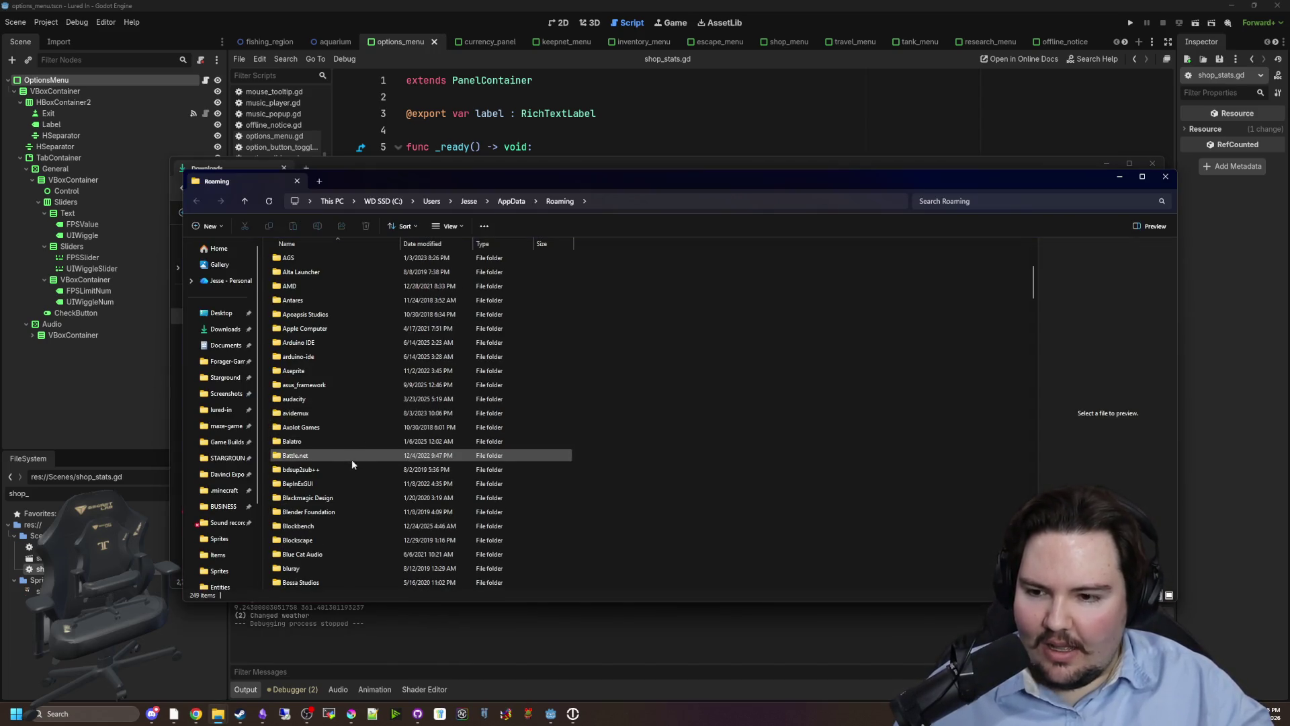
pyautogui.scroll(-4, 355, 431)
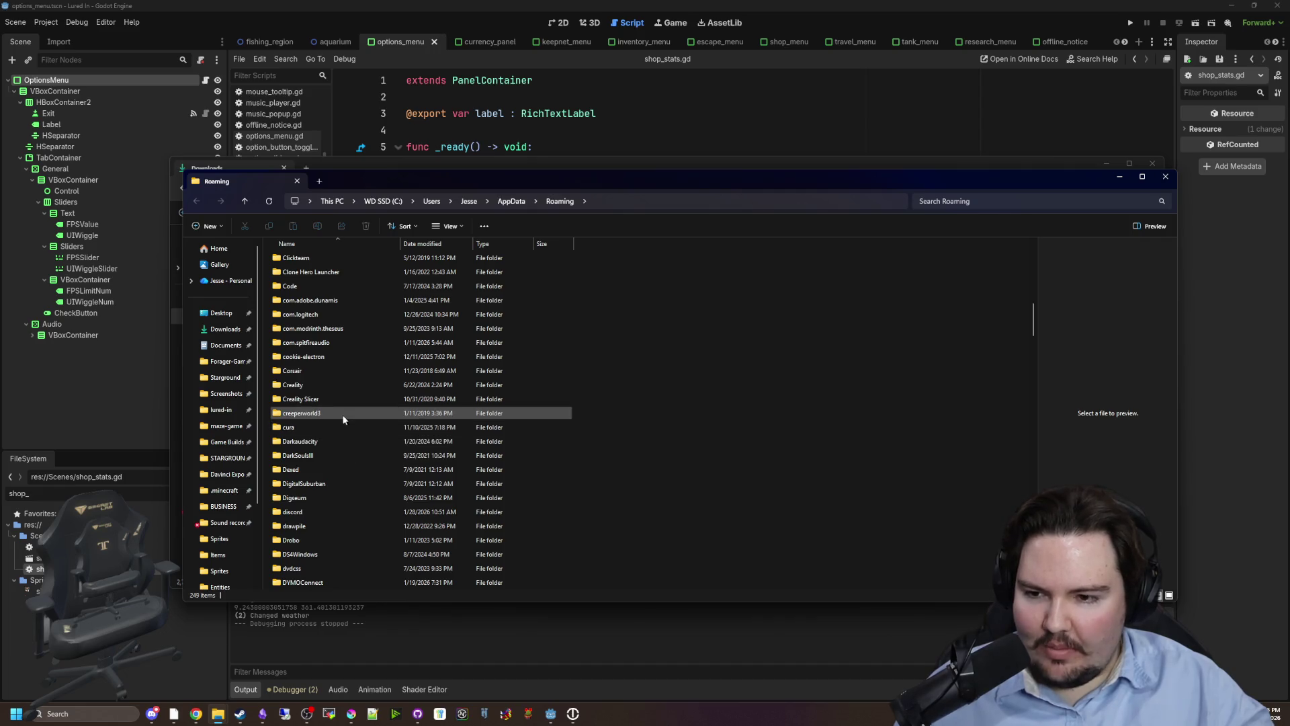
pyautogui.scroll(3, 326, 377)
# Go into Godot > app_userdata > Lured In and select the userdata save file.
pyautogui.click(320, 360)
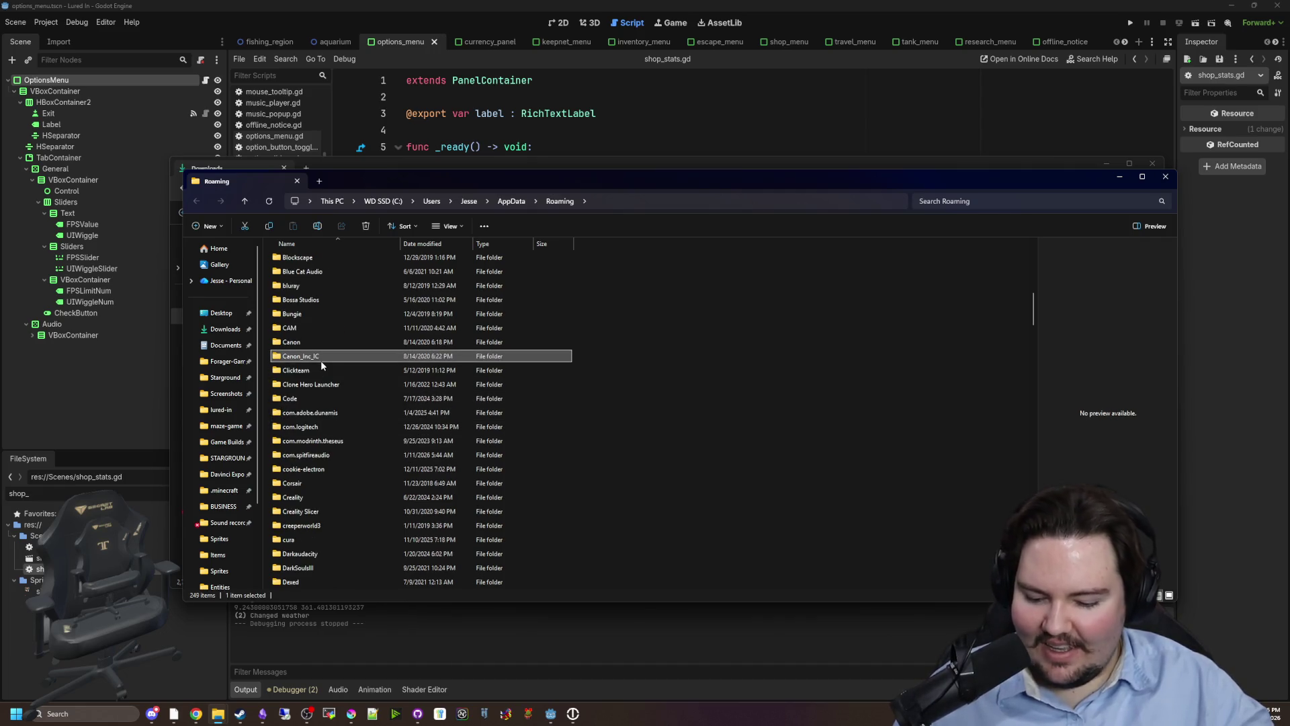
pyautogui.press('g')
pyautogui.press('g')
pyautogui.press('g')
pyautogui.press('g')
pyautogui.press('g')
pyautogui.press('g')
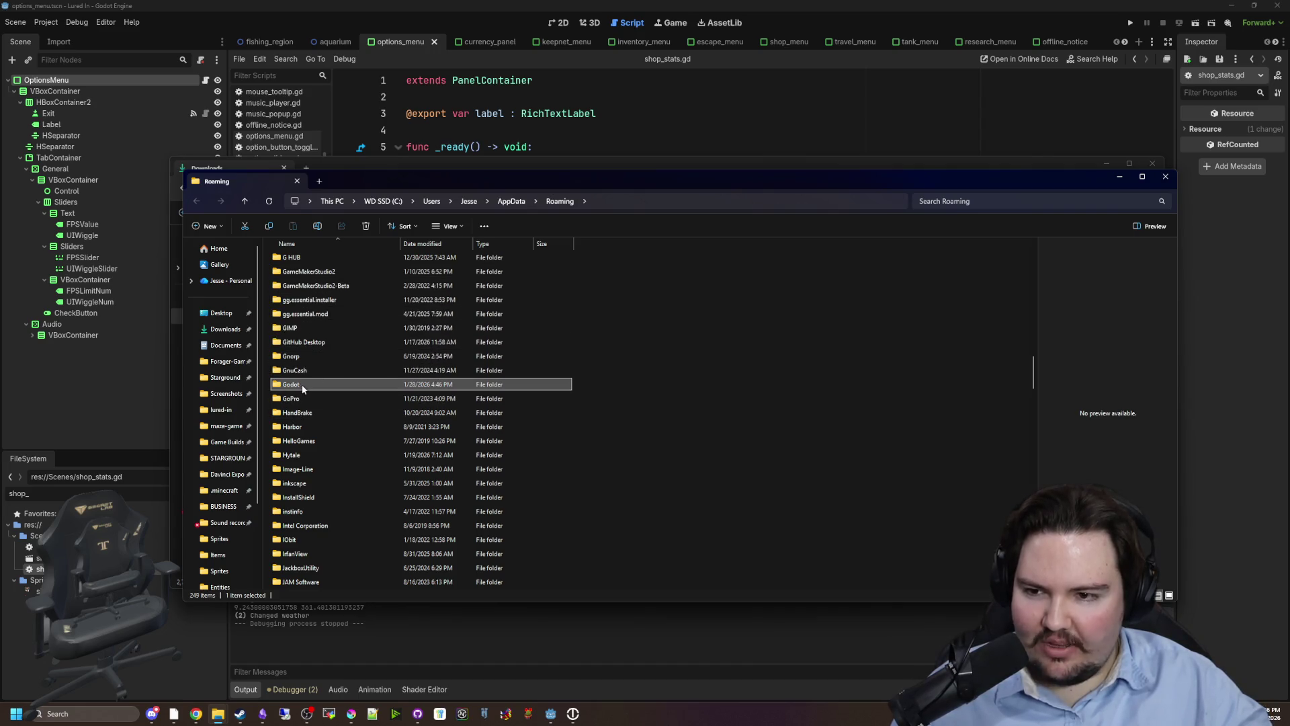
pyautogui.doubleClick(302, 385)
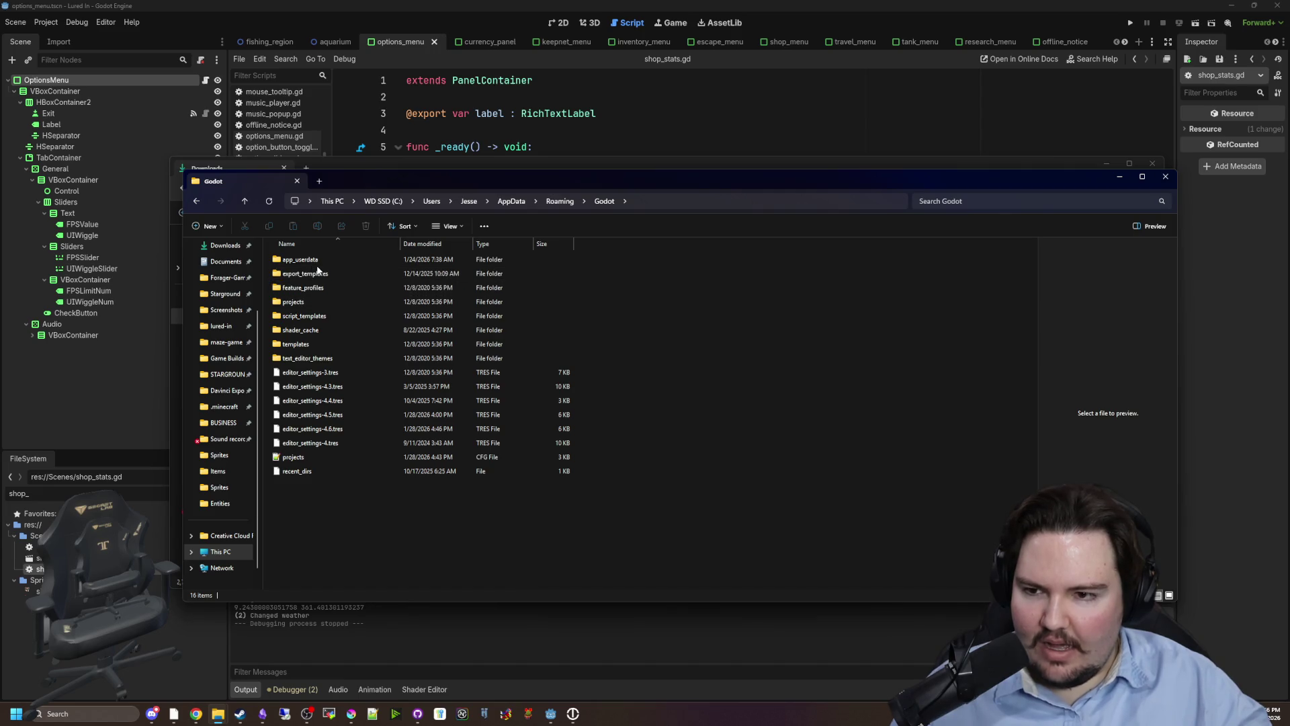
pyautogui.doubleClick(317, 262)
pyautogui.doubleClick(317, 261)
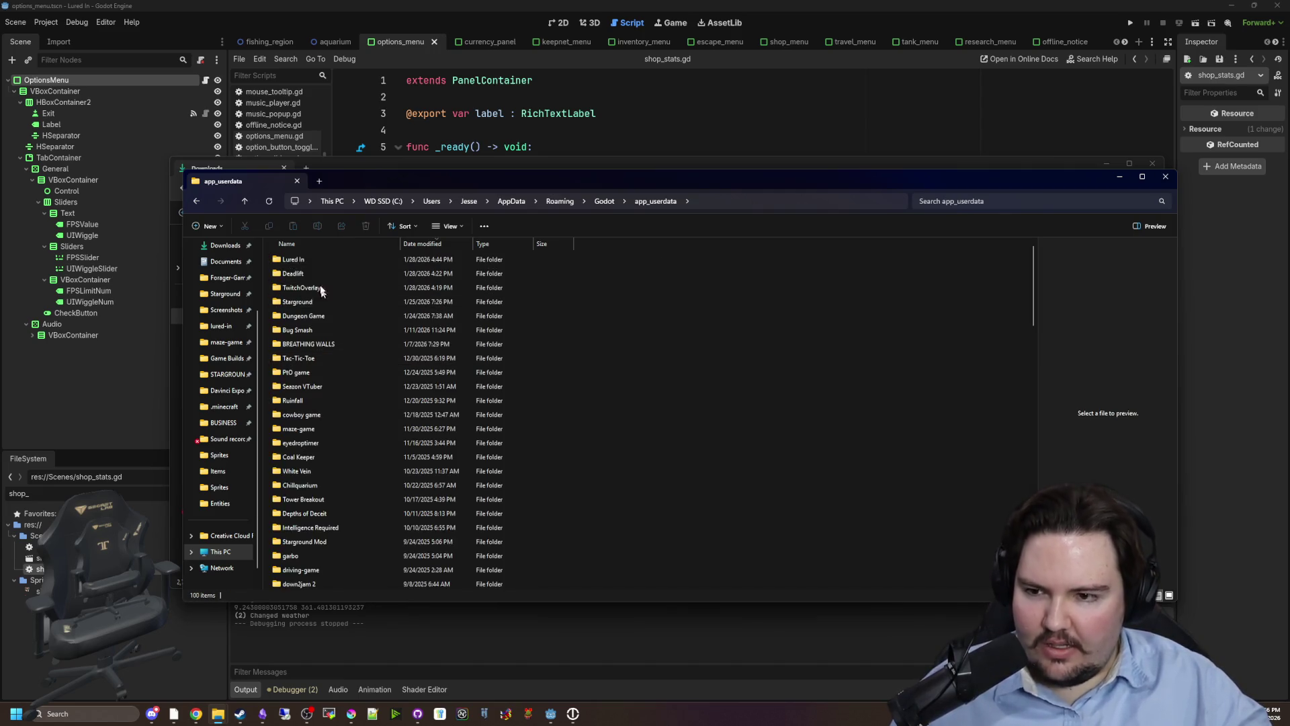
pyautogui.click(294, 332)
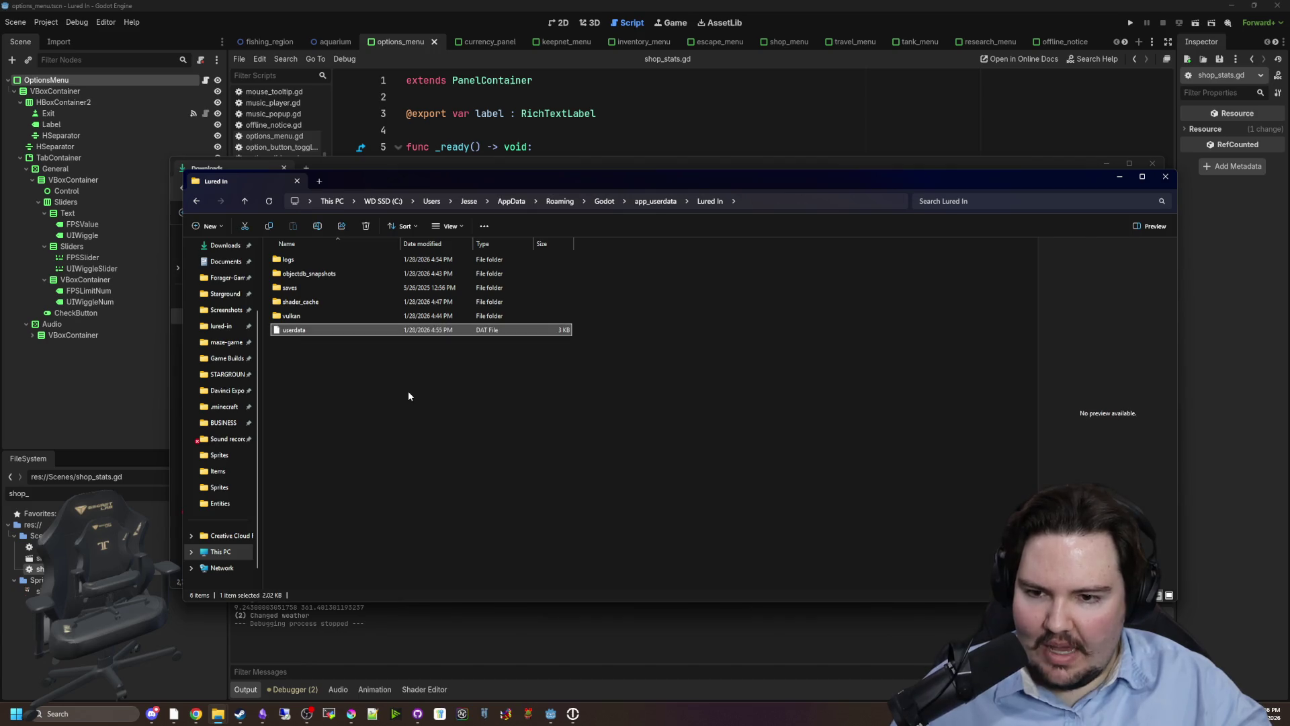
pyautogui.click(378, 371)
pyautogui.click(317, 330)
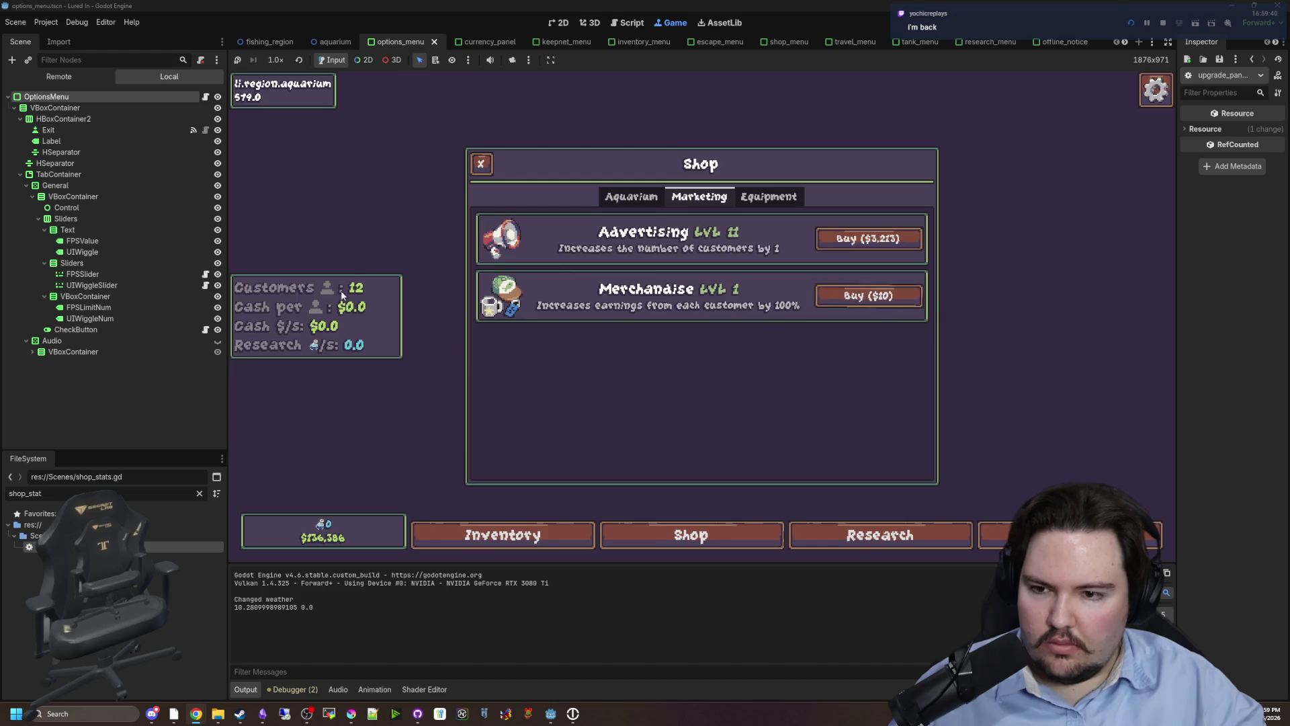
# Buy eight Advertising upgrades to reach level 19, then close the Shop panel.
pyautogui.click(901, 242)
pyautogui.click(874, 240)
pyautogui.click(872, 240)
pyautogui.click(871, 240)
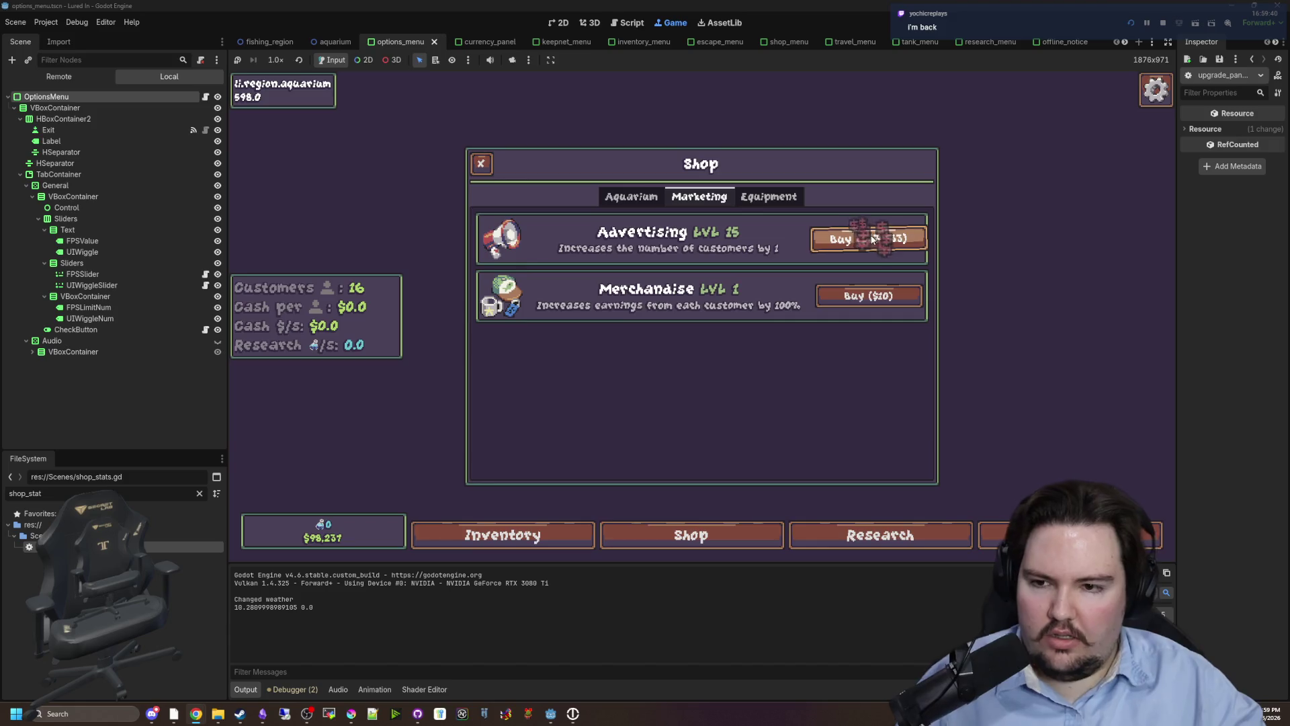
pyautogui.click(872, 240)
pyautogui.click(872, 240)
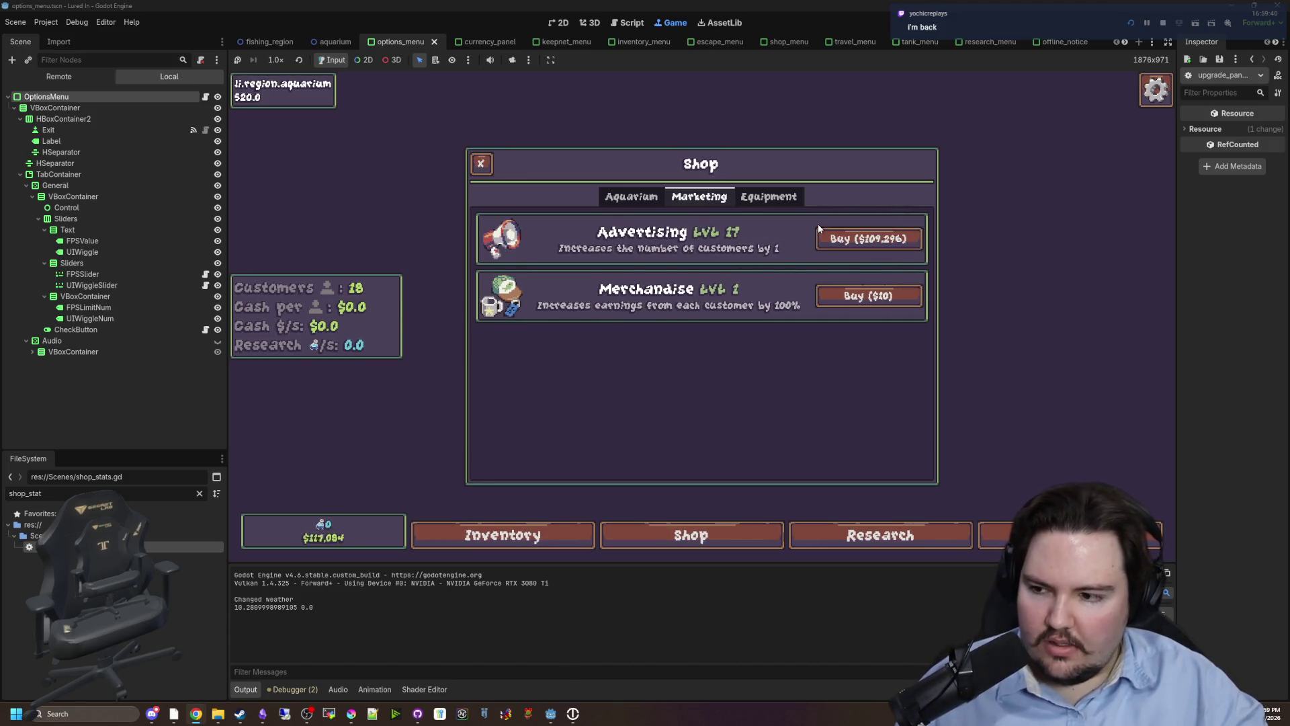
pyautogui.click(867, 245)
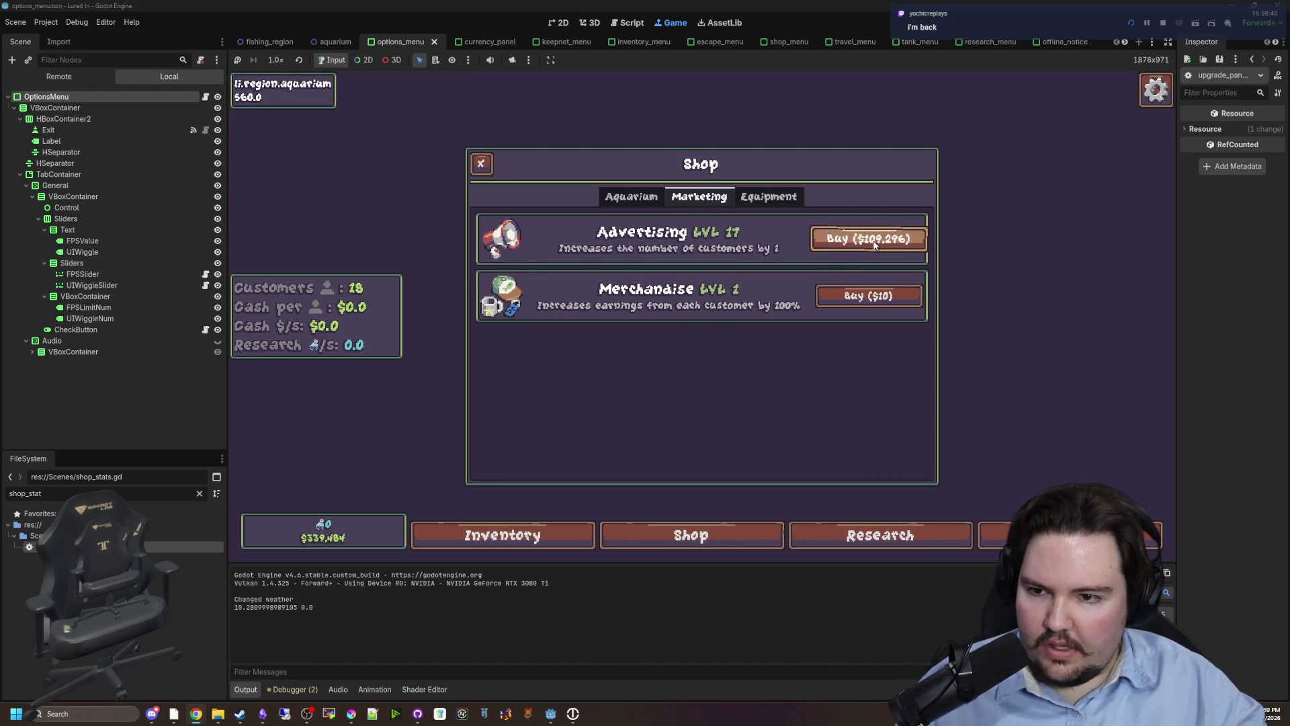
pyautogui.click(873, 240)
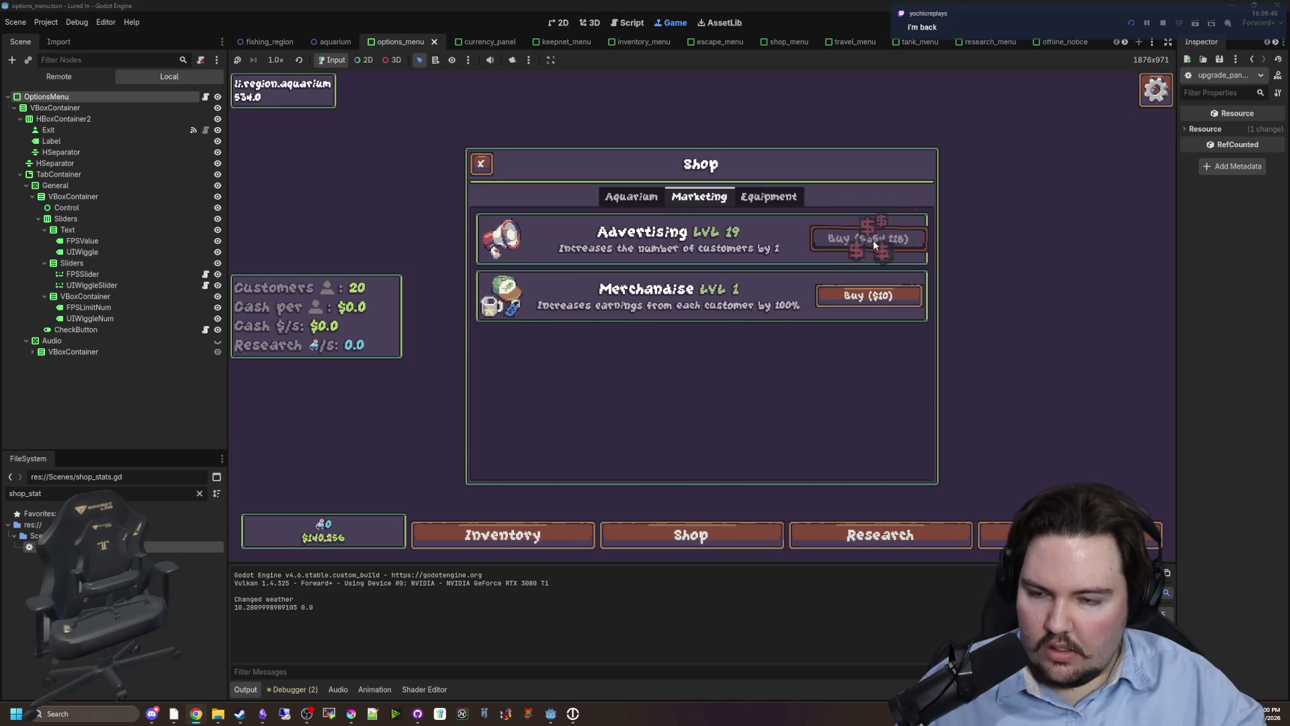
pyautogui.click(480, 163)
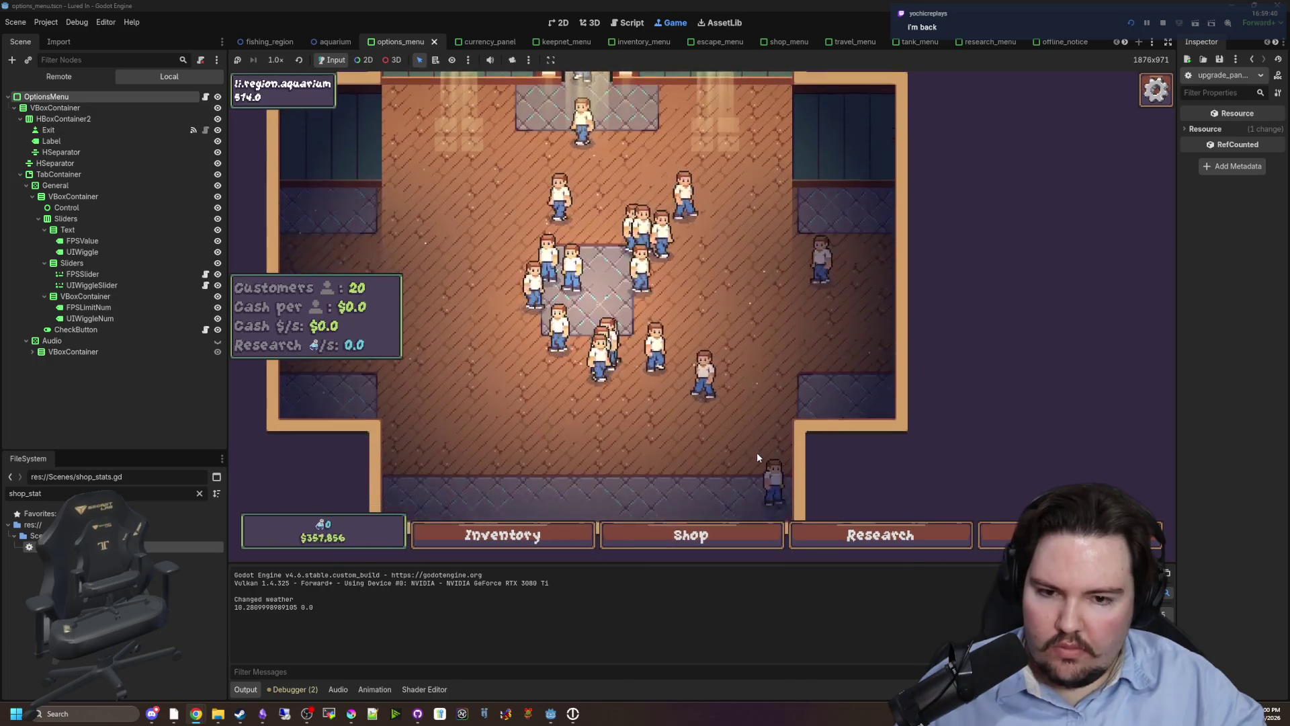
# Delete the userdata save file in Explorer and quit the game to desktop.
pyautogui.press('Escape')
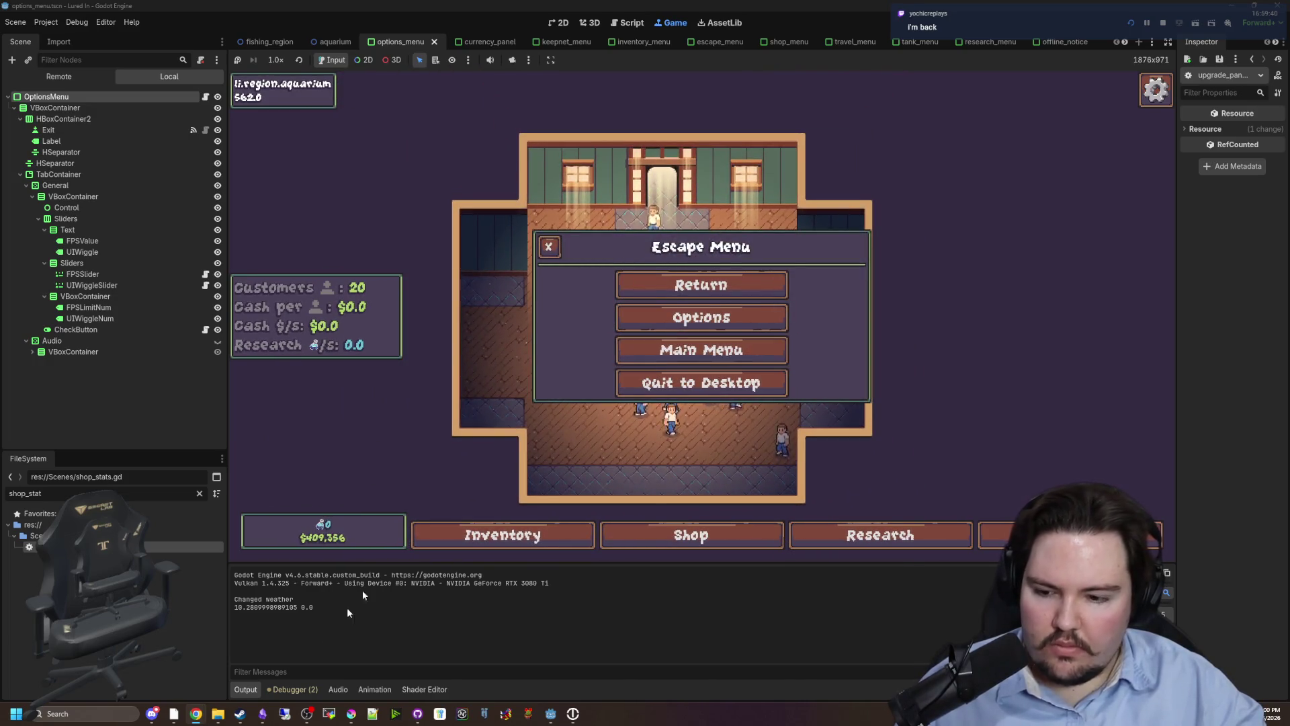
pyautogui.moveTo(229, 713)
pyautogui.click(262, 646)
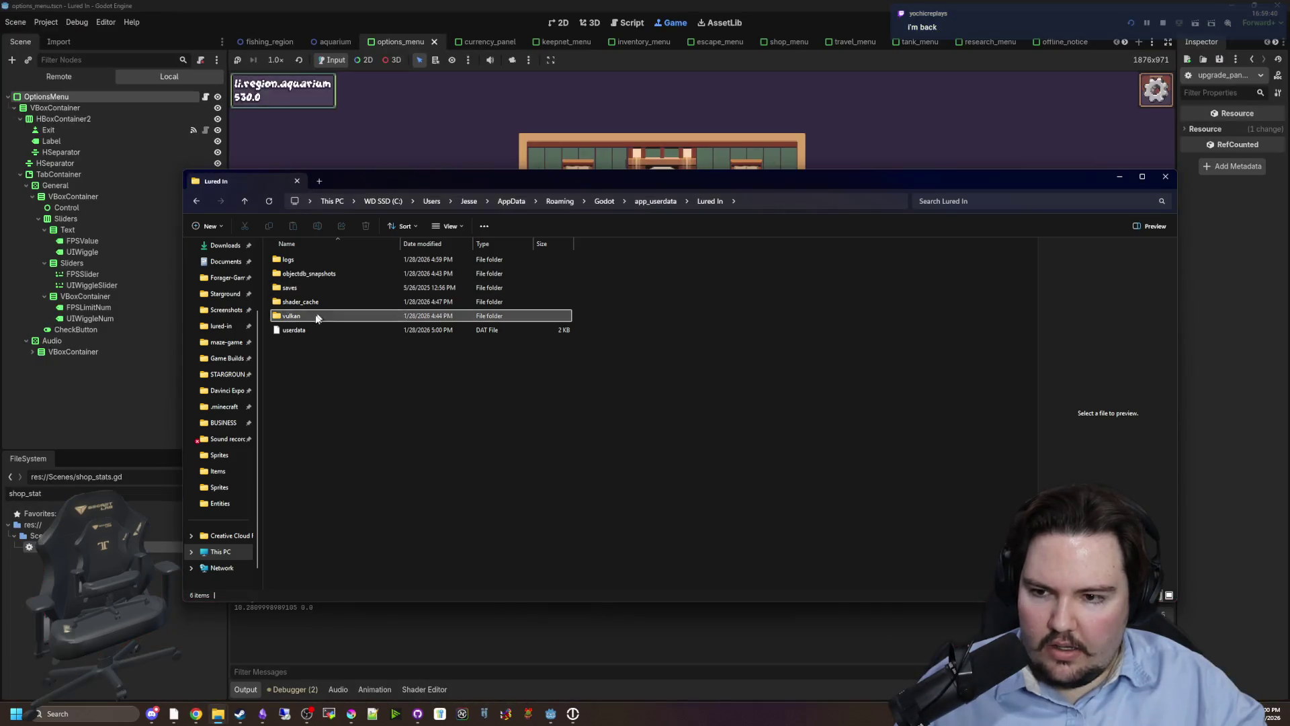
pyautogui.click(296, 330)
pyautogui.press('Delete')
pyautogui.click(718, 156)
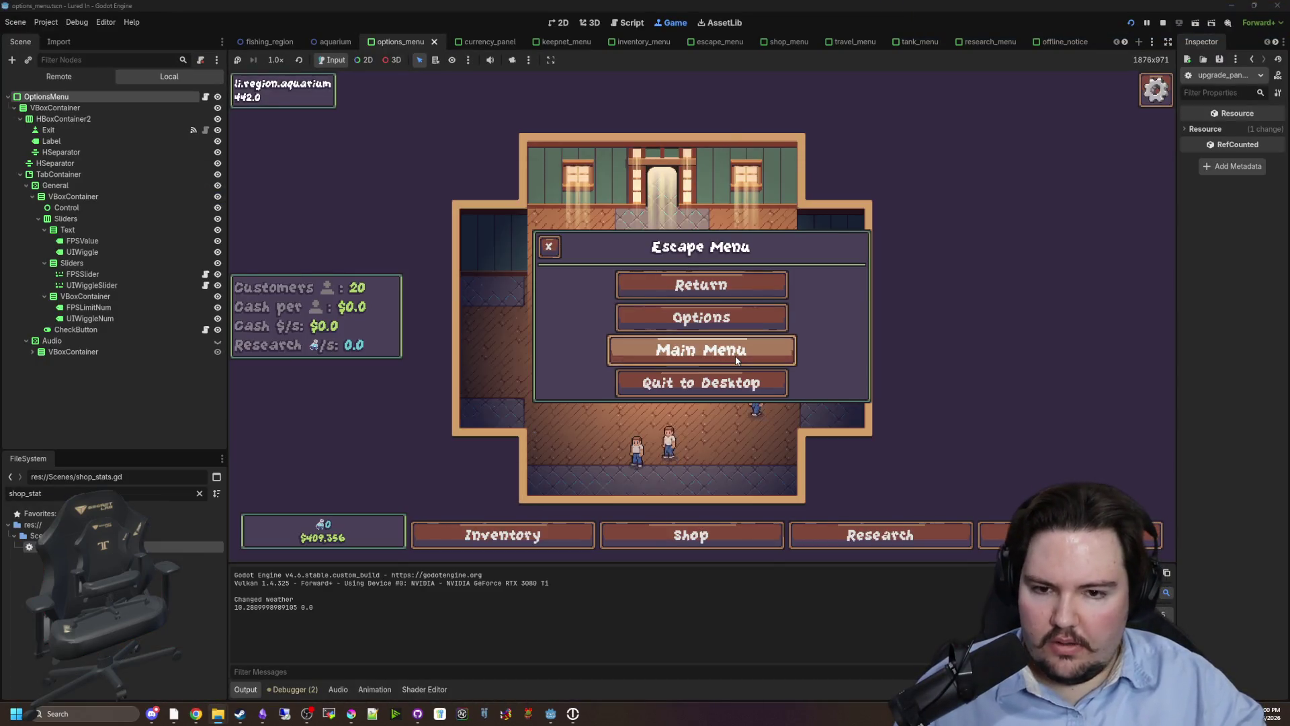
pyautogui.click(679, 380)
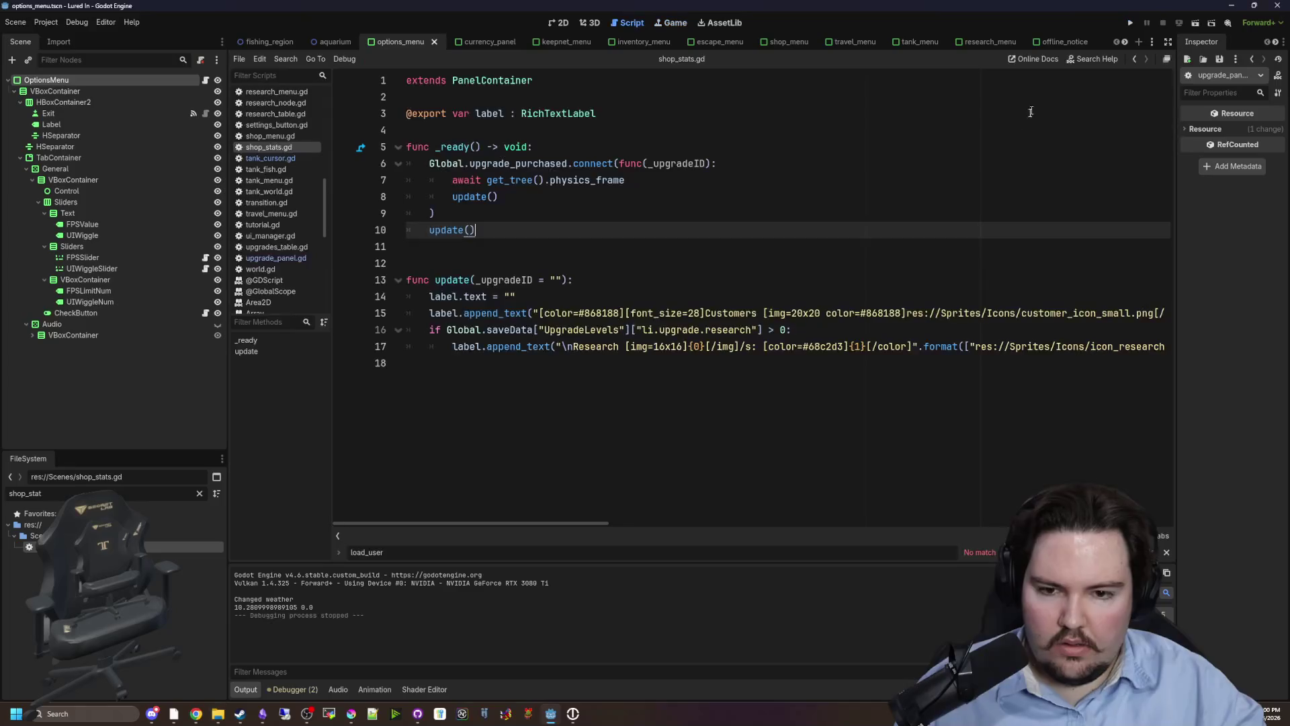
# Relaunch the game, lower sound effects and music volumes in Options > Audio, and start playing.
pyautogui.click(1131, 22)
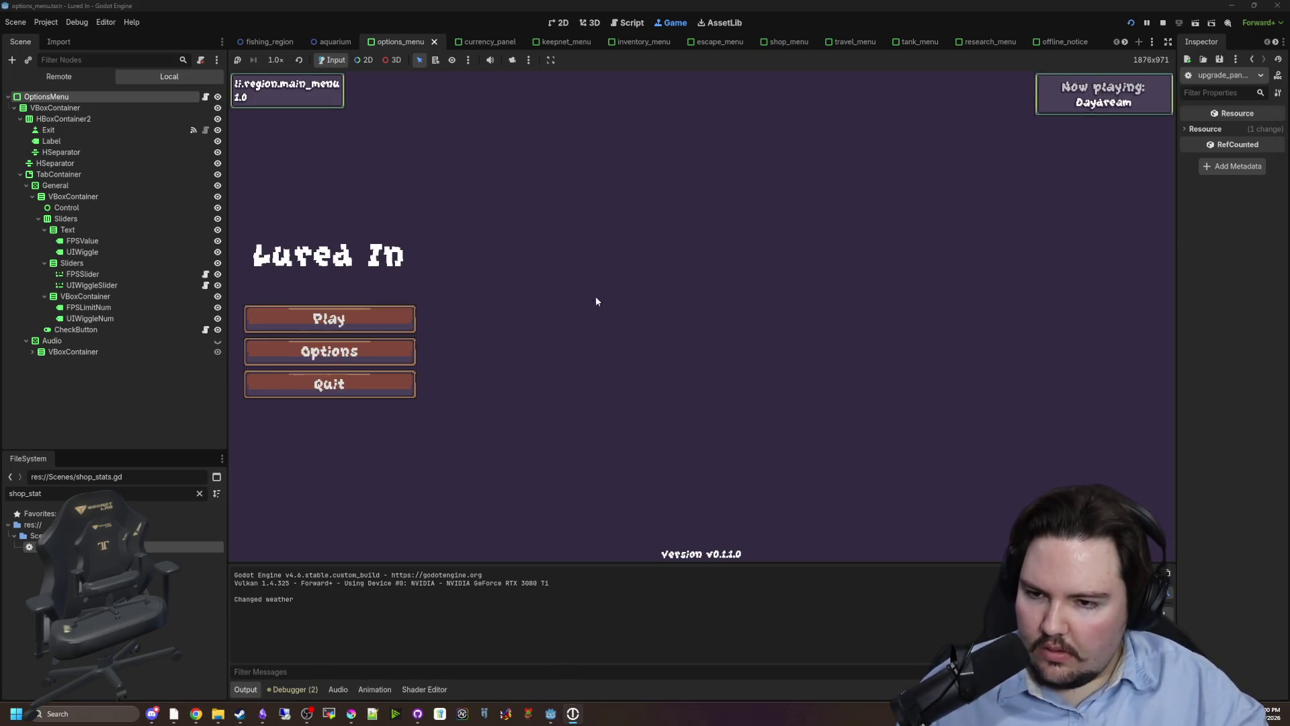
pyautogui.click(405, 348)
pyautogui.click(739, 230)
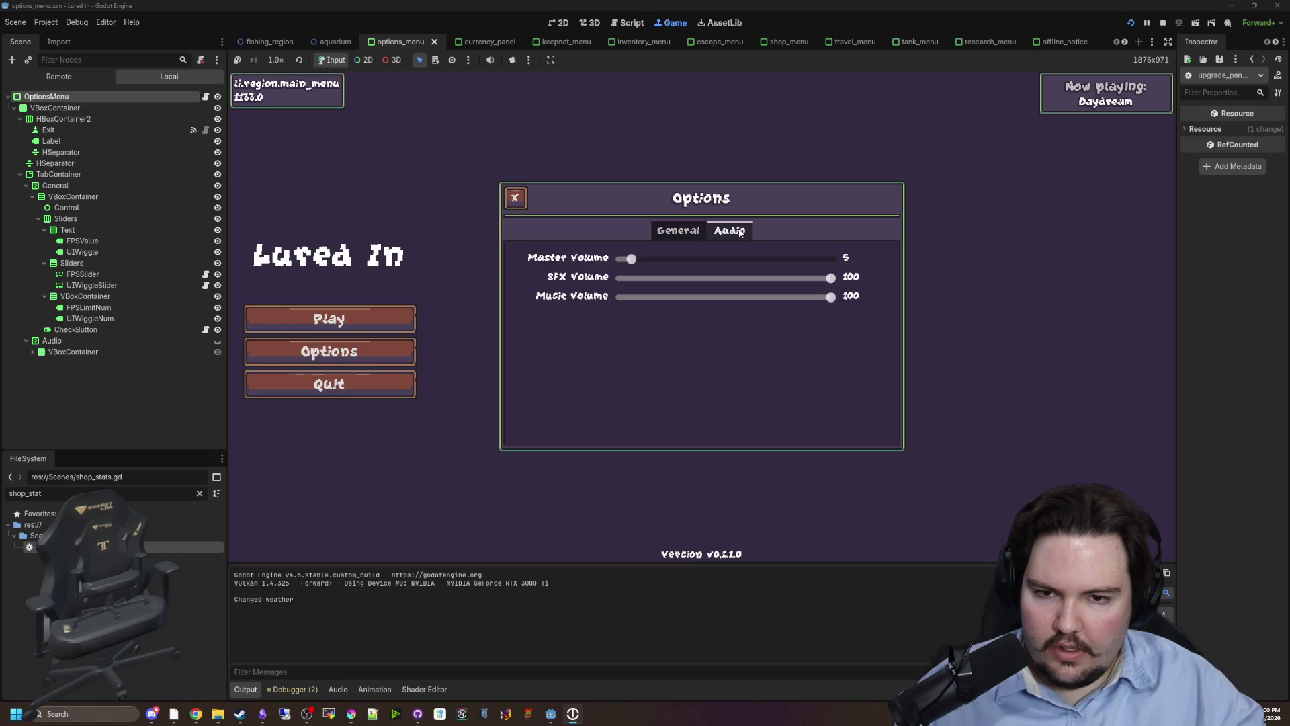
pyautogui.moveTo(831, 277)
pyautogui.mouseDown()
pyautogui.moveTo(622, 276)
pyautogui.moveTo(699, 277)
pyautogui.moveTo(621, 296)
pyautogui.mouseUp()
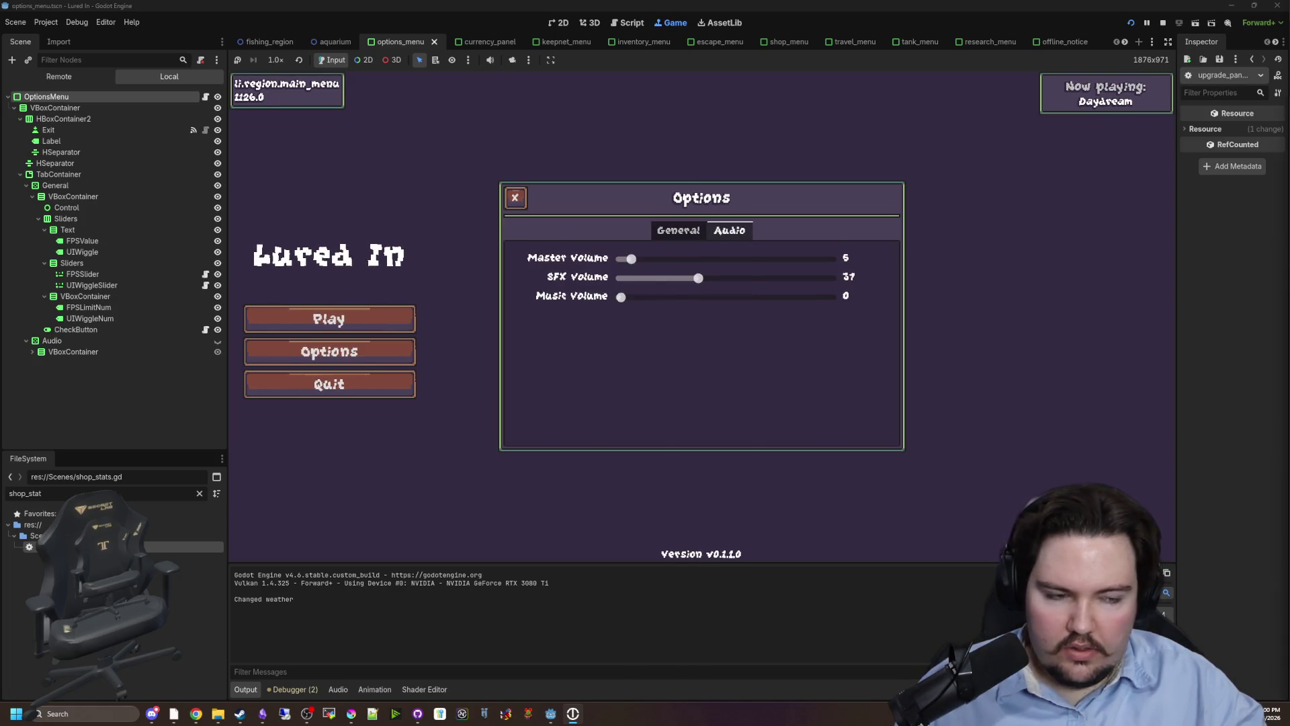
pyautogui.click(516, 198)
pyautogui.click(407, 319)
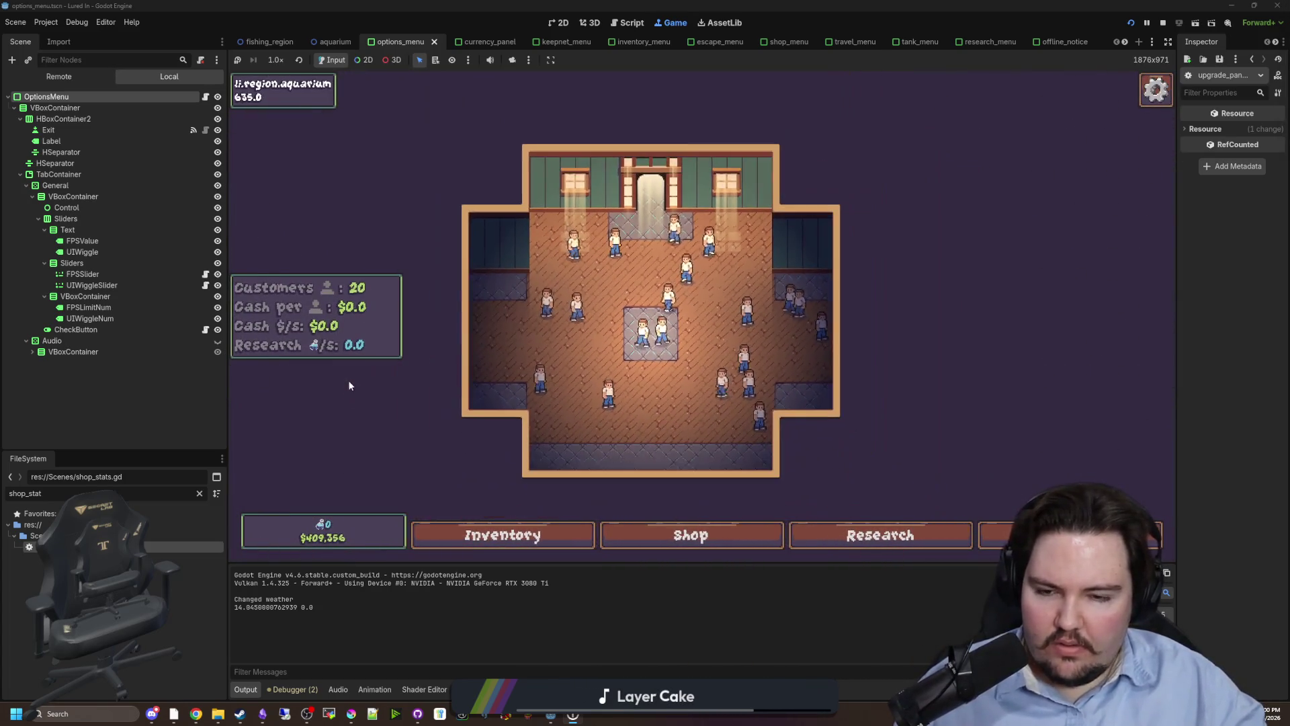
# Buy two Advertising upgrades under Shop > Marketing (customers 20 to 22), then view aquarium.gd.
pyautogui.scroll(3, 761, 487)
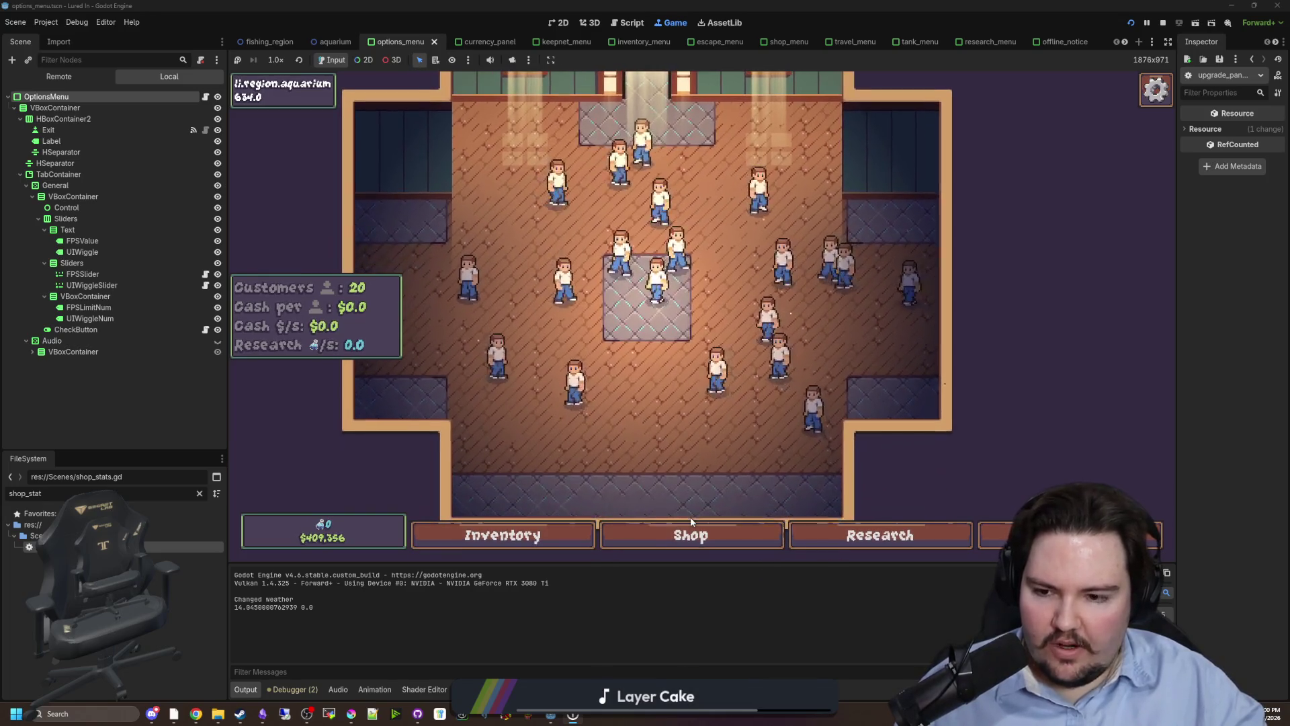
pyautogui.click(691, 528)
pyautogui.click(699, 196)
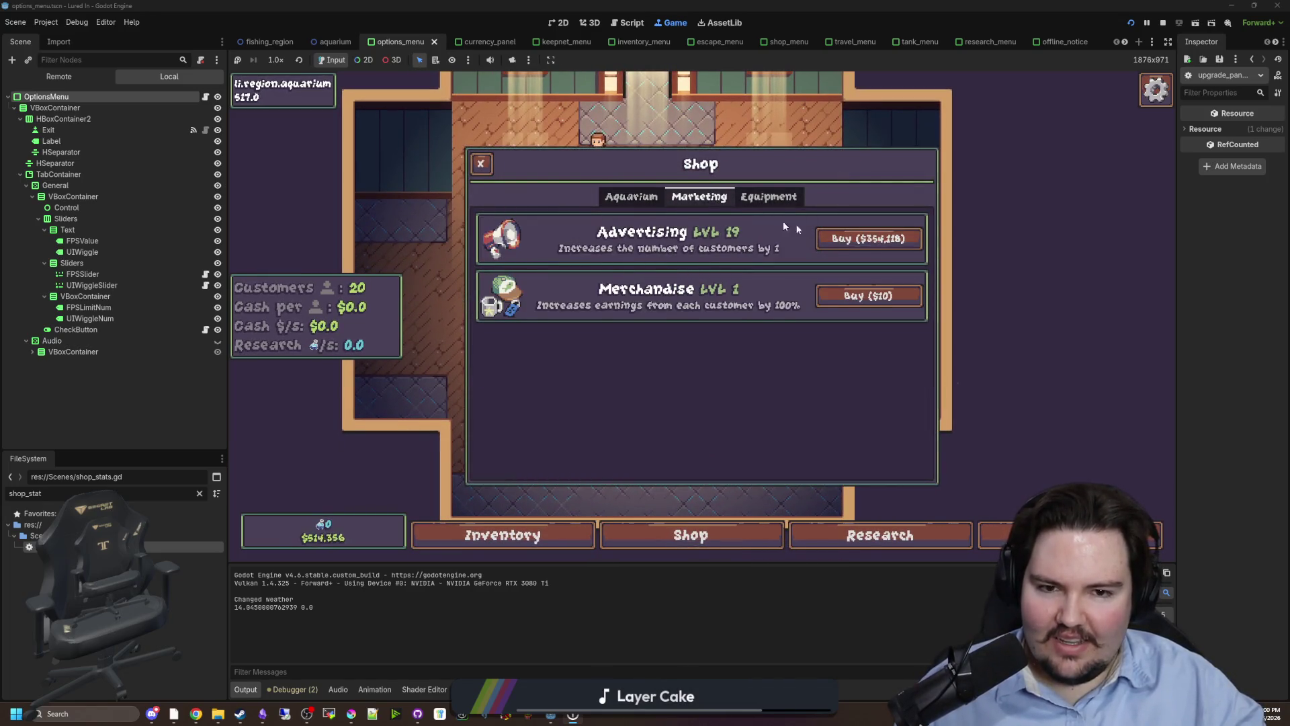
pyautogui.click(837, 239)
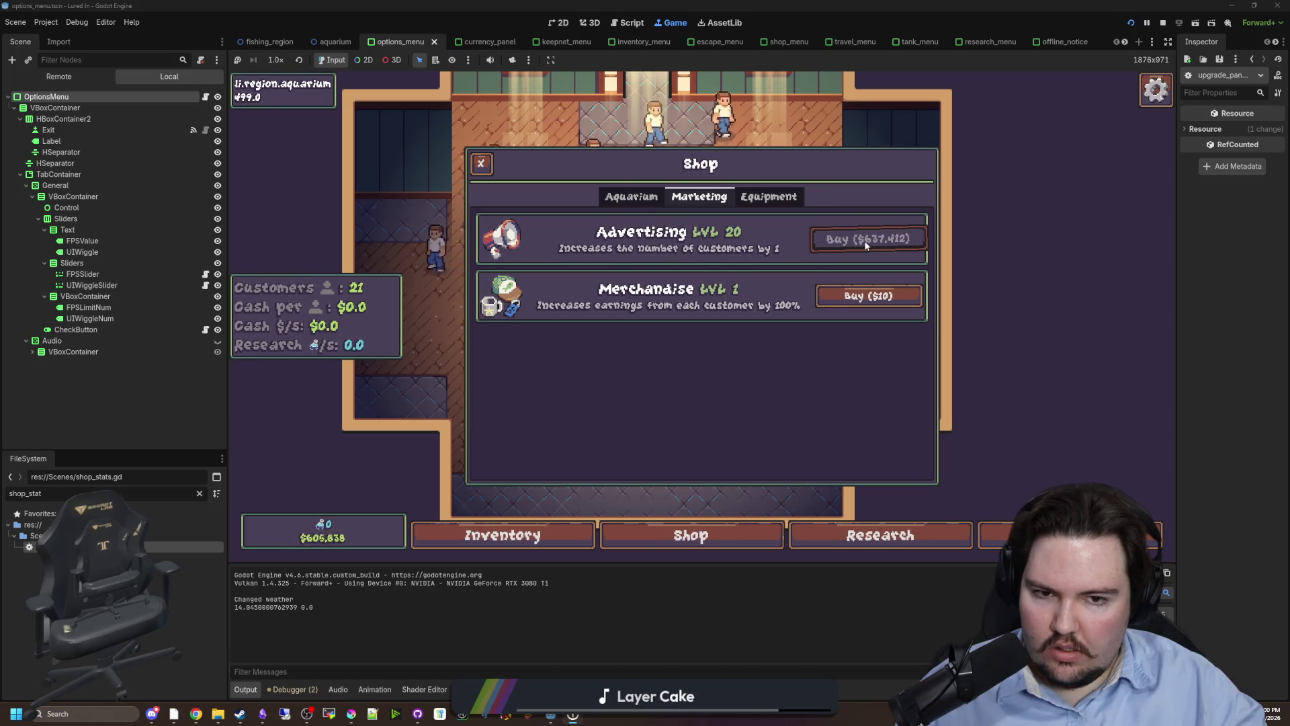
pyautogui.click(850, 242)
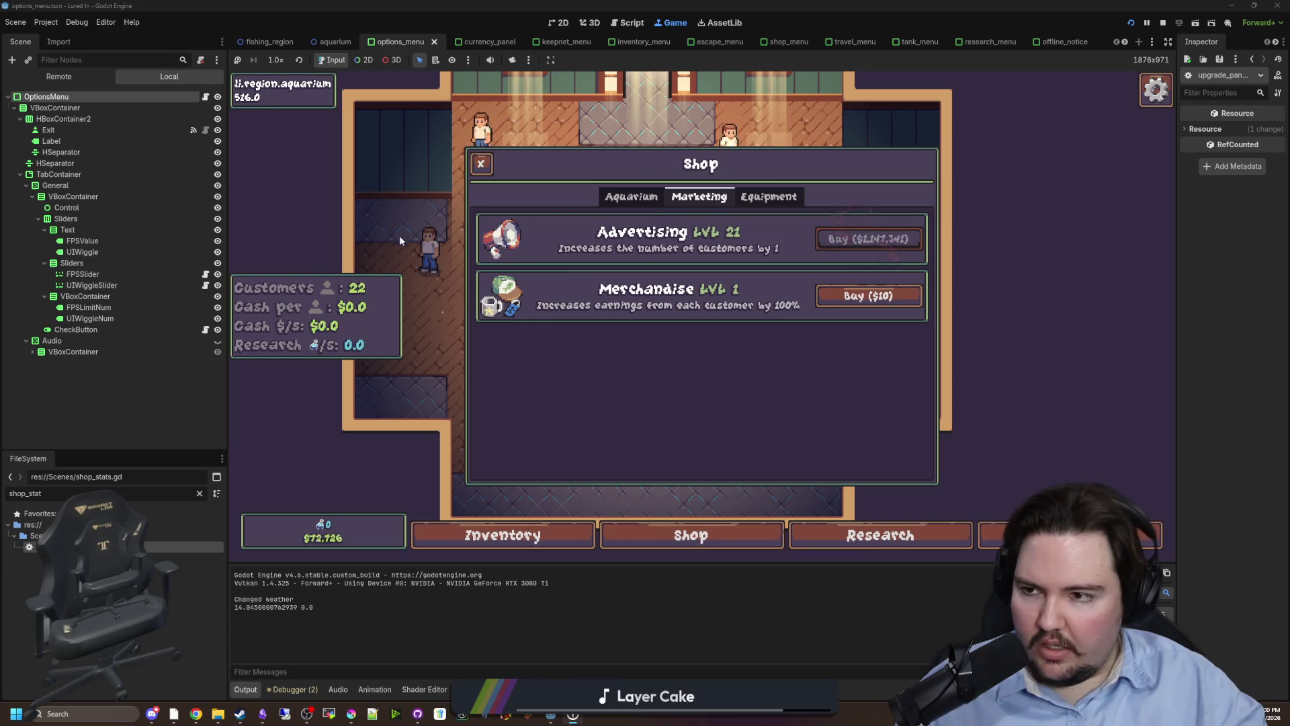
pyautogui.click(334, 42)
pyautogui.click(202, 97)
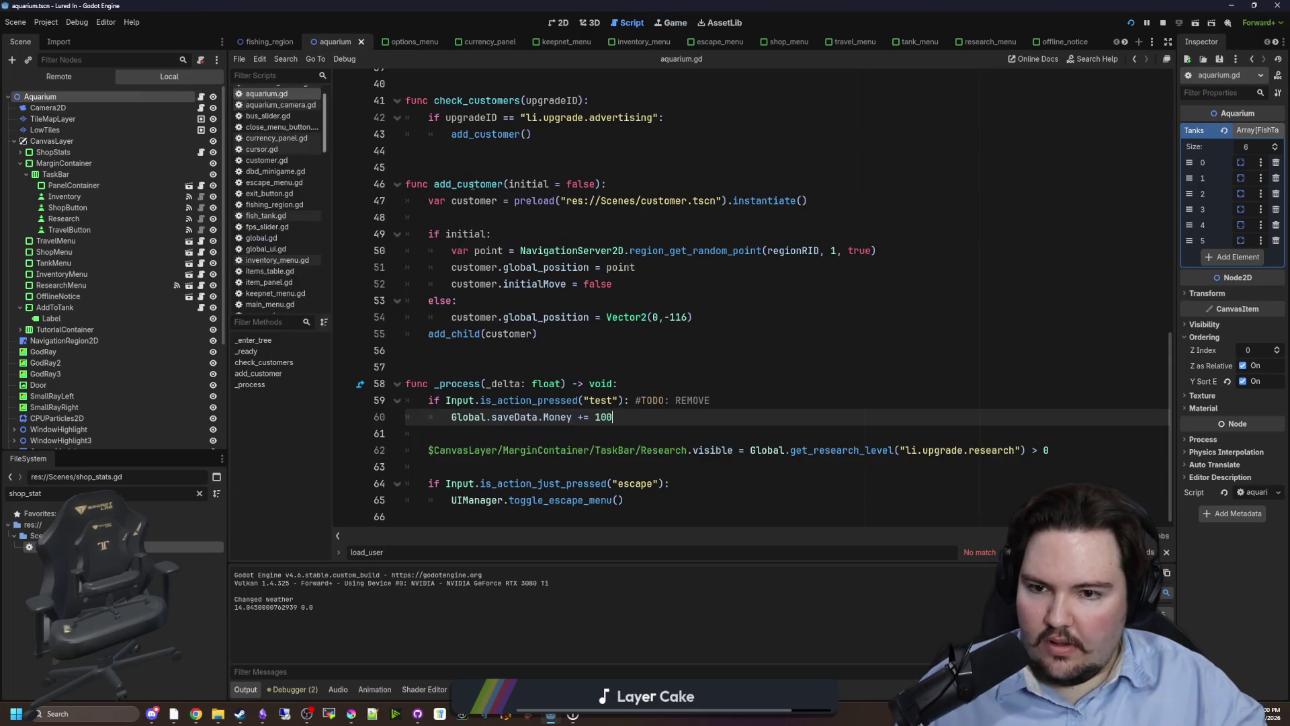
# Return to the running game and buy three more Advertising upgrades, reaching level 24.
pyautogui.click(775, 357)
pyautogui.click(617, 418)
pyautogui.write('000')
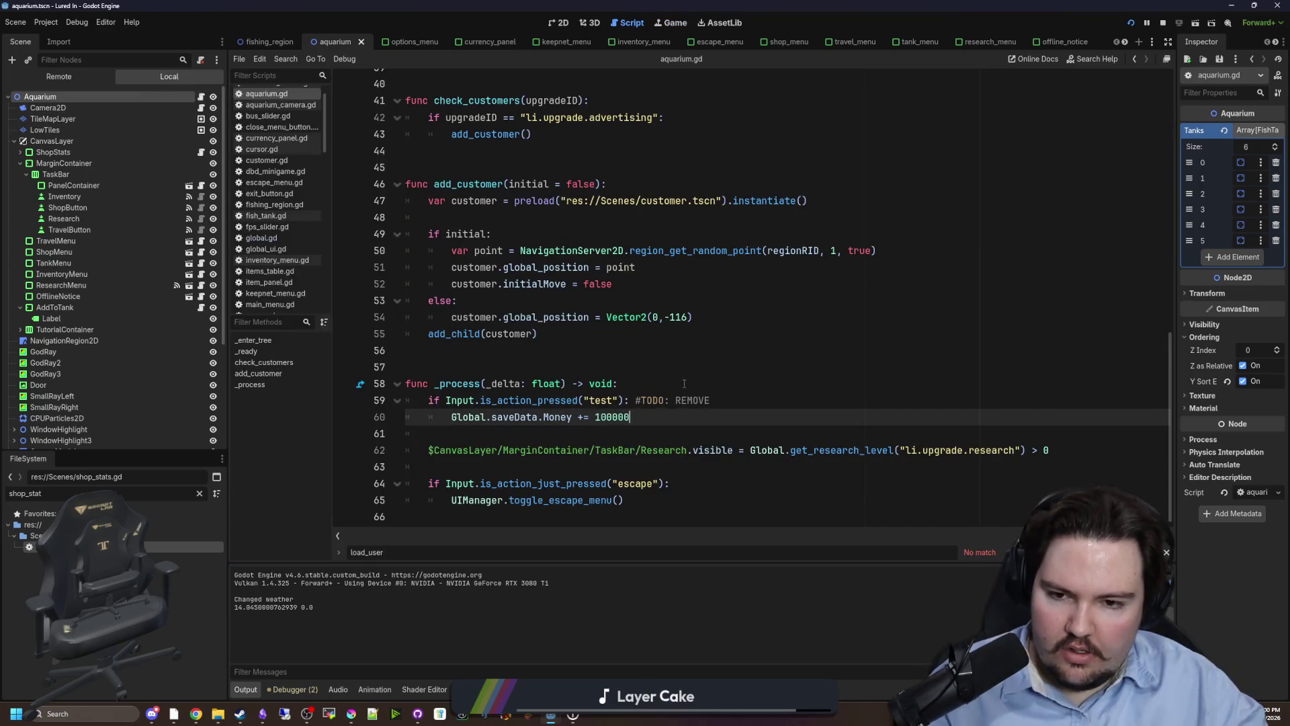
pyautogui.hotkey('ctrl', 'F4')
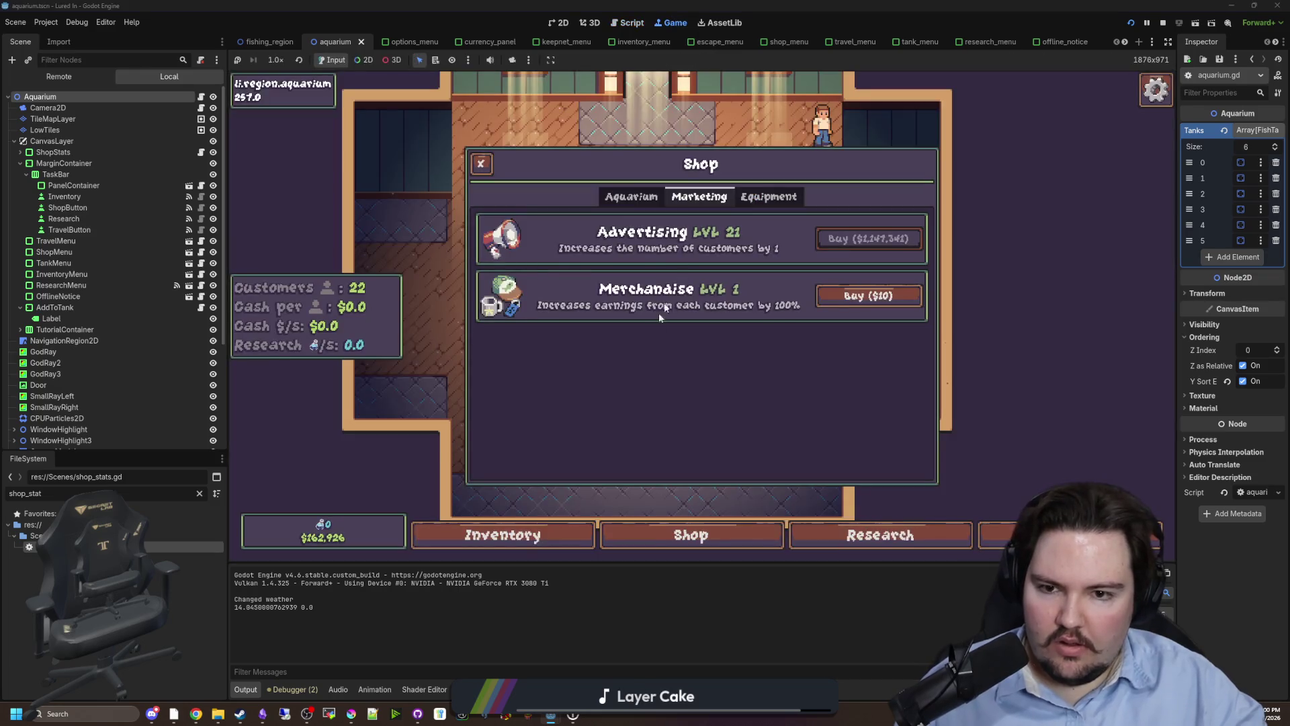
pyautogui.click(894, 238)
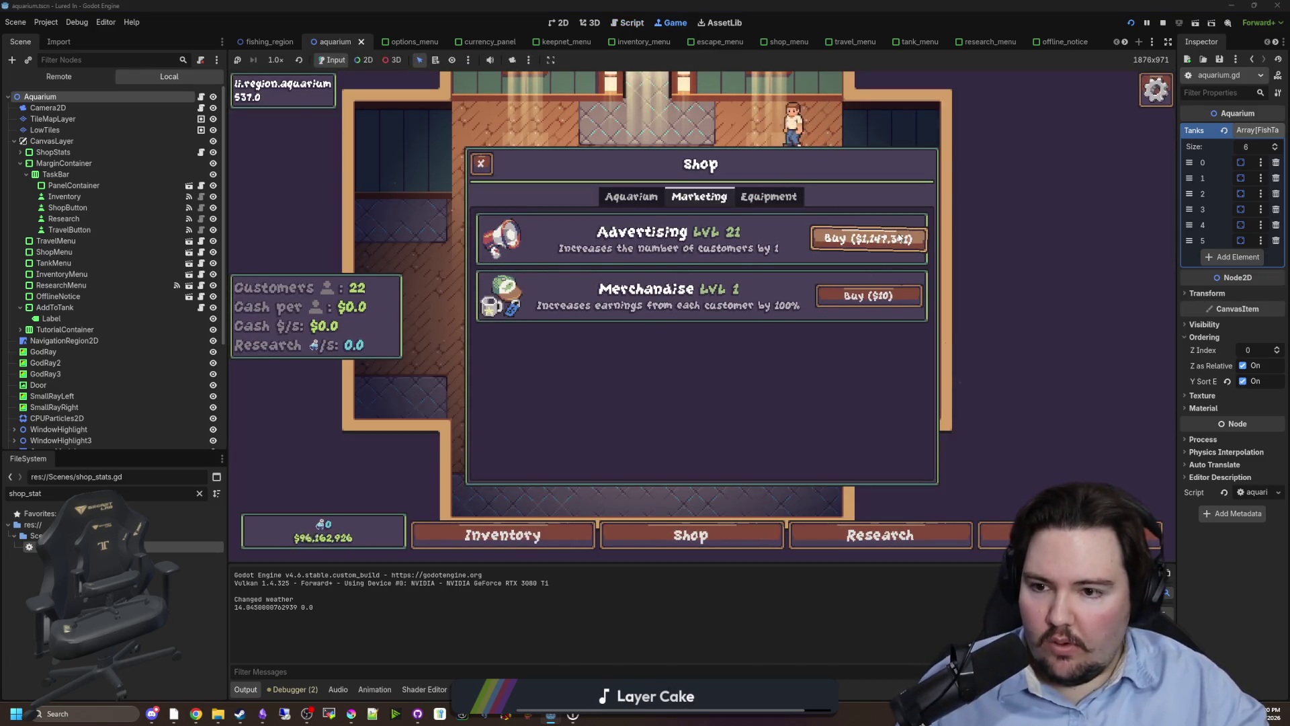
pyautogui.click(899, 238)
pyautogui.click(899, 237)
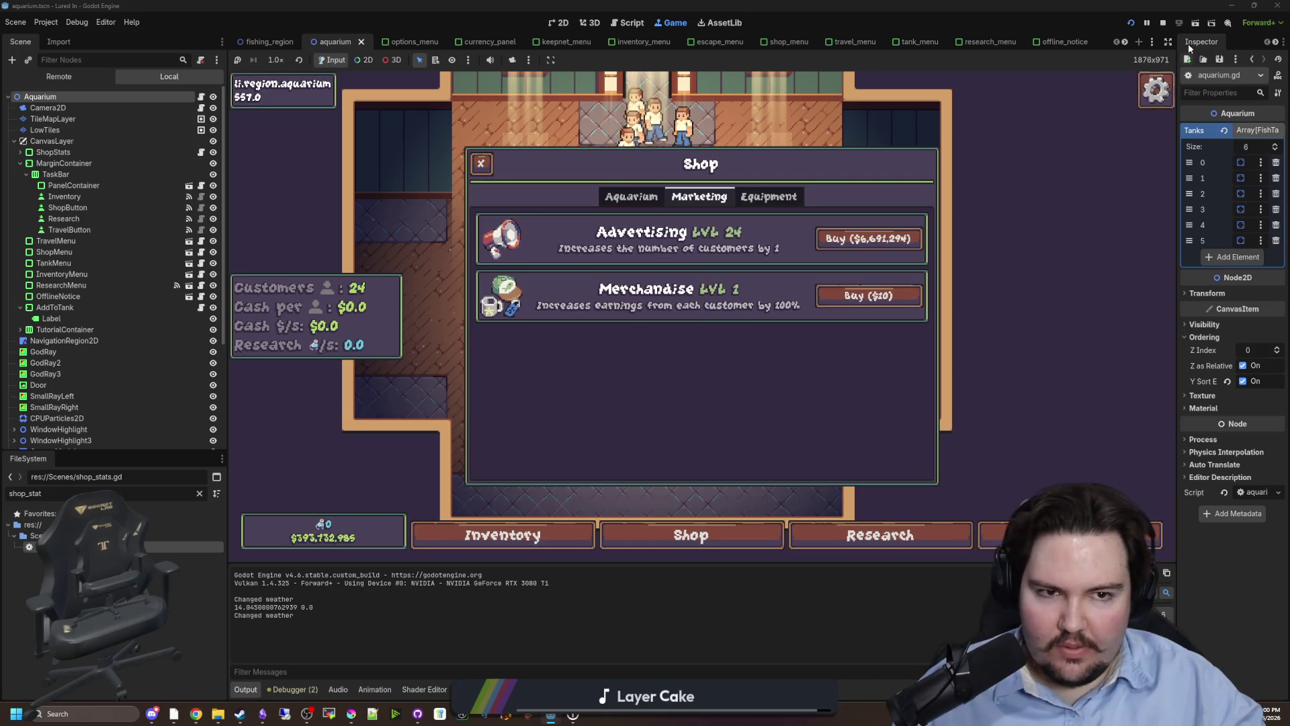
# Stop the game with F8 and open shop_stats.gd from the FileSystem dock.
pyautogui.press('F8')
pyautogui.click(567, 381)
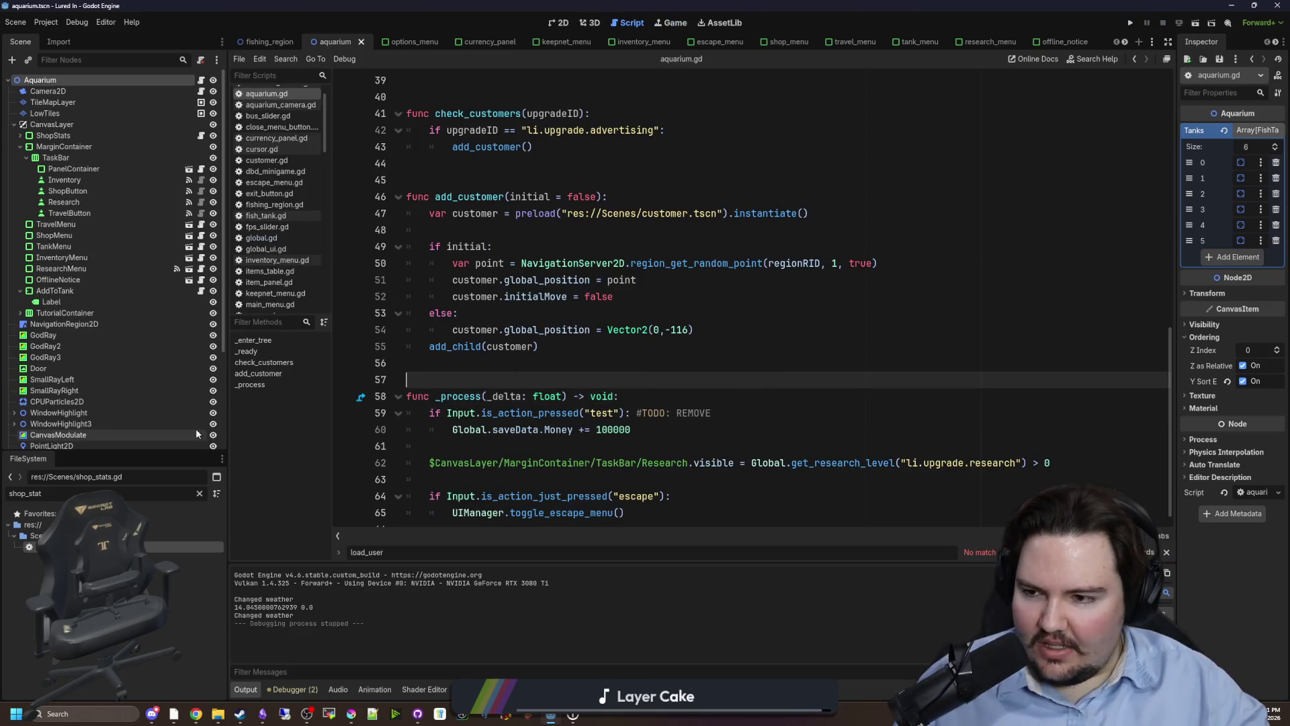
pyautogui.doubleClick(101, 546)
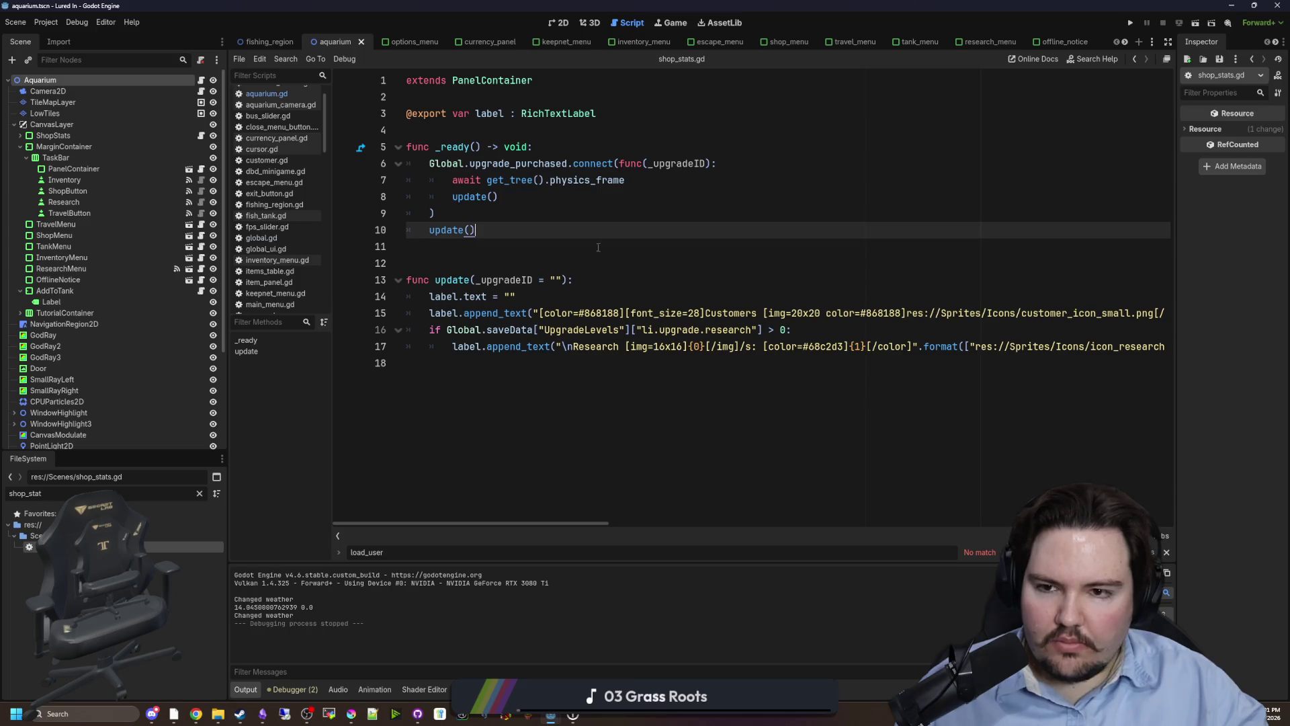
# Filter the FileSystem dock for 'glob' and open global.gd.
pyautogui.click(500, 134)
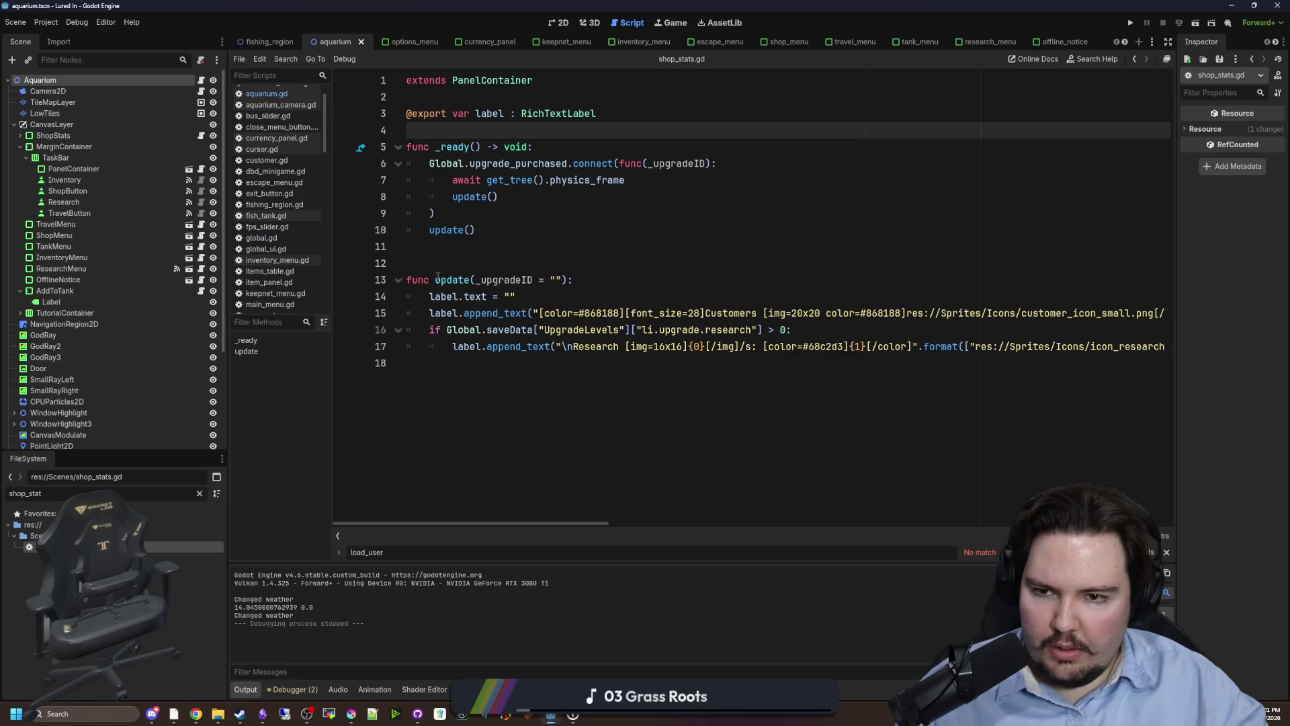
pyautogui.click(457, 212)
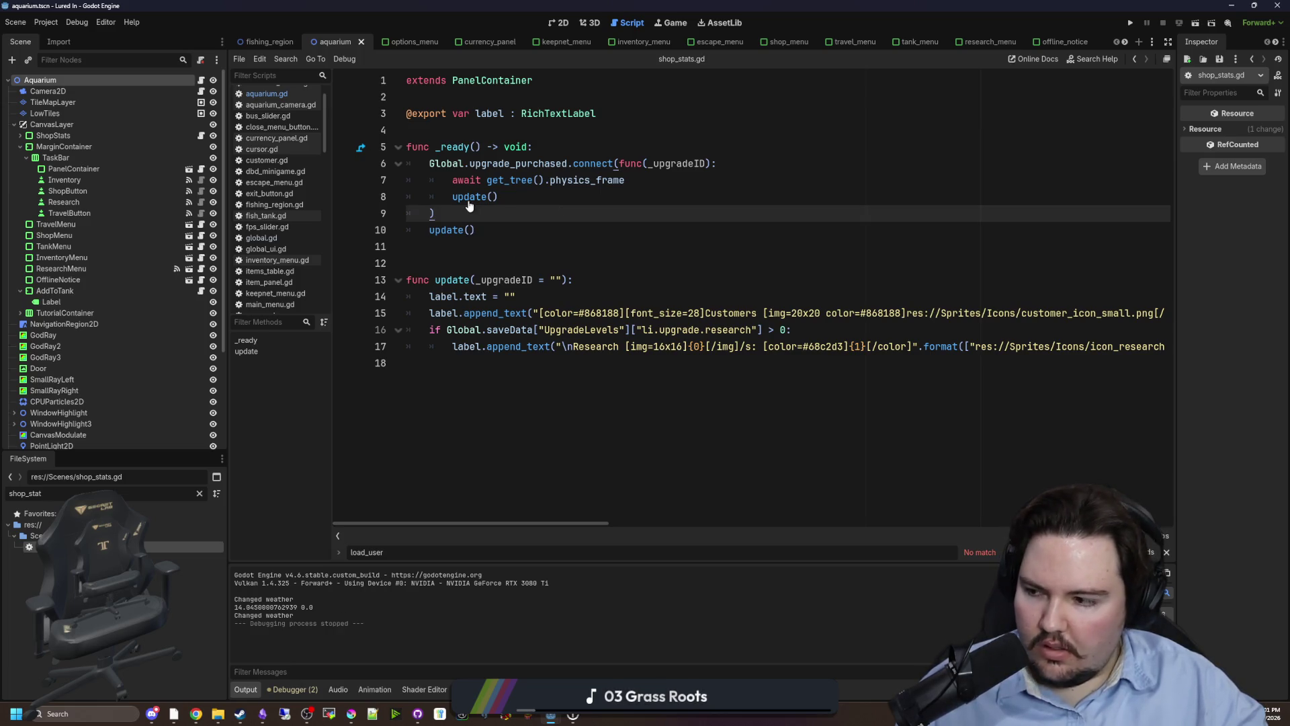
pyautogui.scroll(1, 309, 162)
pyautogui.scroll(-10, 306, 174)
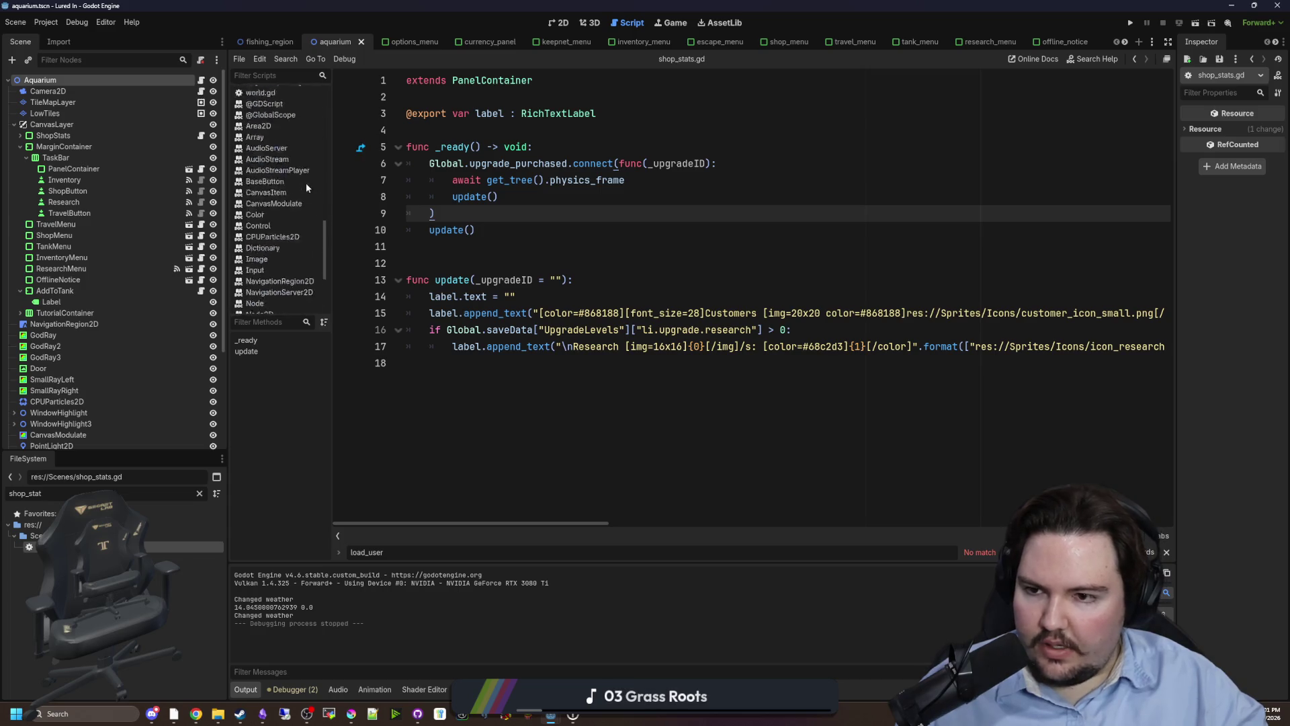
pyautogui.click(200, 494)
pyautogui.write('glob')
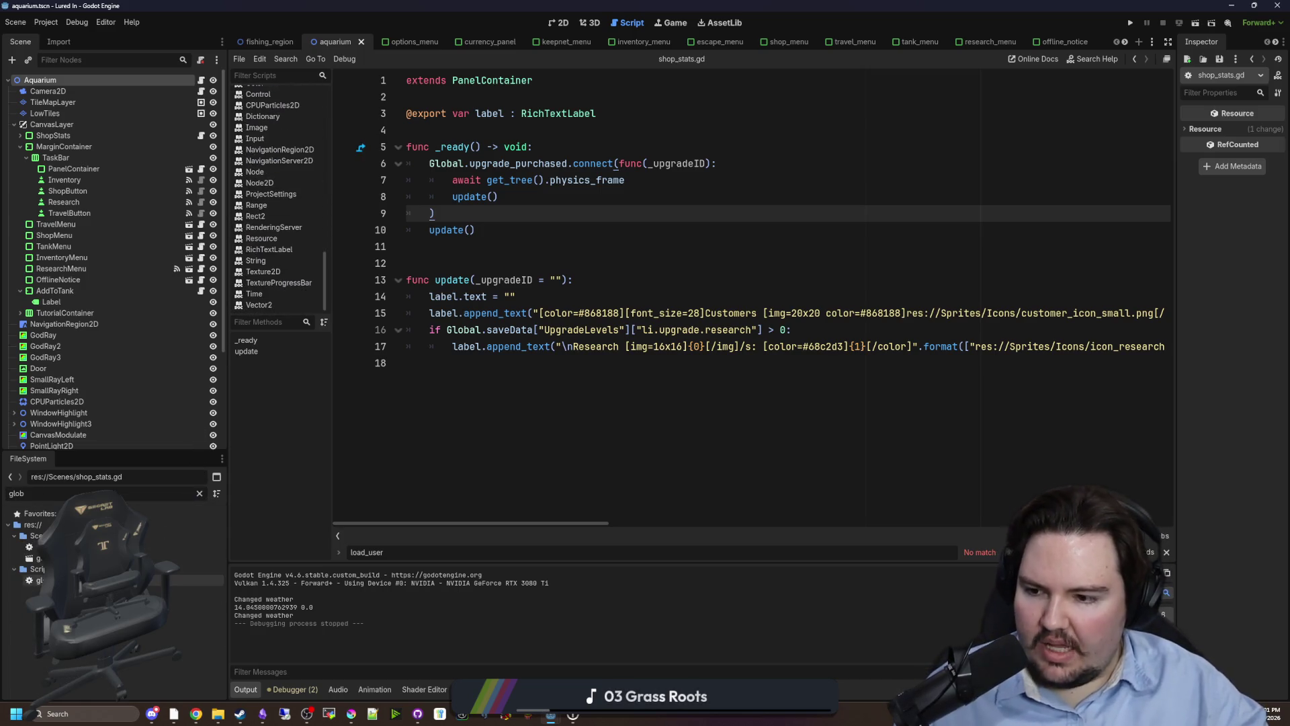
pyautogui.doubleClick(40, 580)
# Search 'customer' to find the customerCount declaration on line 17 among the variables on lines 15–19.
pyautogui.click(797, 249)
pyautogui.hotkey('ctrl', 'f')
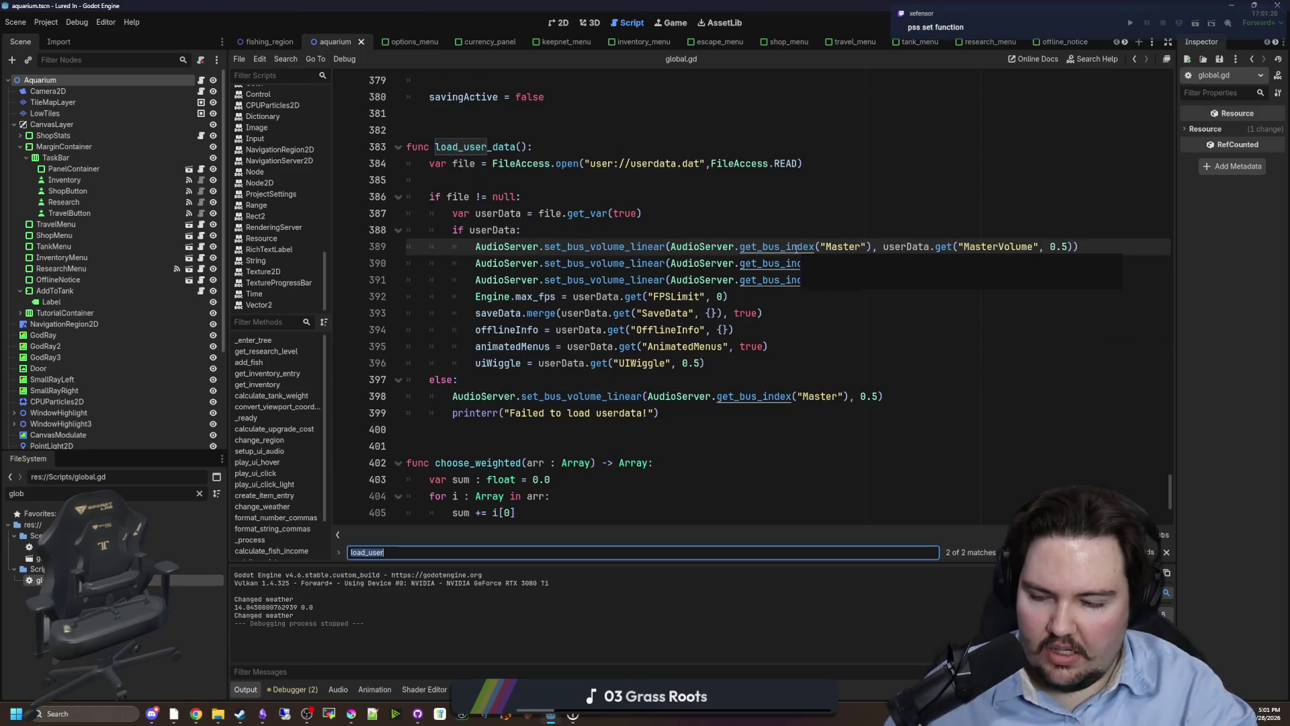
pyautogui.write('customer')
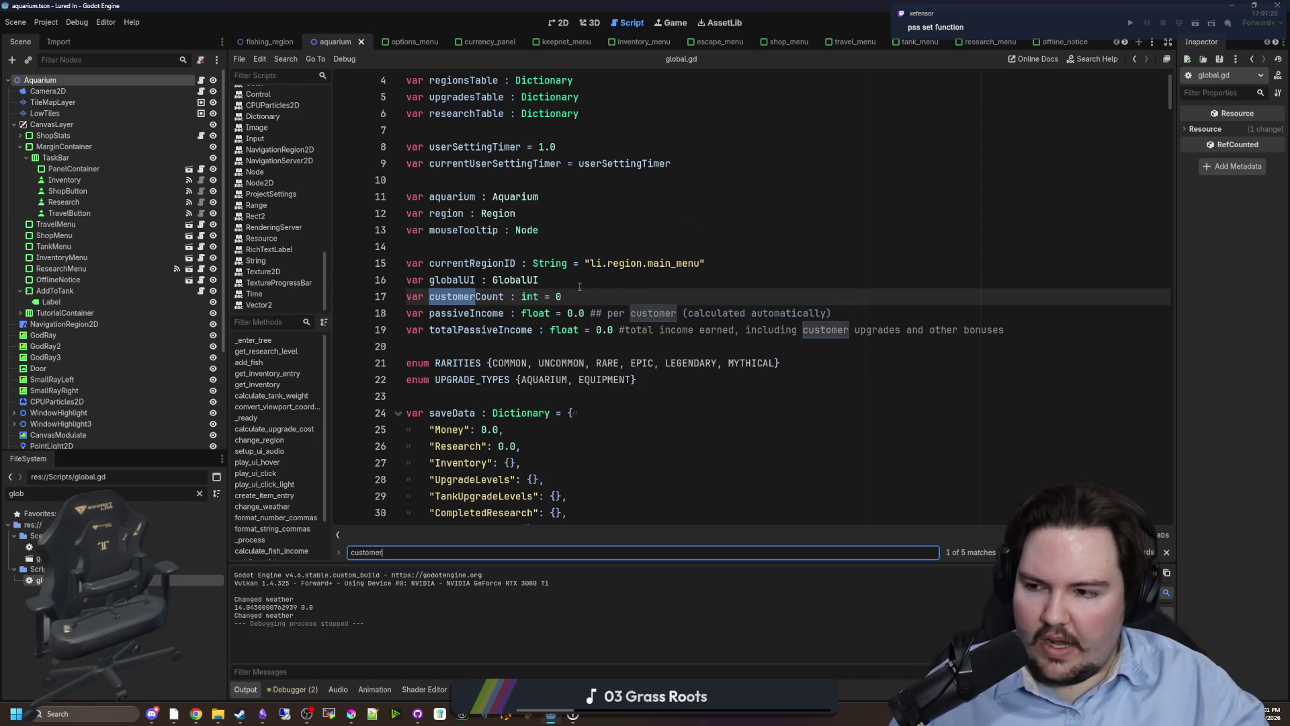
pyautogui.moveTo(579, 289); pyautogui.dragTo(596, 276)
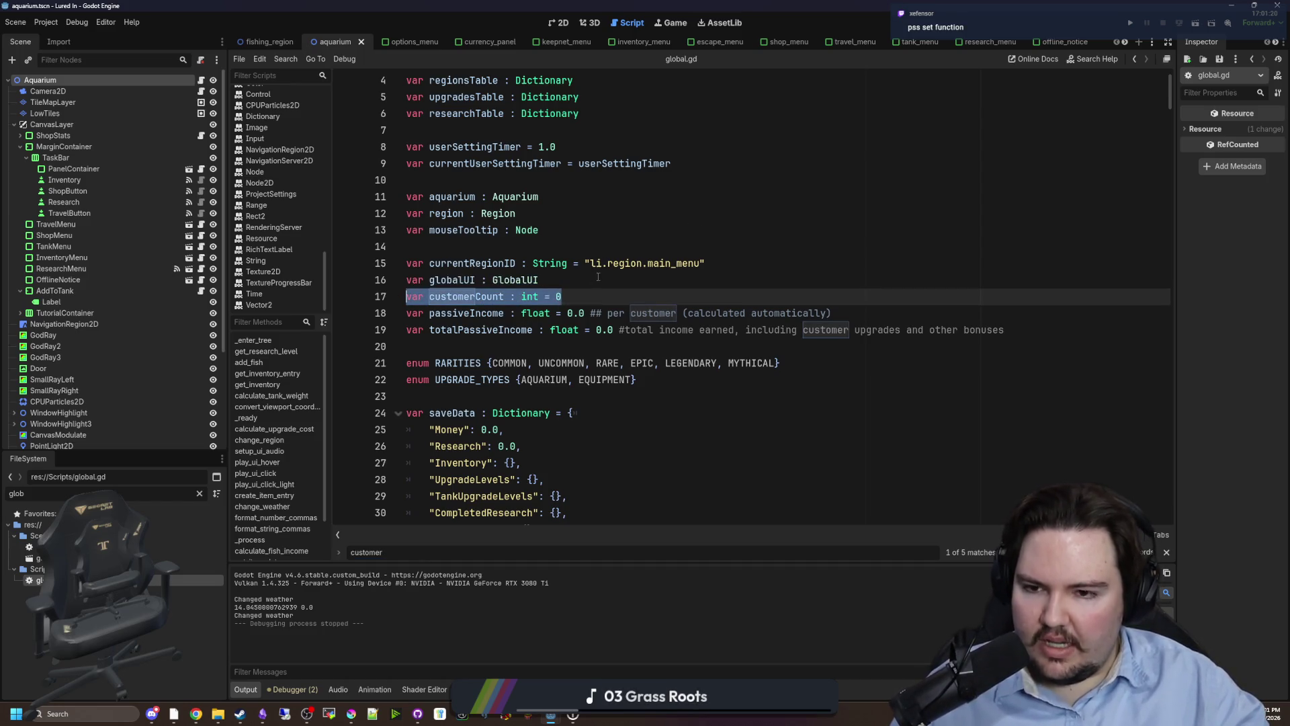
pyautogui.click(597, 276)
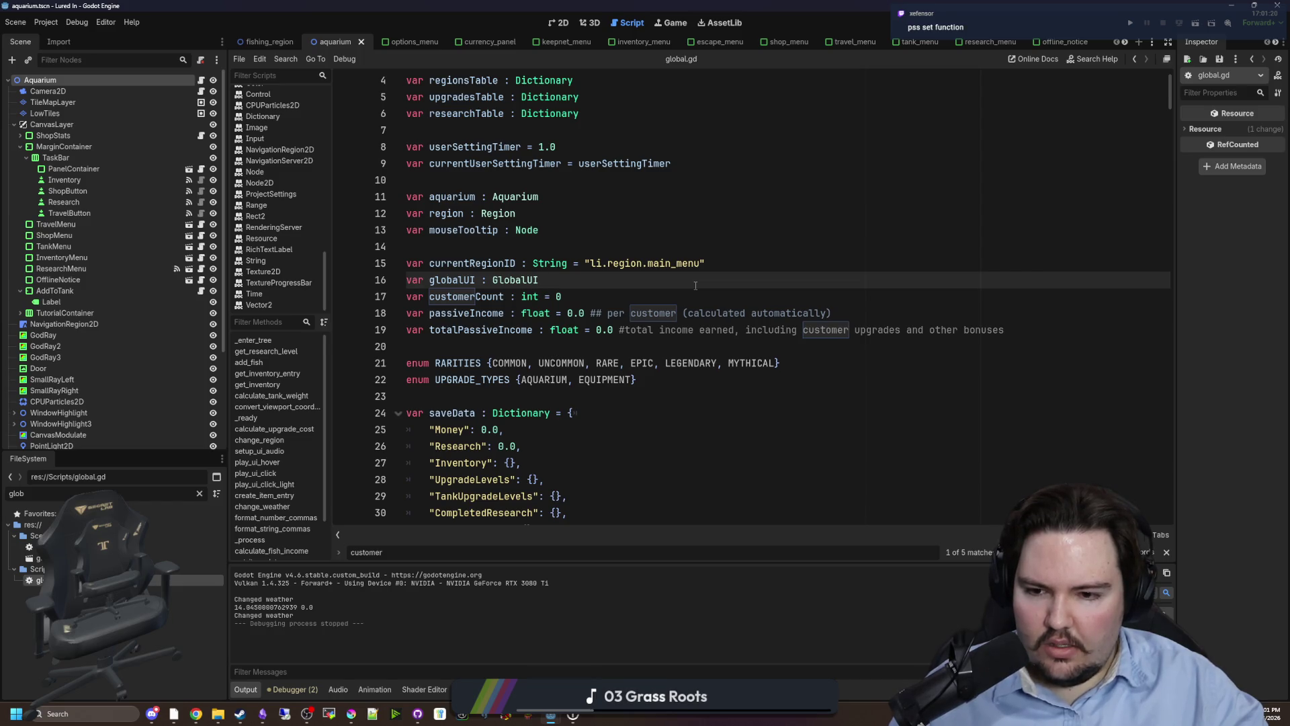
pyautogui.moveTo(1007, 330); pyautogui.dragTo(495, 263)
pyautogui.click(495, 262)
pyautogui.moveTo(1006, 330)
pyautogui.mouseDown()
pyautogui.moveTo(403, 329)
pyautogui.moveTo(331, 263)
pyautogui.mouseUp()
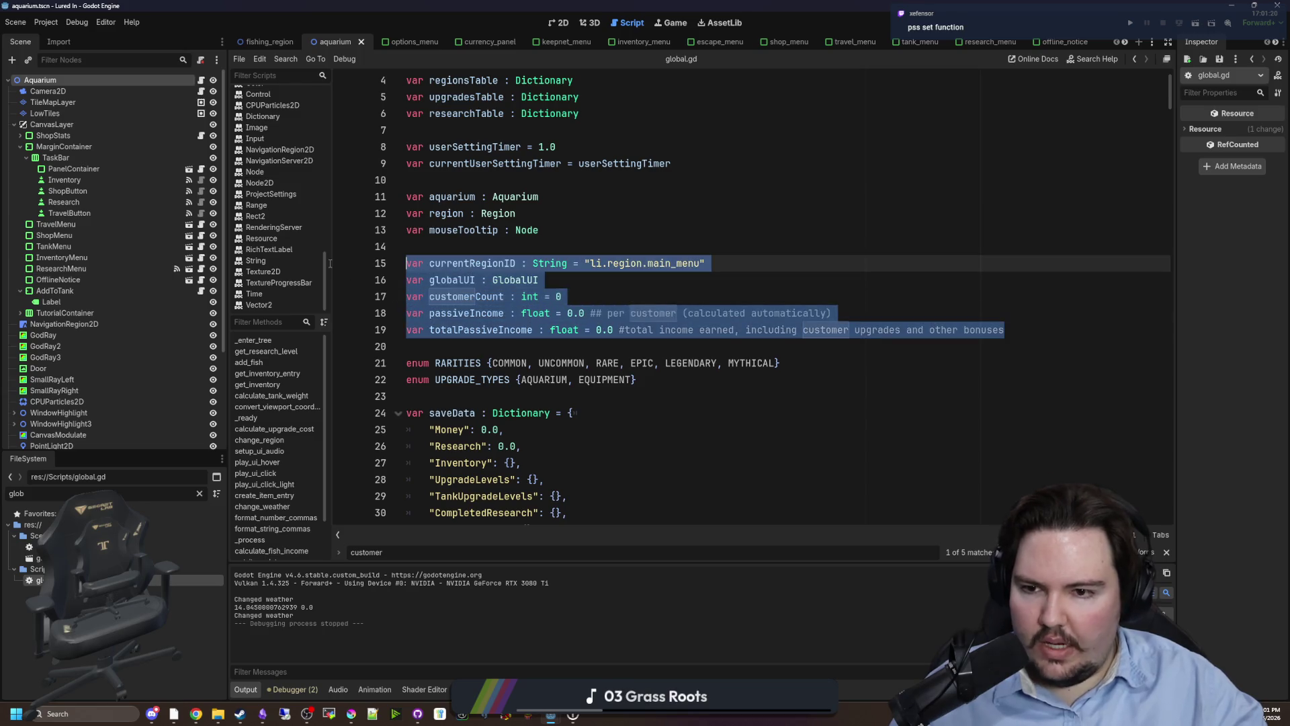
pyautogui.click(606, 283)
pyautogui.click(514, 246)
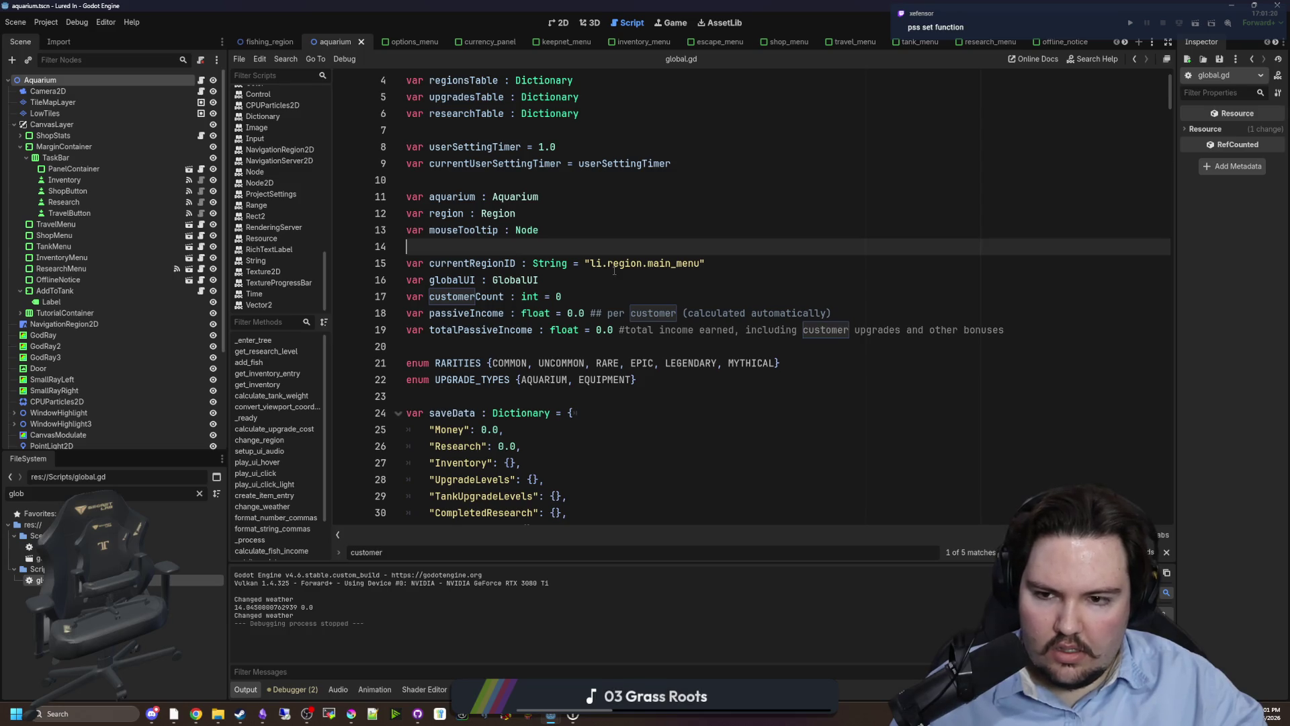
pyautogui.doubleClick(438, 301)
pyautogui.click(612, 301)
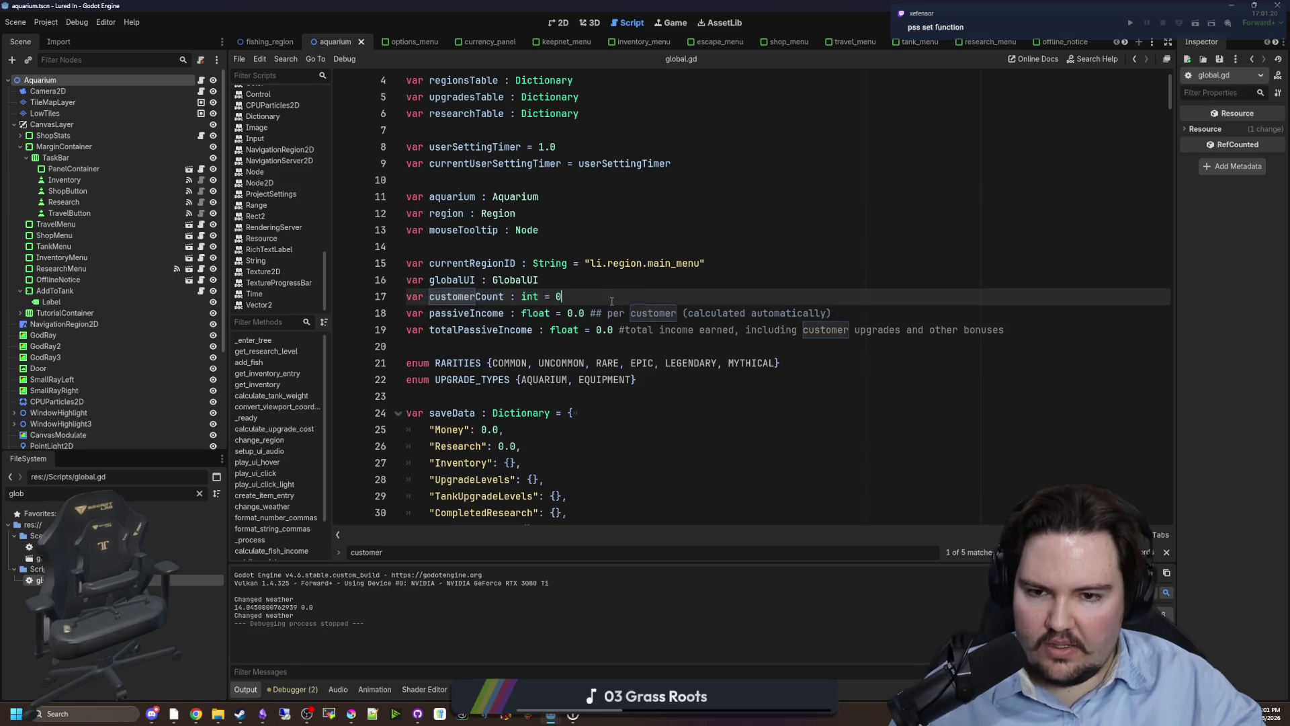
pyautogui.click(626, 286)
pyautogui.press('Up')
pyautogui.press('Up')
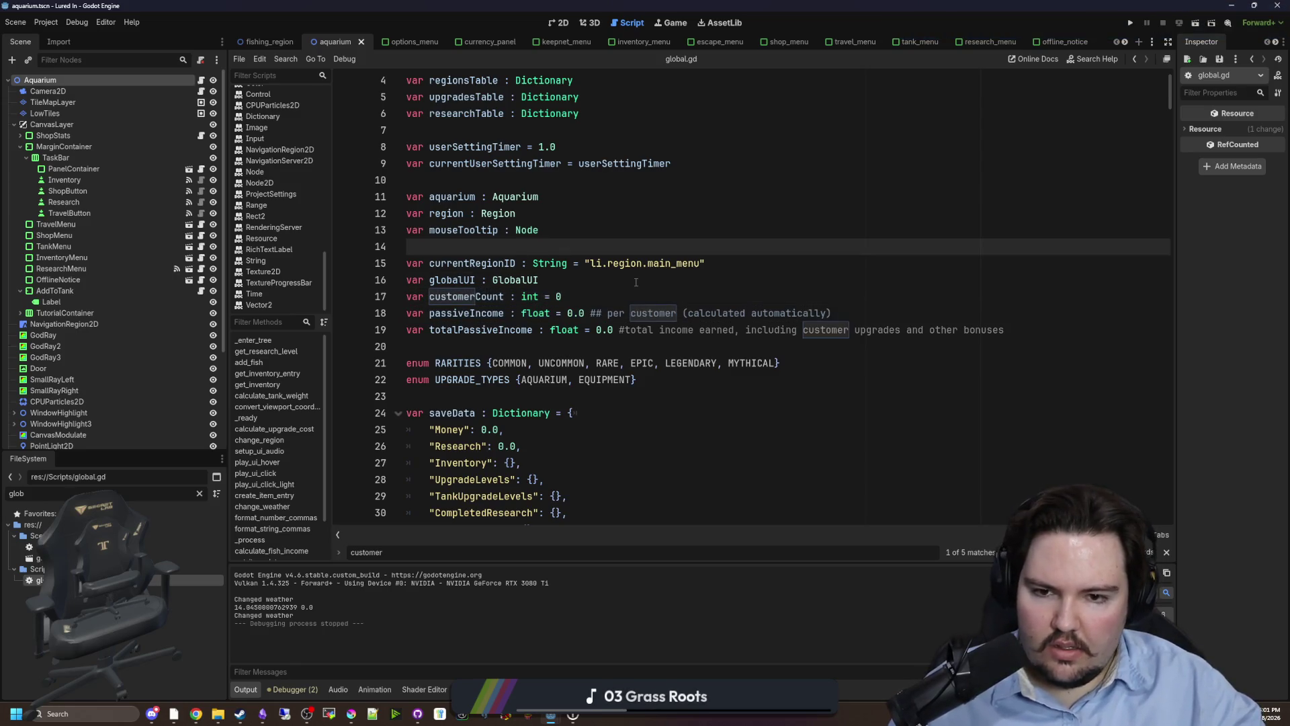
pyautogui.scroll(-1, 669, 251)
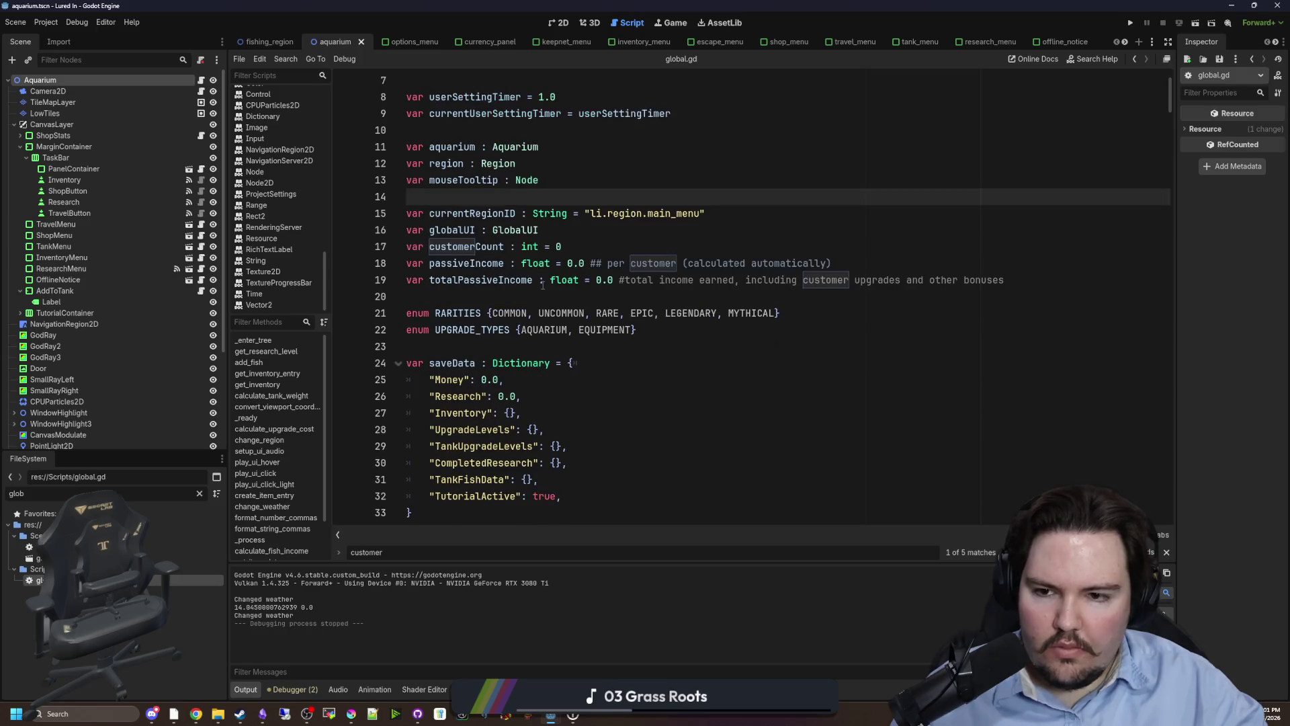
# Search 'customerCount' and step through matches back to its assignment in _process.
pyautogui.click(525, 297)
pyautogui.click(662, 232)
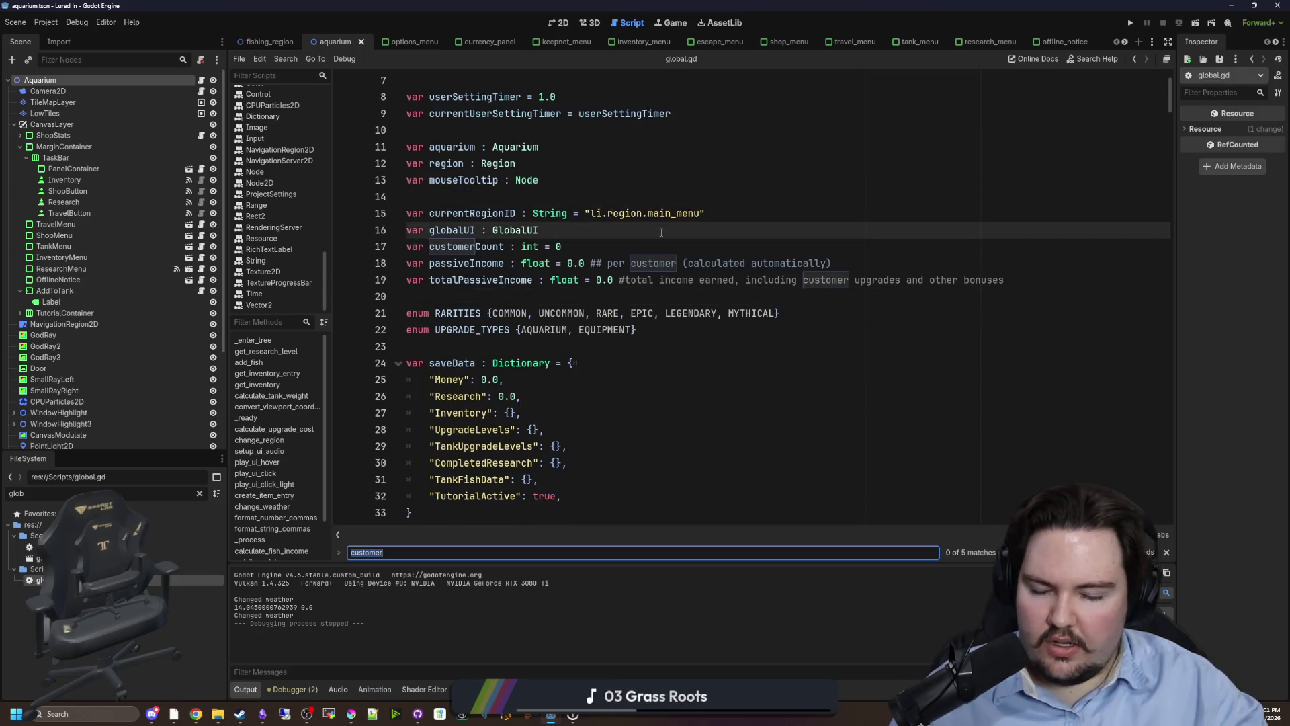
pyautogui.hotkey('ctrl', 'f')
pyautogui.write('customerCount')
pyautogui.press('Return')
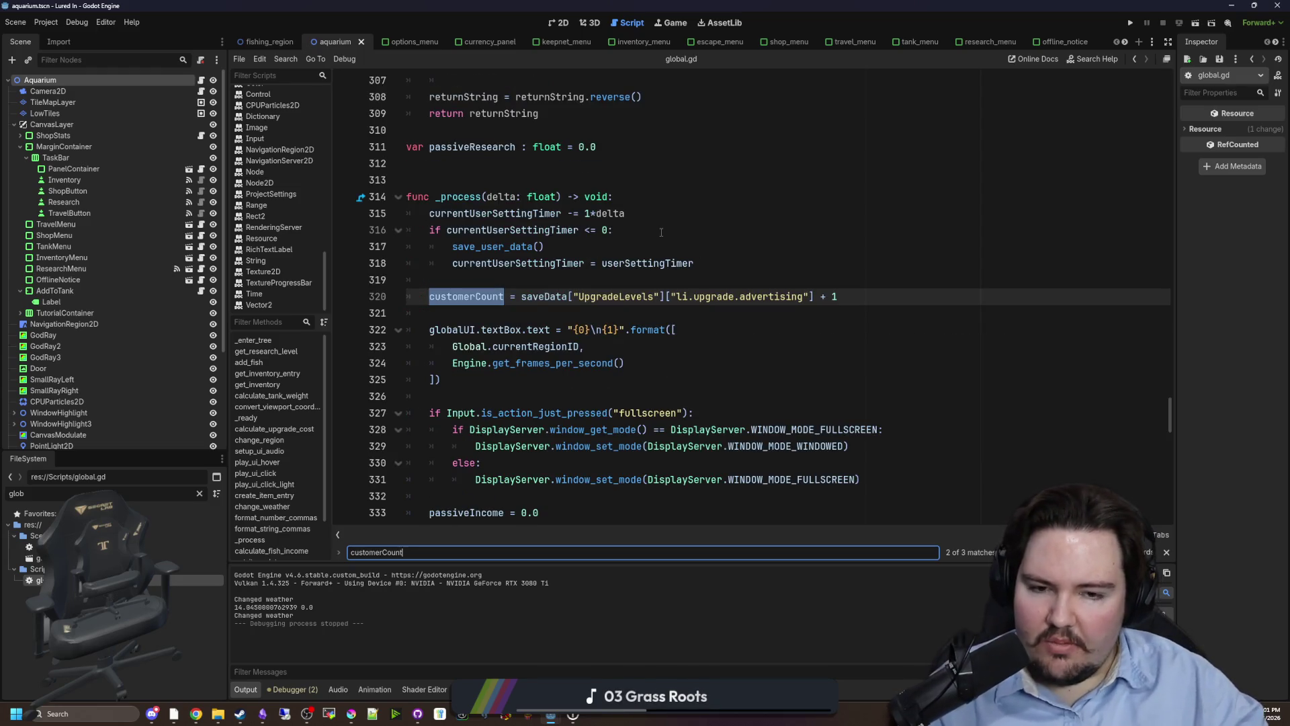
pyautogui.press('Return')
pyautogui.press('Return')
pyautogui.press('Return')
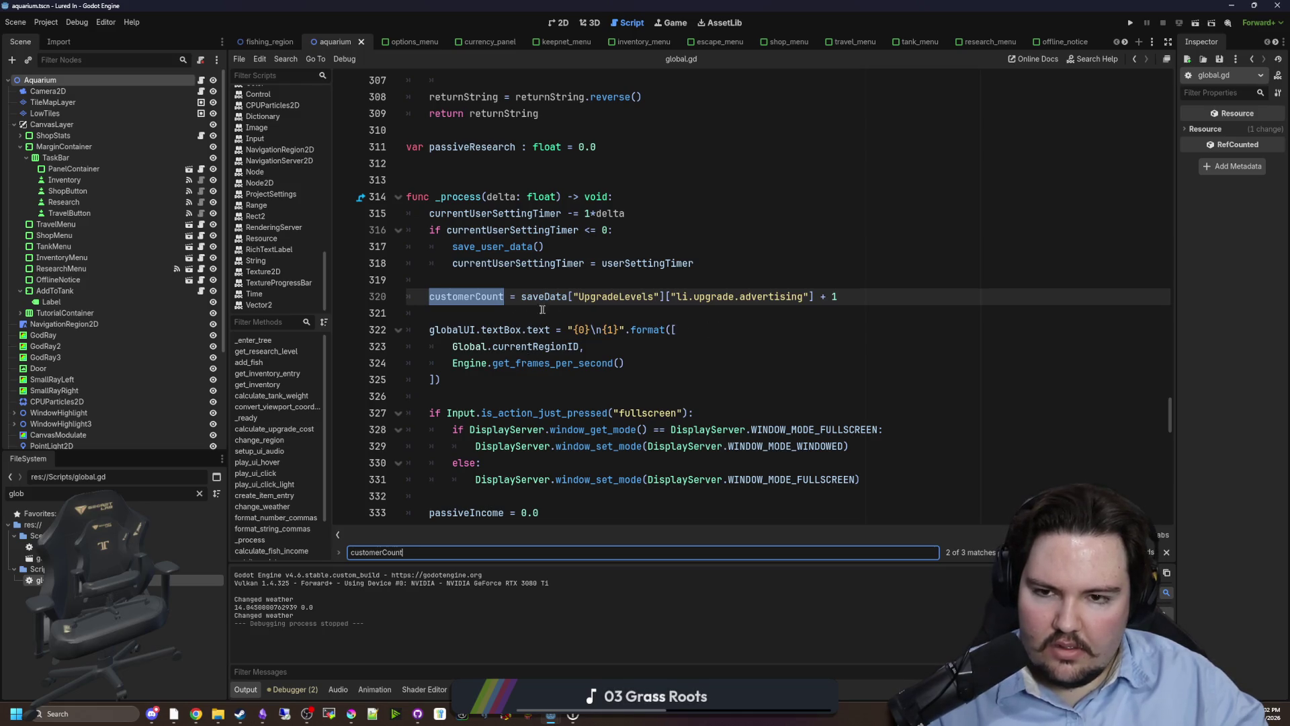
pyautogui.press('Return')
pyautogui.press('Return')
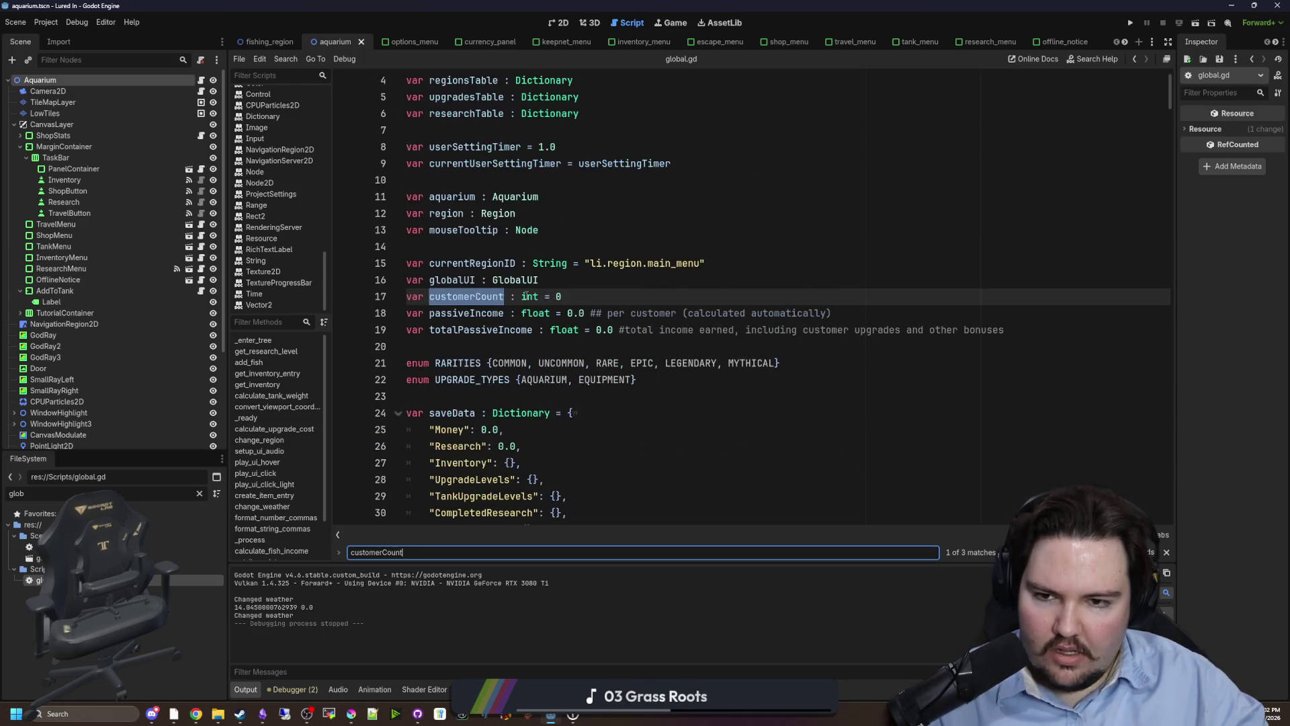
pyautogui.press('Return')
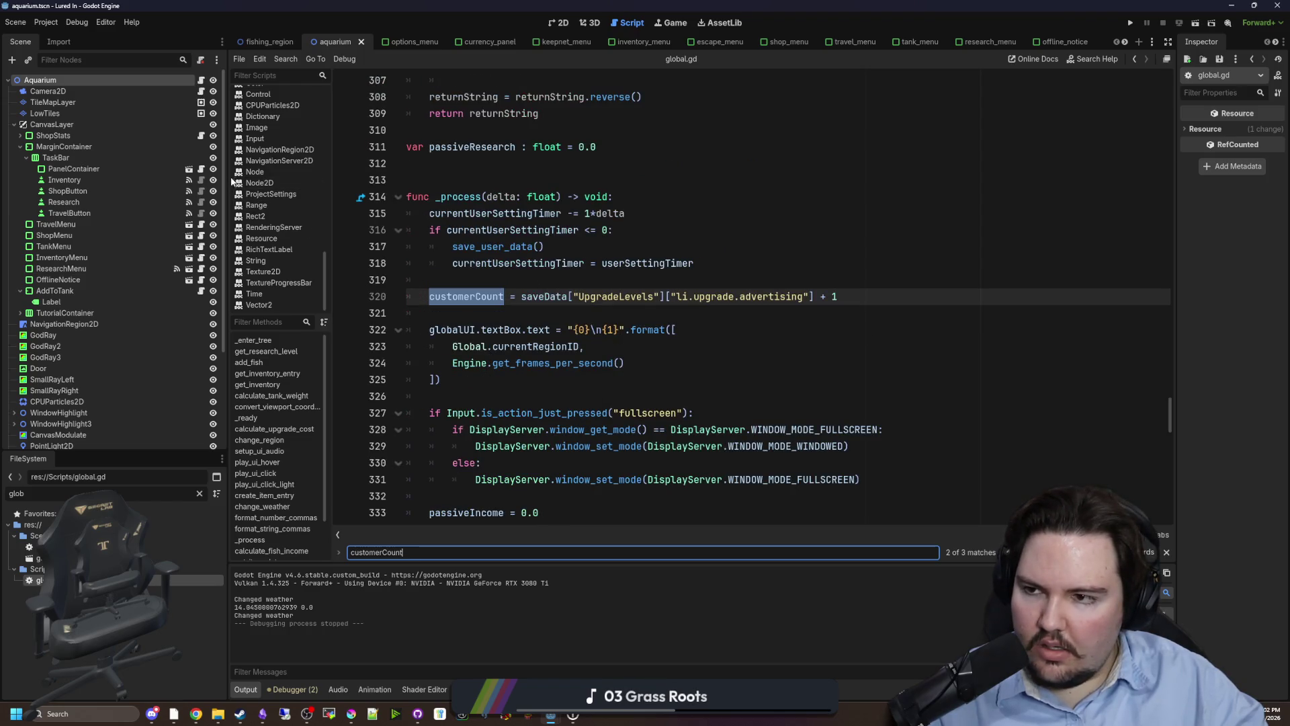
# Filter the FileSystem for 'stats', open shop_stats.gd, and widen the code editing area.
pyautogui.click(199, 493)
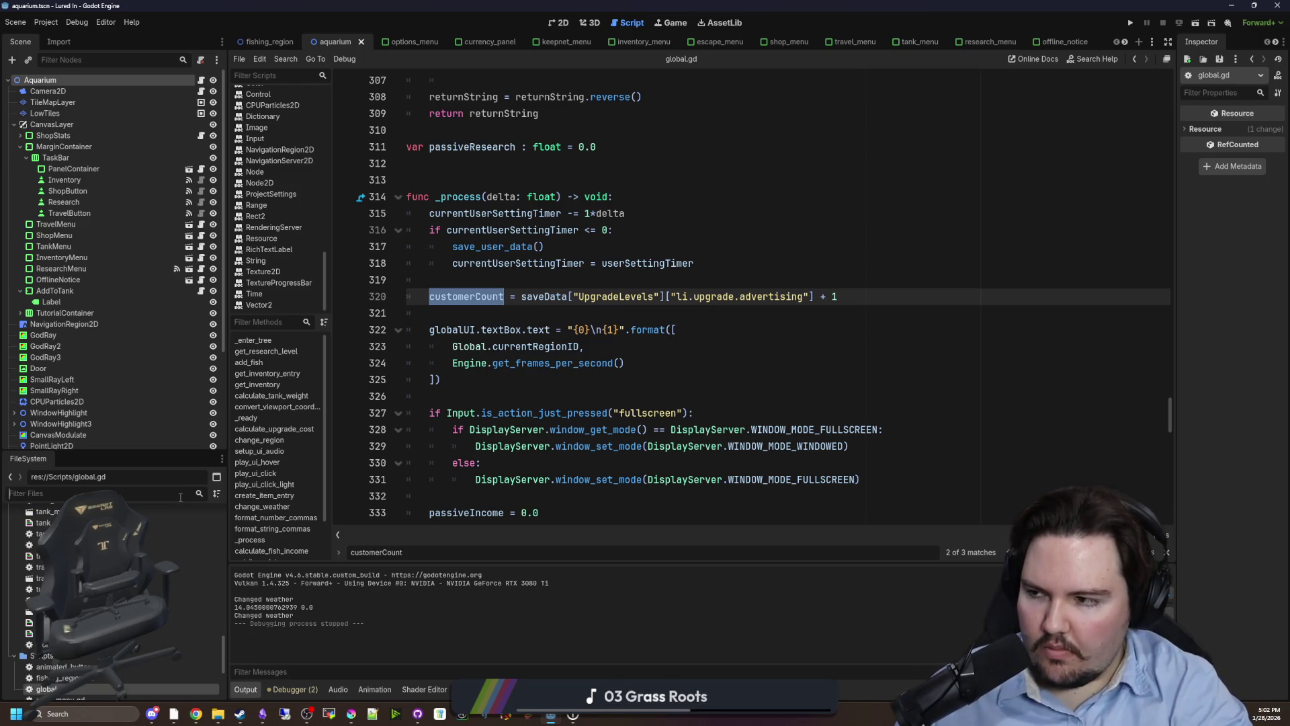
pyautogui.write('stats')
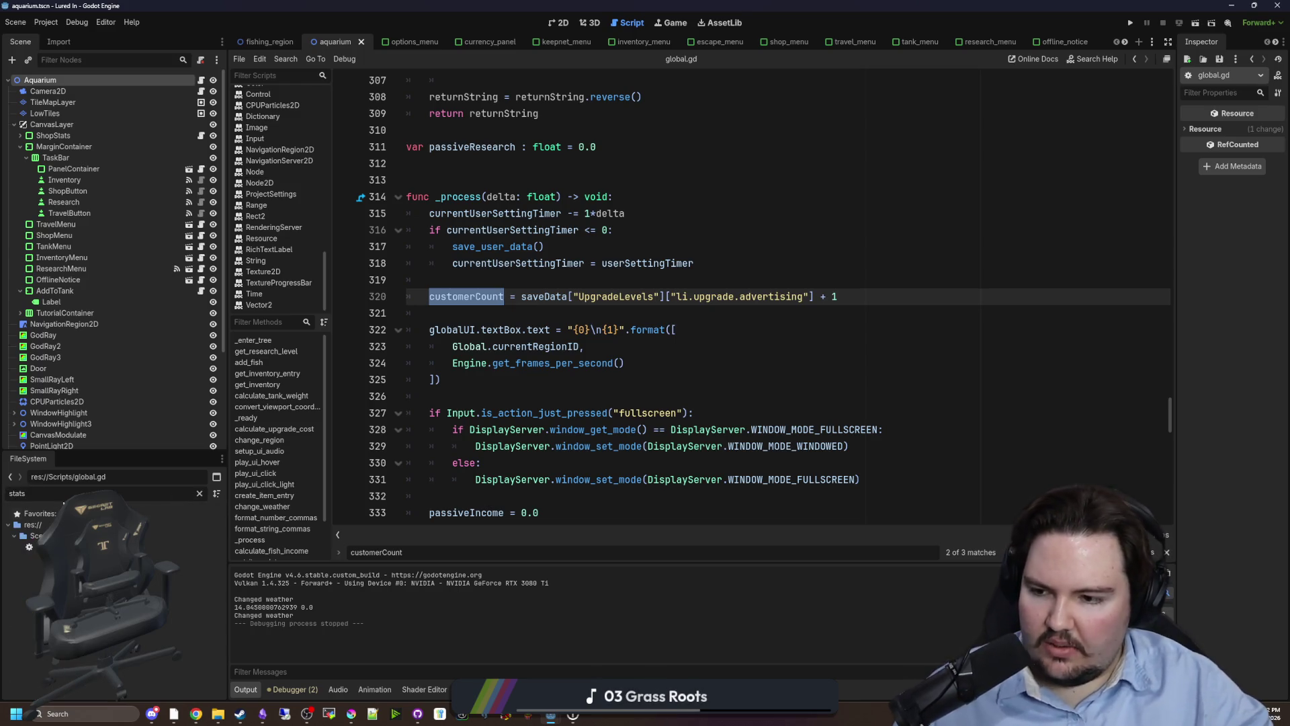
pyautogui.doubleClick(67, 546)
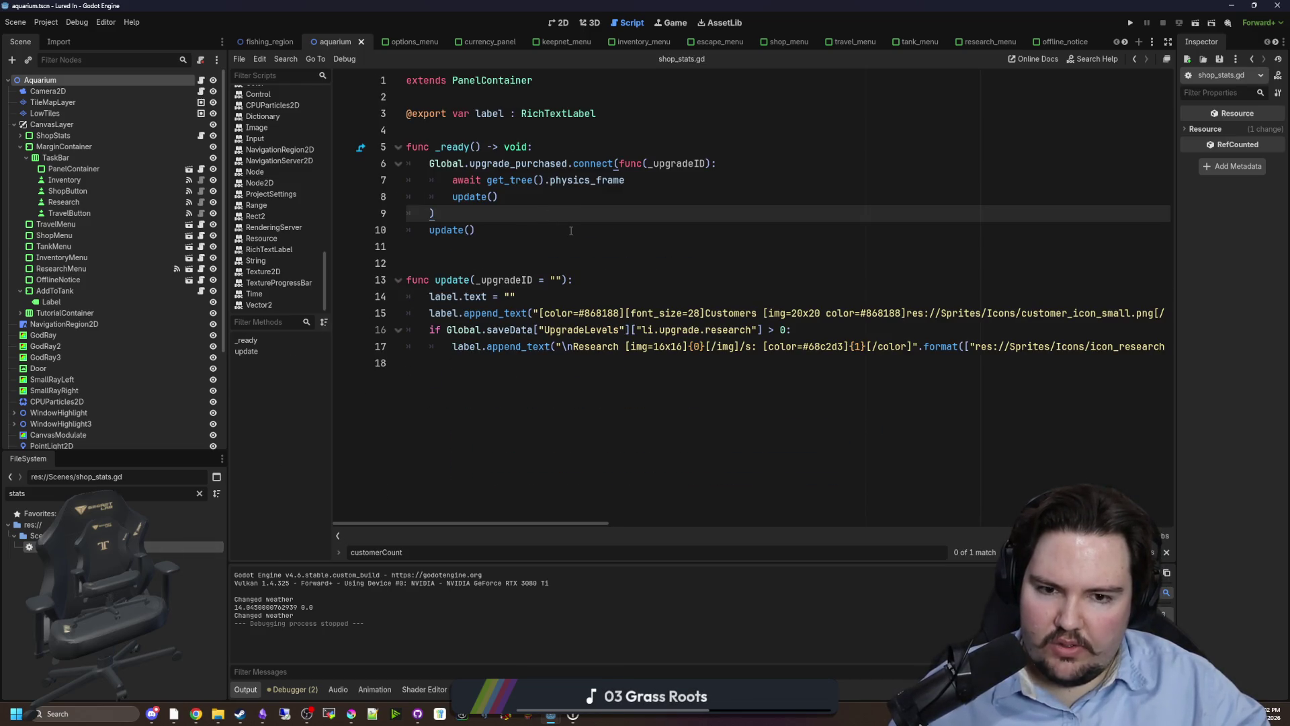
pyautogui.moveTo(227, 367); pyautogui.dragTo(172, 367)
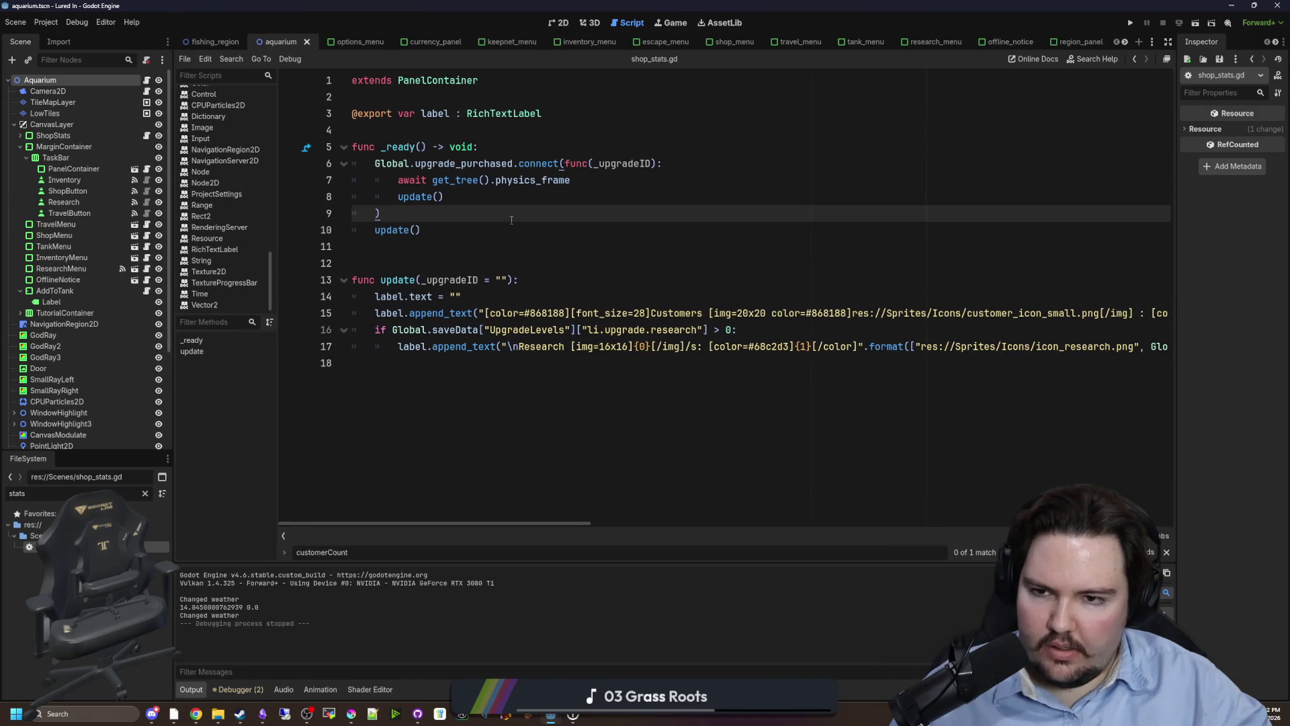
pyautogui.click(506, 194)
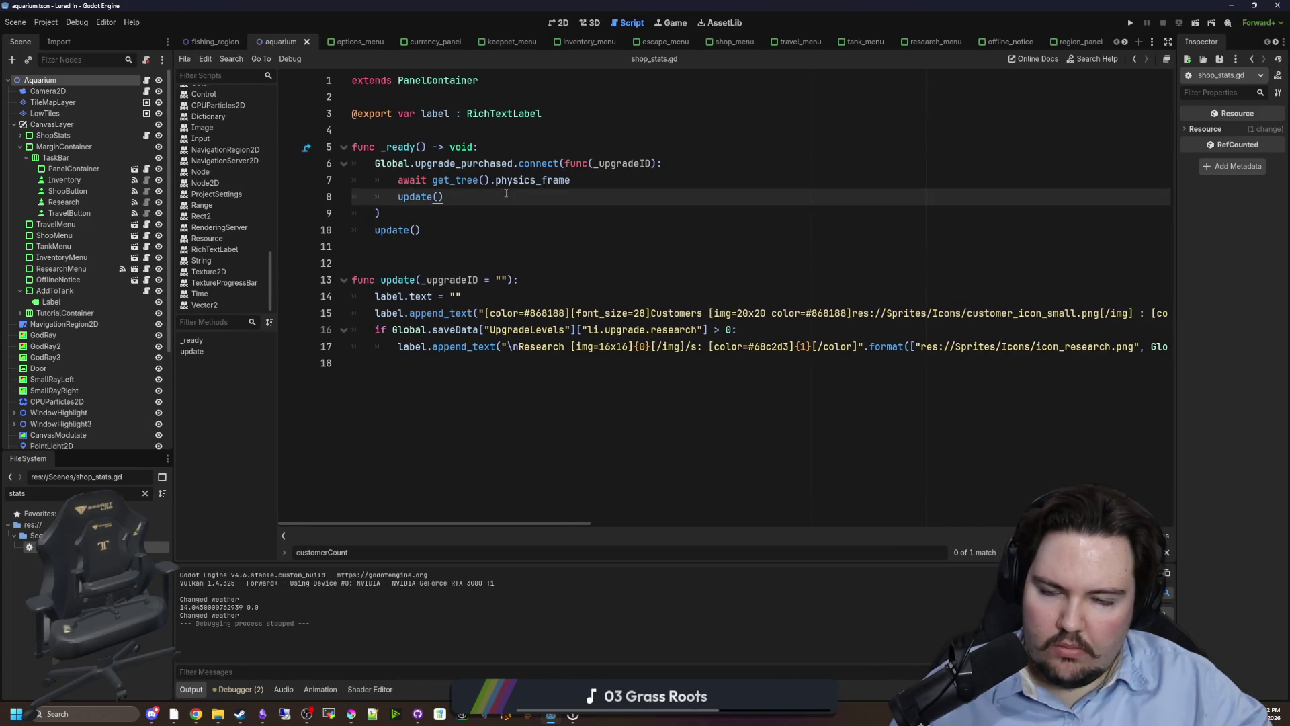
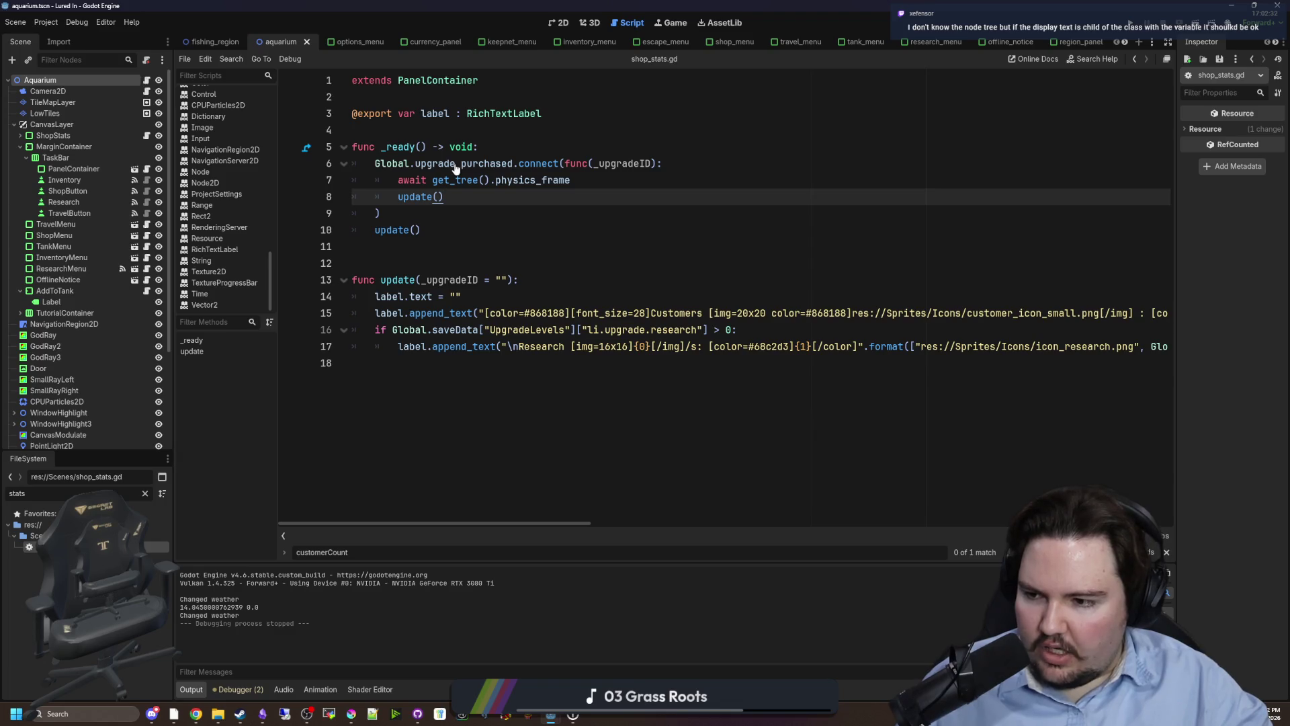
# Open global.gd at the customerCount match and review the global variable declarations.
pyautogui.scroll(10, 222, 201)
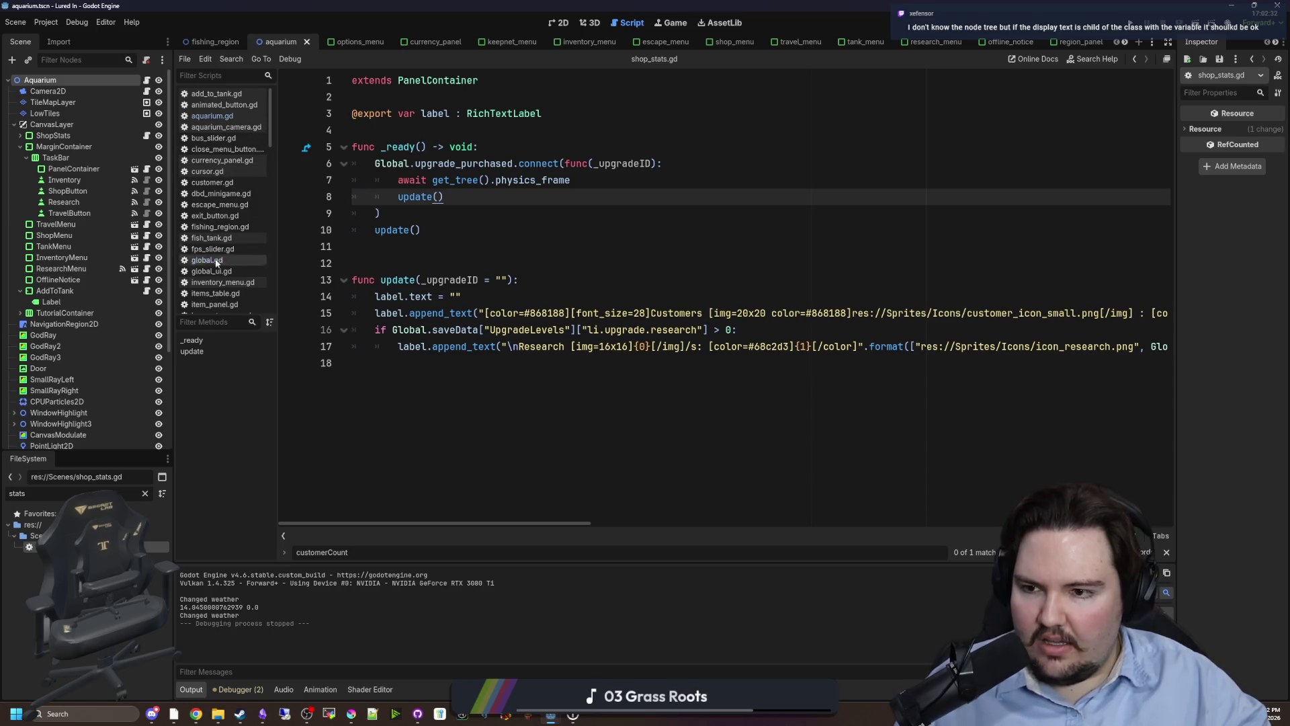
pyautogui.click(205, 261)
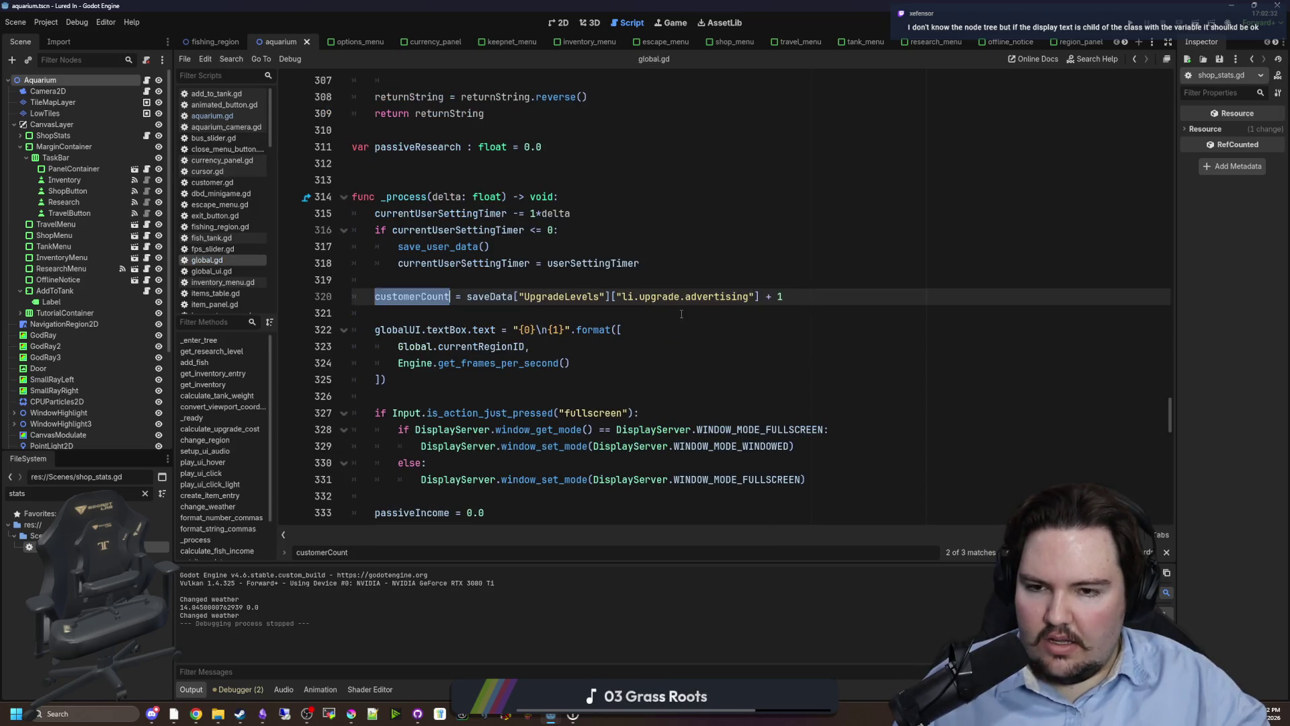
pyautogui.click(609, 317)
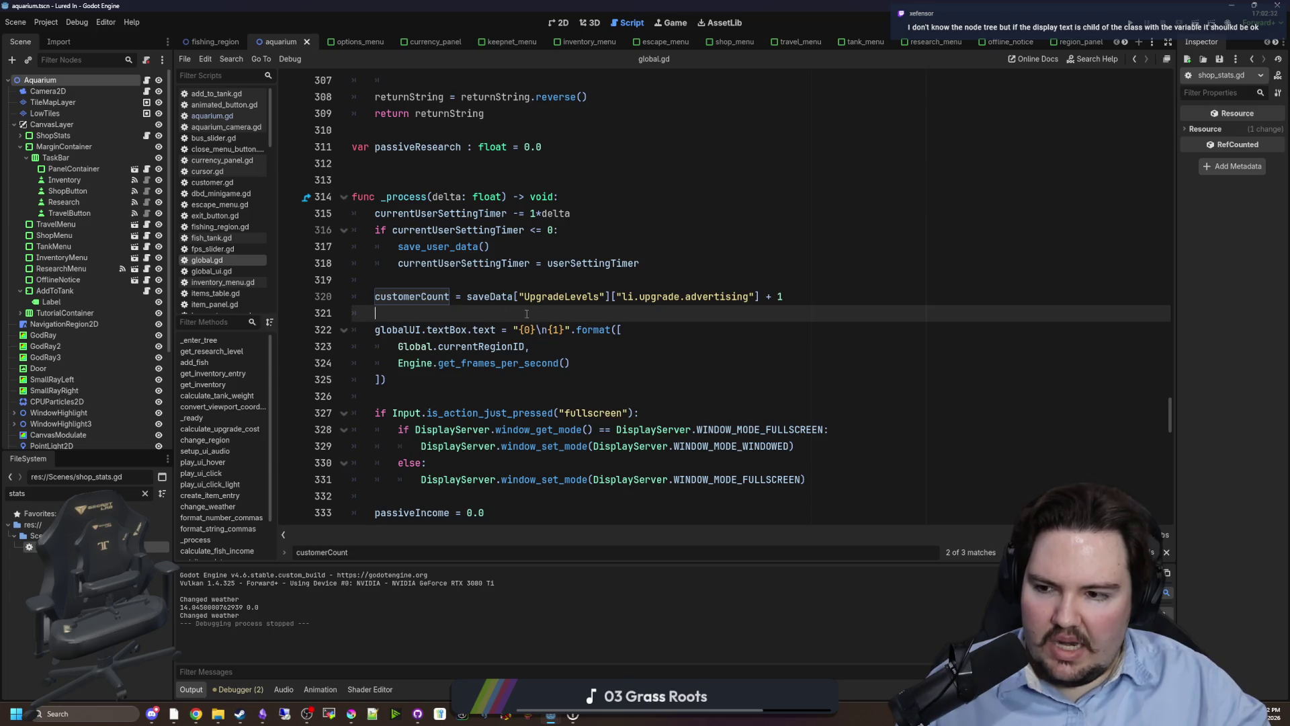
pyautogui.scroll(5, 524, 354)
pyautogui.scroll(20, 525, 354)
pyautogui.scroll(20, 482, 328)
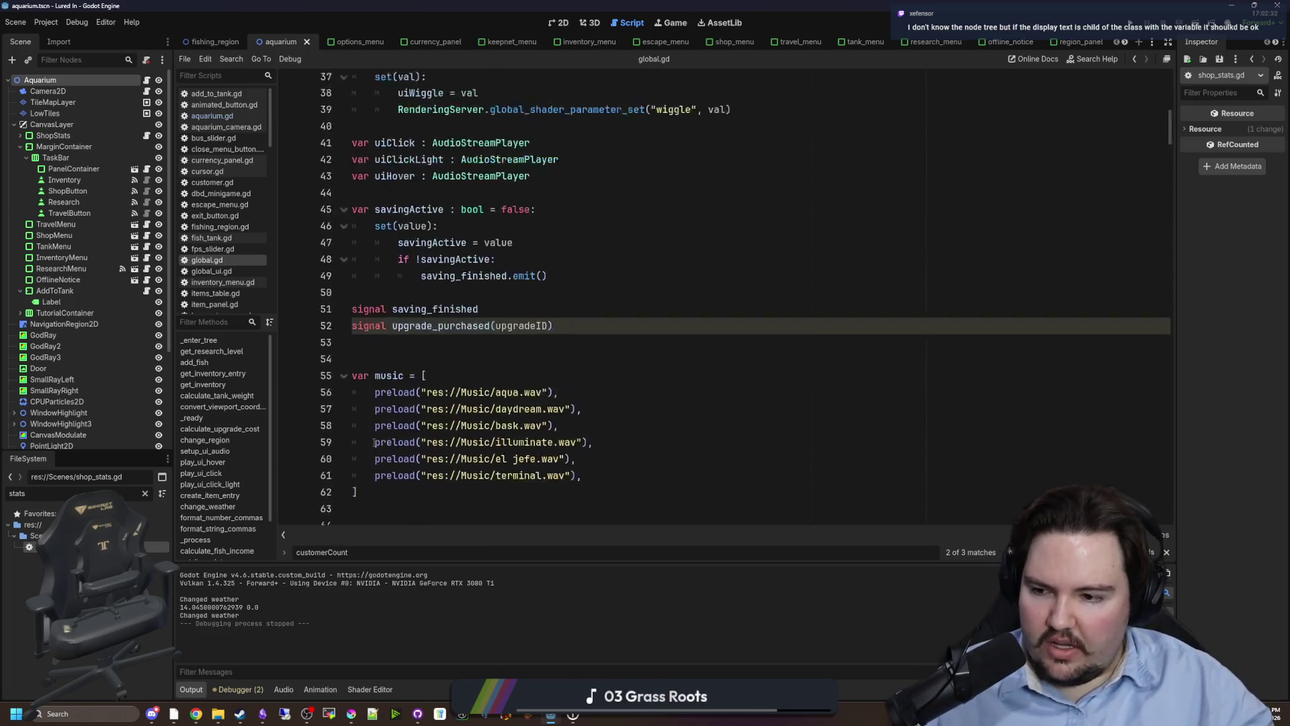
pyautogui.scroll(12, 374, 442)
pyautogui.scroll(-3, 705, 133)
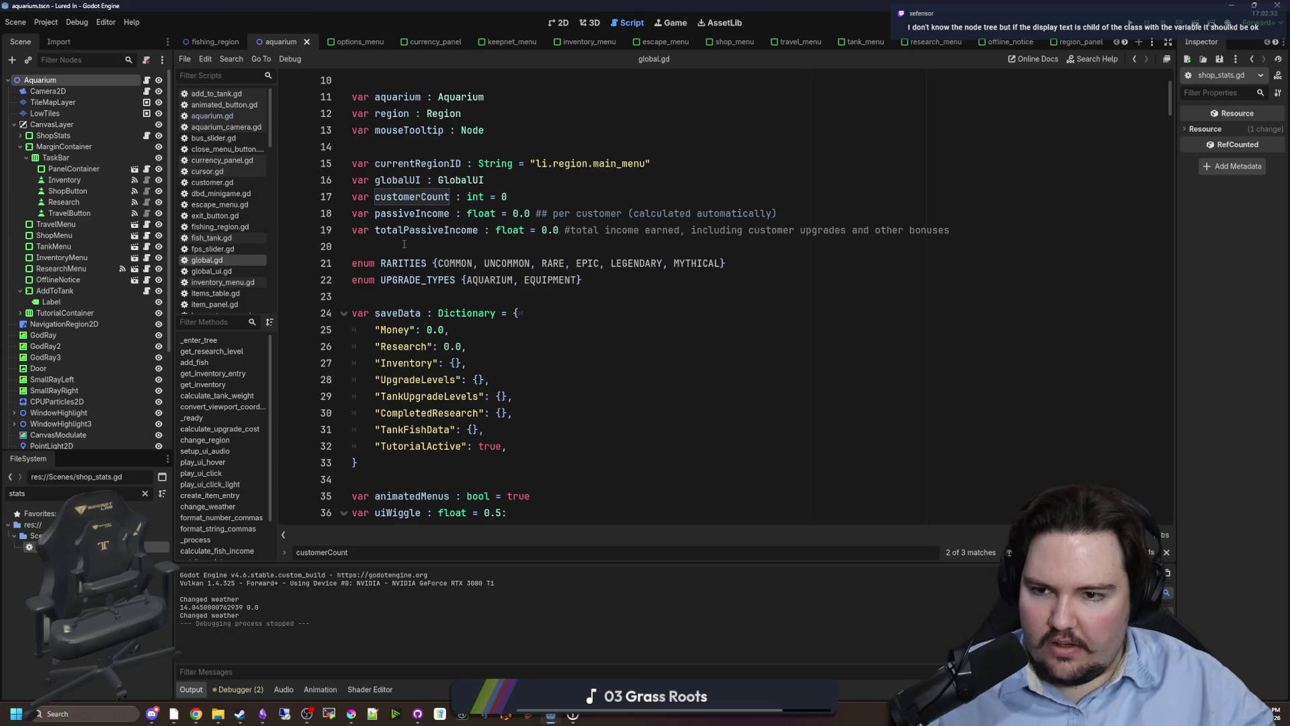
pyautogui.click(605, 246)
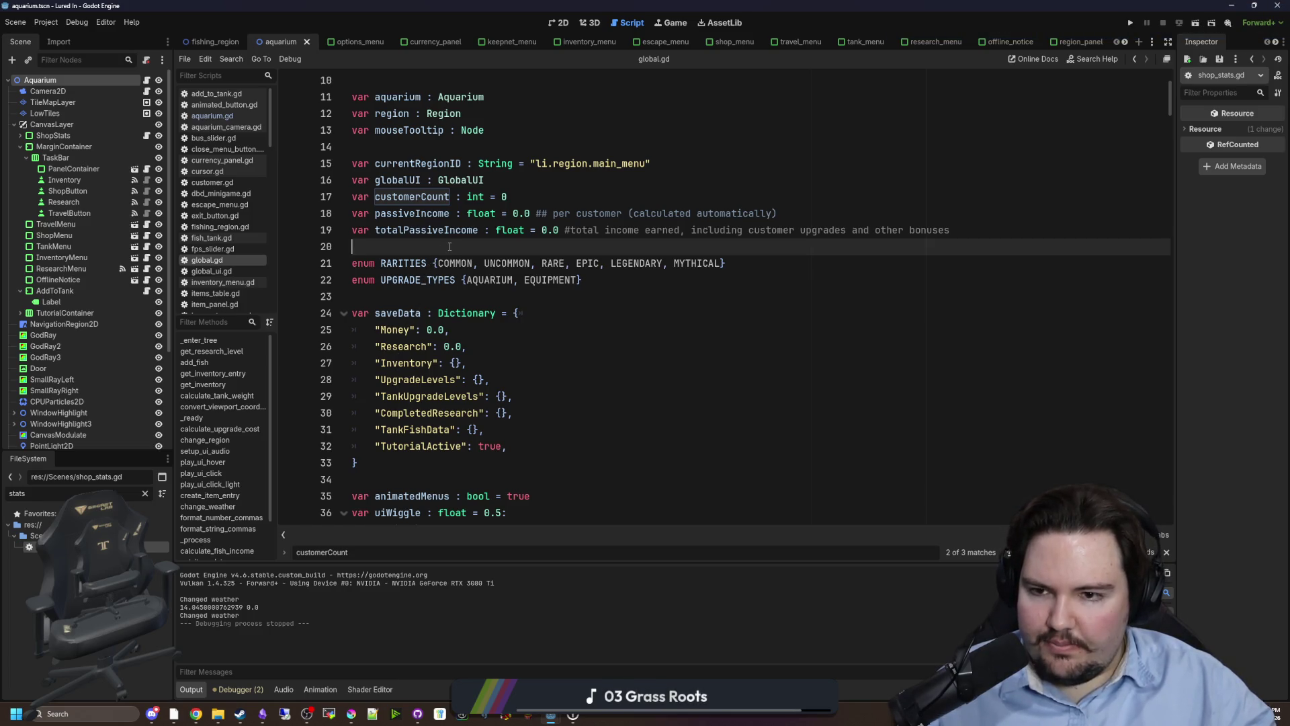
# Inspect the Money and Research entries in the saveData dictionary before returning to shop_stats.gd.
pyautogui.scroll(-1, 437, 315)
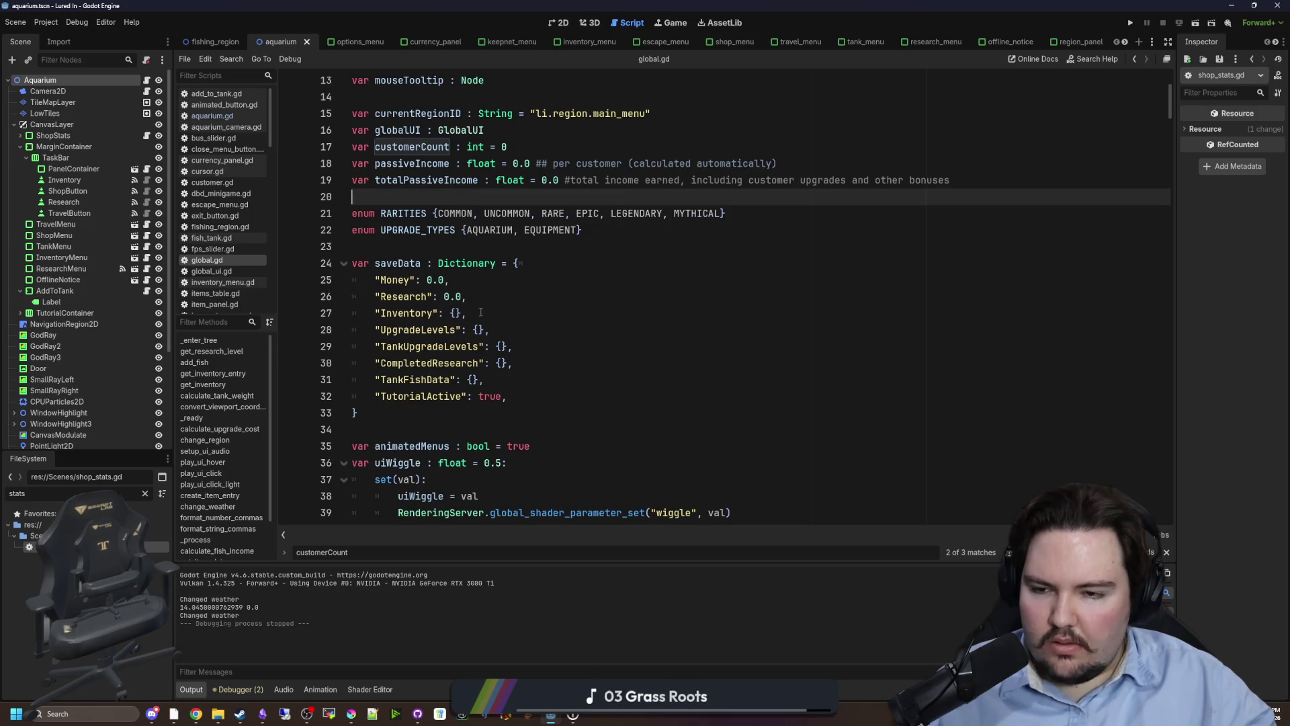
pyautogui.moveTo(478, 297); pyautogui.dragTo(292, 278)
pyautogui.click(422, 251)
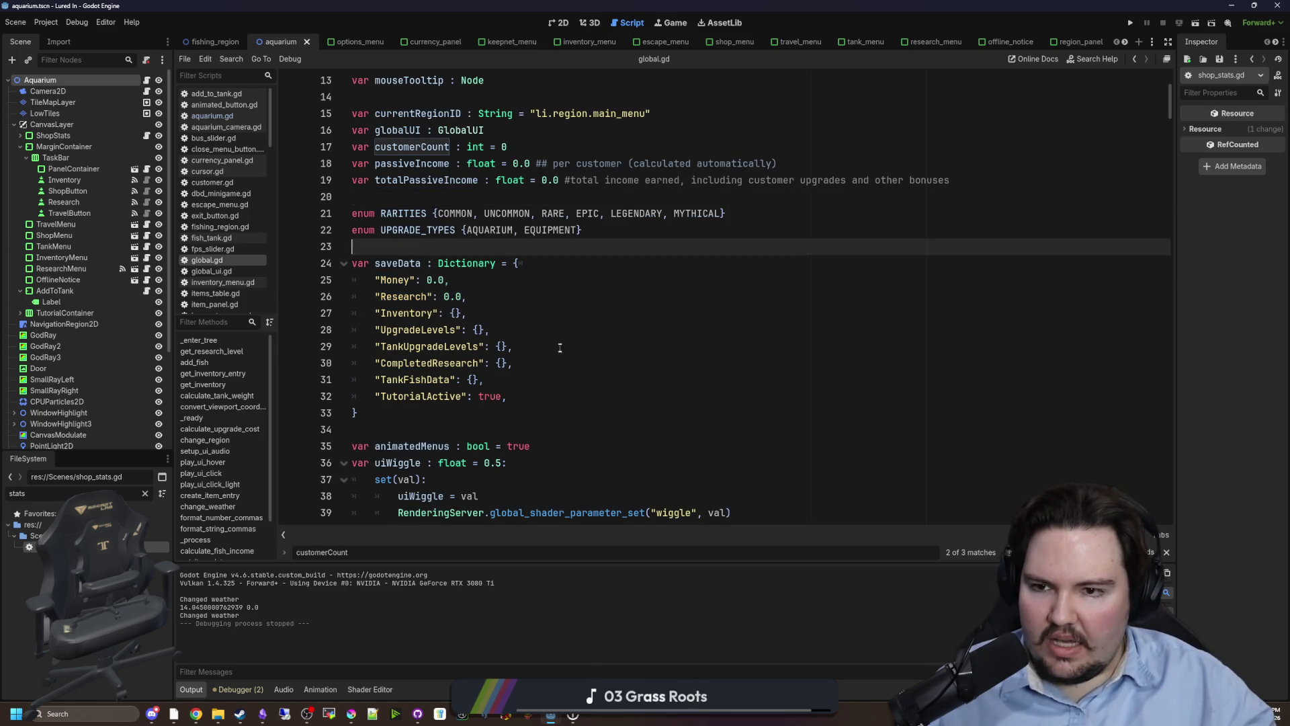
pyautogui.scroll(2, 472, 408)
pyautogui.moveTo(478, 397); pyautogui.dragTo(354, 380)
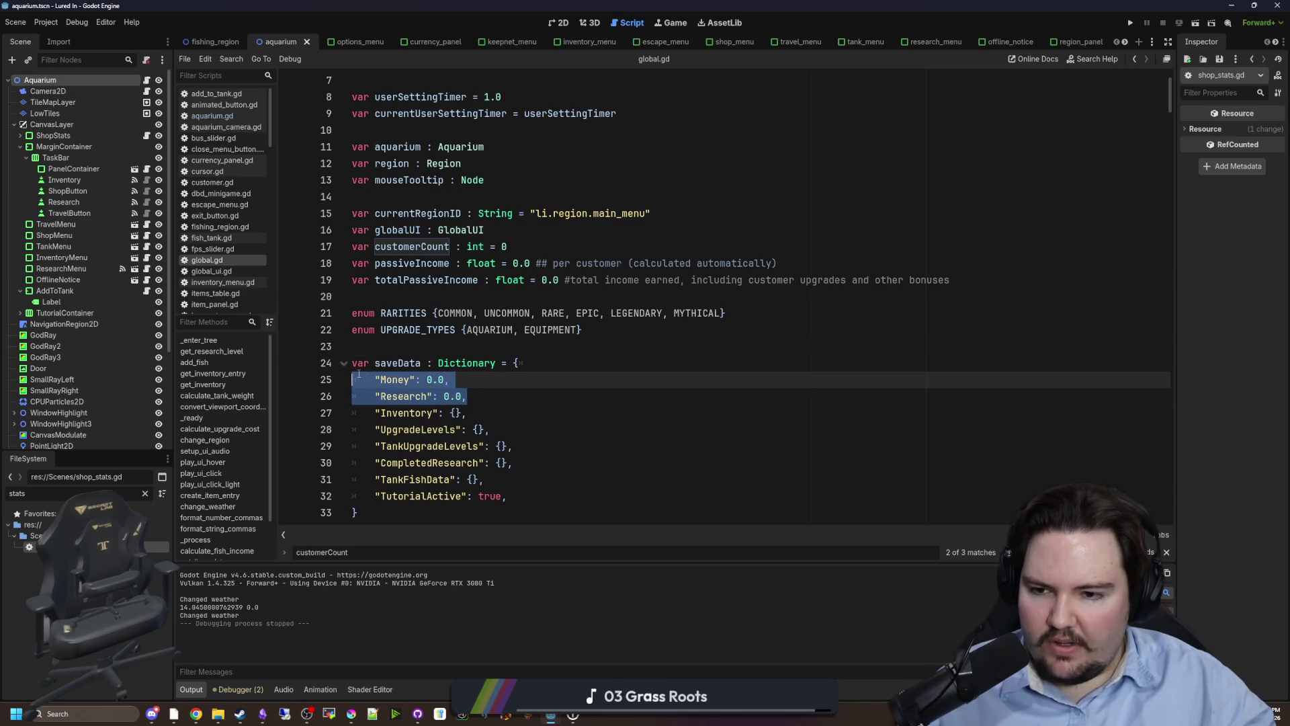
pyautogui.click(390, 350)
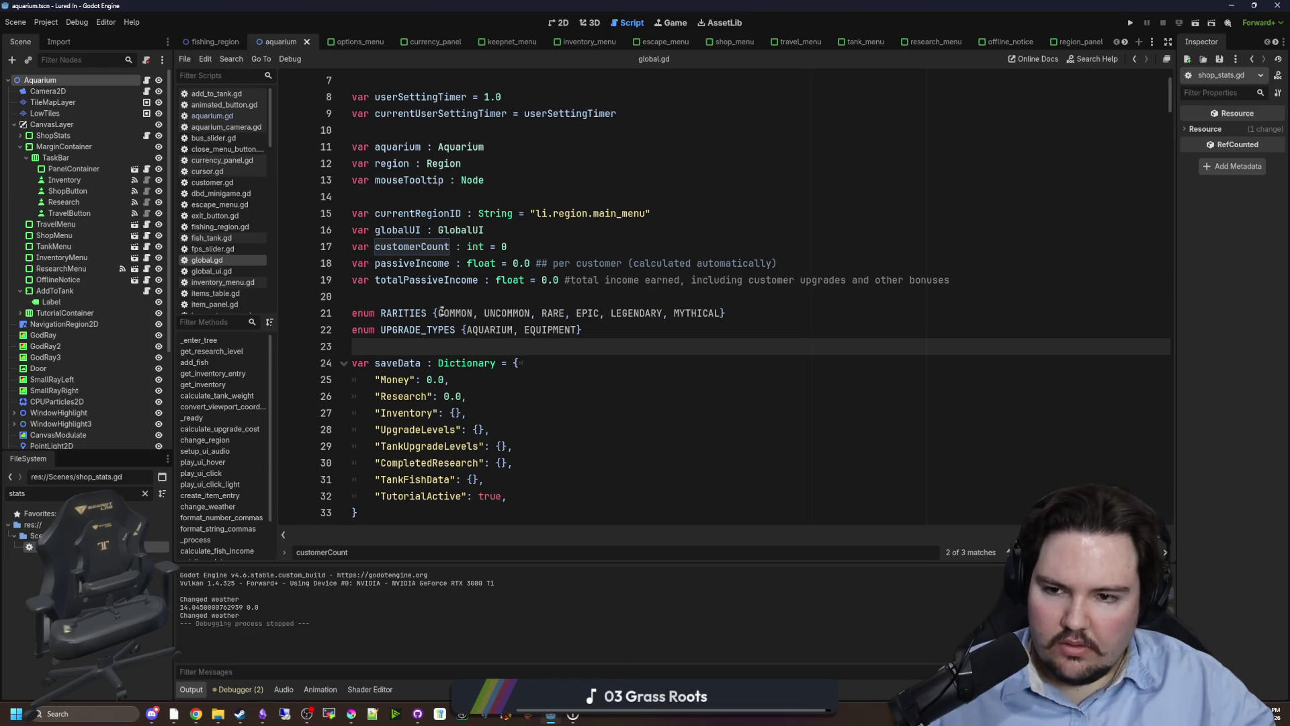
pyautogui.press('Up')
pyautogui.press('Up')
pyautogui.press('Up')
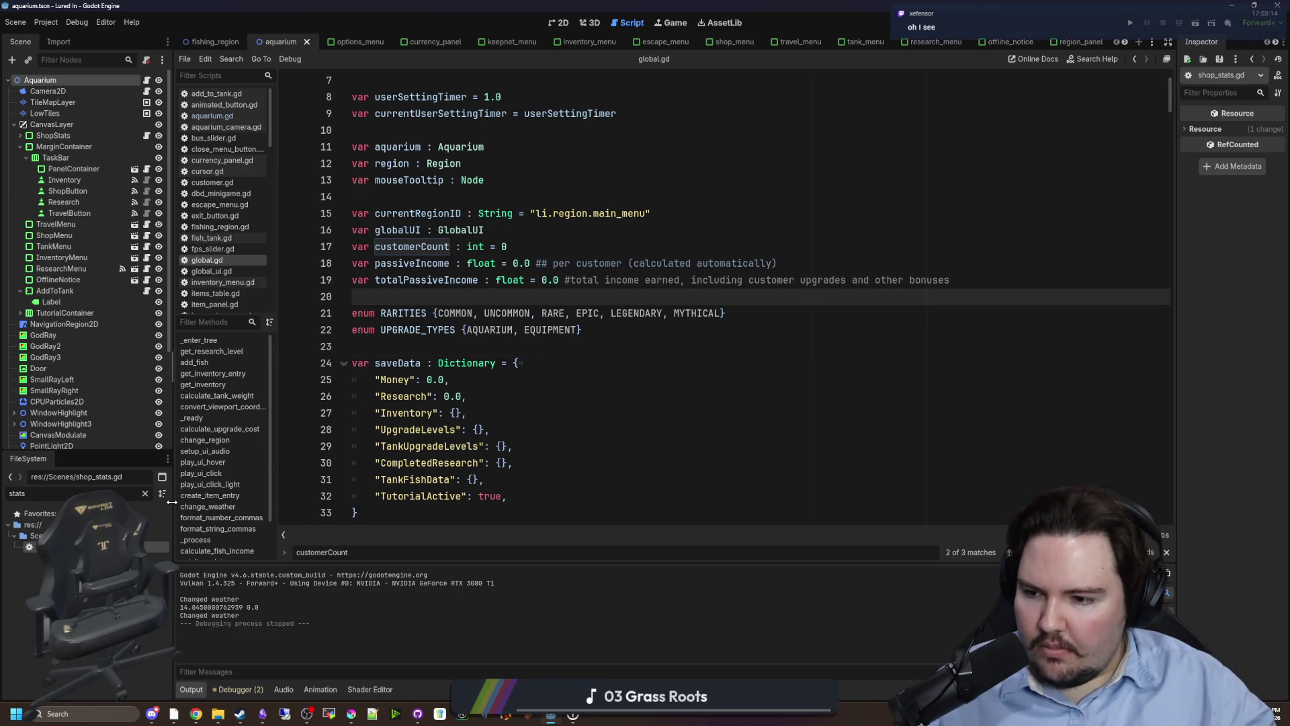
pyautogui.doubleClick(53, 546)
# Review the update() function in shop_stats.gd, then switch to the scene viewport.
pyautogui.click(524, 397)
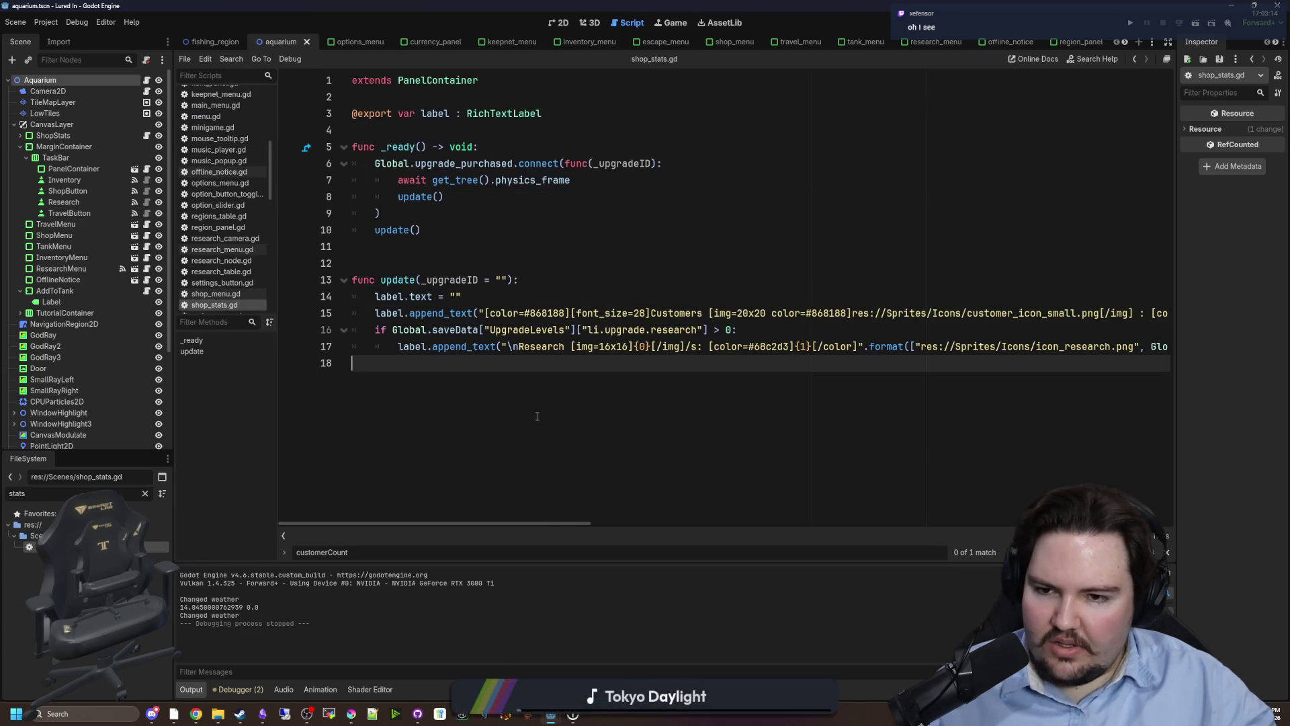
pyautogui.moveTo(529, 521)
pyautogui.mouseDown()
pyautogui.moveTo(728, 489)
pyautogui.moveTo(864, 510)
pyautogui.moveTo(1112, 509)
pyautogui.moveTo(402, 423)
pyautogui.mouseUp()
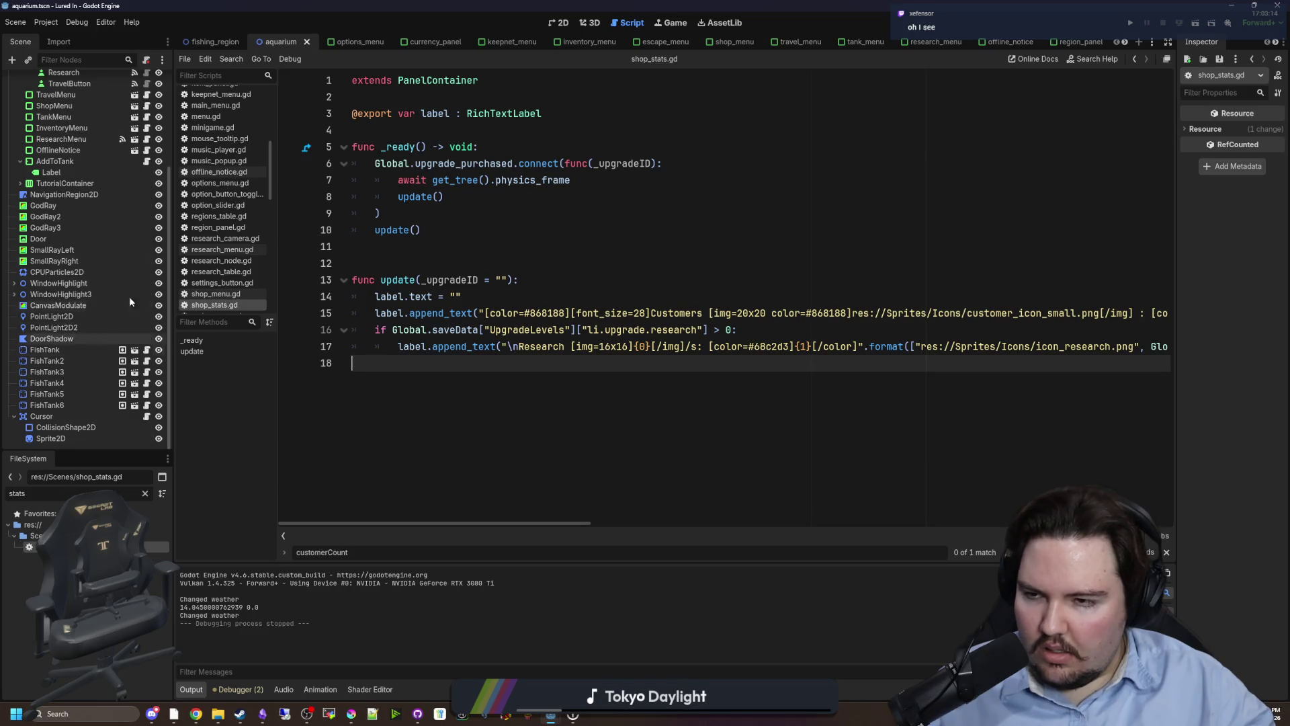
pyautogui.click(493, 268)
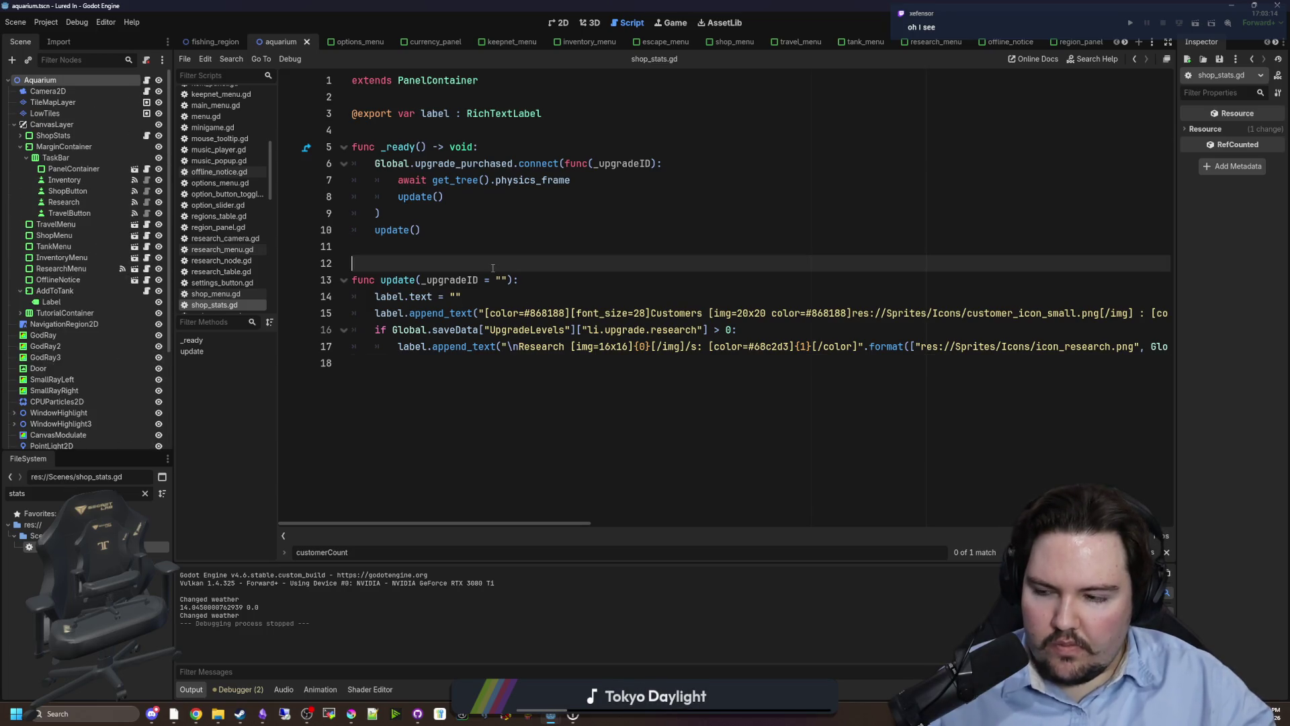
pyautogui.moveTo(519, 280); pyautogui.dragTo(334, 279)
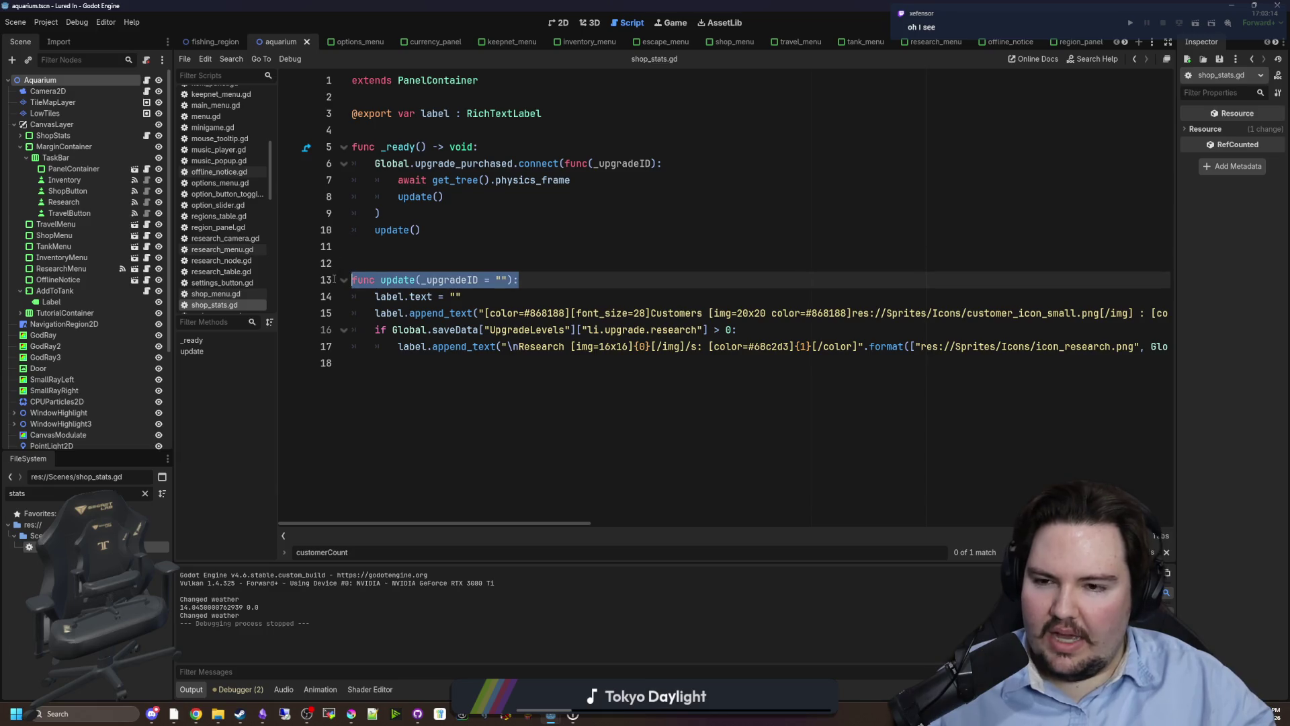
pyautogui.click(404, 264)
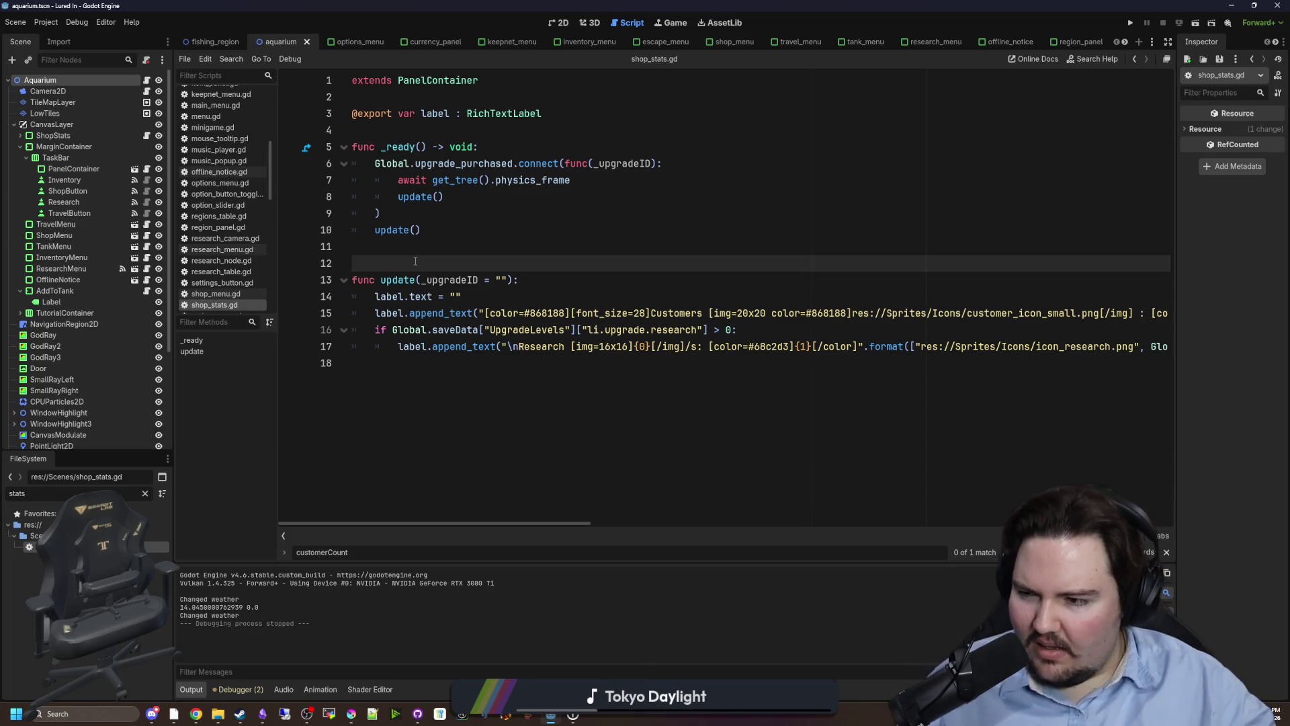
pyautogui.click(567, 24)
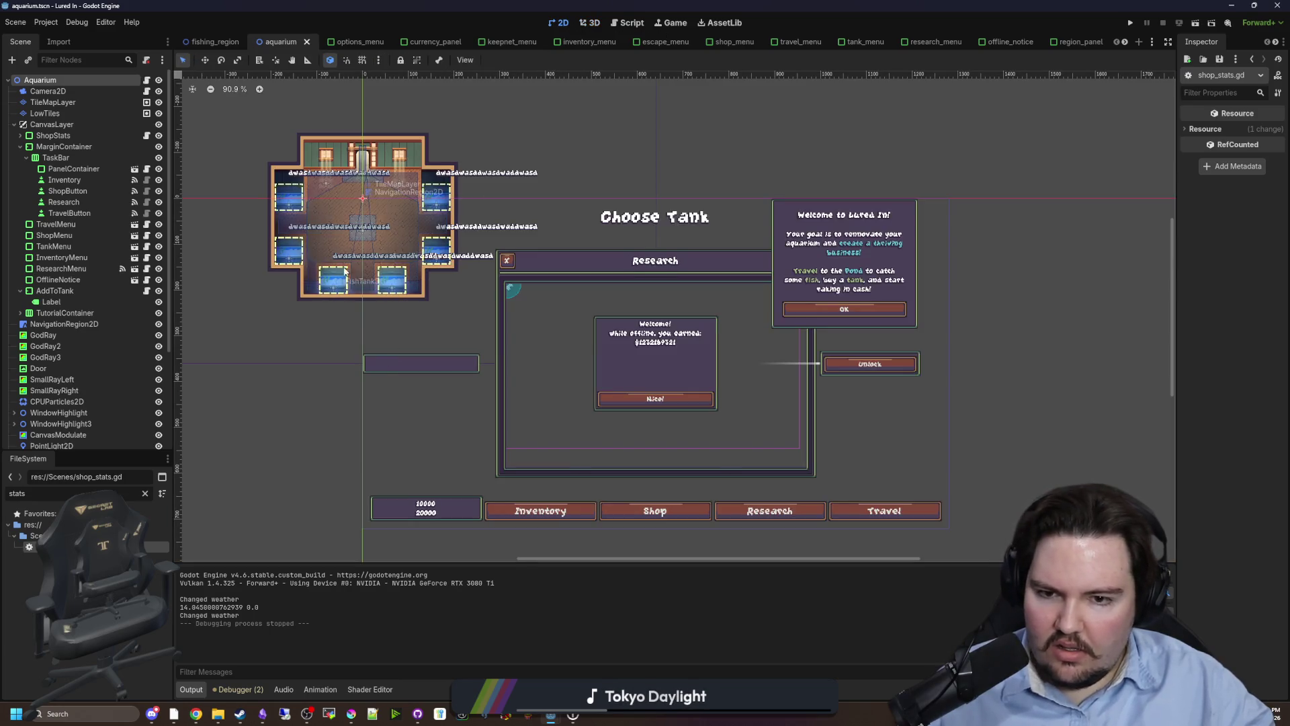
# Zoom around the aquarium scene in 2D, then return to shop_stats.gd with Ctrl+F3.
pyautogui.scroll(7, 403, 376)
pyautogui.scroll(-7, 422, 397)
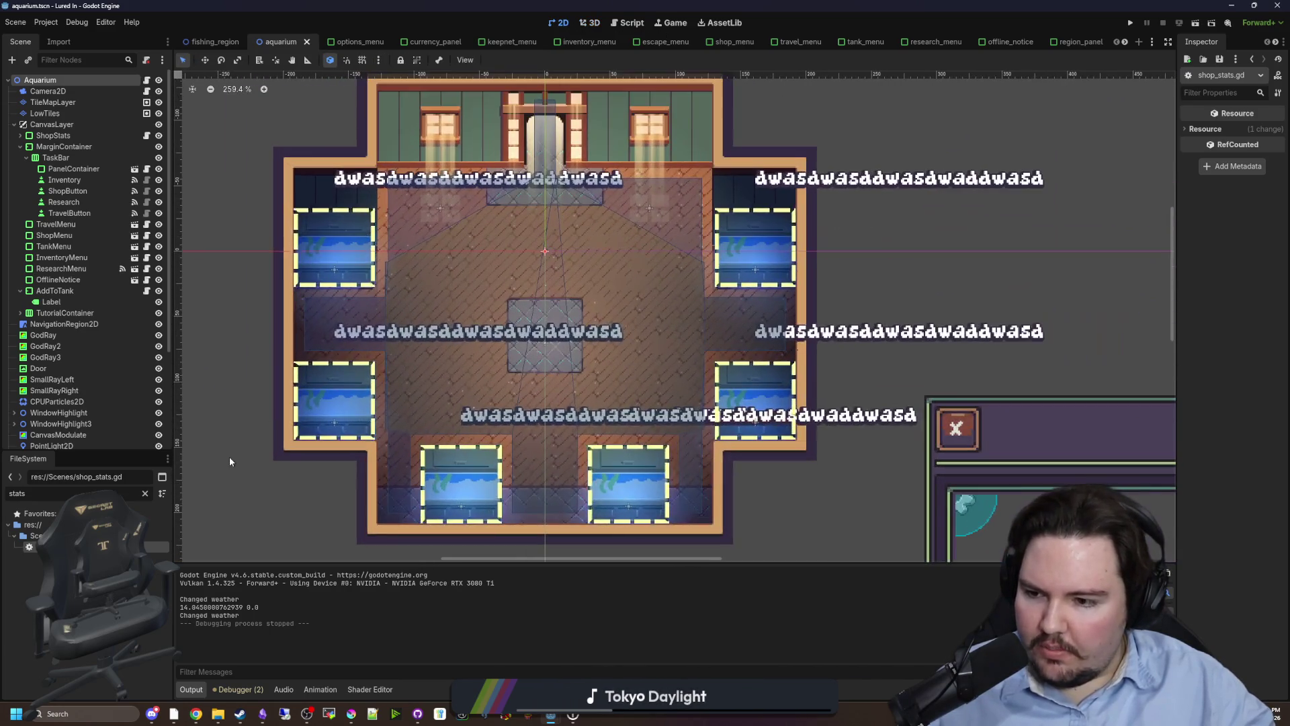
pyautogui.hotkey('ctrl', 'F3')
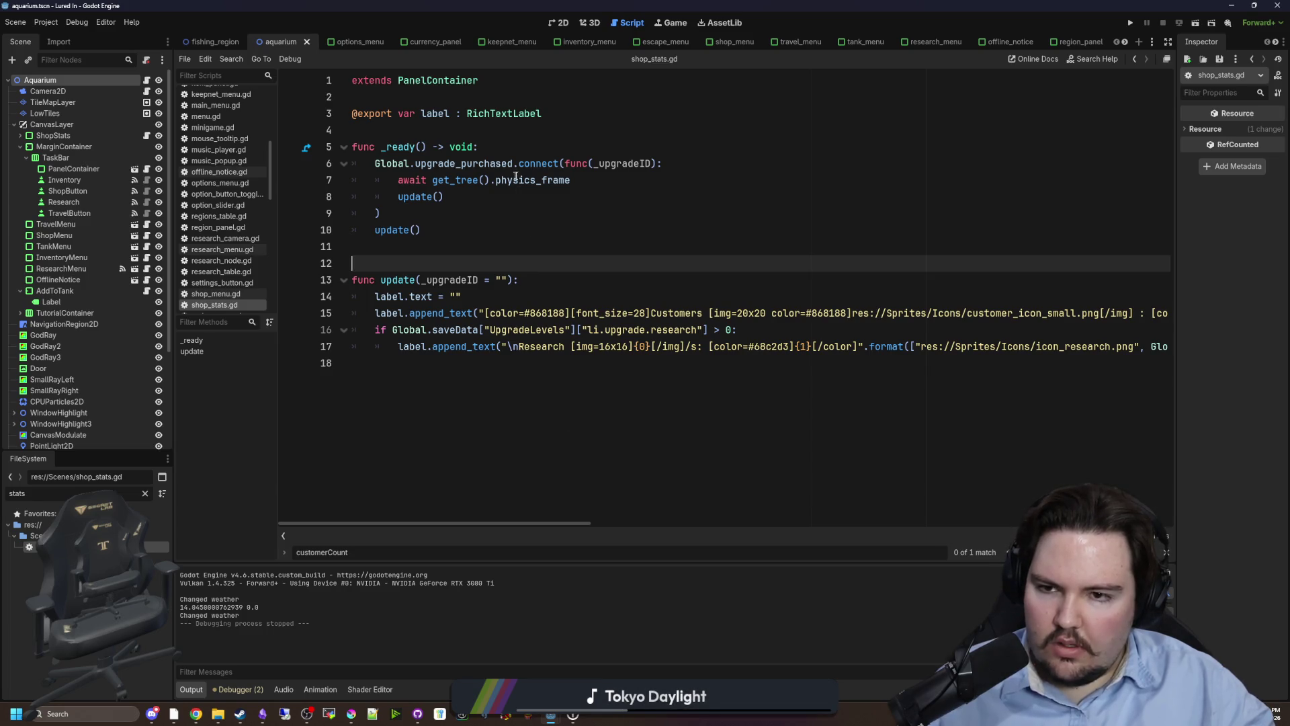
# Duplicate the 'await get_tree().physics_frame' line so update() waits two physics frames.
pyautogui.moveTo(572, 180); pyautogui.dragTo(399, 180)
pyautogui.click(399, 180)
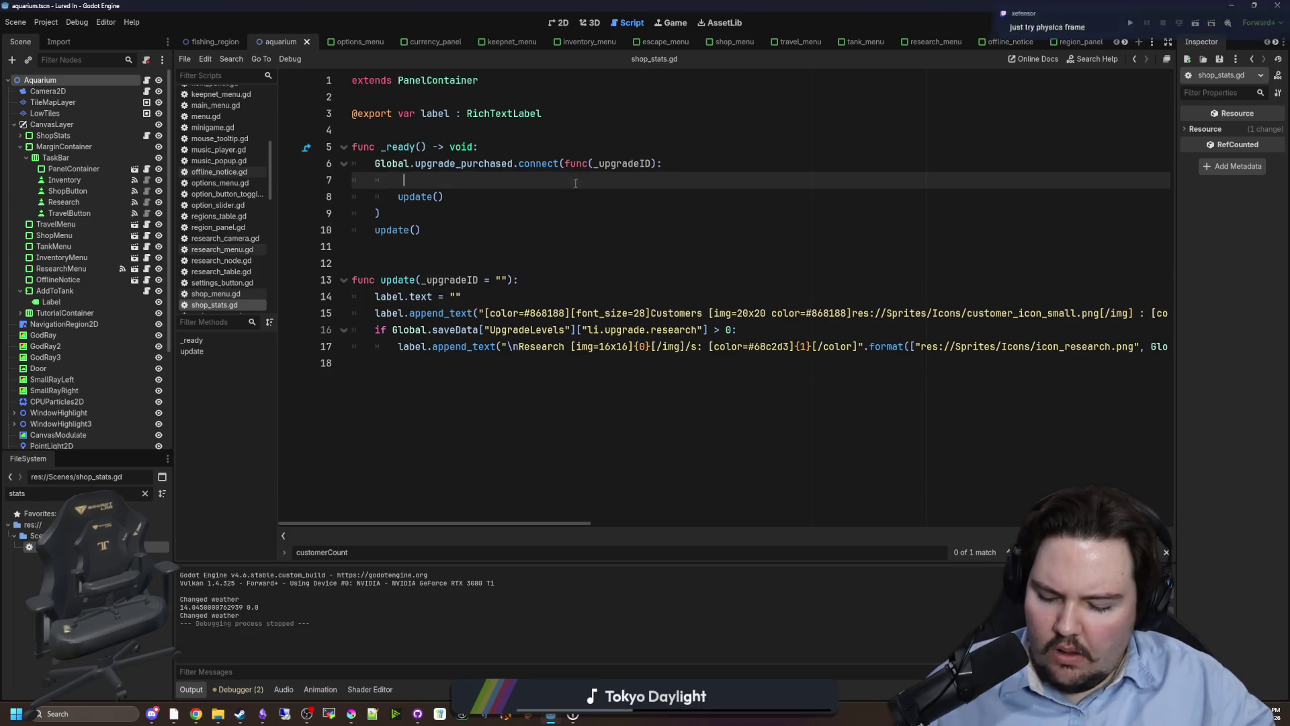
pyautogui.moveTo(572, 180)
pyautogui.mouseDown()
pyautogui.moveTo(399, 180)
pyautogui.moveTo(408, 197)
pyautogui.moveTo(400, 180)
pyautogui.mouseUp()
pyautogui.hotkey('ctrl', 'c')
pyautogui.click(610, 180)
pyautogui.press('Return')
pyautogui.hotkey('ctrl', 'v')
pyautogui.click(610, 180)
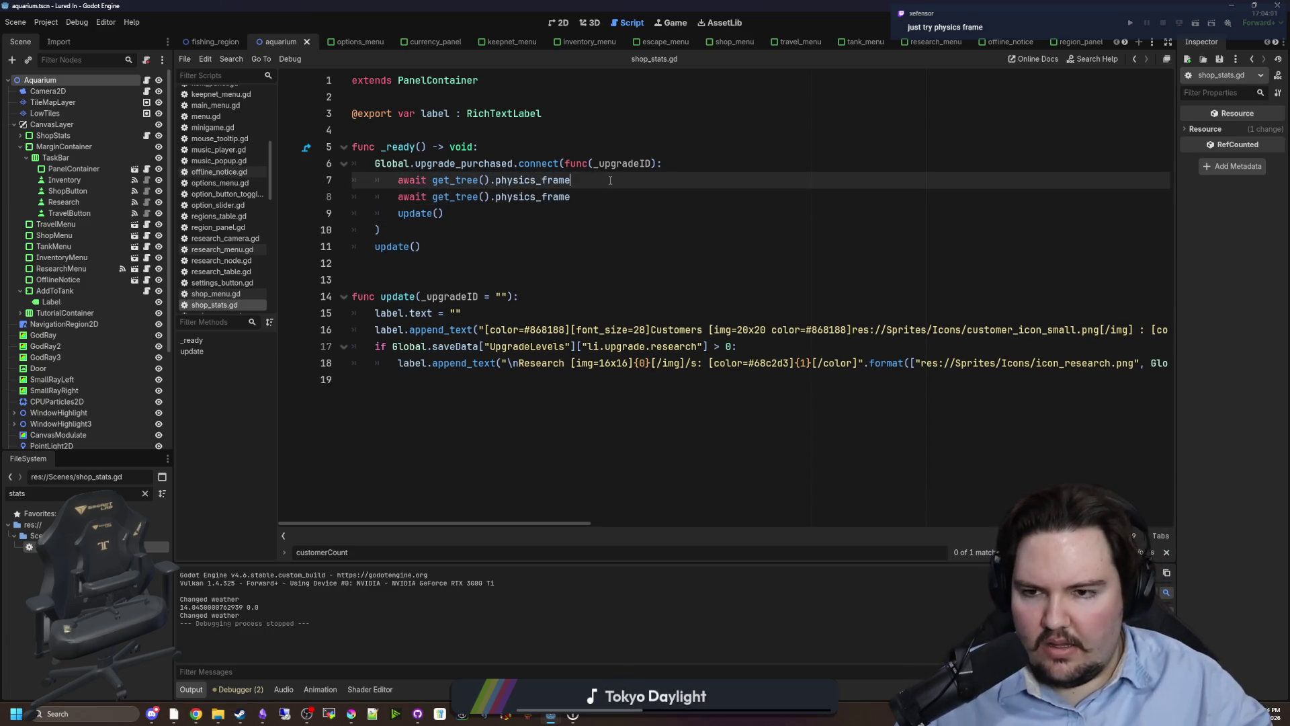
# Glance at the game's userdata folder, close it, and run the project.
pyautogui.moveTo(217, 714)
pyautogui.click(244, 663)
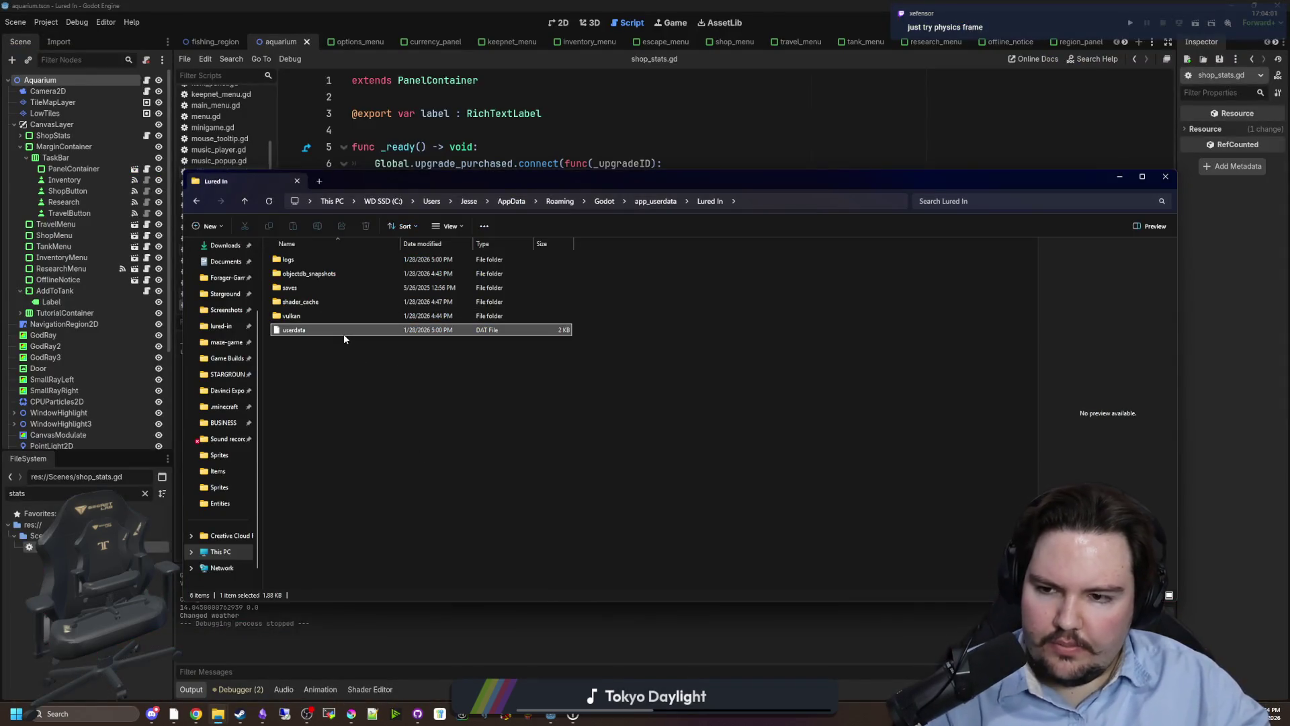
pyautogui.click(1165, 176)
pyautogui.click(1136, 20)
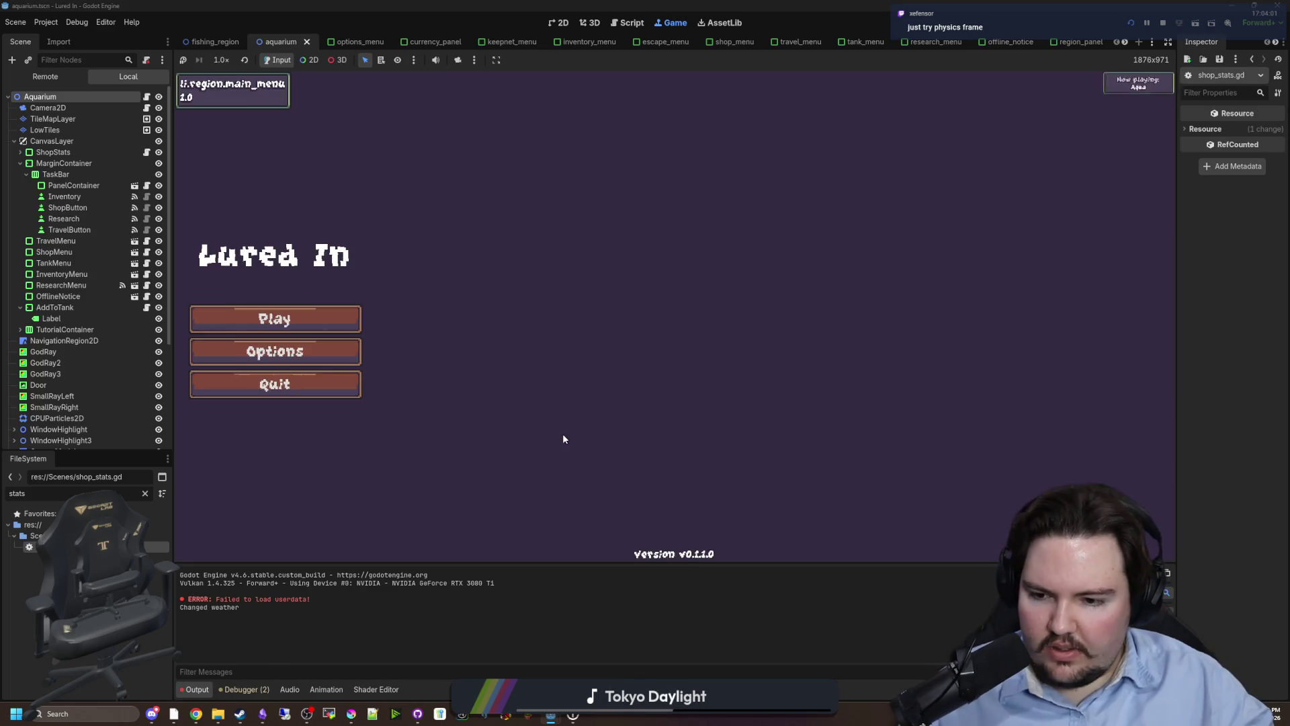
# Close the options dialog, start playing from the Lured In main menu, and dismiss the welcome popup.
pyautogui.click(700, 231)
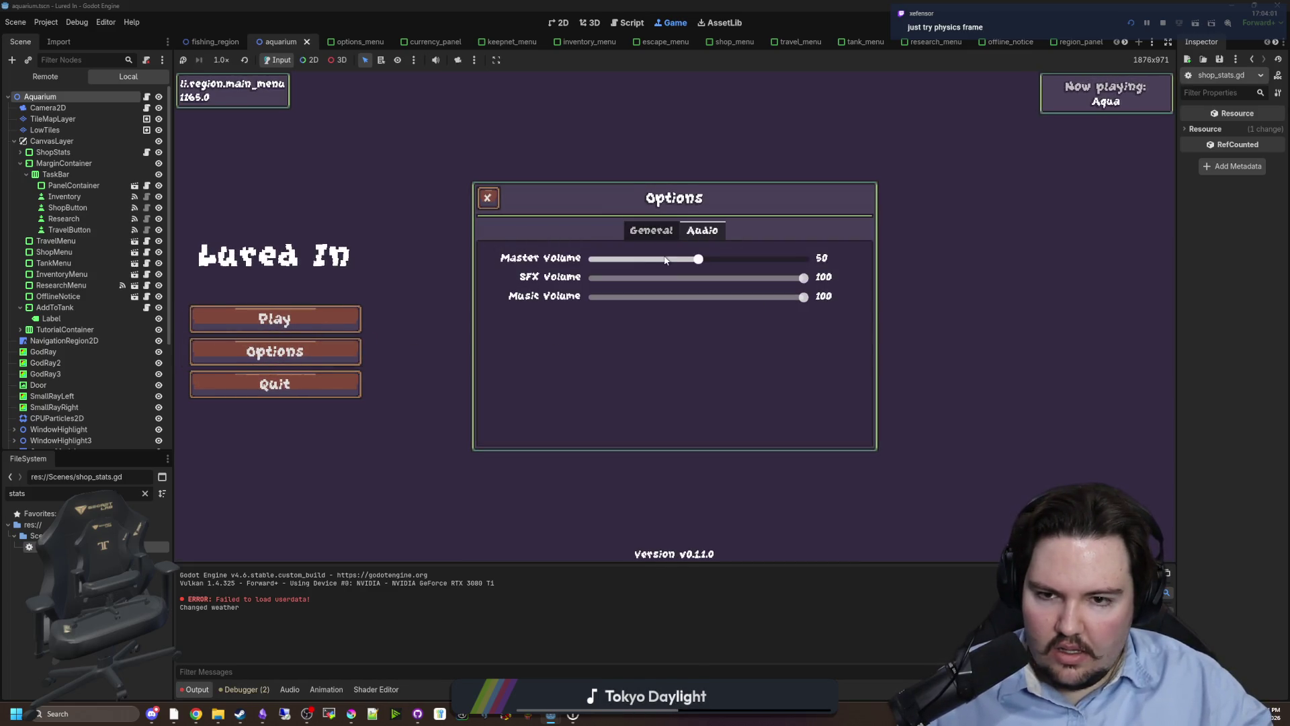
pyautogui.click(488, 198)
pyautogui.click(275, 320)
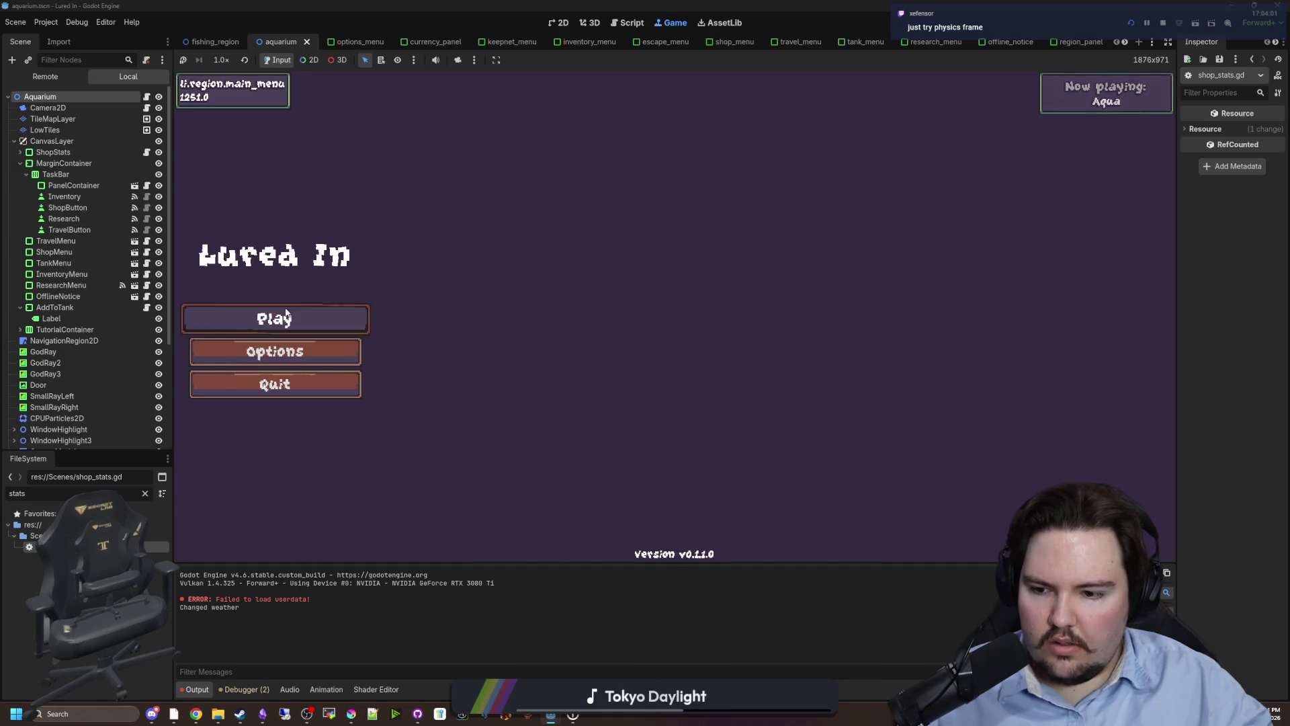
pyautogui.click(1004, 237)
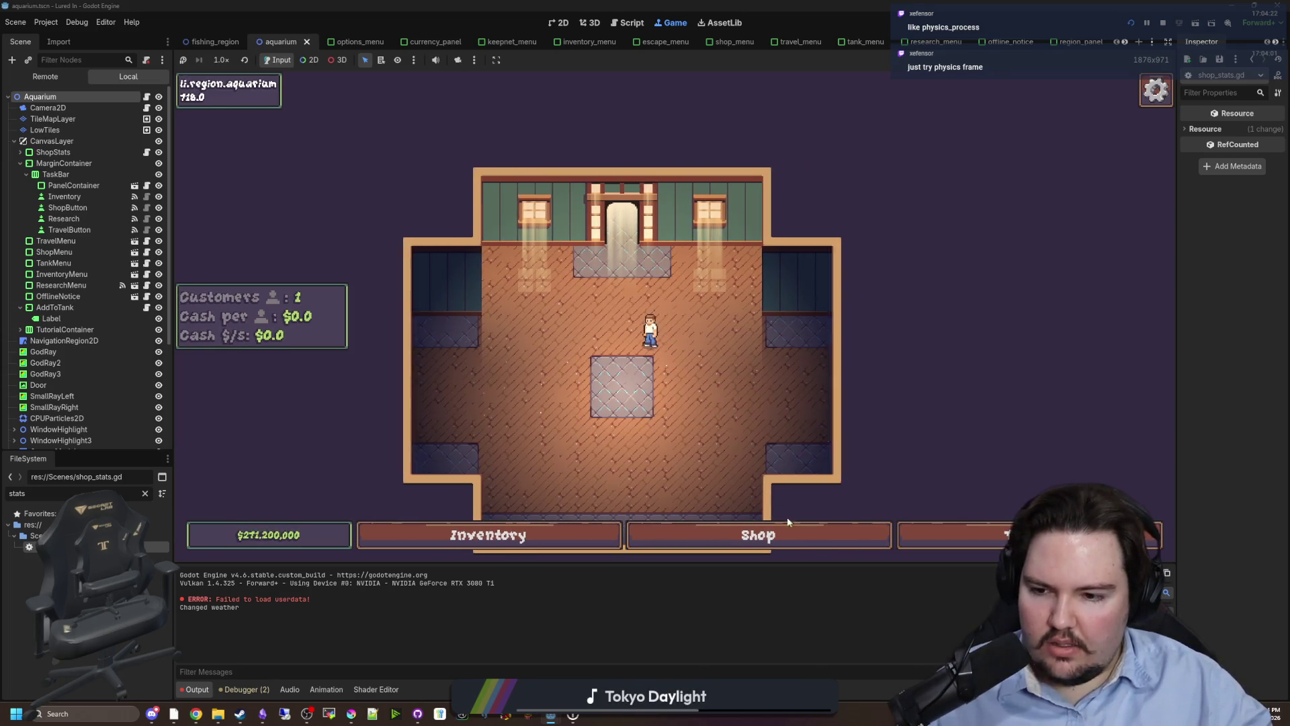
# Buy the $200 Research upgrade in the shop and unlock Equipment research.
pyautogui.click(746, 535)
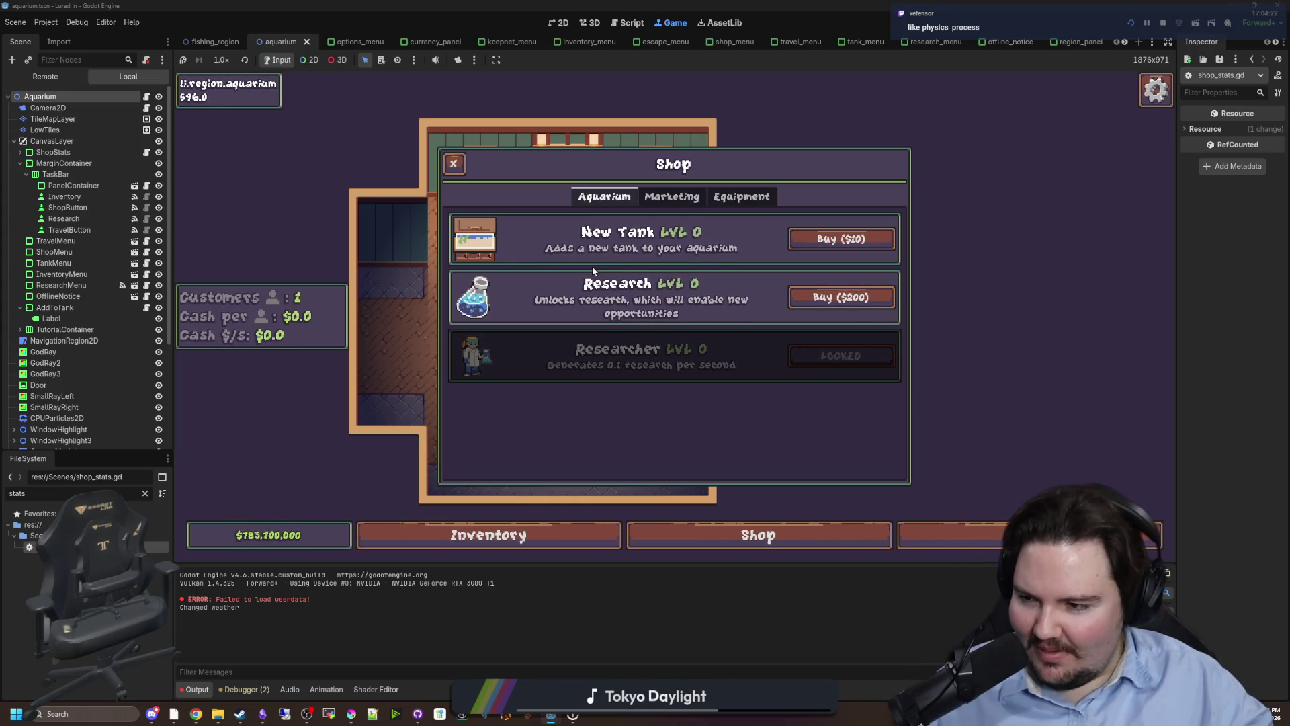
pyautogui.click(842, 297)
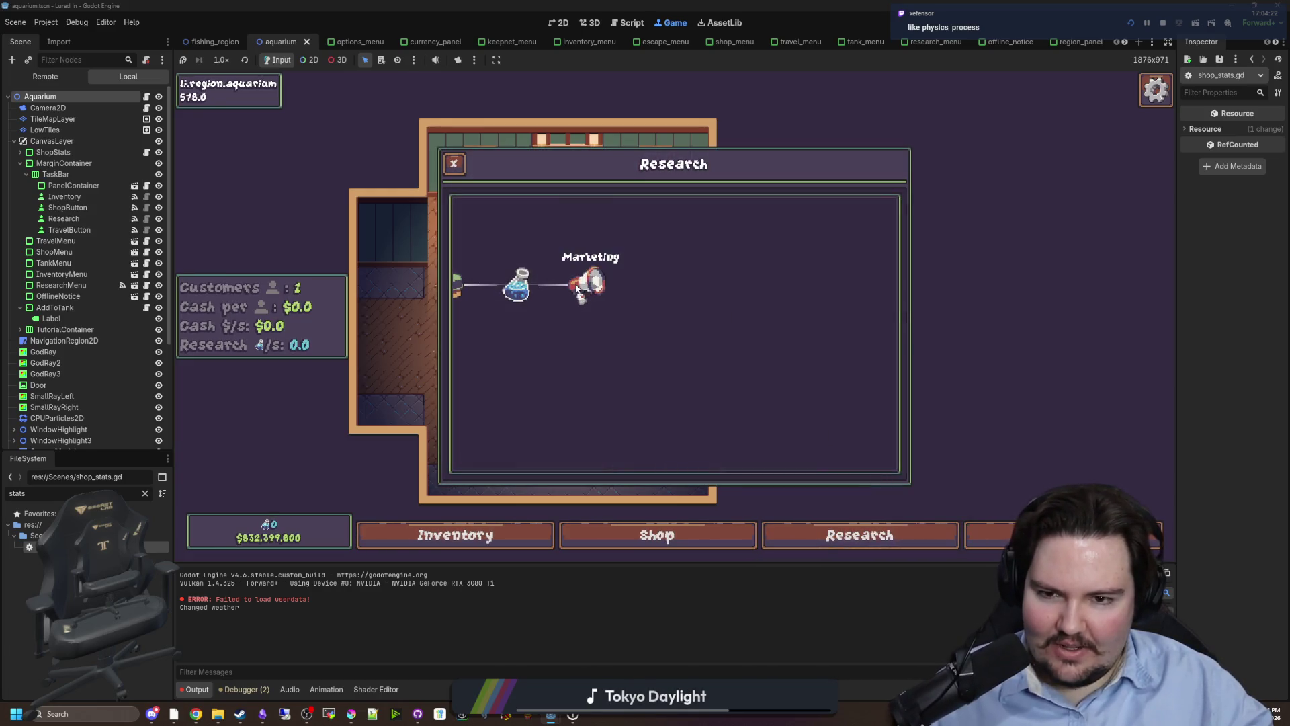
pyautogui.click(576, 288)
pyautogui.click(559, 293)
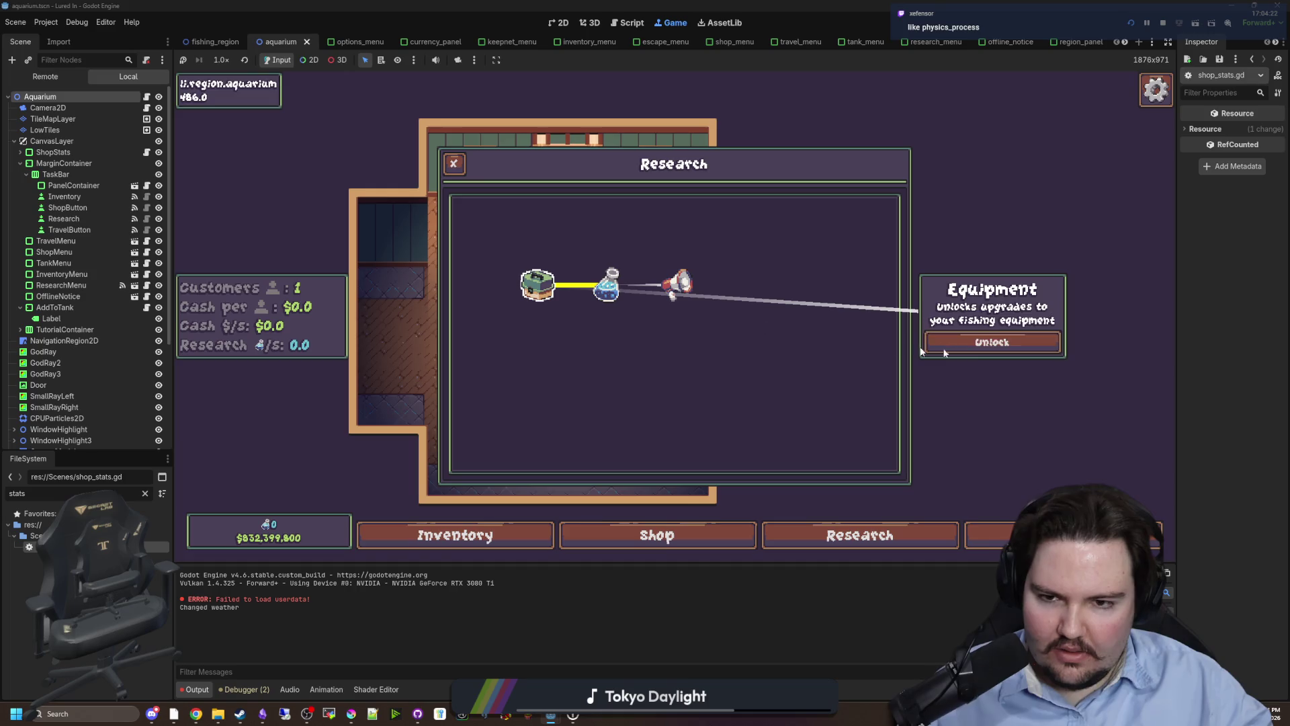
pyautogui.click(999, 345)
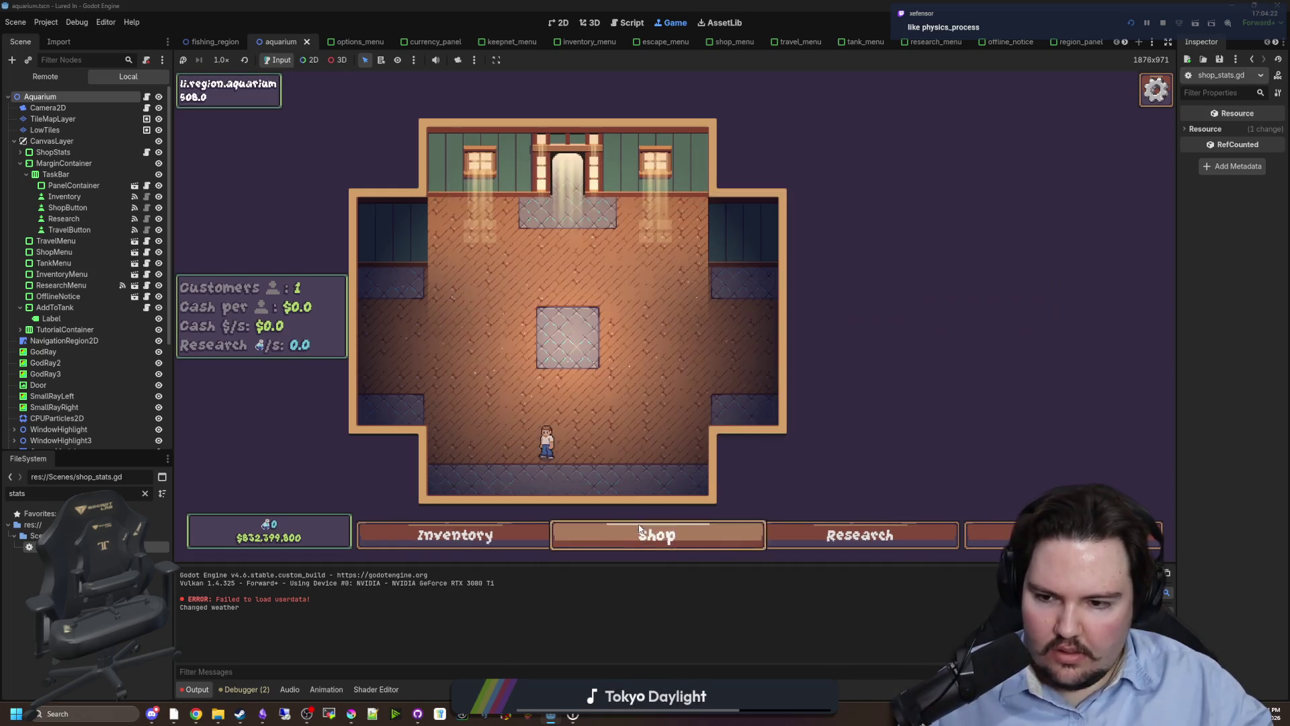
# Buy thirteen Advertising levels in the Marketing upgrades.
pyautogui.click(671, 196)
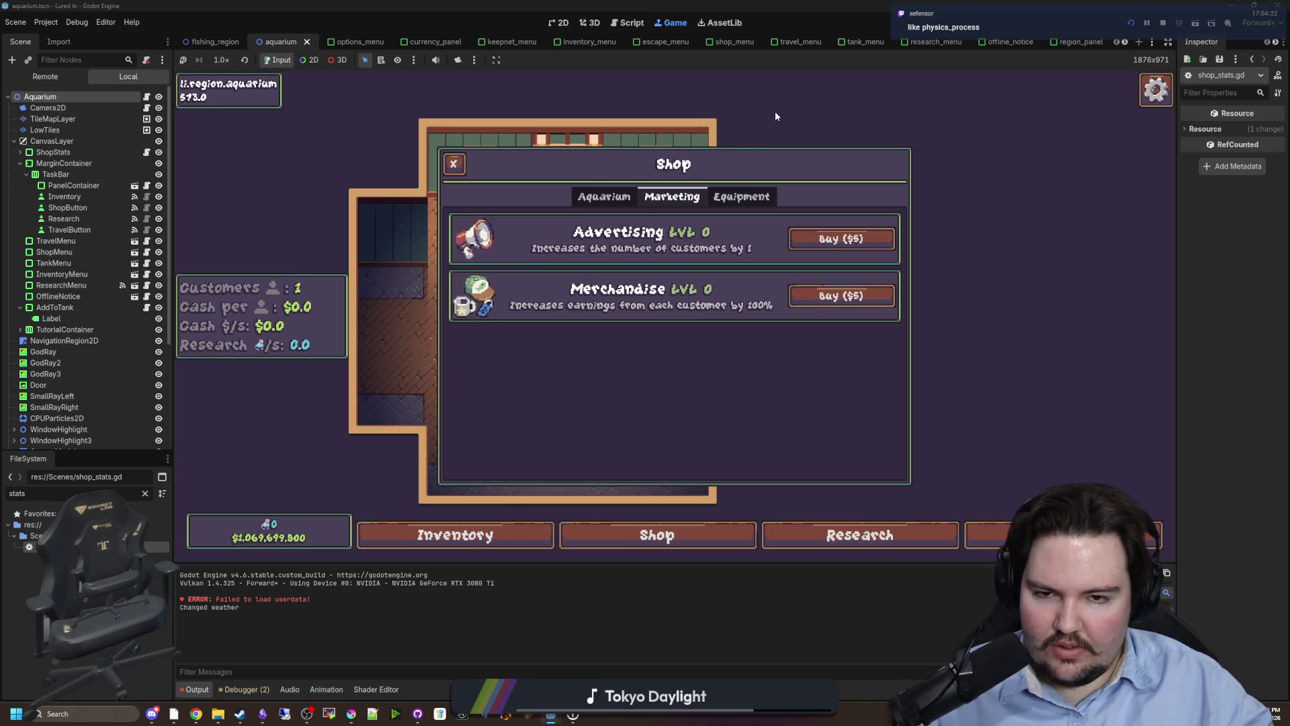
pyautogui.click(846, 250)
pyautogui.click(846, 250)
pyautogui.click(845, 250)
pyautogui.click(845, 252)
pyautogui.click(850, 239)
pyautogui.click(850, 239)
pyautogui.click(850, 239)
pyautogui.click(849, 239)
pyautogui.click(851, 240)
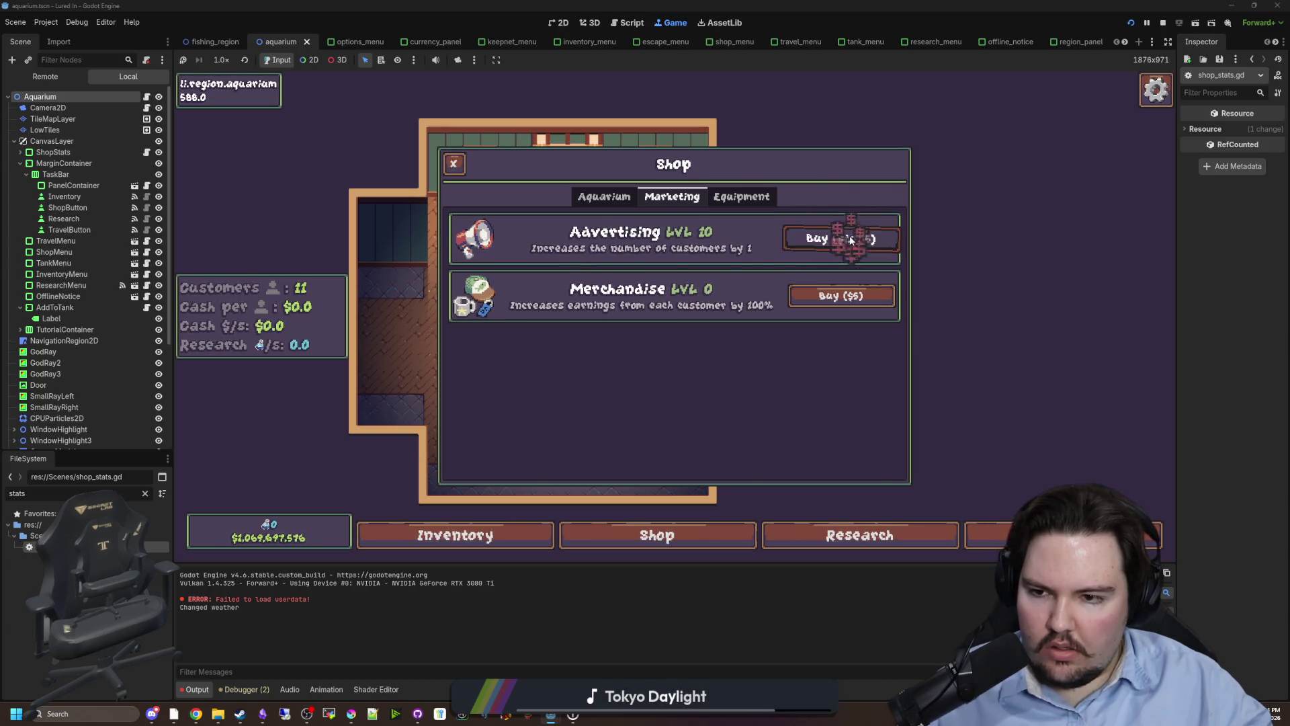
pyautogui.click(849, 239)
pyautogui.click(850, 239)
pyautogui.click(849, 239)
pyautogui.click(850, 239)
pyautogui.click(850, 239)
pyautogui.click(851, 241)
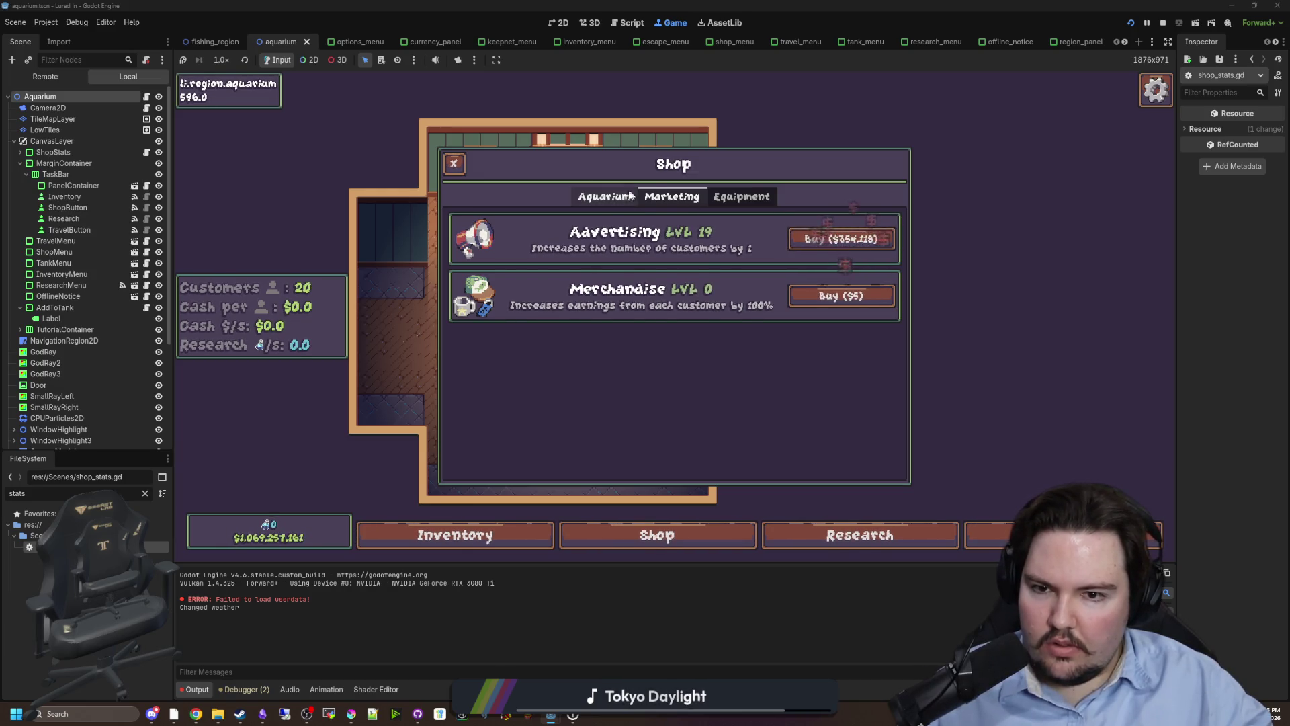
# Buy fifteen Researcher levels in the Aquarium upgrades.
pyautogui.click(604, 196)
pyautogui.click(804, 363)
pyautogui.click(805, 363)
pyautogui.click(804, 363)
pyautogui.click(804, 363)
pyautogui.click(805, 363)
pyautogui.click(804, 363)
pyautogui.click(804, 362)
pyautogui.click(805, 362)
pyautogui.click(805, 361)
pyautogui.click(805, 362)
pyautogui.click(804, 361)
pyautogui.click(804, 362)
pyautogui.click(805, 361)
pyautogui.click(804, 362)
pyautogui.click(805, 361)
pyautogui.click(804, 361)
pyautogui.click(805, 361)
pyautogui.click(805, 362)
pyautogui.click(805, 362)
pyautogui.click(804, 362)
pyautogui.click(804, 362)
pyautogui.click(805, 361)
pyautogui.click(804, 362)
pyautogui.click(805, 361)
pyautogui.click(805, 361)
pyautogui.click(805, 362)
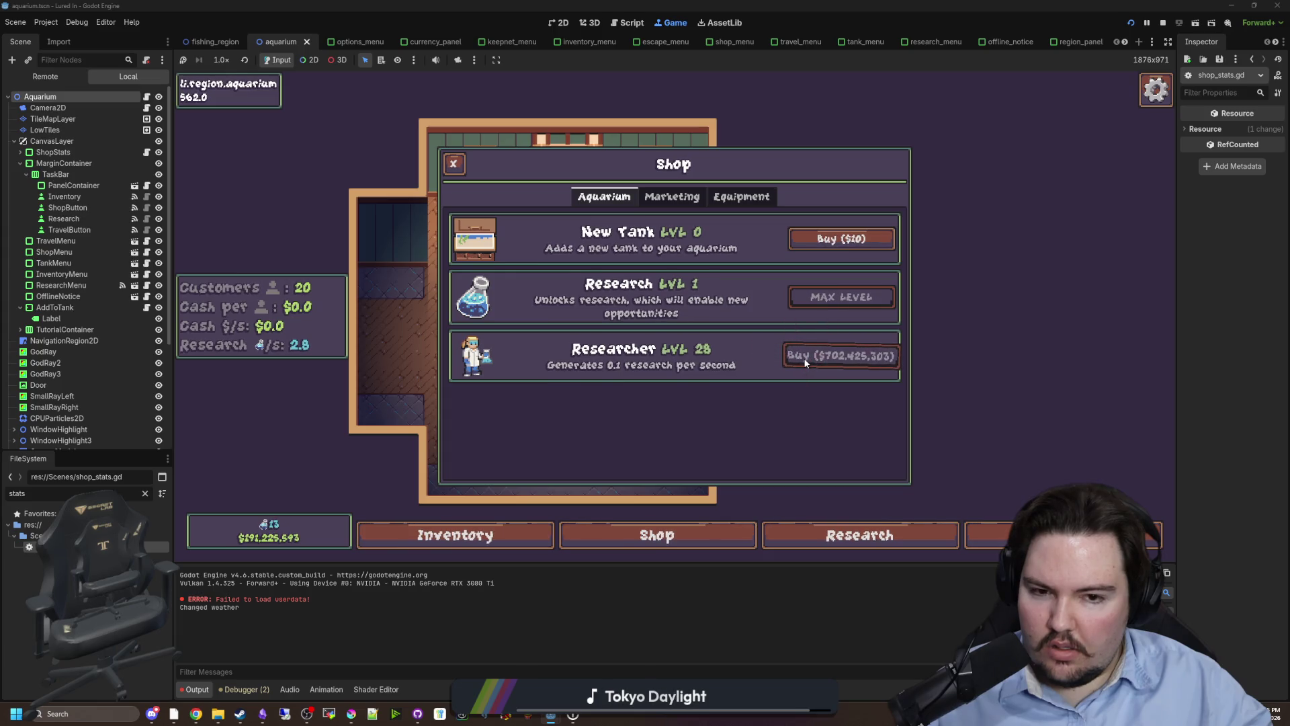
# Buy five more Advertising levels and close the shop, reaching 32 customers and 2.8 research.
pyautogui.click(687, 201)
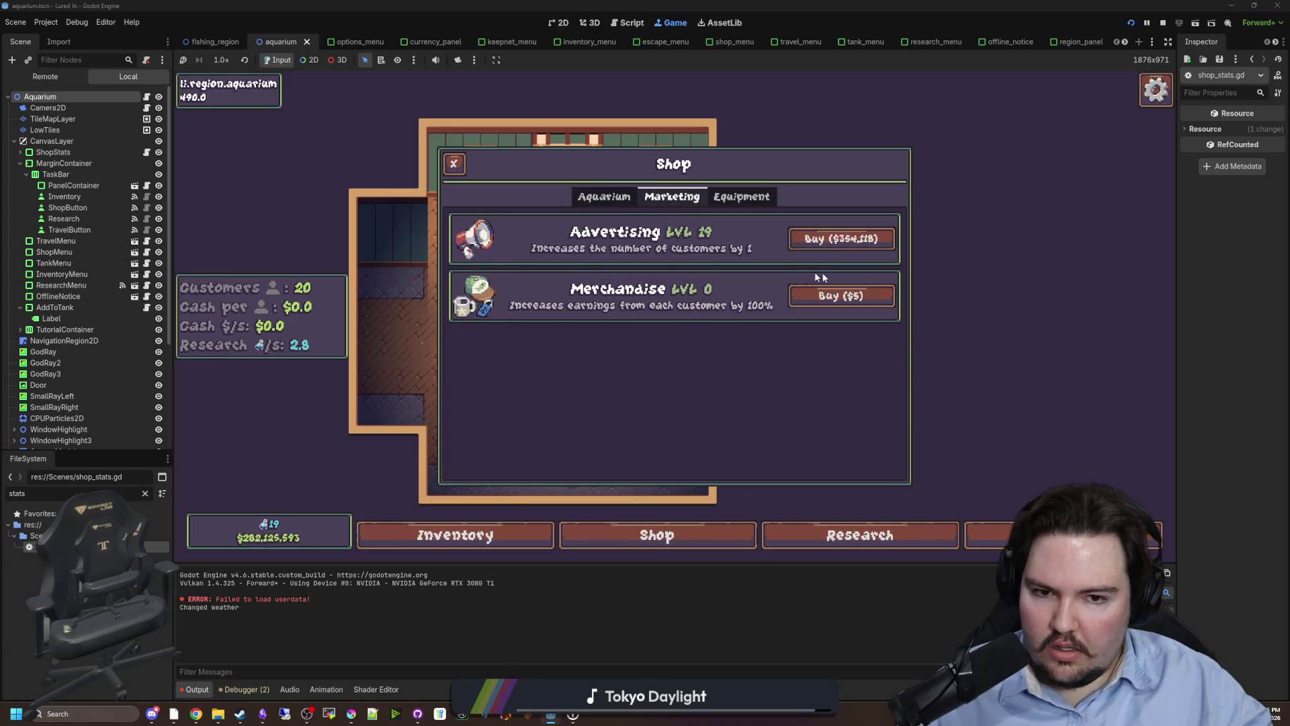
pyautogui.click(847, 247)
pyautogui.click(848, 247)
pyautogui.click(847, 247)
pyautogui.click(848, 247)
pyautogui.click(847, 248)
pyautogui.click(847, 247)
pyautogui.click(848, 248)
pyautogui.click(848, 248)
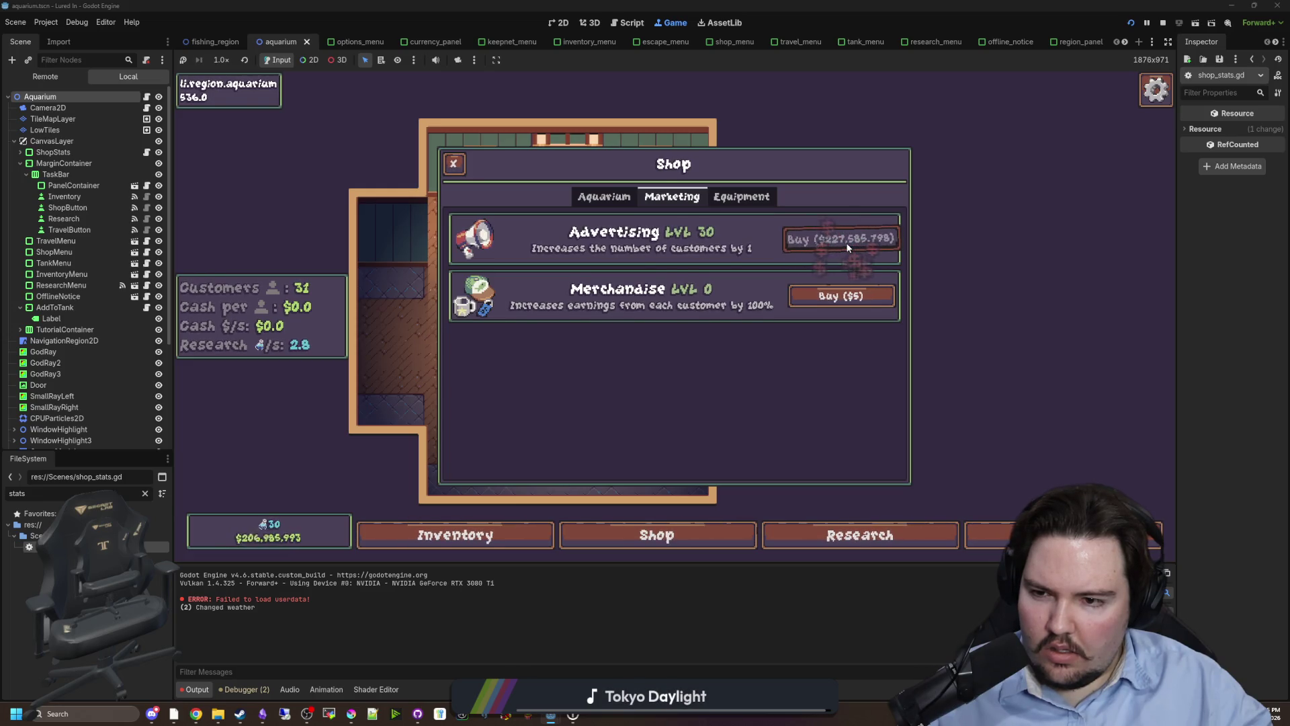
pyautogui.click(847, 248)
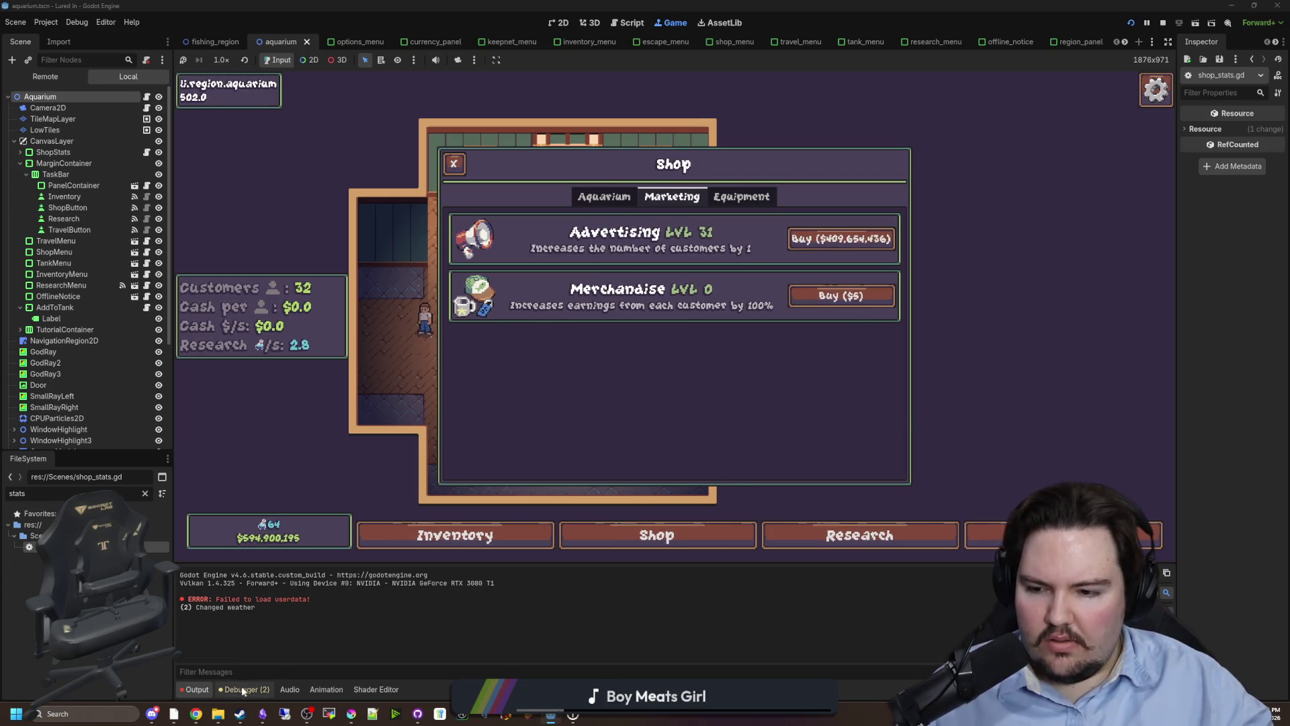
pyautogui.click(661, 535)
# Toggle the shop, zoom the game camera, and open then resume from the Escape Menu.
pyautogui.click(660, 535)
pyautogui.click(661, 535)
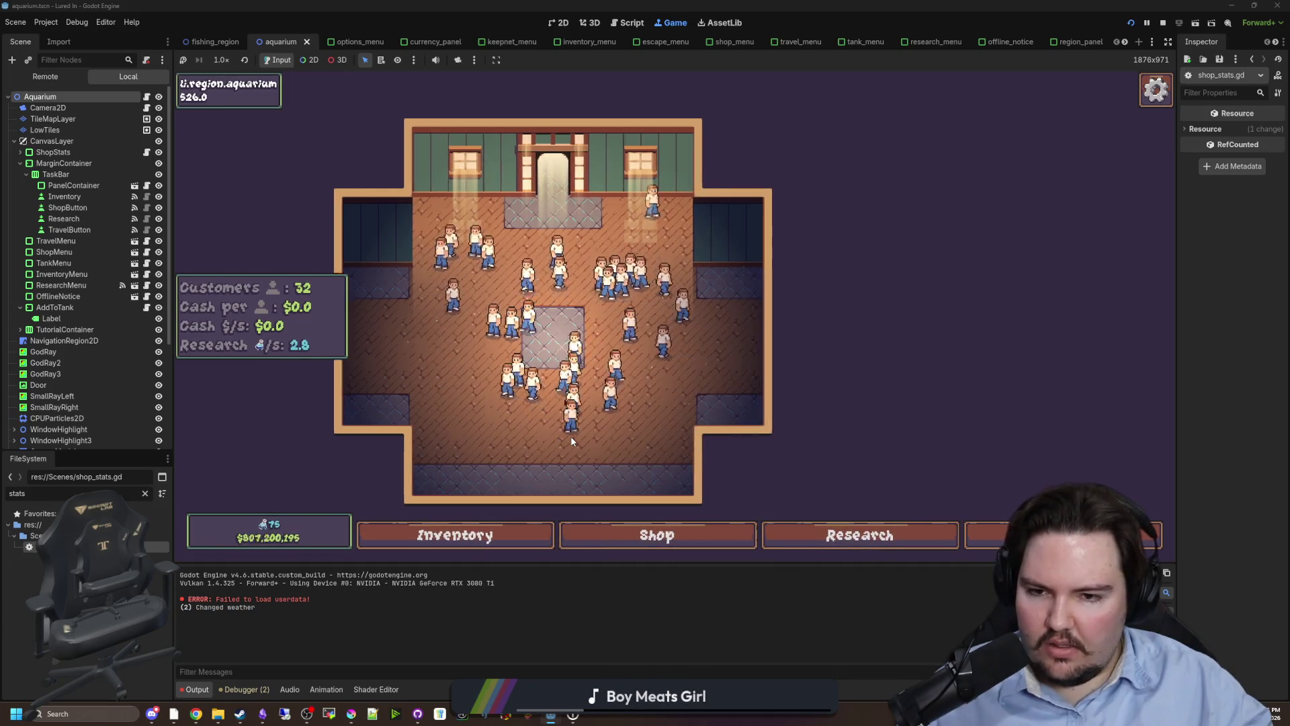
pyautogui.scroll(2, 570, 437)
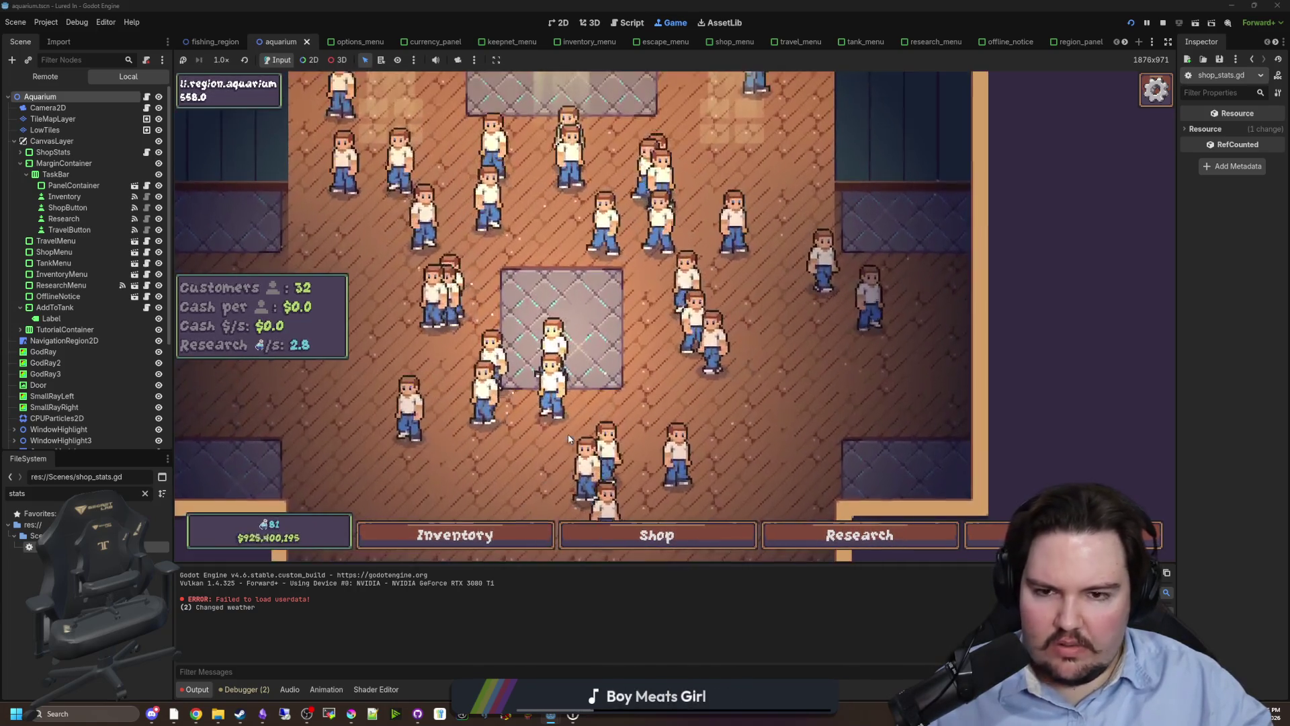
pyautogui.scroll(1, 568, 434)
pyautogui.click(1168, 89)
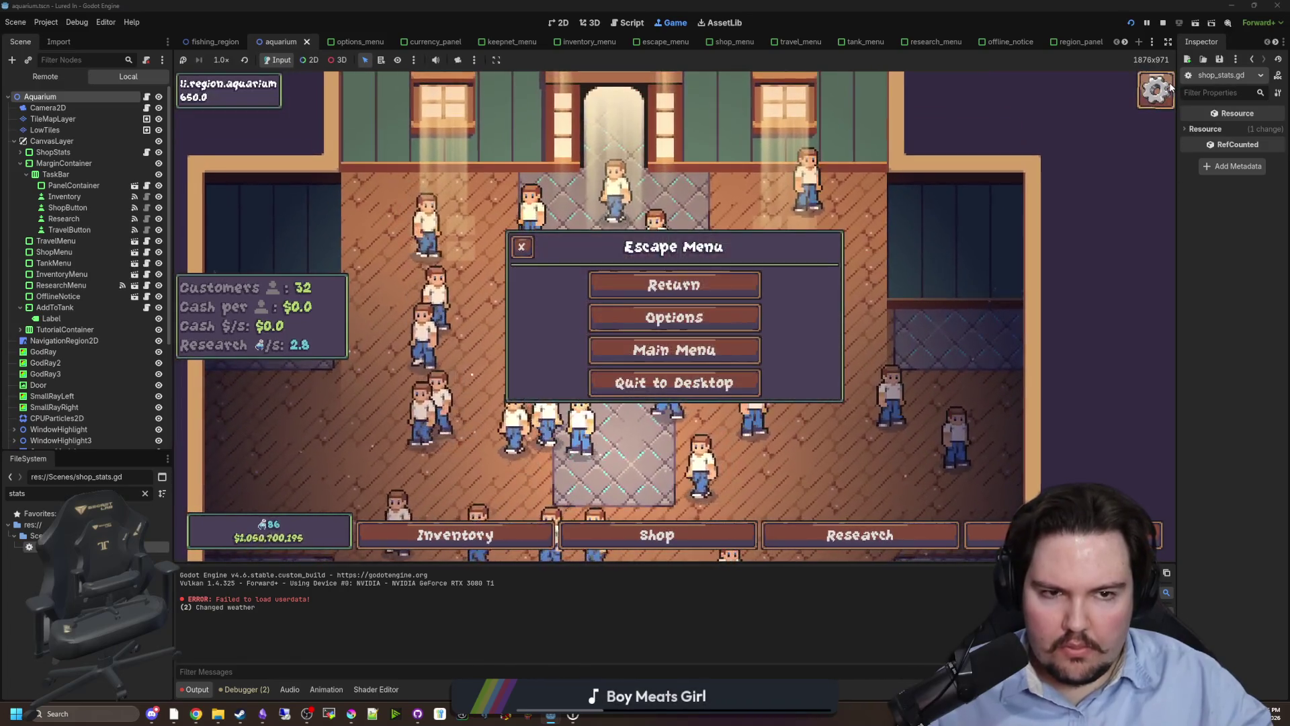
pyautogui.click(1170, 87)
pyautogui.click(1170, 88)
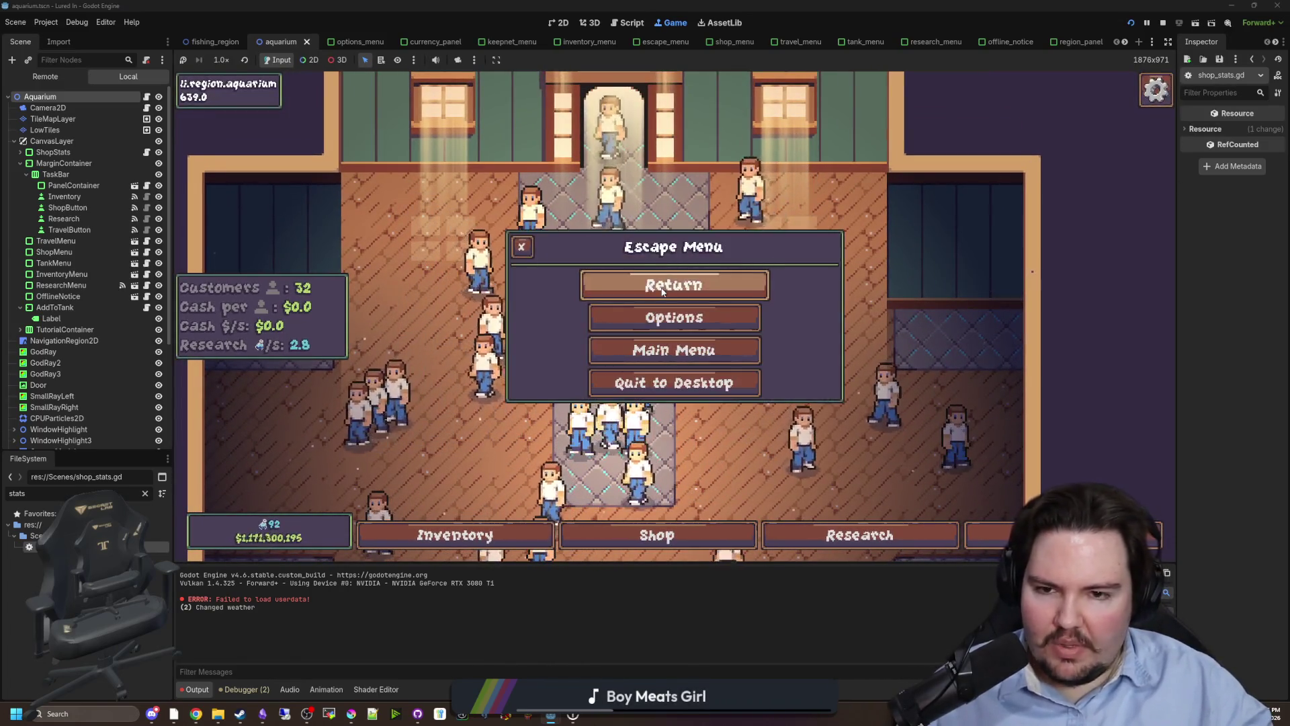
pyautogui.click(1170, 87)
# Zoom the camera around the aquarium, then travel to the Pond region.
pyautogui.scroll(-3, 657, 469)
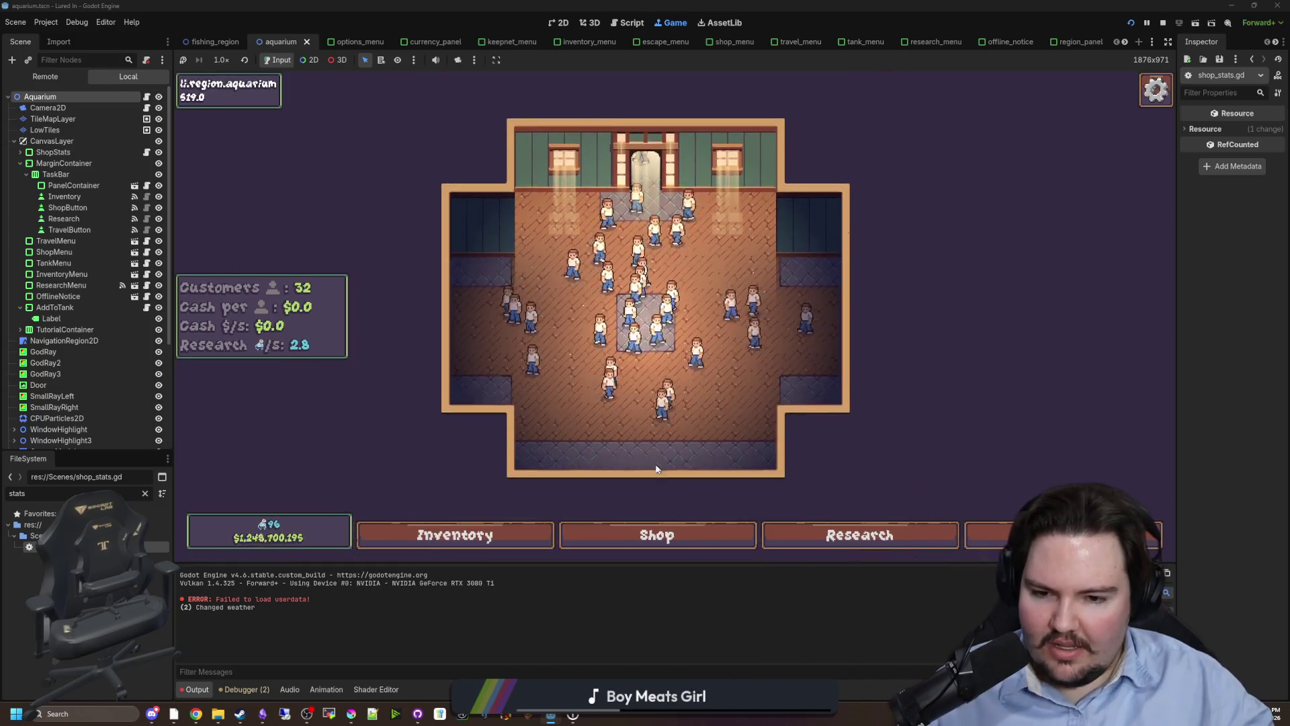
pyautogui.scroll(2, 657, 469)
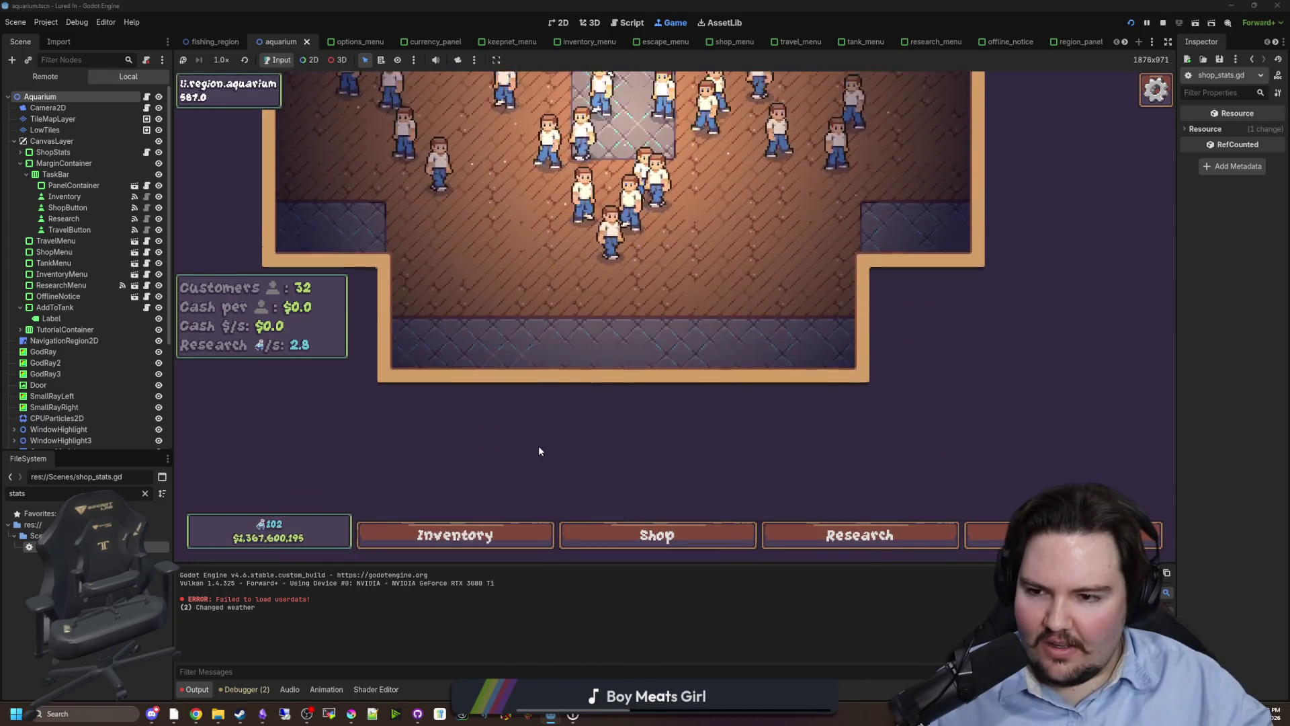
pyautogui.scroll(-2, 471, 416)
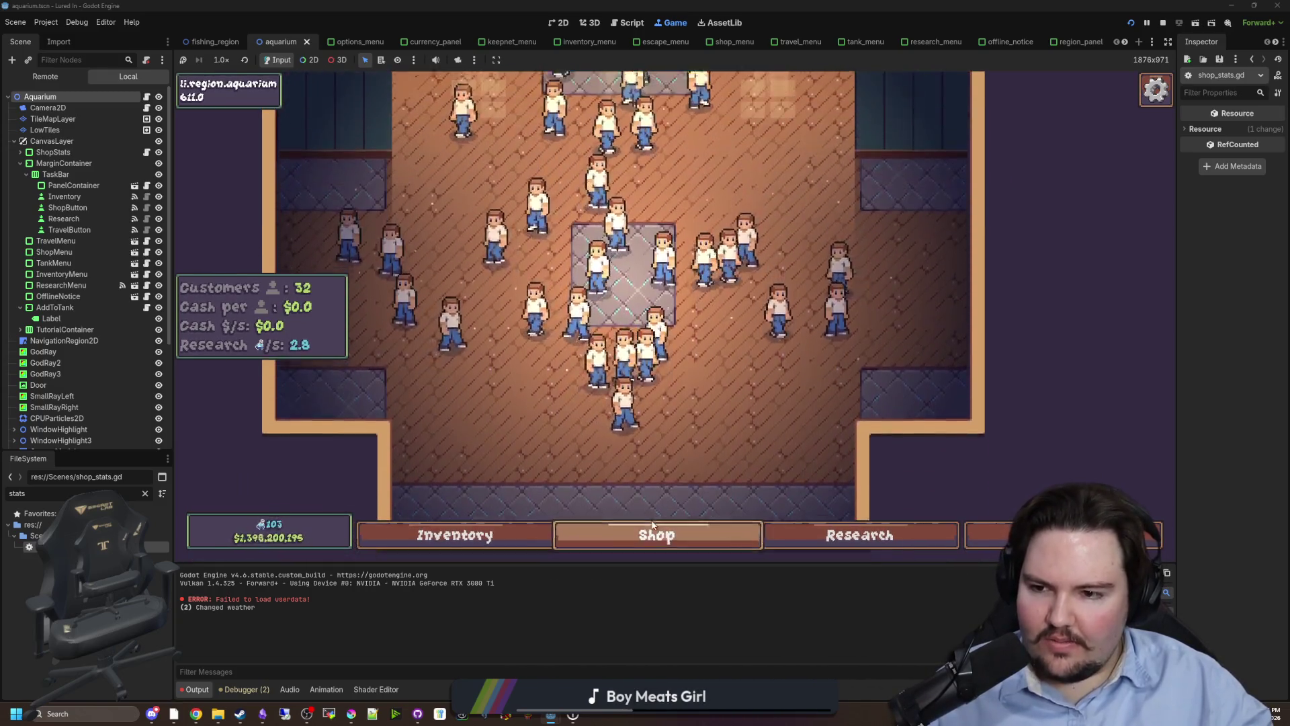
pyautogui.scroll(2, 336, 362)
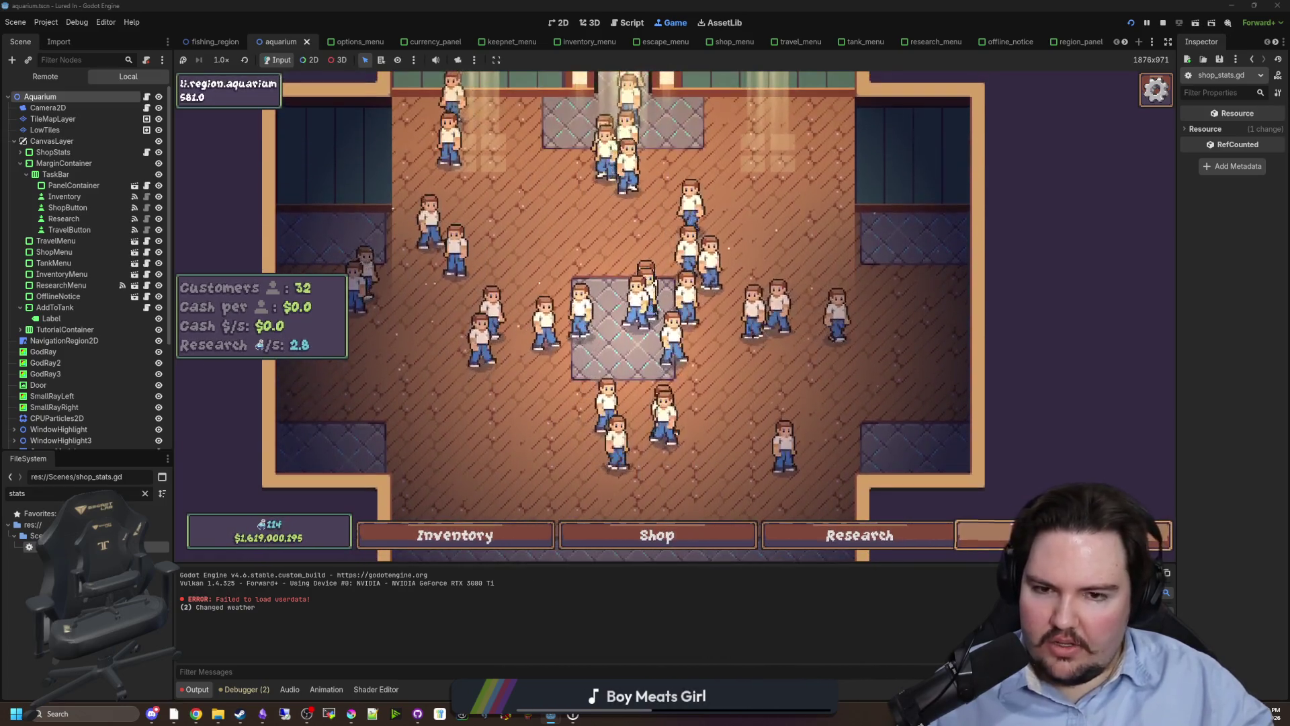
pyautogui.click(1062, 535)
pyautogui.click(892, 224)
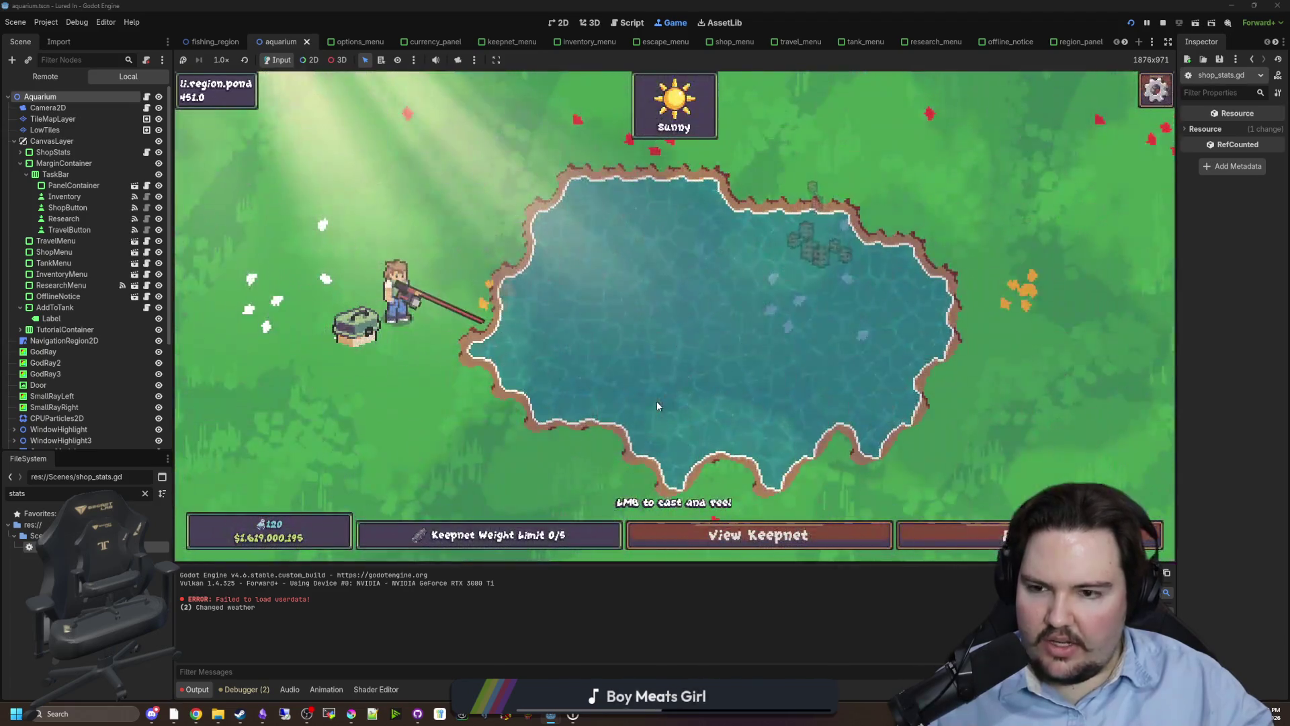
# Back at the aquarium, buy several Improved Bait and Larger Keepnet levels in the Equipment shop.
pyautogui.click(726, 240)
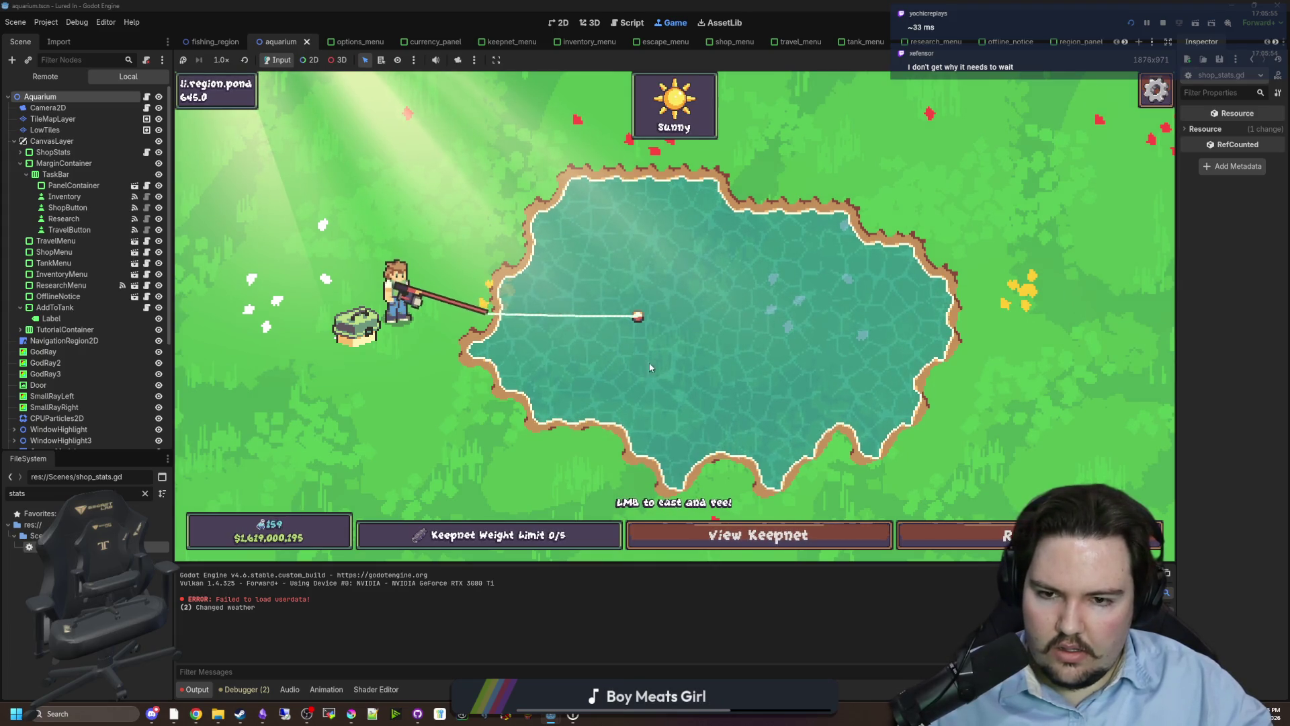
pyautogui.click(987, 527)
pyautogui.click(676, 547)
pyautogui.click(742, 197)
pyautogui.click(853, 240)
pyautogui.click(853, 240)
pyautogui.click(830, 297)
pyautogui.click(844, 235)
pyautogui.click(843, 236)
pyautogui.click(843, 235)
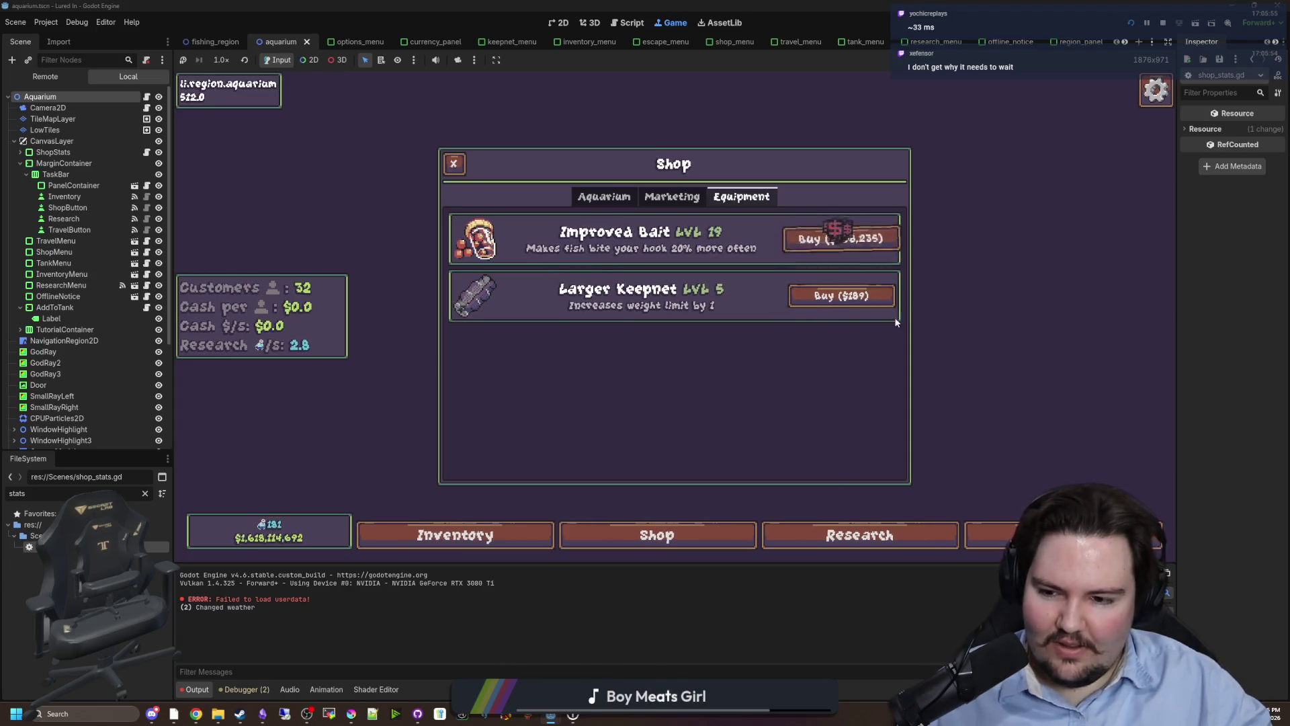
# Travel to the Pond, cast the line, and land a fish in the reel minigame.
pyautogui.press('t')
pyautogui.click(847, 221)
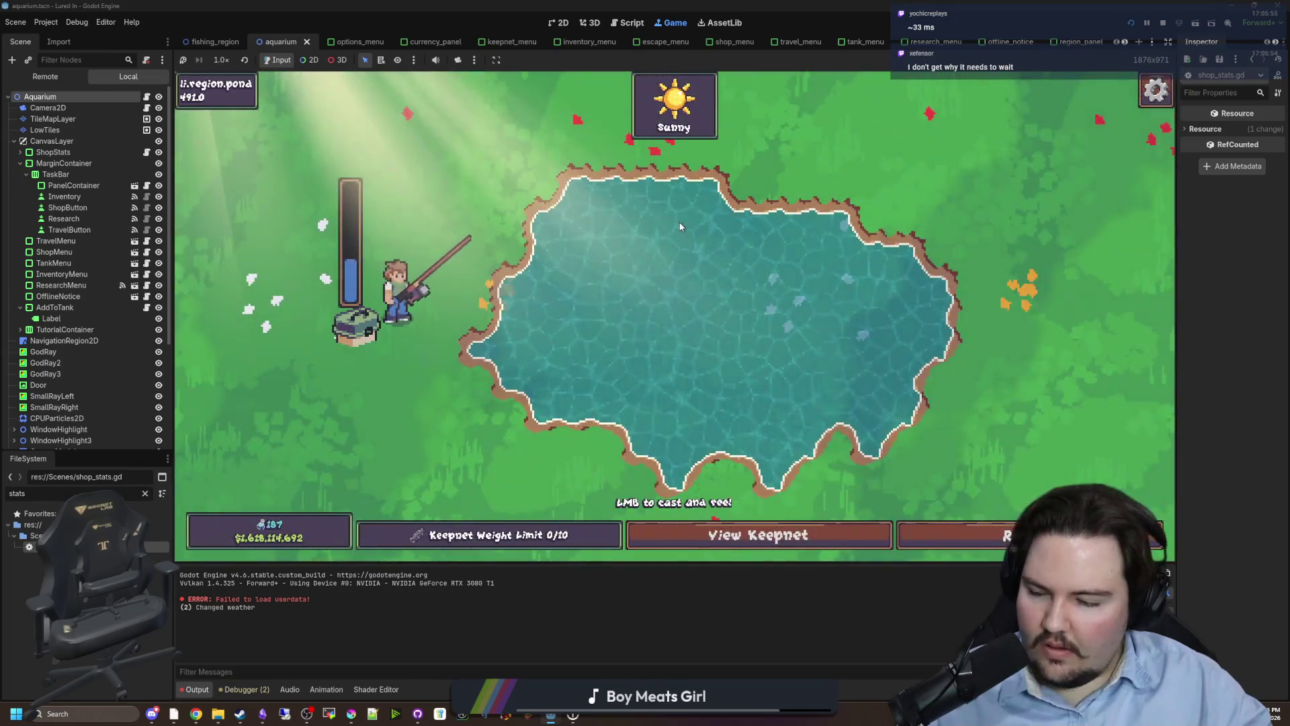
pyautogui.click(675, 225)
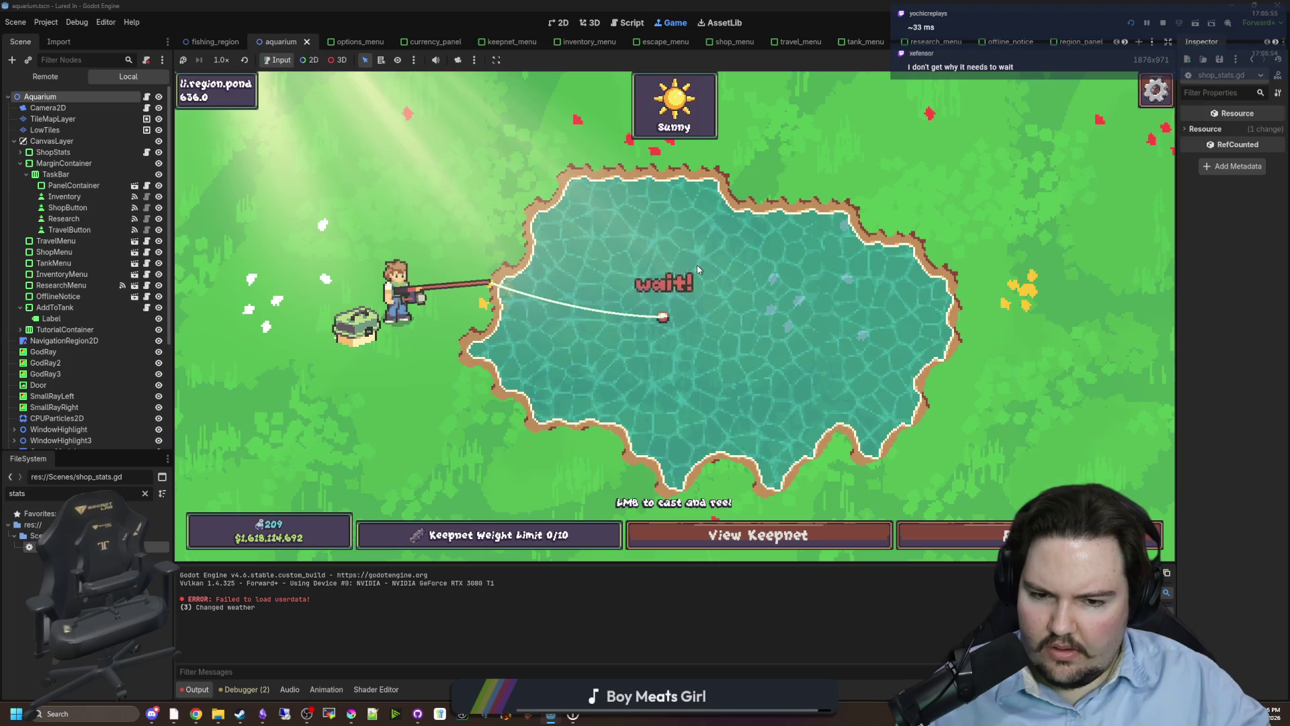
pyautogui.click(698, 270)
pyautogui.click(697, 265)
pyautogui.click(750, 262)
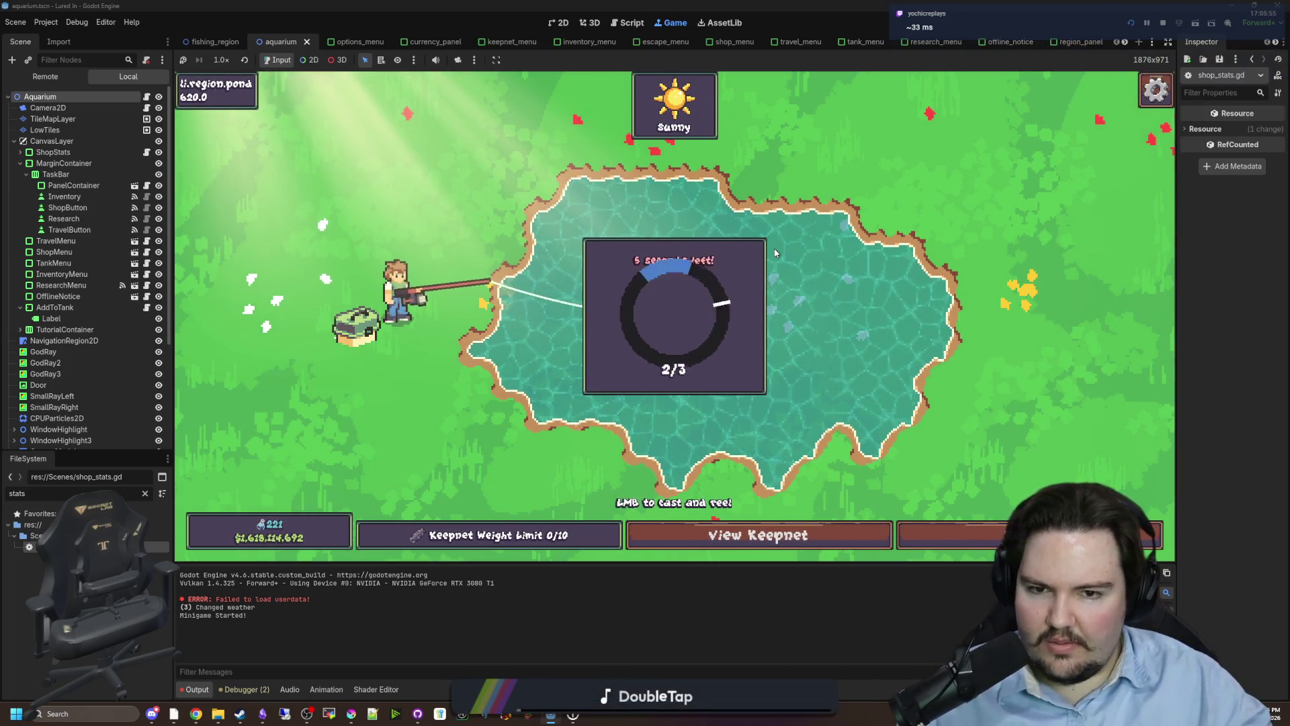
pyautogui.click(752, 252)
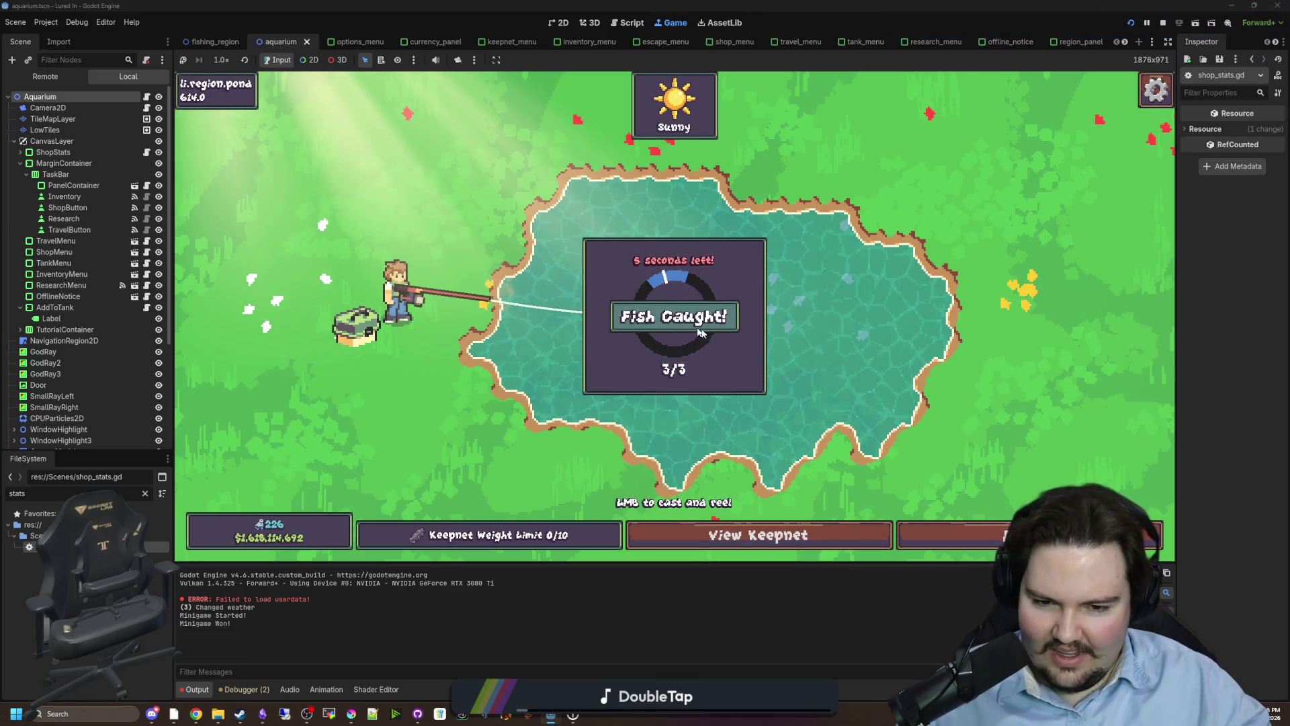
# Buy a New Tank at the aquarium and move the caught Tilapia into it.
pyautogui.click(976, 537)
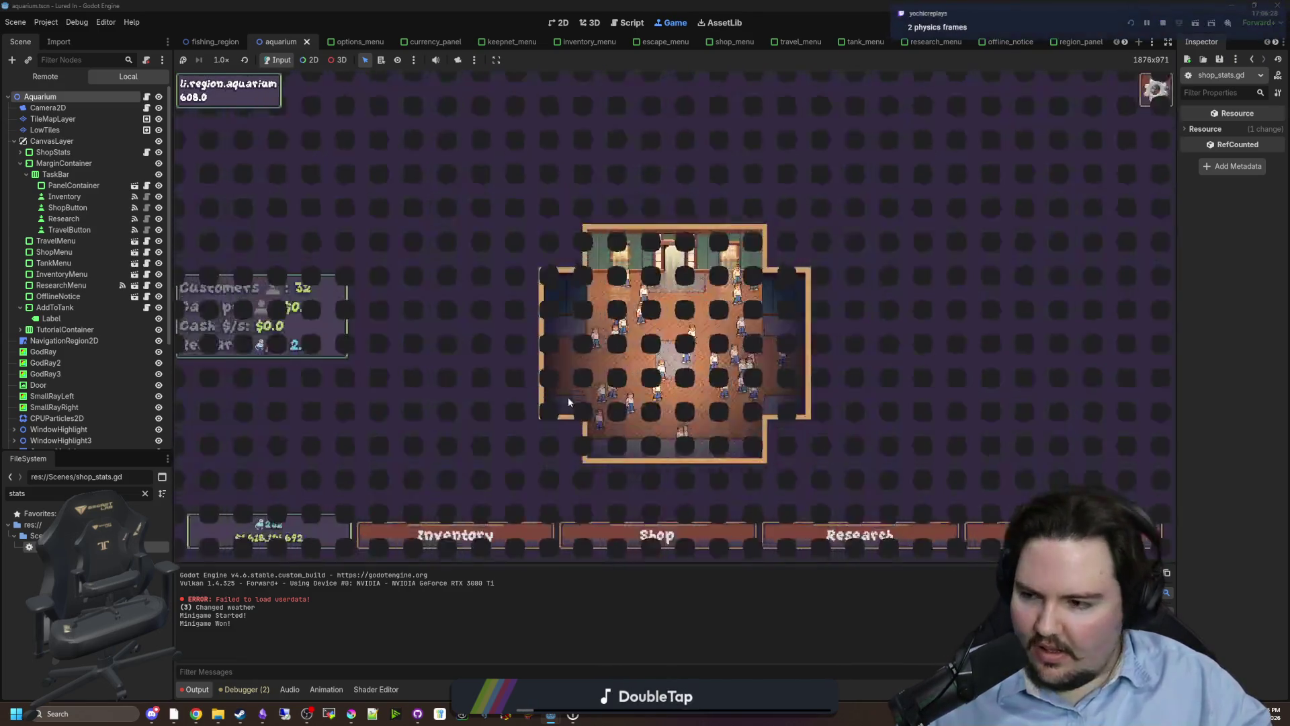
pyautogui.click(656, 535)
pyautogui.click(672, 196)
pyautogui.click(611, 199)
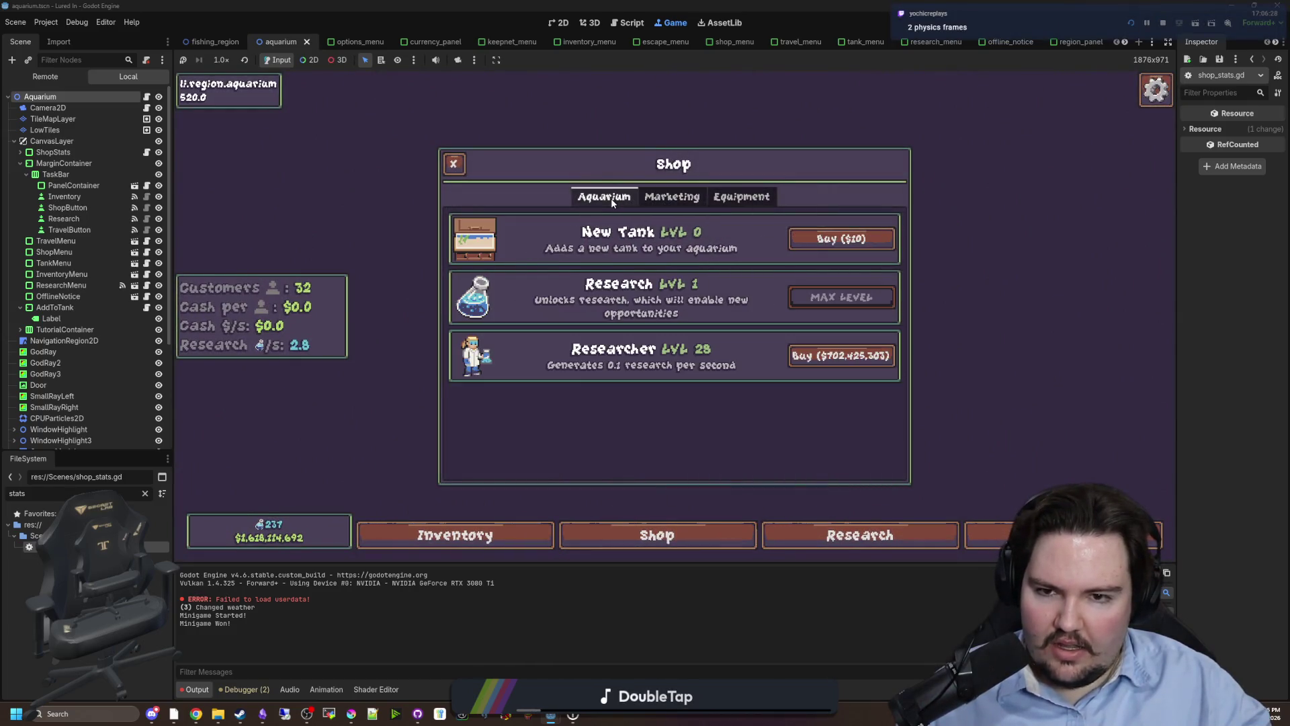
pyautogui.click(848, 238)
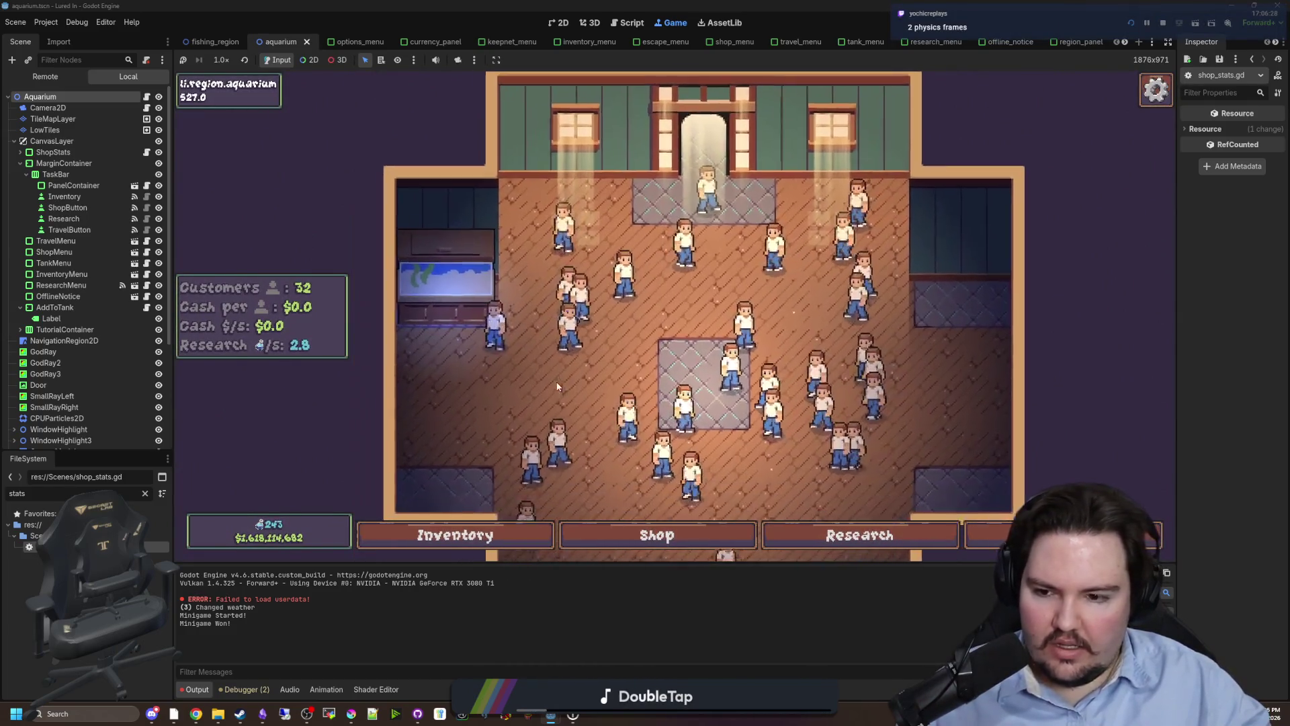
pyautogui.click(455, 535)
pyautogui.click(841, 302)
pyautogui.click(409, 240)
pyautogui.click(415, 255)
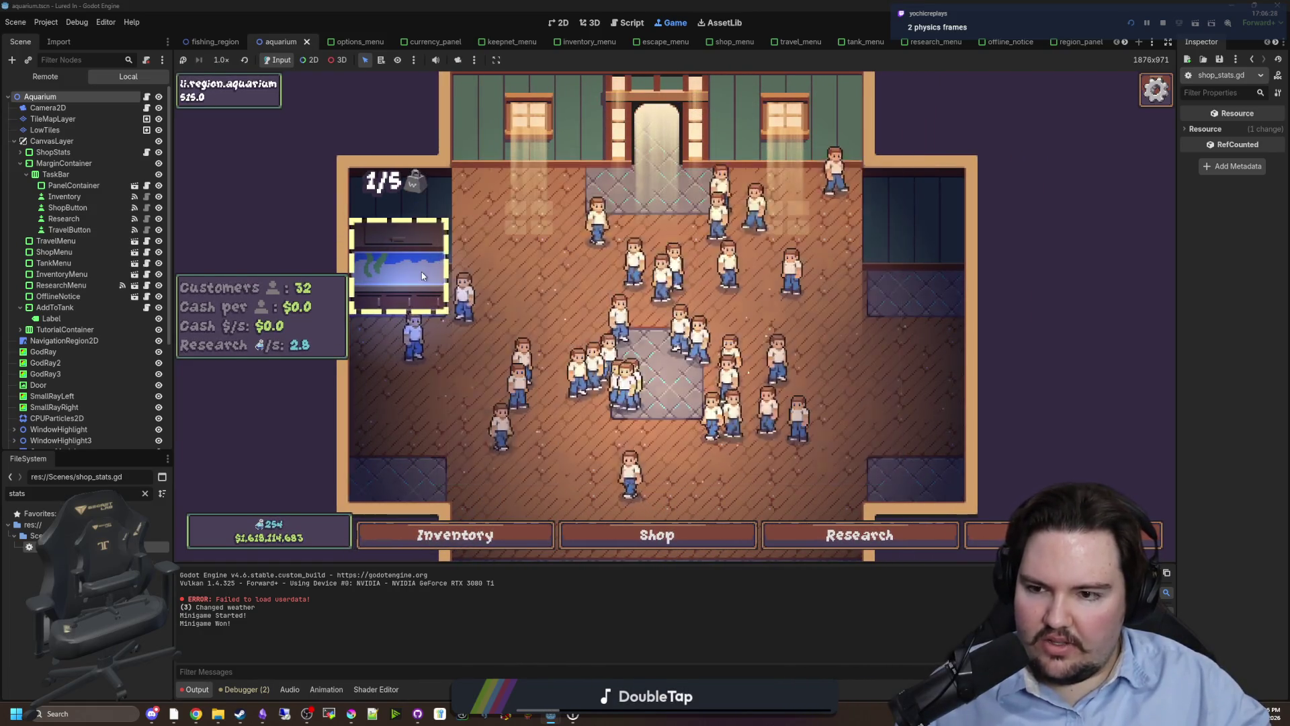